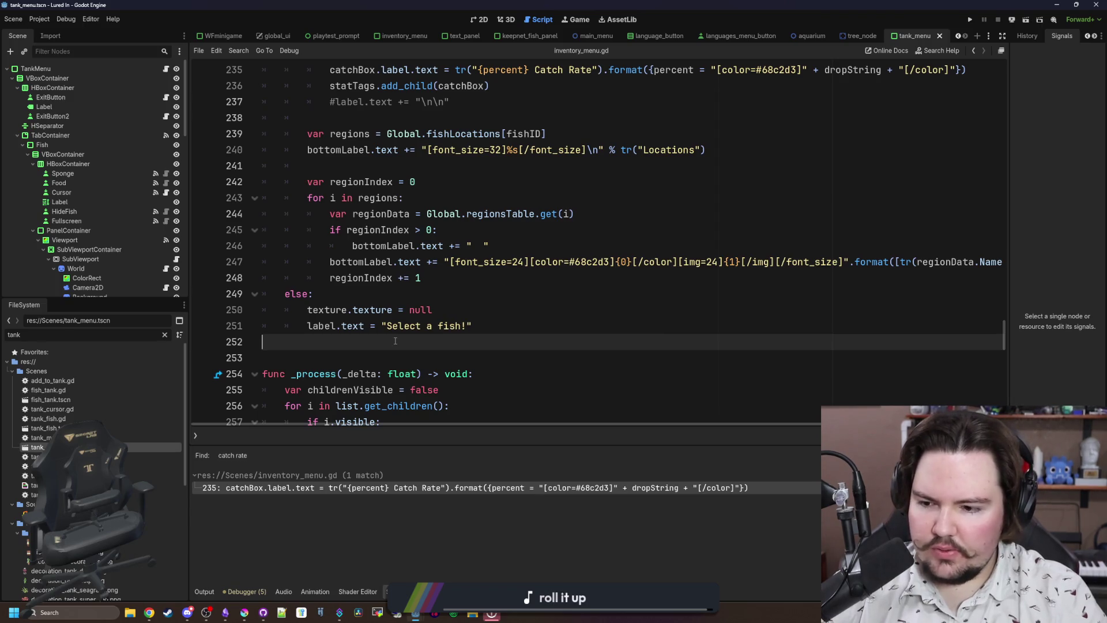
Leave the inventory_menu.gd script in Godot and bring the Chrome browser to the front.
mouse_move(152, 613)
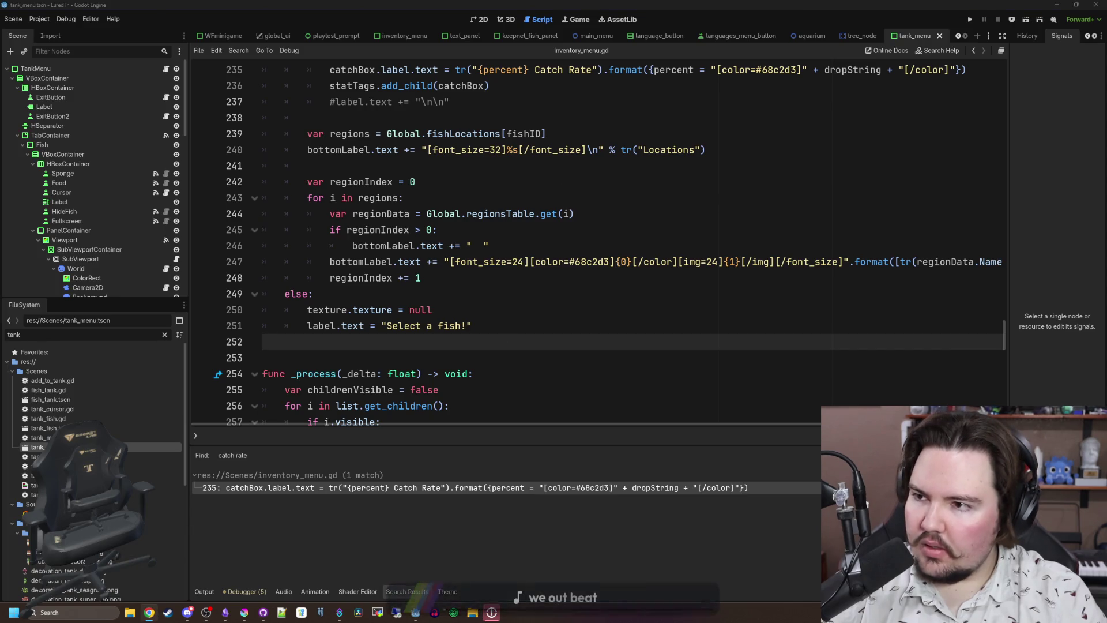
key(alt+Tab)
Load Twitch and open the stream info editor in the Creator Dashboard stream manager.
text(twitch)
key(Return)
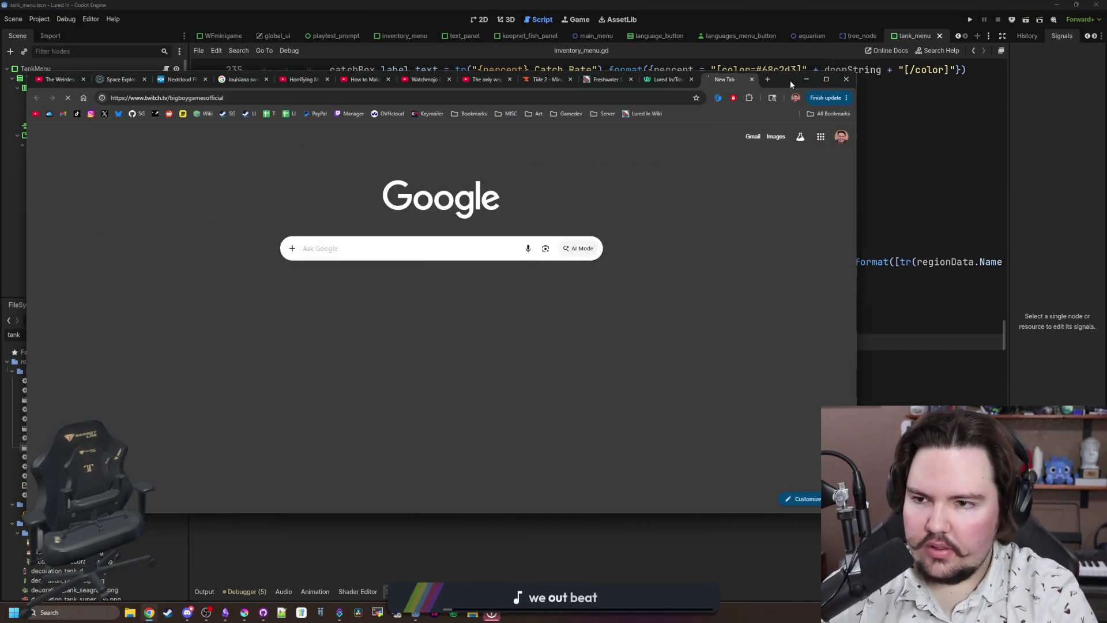
click(353, 114)
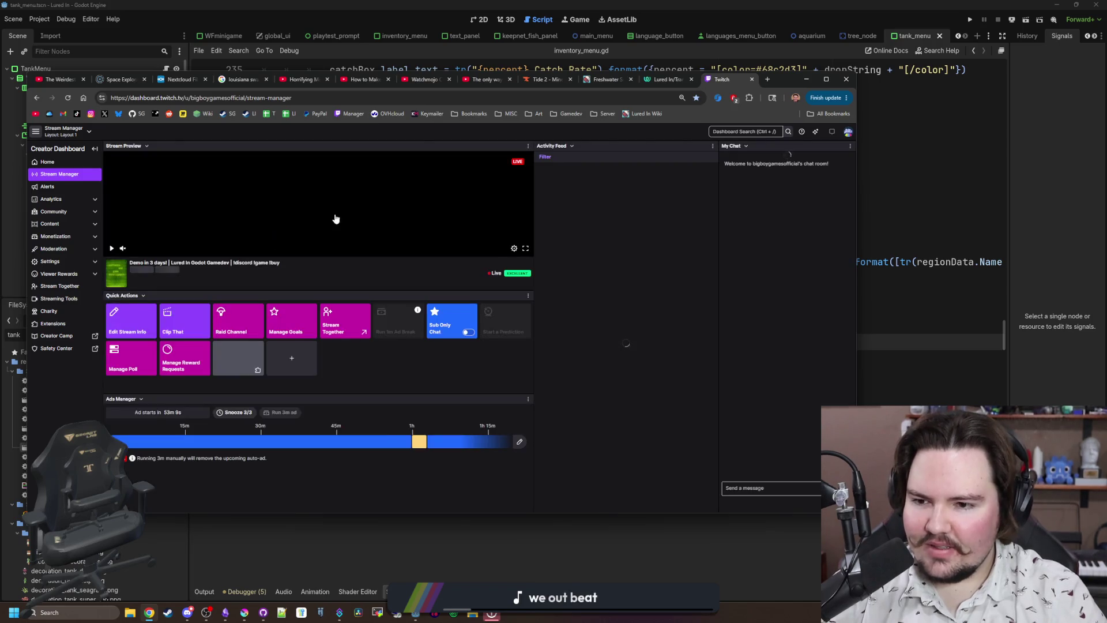
click(289, 272)
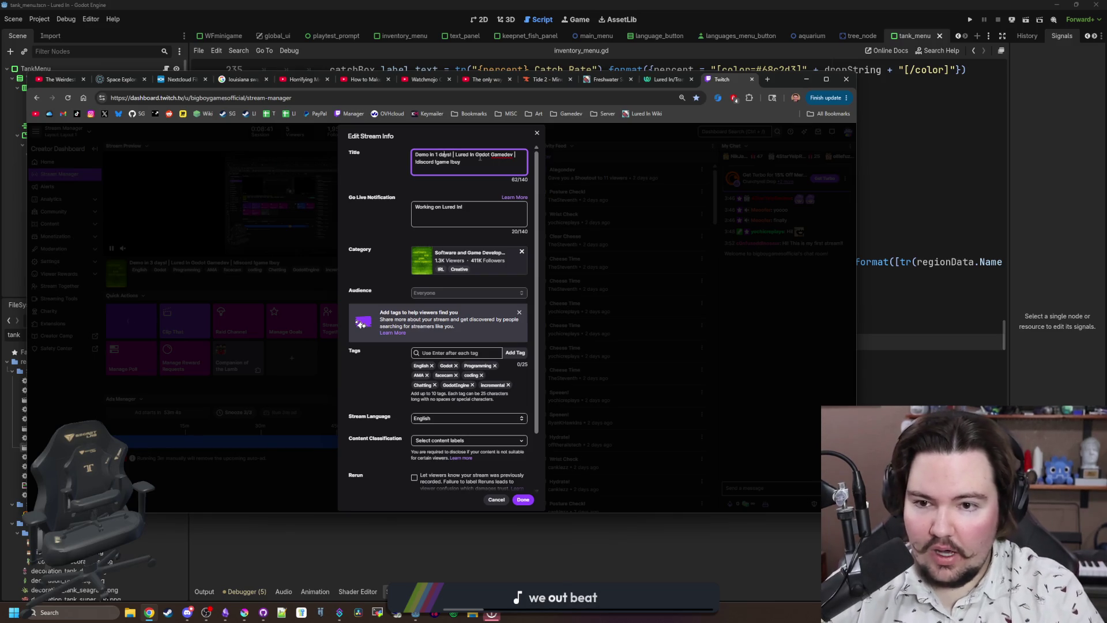
Change the stream title to 'Demo in 1 DAY!', save it, then paste the YouTube channel address.
key(BackSpace)
key(BackSpace)
key(BackSpace)
text(DAY)
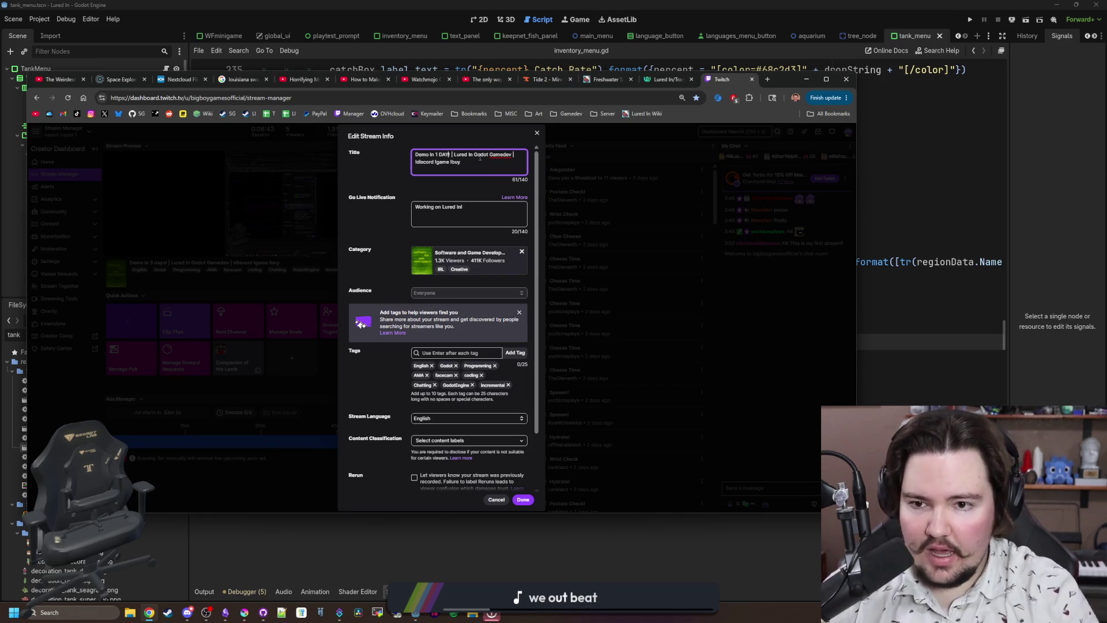
click(523, 500)
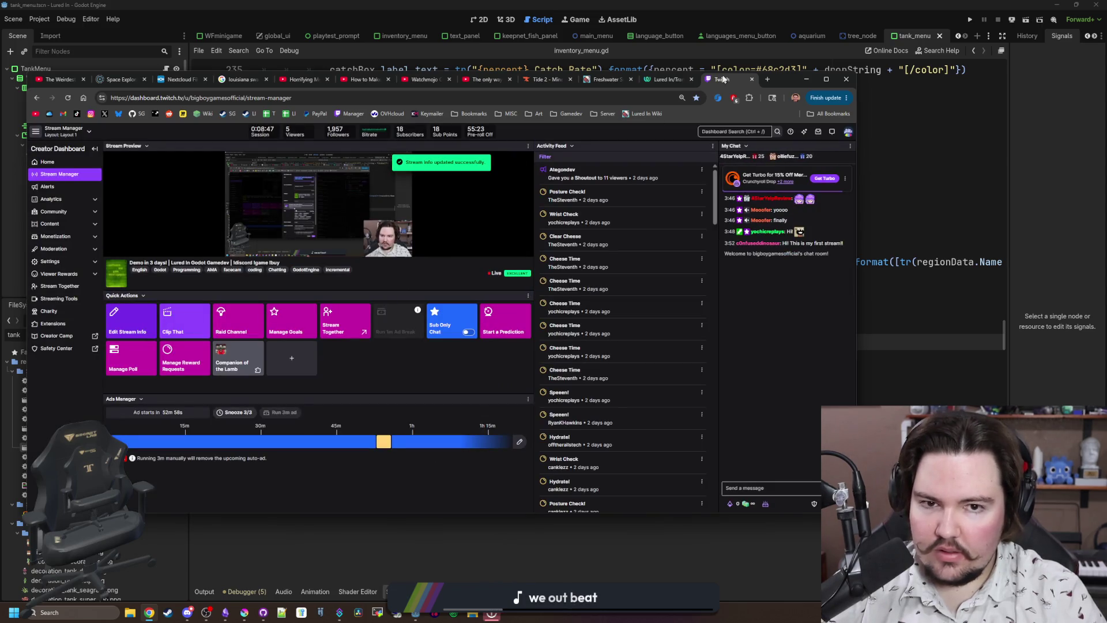
click(767, 80)
key(ctrl+v)
Load YouTube and go through YouTube Studio to the Big Boy Games channel page.
key(Return)
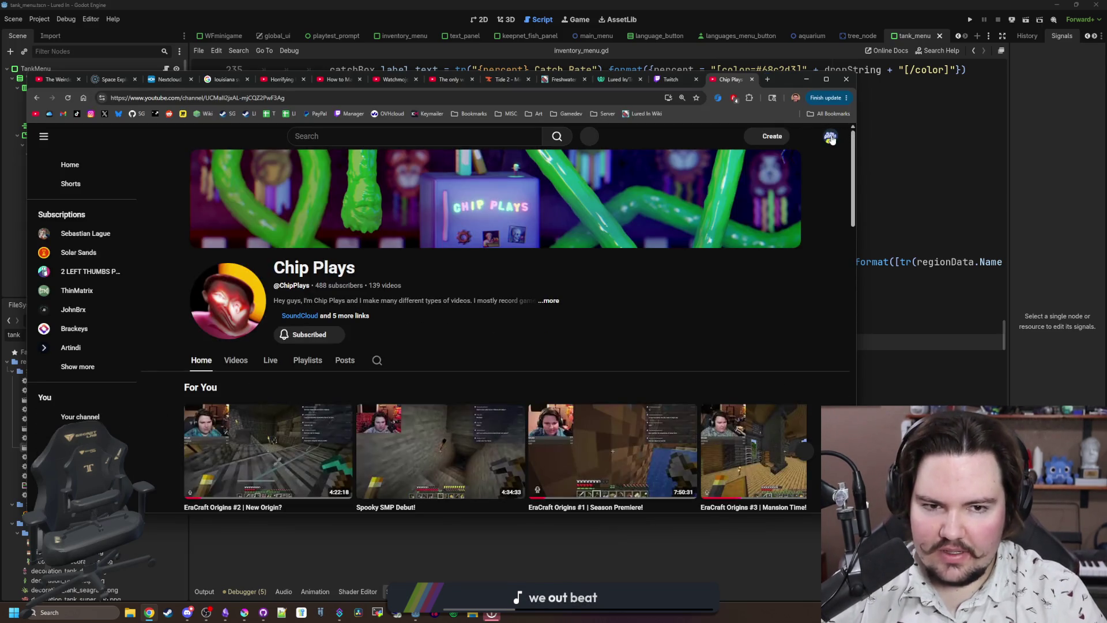
click(831, 138)
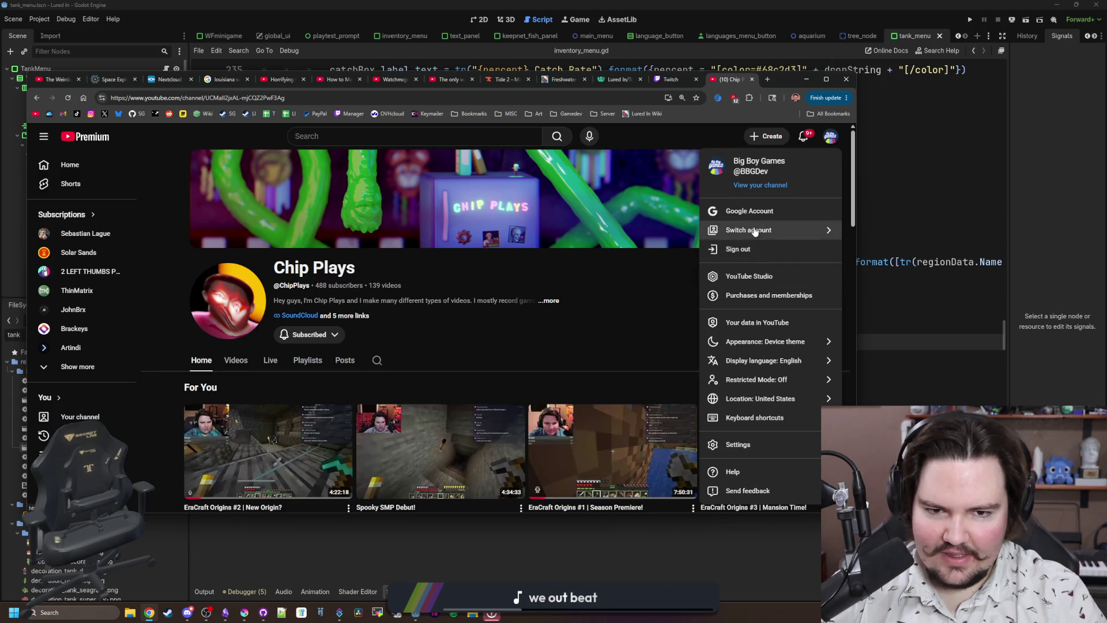
click(744, 275)
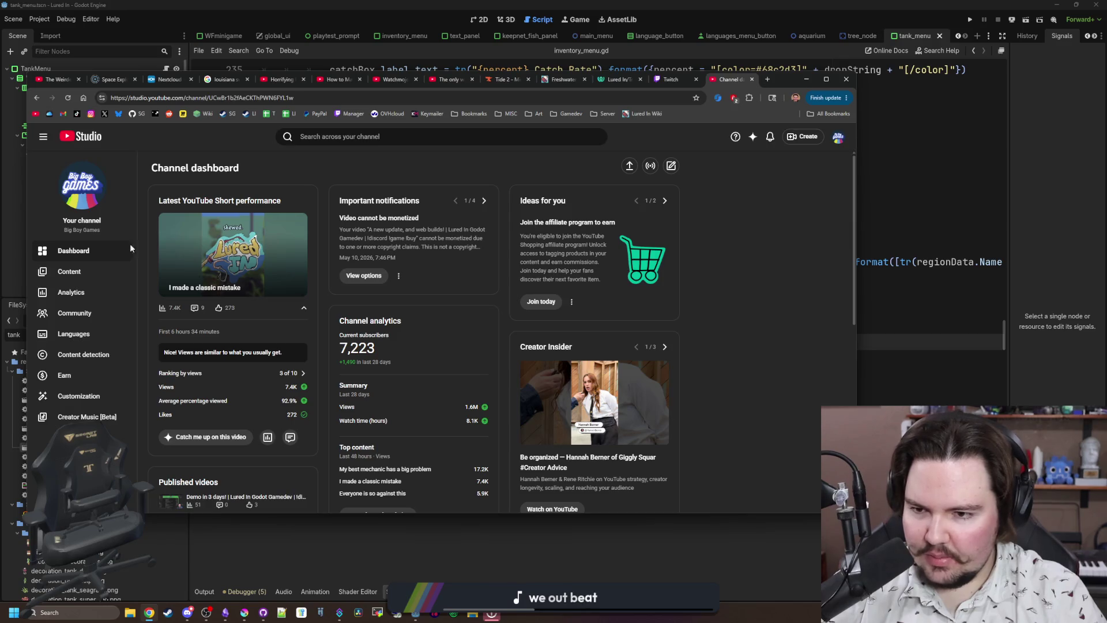
click(839, 139)
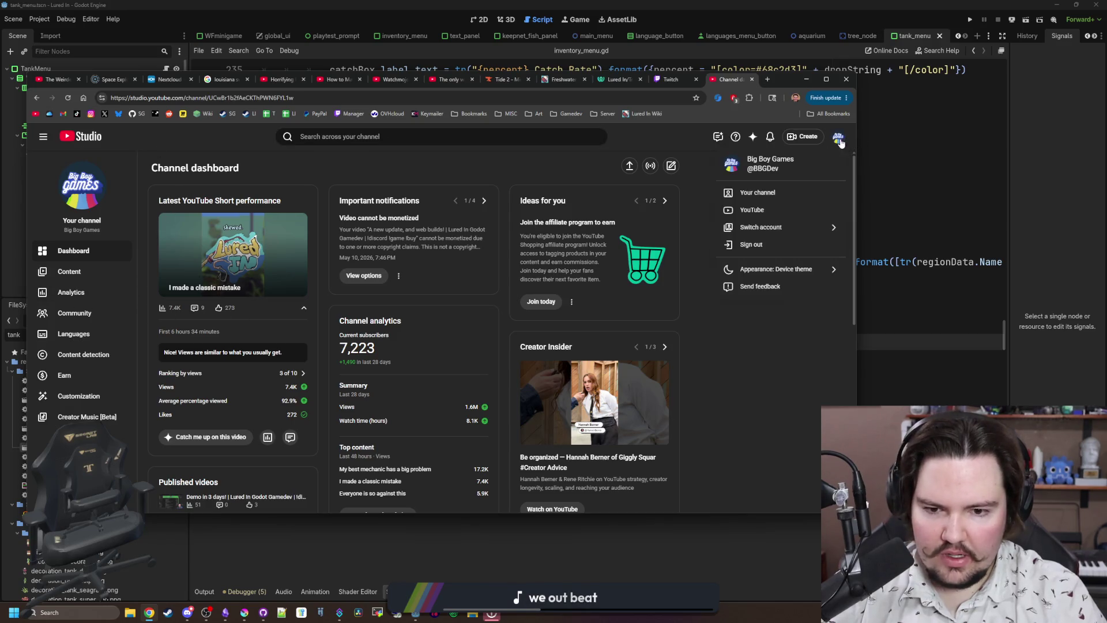
click(769, 197)
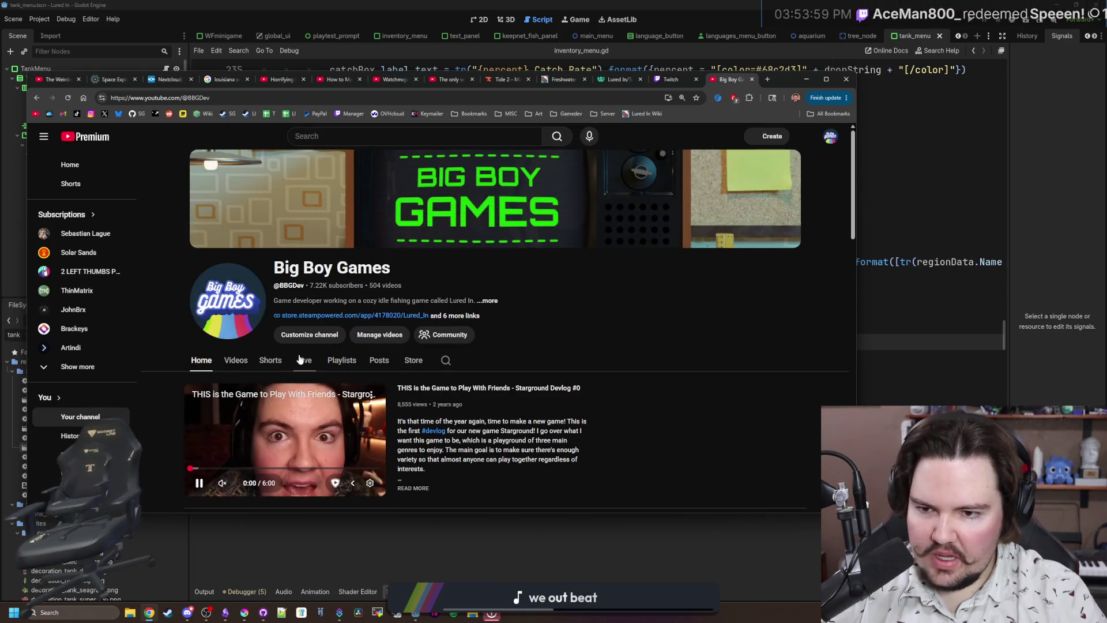
Browse the channel's Live tab and open the most recent stream, then go back.
click(305, 360)
scroll(321, 404, down, 2)
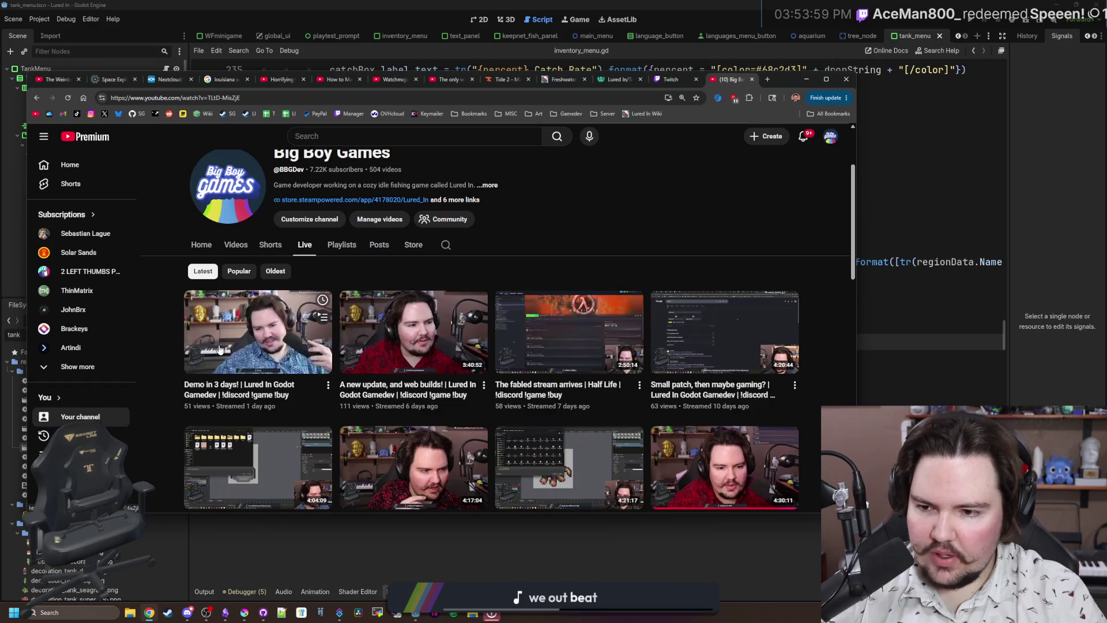
click(321, 398)
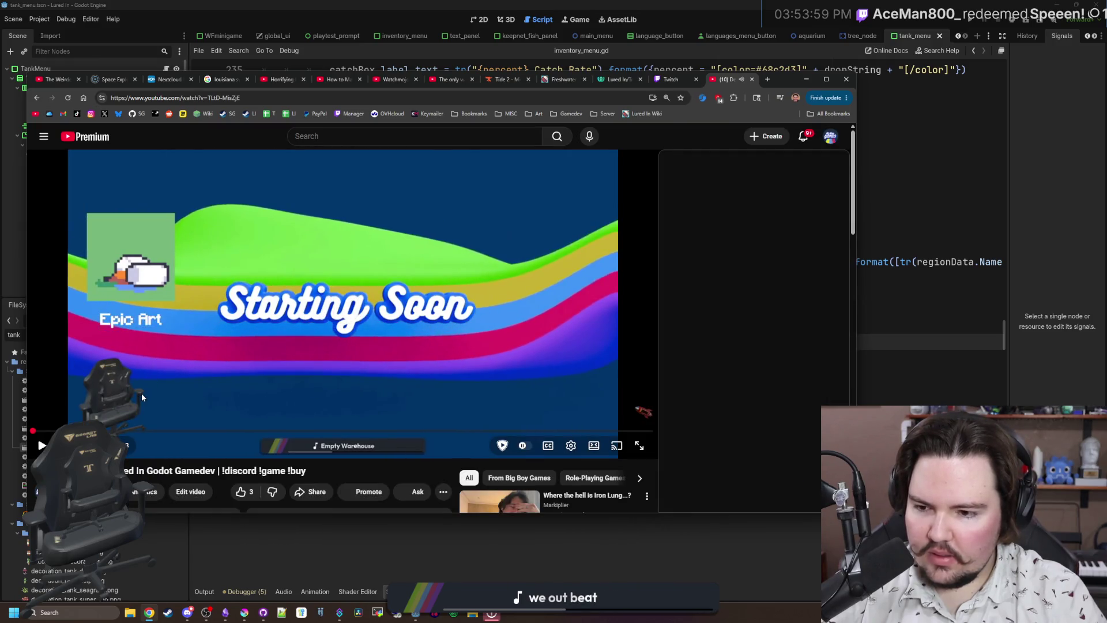
key(alt+Left)
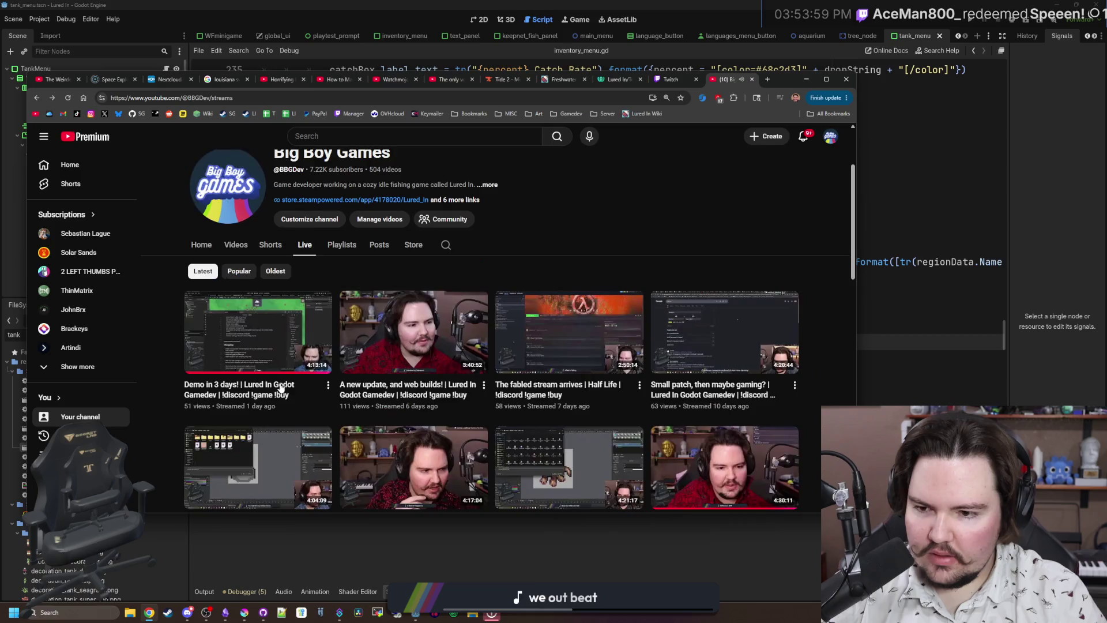
Return to the channel's Home page, look it over, and bring up the Create options.
scroll(259, 369, up, 2)
click(203, 359)
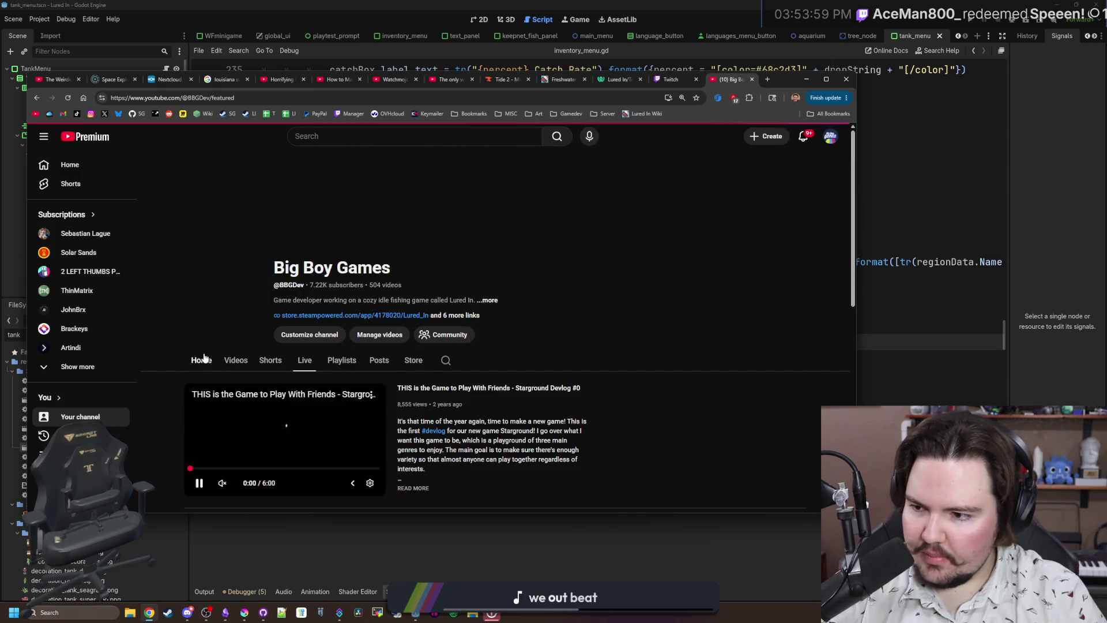
scroll(275, 372, down, 7)
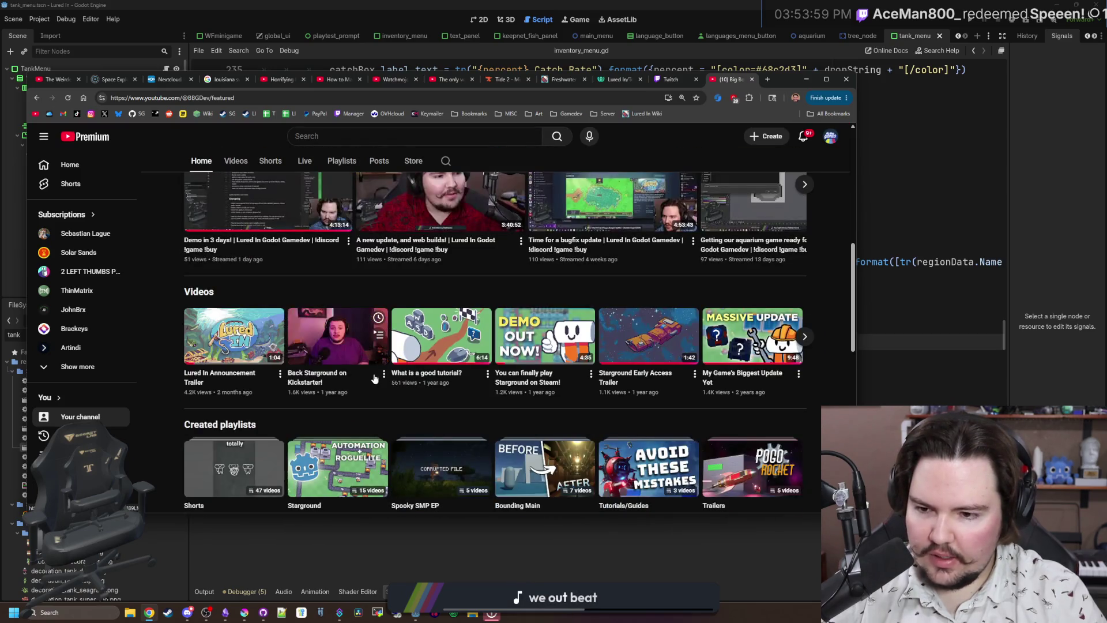
scroll(544, 368, down, 4)
scroll(544, 368, up, 8)
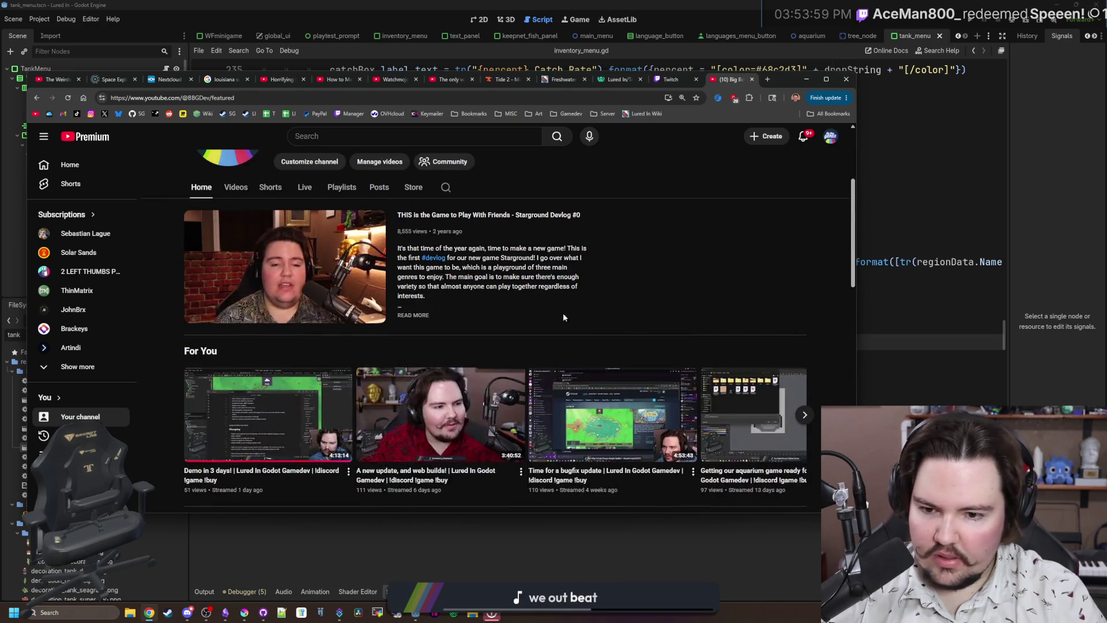
scroll(563, 313, up, 3)
click(770, 136)
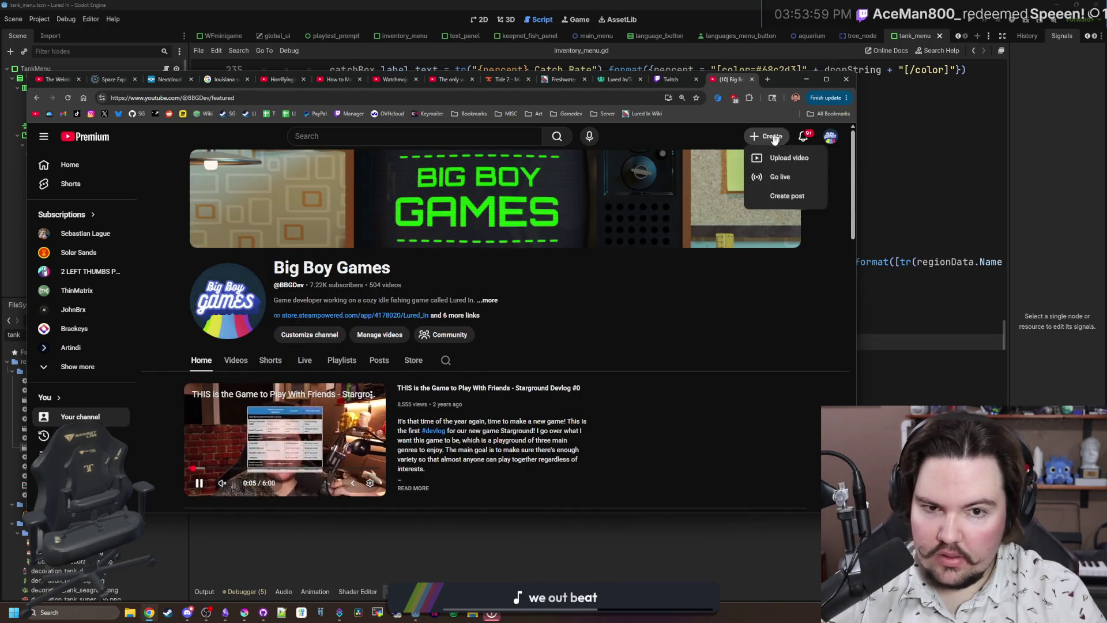
Start a live stream setup and retitle the stream 'Demo in 1 DAY!' in its settings.
click(778, 175)
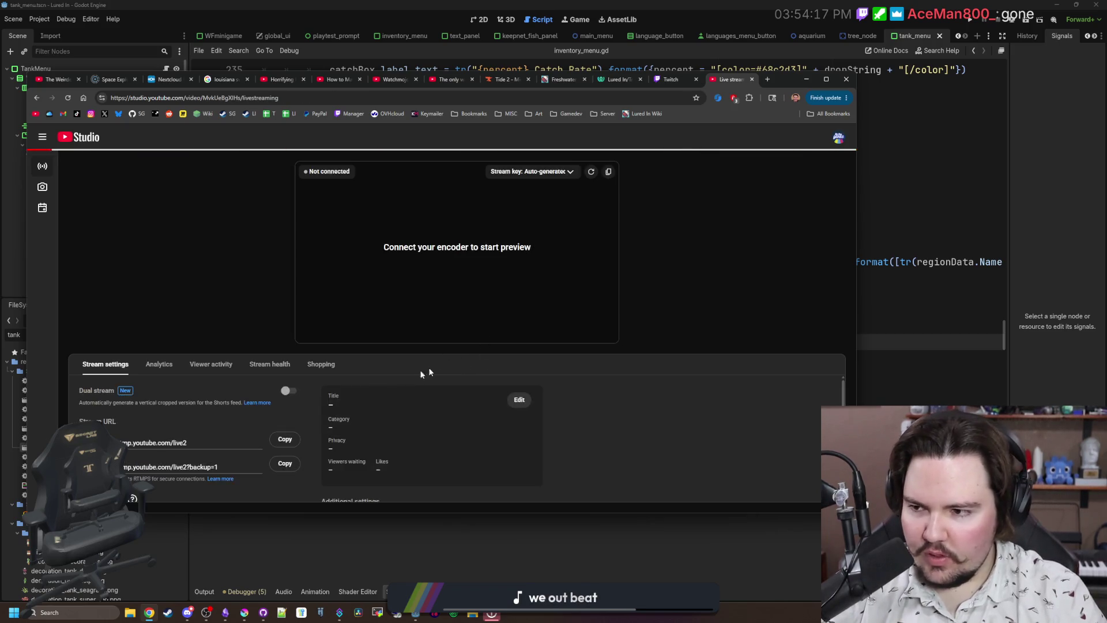
click(519, 399)
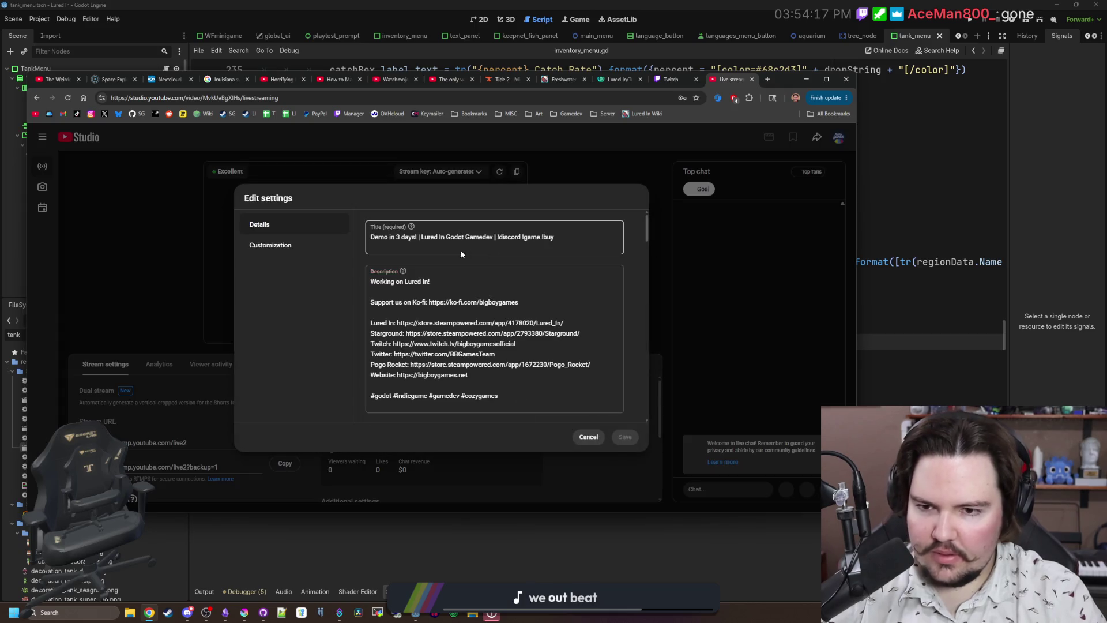
drag(397, 237, 415, 237)
text(1 DAY)
click(625, 437)
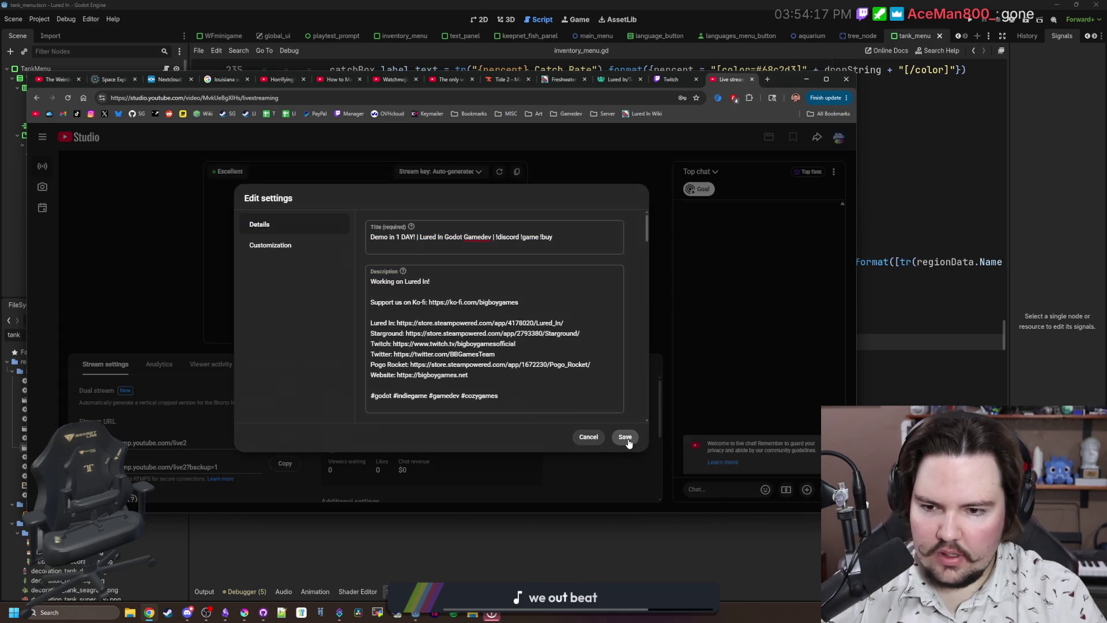
Turn on dual streaming so a vertical Shorts version is broadcast too.
click(285, 391)
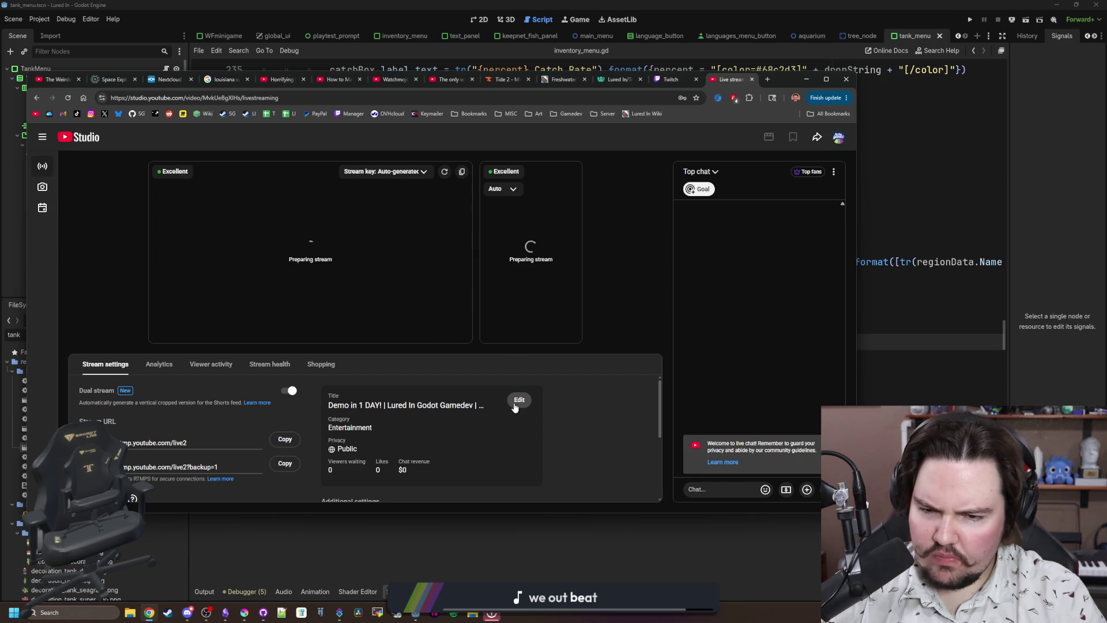
scroll(407, 406, down, 3)
scroll(407, 406, up, 3)
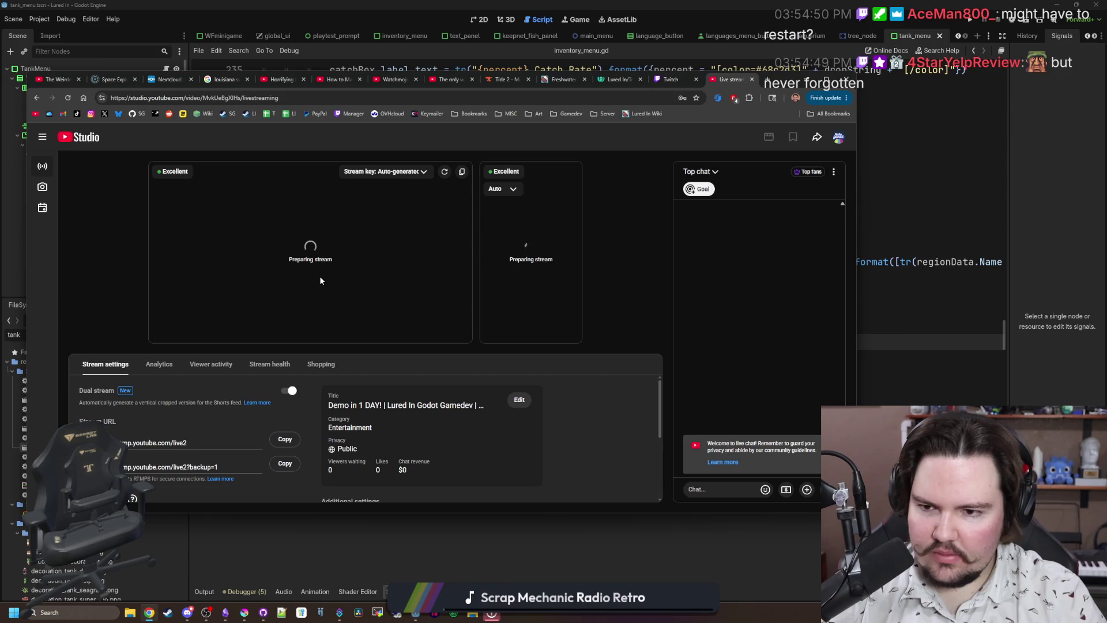
click(764, 80)
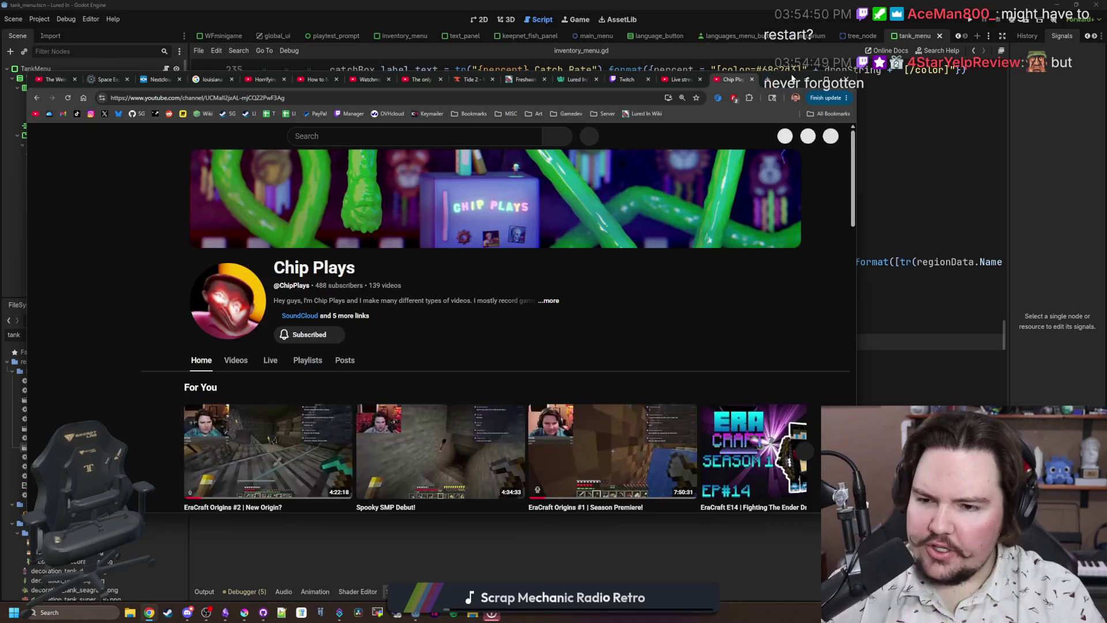
Open the Big Boy Games channel, browse its Videos, Shorts and Live tabs, then return to Studio's live page.
click(830, 137)
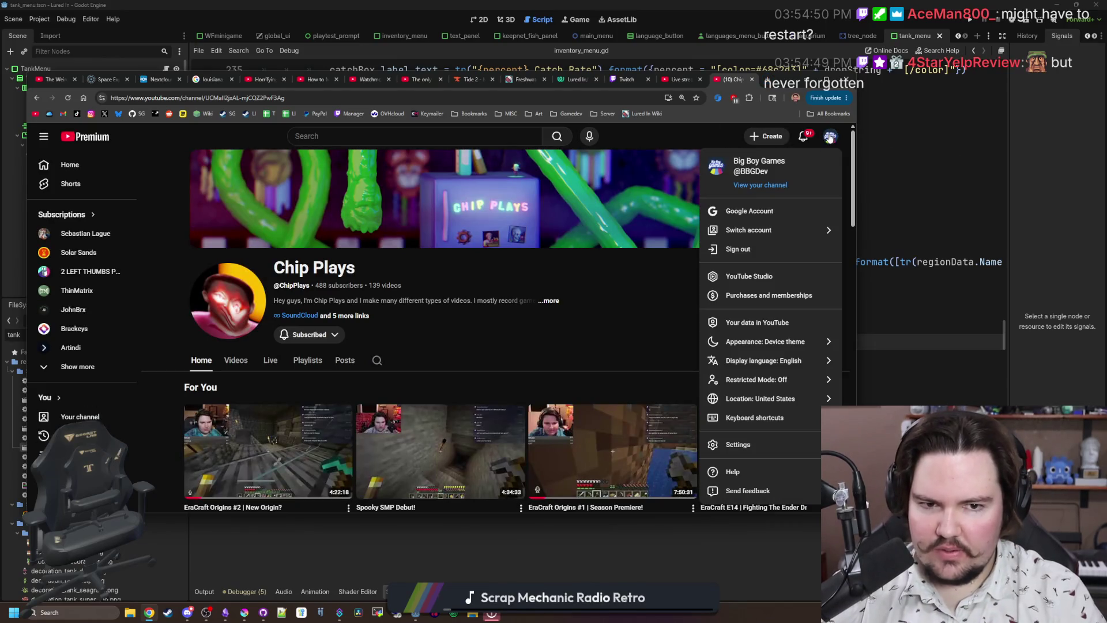
click(776, 186)
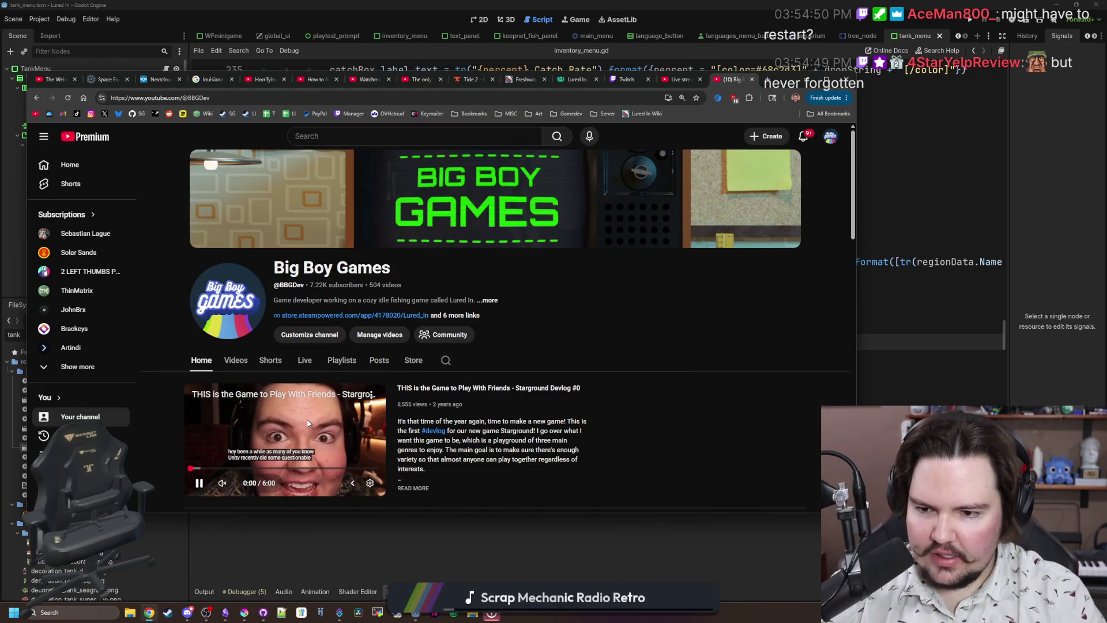
click(308, 424)
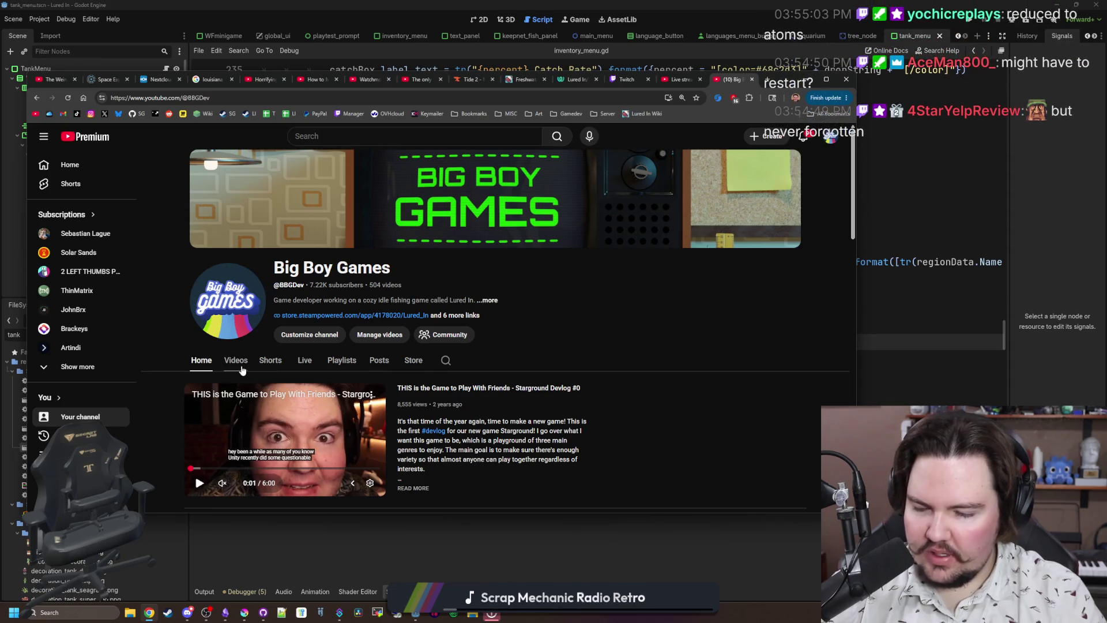
click(241, 367)
click(267, 361)
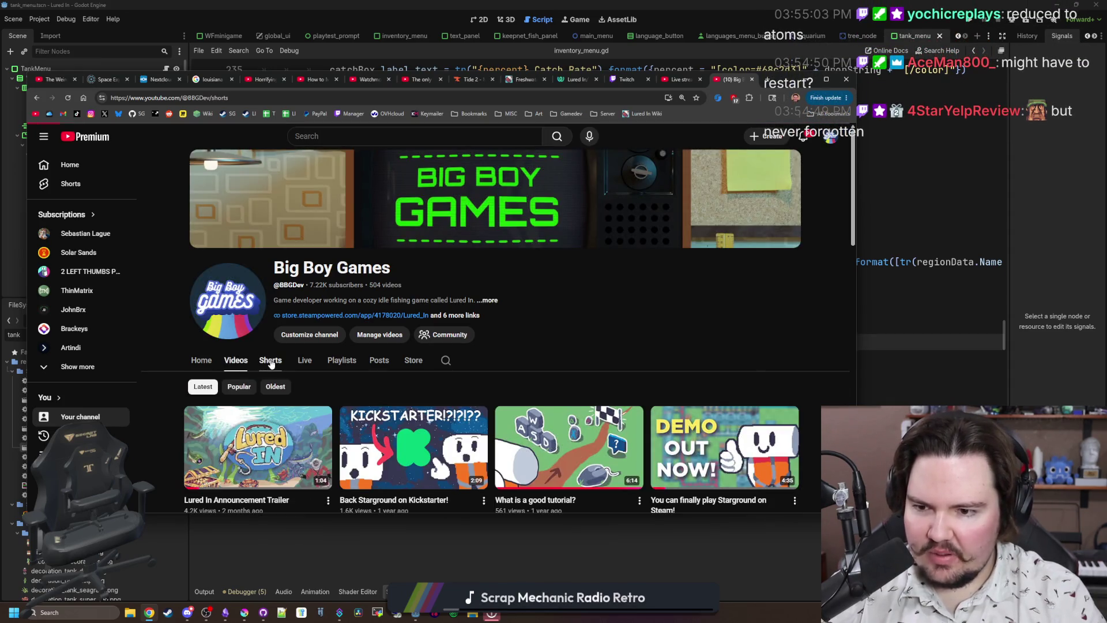
click(303, 360)
scroll(288, 344, down, 2)
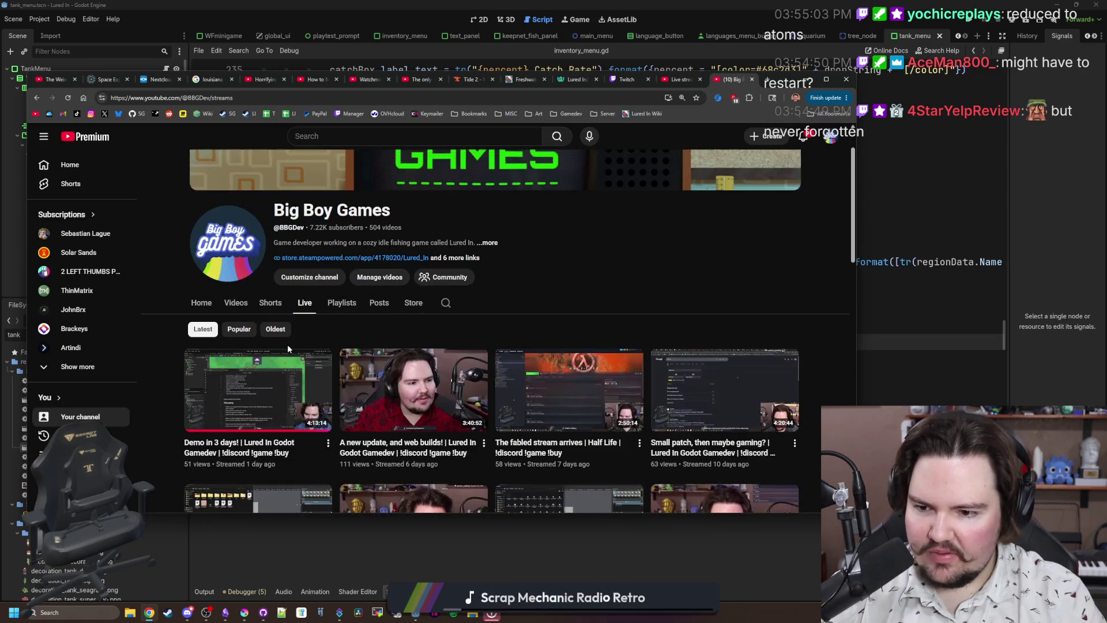
scroll(286, 328, up, 3)
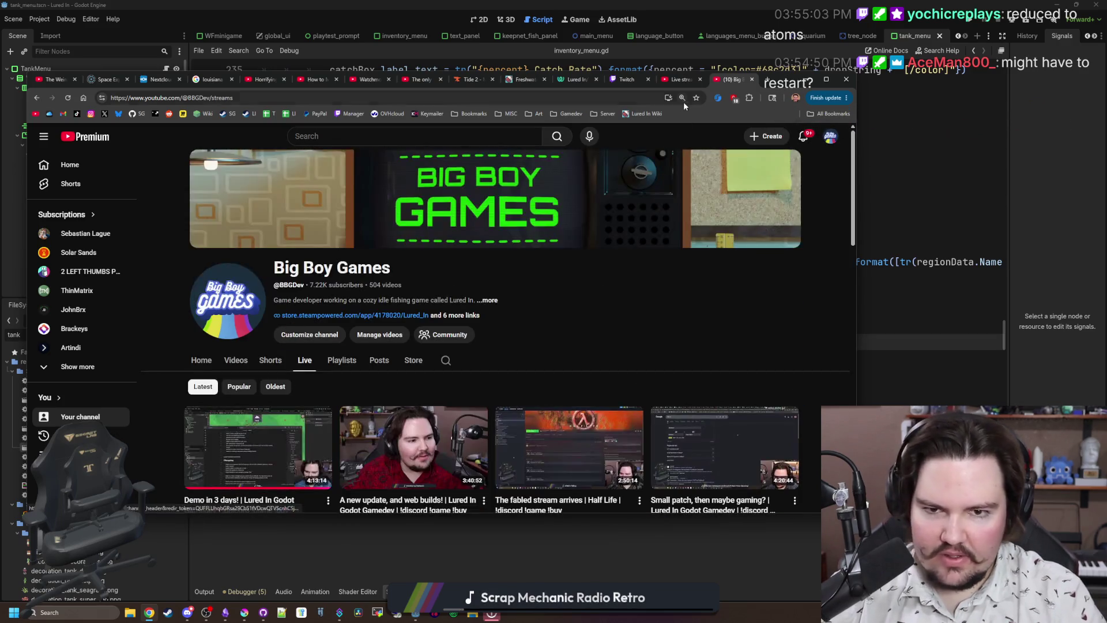
click(680, 81)
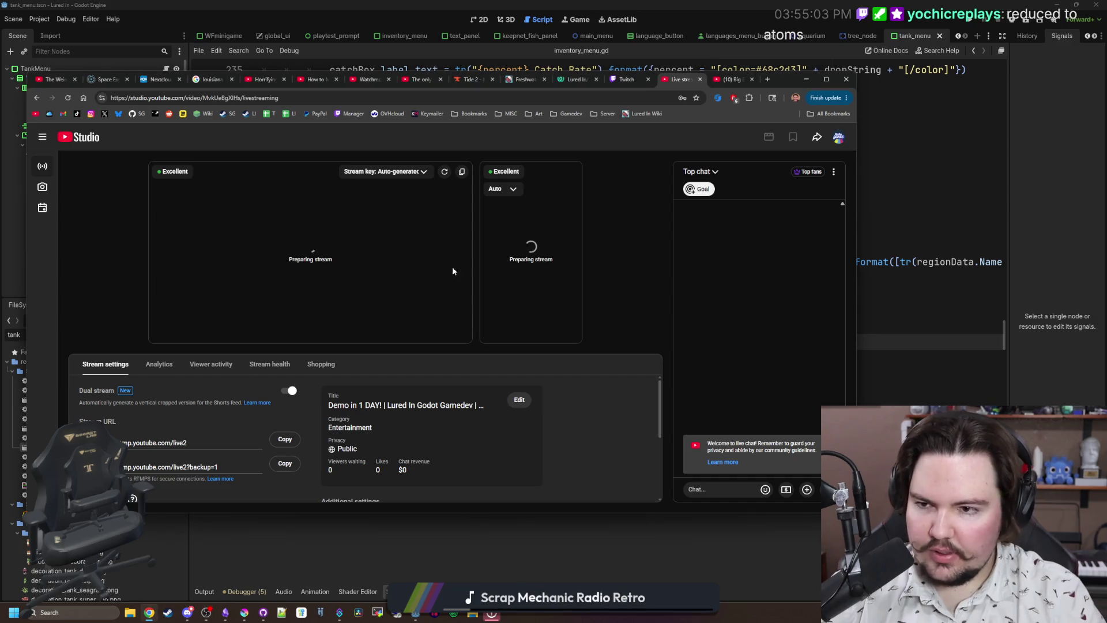
Reload the Studio live dashboard until the broadcast goes live, then switch to the Big Boy Games tab.
click(69, 98)
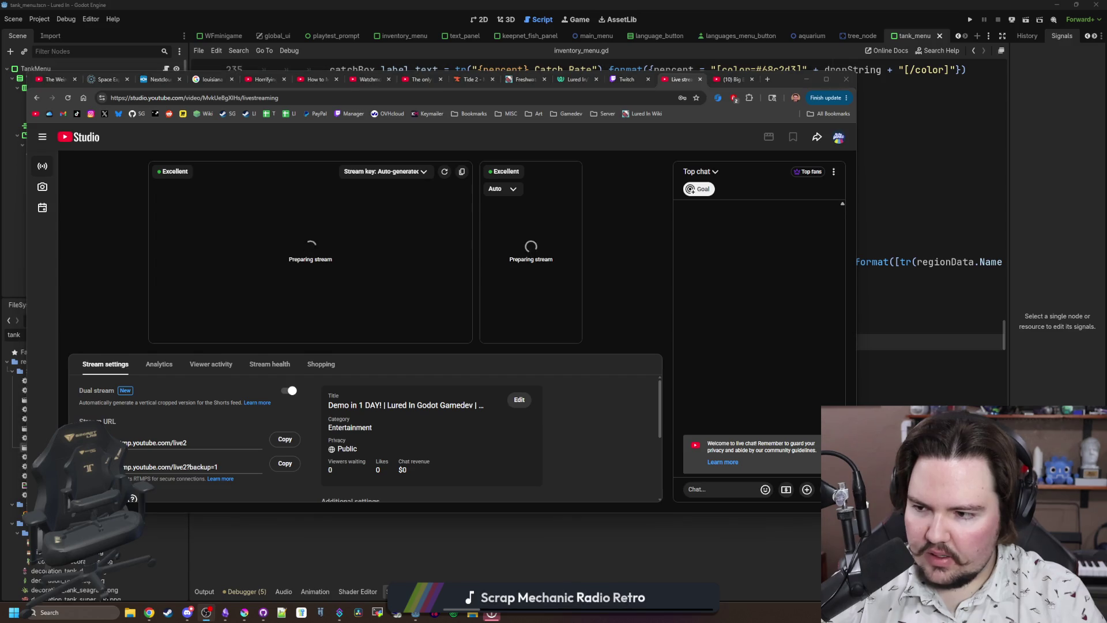
click(635, 287)
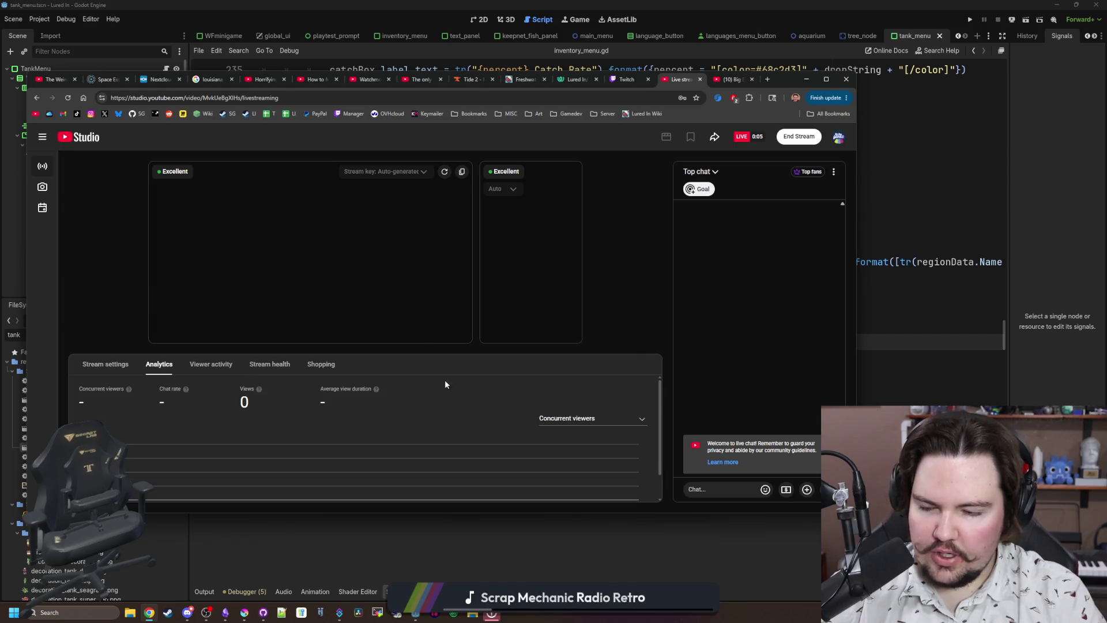
click(725, 81)
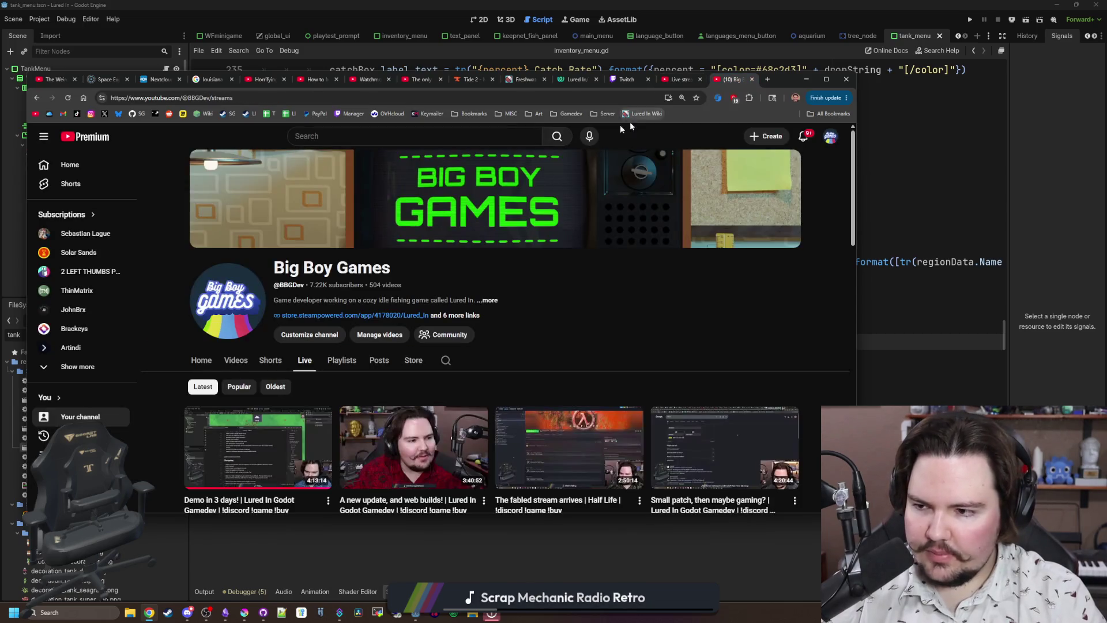
Reload the channel's Live page and confirm 'Demo in 1 DAY!' appears live on the Home page.
click(69, 98)
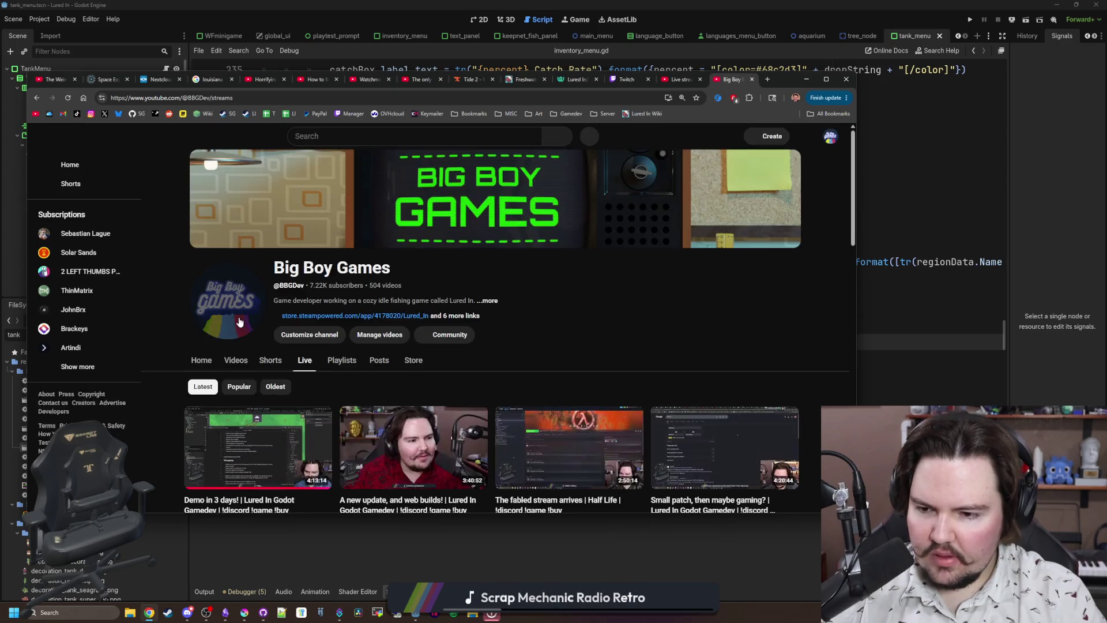
scroll(239, 318, down, 3)
scroll(239, 321, up, 3)
click(201, 359)
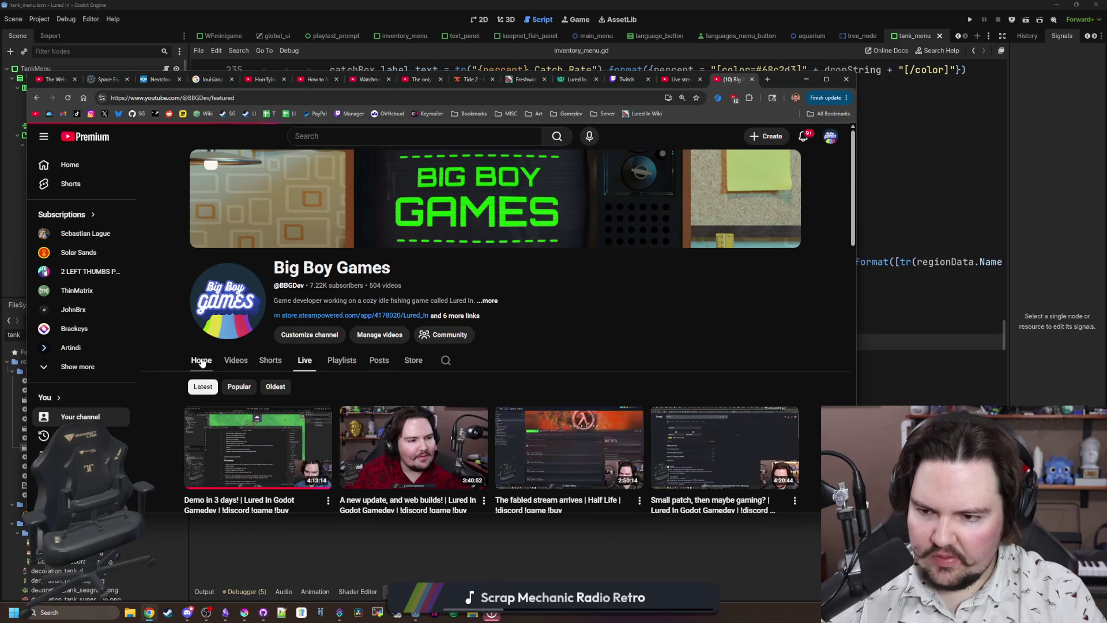
scroll(230, 360, down, 1)
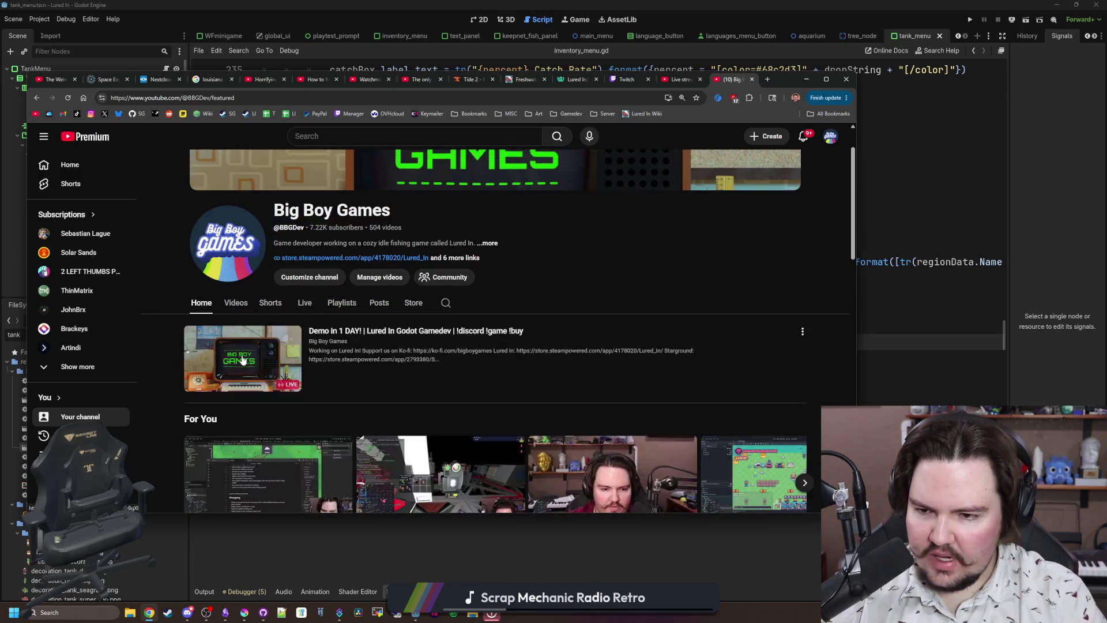
scroll(242, 357, down, 1)
scroll(568, 308, down, 2)
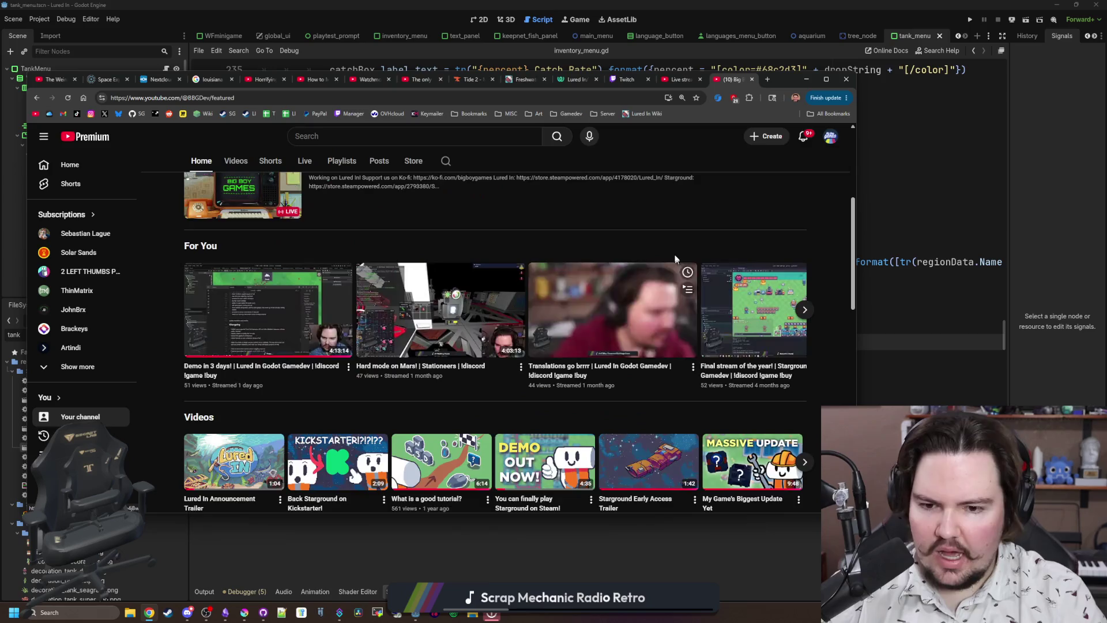
scroll(668, 225, up, 4)
Close the live stream dashboard and channel page tabs.
click(679, 80)
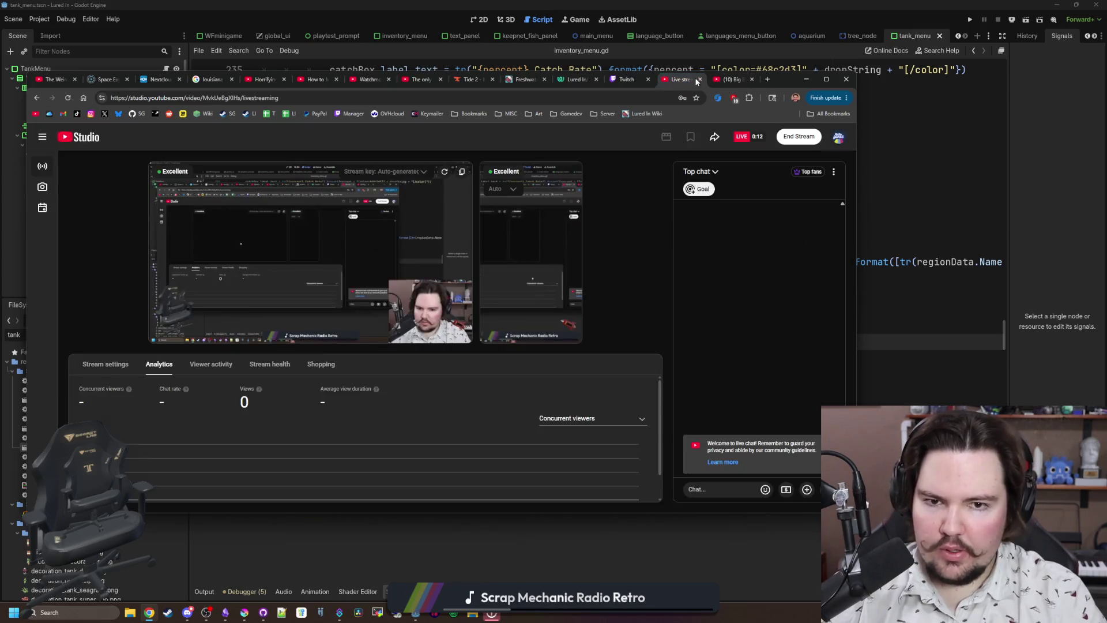
click(700, 79)
click(700, 80)
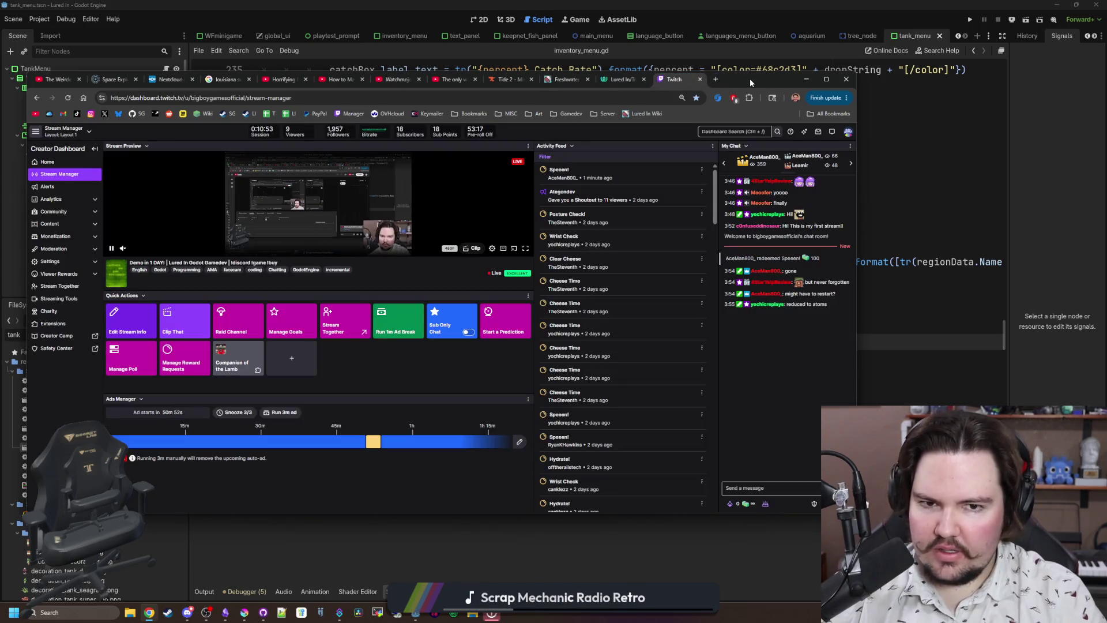
Return to Godot and step the caret through lines 247–252 of the region-listing code in inventory_menu.gd.
key(alt+Tab)
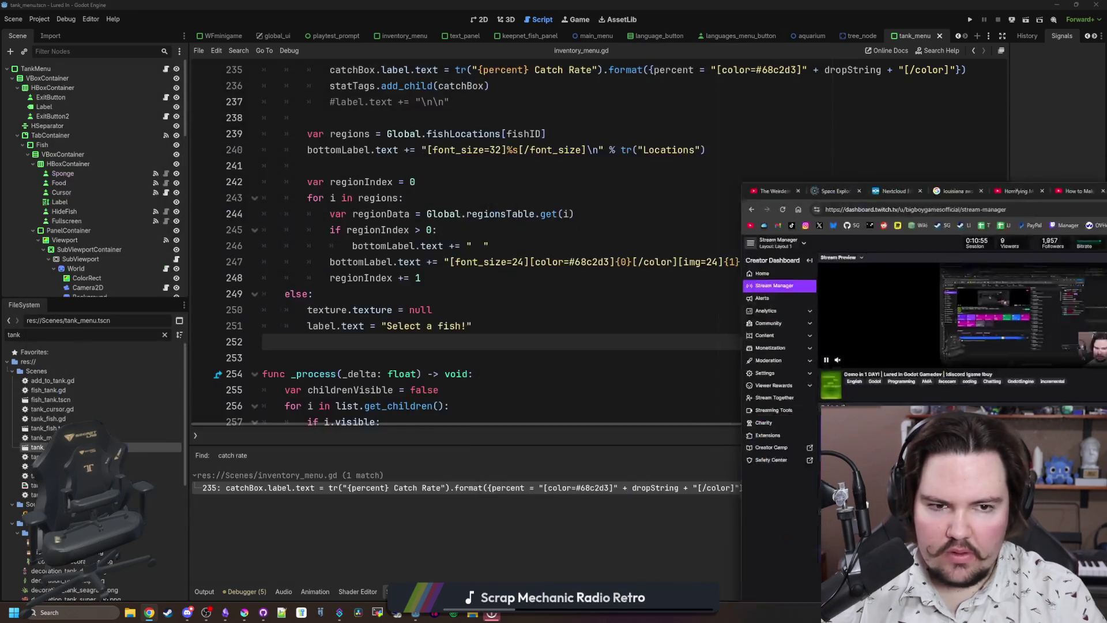
click(529, 284)
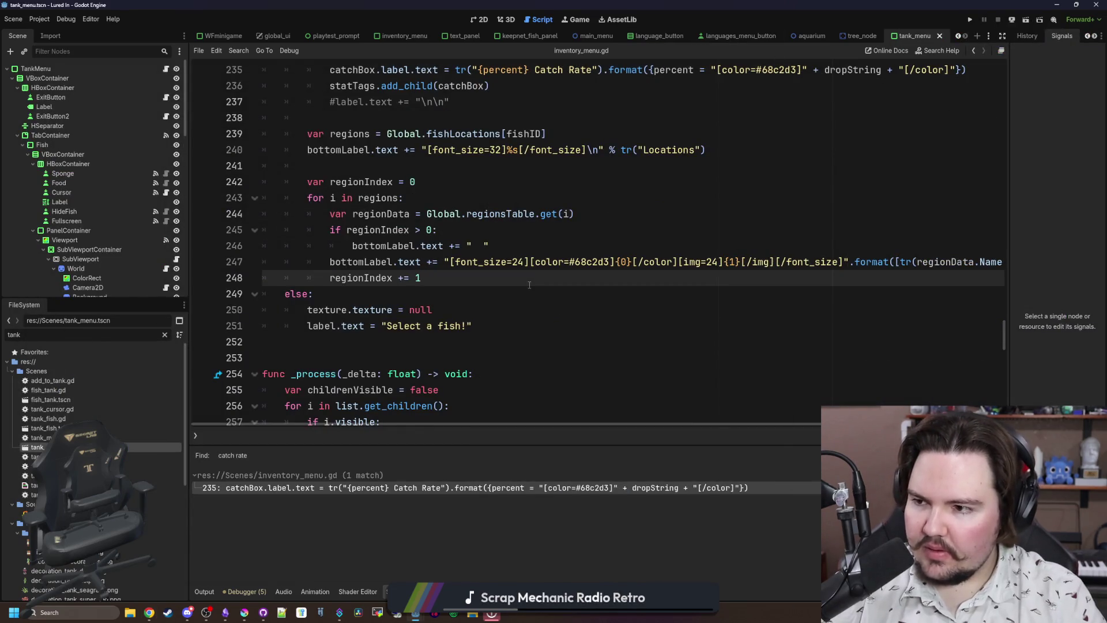
click(511, 310)
click(536, 342)
click(557, 294)
click(473, 262)
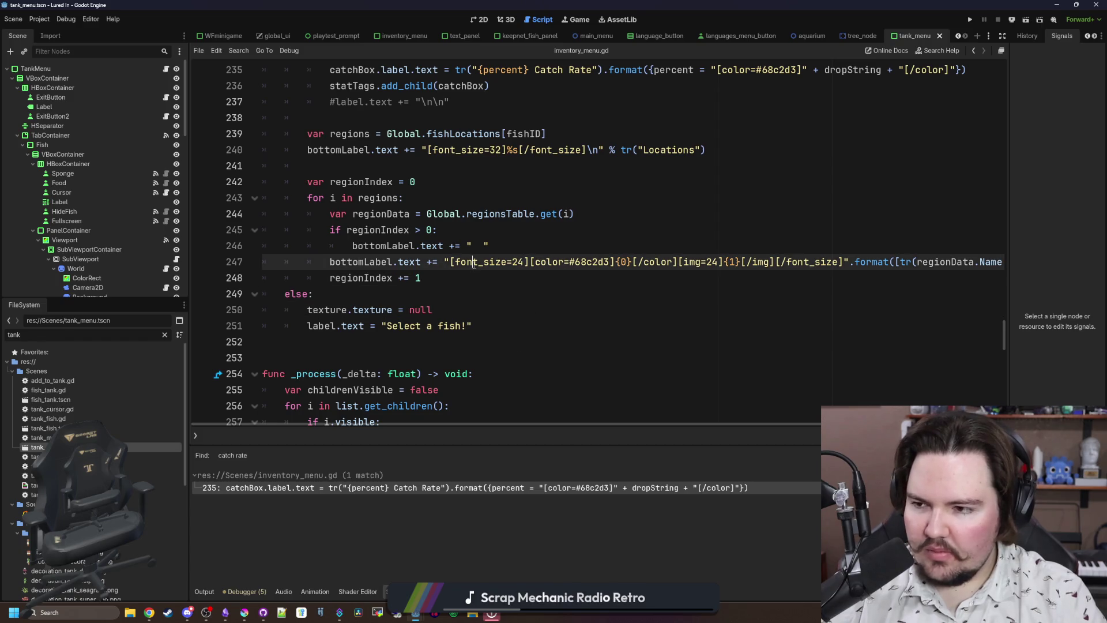
click(456, 277)
click(439, 304)
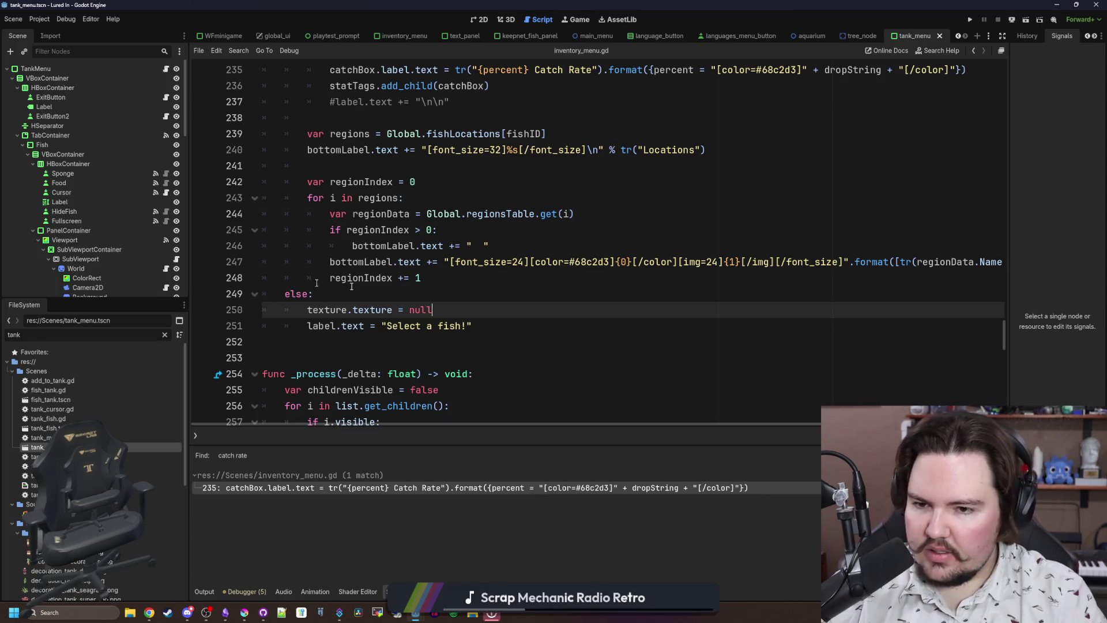
click(449, 292)
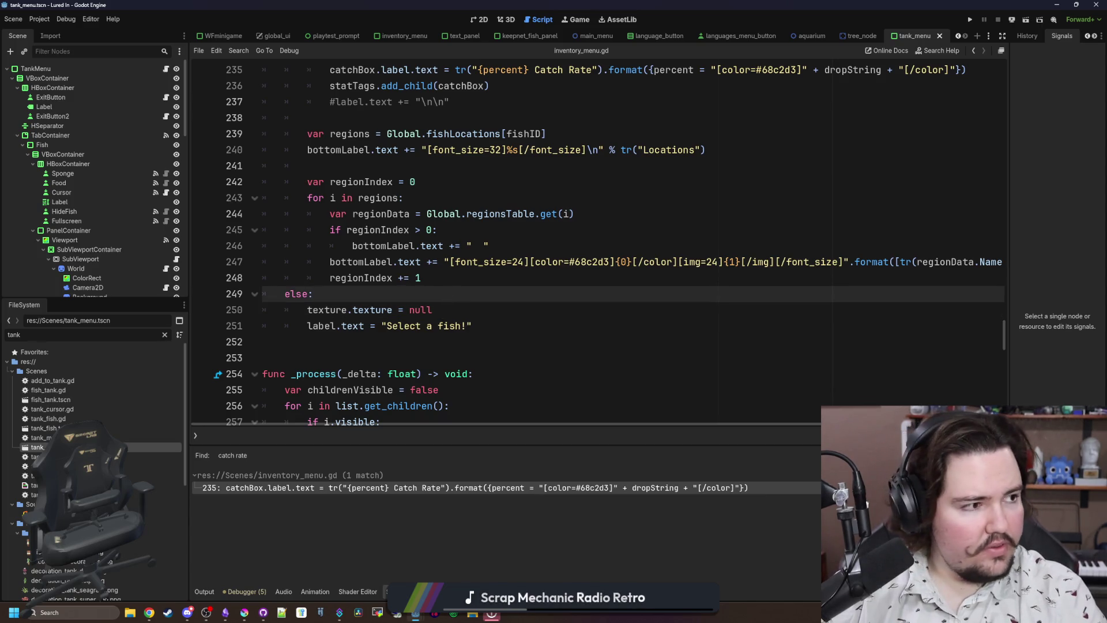
key(super+2)
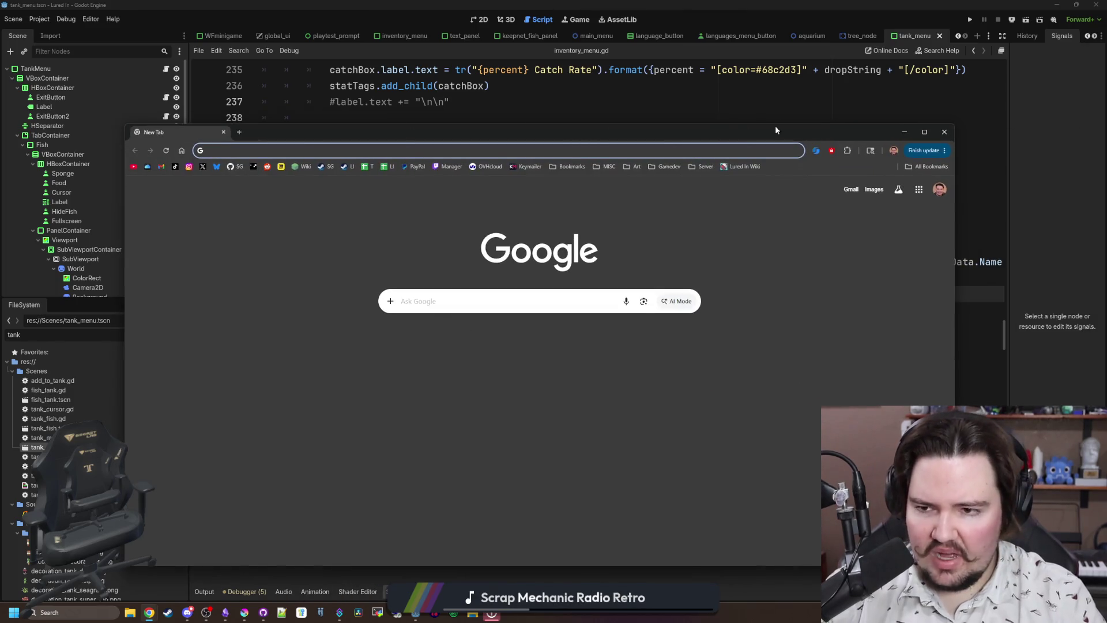
Load the Weblate translation site and open the Lured In project's English translation.
text(tra)
key(Return)
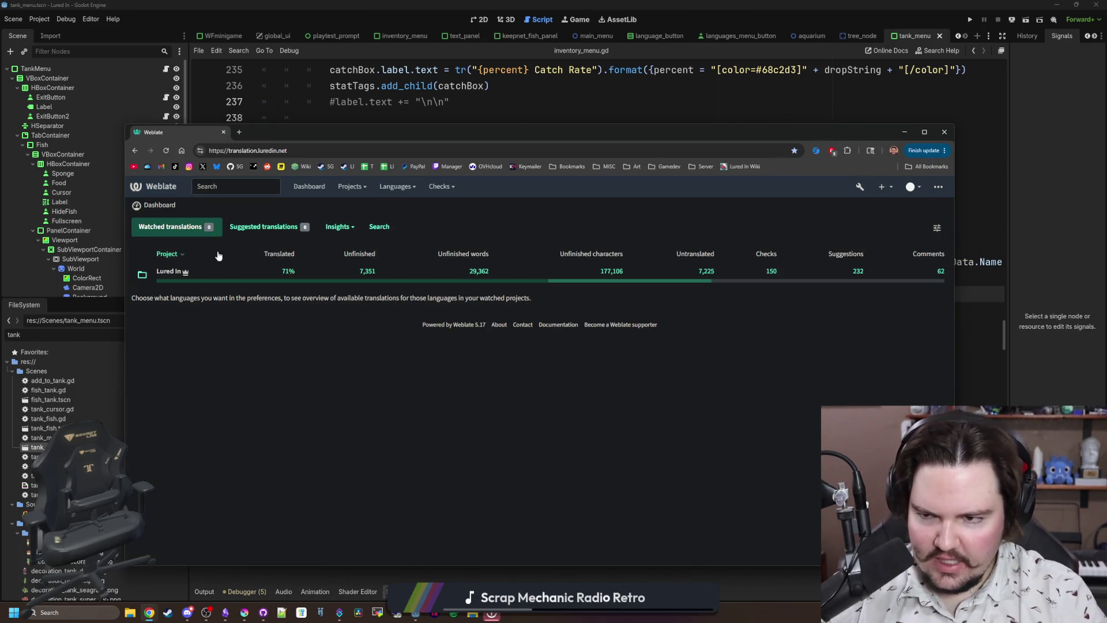
click(169, 271)
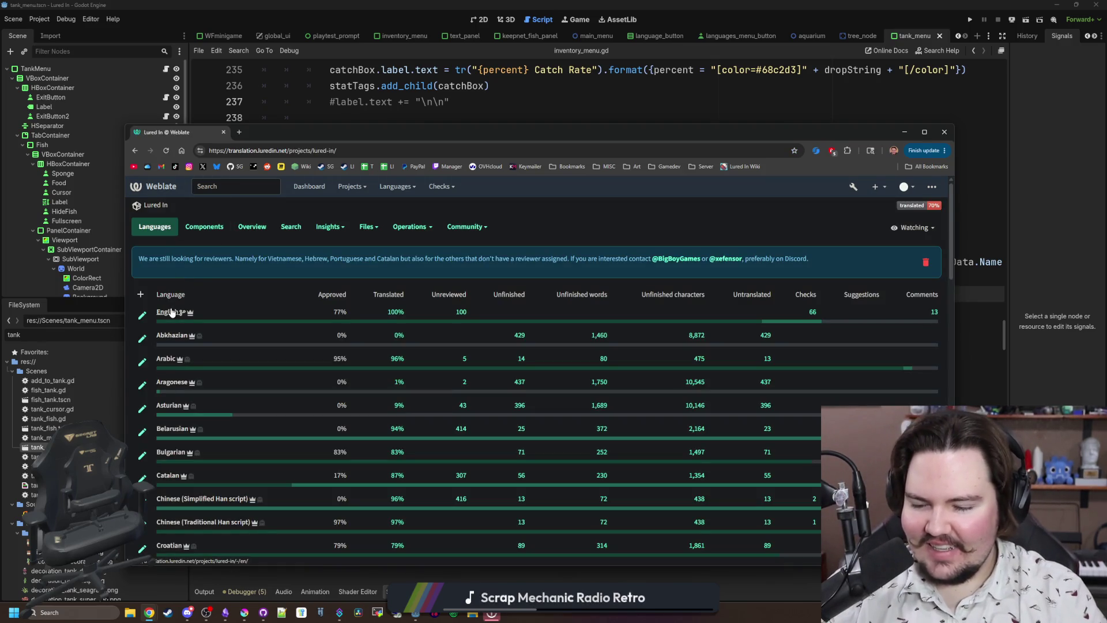
scroll(171, 312, down, 10)
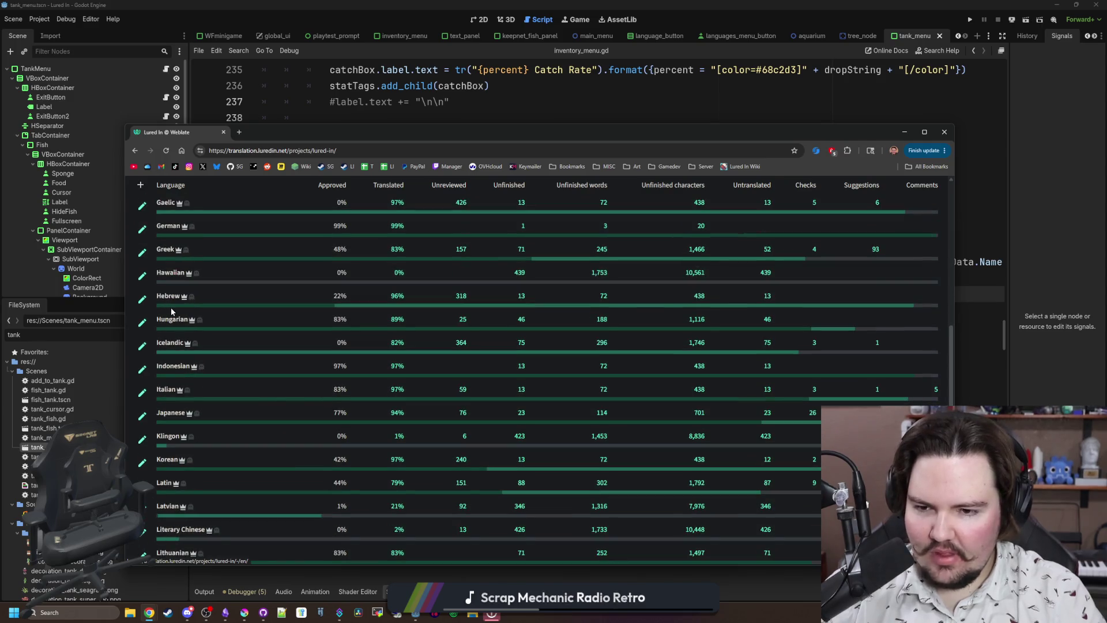
scroll(171, 312, down, 15)
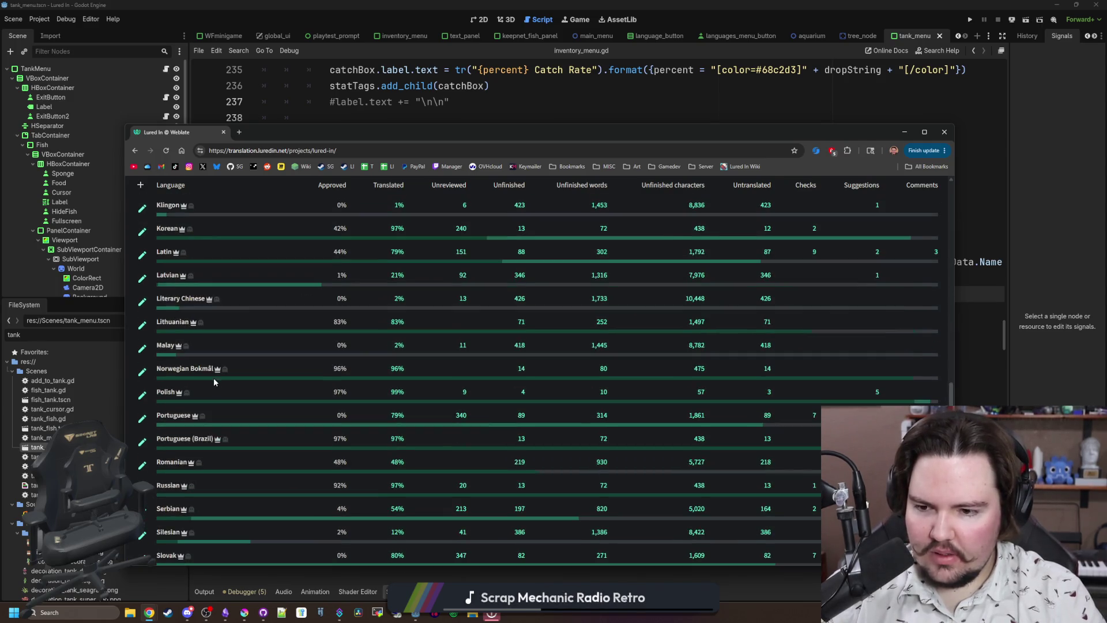
scroll(203, 363, up, 20)
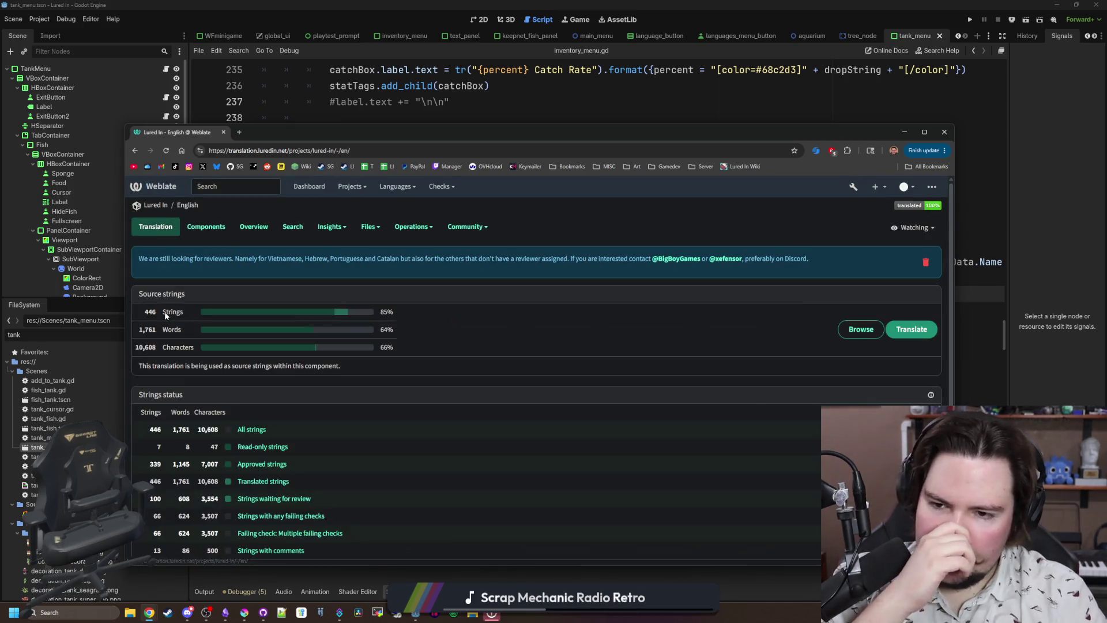
Open all English strings in the editor, step past Play, Aquarium and Options, then jump to the last string.
click(241, 430)
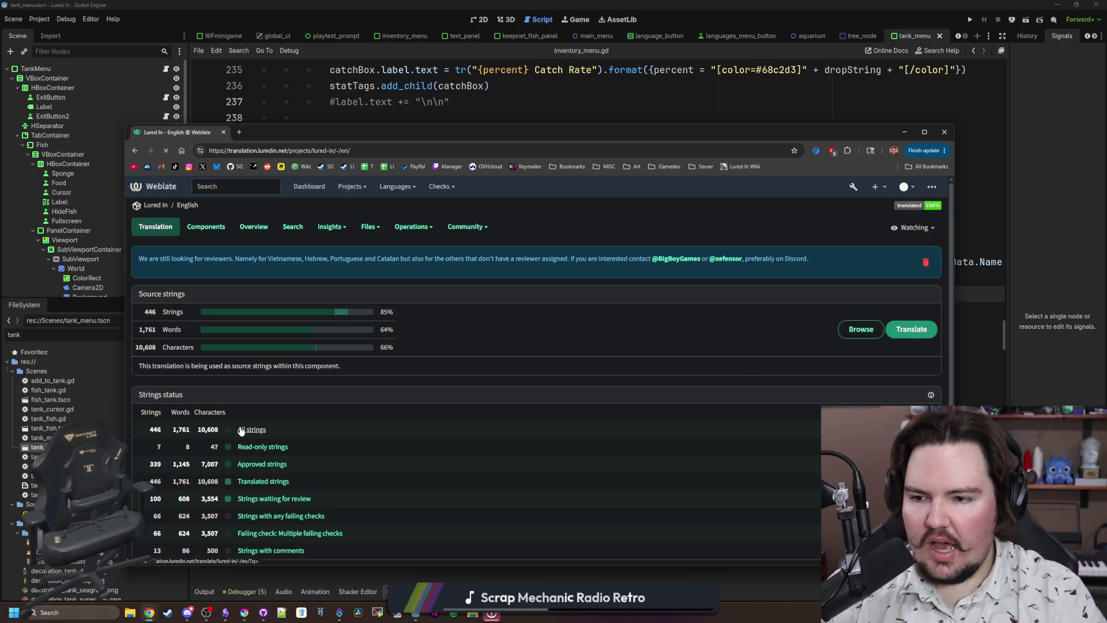
click(157, 283)
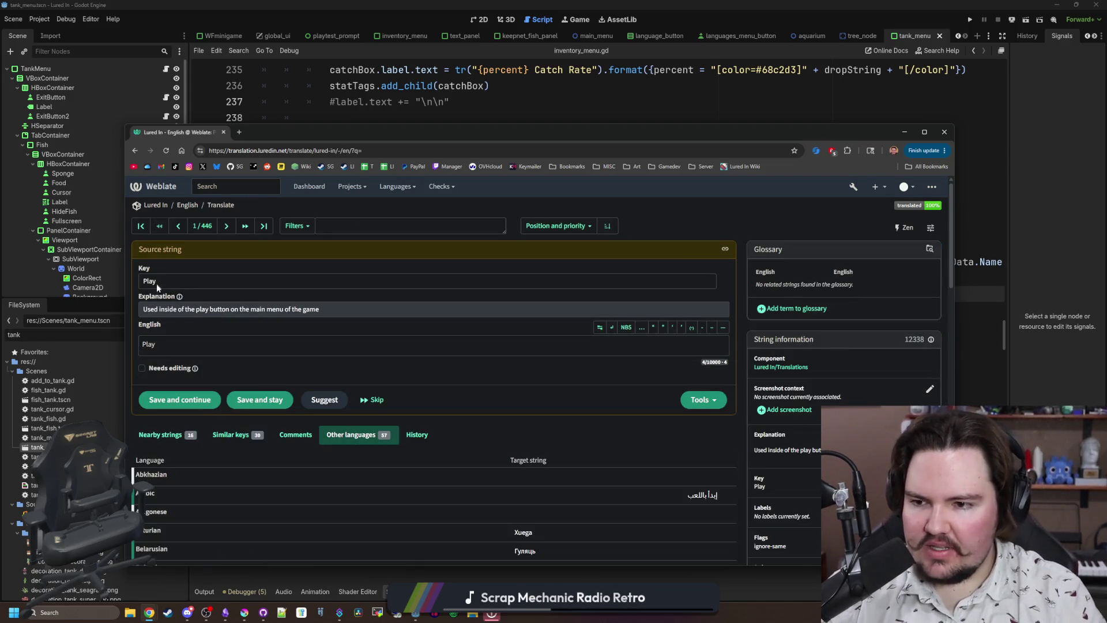
click(227, 226)
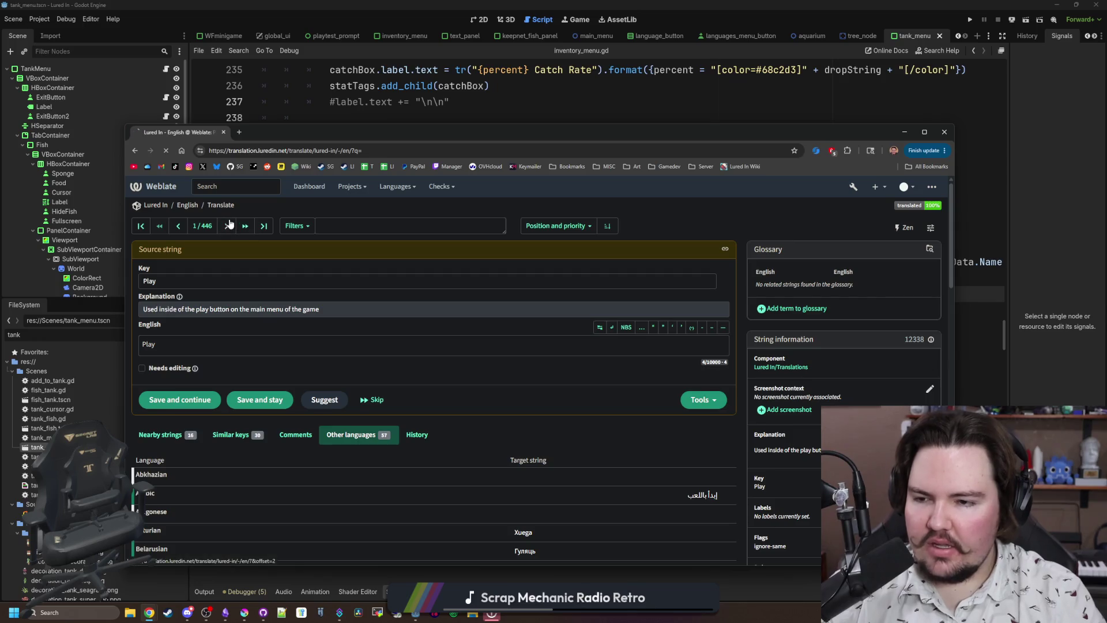
click(230, 224)
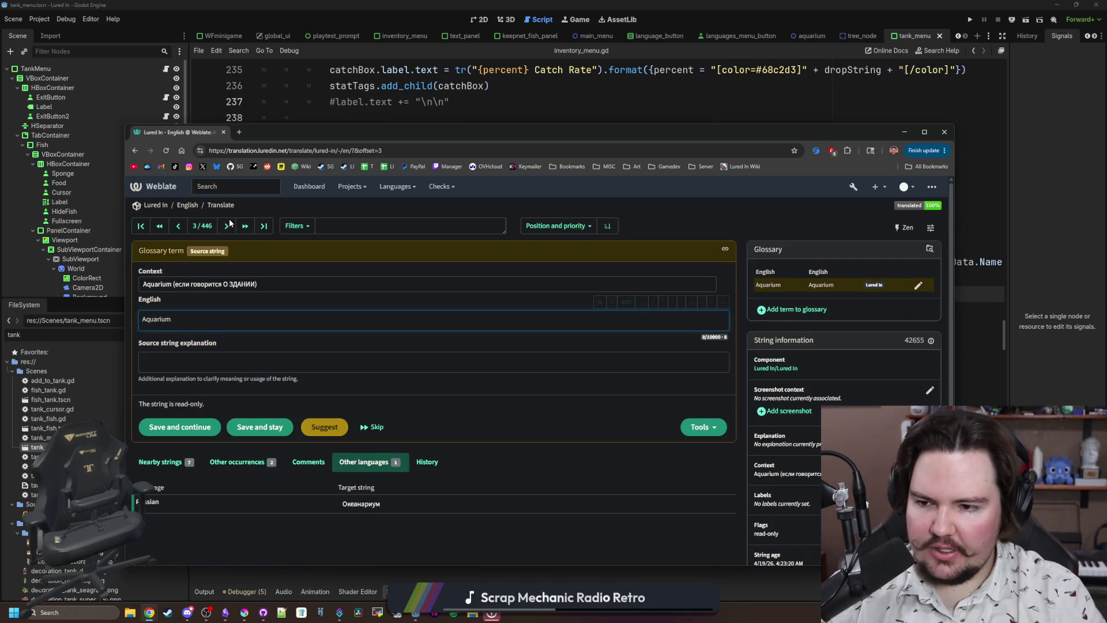
click(227, 225)
drag(159, 282, 144, 290)
click(263, 226)
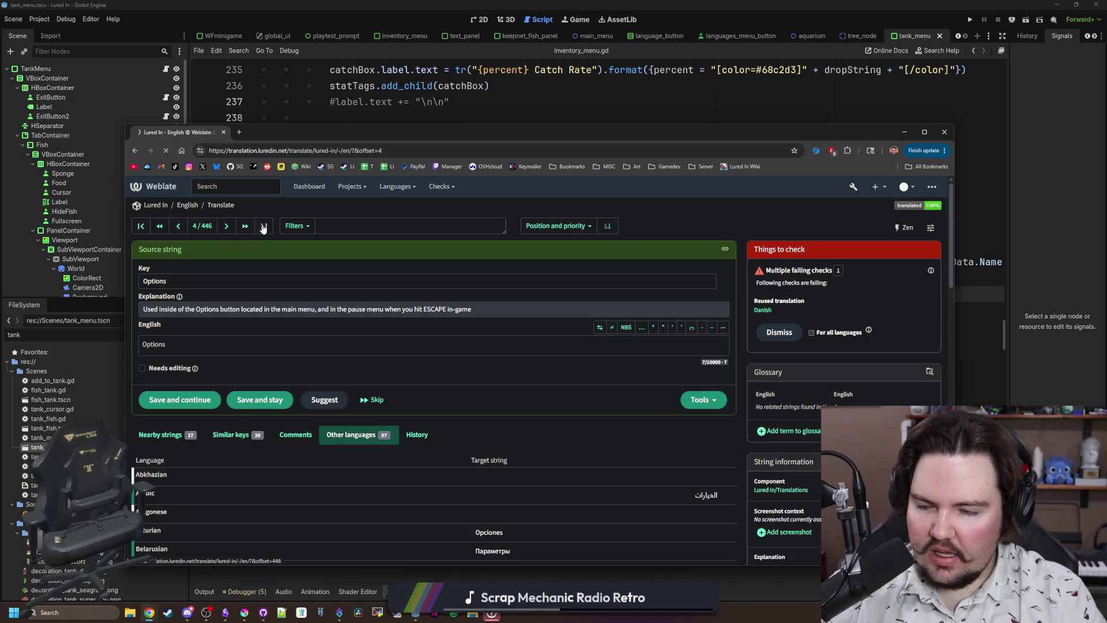
Step back string by string to string 434, the '{percent} Catch Rate' key.
click(178, 226)
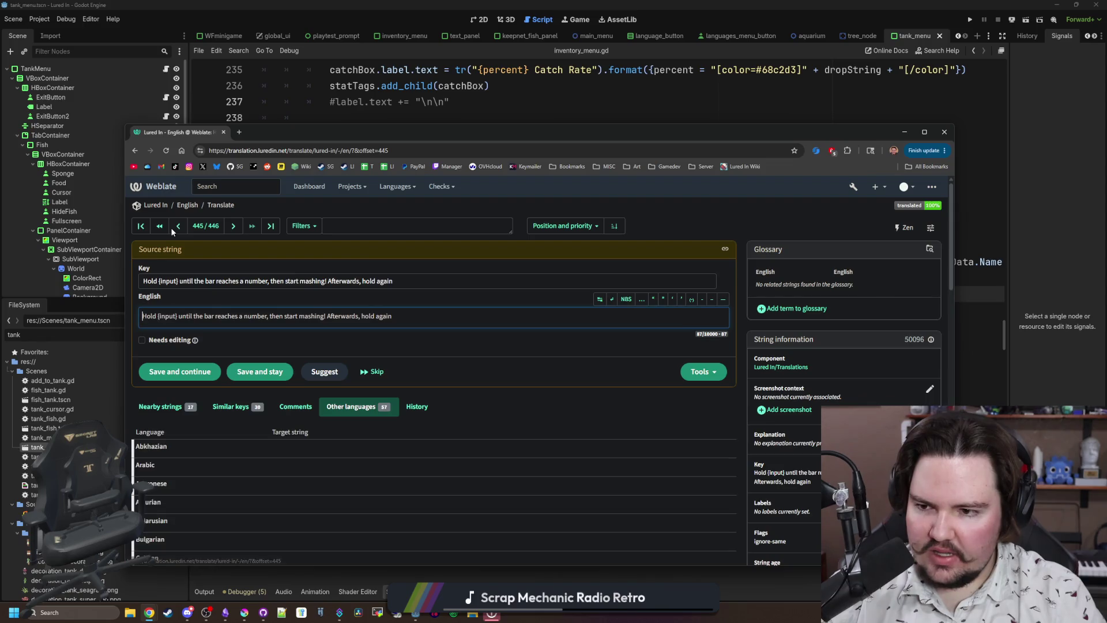
click(178, 229)
click(178, 230)
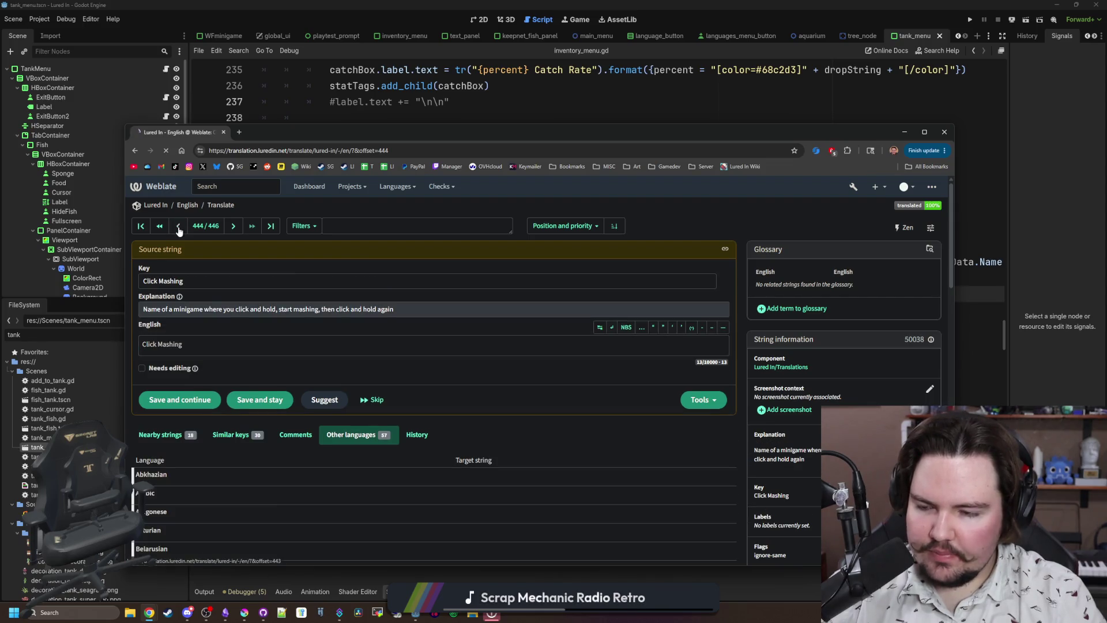
click(178, 230)
click(179, 229)
click(179, 229)
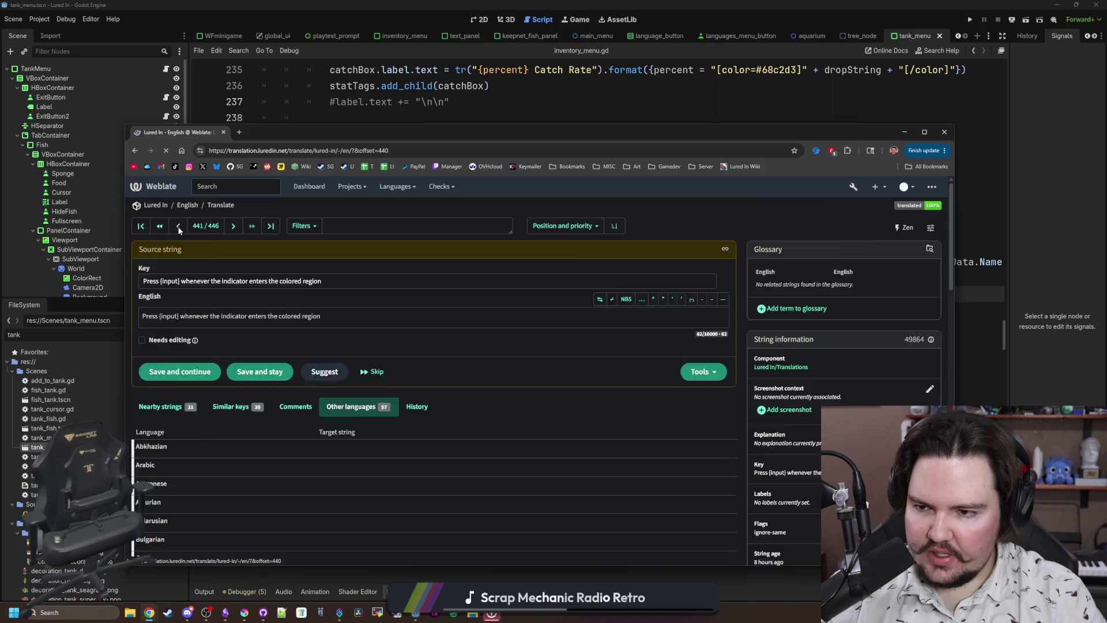
click(179, 230)
click(178, 229)
click(179, 229)
click(179, 229)
click(179, 230)
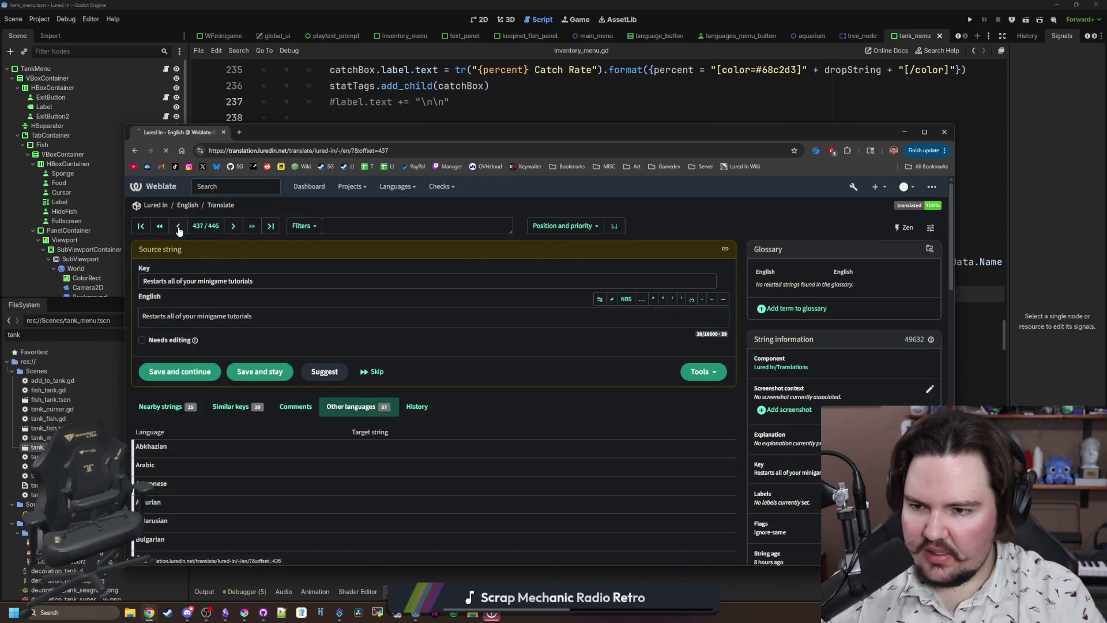
click(179, 230)
click(179, 229)
click(178, 229)
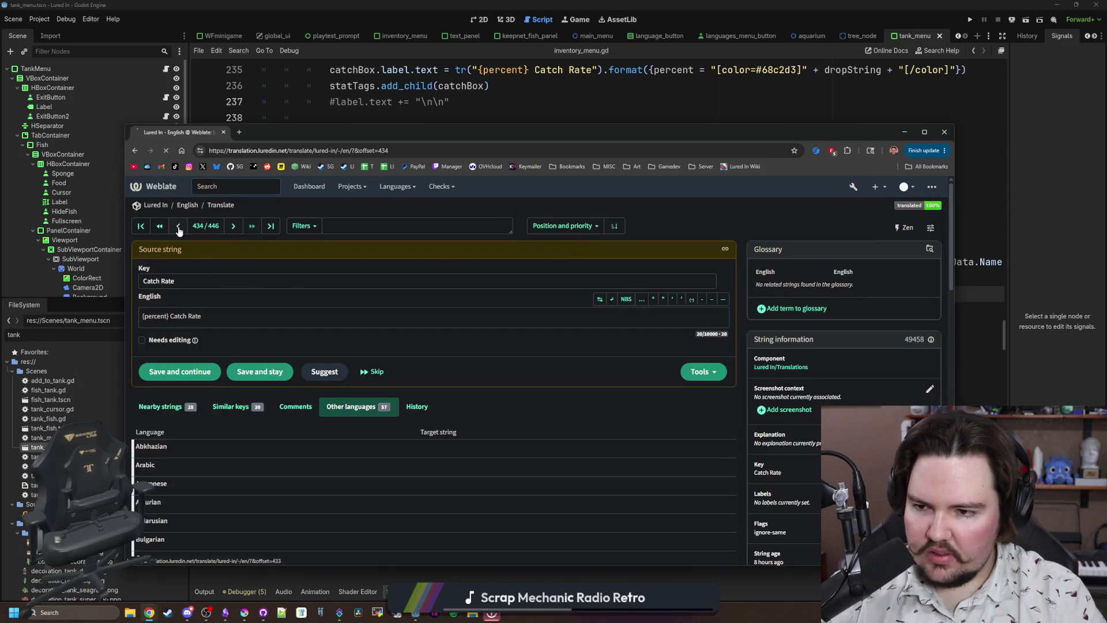
click(231, 230)
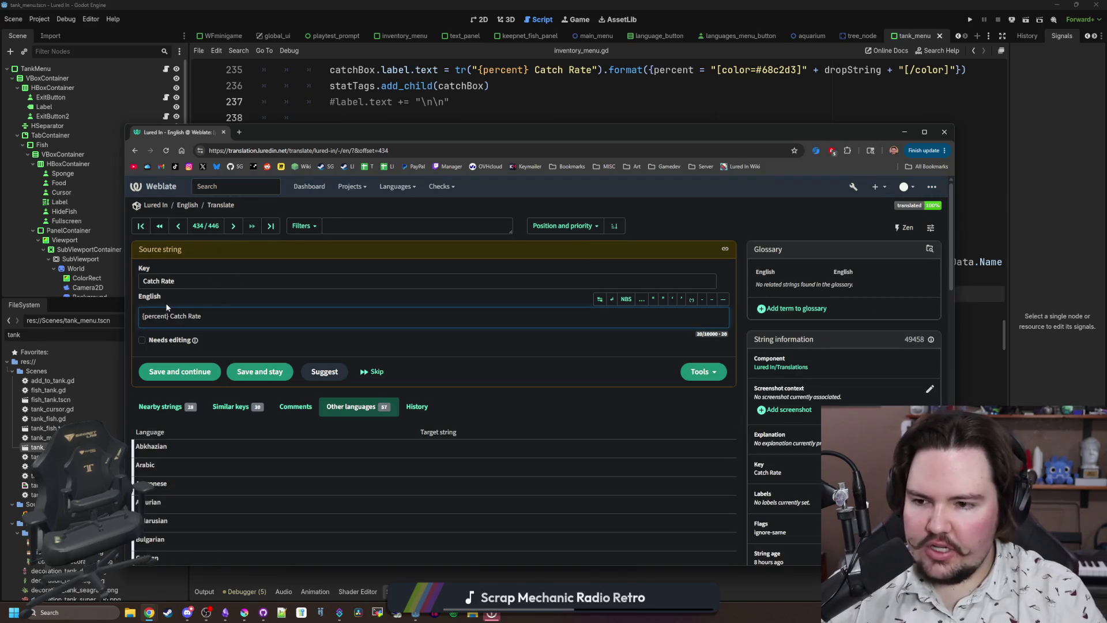
scroll(288, 406, down, 2)
scroll(289, 406, down, 5)
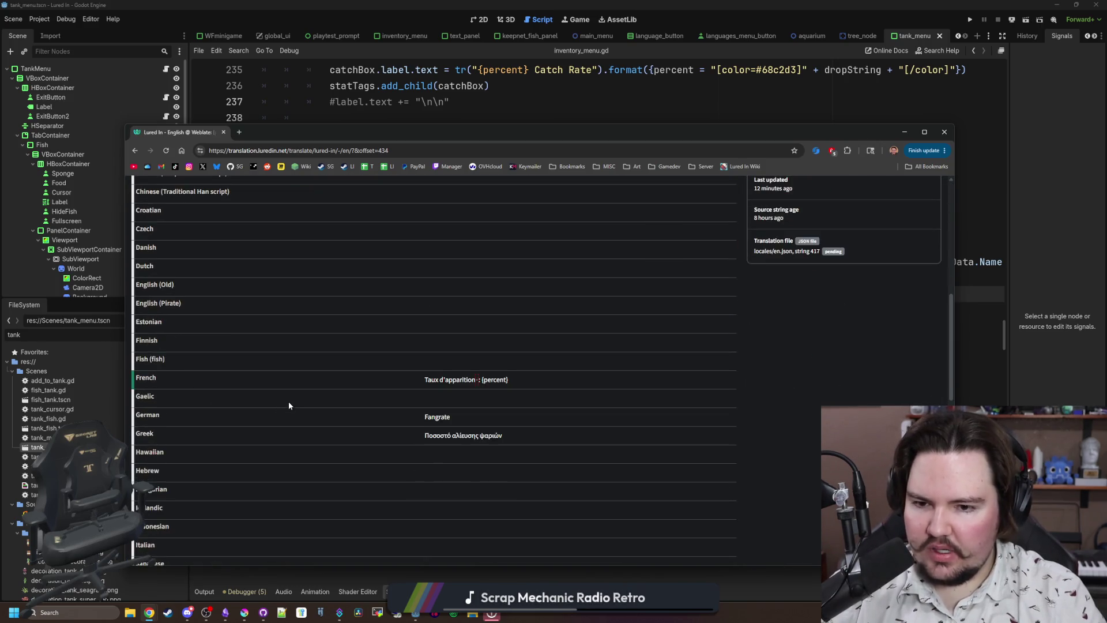
scroll(213, 366, down, 8)
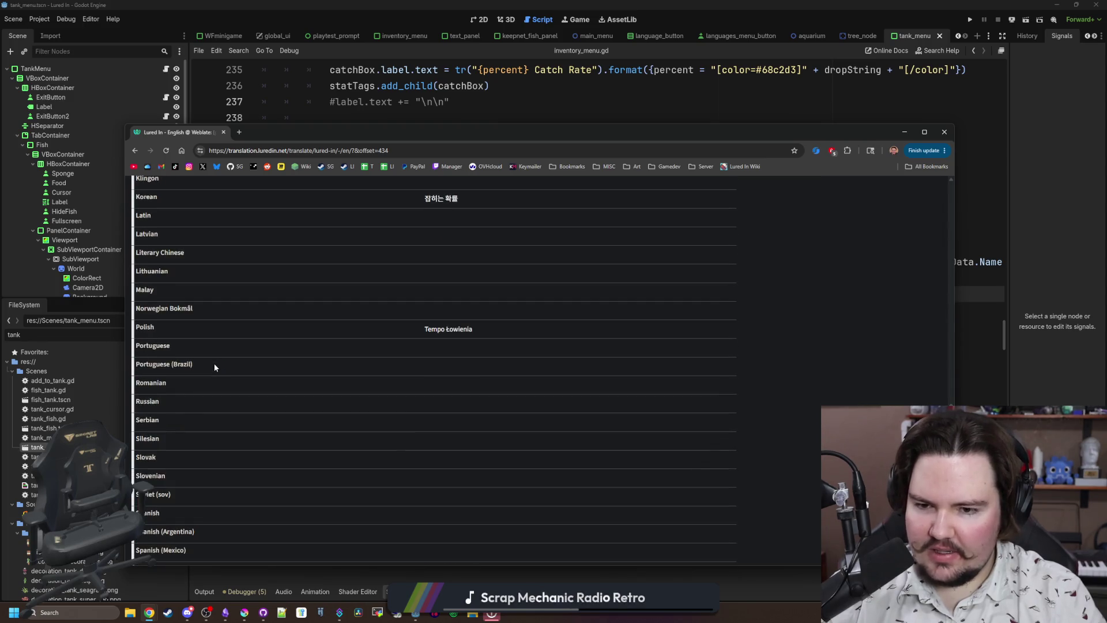
scroll(213, 364, up, 20)
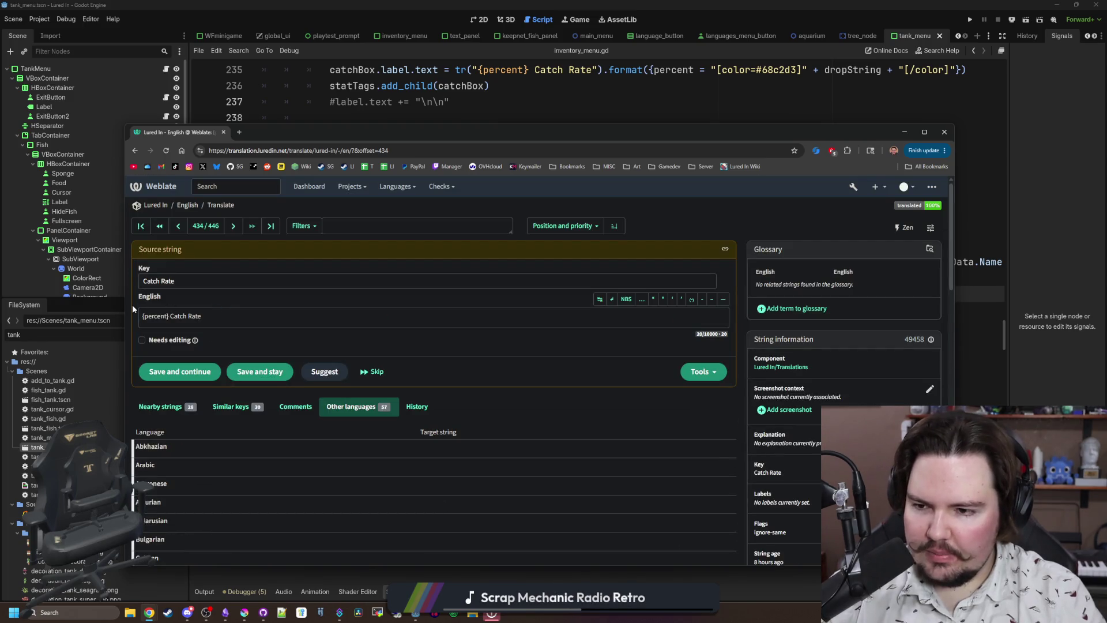
click(206, 316)
key(ctrl+a)
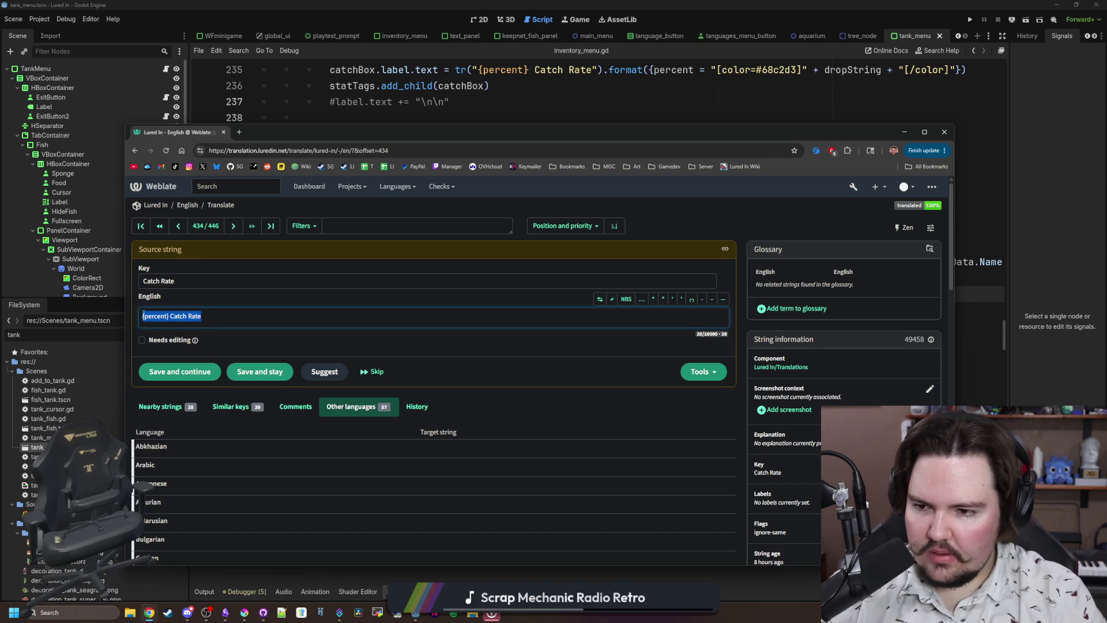
click(139, 319)
drag(152, 316, 202, 316)
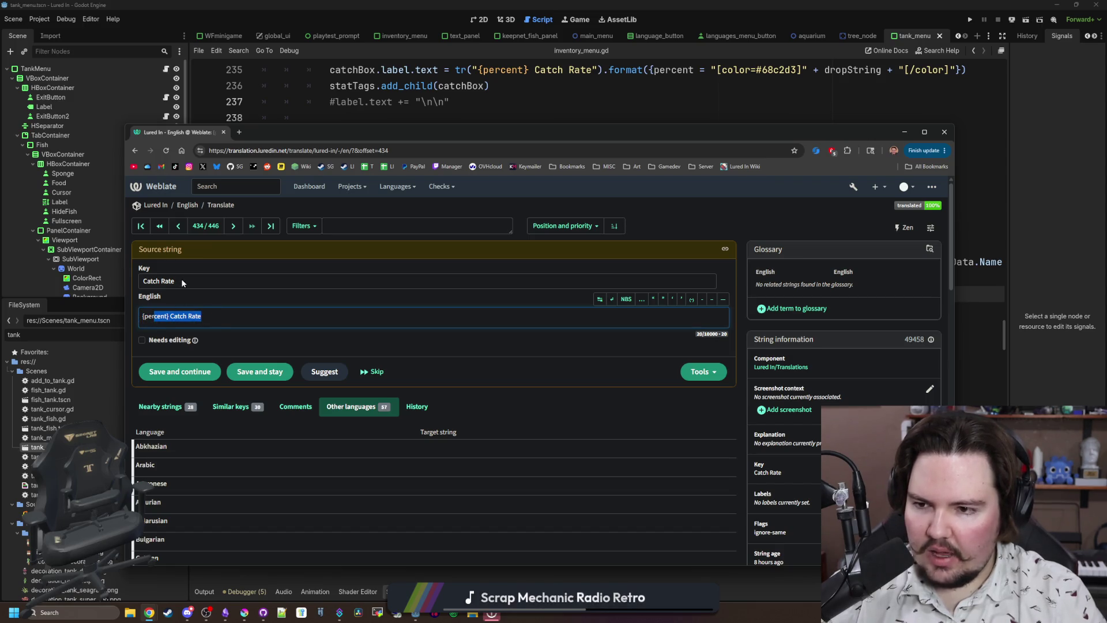
drag(175, 281, 142, 282)
click(151, 285)
key(Tab)
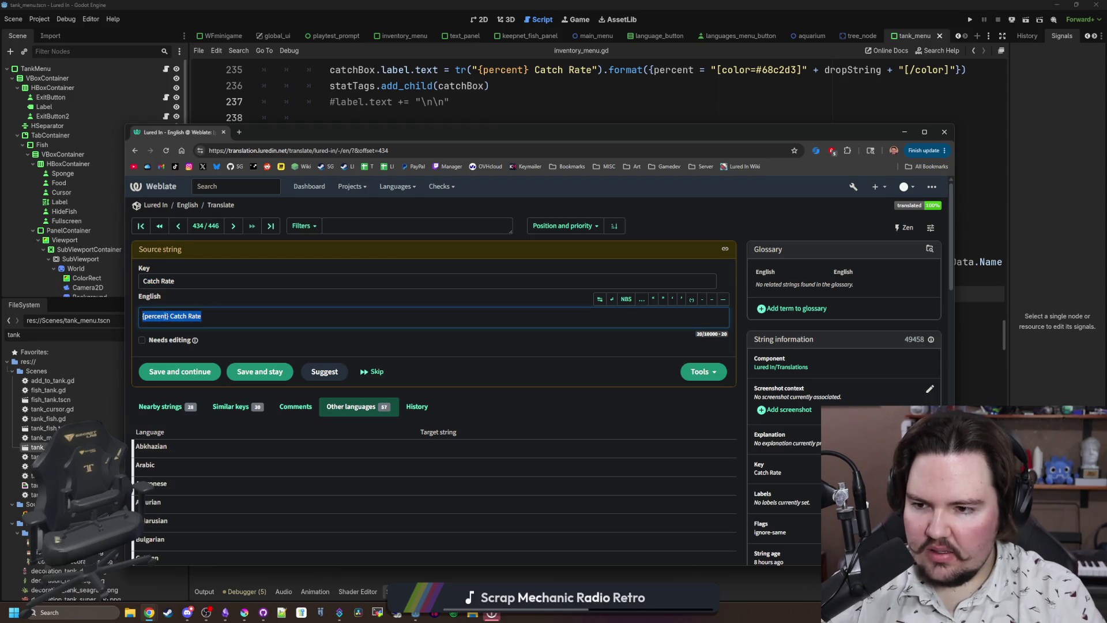
click(149, 285)
triple_click(148, 283)
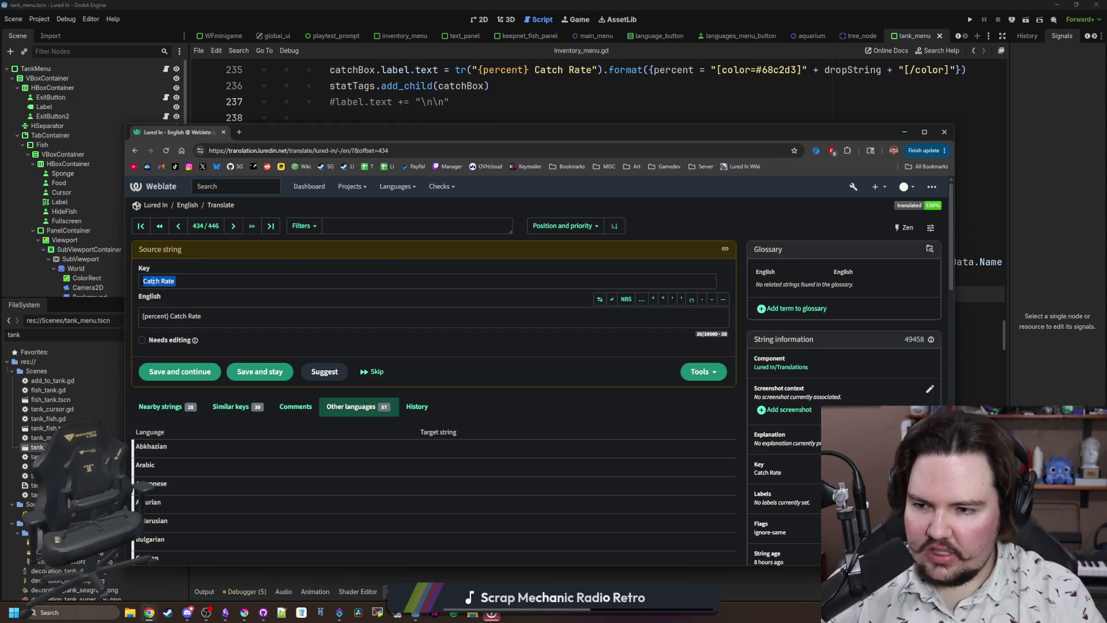
double_click(159, 280)
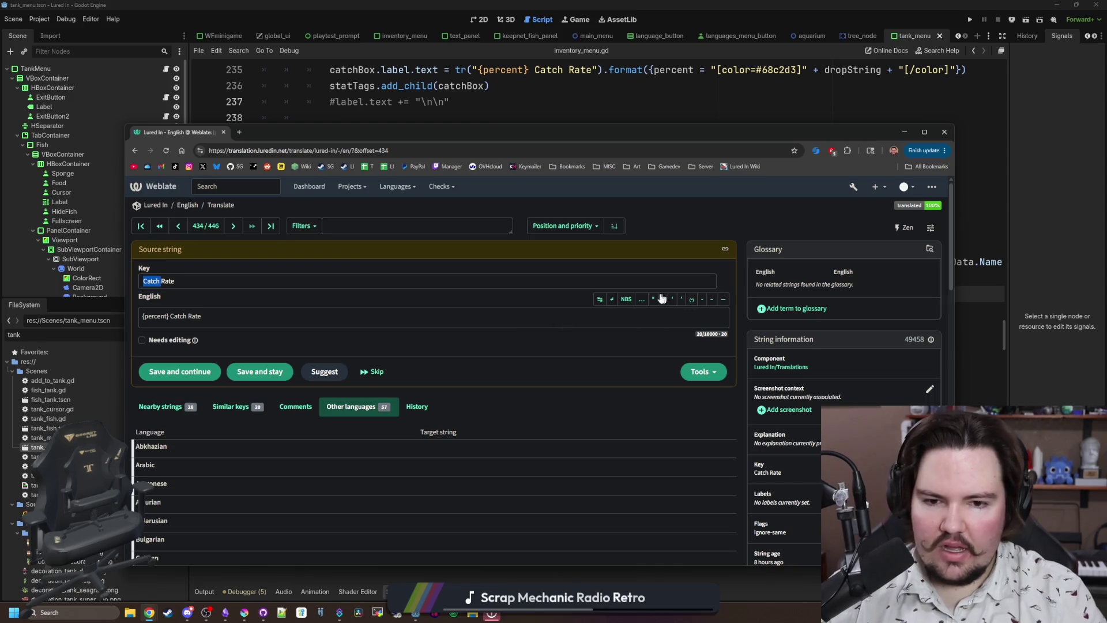
click(641, 285)
right_click(272, 283)
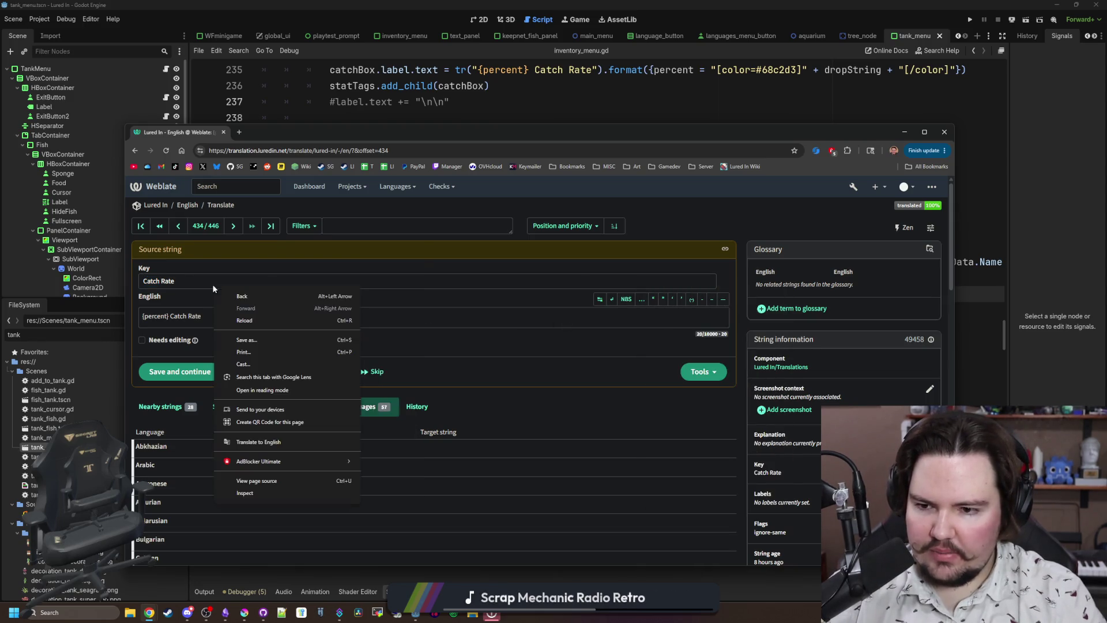
click(148, 281)
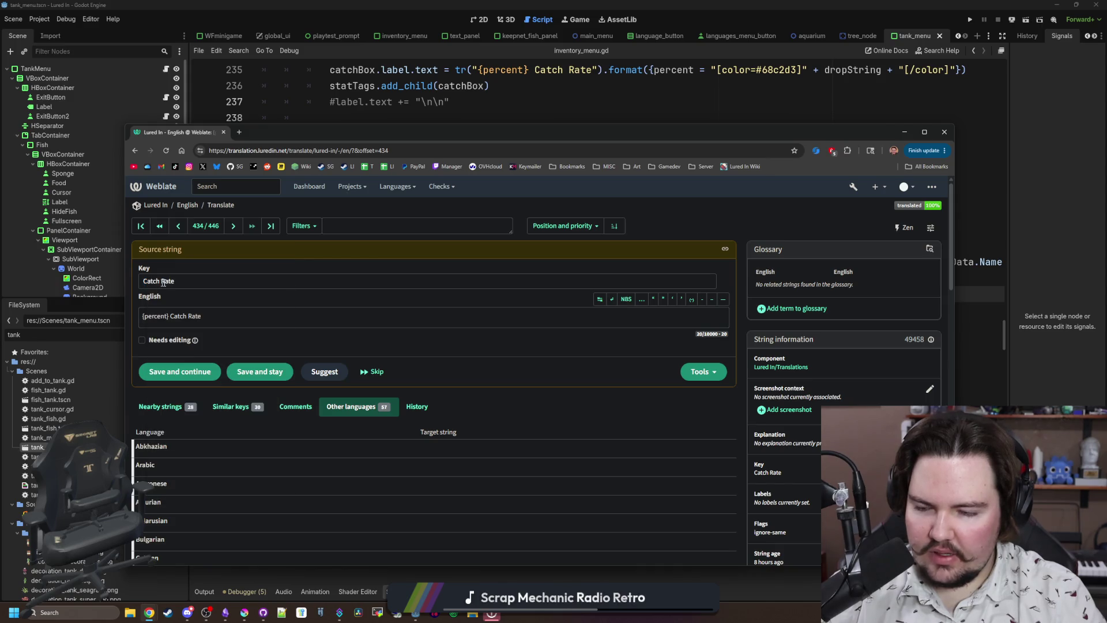
drag(163, 282, 177, 286)
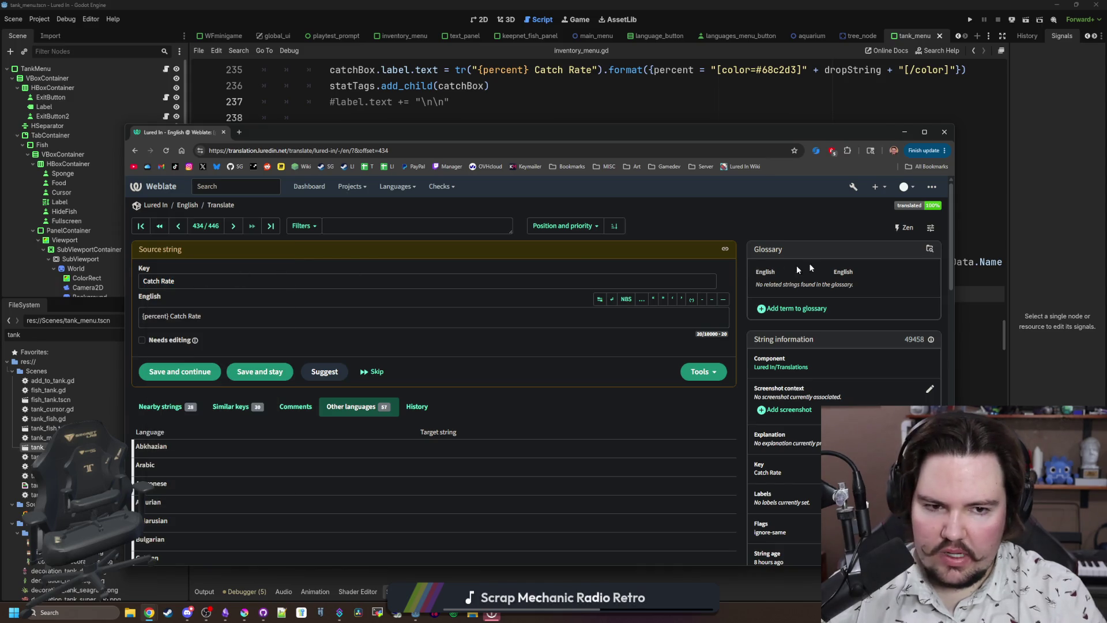
Review the Weblate profile preferences and save the Languages settings.
click(930, 228)
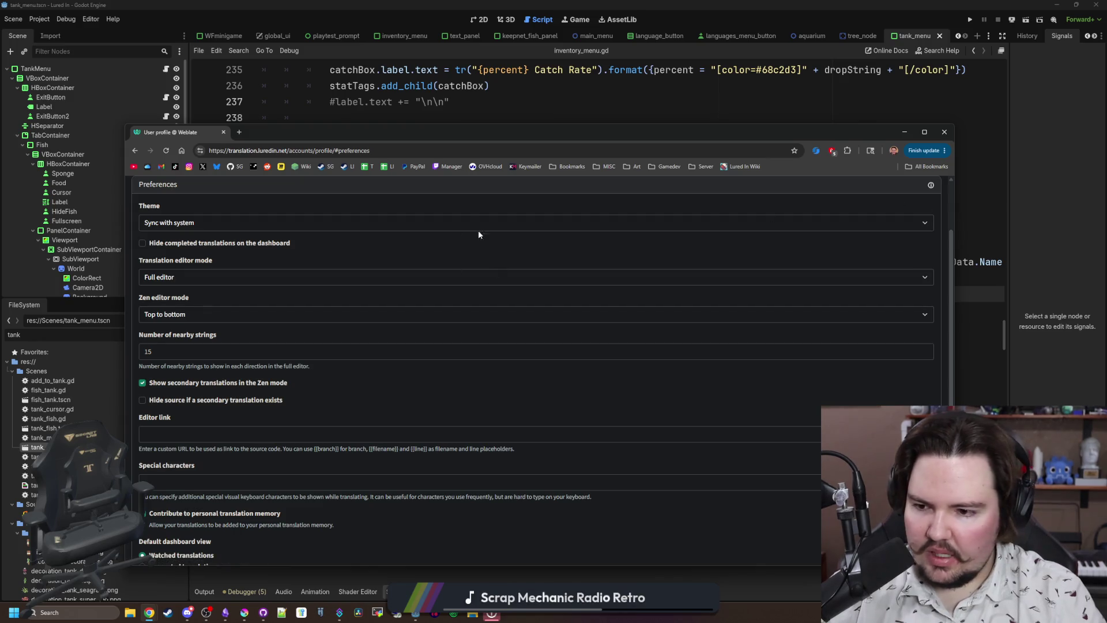
scroll(288, 392, down, 2)
scroll(214, 462, up, 4)
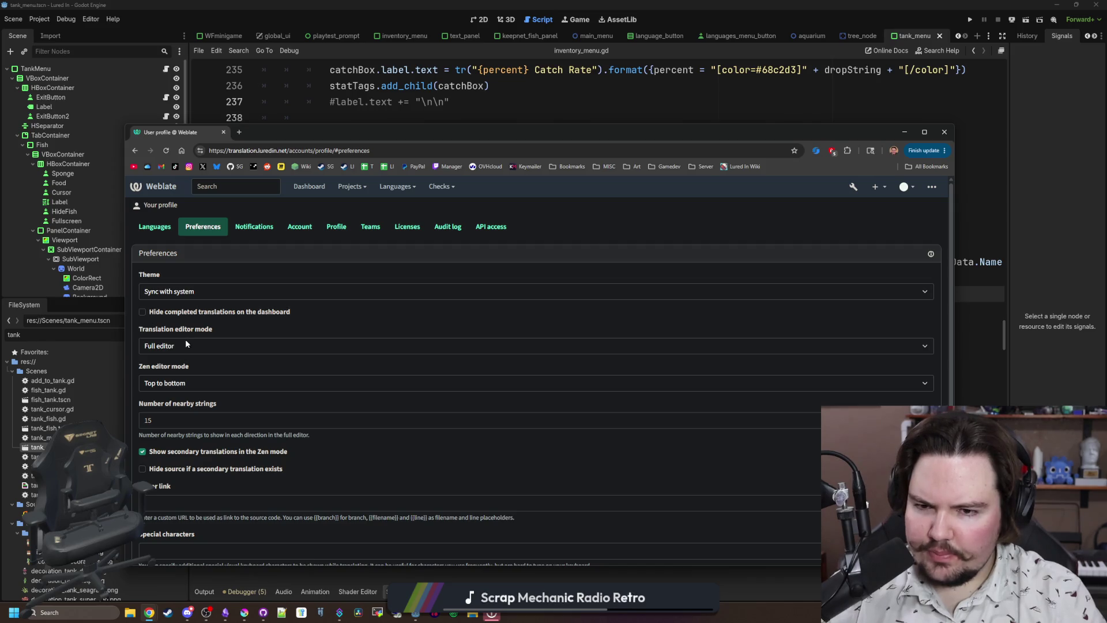
click(155, 227)
scroll(283, 348, down, 8)
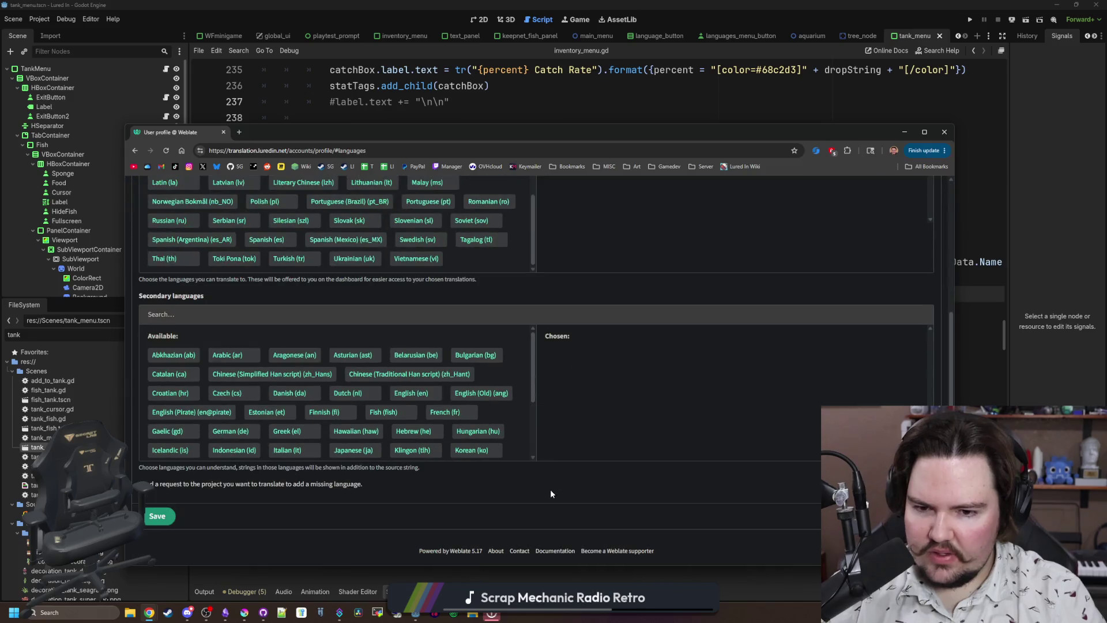
click(163, 518)
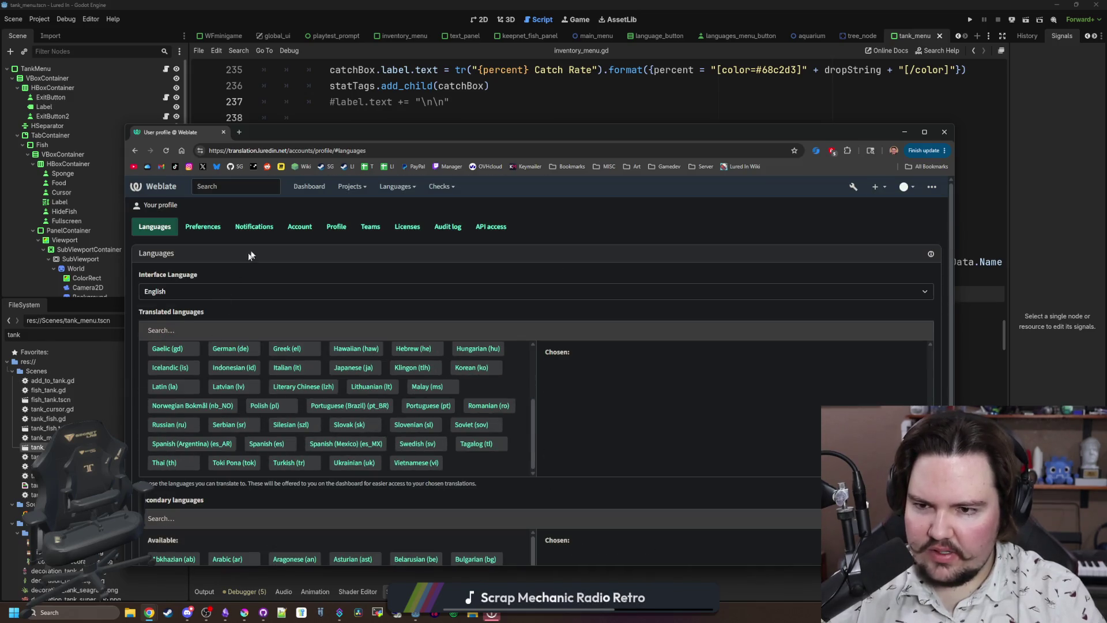
Check the Account settings, then go from the dashboard to the Lured In project.
click(301, 227)
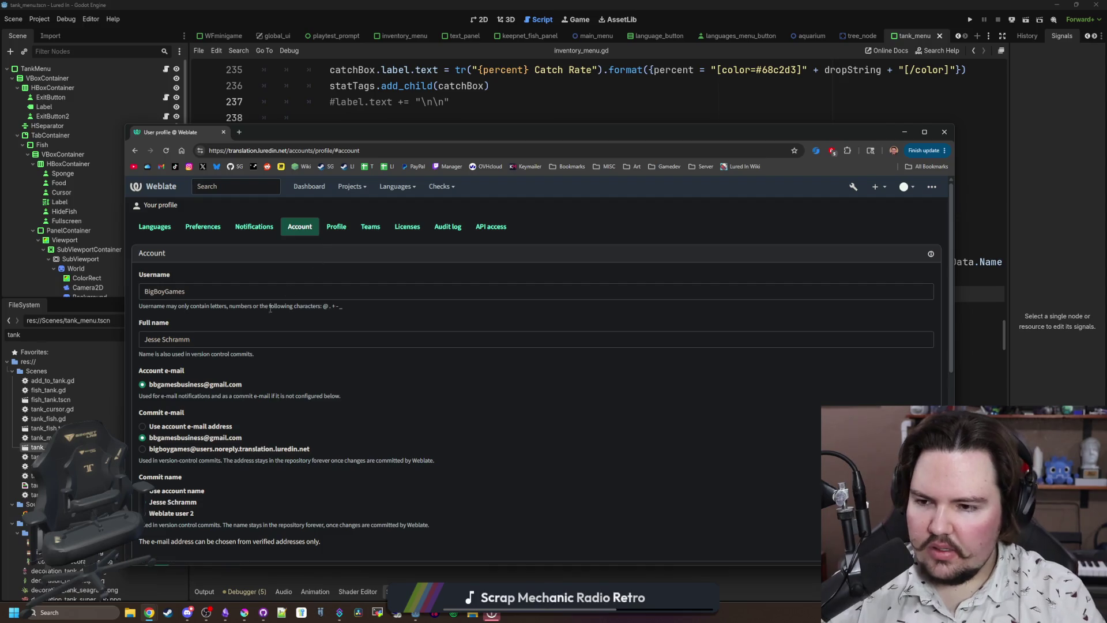
scroll(270, 309, down, 2)
scroll(270, 309, down, 2)
scroll(269, 348, down, 1)
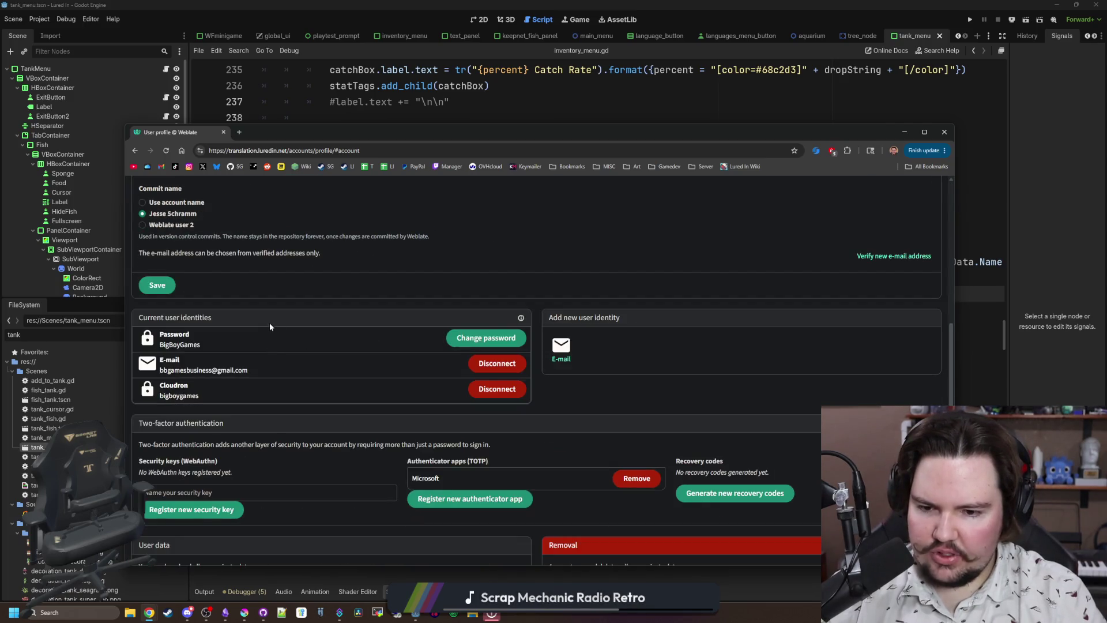
scroll(269, 323, up, 5)
click(166, 228)
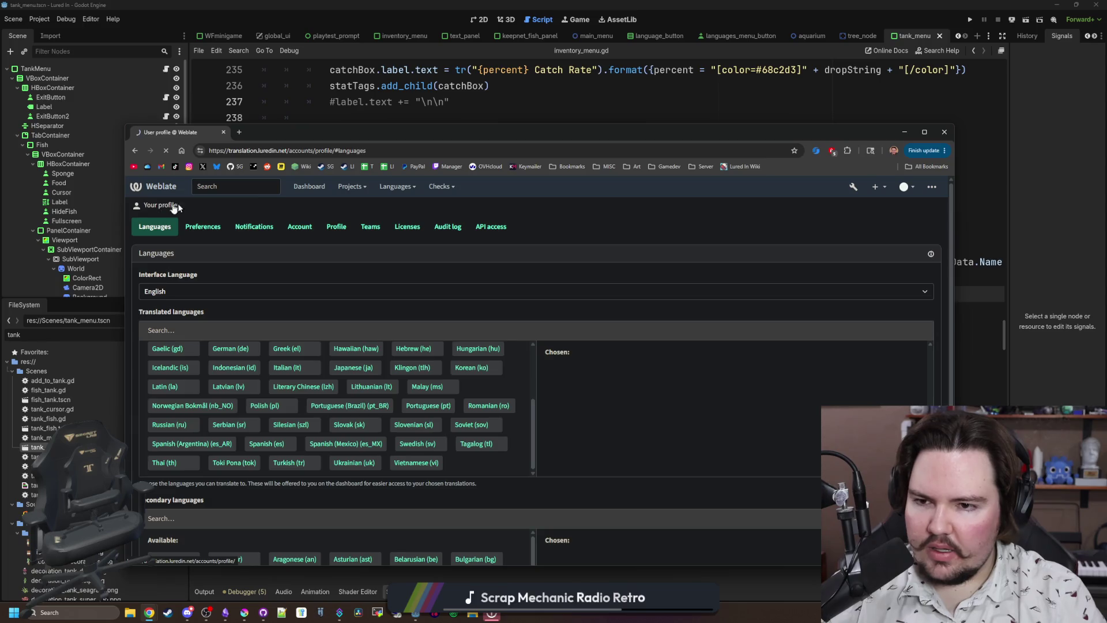
click(307, 188)
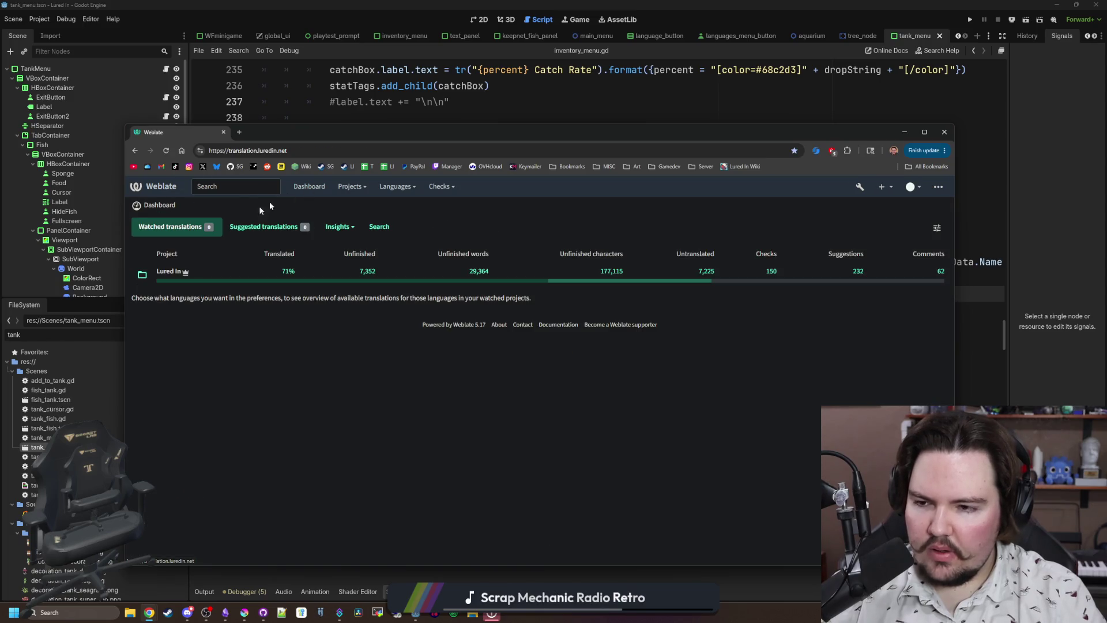
click(164, 271)
Open Operations > Repository maintenance and read the 192 pending units and danger-zone actions.
click(406, 227)
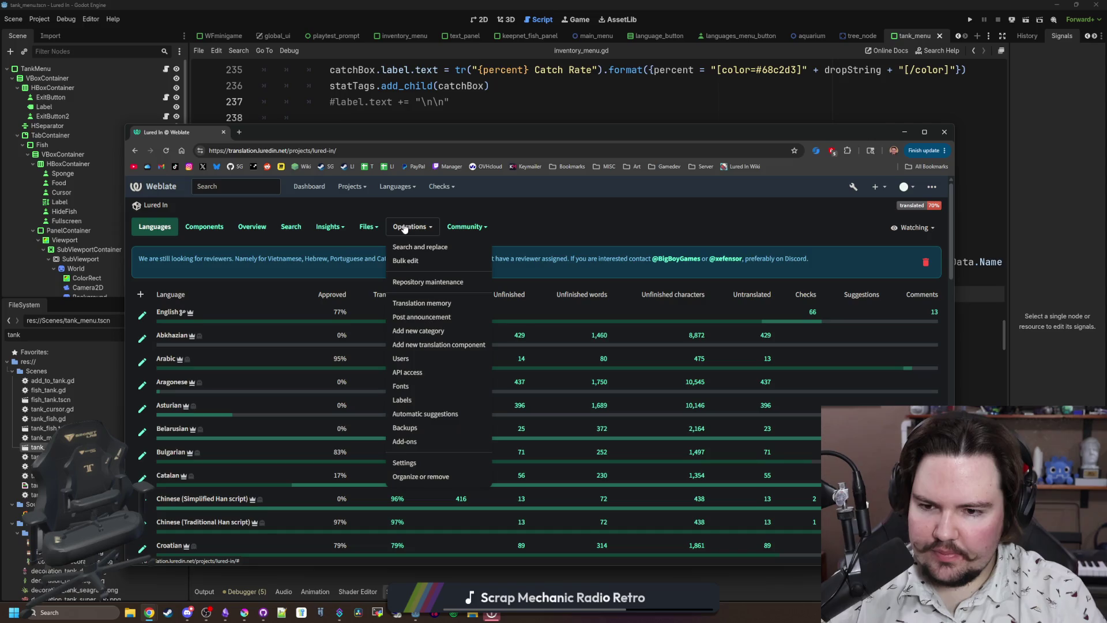
click(435, 282)
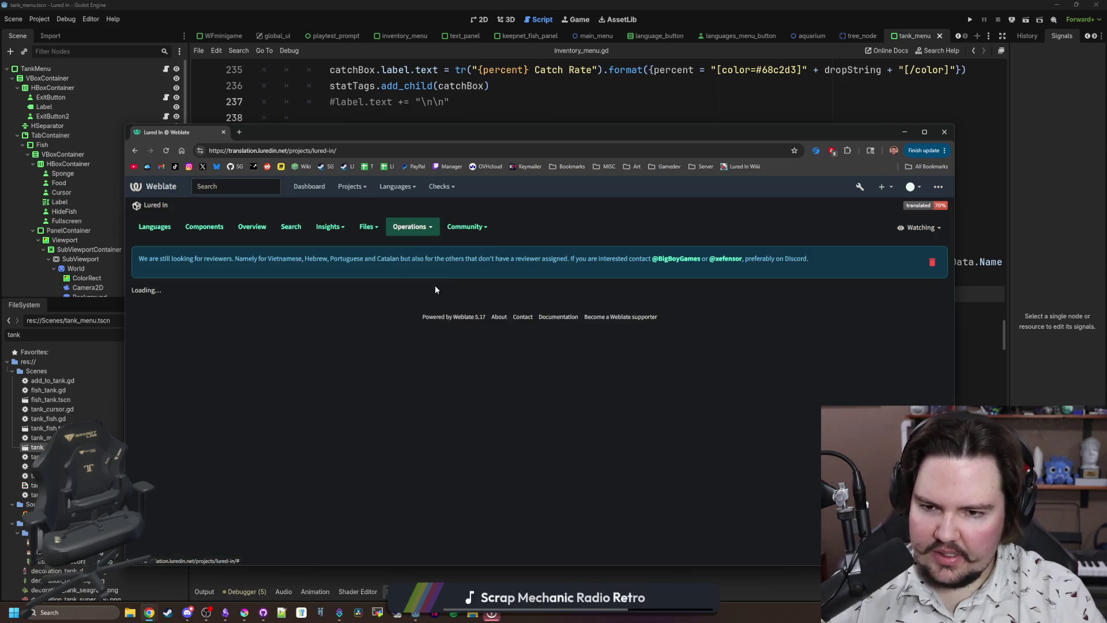
scroll(455, 290, down, 5)
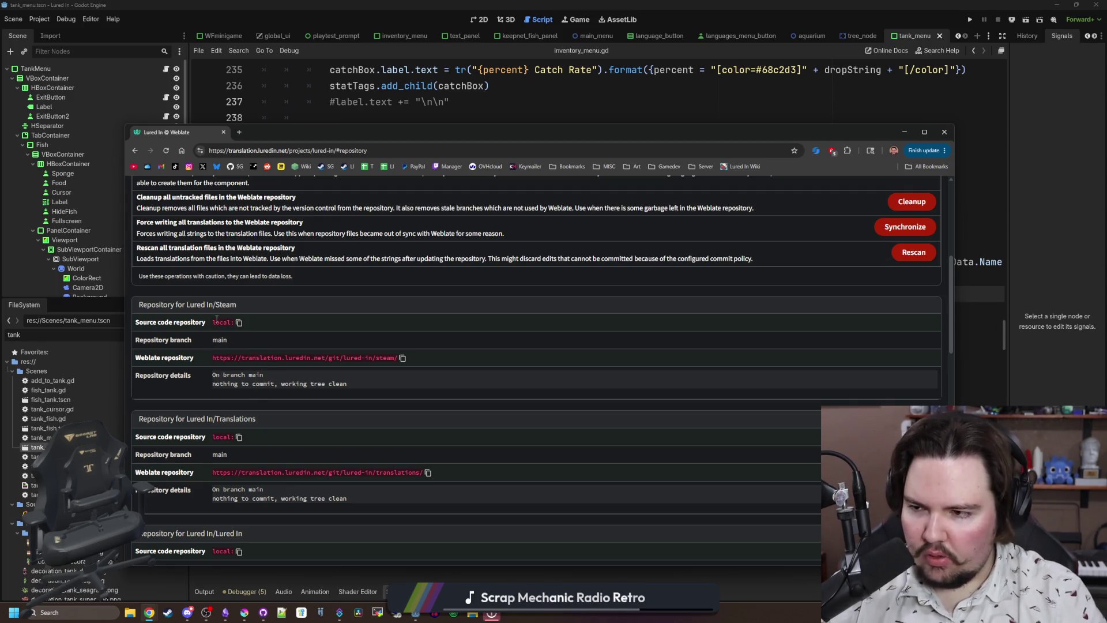
scroll(287, 370, down, 3)
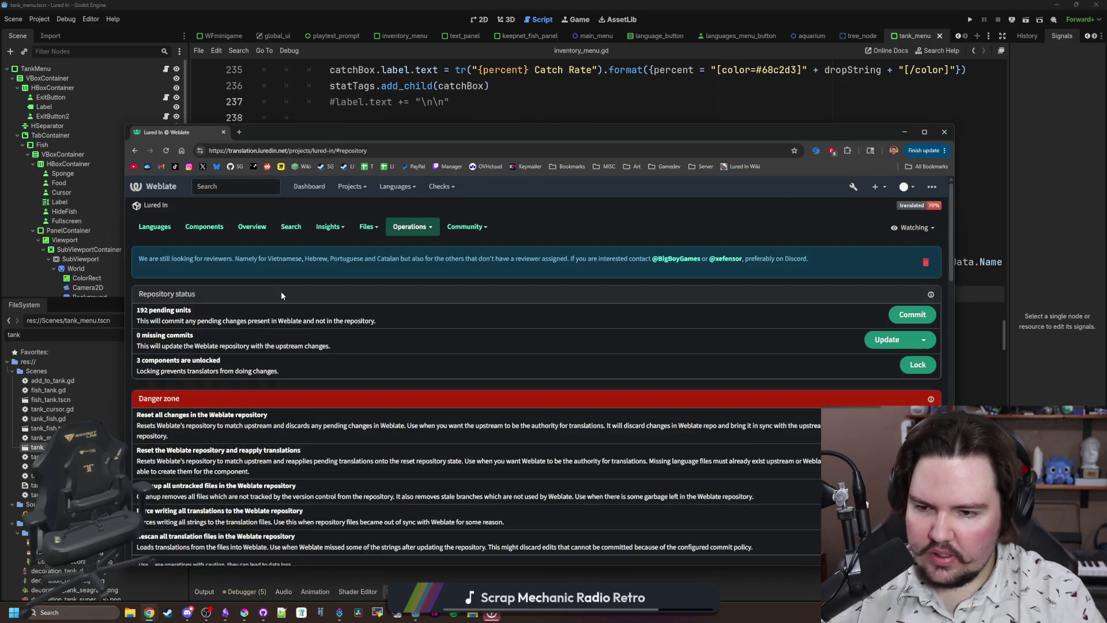
scroll(259, 175, down, 5)
Open the Cloudron apps dashboard in a new browser tab.
click(239, 132)
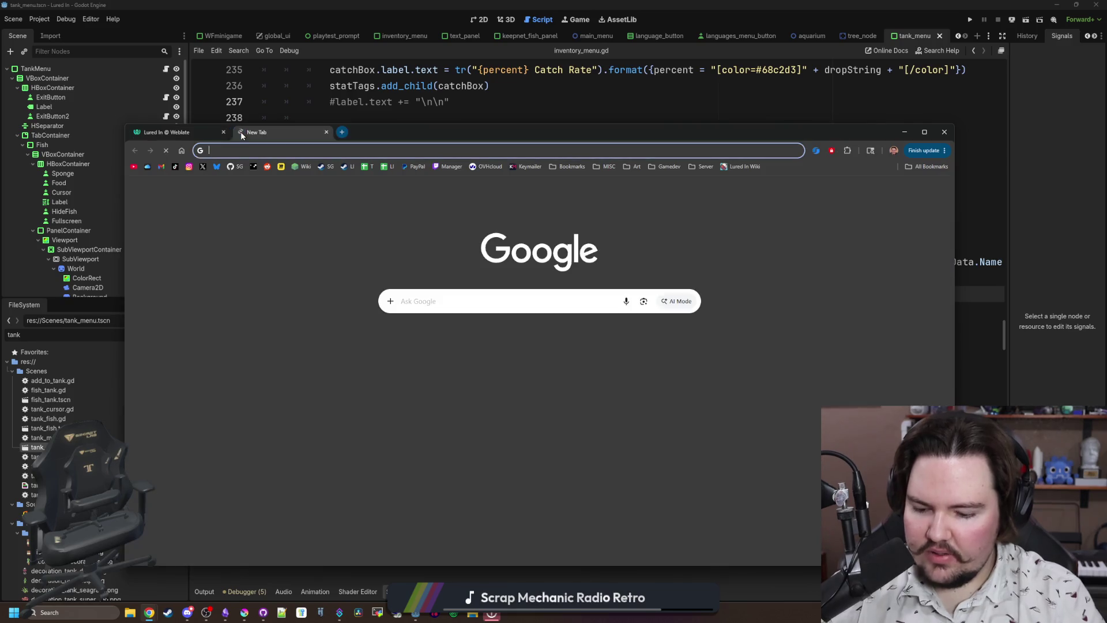
text(cloud)
key(Return)
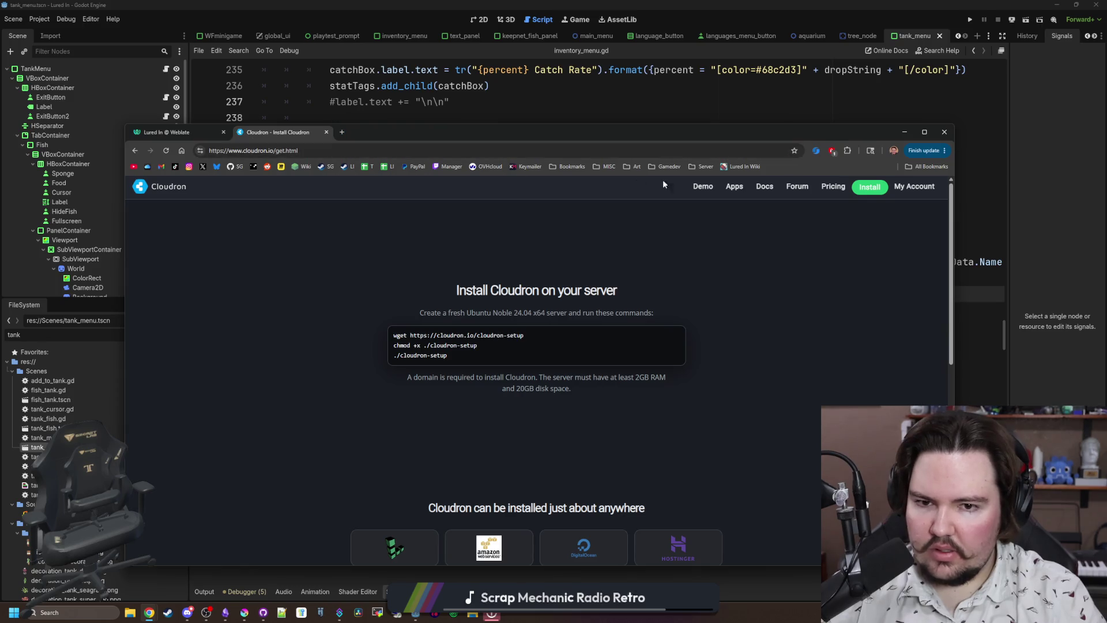
click(694, 169)
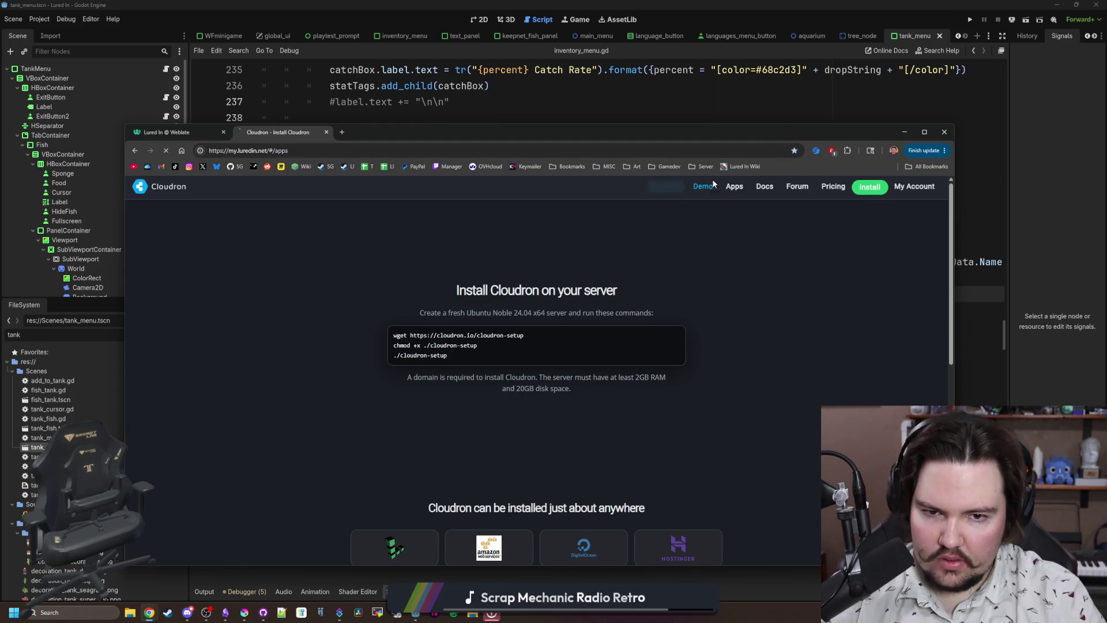
click(714, 183)
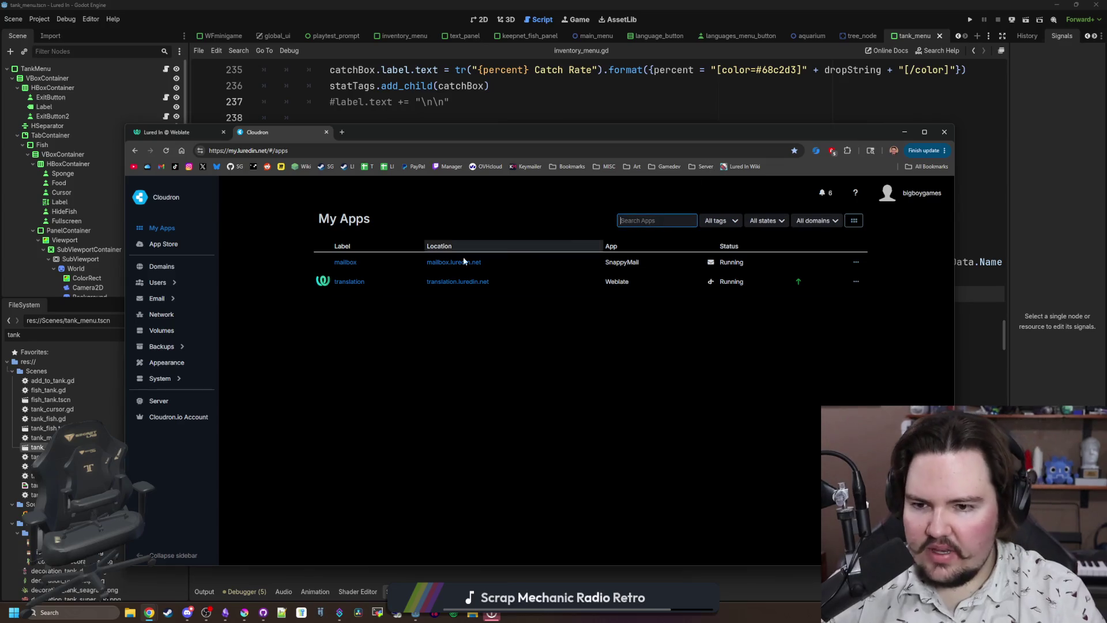
Review the translation app's location, resource limits and storage, plus the server volumes.
click(839, 283)
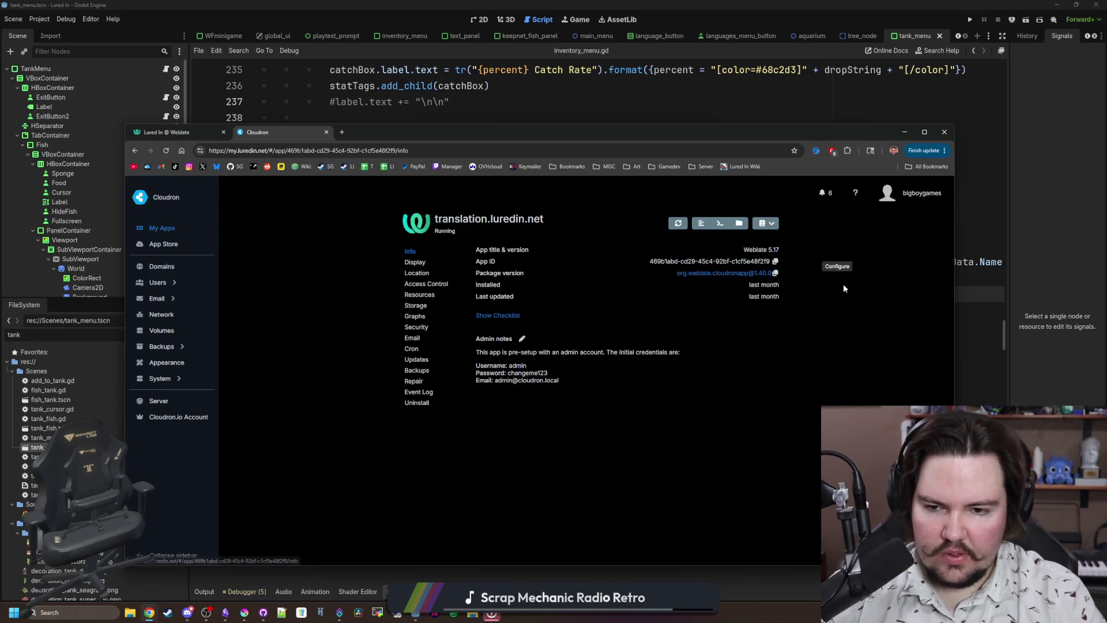
click(416, 273)
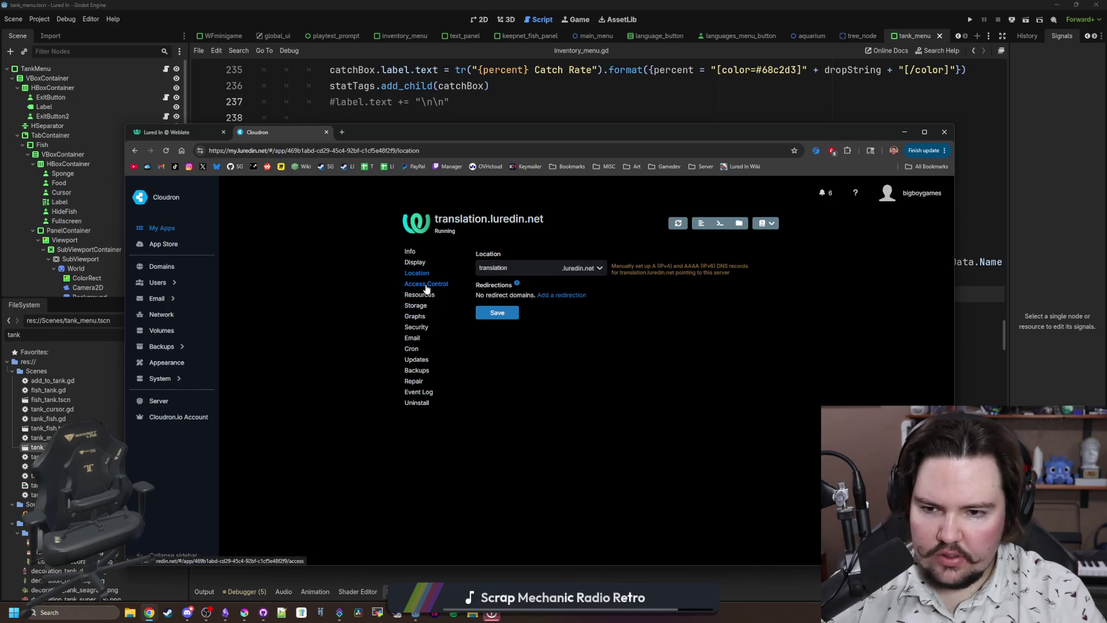
click(420, 295)
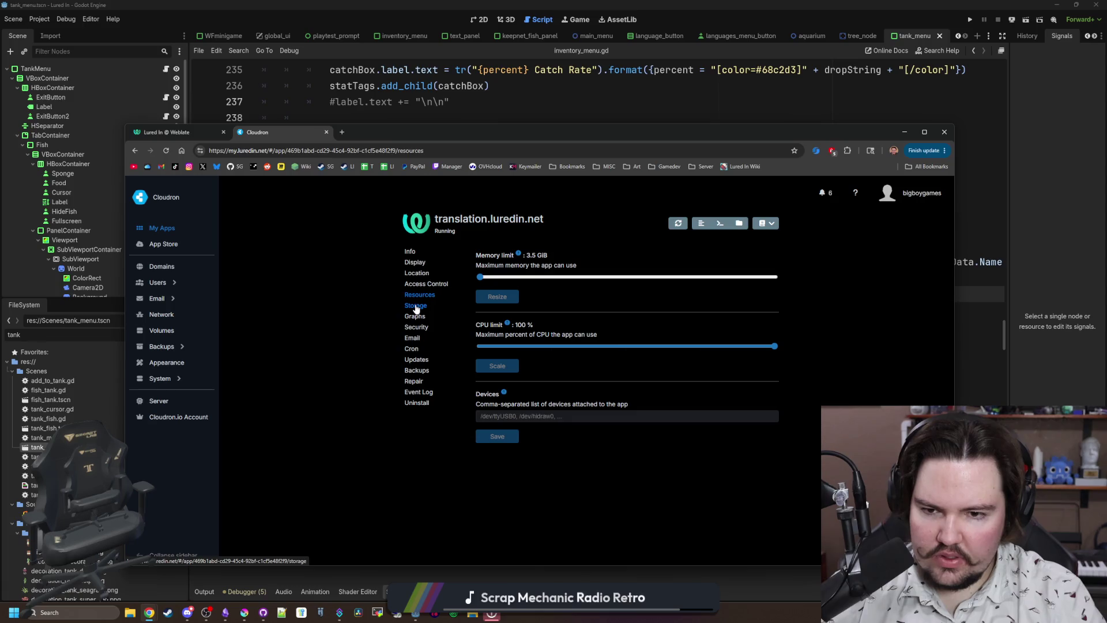
click(416, 307)
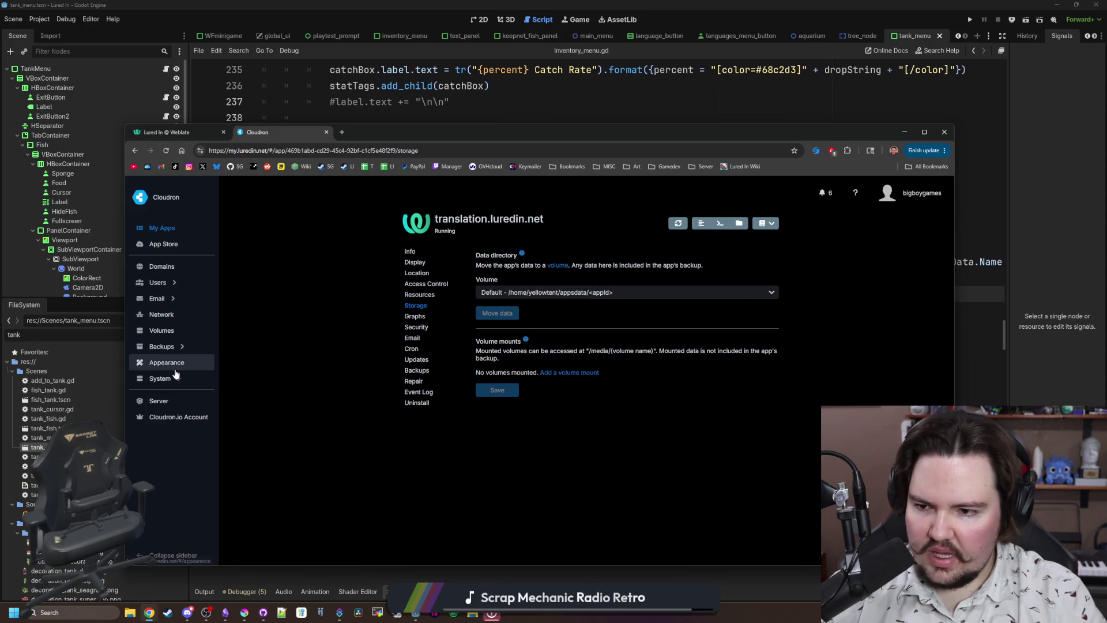
click(177, 336)
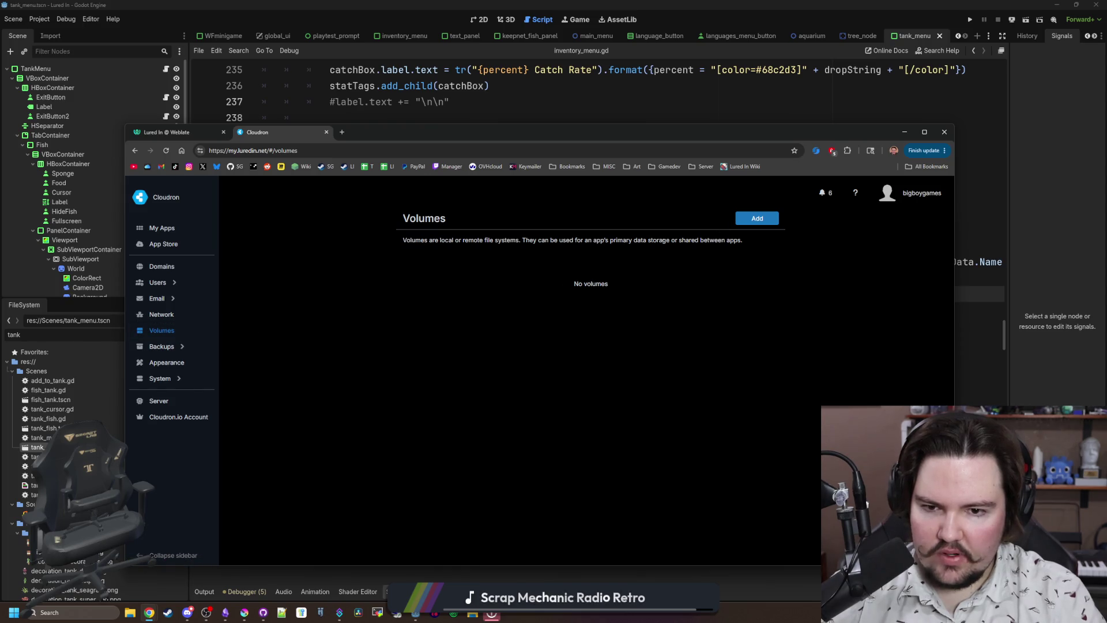
click(169, 244)
click(177, 236)
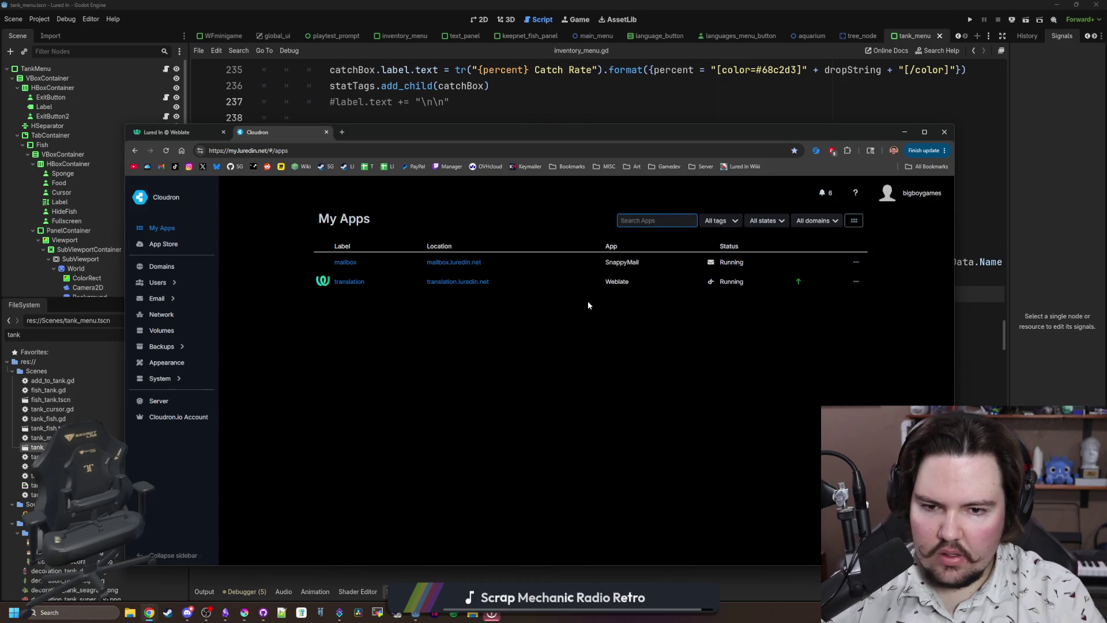
Check the translation app's data directory under Storage and launch its File manager.
click(837, 282)
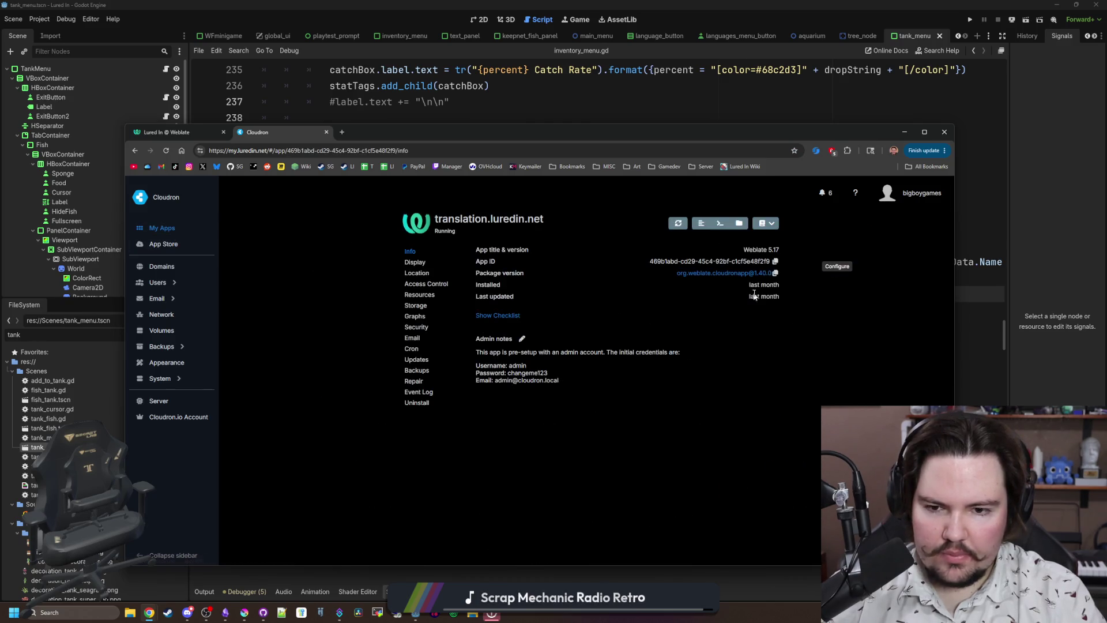
click(409, 307)
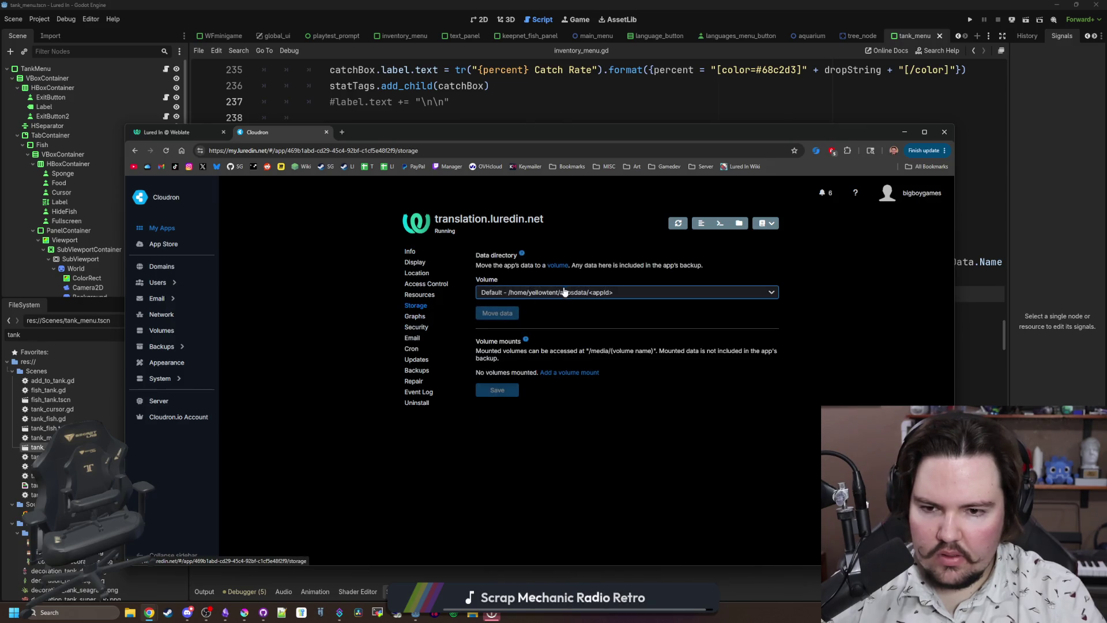
click(568, 290)
click(584, 296)
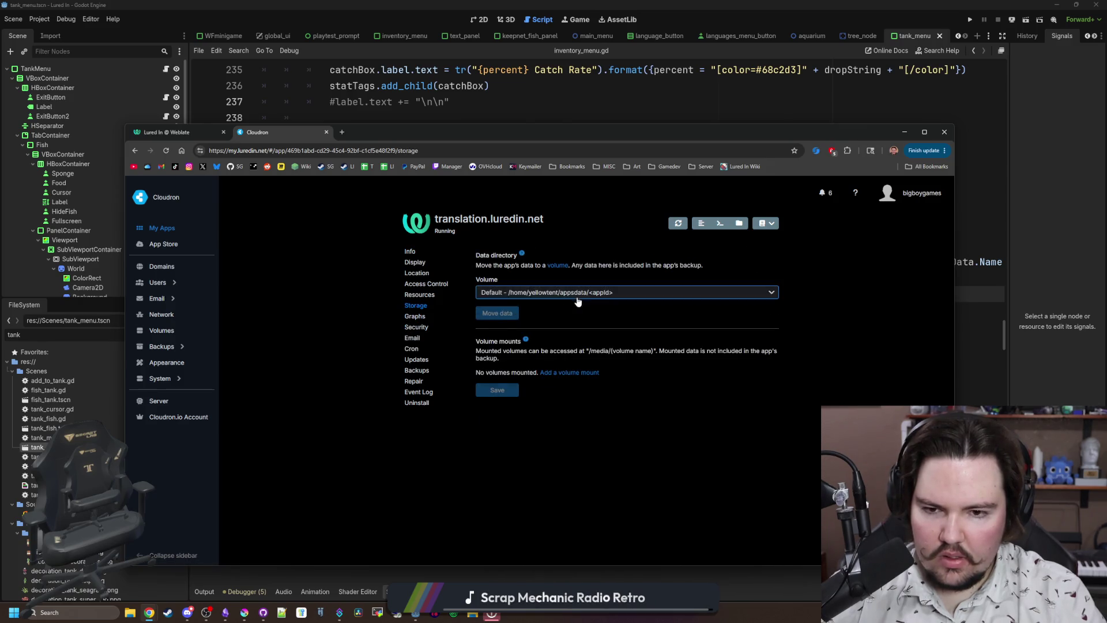
click(738, 222)
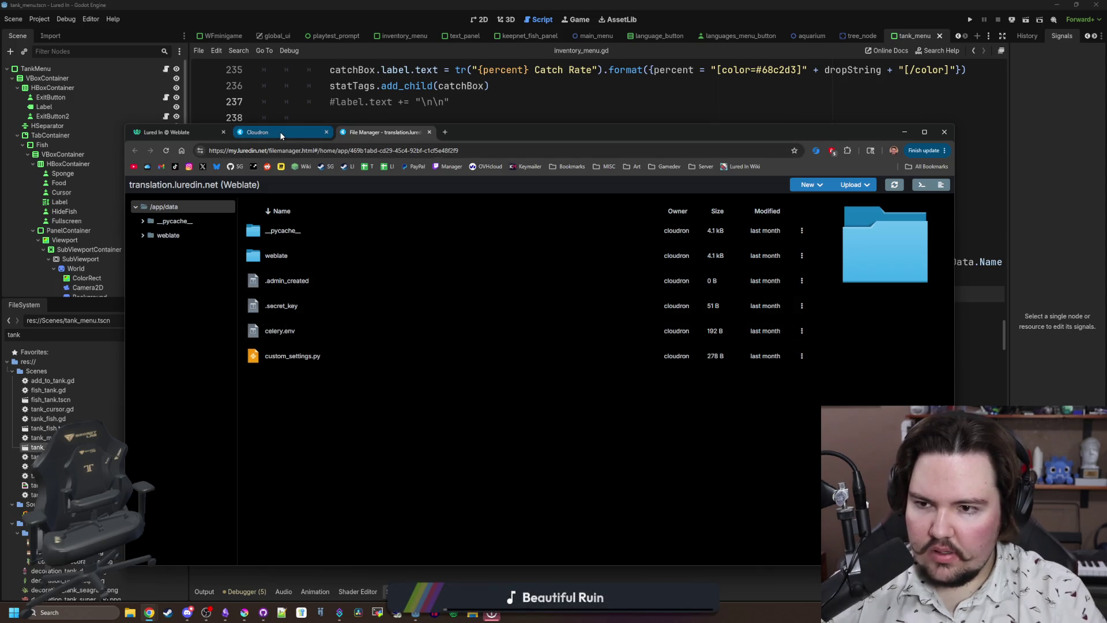
Expand the weblate folder and its data folder, glancing into backups.
click(142, 236)
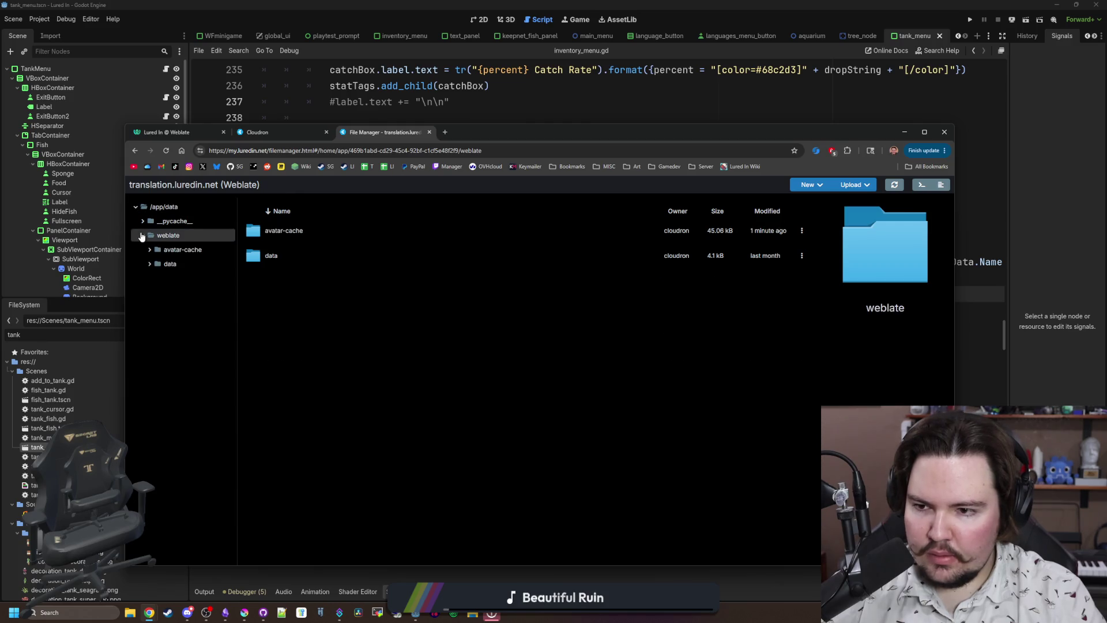
click(181, 134)
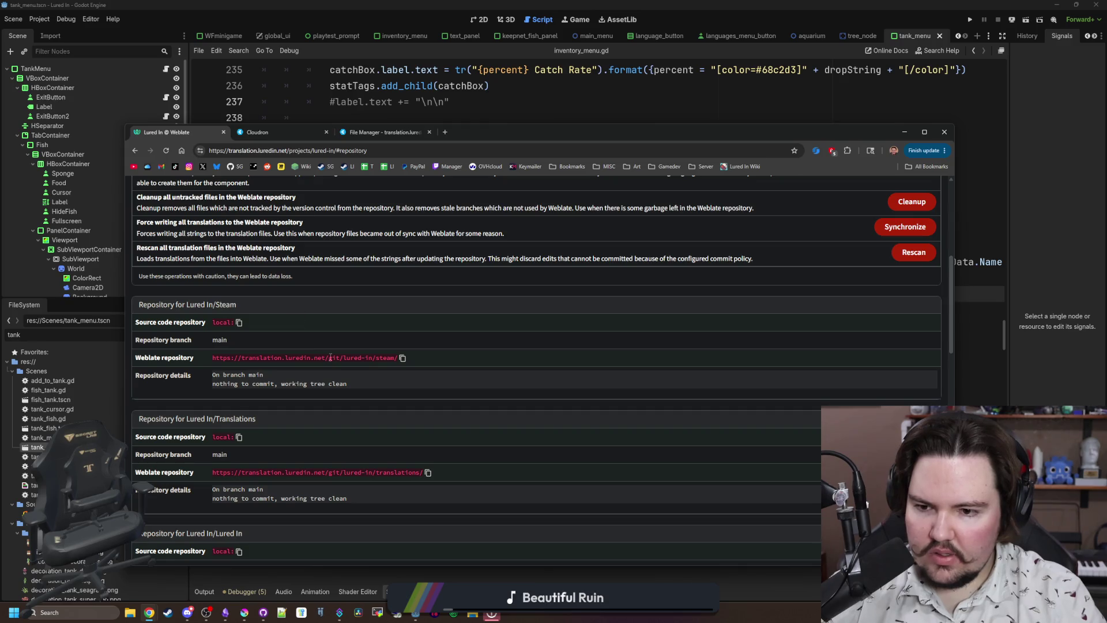
click(390, 133)
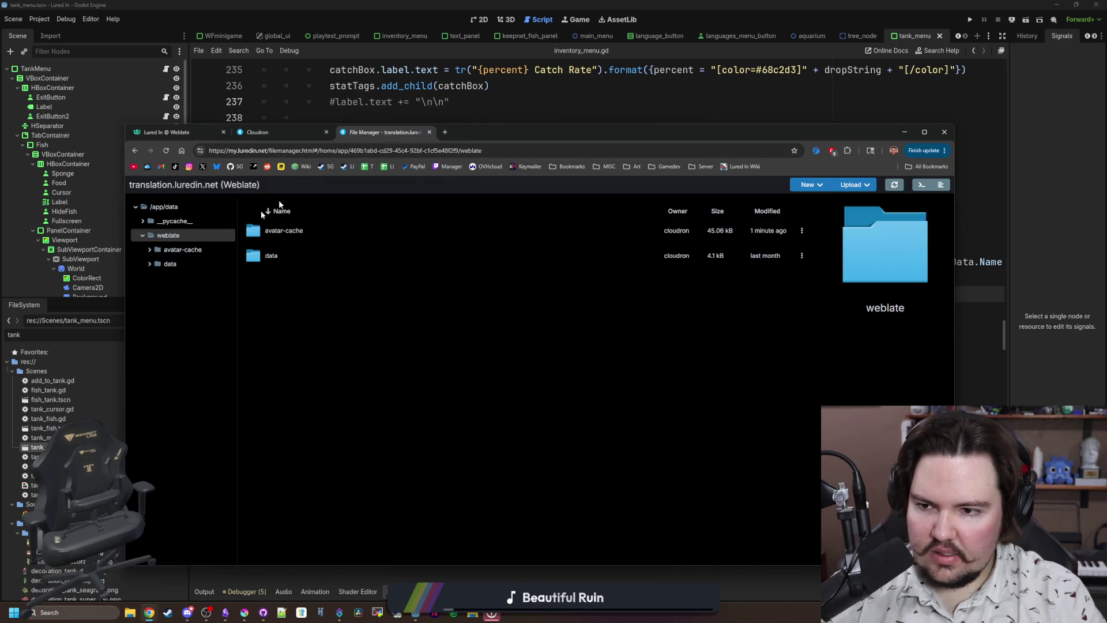
click(150, 265)
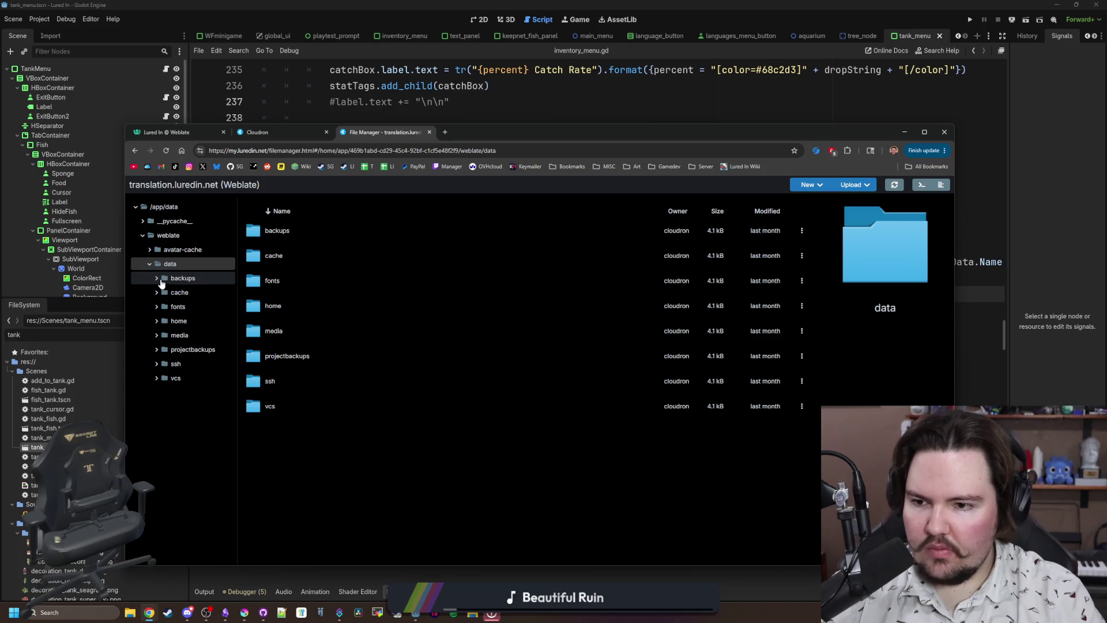
click(162, 281)
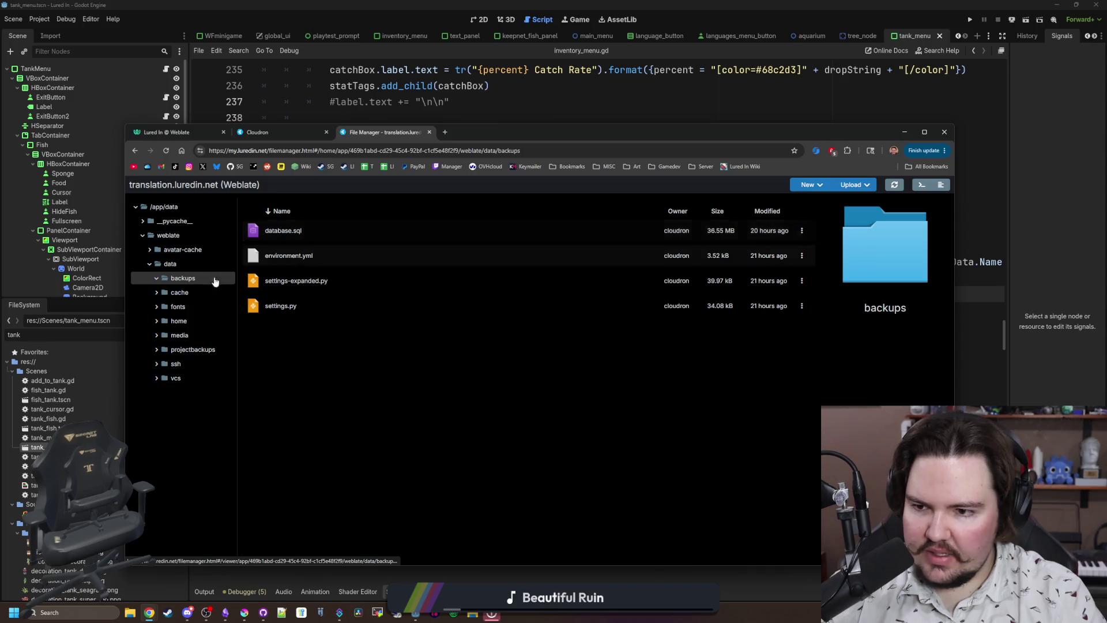
Expand vcs > lured-in > translations and list the locales JSON files.
click(157, 379)
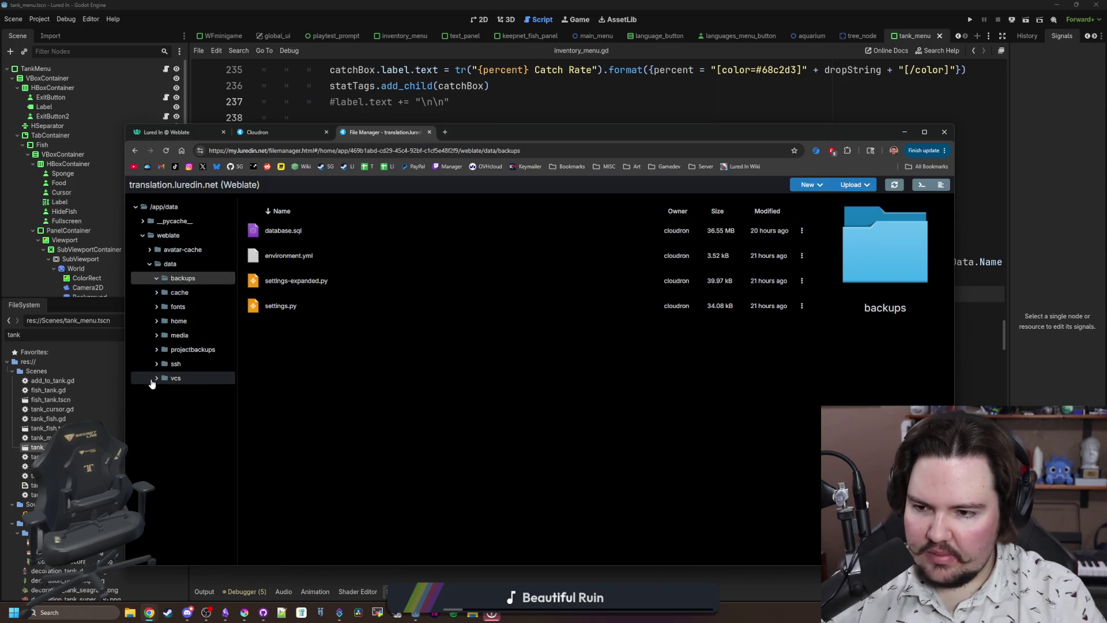
click(165, 393)
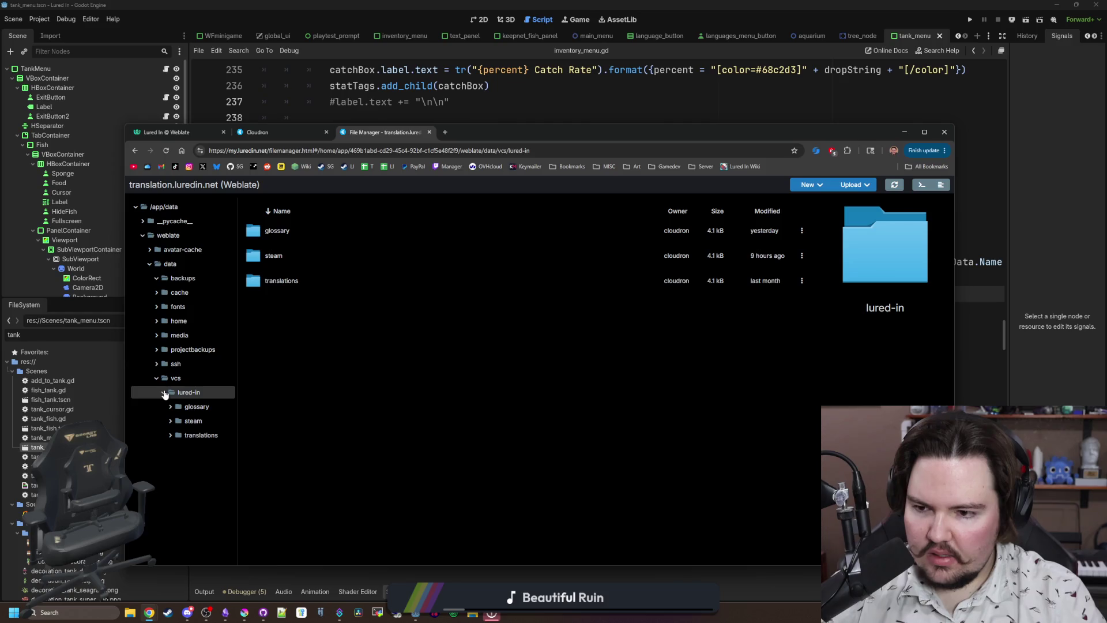
click(170, 437)
click(186, 449)
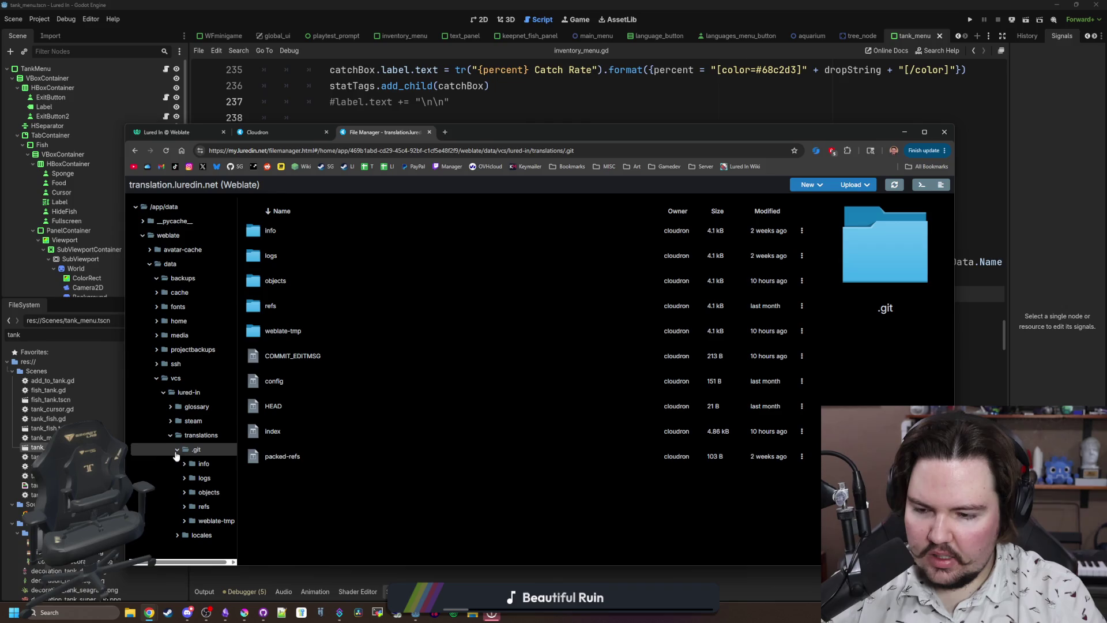
click(190, 453)
click(185, 461)
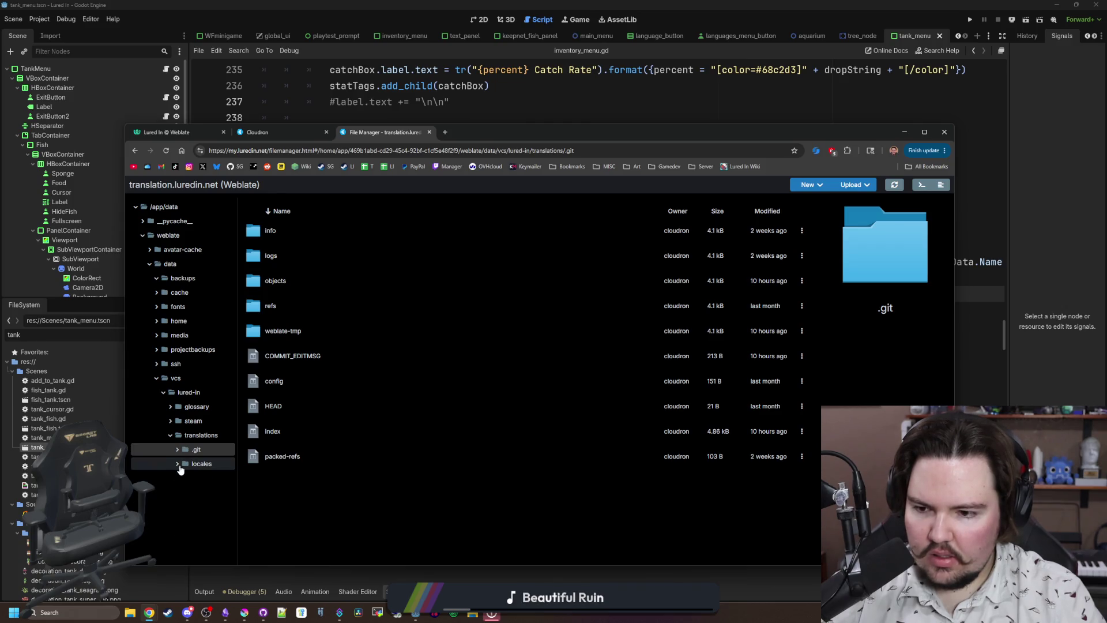
scroll(324, 377, down, 15)
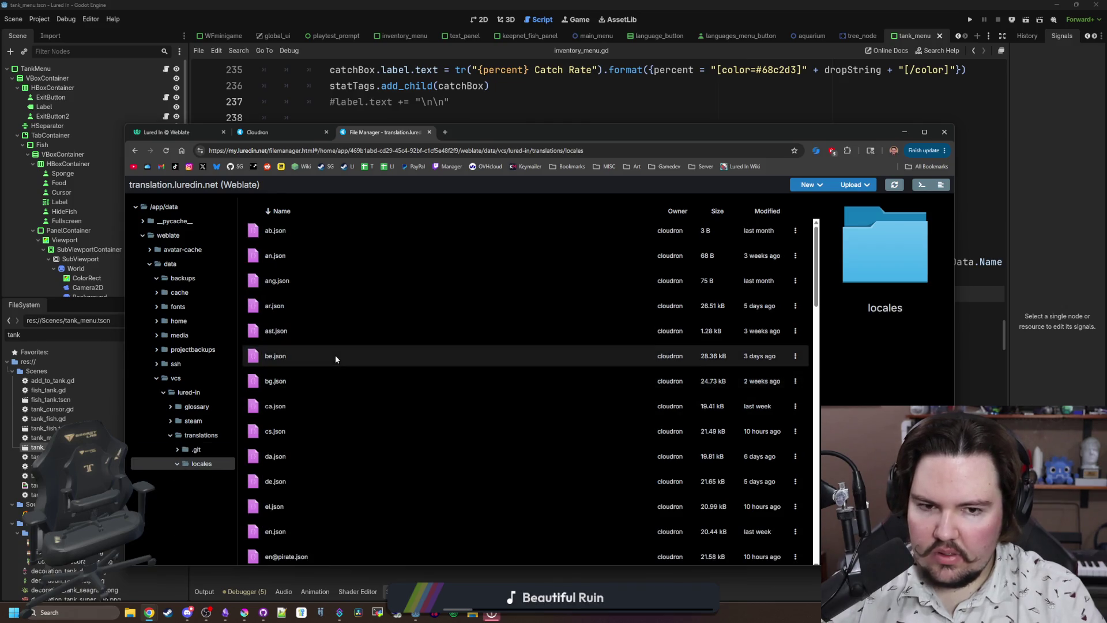
scroll(348, 330, up, 15)
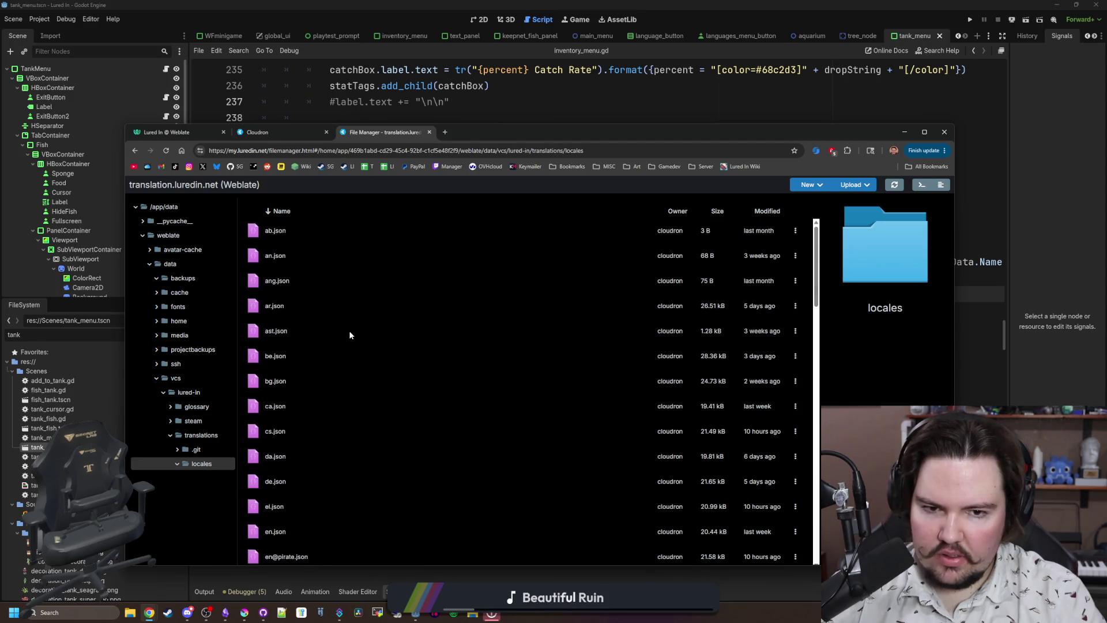
scroll(331, 270, down, 15)
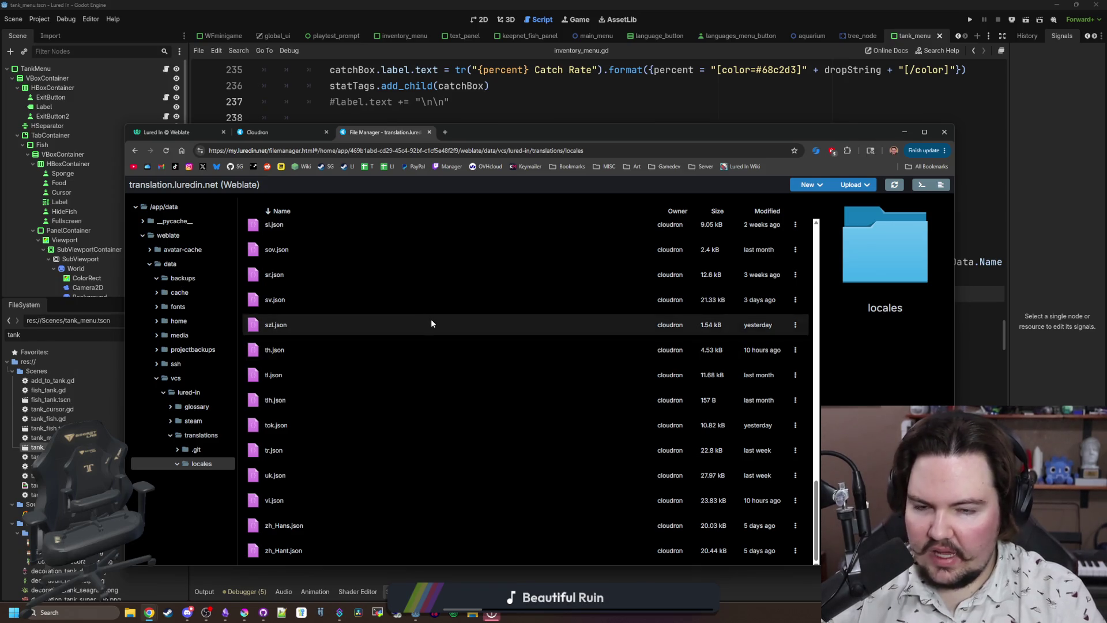
scroll(440, 288, up, 15)
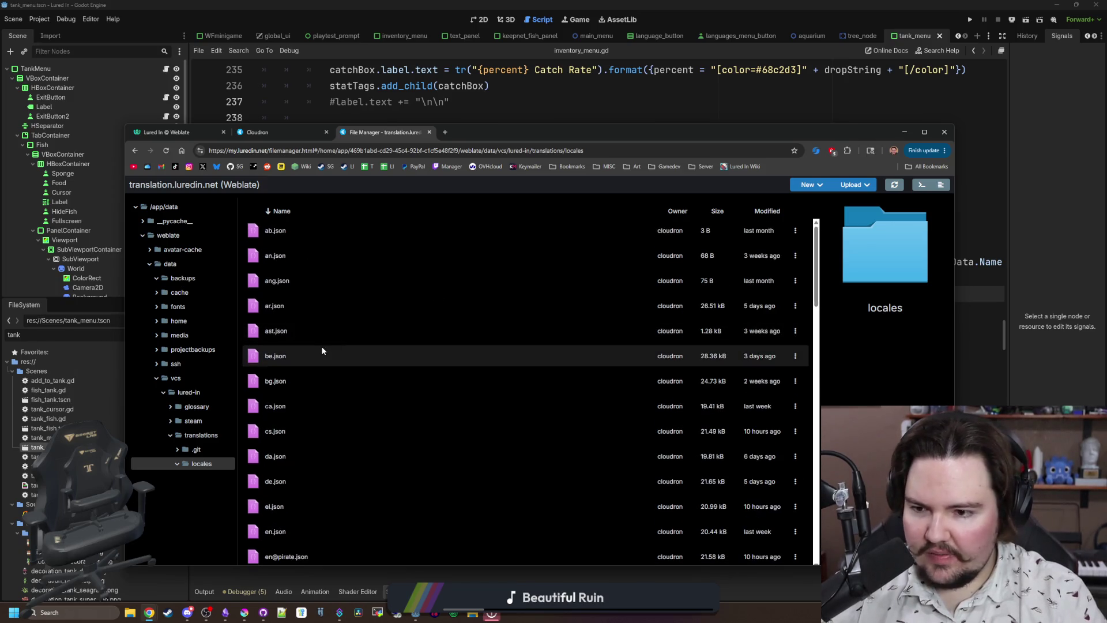
Browse the steam repository folder and preview its en.json file.
click(169, 421)
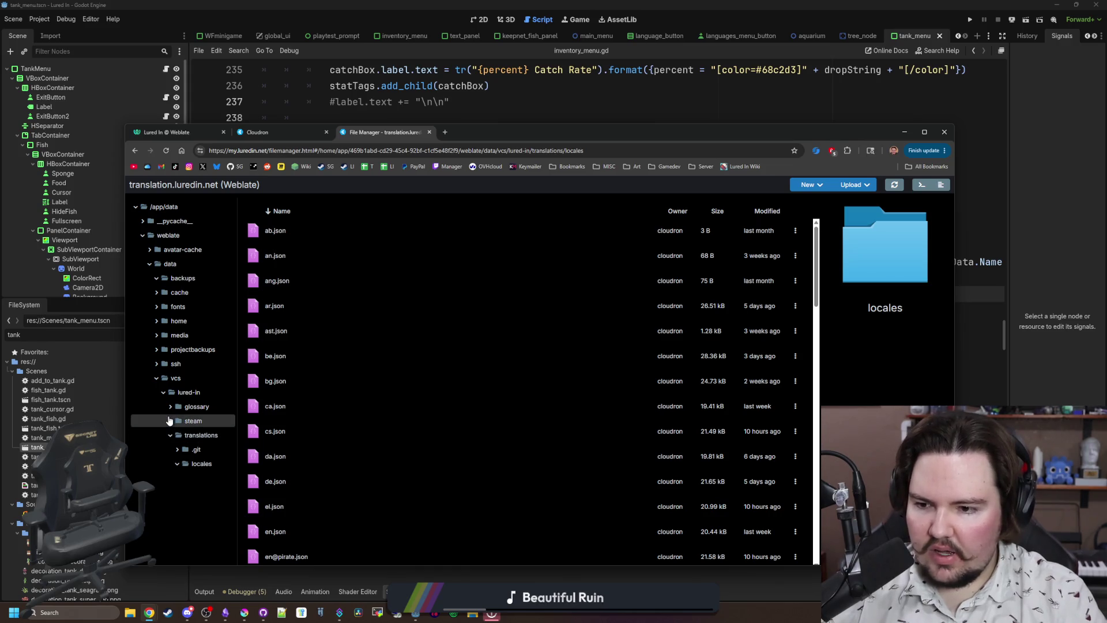
click(171, 408)
click(170, 407)
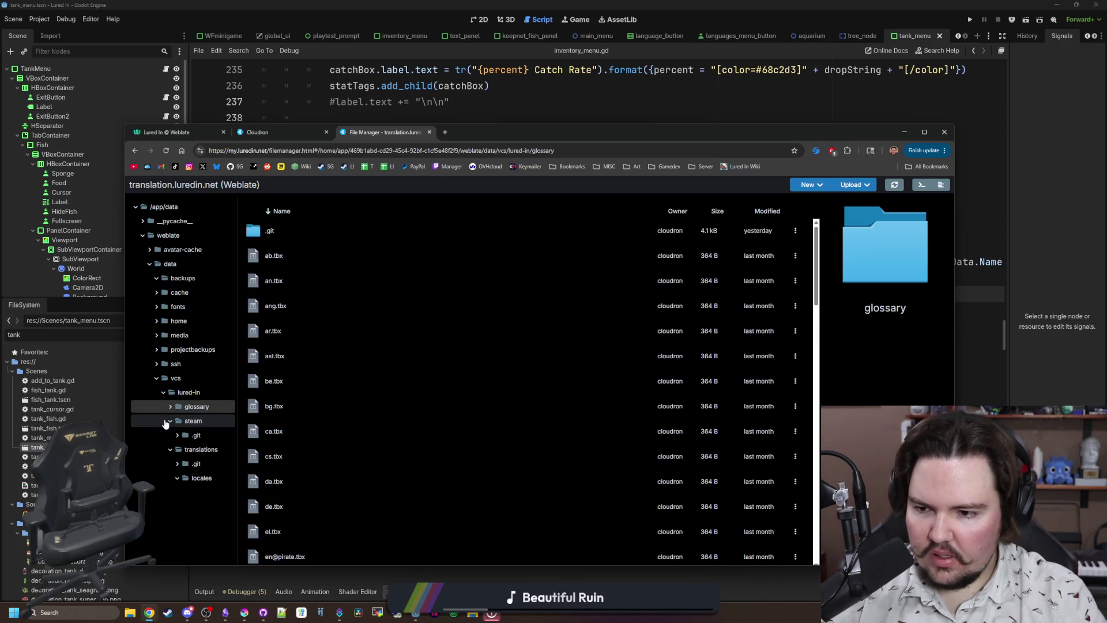
click(170, 421)
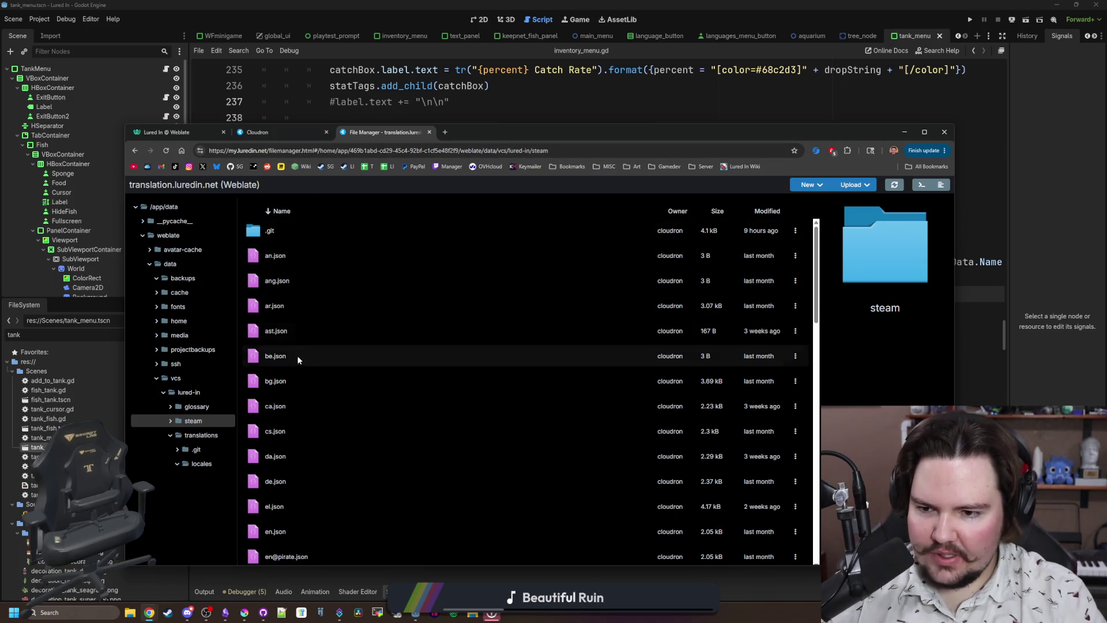
scroll(296, 372, down, 2)
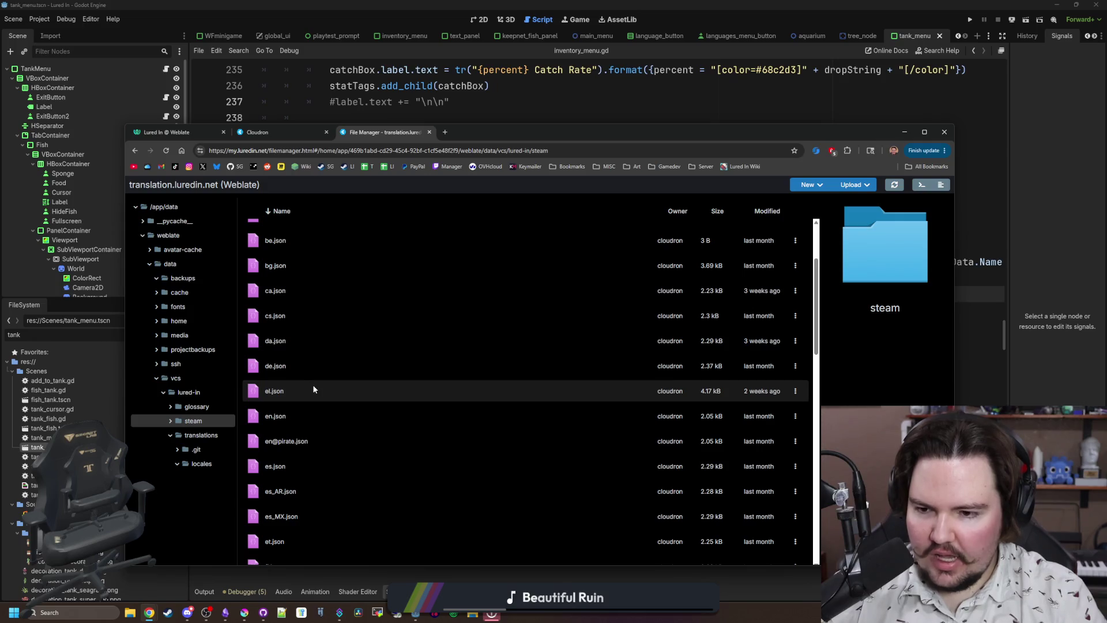
click(276, 416)
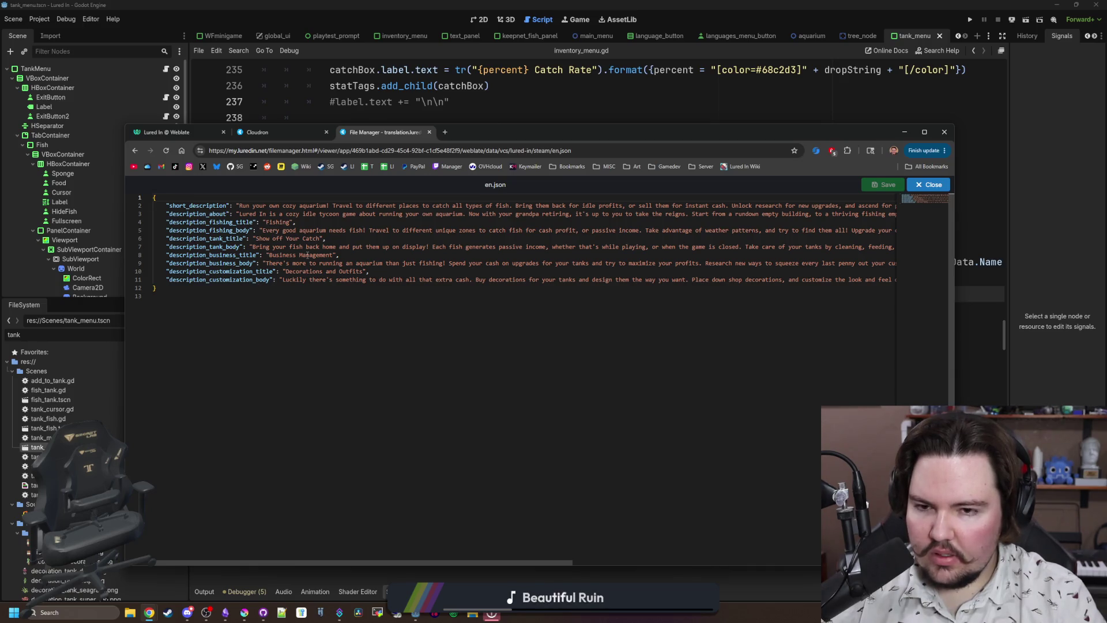
key(Escape)
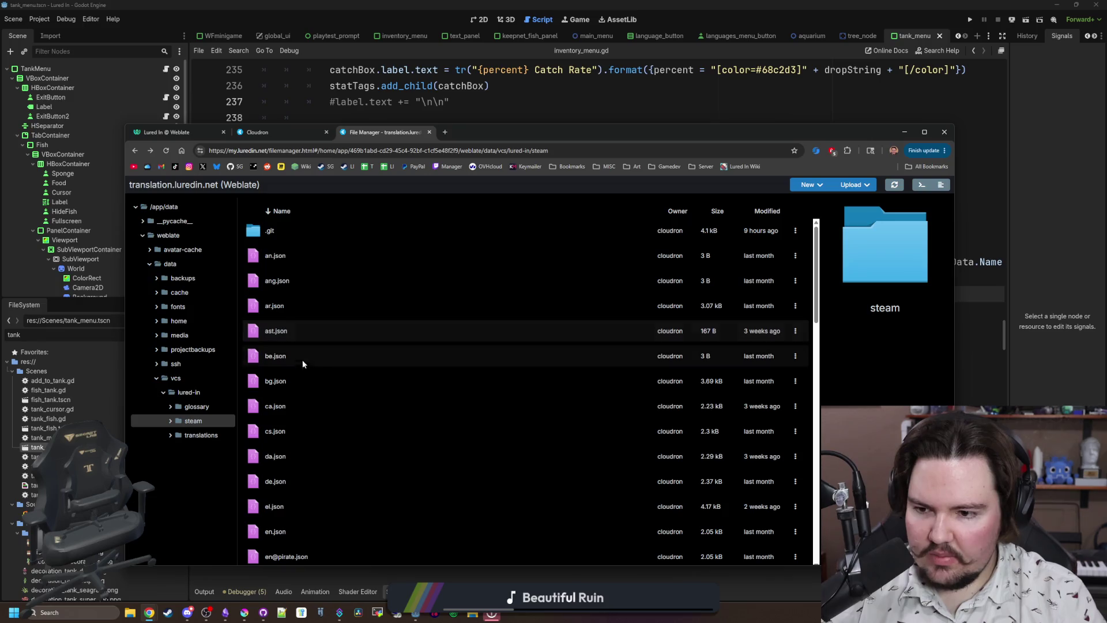
Open translations/locales/en.json and scroll through its contents.
click(197, 435)
click(275, 256)
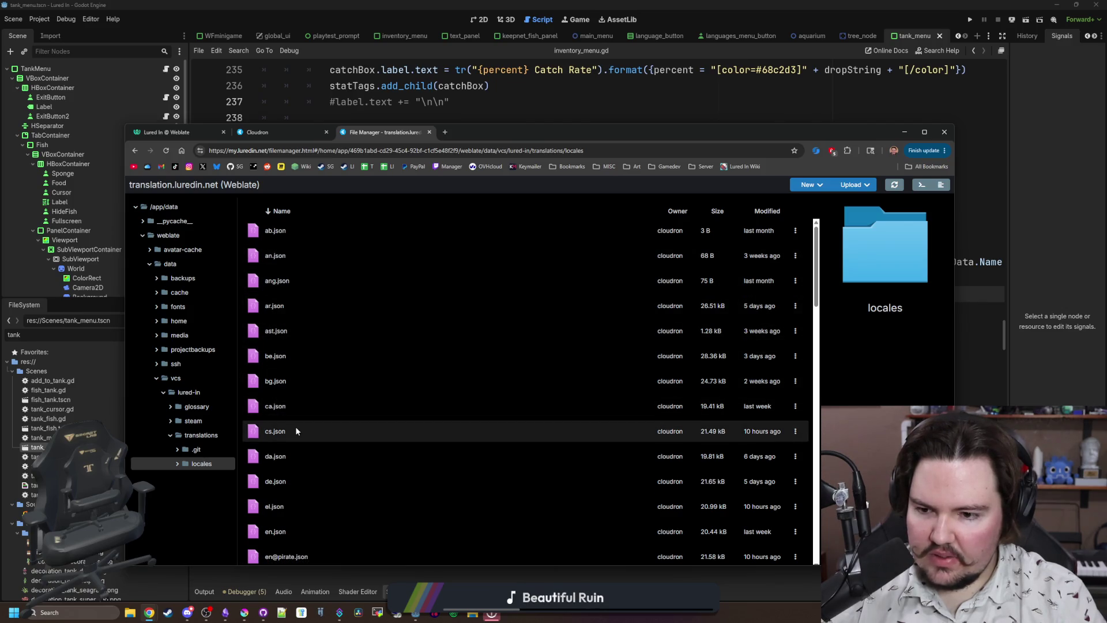
scroll(296, 427, down, 1)
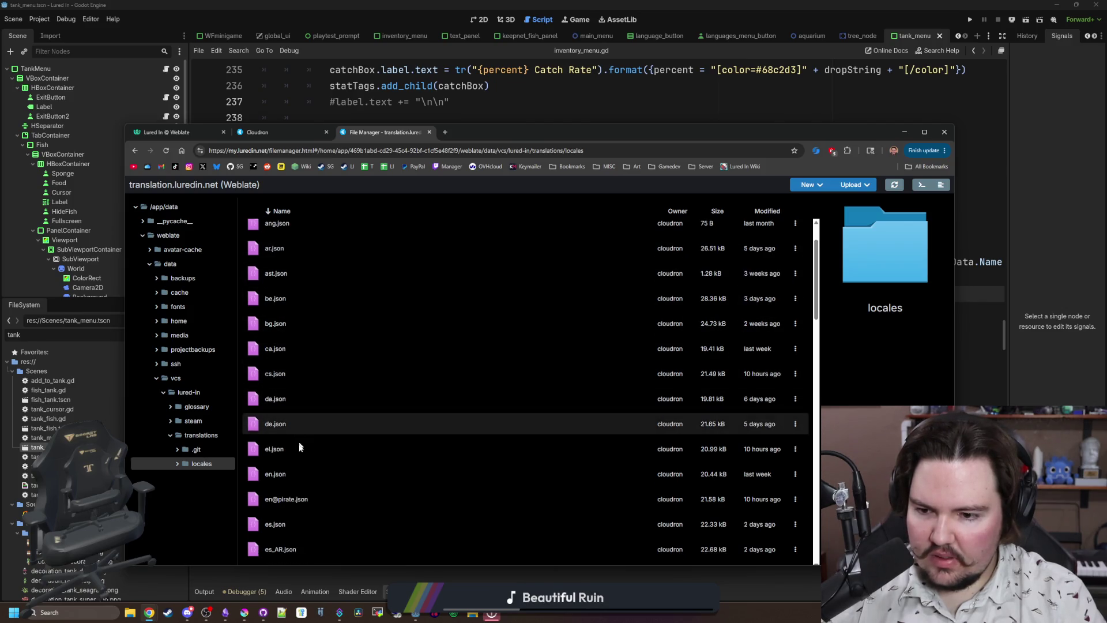
click(283, 472)
scroll(261, 436, down, 20)
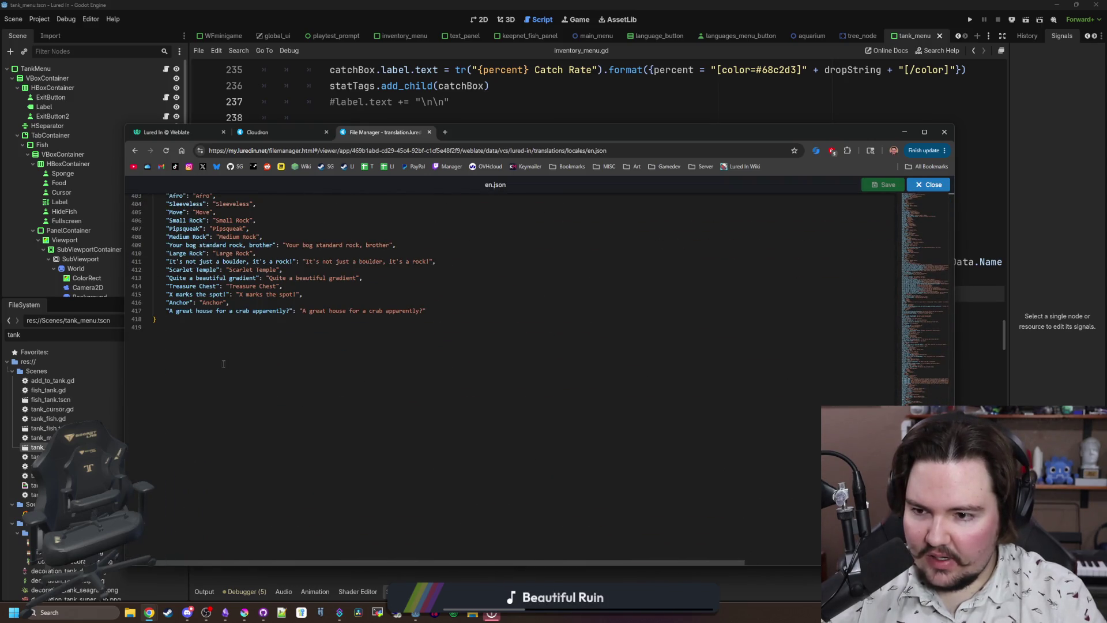
scroll(211, 341, up, 1)
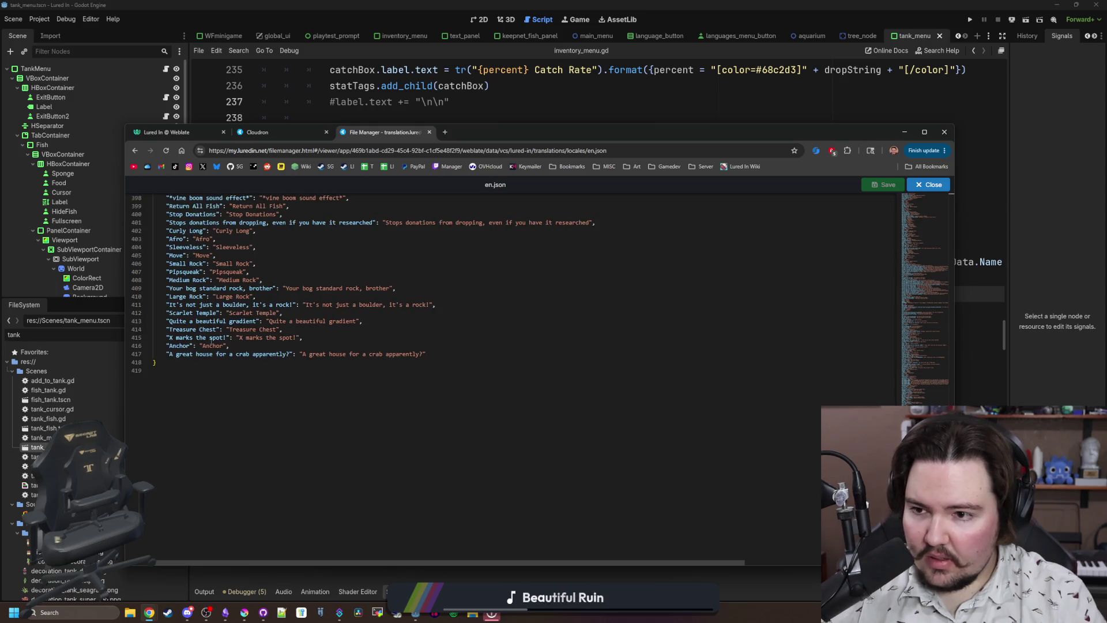
scroll(211, 341, up, 1)
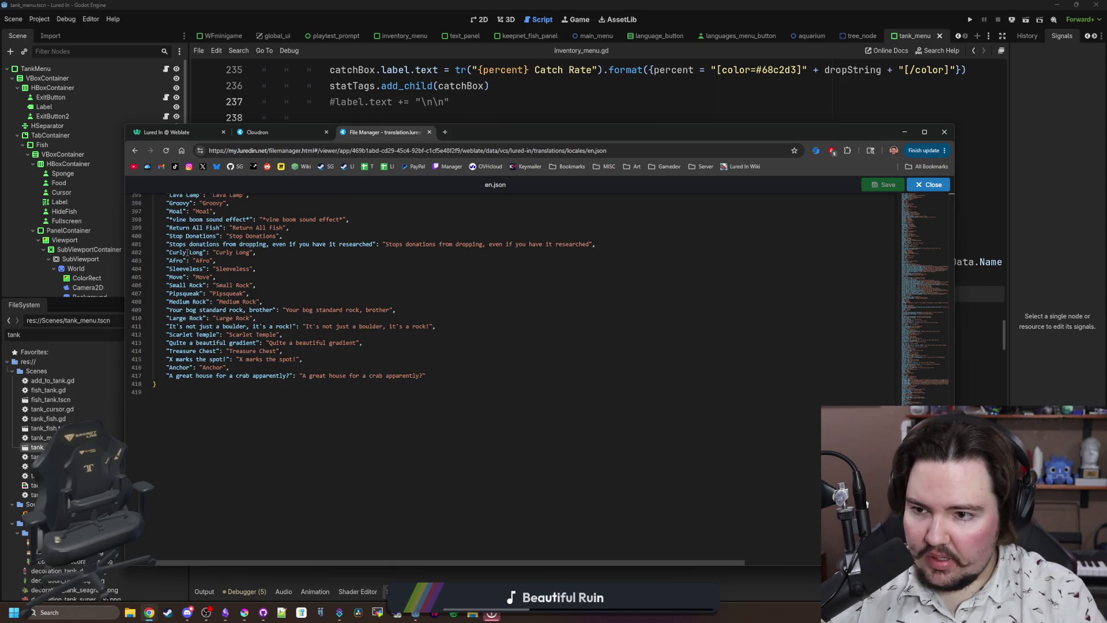
scroll(187, 252, up, 1)
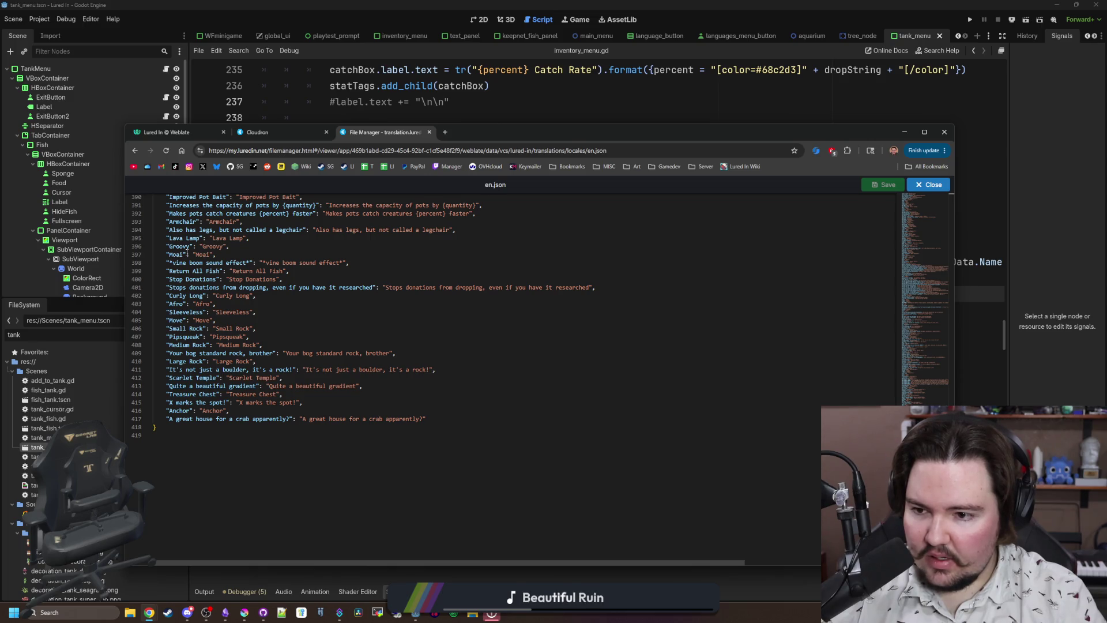
scroll(184, 331, up, 3)
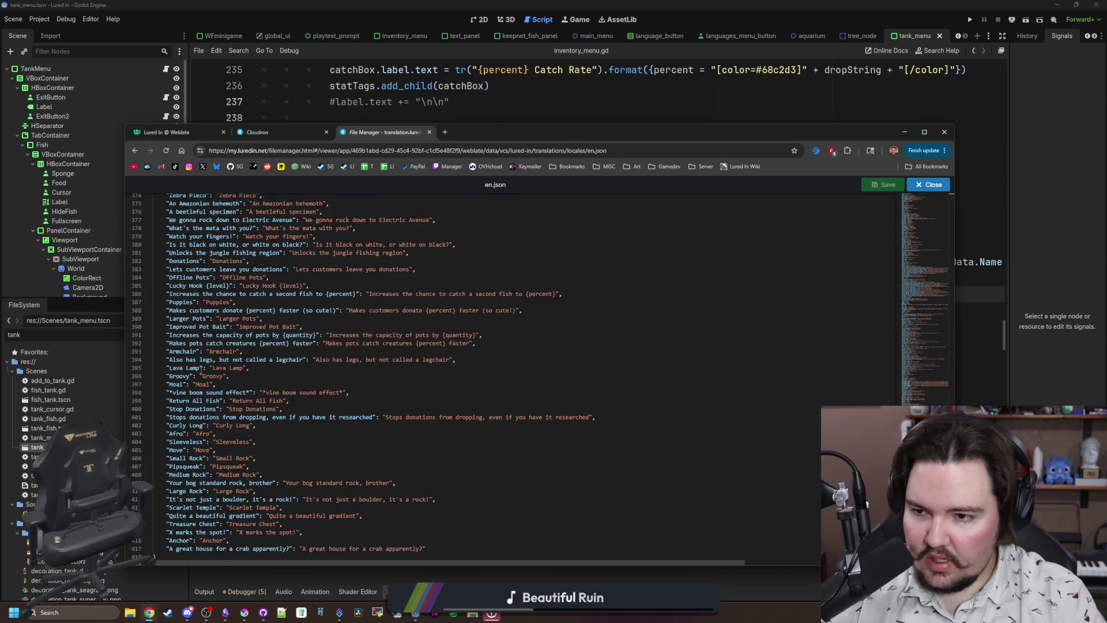
scroll(200, 369, up, 1)
Search en.json for 'catch rate', find no match, and close the file.
click(488, 285)
scroll(487, 285, down, 2)
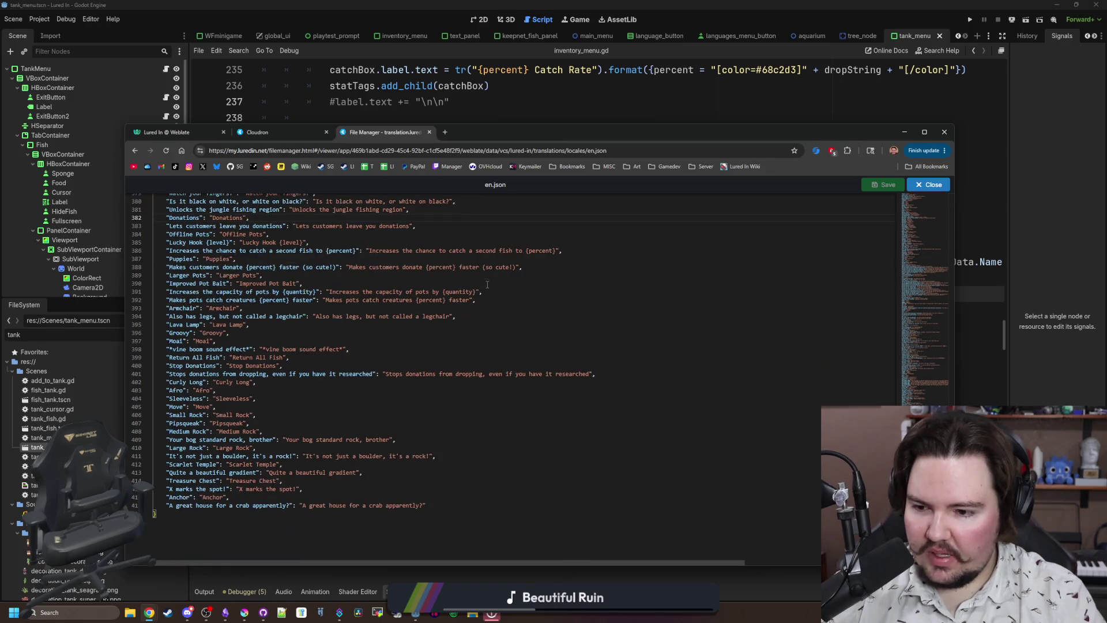
scroll(562, 284, up, 3)
key(ctrl+f)
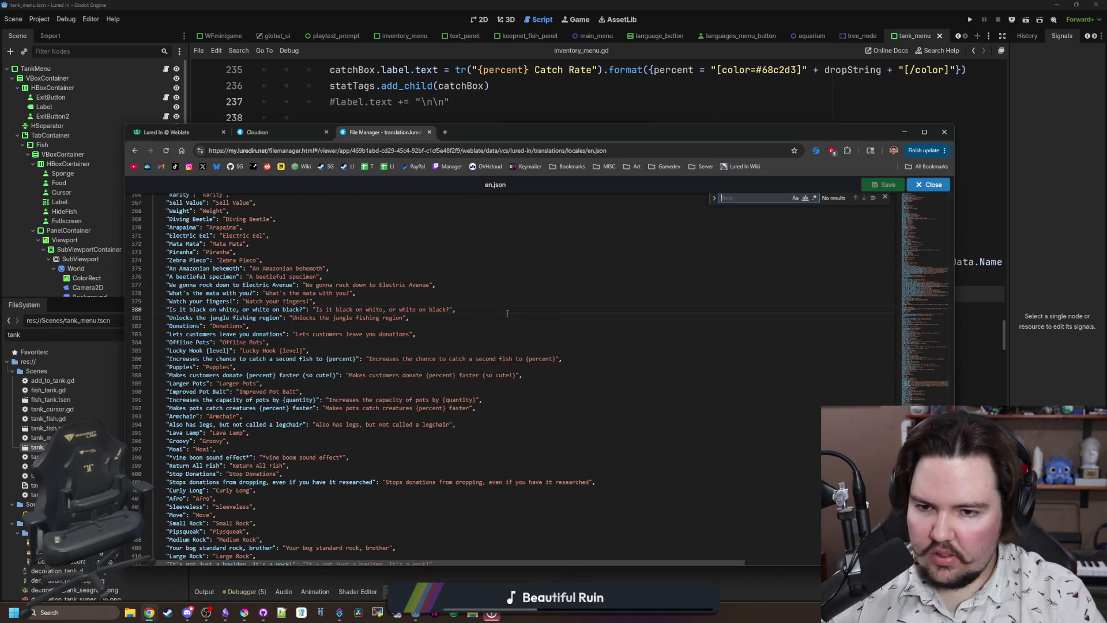
text(catch rate)
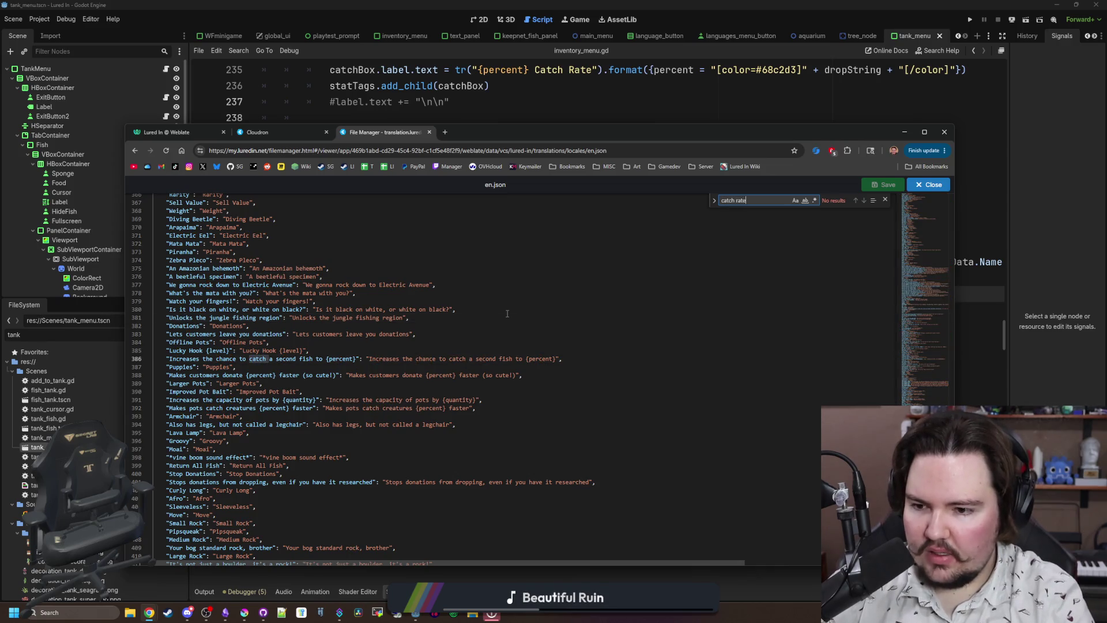
click(885, 200)
scroll(342, 394, down, 3)
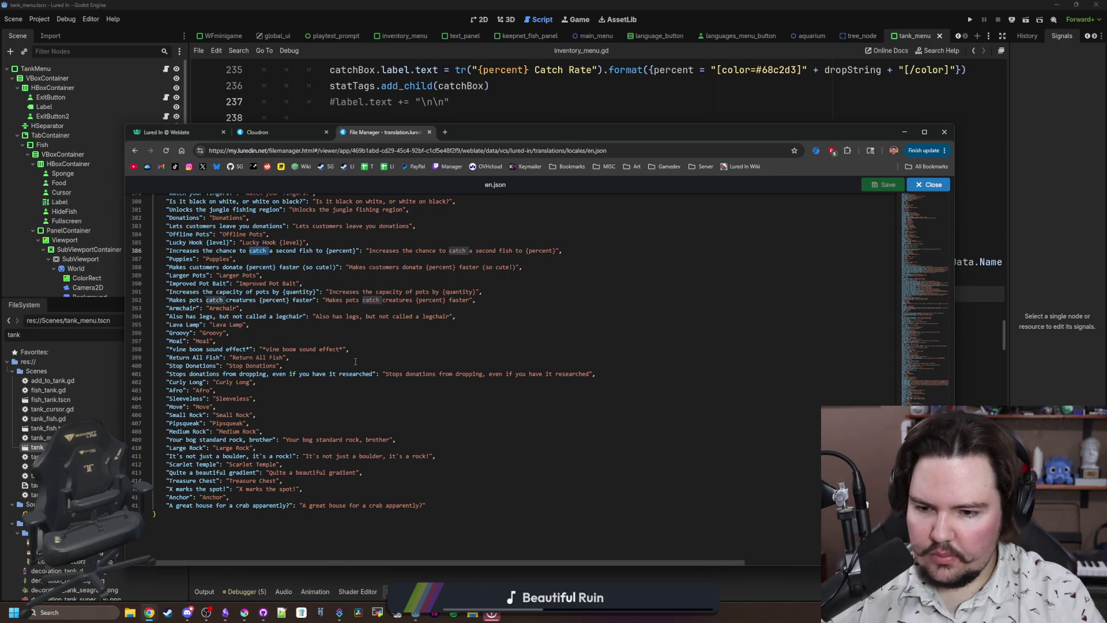
scroll(519, 340, up, 20)
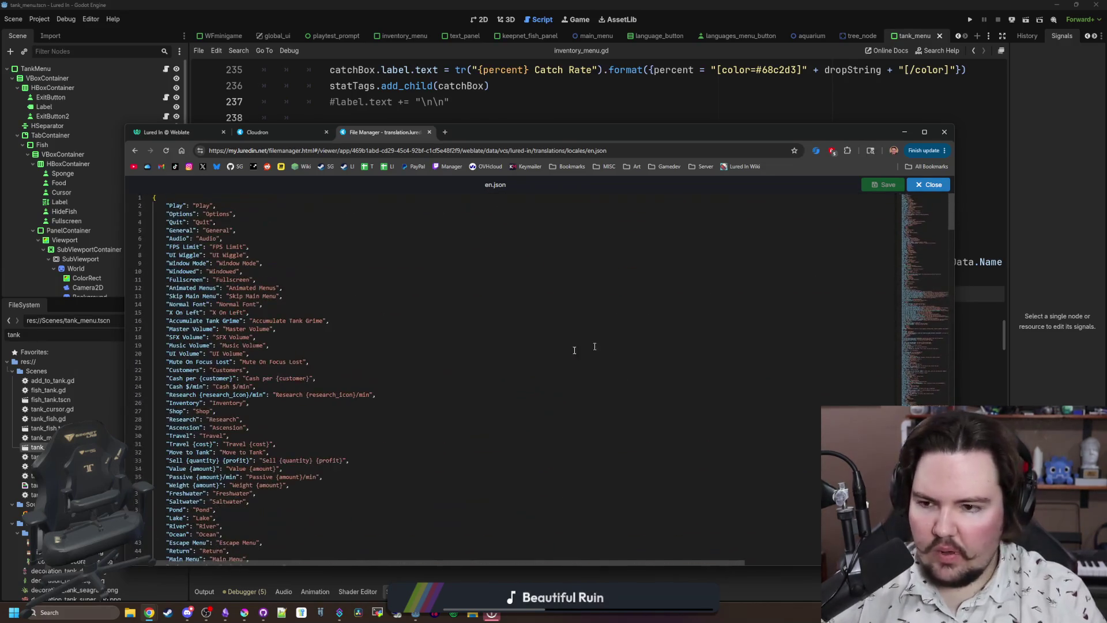
click(930, 185)
Return to the Lured In Weblate tab, review the repository page, and list its components.
click(192, 136)
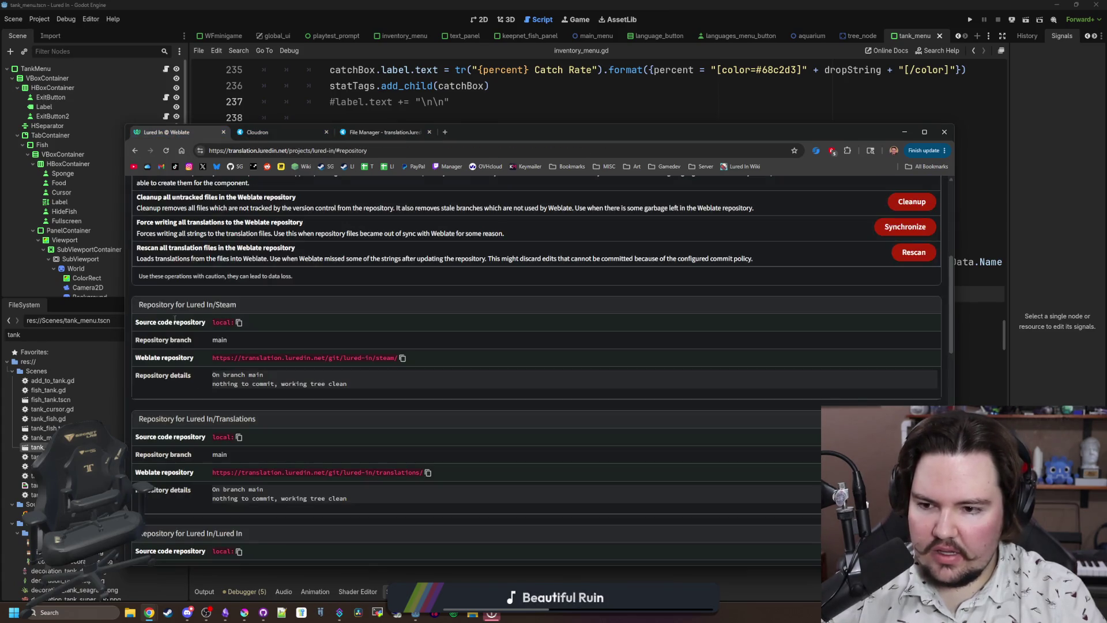
scroll(226, 387, up, 10)
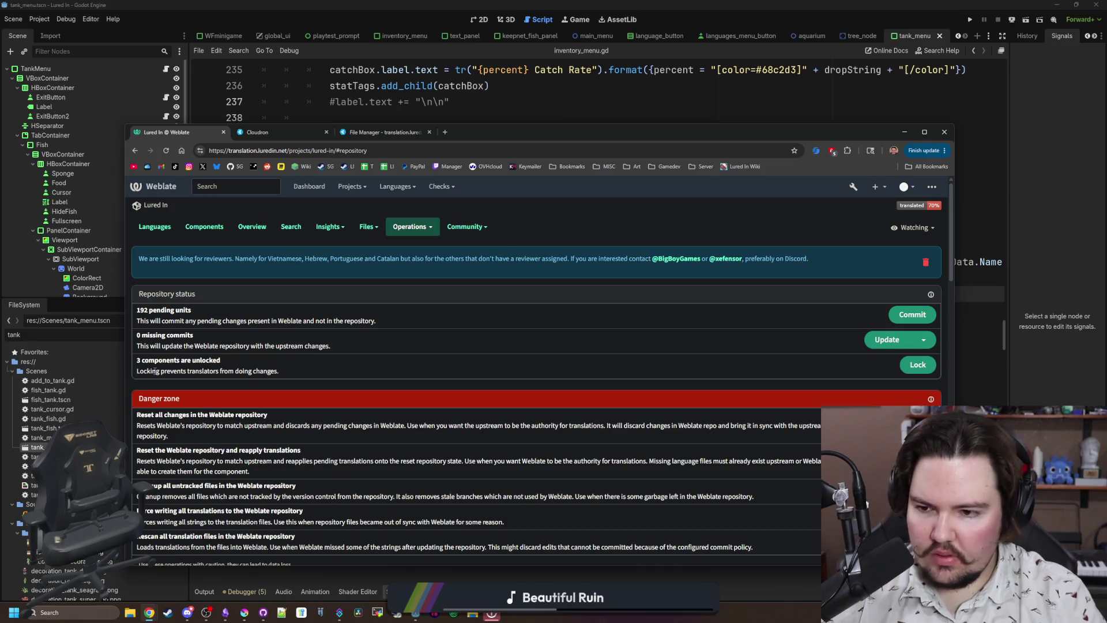
scroll(154, 371, down, 2)
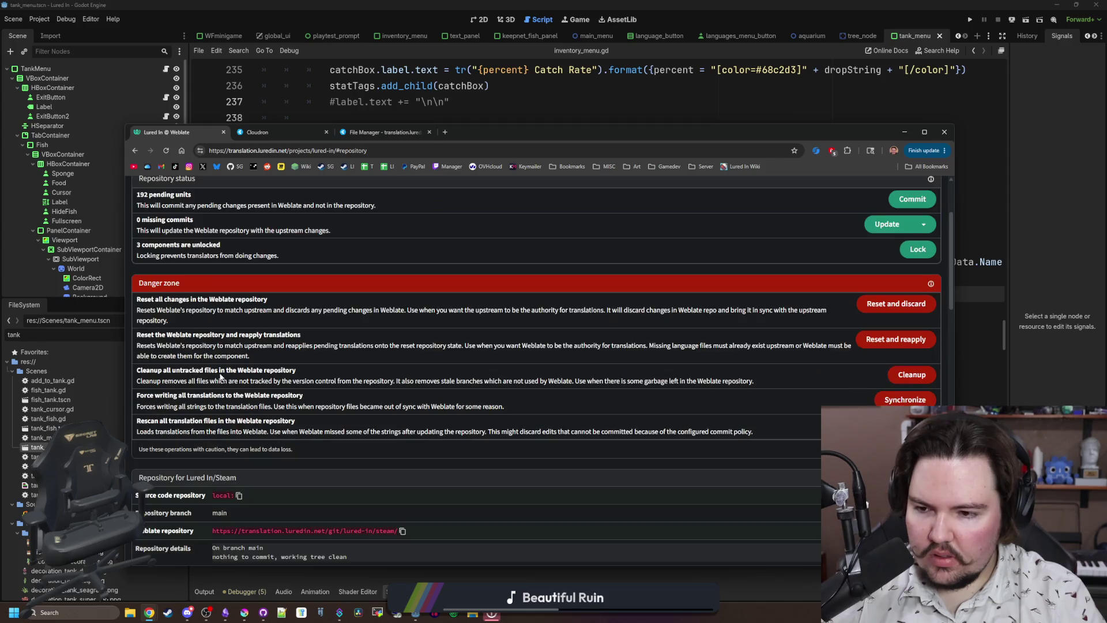
scroll(225, 392, down, 15)
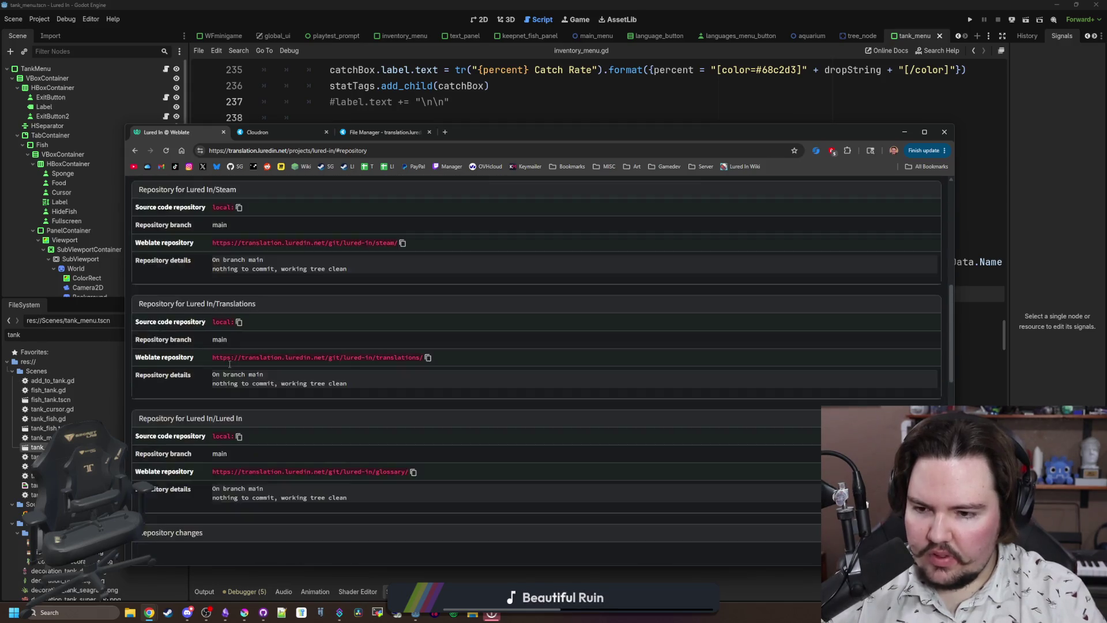
scroll(230, 364, down, 3)
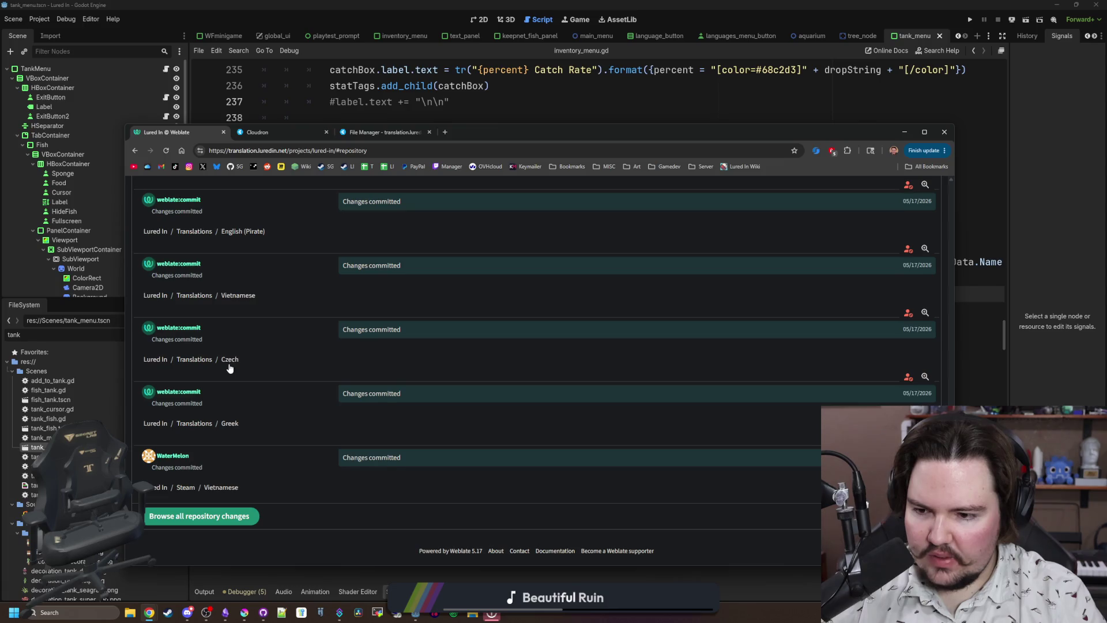
scroll(229, 368, up, 10)
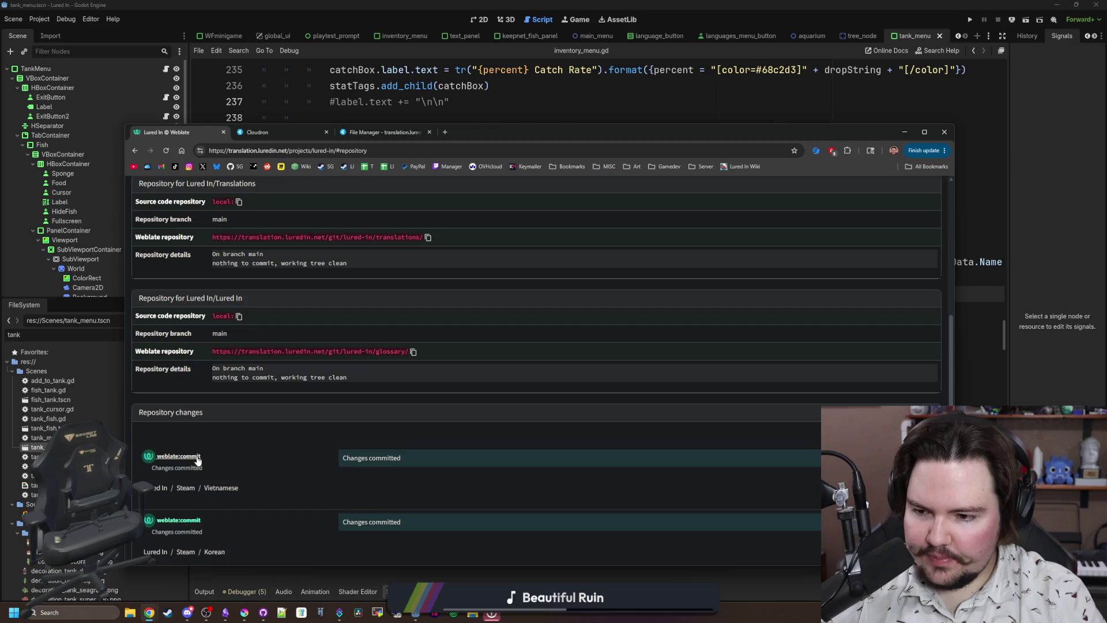
scroll(200, 487, up, 10)
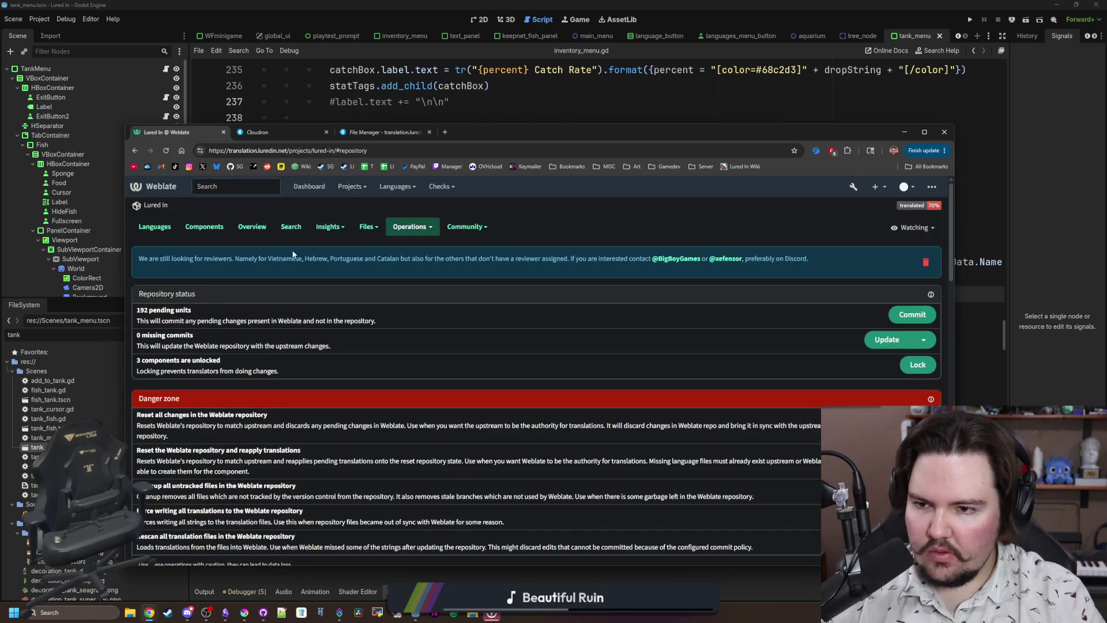
click(191, 229)
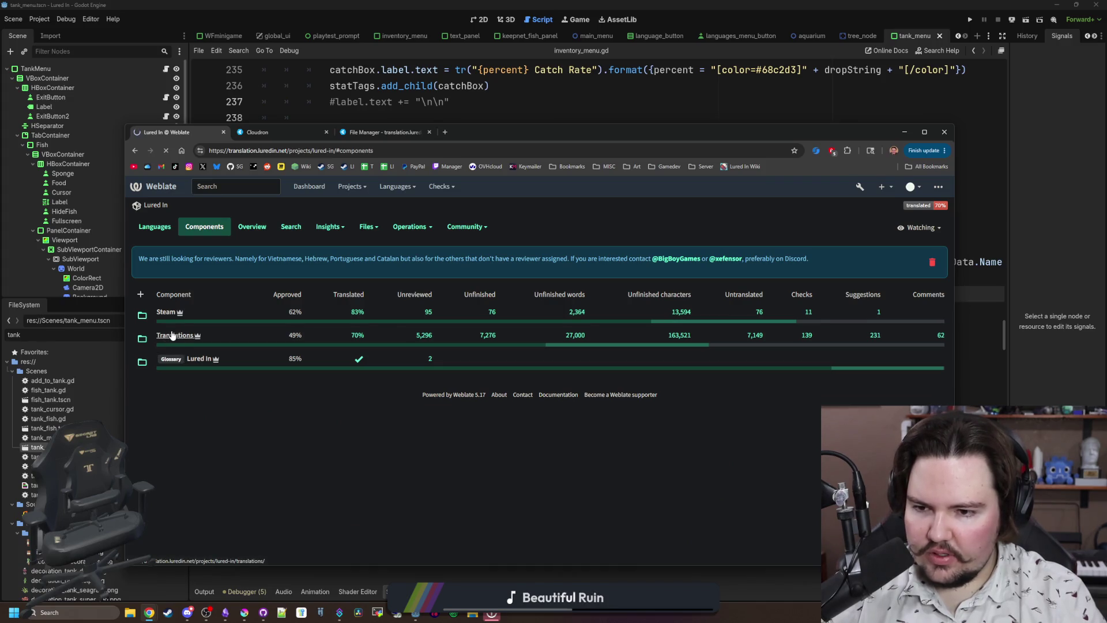
Open the English Translations strings in the editor and jump to string 429/429, 'Start'.
click(167, 313)
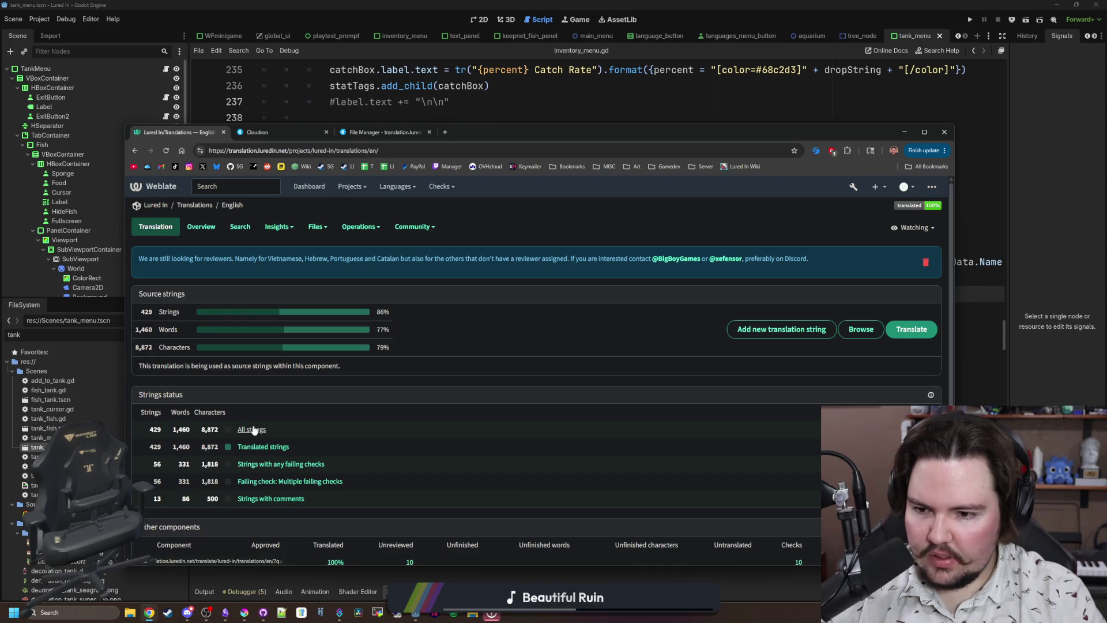
click(250, 430)
click(264, 228)
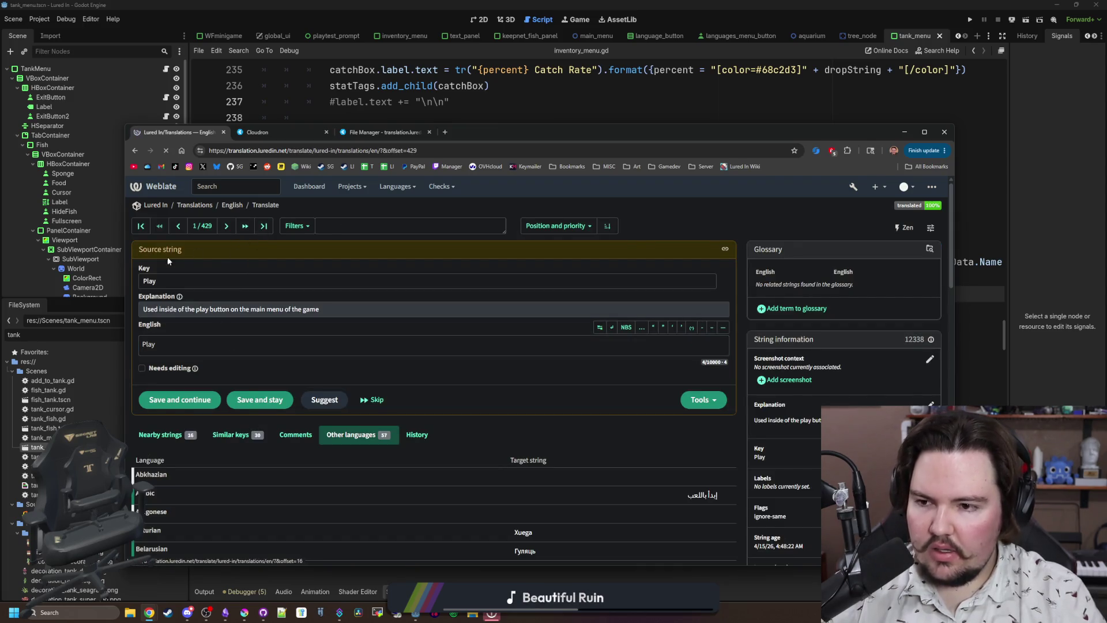
double_click(150, 281)
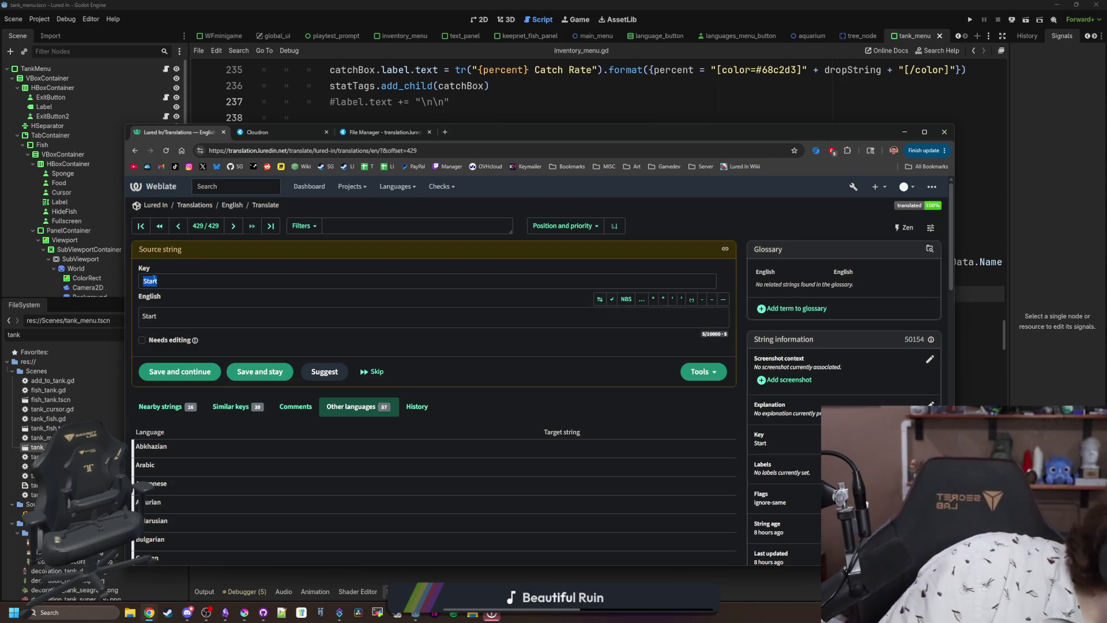
click(159, 278)
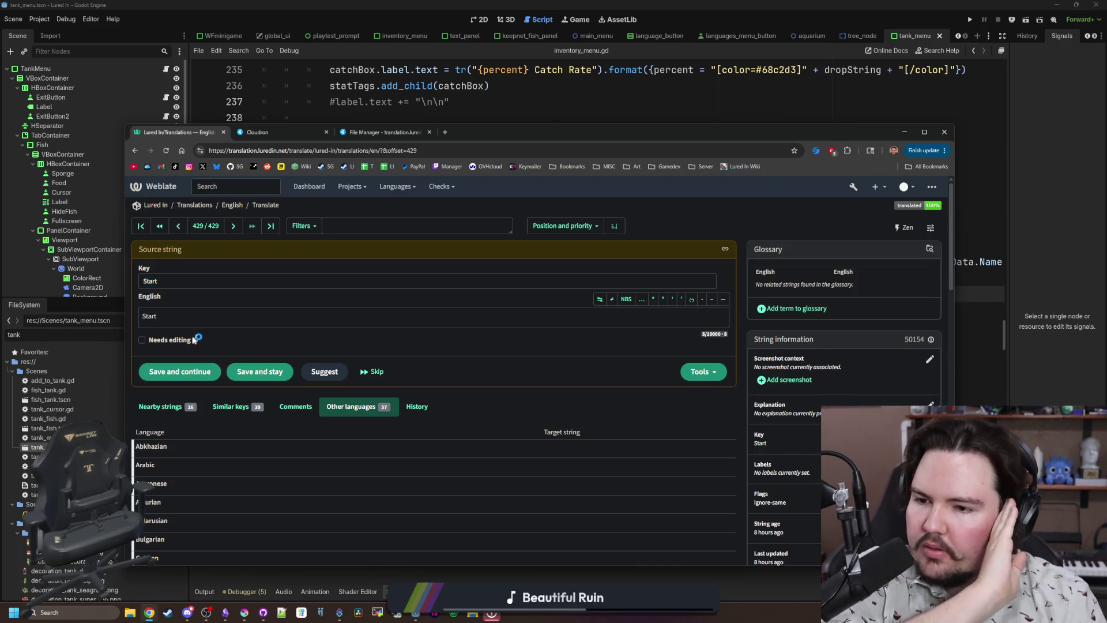
mouse_move(194, 342)
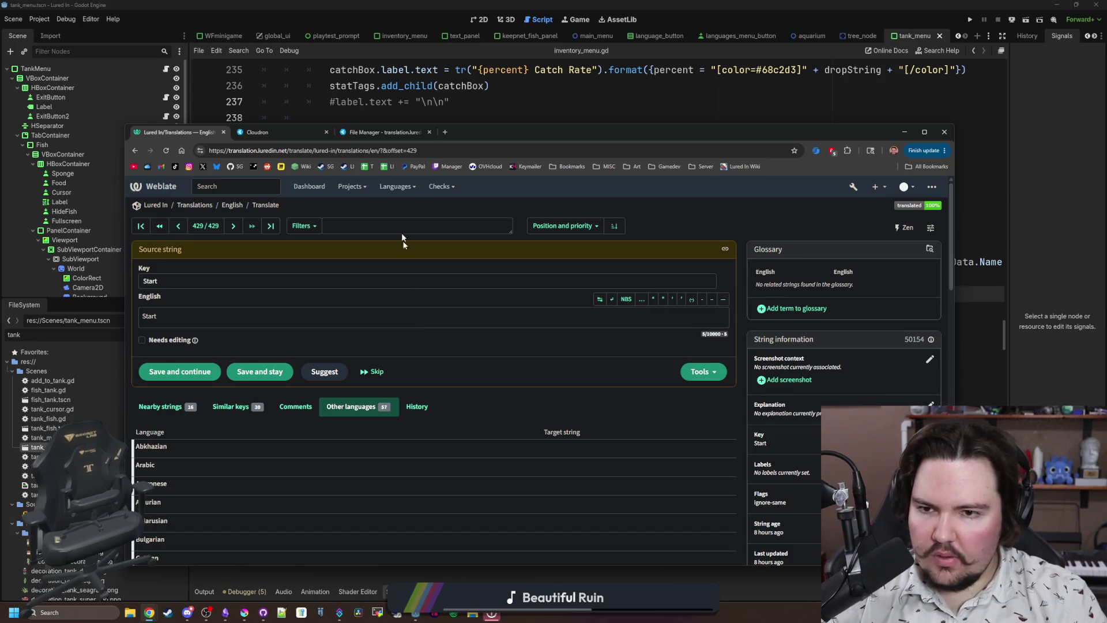
Google 'weblate how to change base key' and open the Managing translations documentation.
click(447, 134)
text(weblate how)
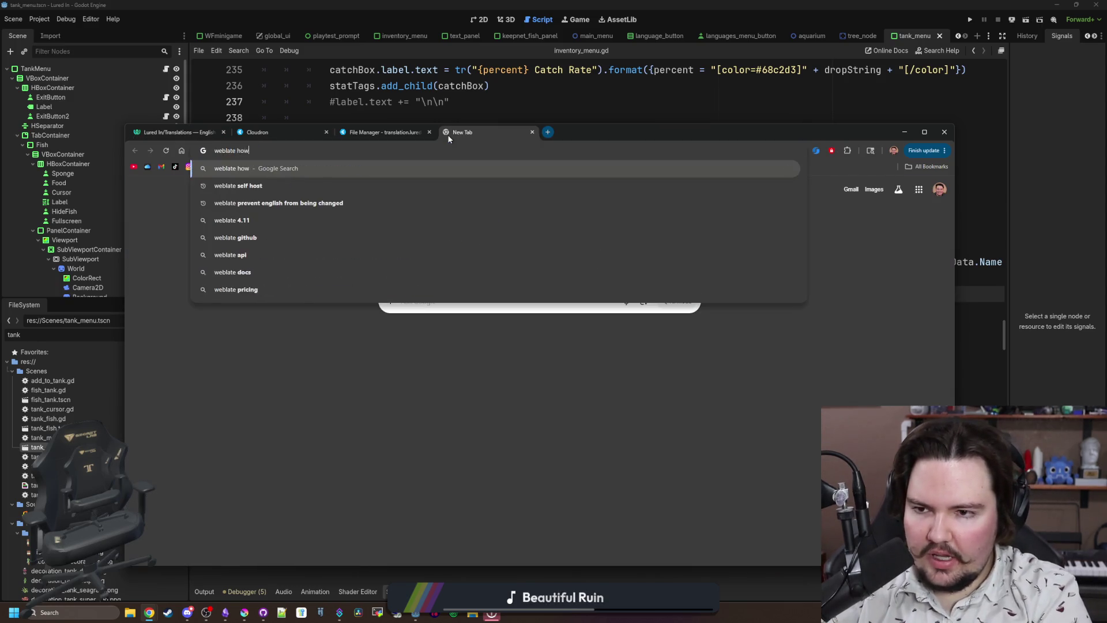
text( to change base key)
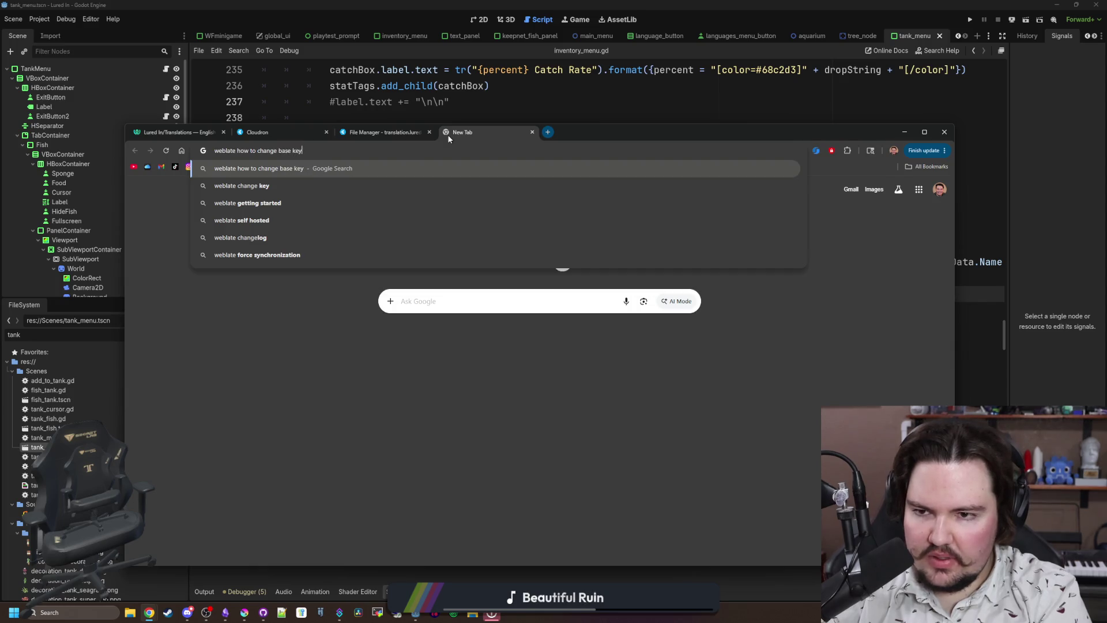
key(Return)
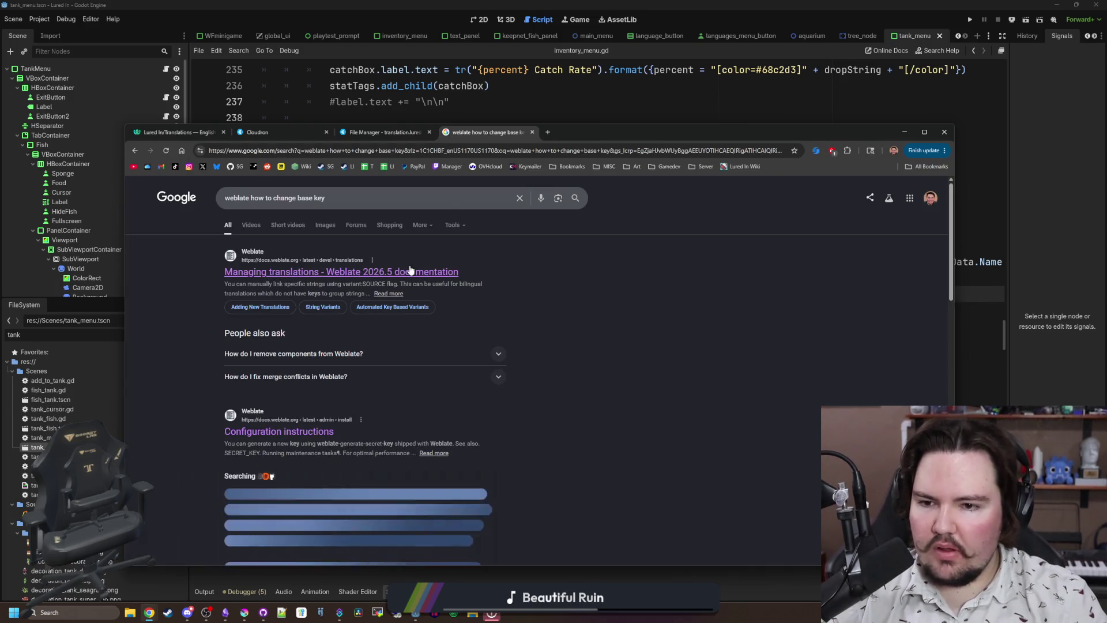
middle_click(411, 270)
scroll(406, 269, down, 1)
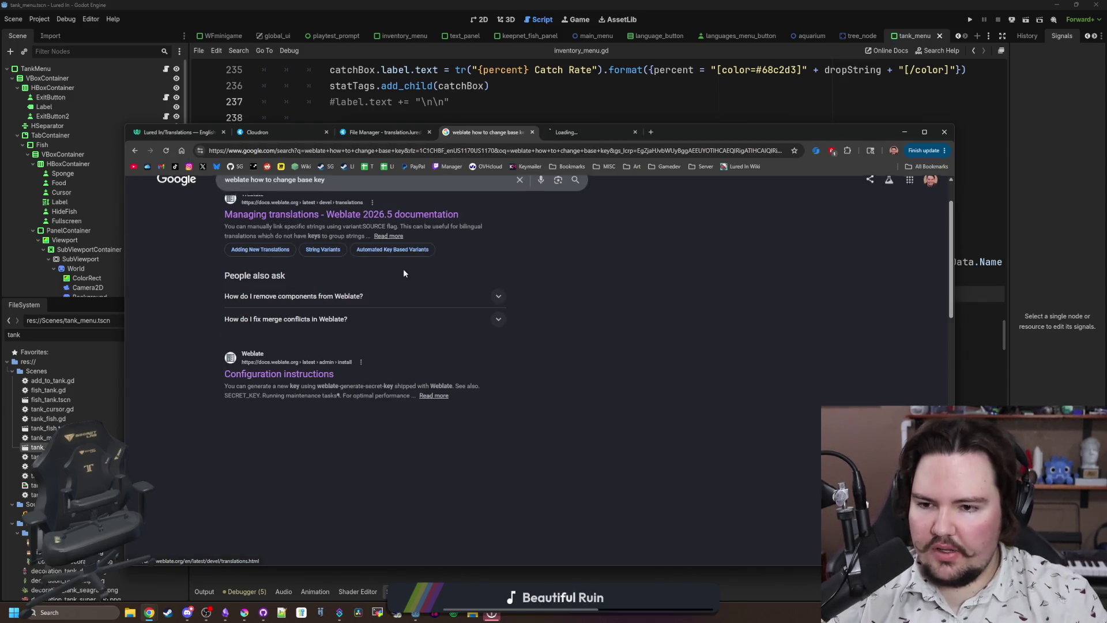
middle_click(287, 378)
scroll(310, 371, down, 5)
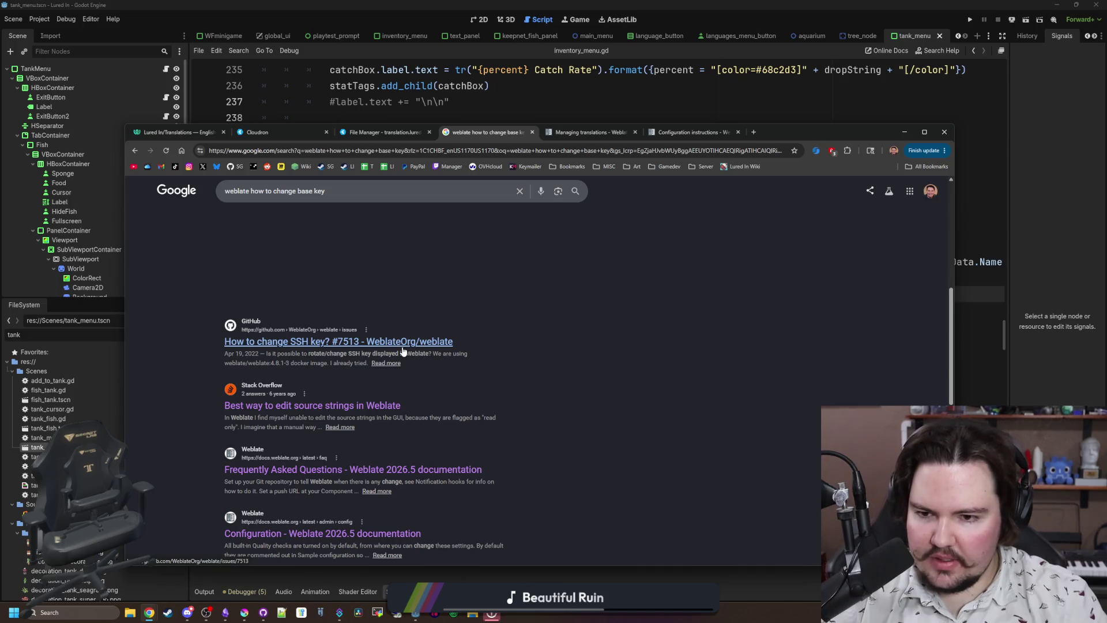
click(587, 133)
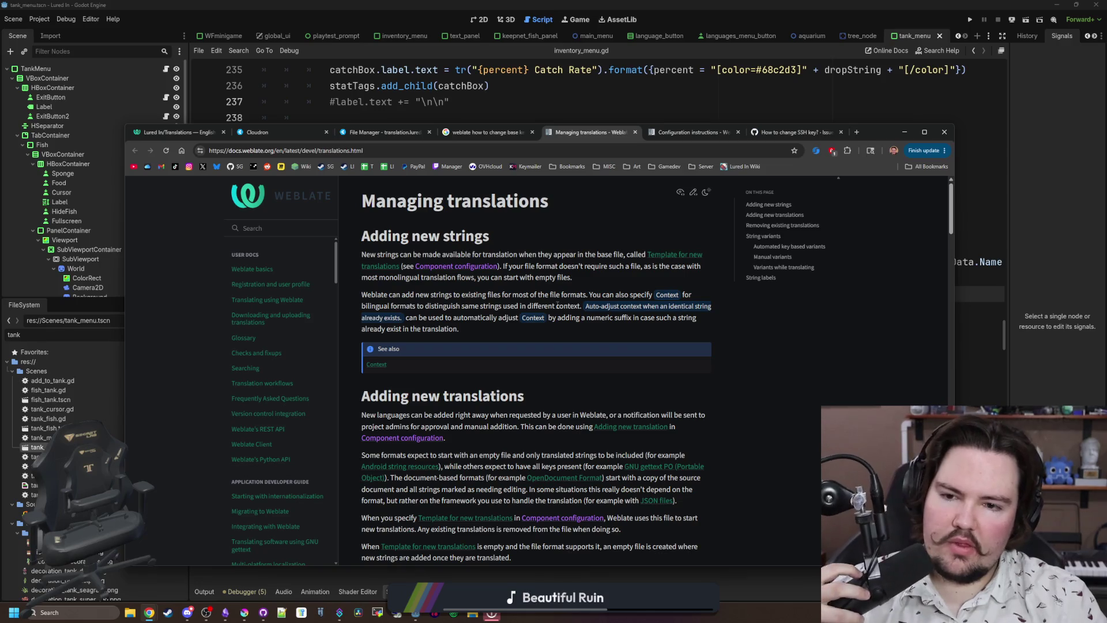
scroll(556, 304, down, 1)
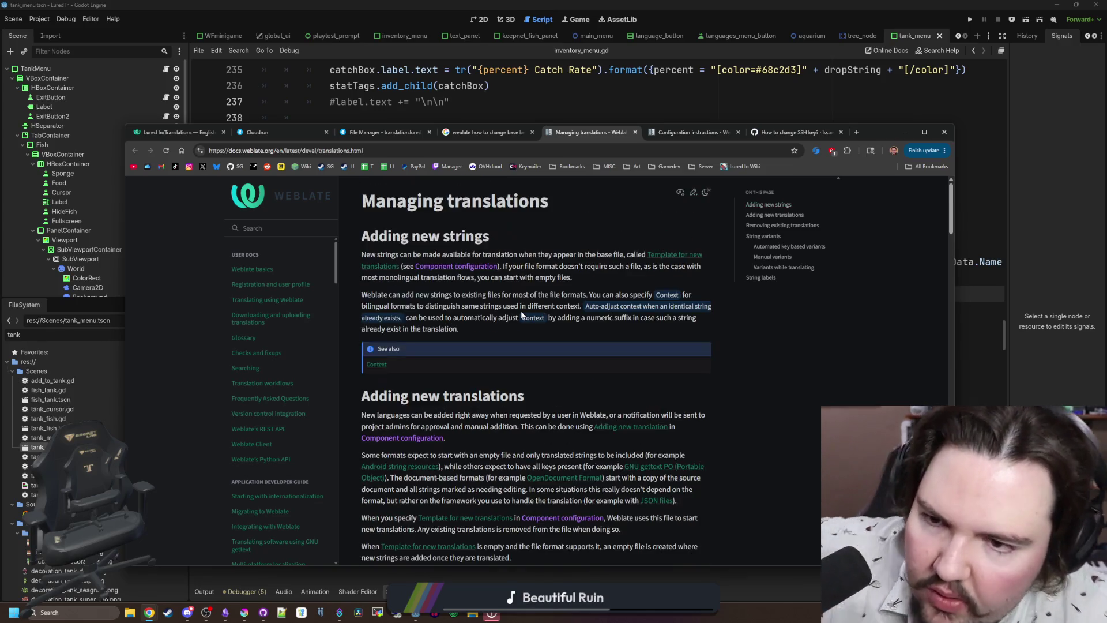
scroll(556, 304, up, 1)
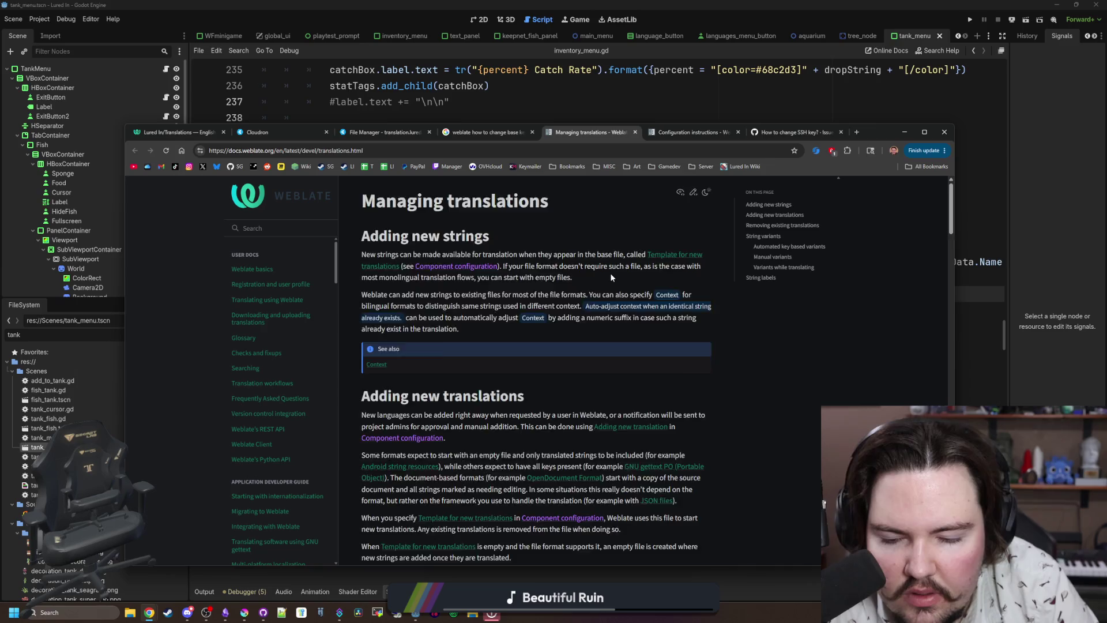
scroll(611, 277, down, 2)
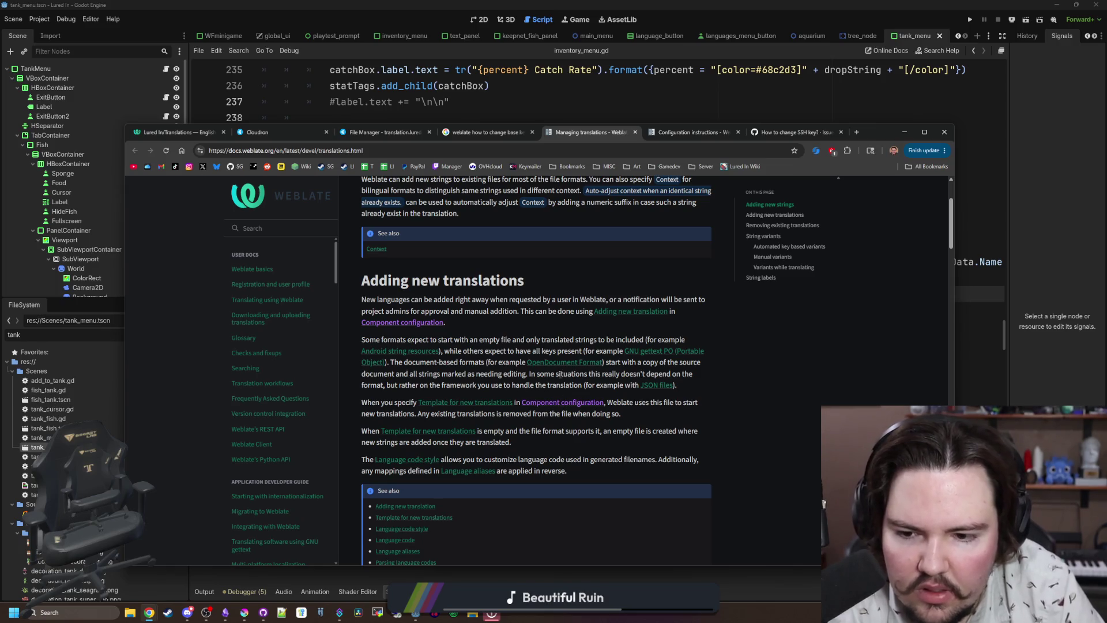
scroll(558, 374, down, 6)
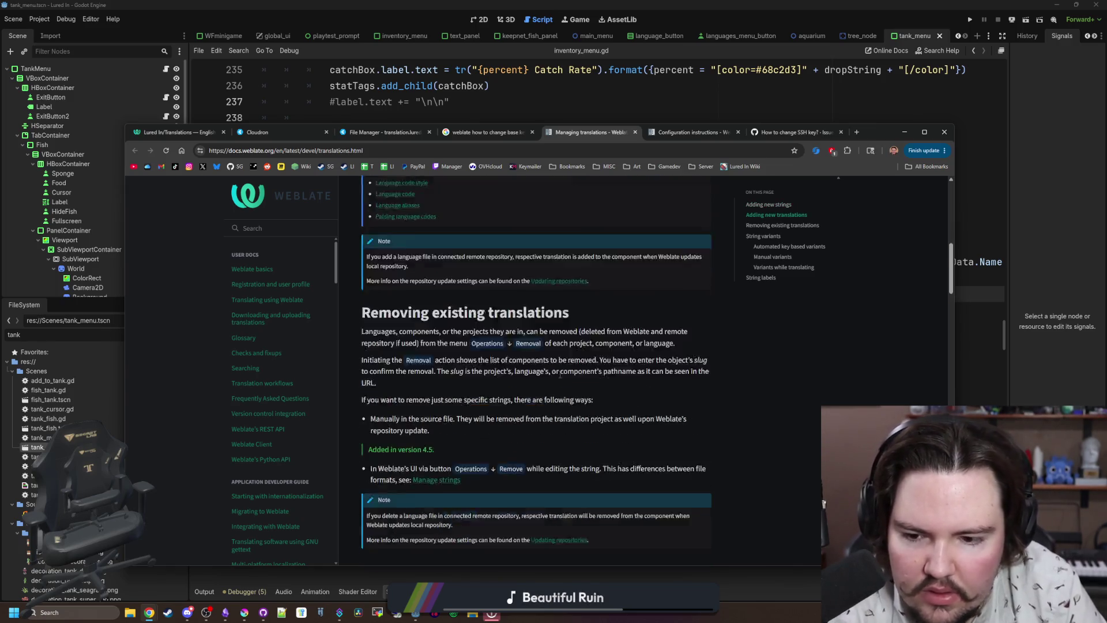
scroll(559, 375, down, 2)
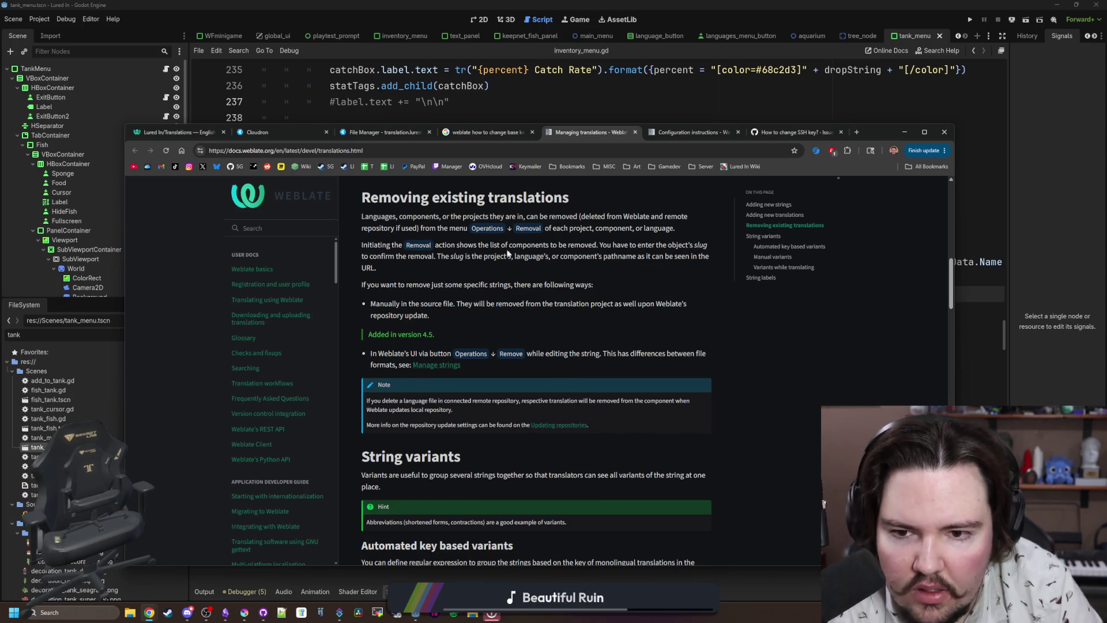
click(210, 133)
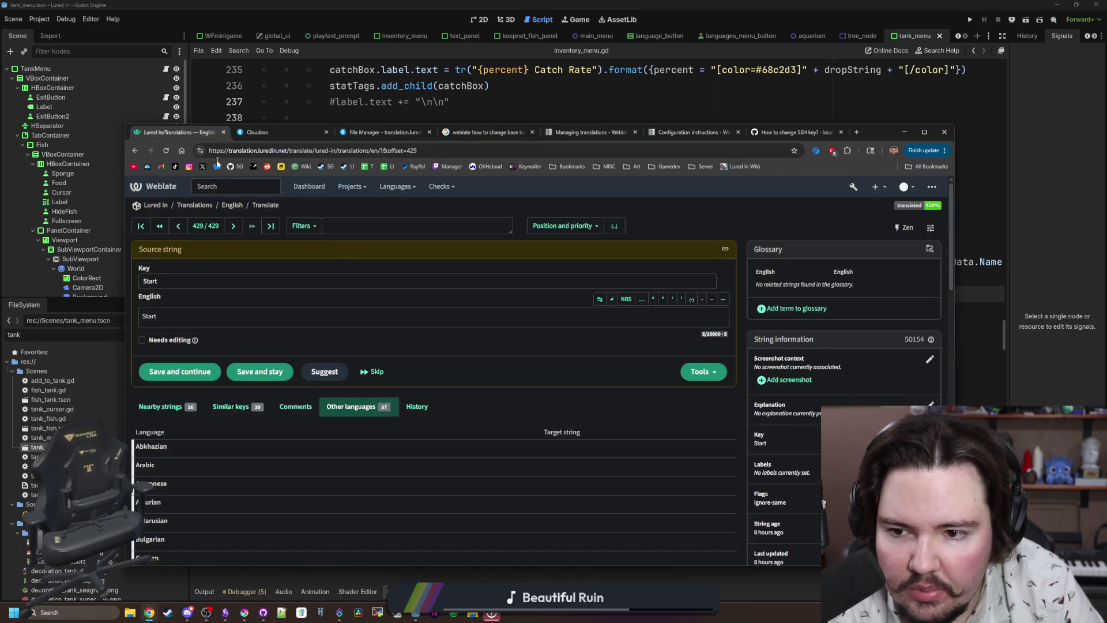
click(232, 205)
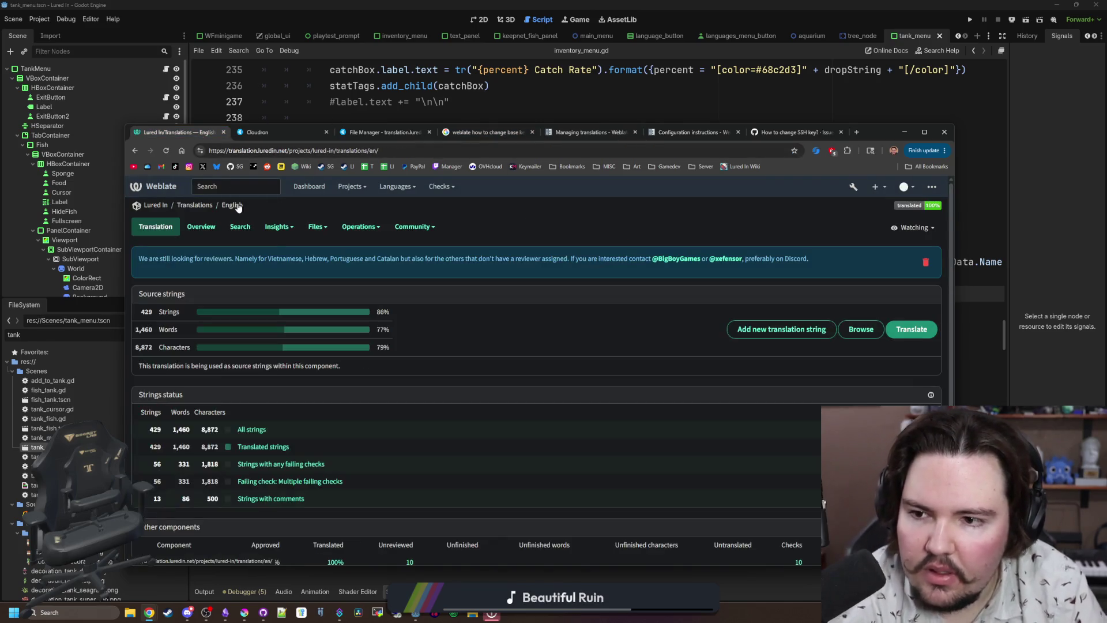
click(361, 227)
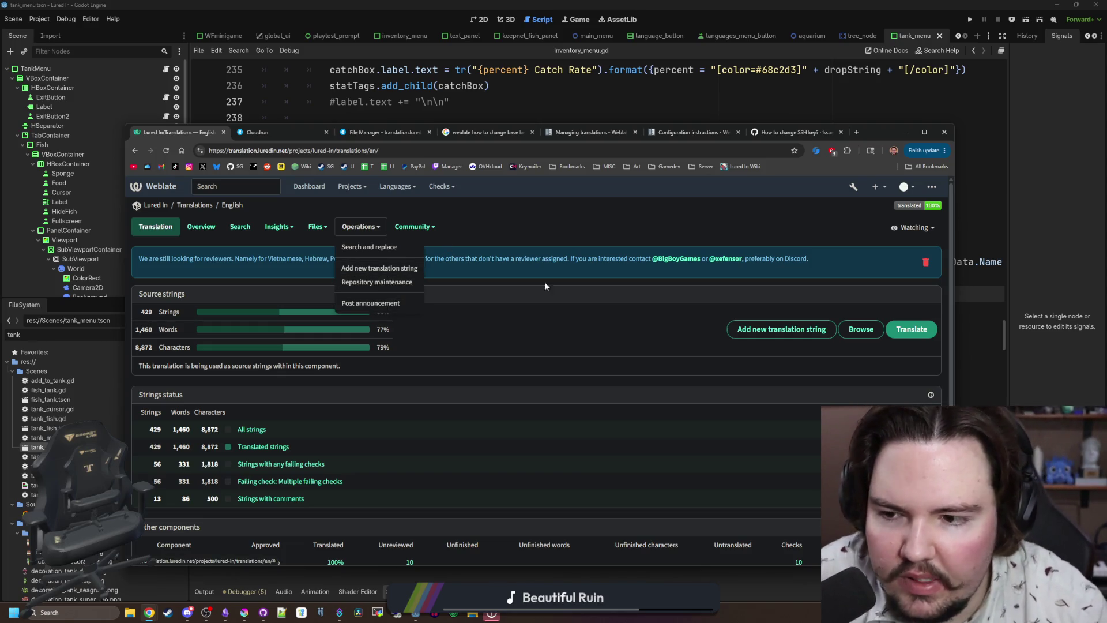
click(647, 295)
click(858, 329)
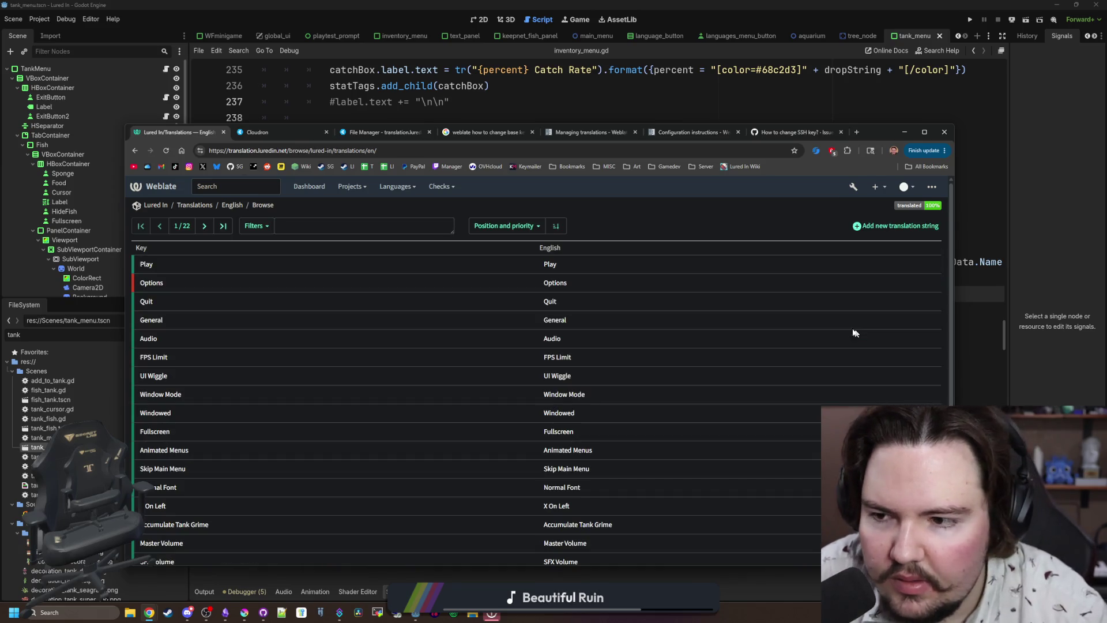
click(160, 263)
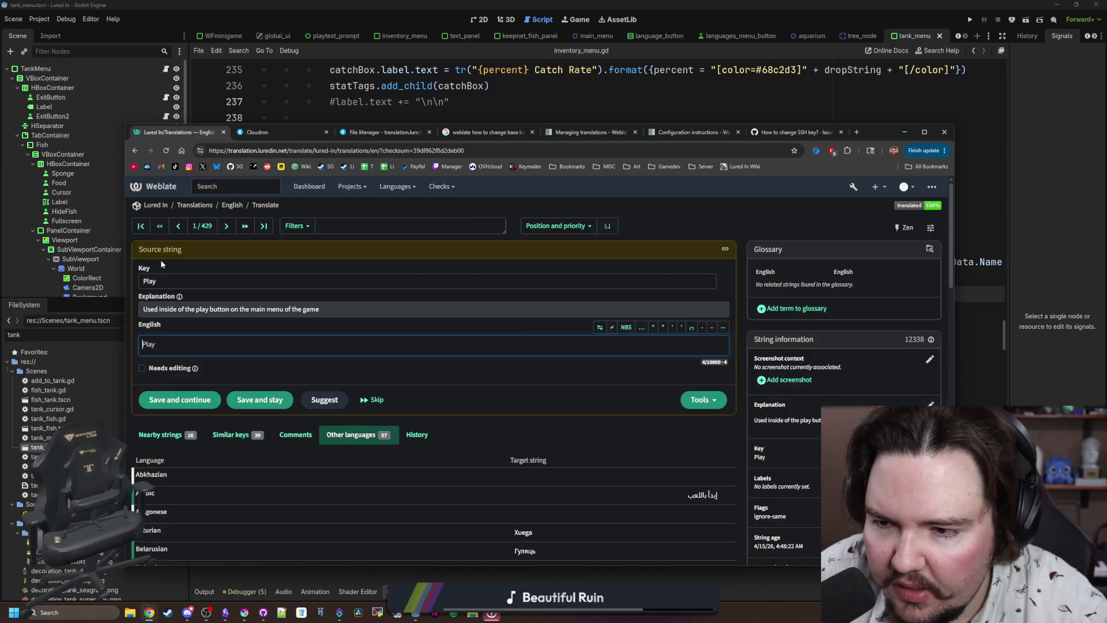
key(alt+Left)
scroll(390, 331, down, 3)
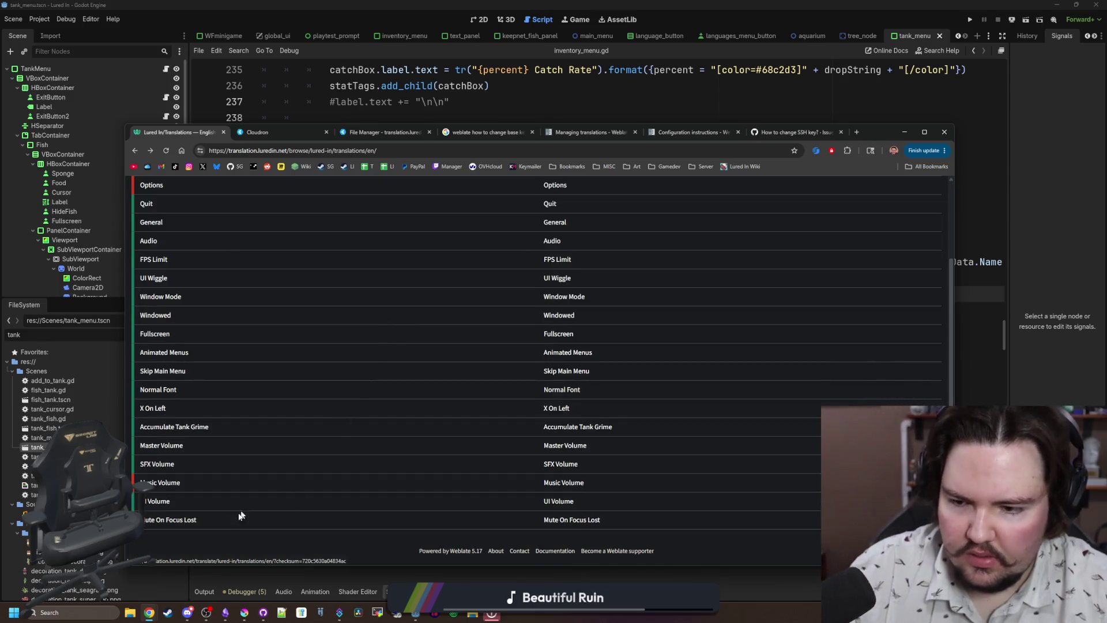
right_click(188, 521)
key(Escape)
scroll(227, 386, up, 3)
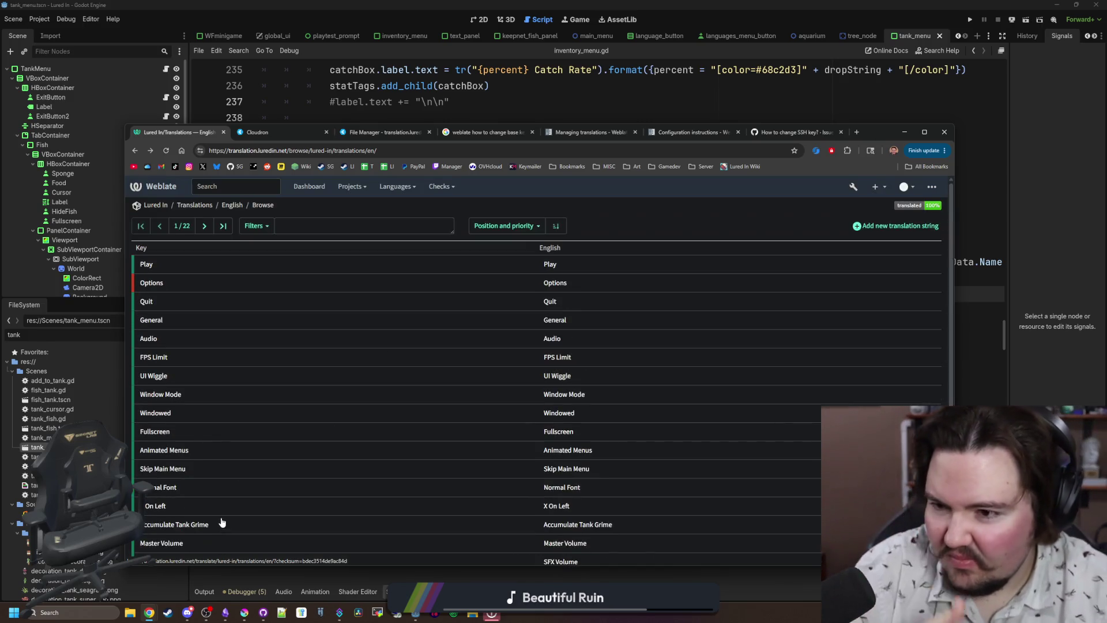
click(151, 301)
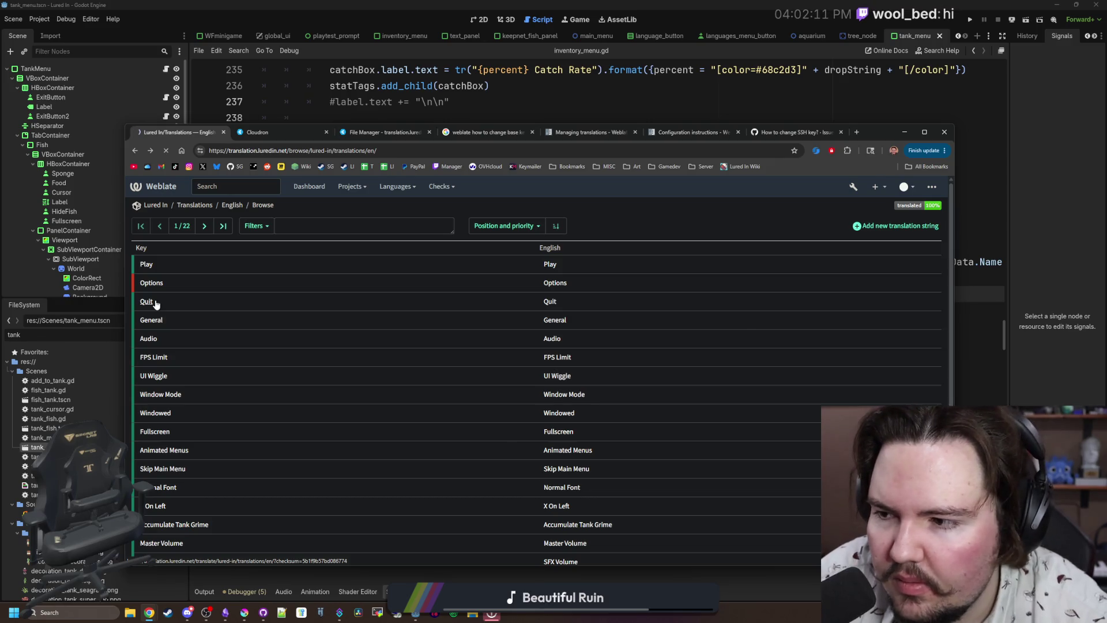
click(175, 277)
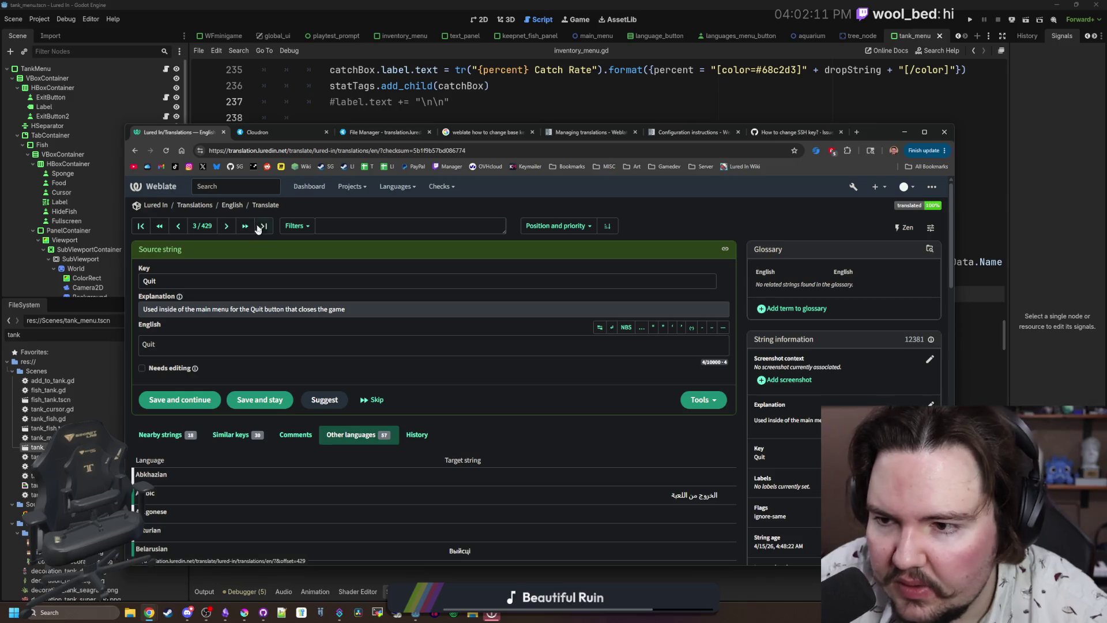
click(257, 225)
double_click(157, 279)
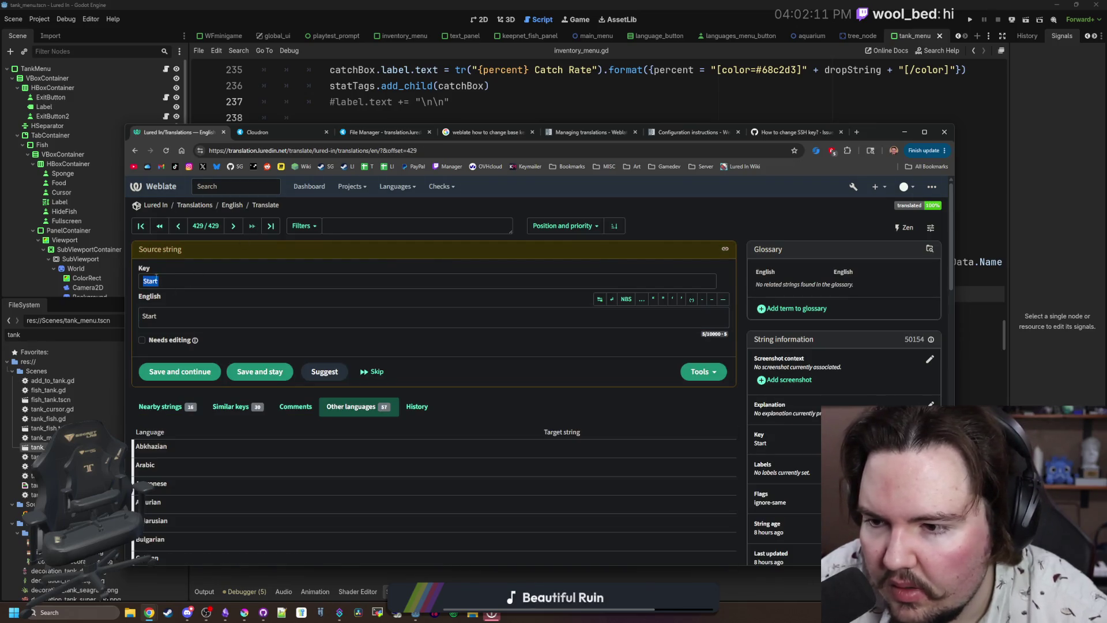
click(141, 226)
click(265, 226)
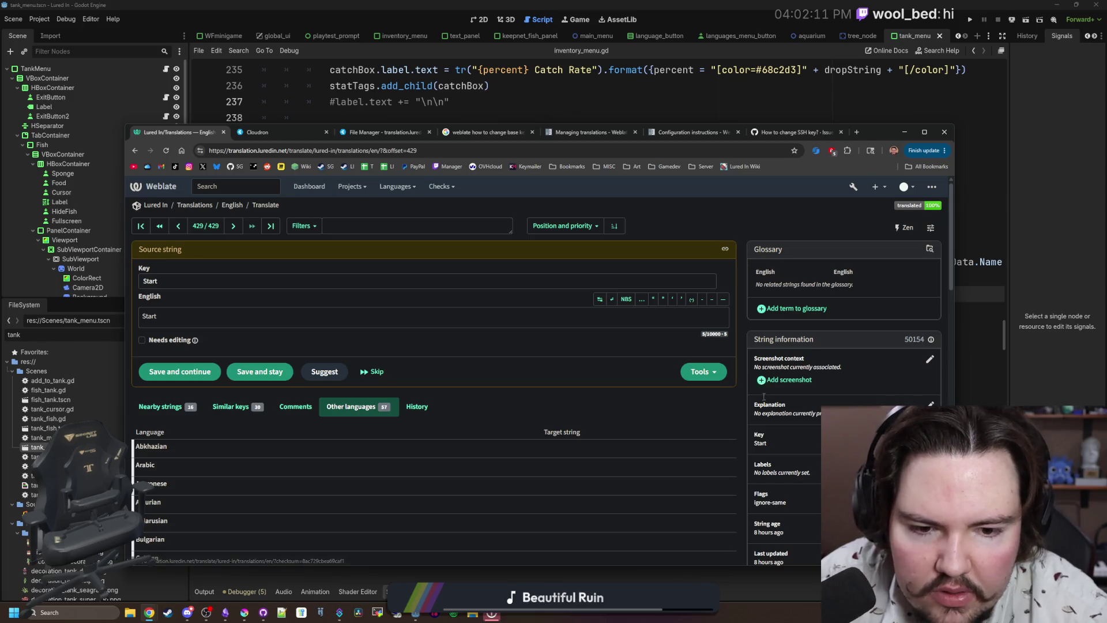
click(936, 228)
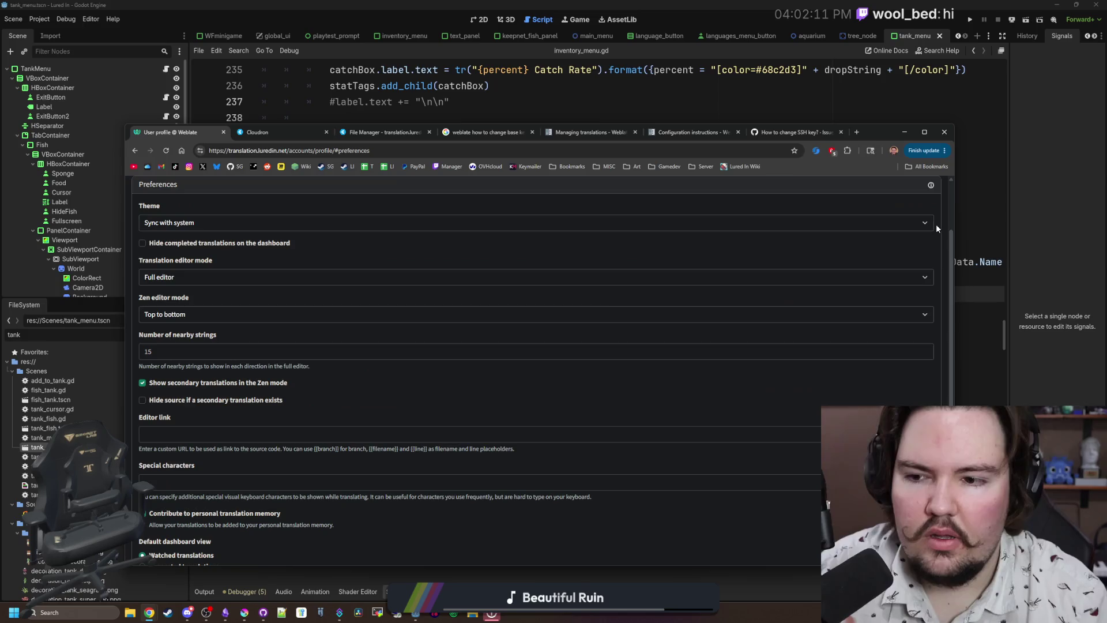
key(alt+Left)
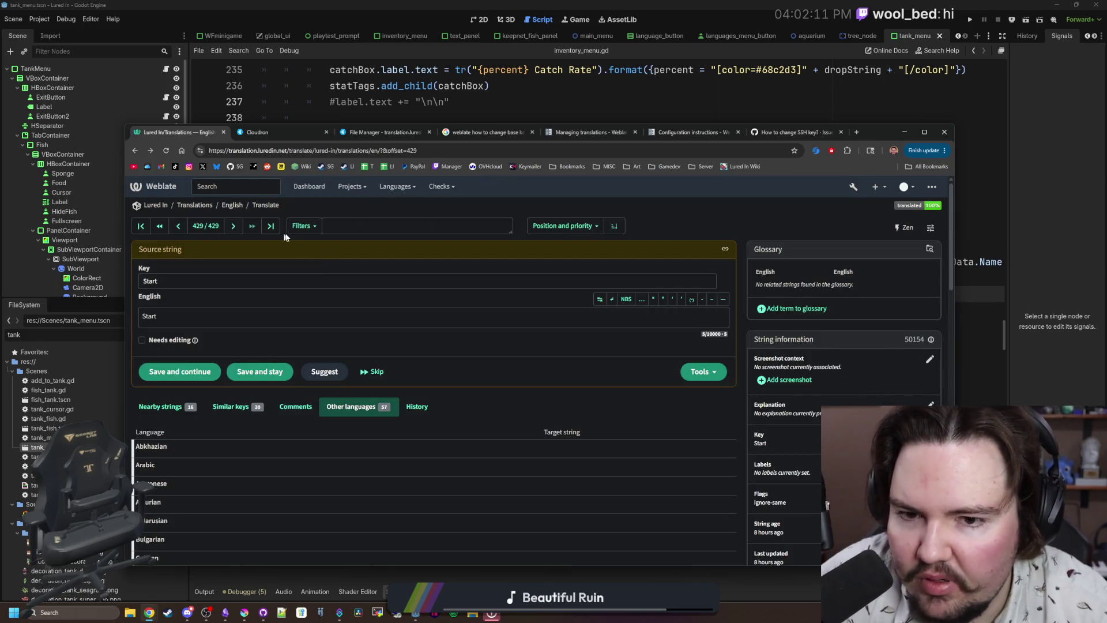
click(703, 372)
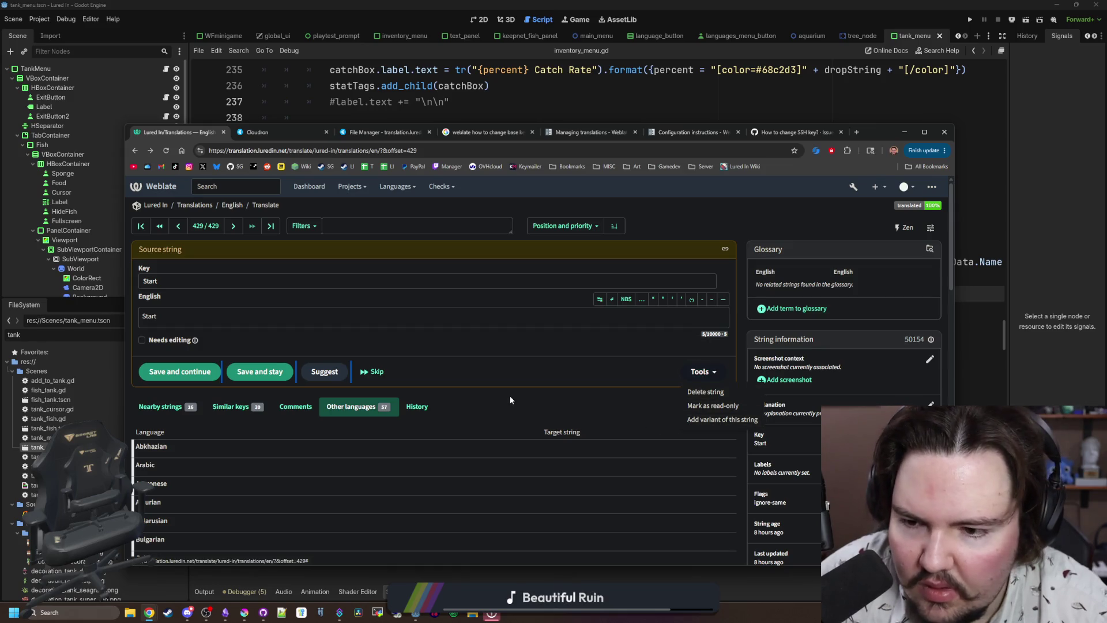
key(Escape)
scroll(418, 406, down, 15)
scroll(417, 405, up, 15)
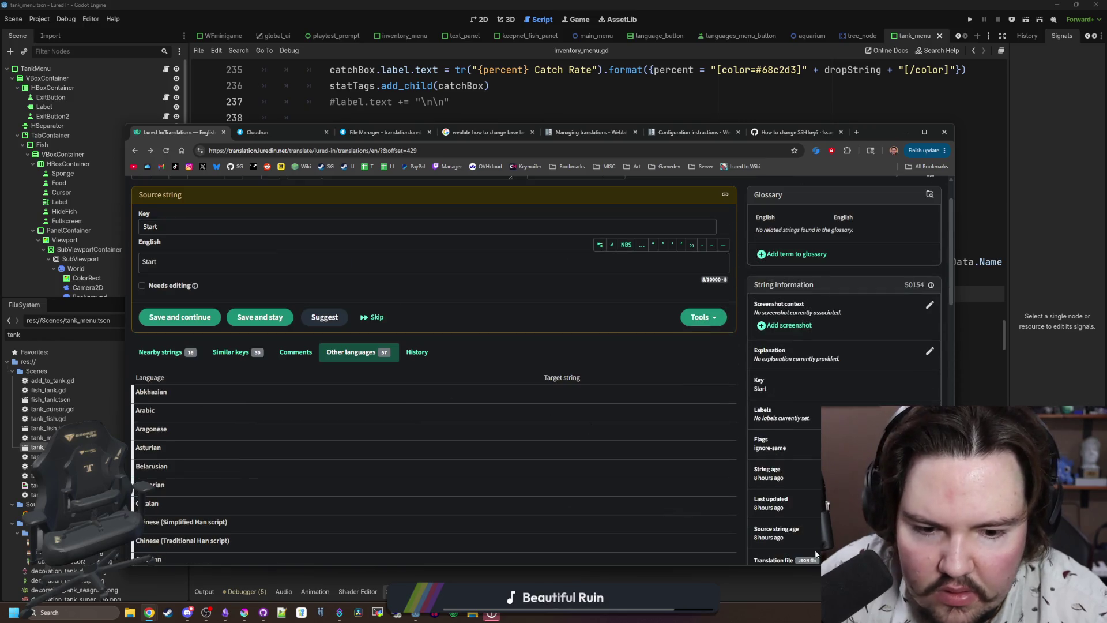
scroll(801, 467, down, 3)
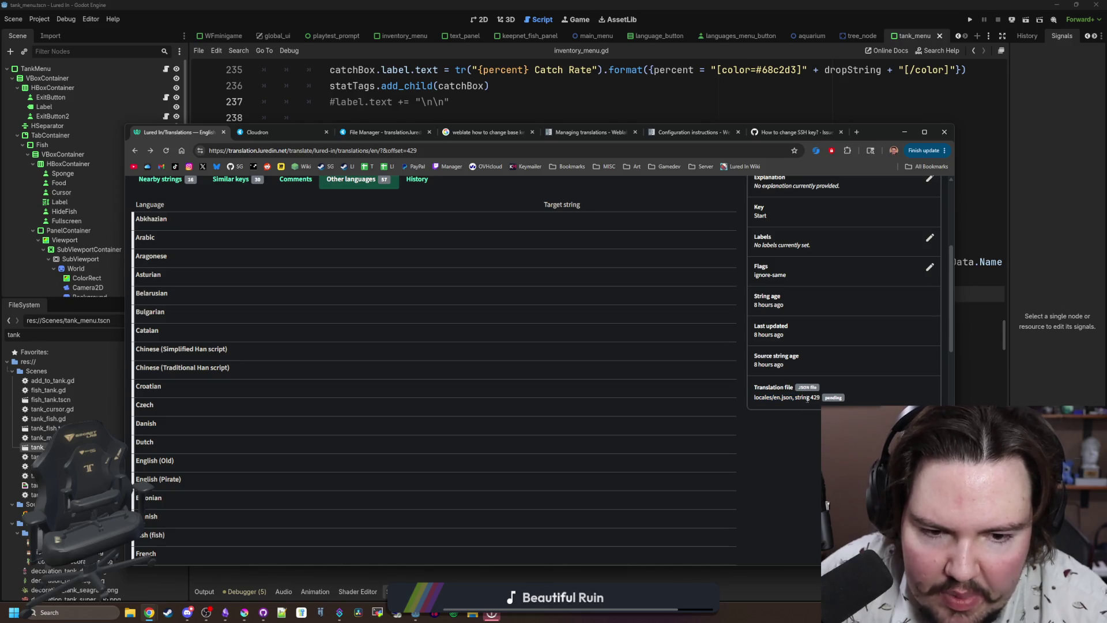
Read GitHub issue #7513 'How to change SSH key?', then return to the Configuration instructions docs.
click(789, 130)
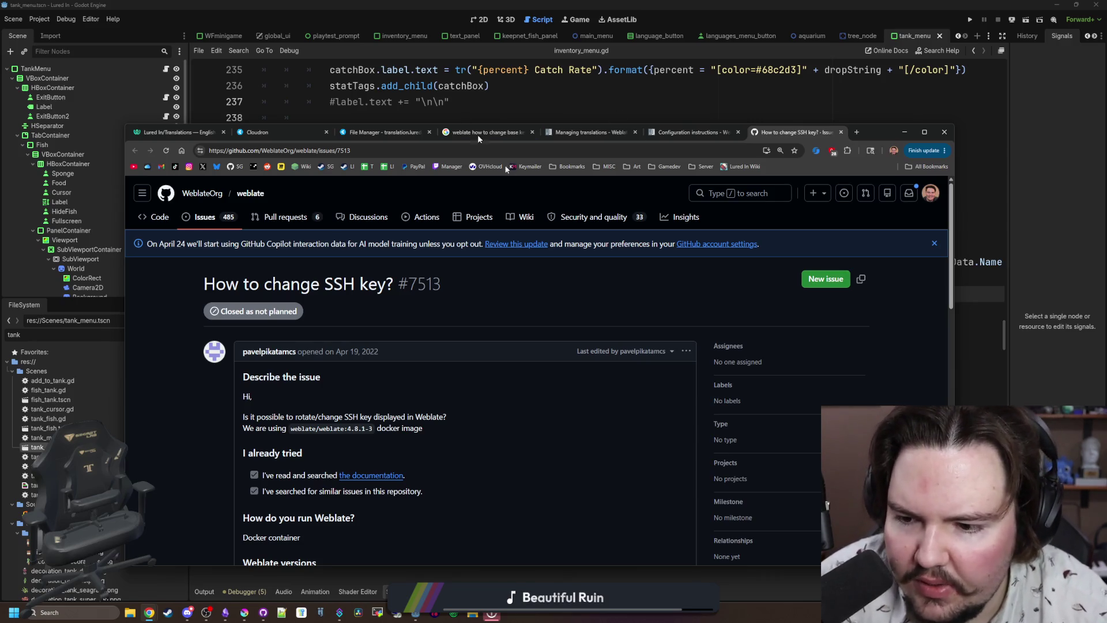
scroll(573, 257, down, 5)
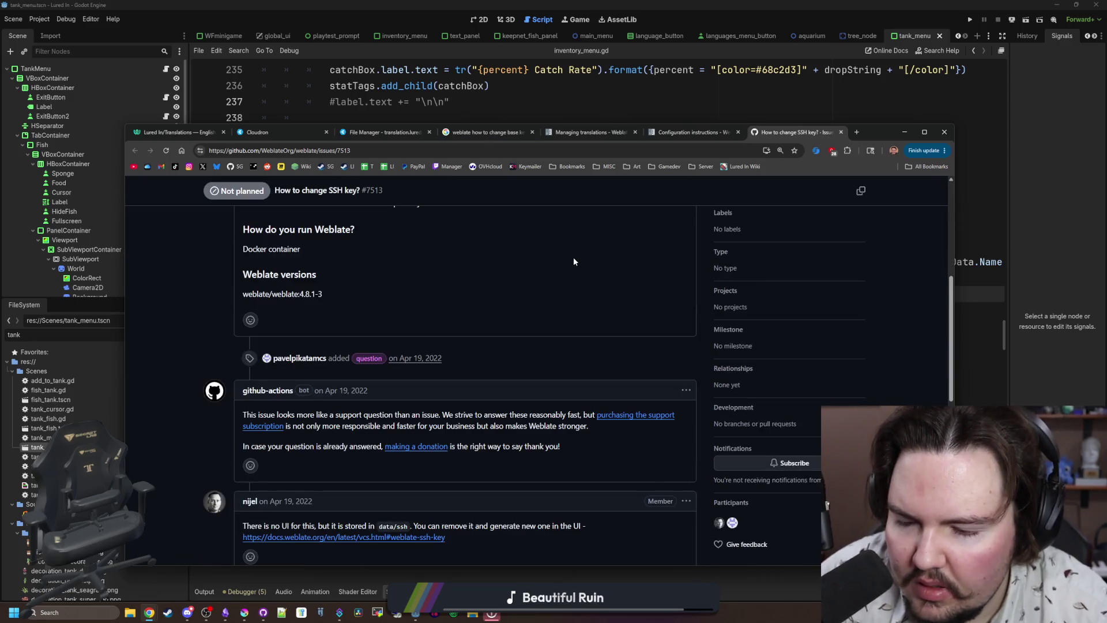
scroll(472, 375, up, 3)
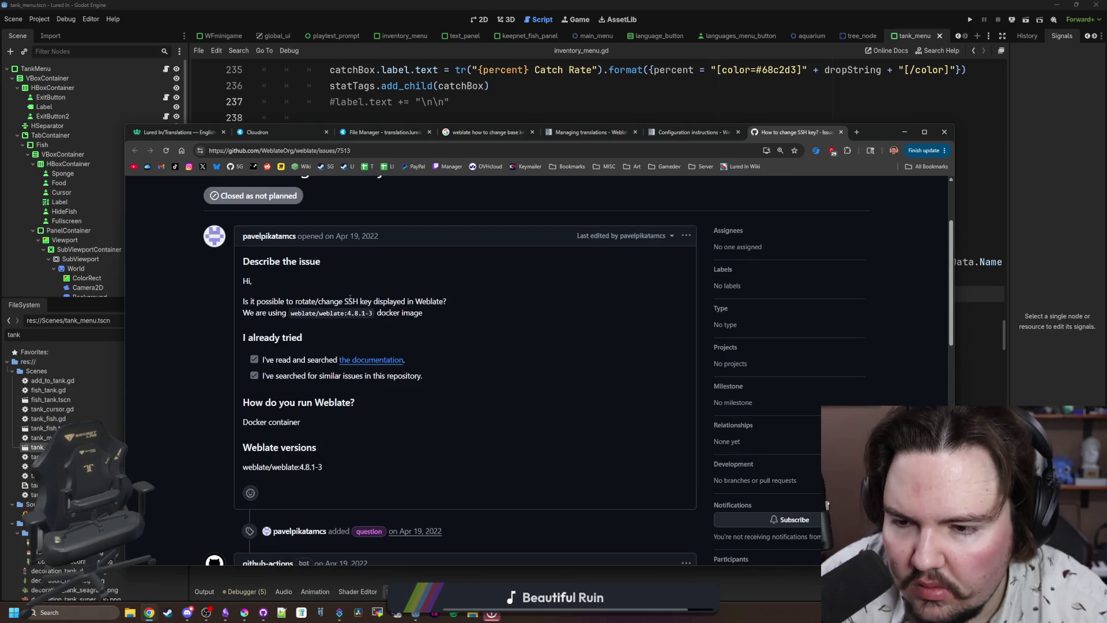
scroll(350, 298, down, 6)
scroll(647, 192, up, 6)
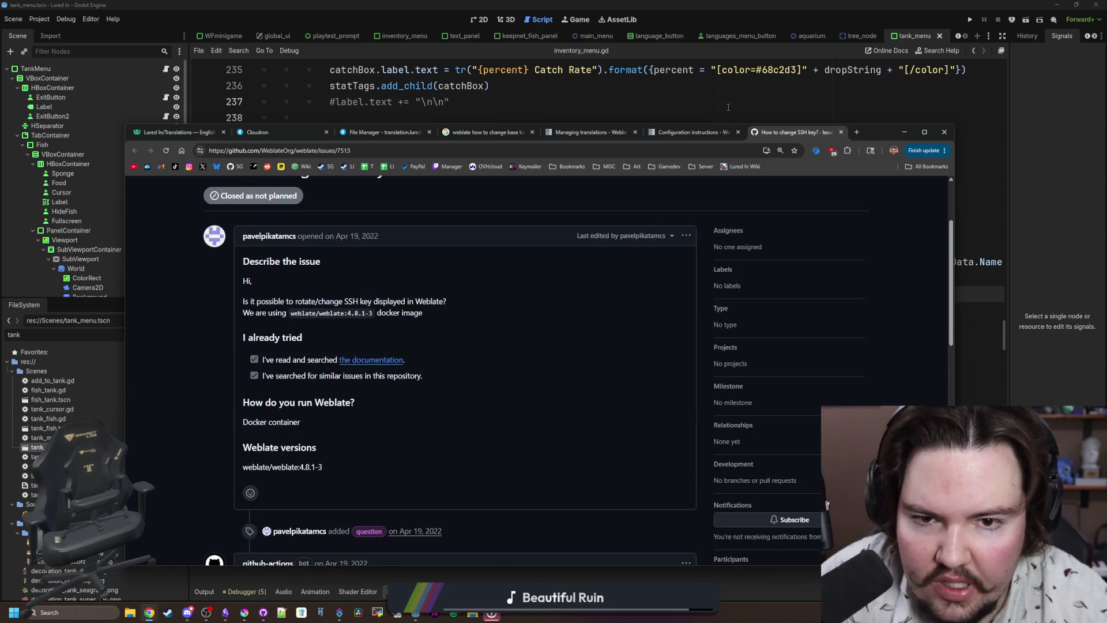
click(691, 132)
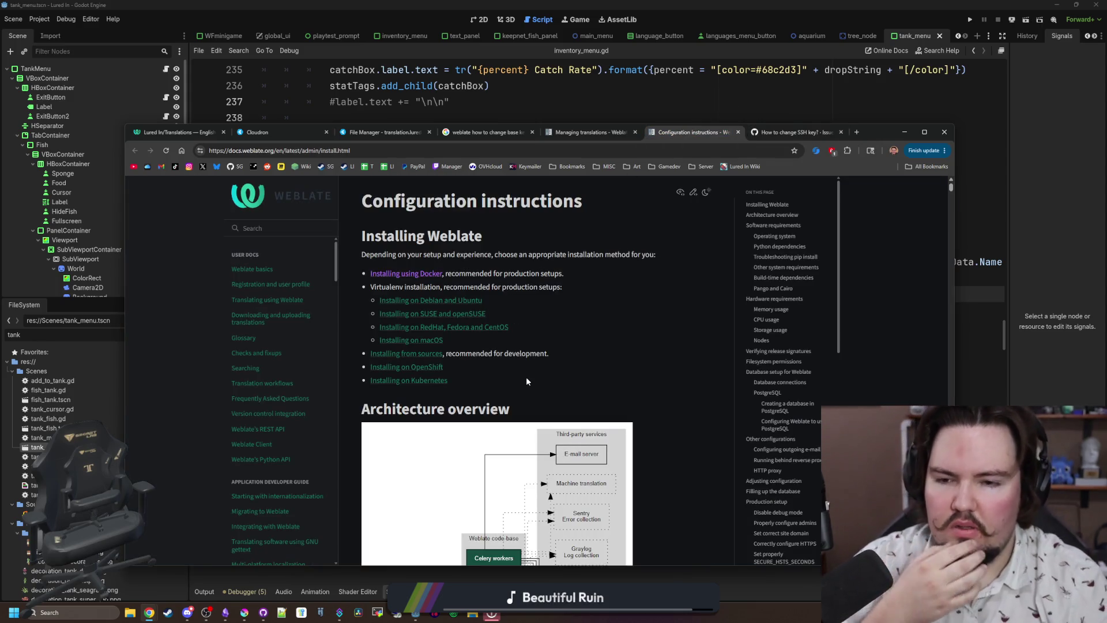
Search the Weblate documentation for 'source string'.
click(299, 228)
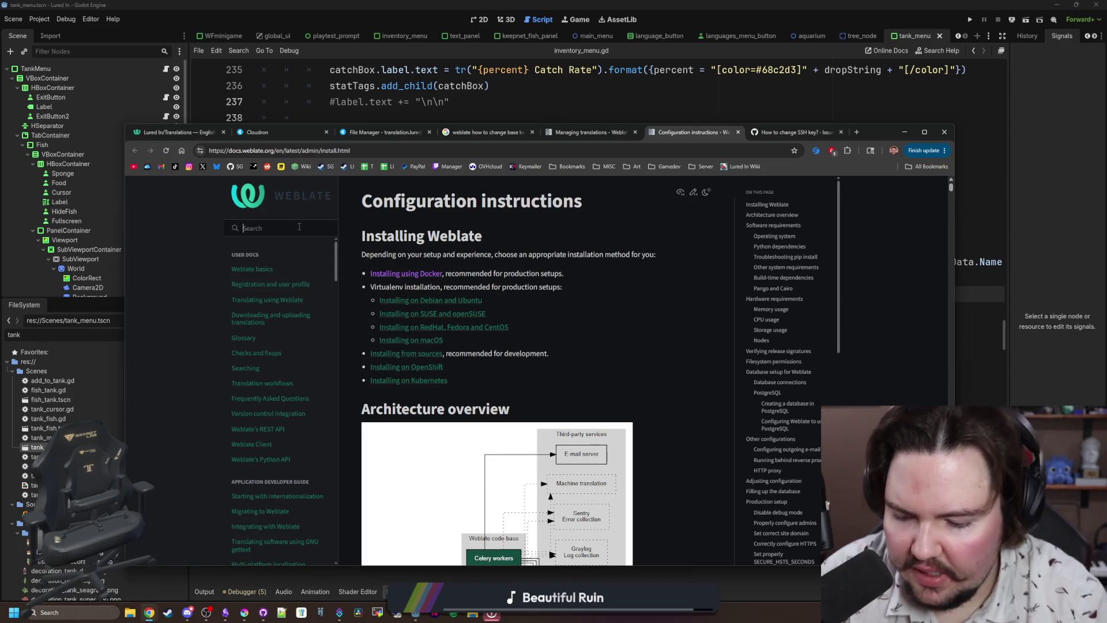
text(source st)
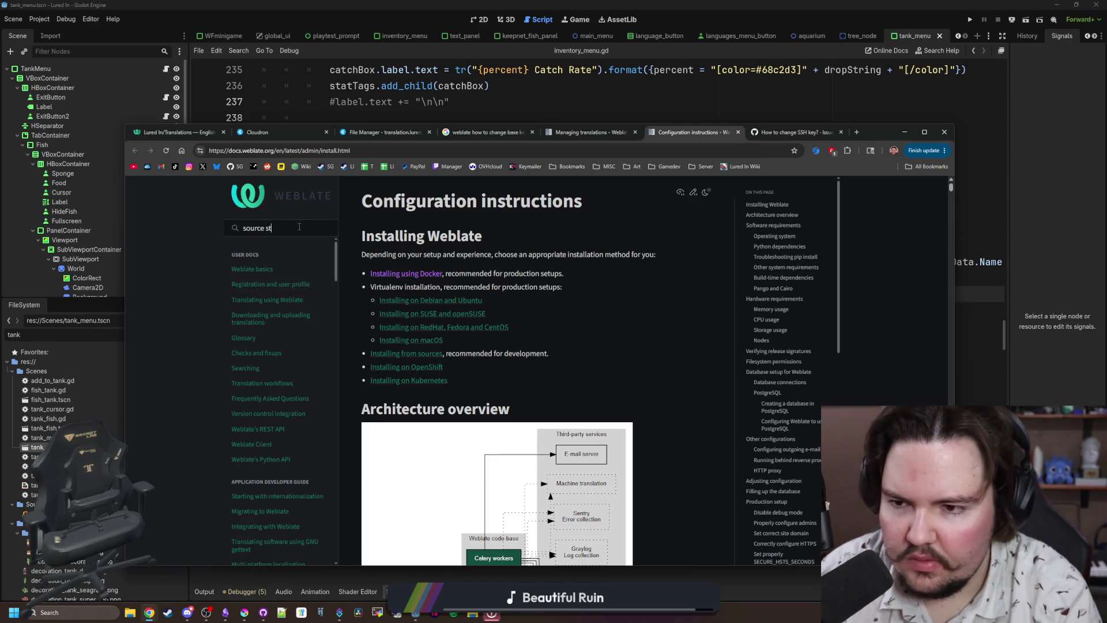
text(ring)
key(Return)
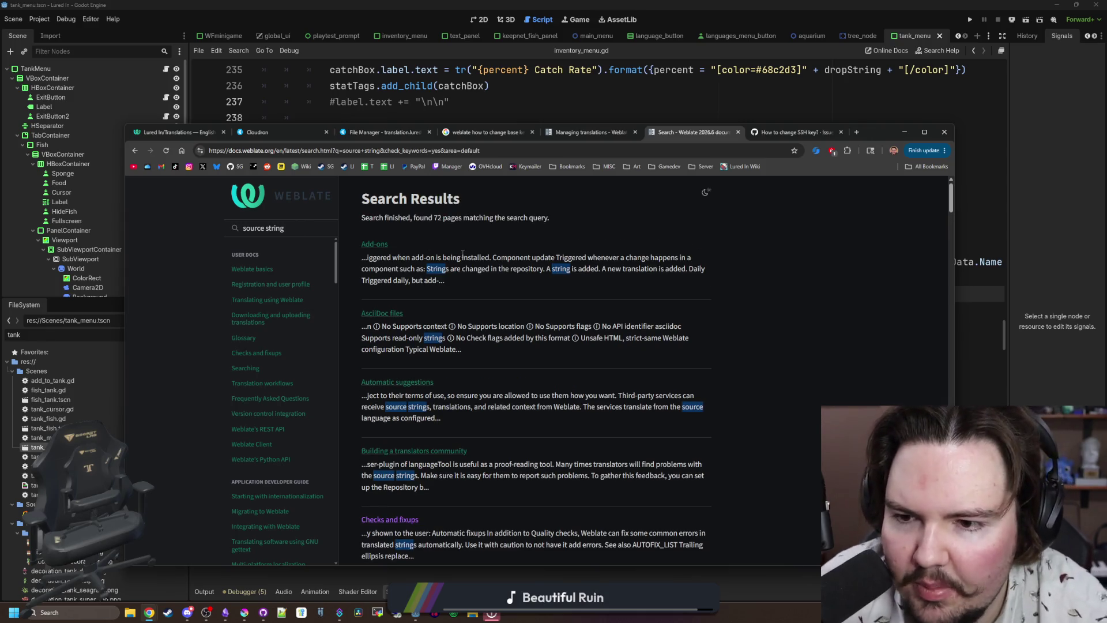
Read the Managing translations page from string variants down to String labels.
click(590, 132)
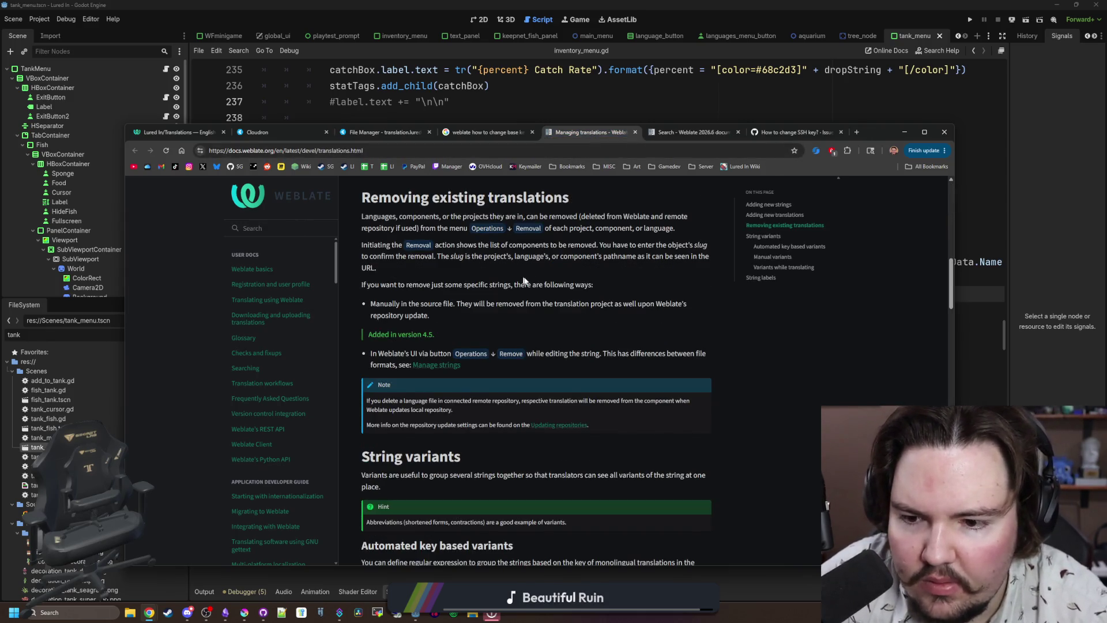
scroll(527, 279, down, 2)
scroll(527, 279, up, 3)
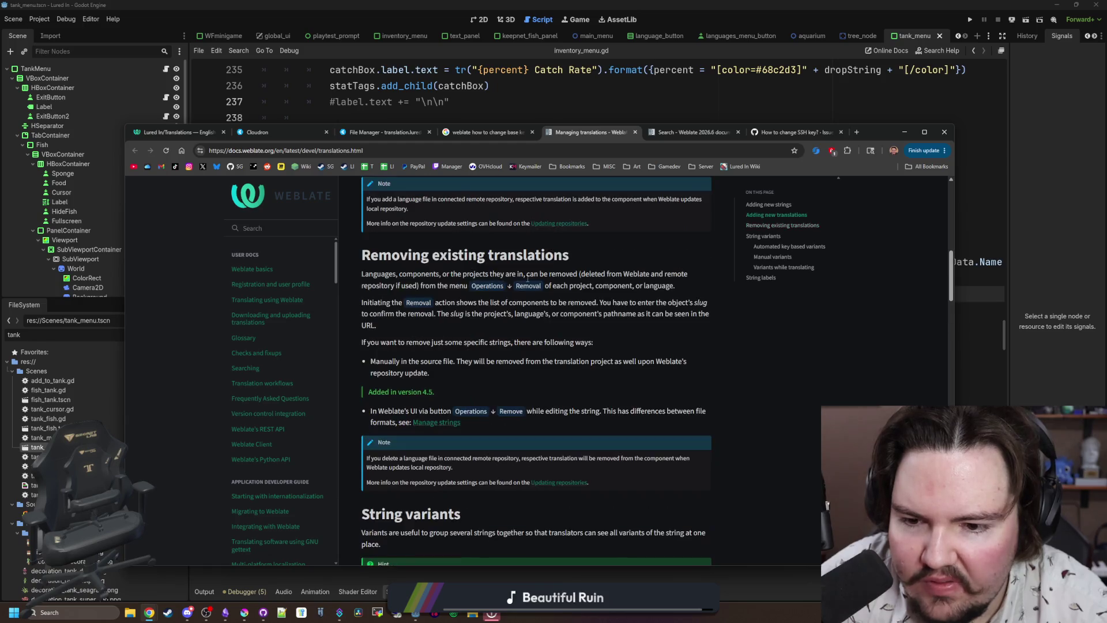
scroll(527, 278, up, 10)
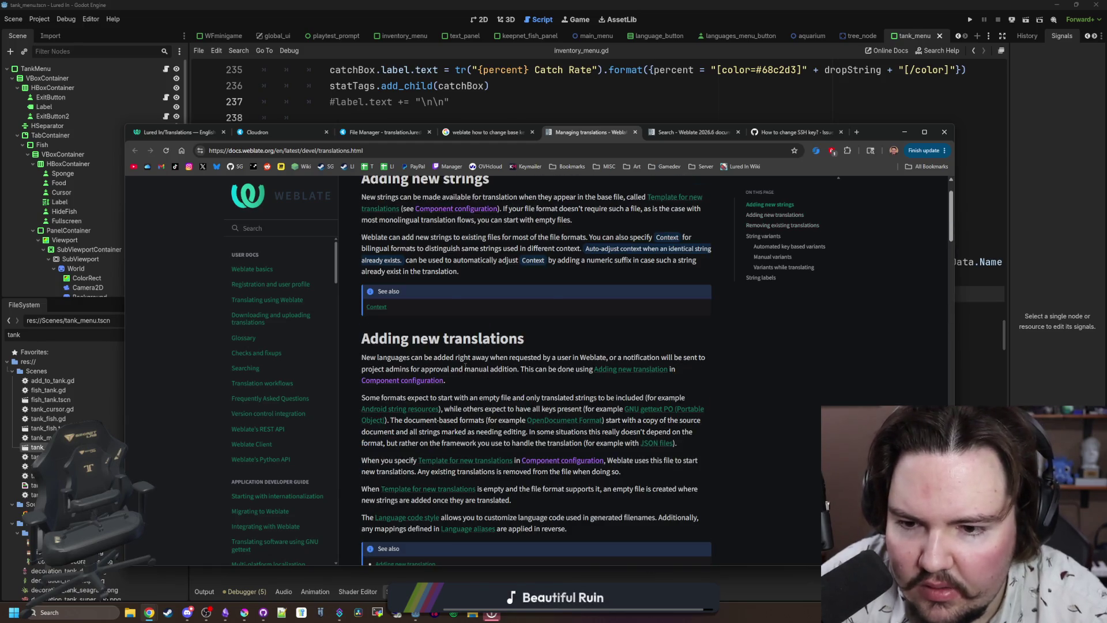
scroll(465, 360, down, 4)
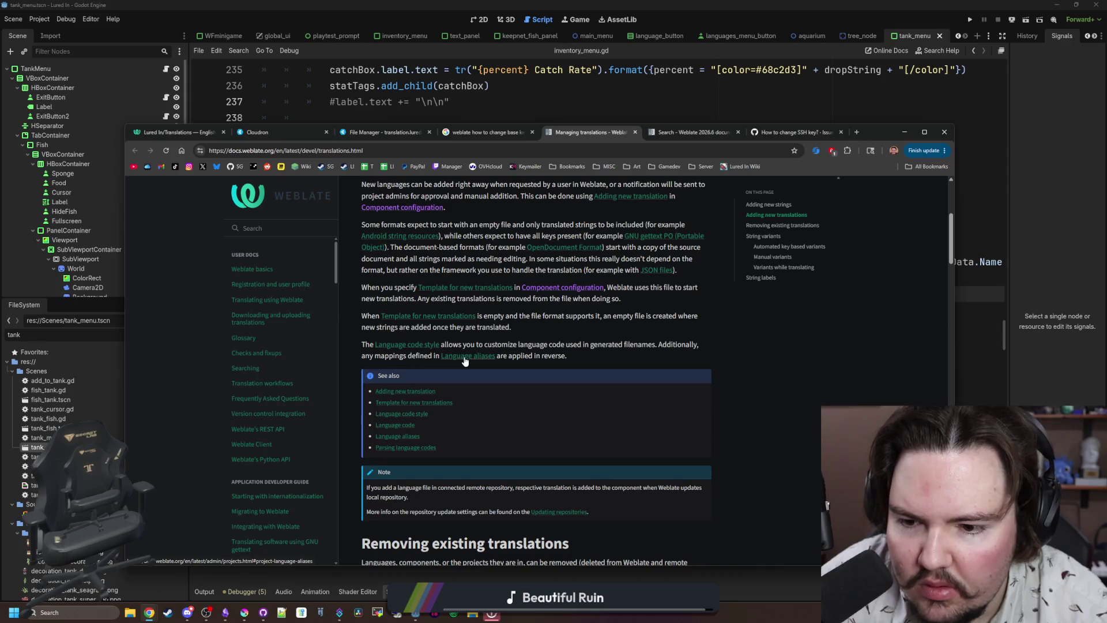
scroll(465, 360, down, 5)
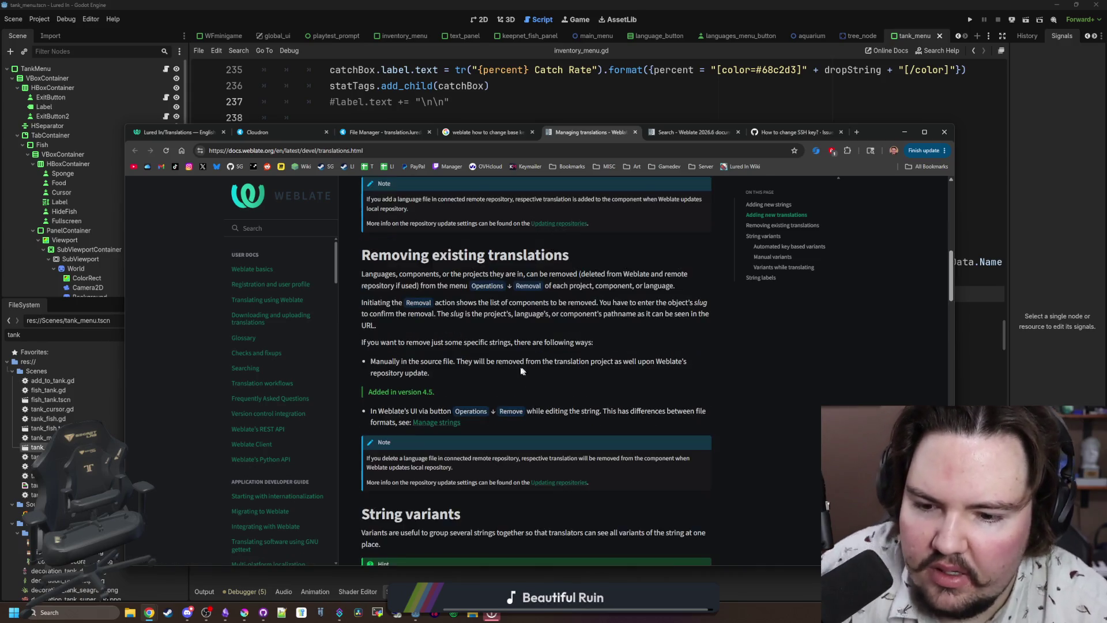
scroll(479, 340, down, 10)
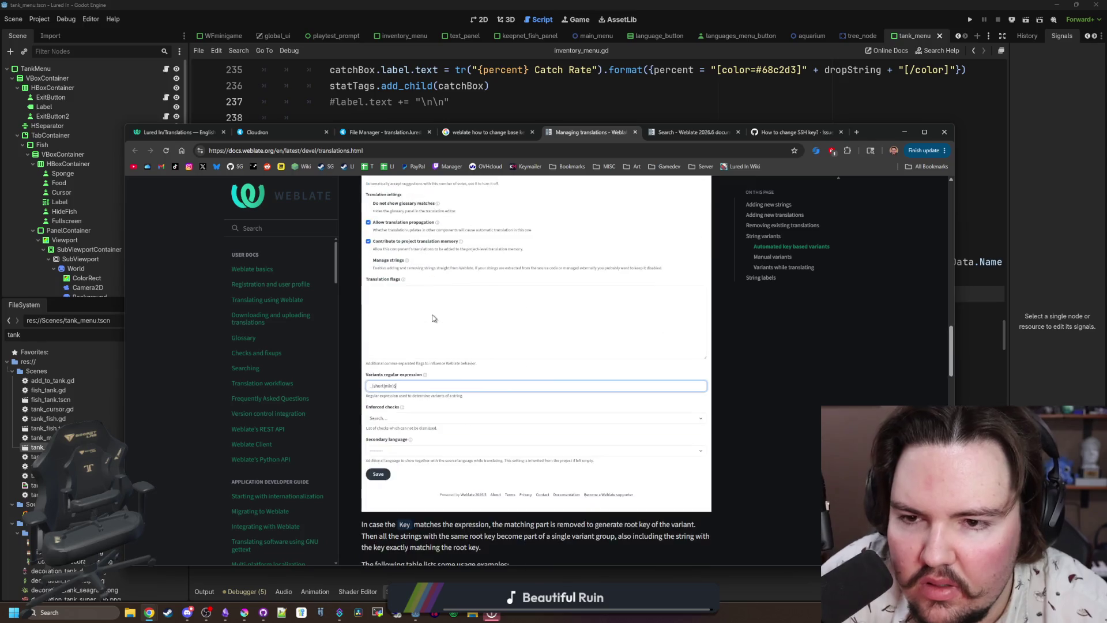
scroll(434, 318, down, 3)
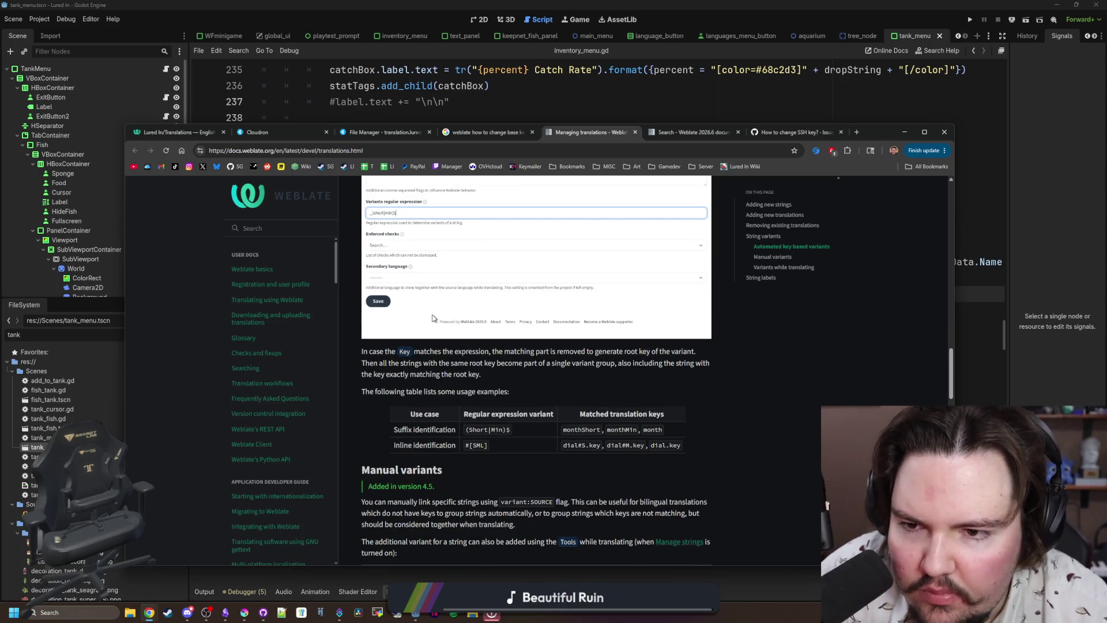
scroll(433, 318, down, 5)
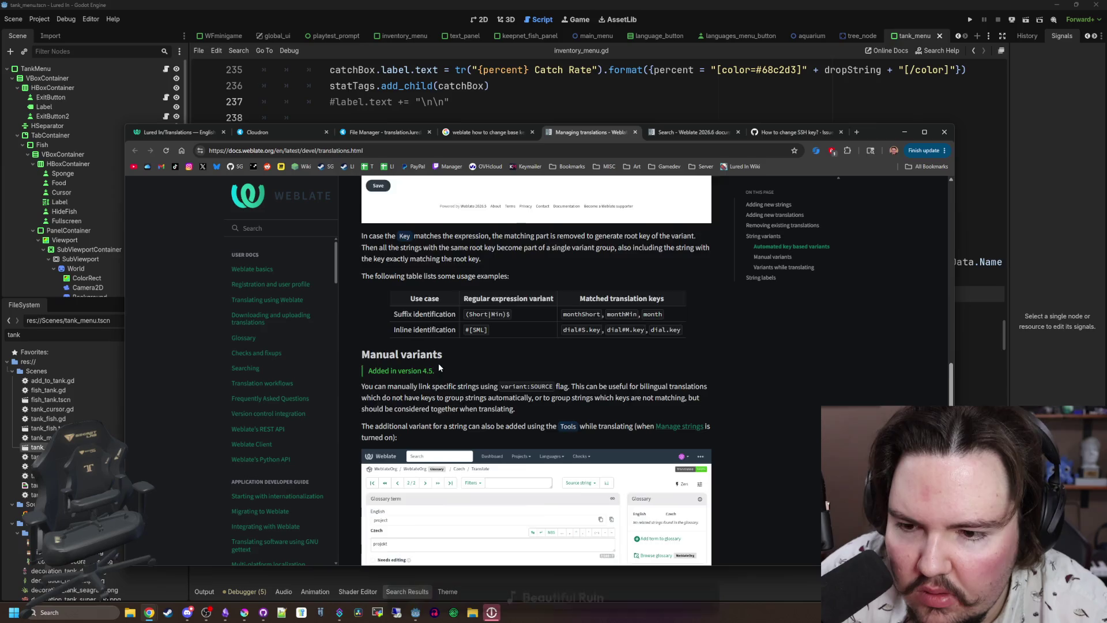
scroll(423, 341, down, 7)
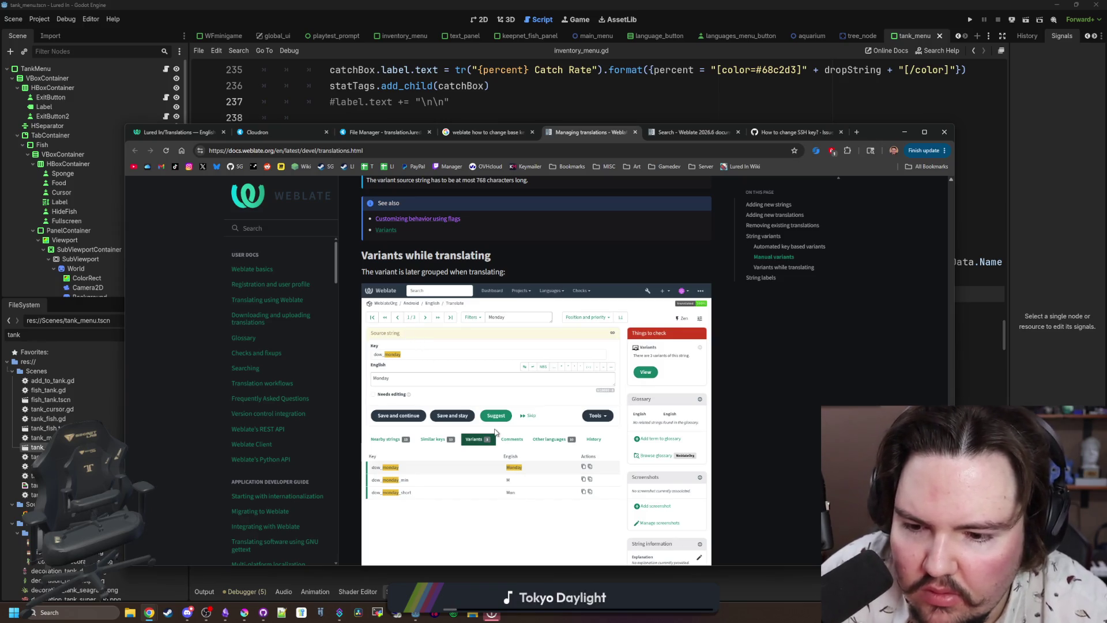
scroll(508, 482, down, 8)
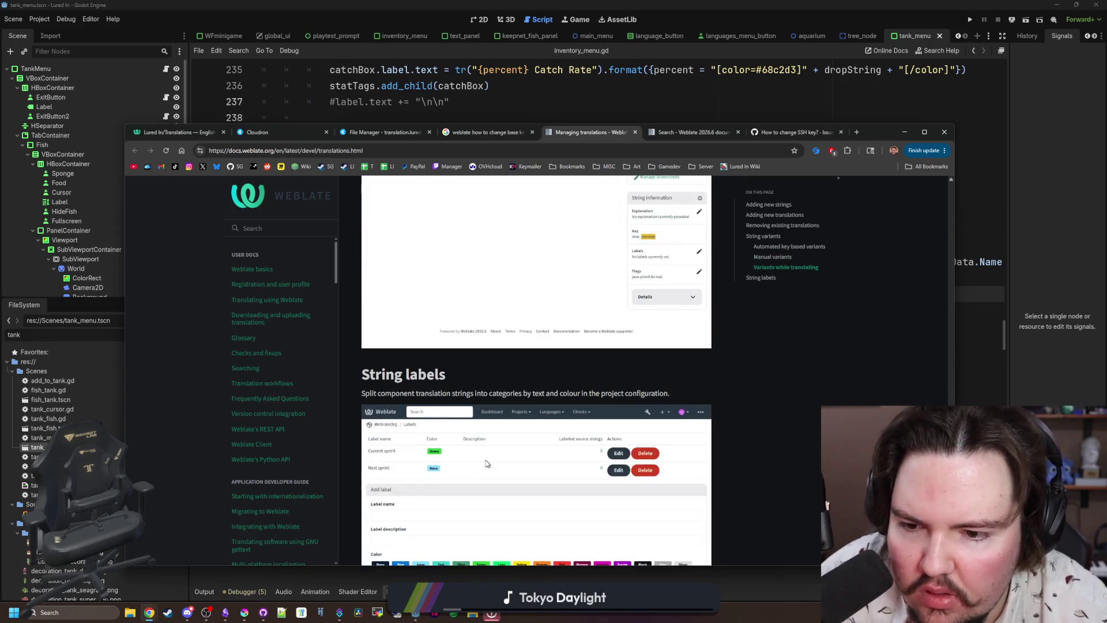
scroll(486, 462, down, 2)
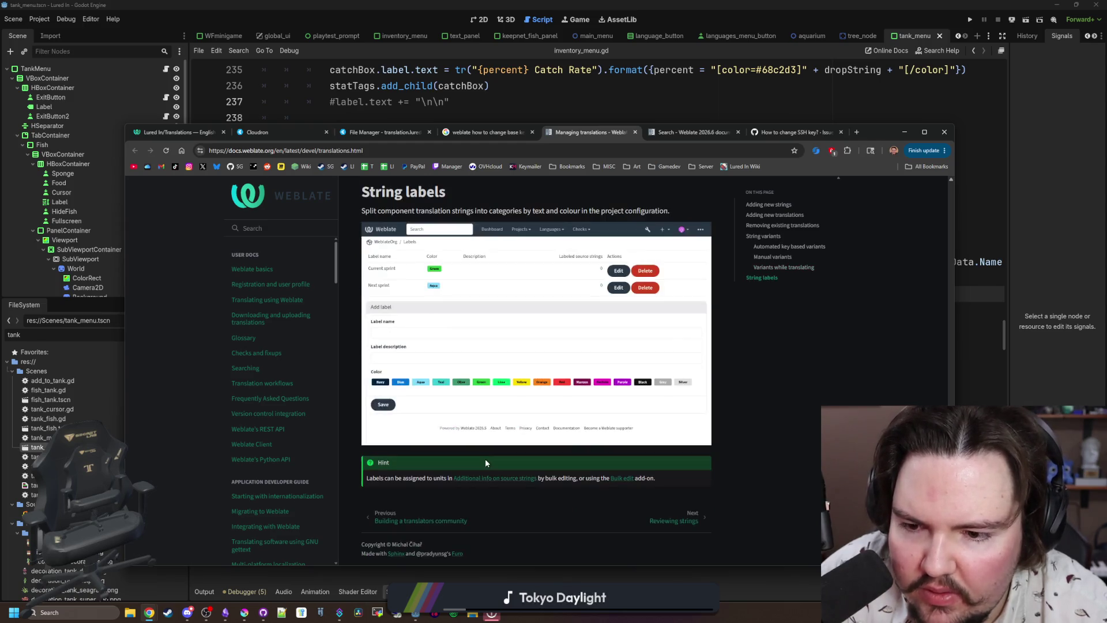
scroll(475, 451, up, 2)
scroll(476, 452, down, 2)
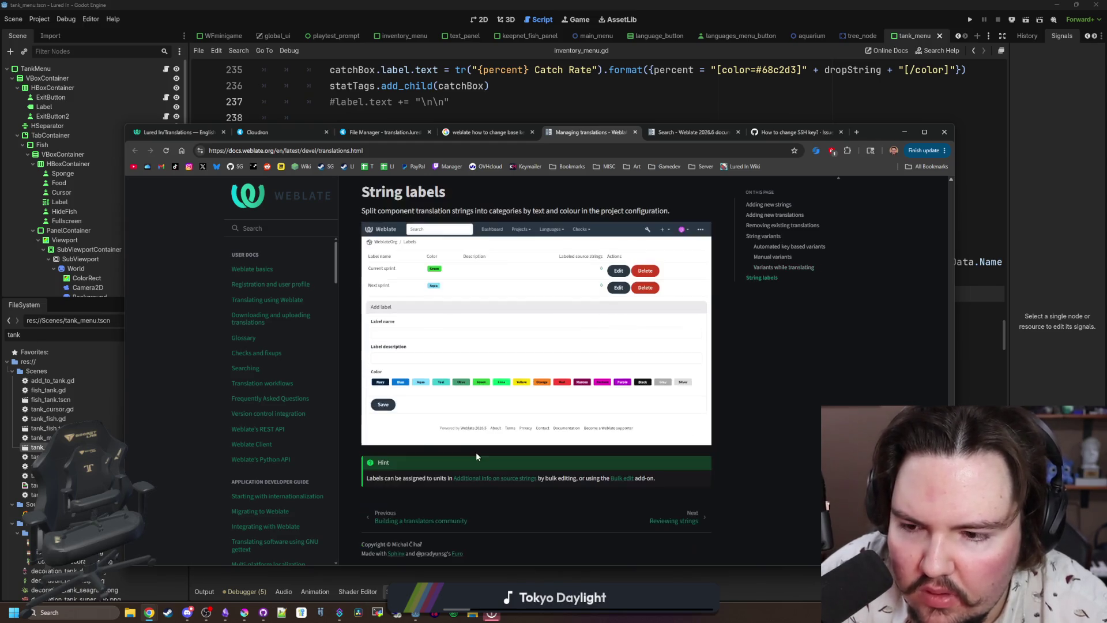
scroll(273, 361, down, 20)
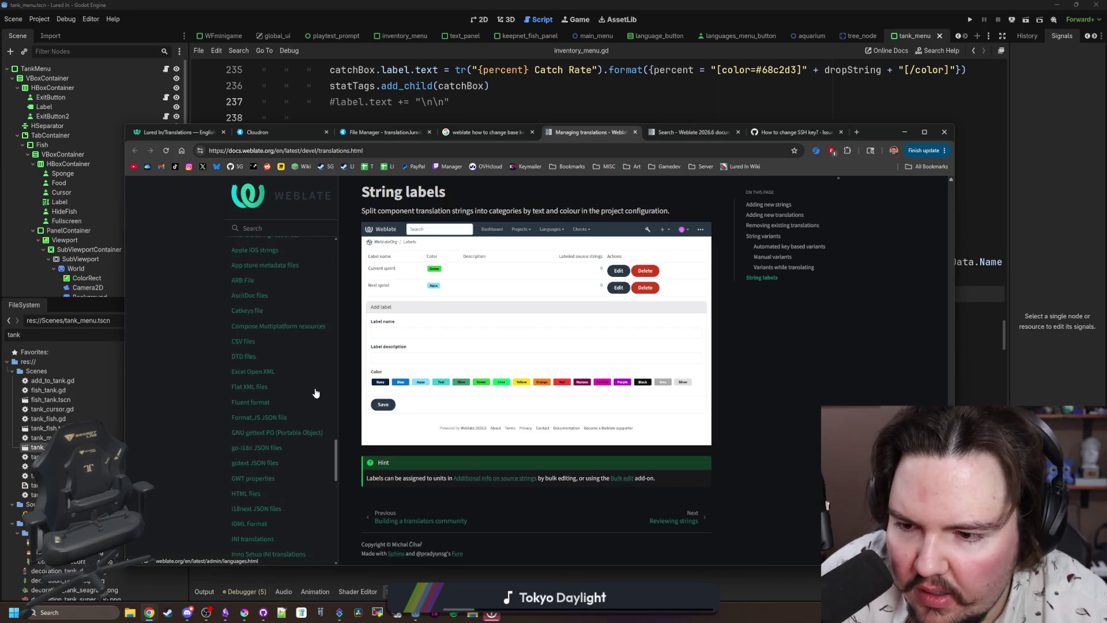
scroll(316, 393, up, 15)
scroll(316, 393, up, 15)
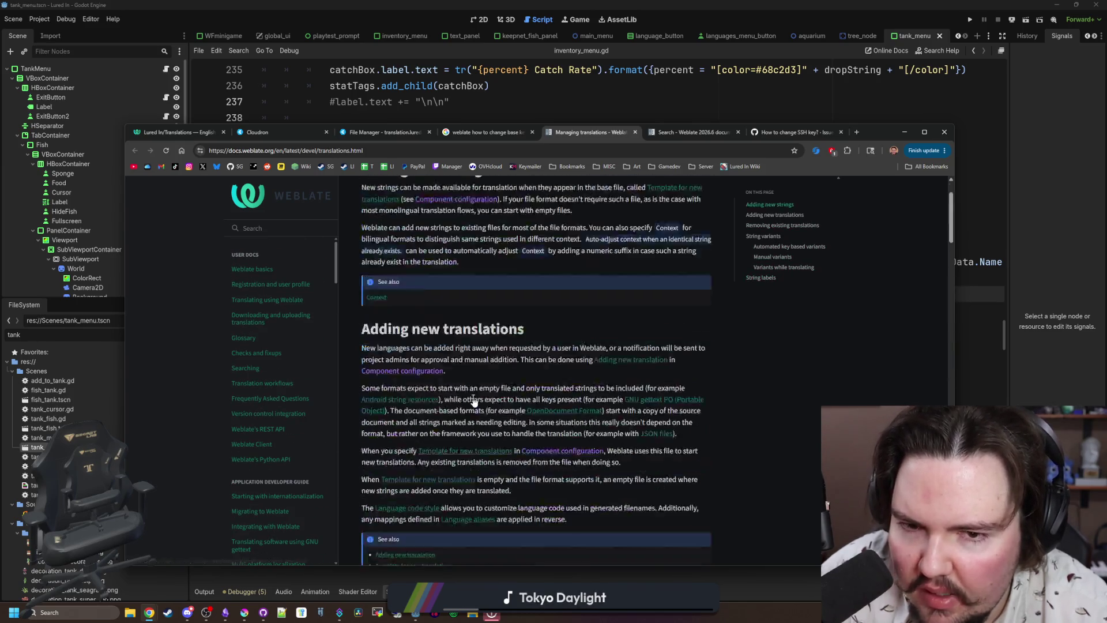
scroll(310, 314, down, 1)
Search the Weblate docs for 'change string' and open Downloading and uploading translations.
scroll(310, 314, up, 1)
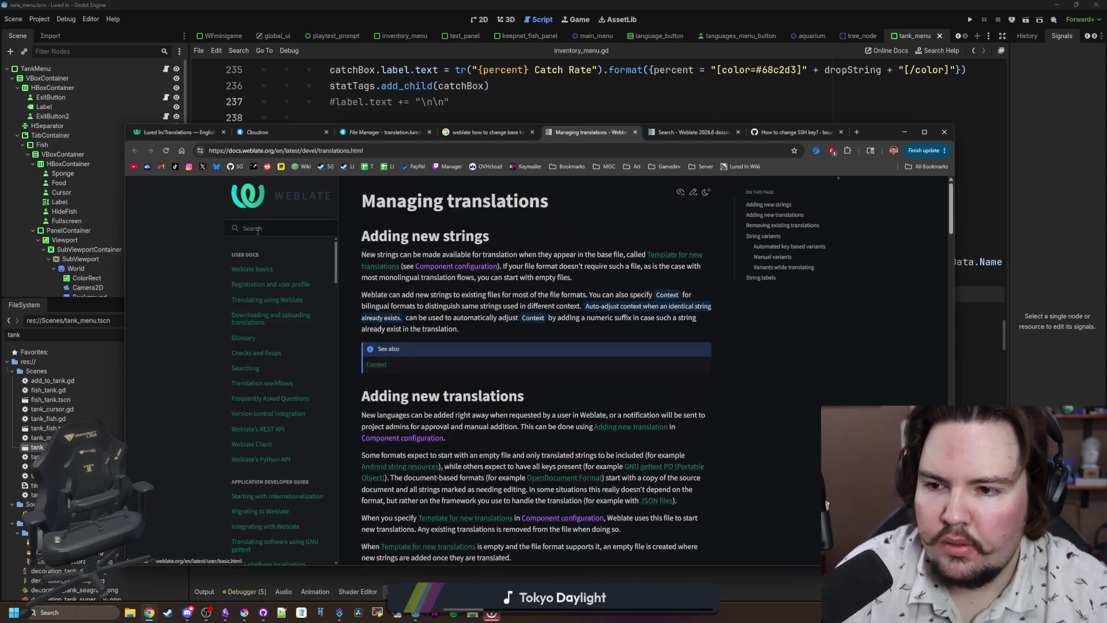
click(258, 229)
text(change string)
key(Return)
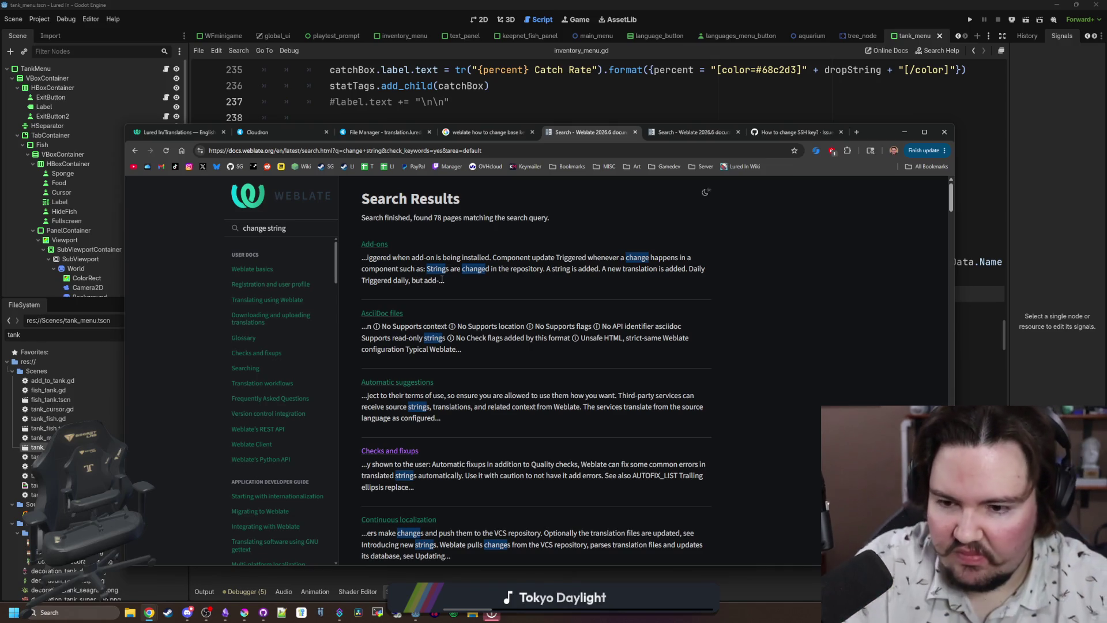
scroll(494, 313, down, 3)
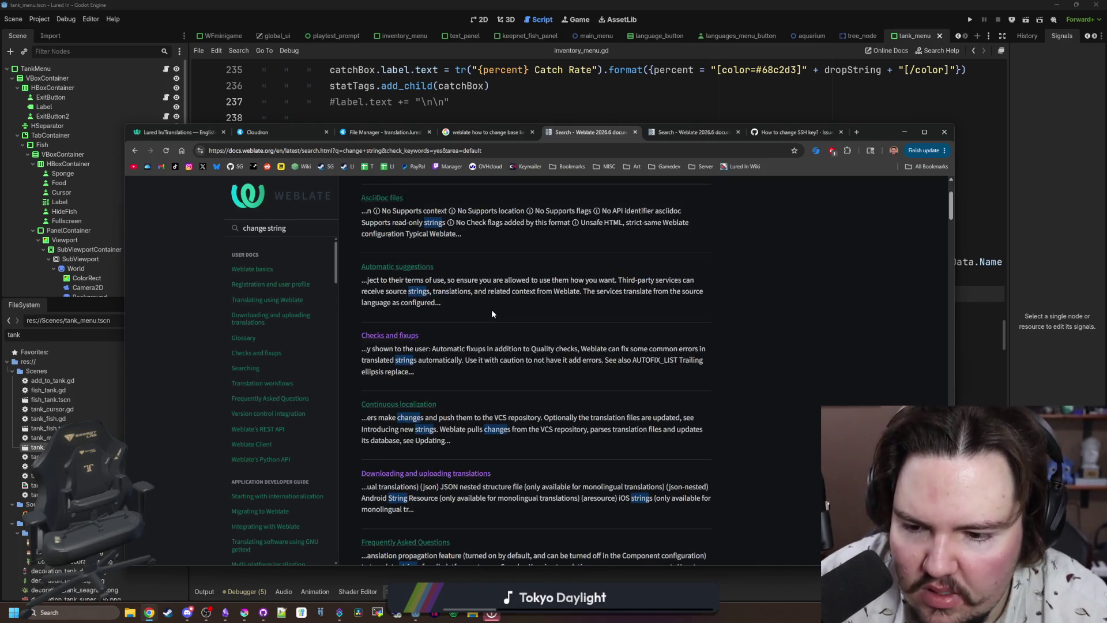
scroll(491, 311, down, 1)
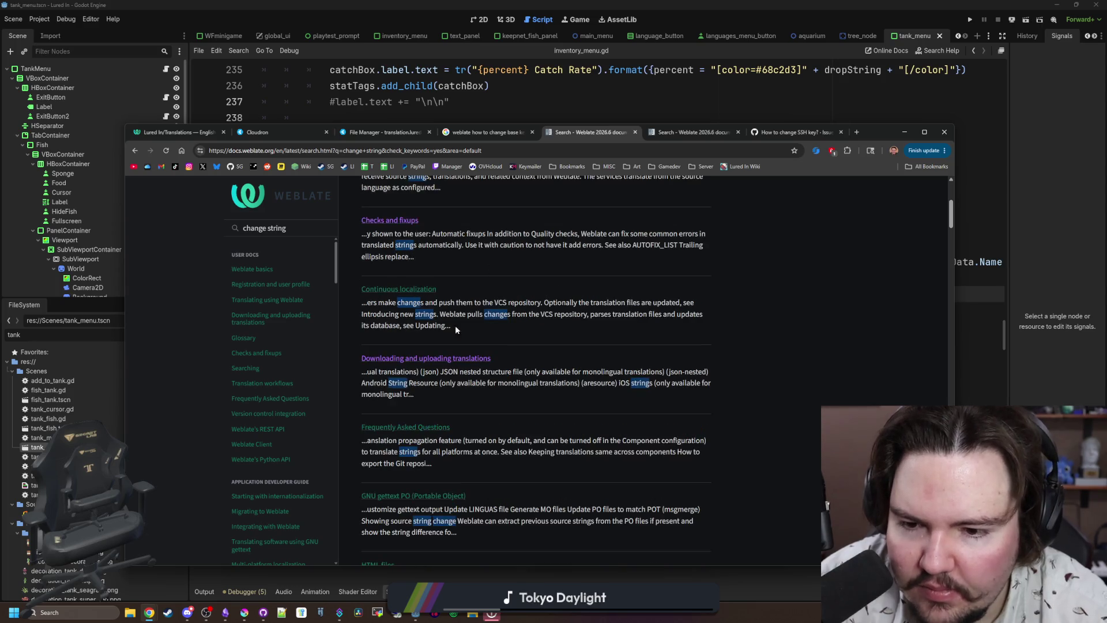
click(467, 358)
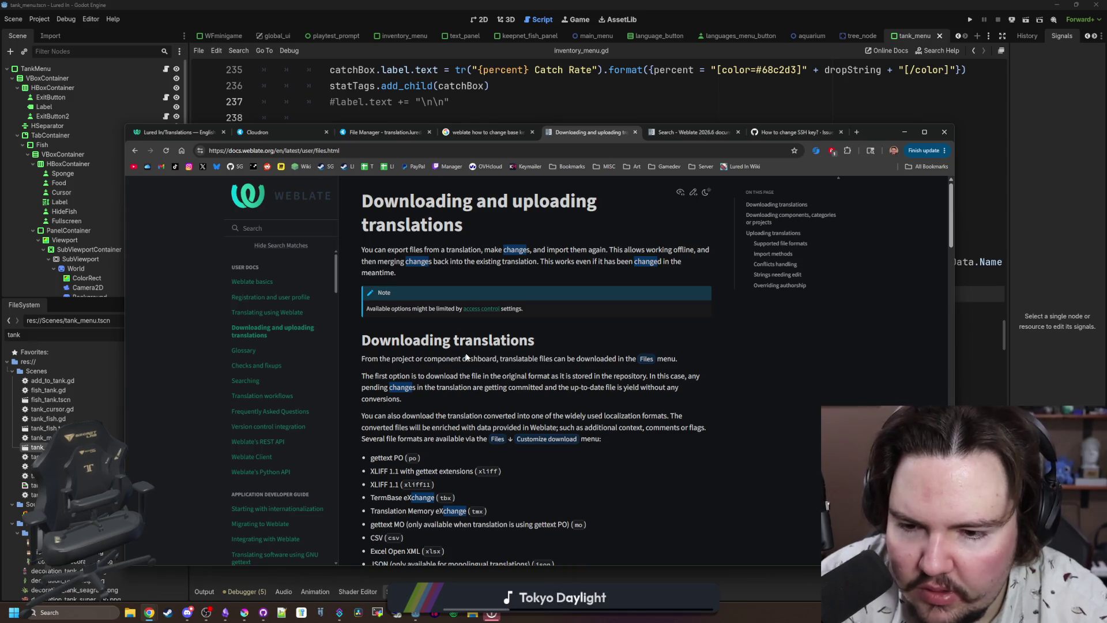
Read the Import methods notes on imported strings and adding new strings.
scroll(467, 357, down, 5)
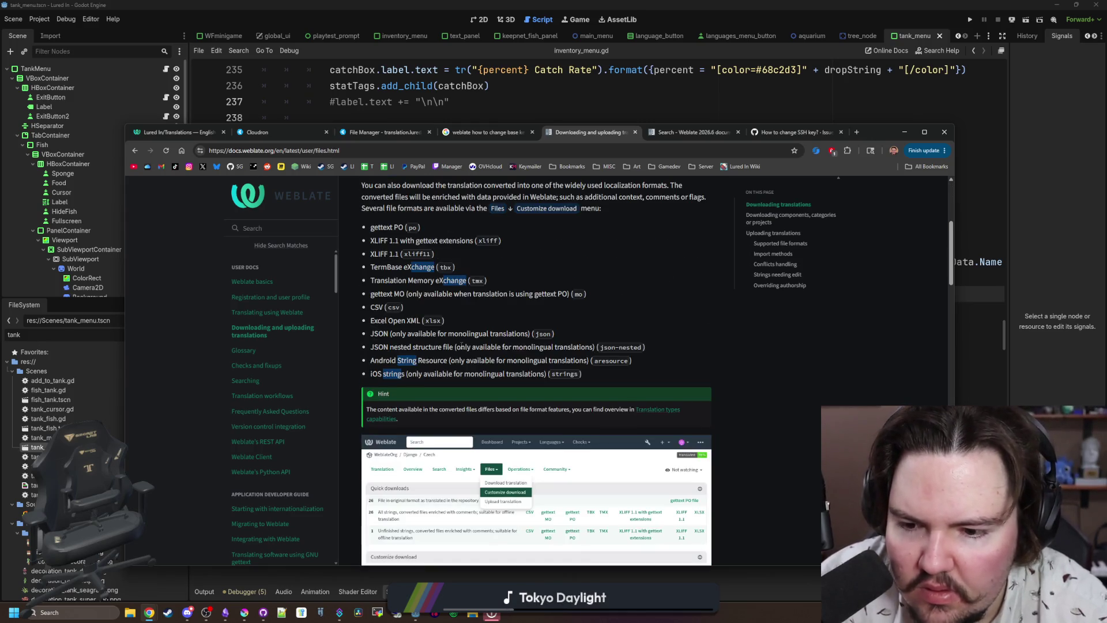
scroll(467, 357, down, 1)
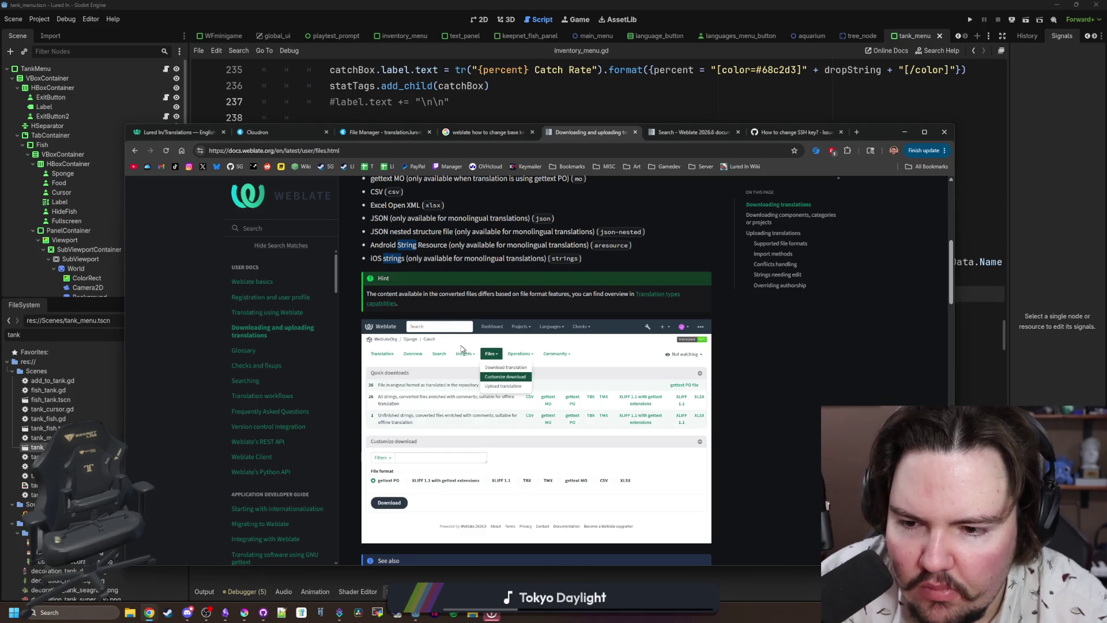
scroll(462, 345, down, 5)
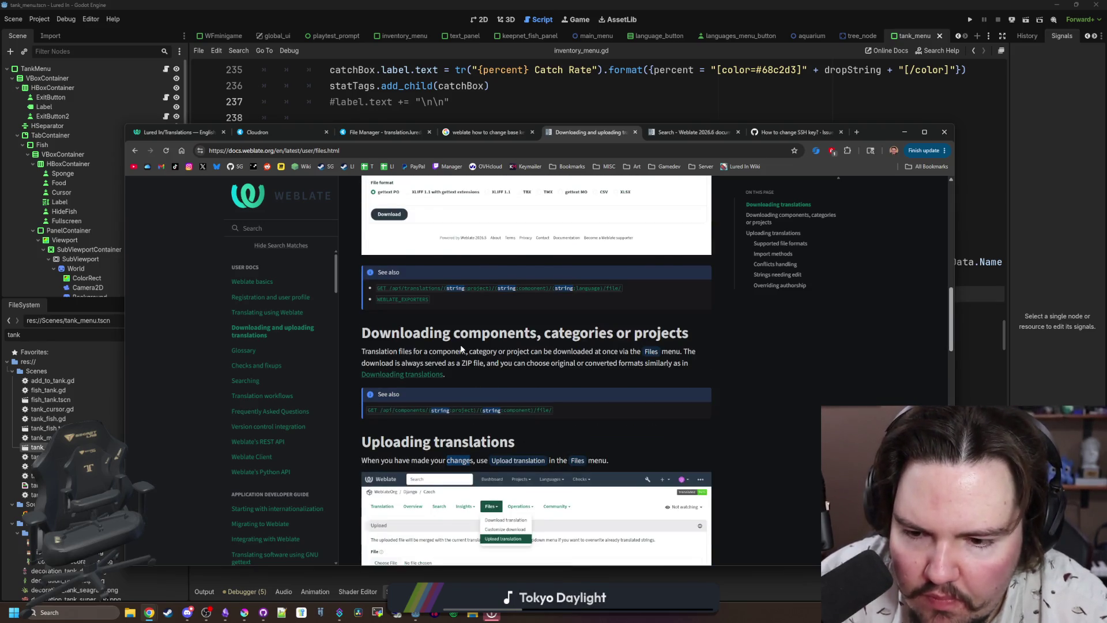
scroll(461, 349, down, 5)
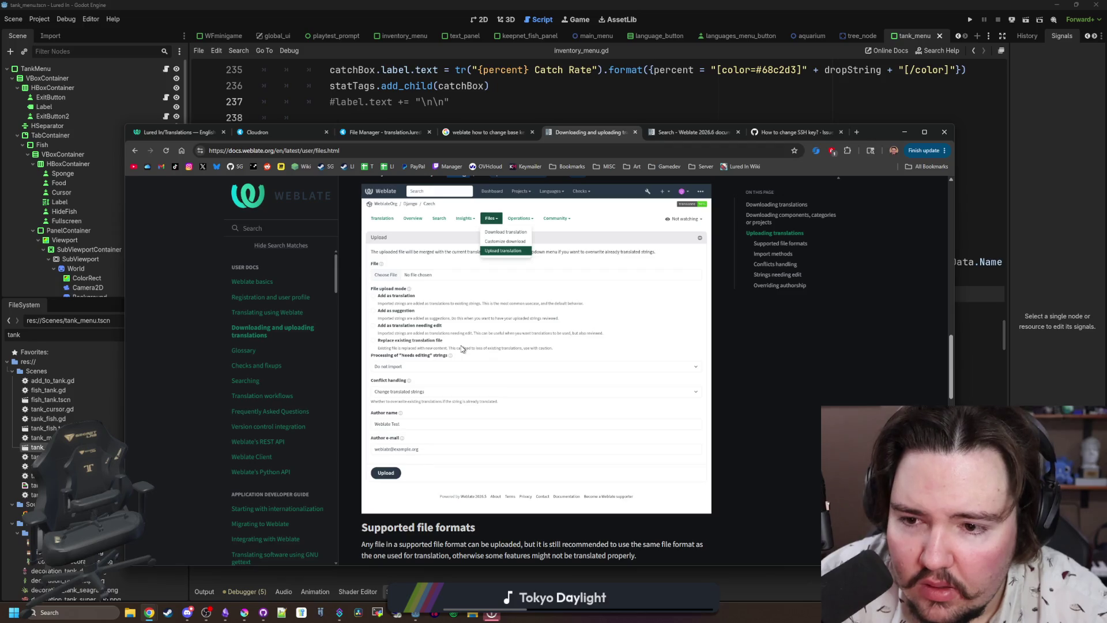
scroll(506, 255, down, 4)
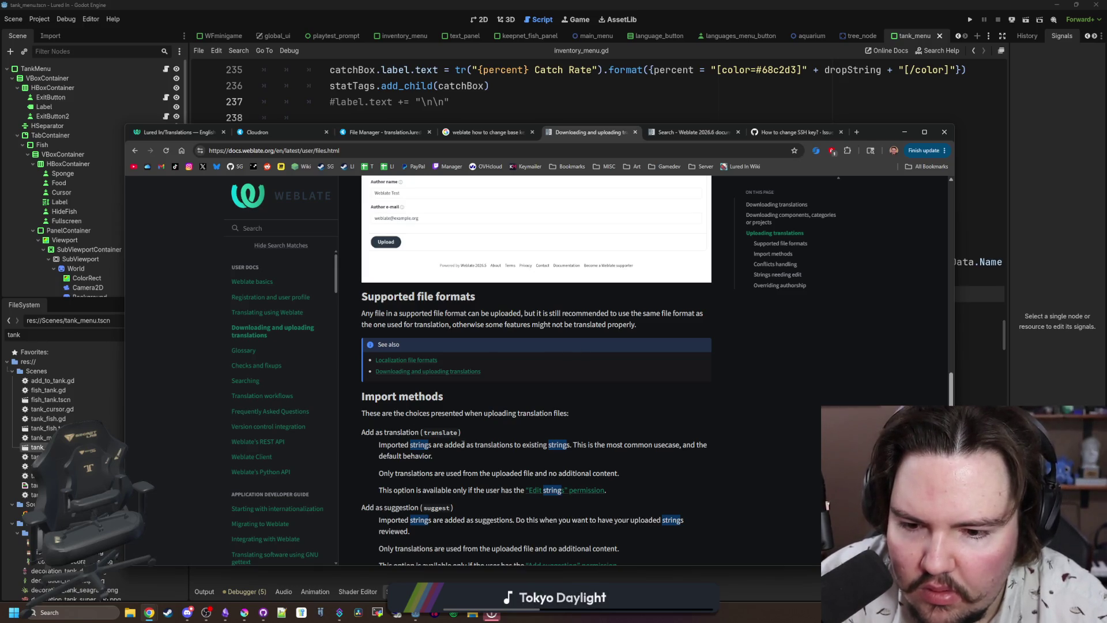
drag(464, 445, 550, 448)
click(556, 448)
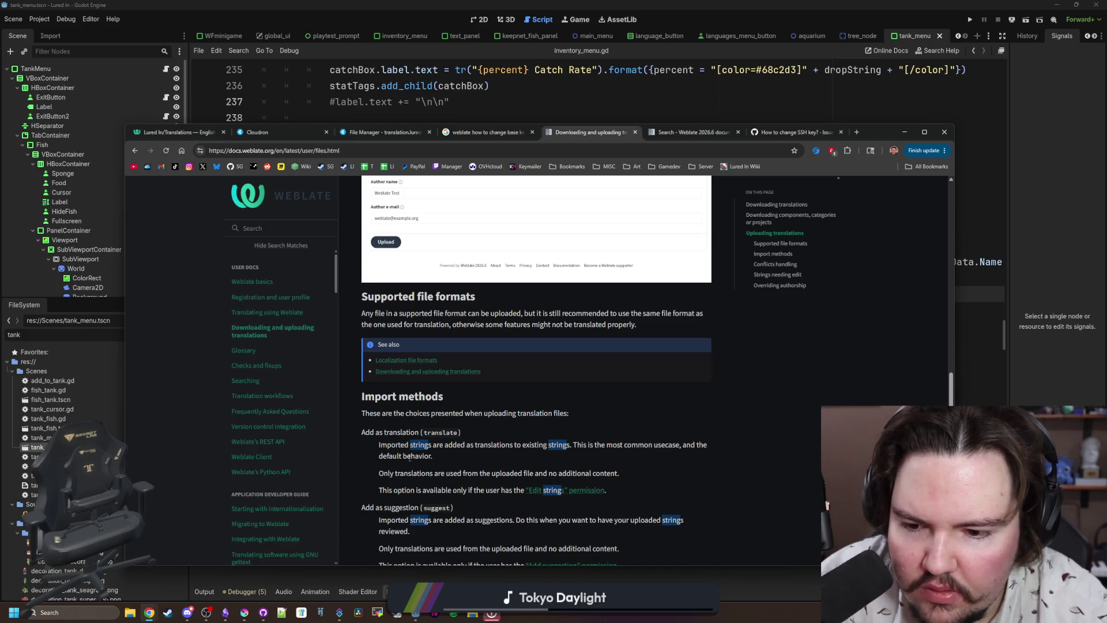
scroll(409, 457, down, 2)
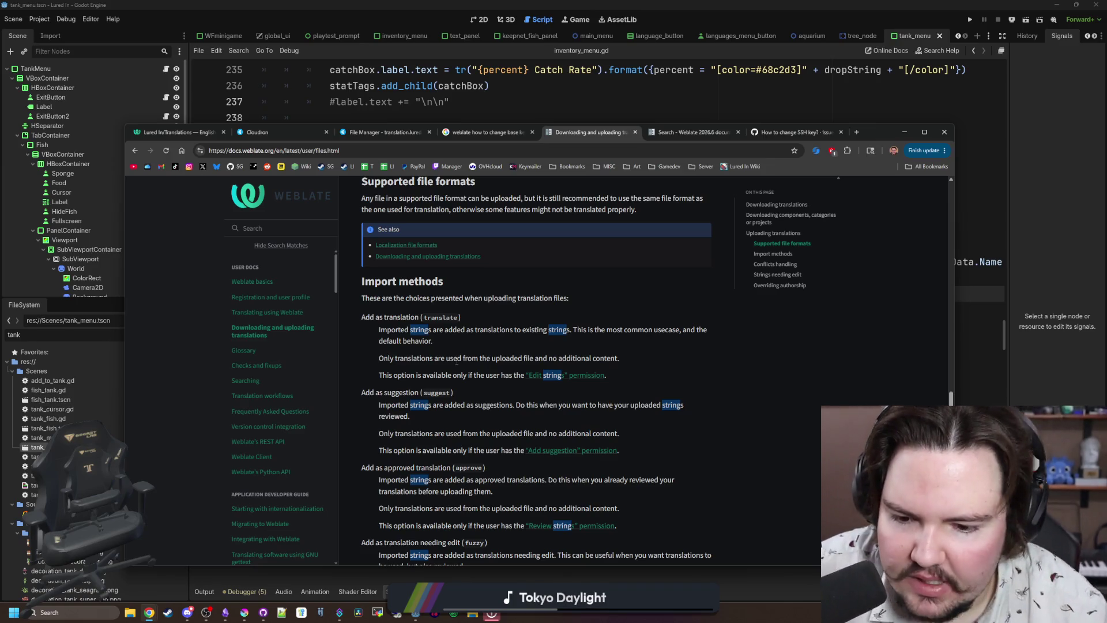
scroll(457, 361, down, 3)
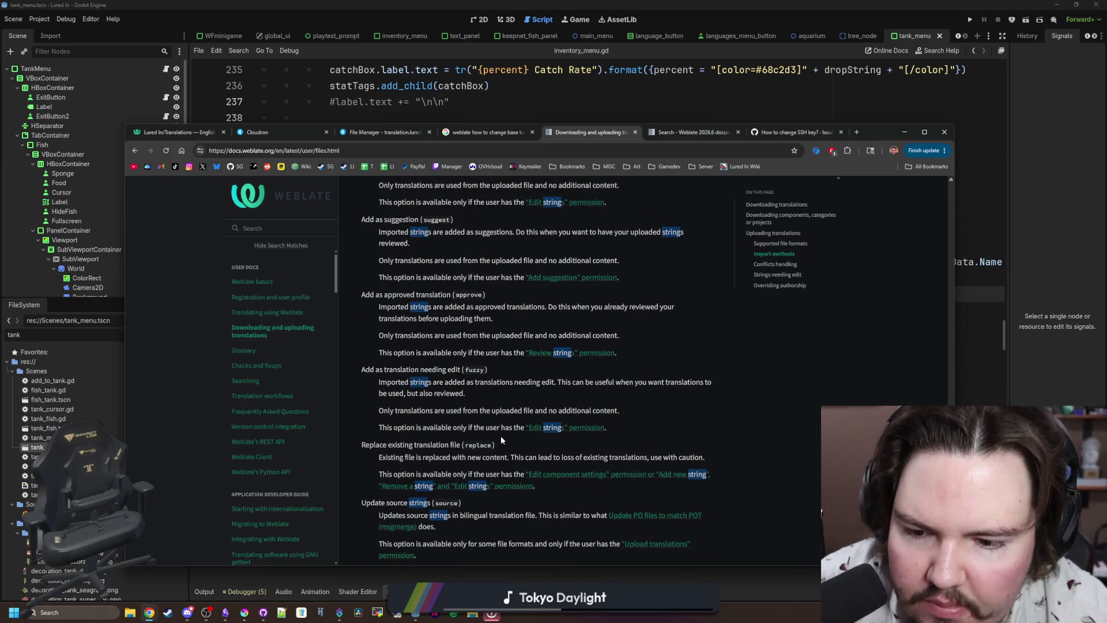
scroll(480, 404, down, 2)
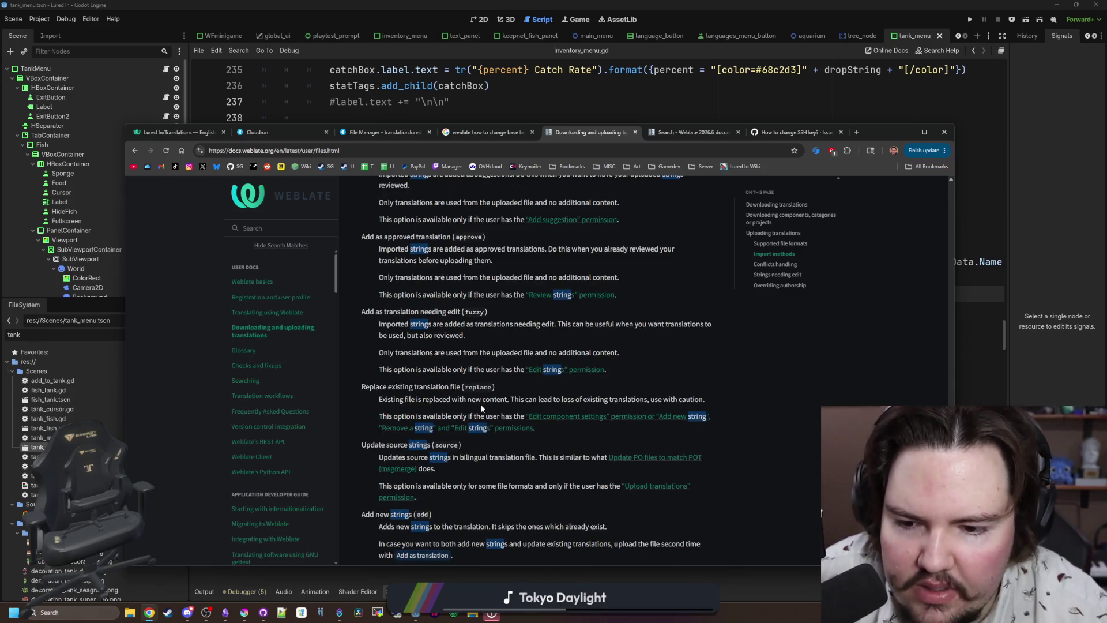
scroll(482, 408, down, 1)
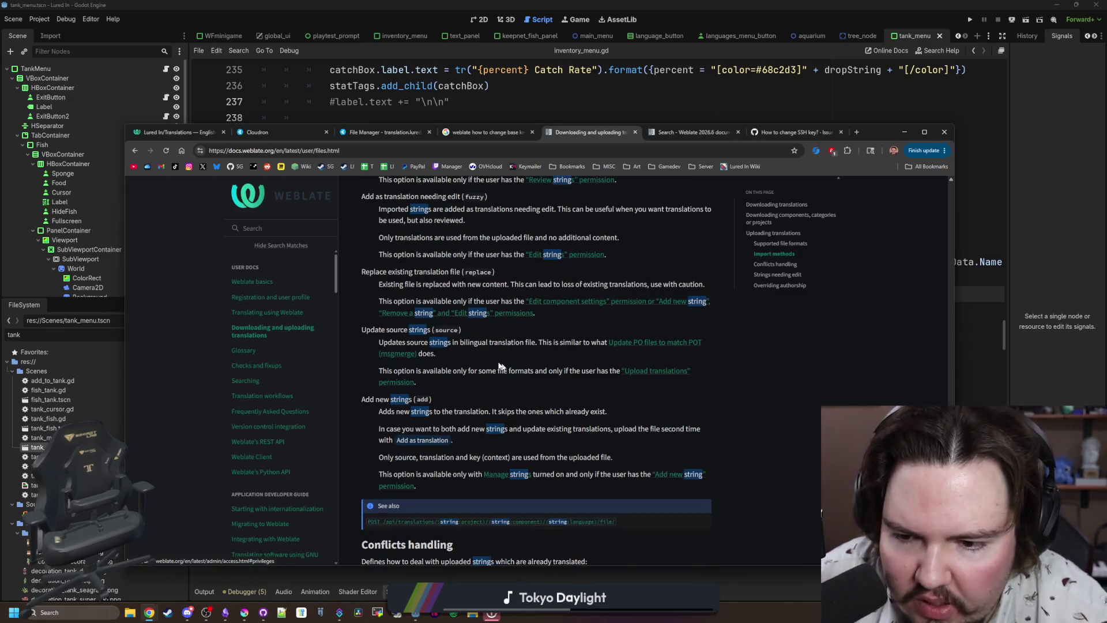
drag(436, 409, 583, 414)
click(583, 415)
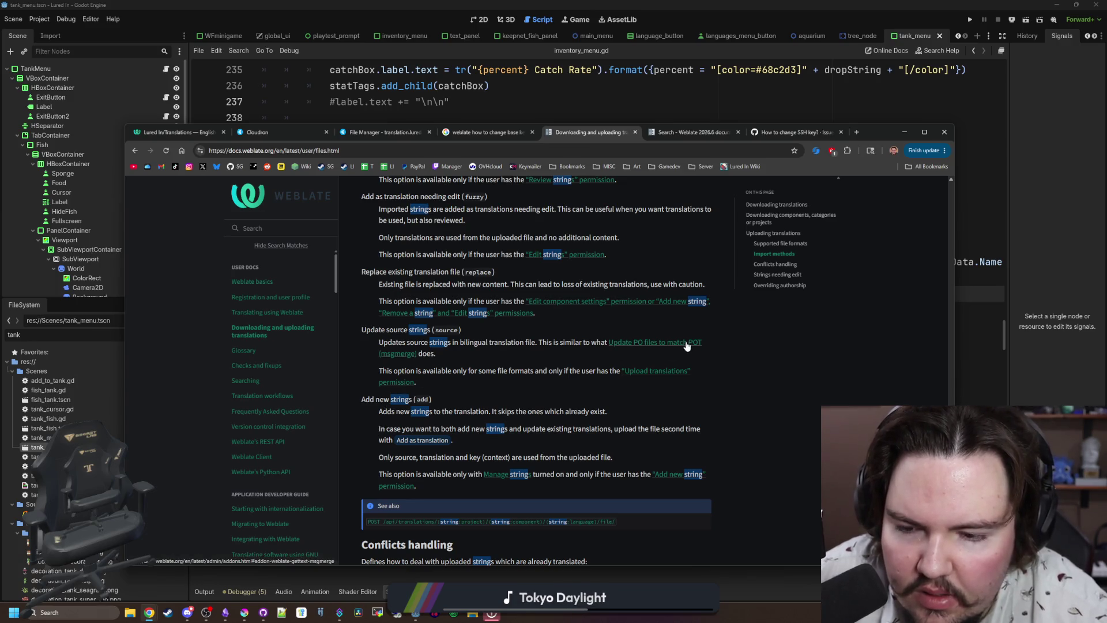
Review the Update source strings conditions, then return to the Lured In translation tab.
drag(445, 367, 582, 372)
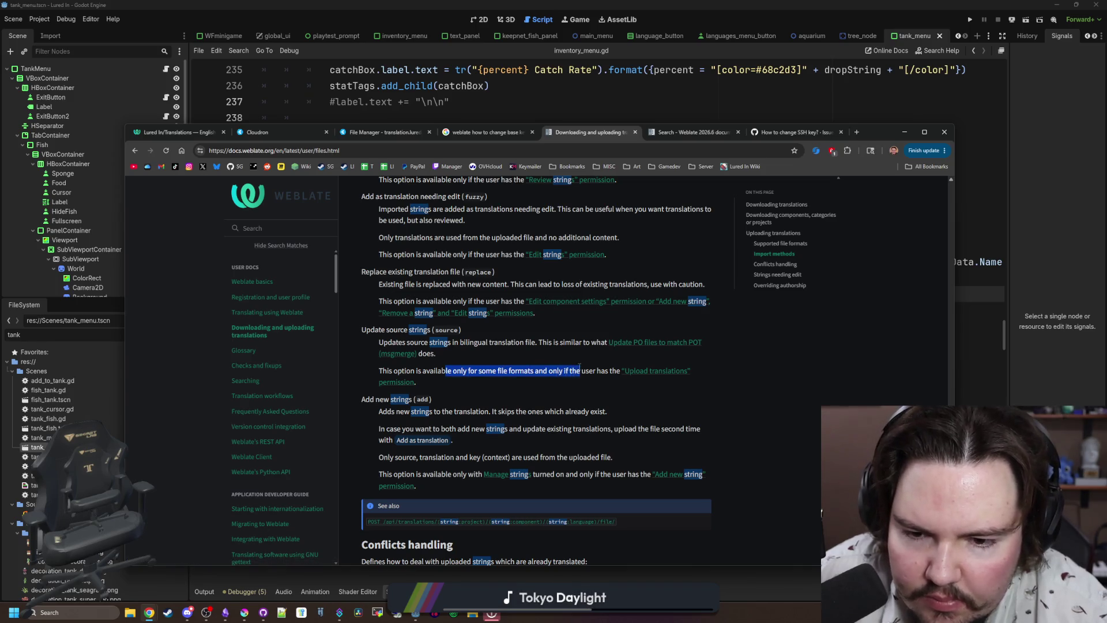
click(581, 372)
scroll(508, 367, down, 2)
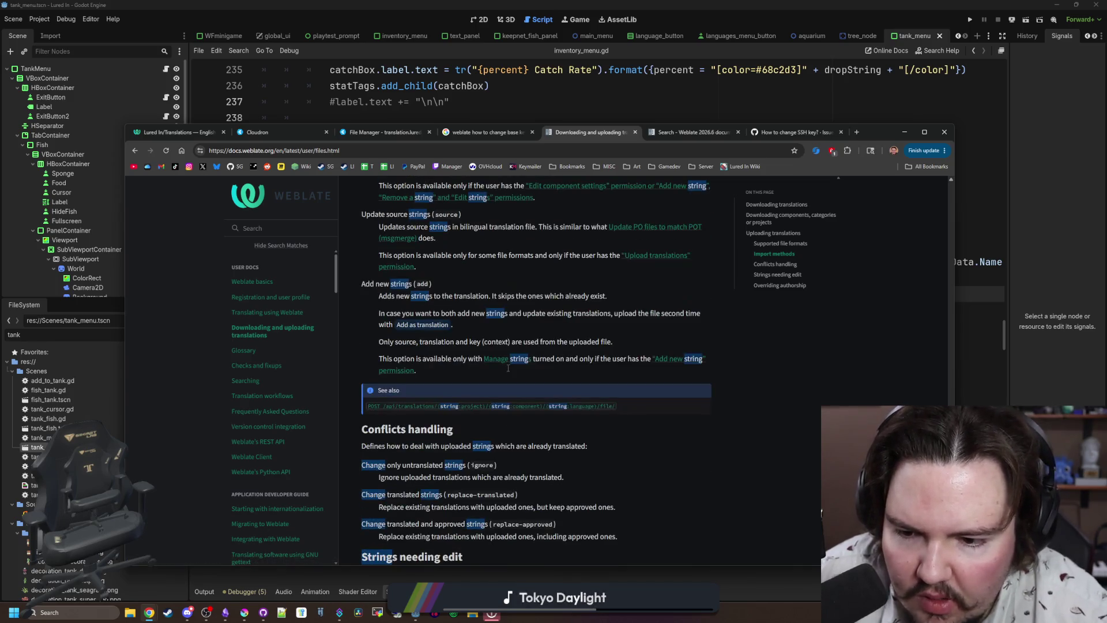
scroll(507, 371, up, 2)
drag(374, 330, 500, 341)
click(527, 344)
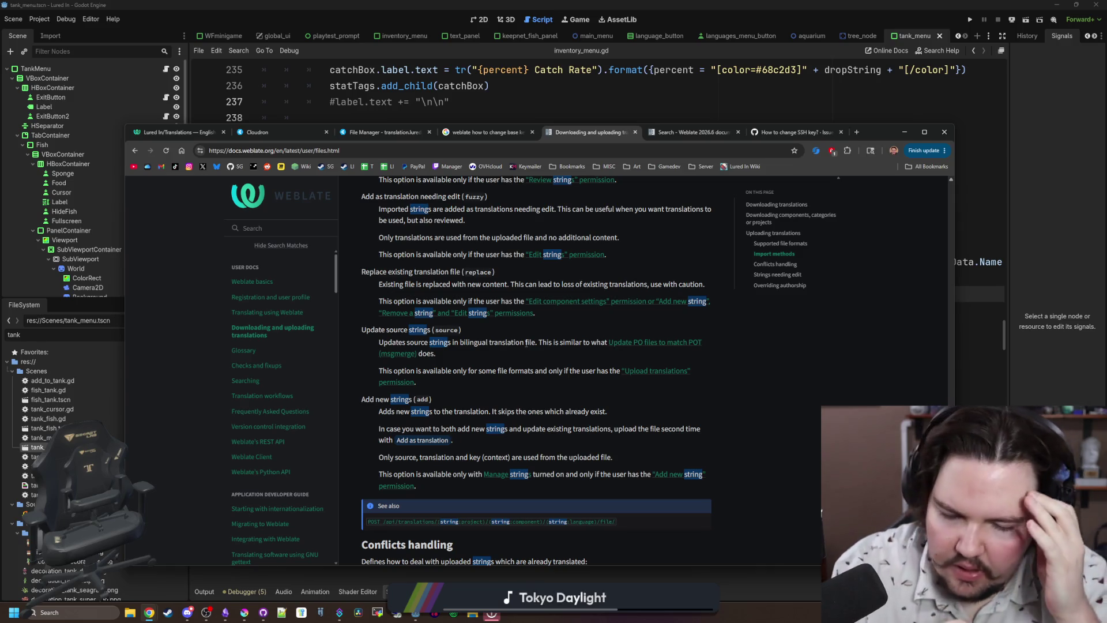
scroll(527, 343, down, 5)
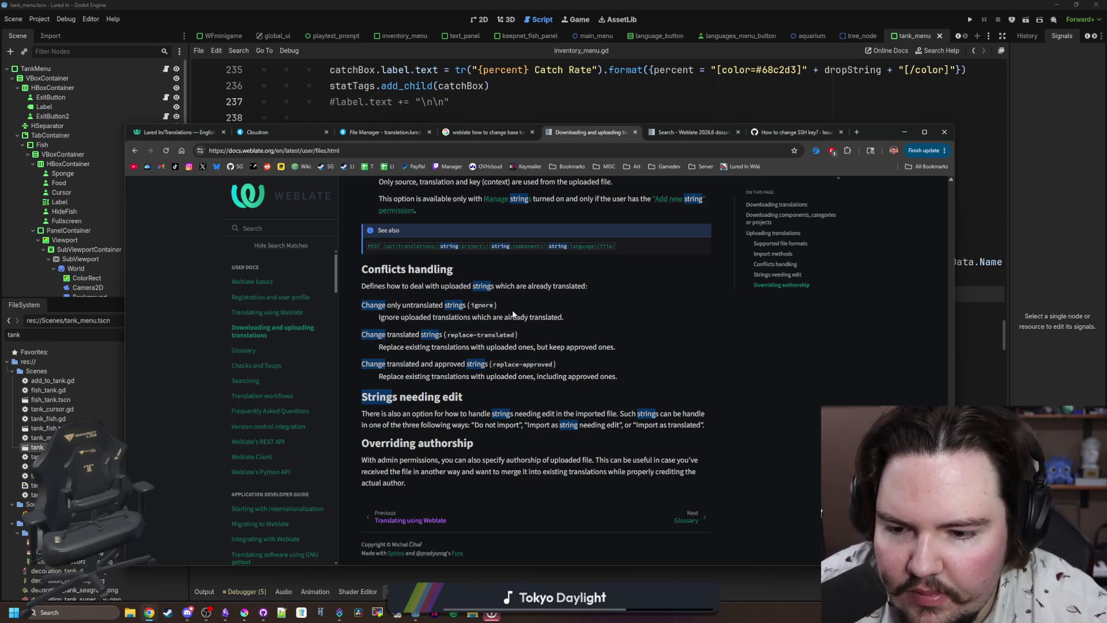
scroll(514, 314, up, 15)
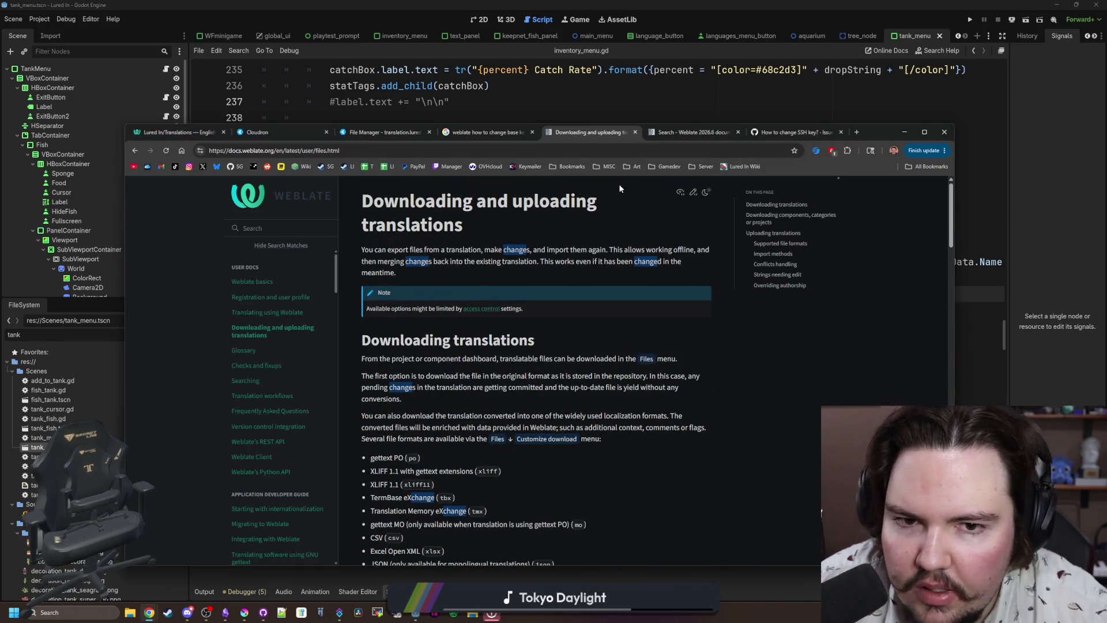
click(177, 131)
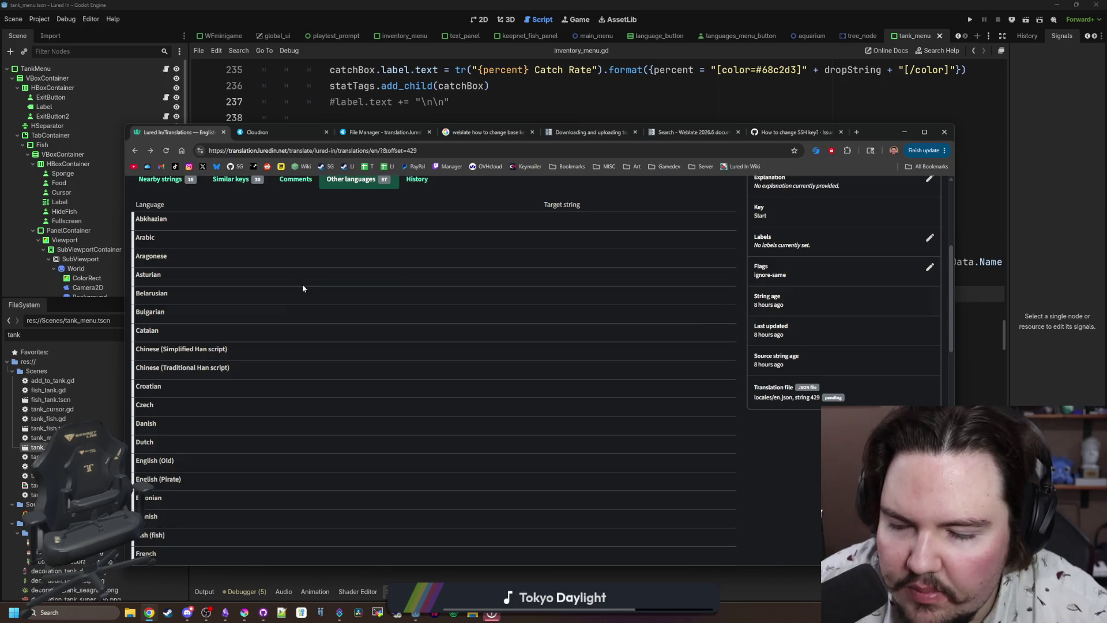
Bring up the upload translation form for the English translation via its Files menu.
scroll(302, 284, up, 5)
click(225, 206)
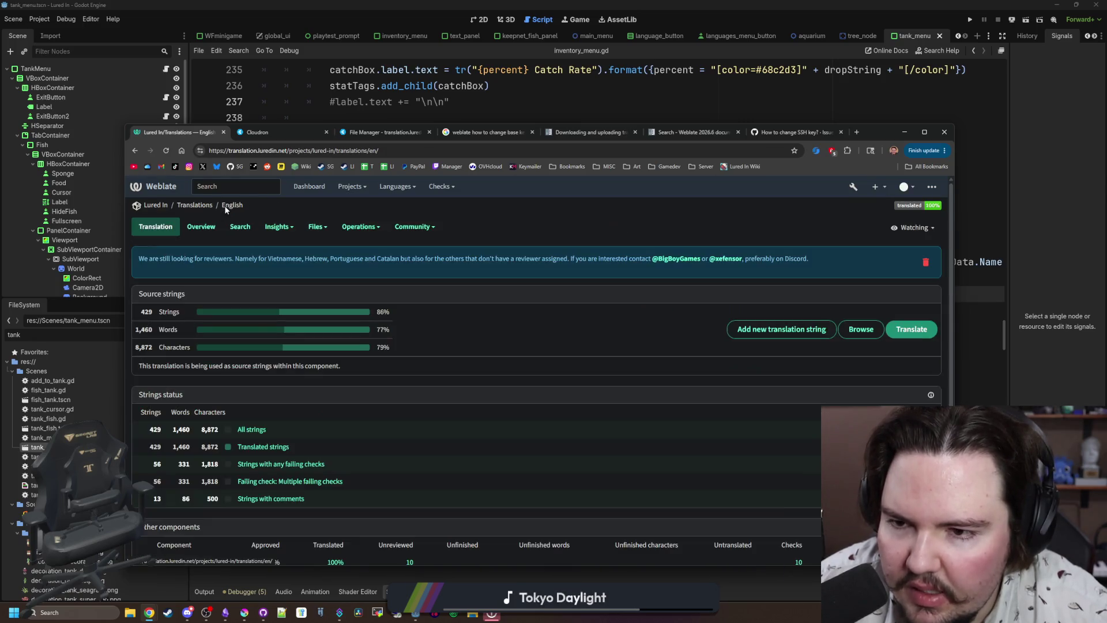
click(318, 226)
click(320, 226)
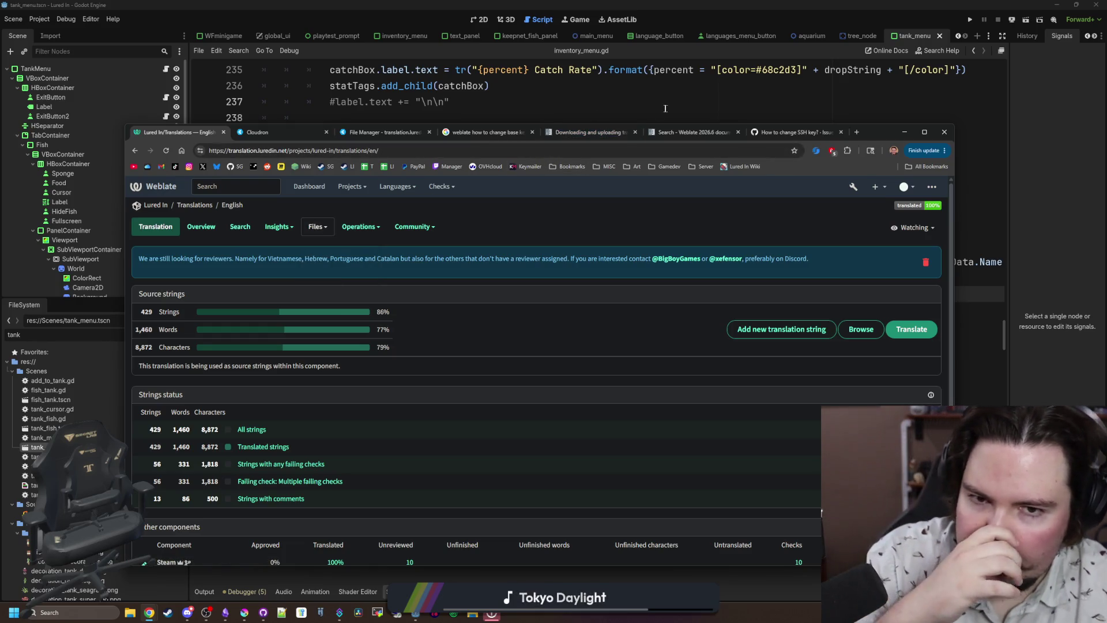
click(324, 229)
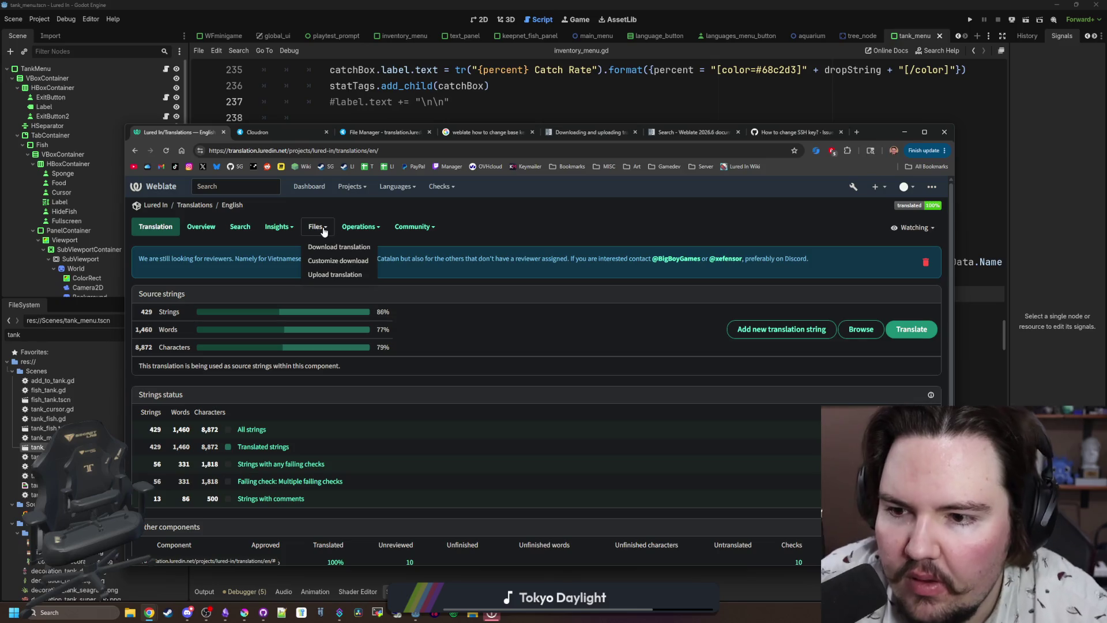
click(339, 274)
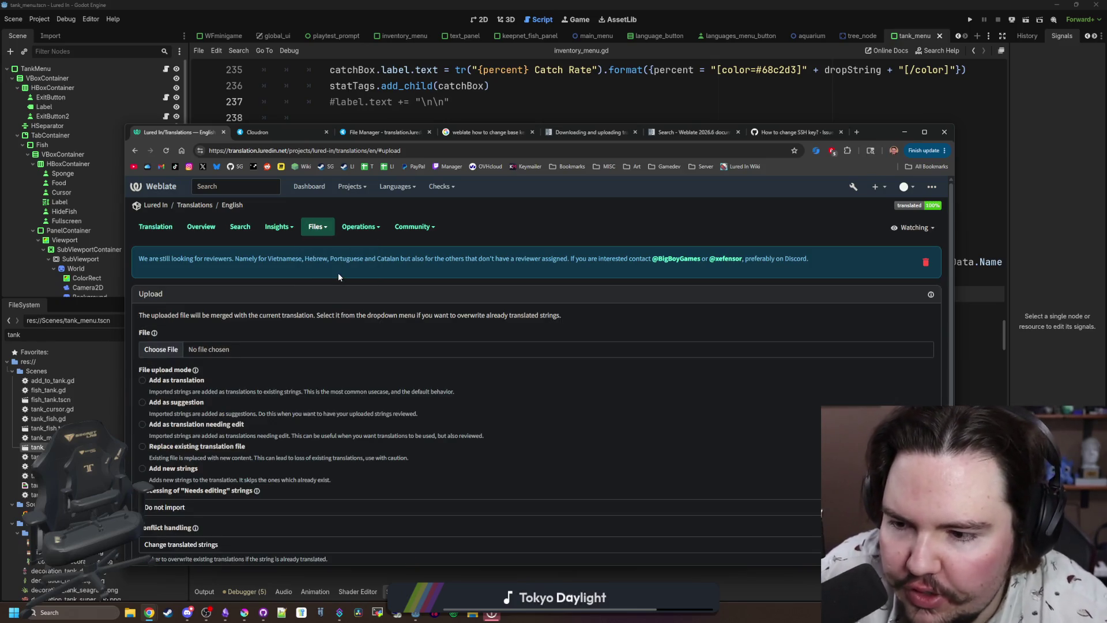
scroll(185, 406, down, 1)
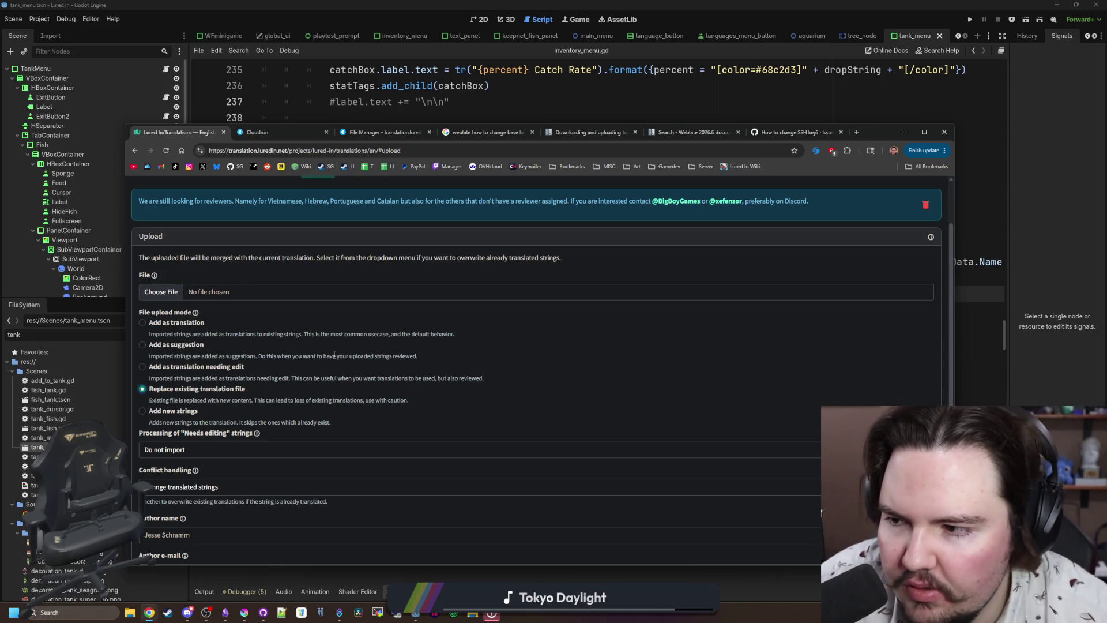
scroll(335, 355, down, 1)
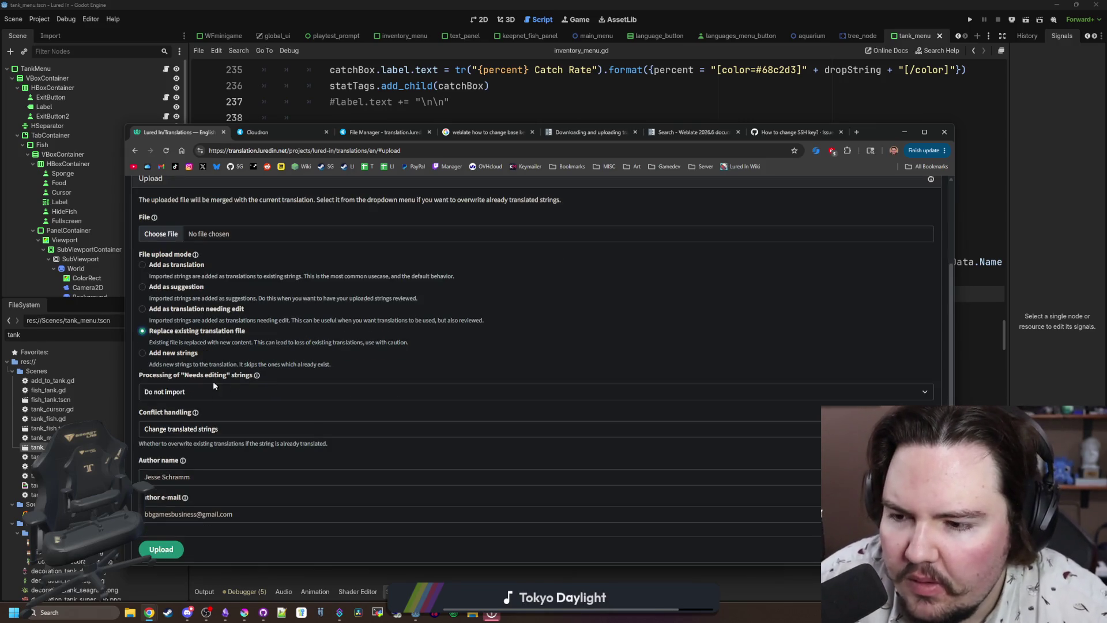
scroll(181, 381, down, 1)
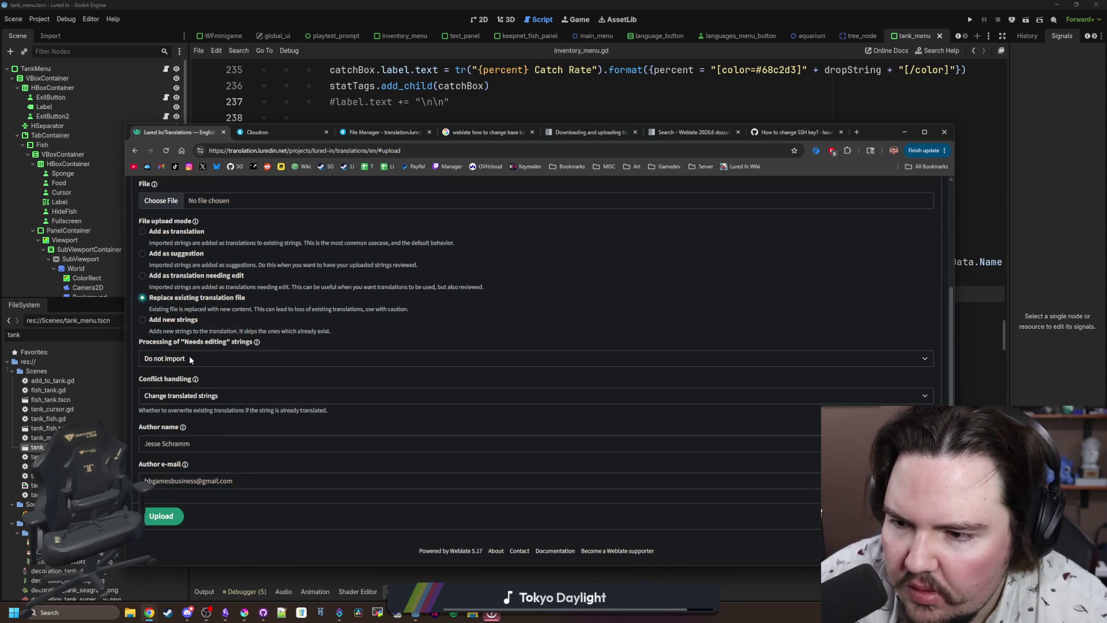
Keep 'Do not import' for needs-editing strings and 'Change translated strings' for conflicts.
click(191, 359)
click(191, 358)
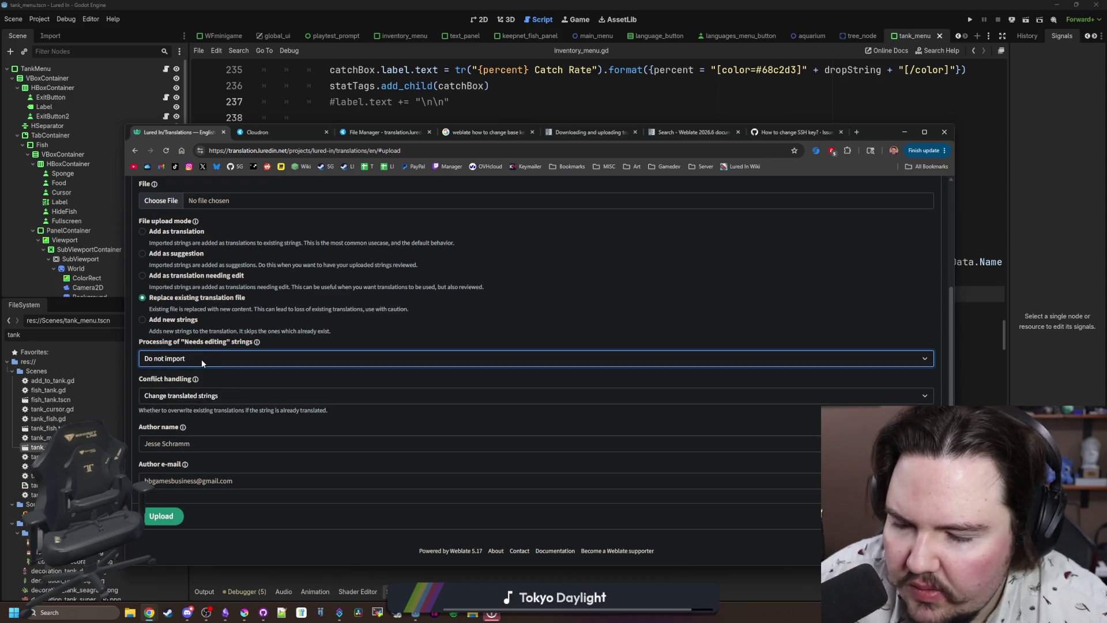
click(230, 393)
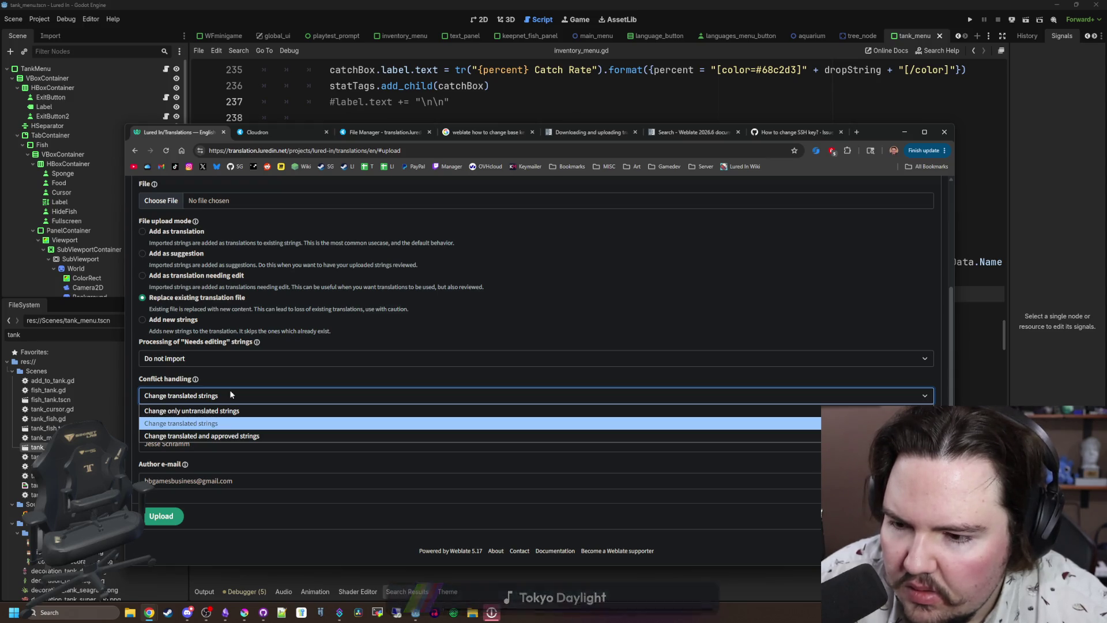
click(214, 423)
Read the upload method descriptions and open the help page about uploading translation files.
scroll(202, 495, up, 2)
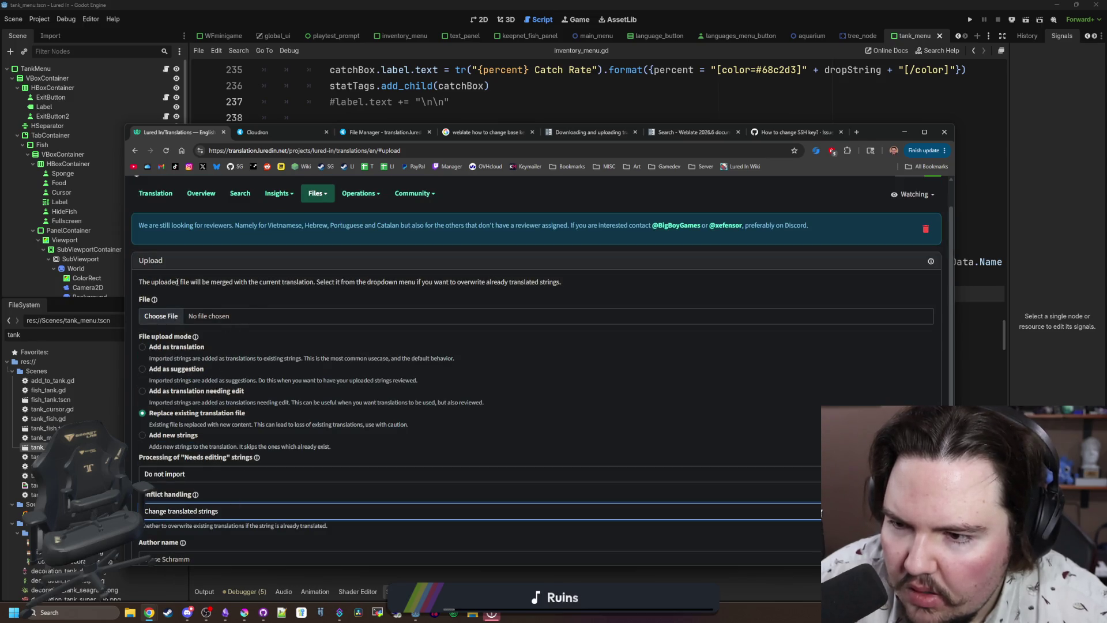
drag(176, 282, 474, 285)
click(474, 286)
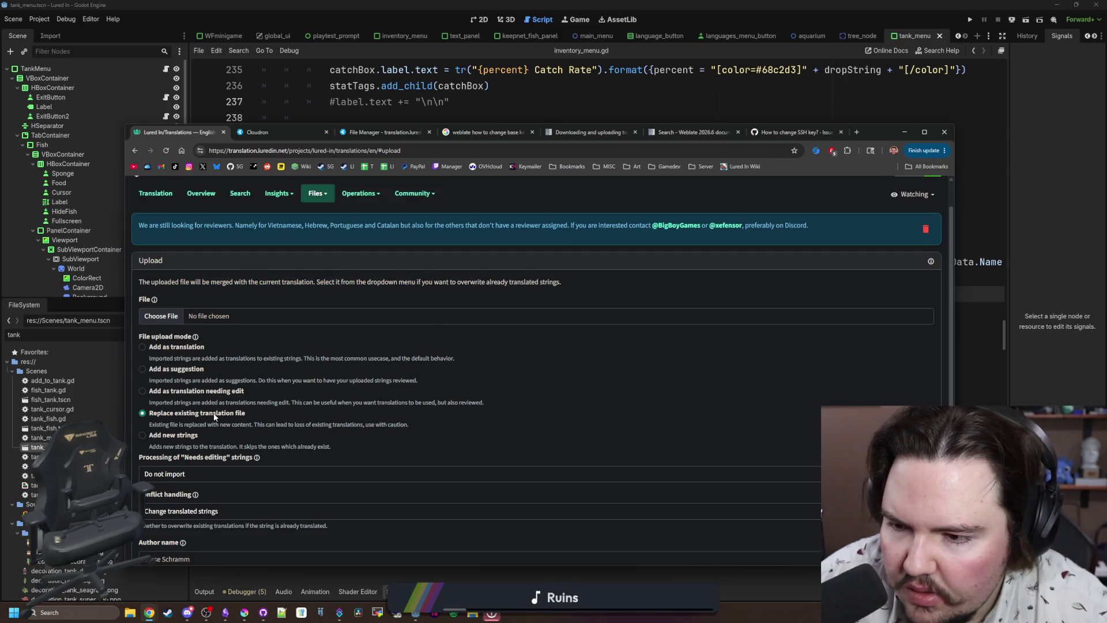
drag(254, 358, 433, 358)
click(432, 358)
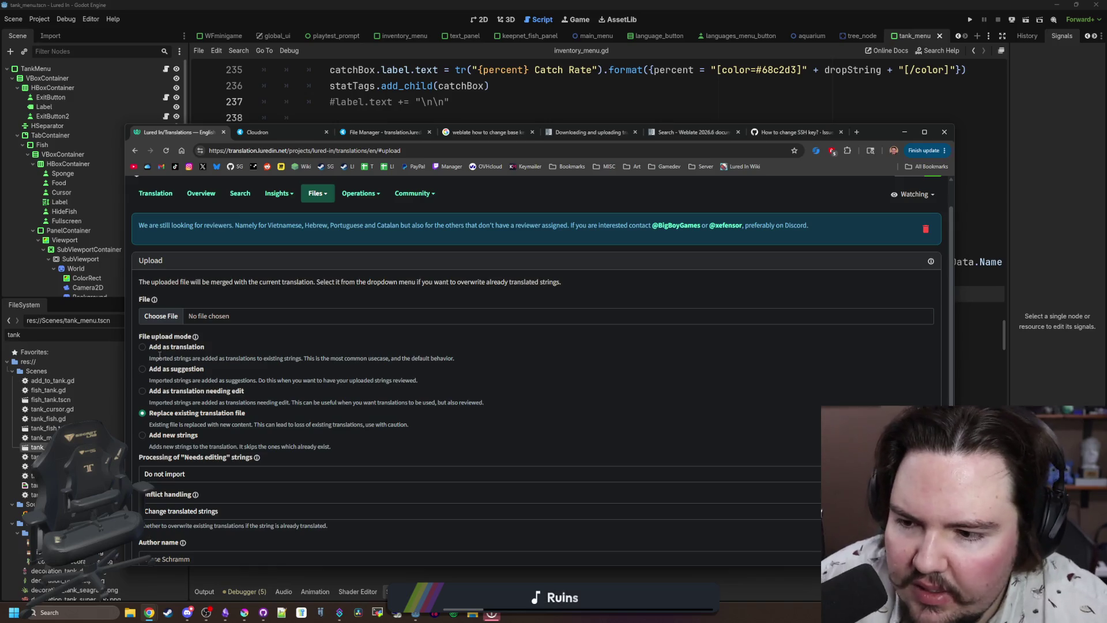
scroll(311, 267, up, 1)
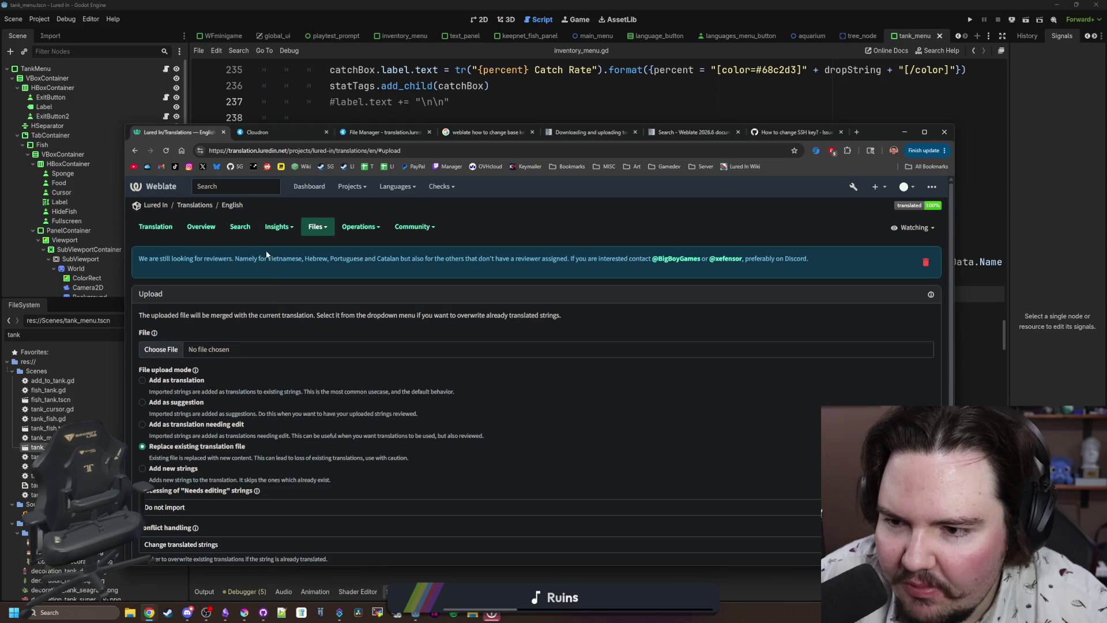
scroll(277, 434, down, 3)
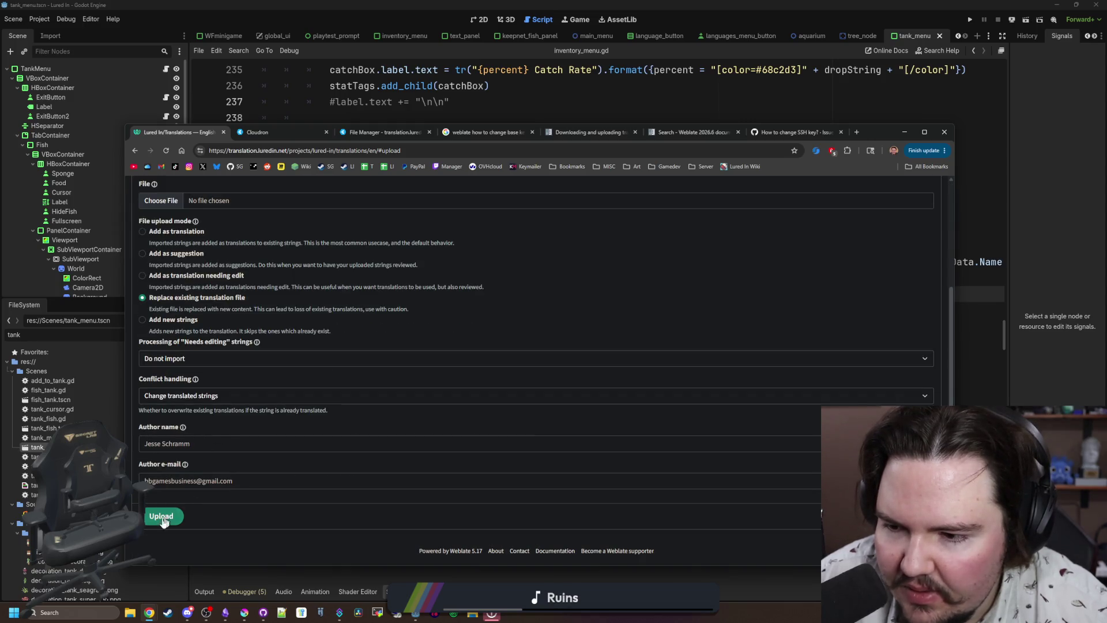
scroll(156, 525, up, 2)
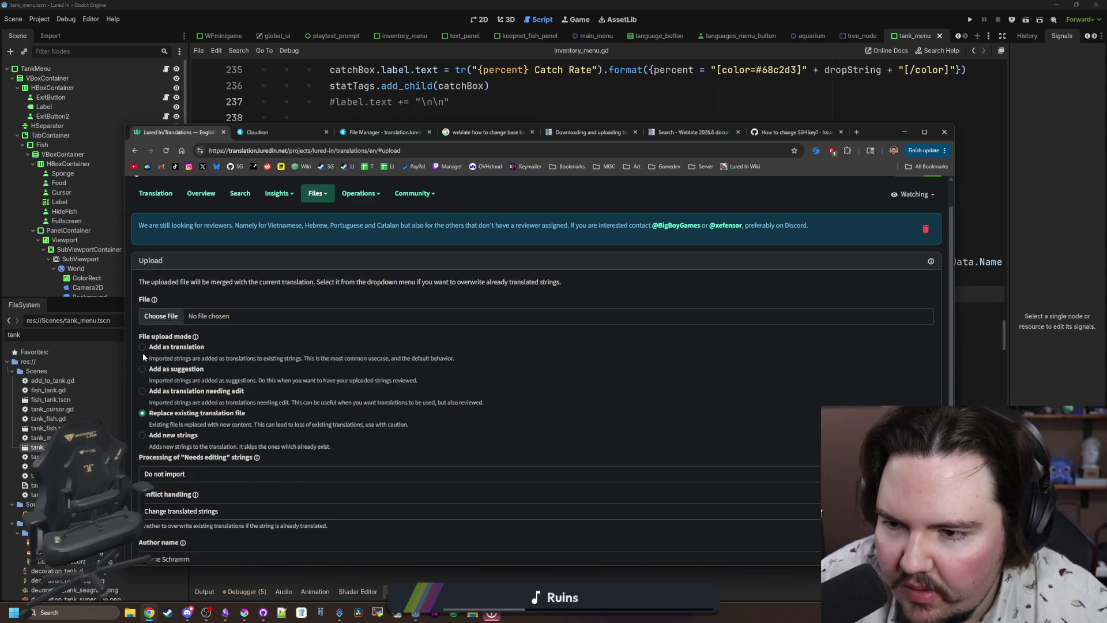
click(154, 300)
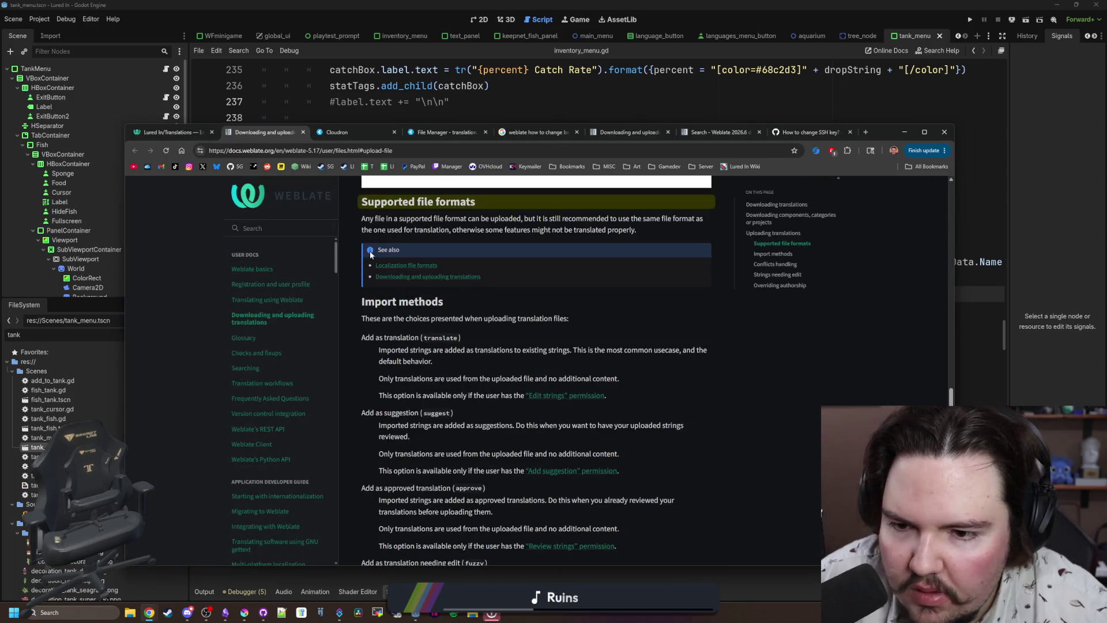
Return to the upload form and download the English translation as lured-in-translations-en.json.
scroll(423, 354, down, 5)
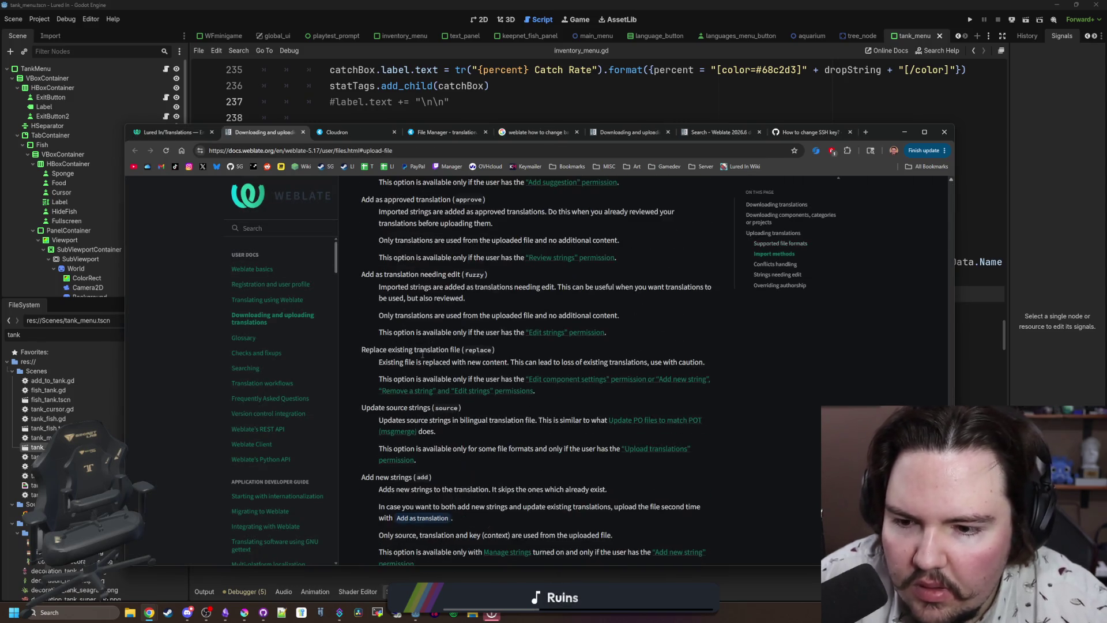
scroll(476, 350, up, 6)
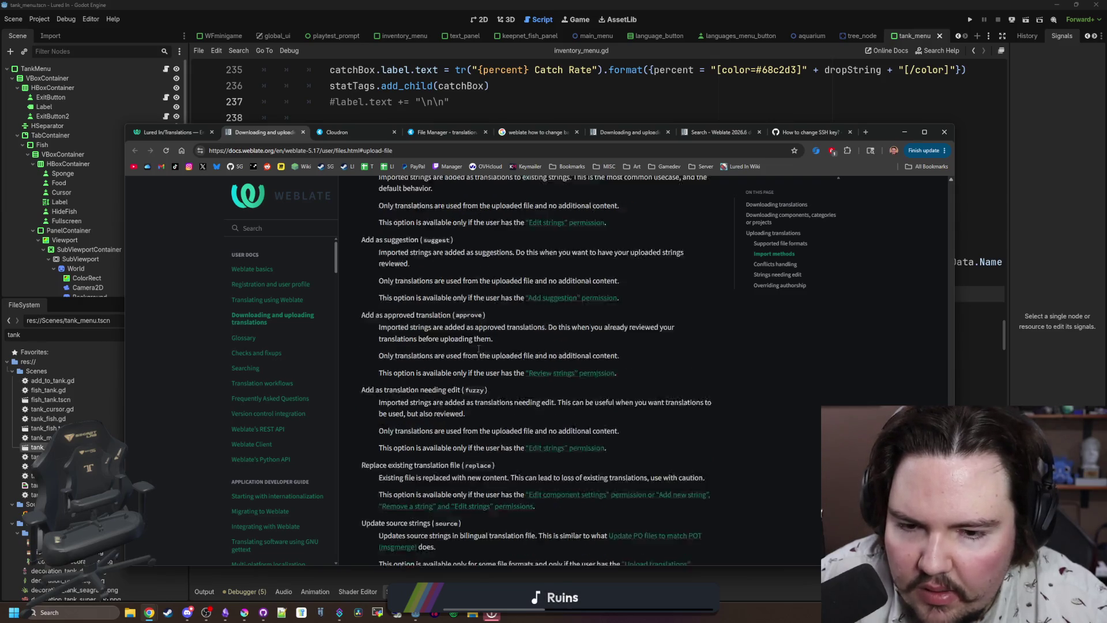
click(188, 132)
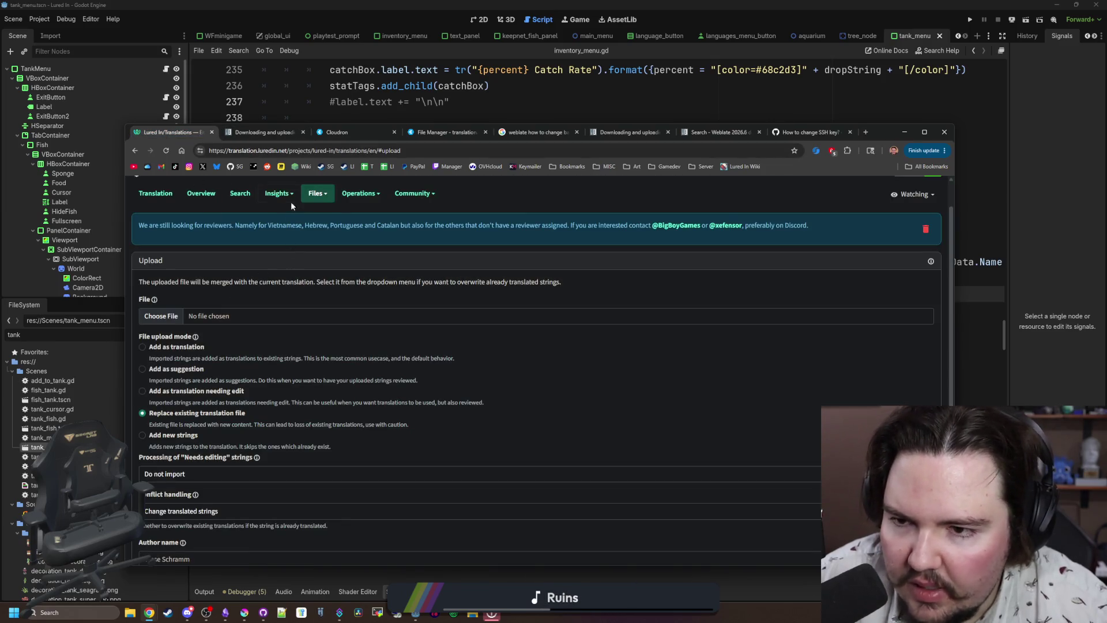
click(311, 194)
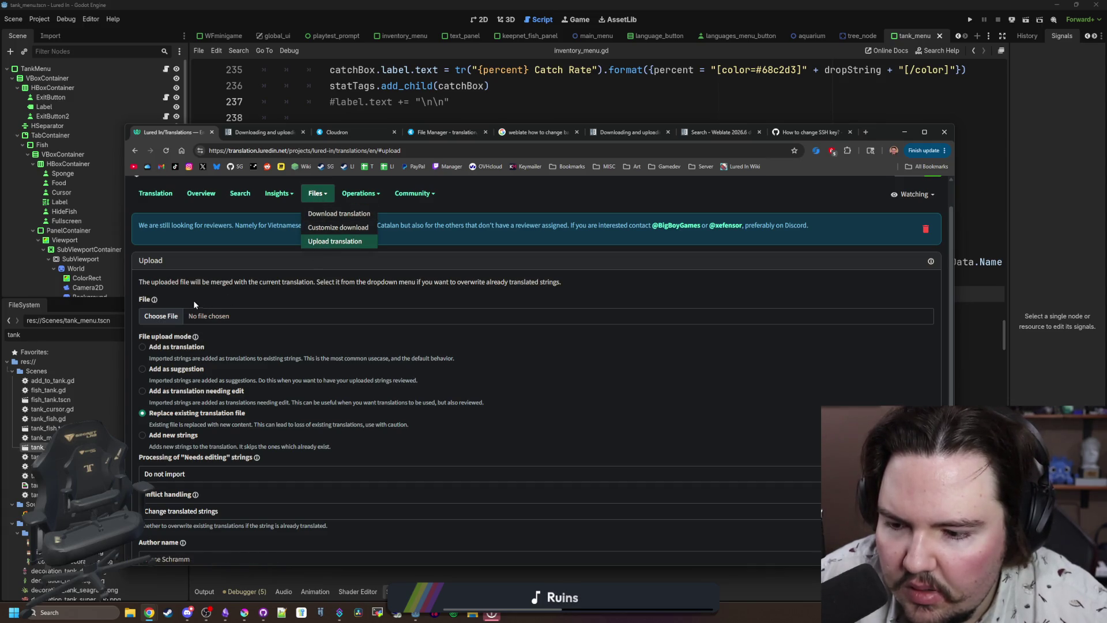
scroll(216, 289, down, 1)
scroll(215, 289, up, 2)
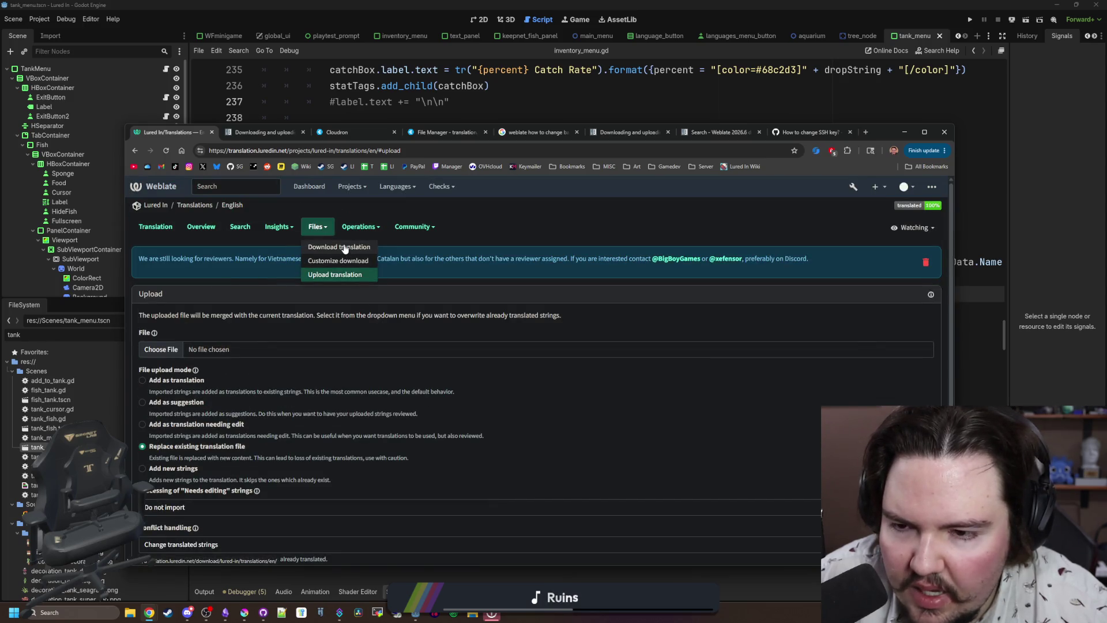
click(345, 247)
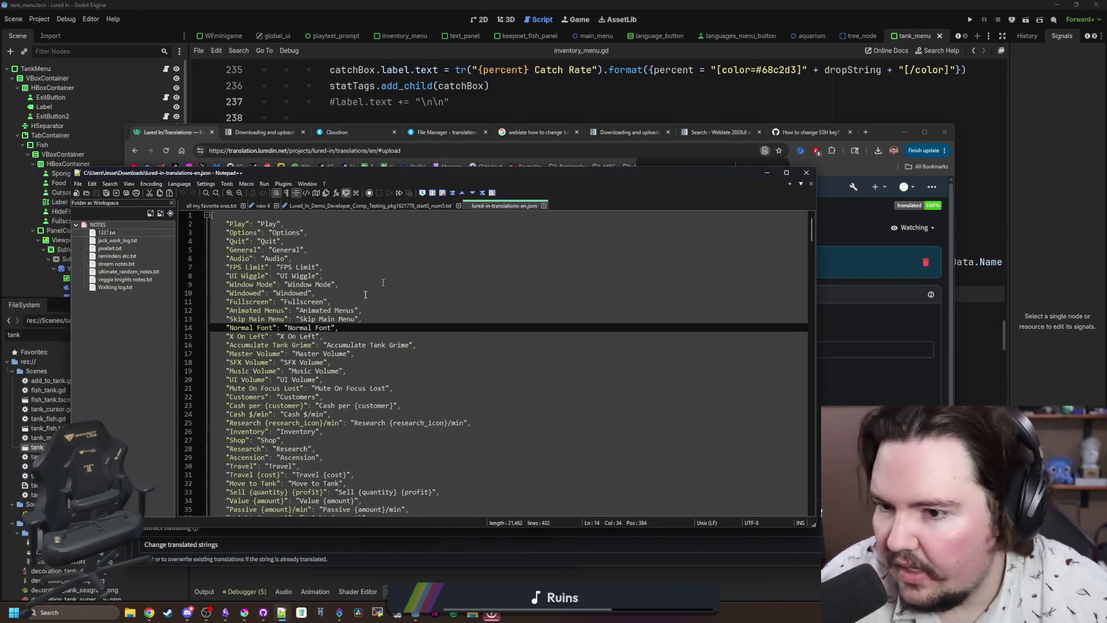
Insert '{percent}' before Catch Rate on line 418 so the key reads '{percent} Catch Rate'.
scroll(346, 302, down, 20)
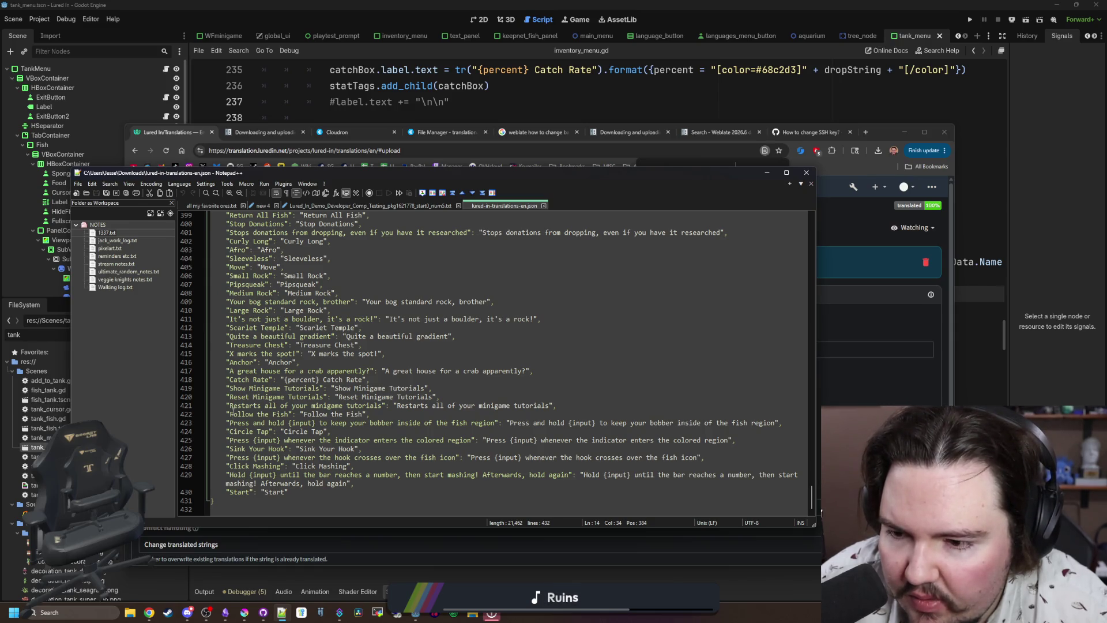
click(229, 379)
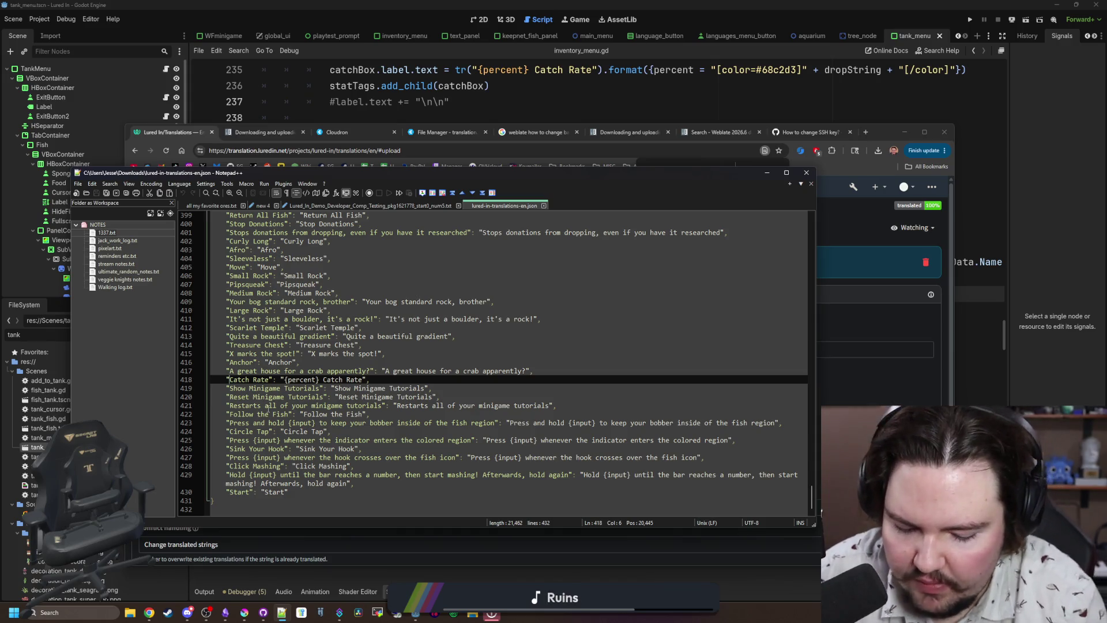
text({percent})
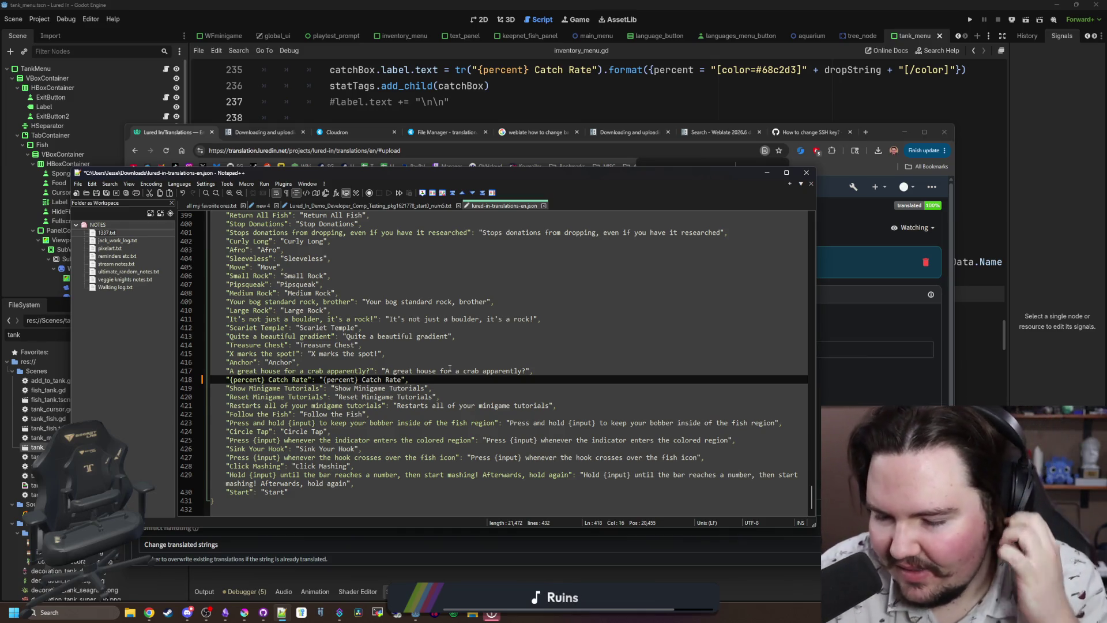
click(411, 380)
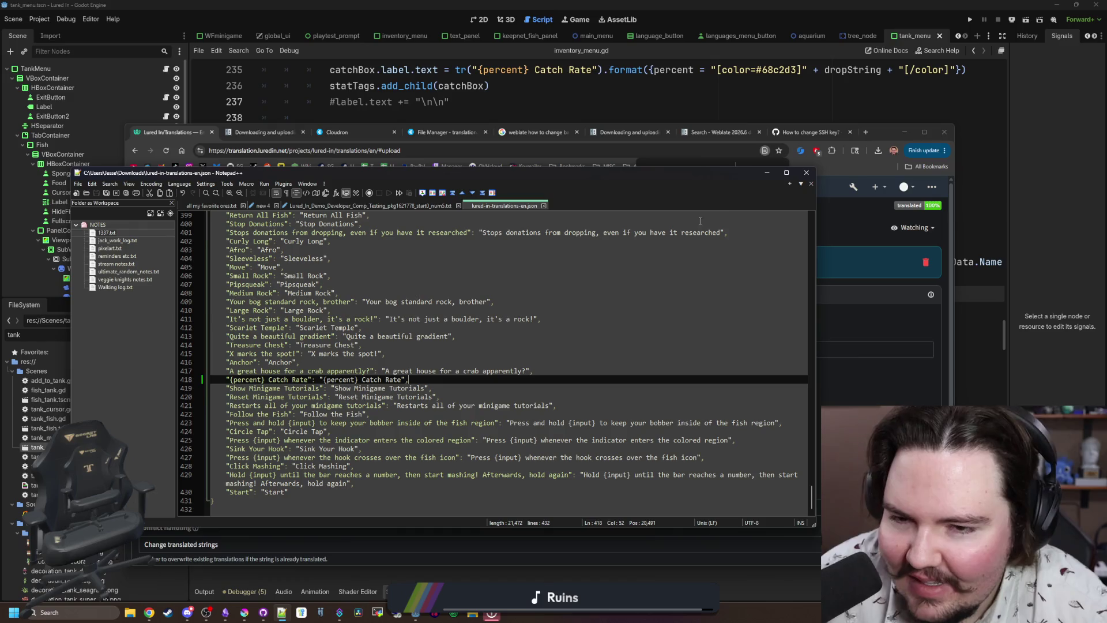
click(767, 173)
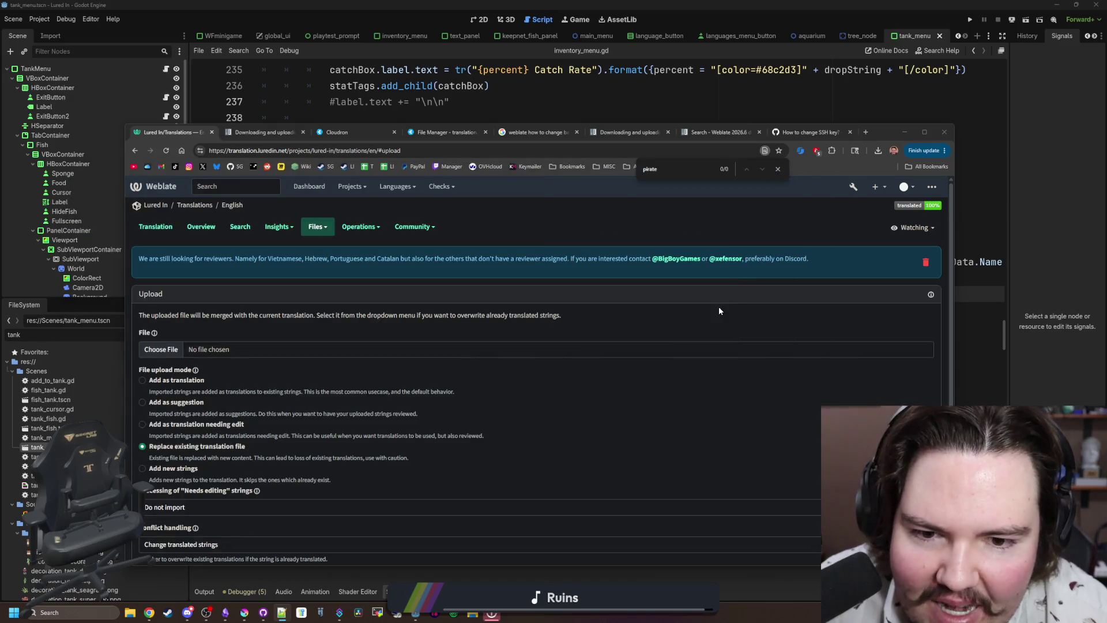
Create a new manual backup of translation.luredin.net from its Cloudron Backups section.
click(337, 132)
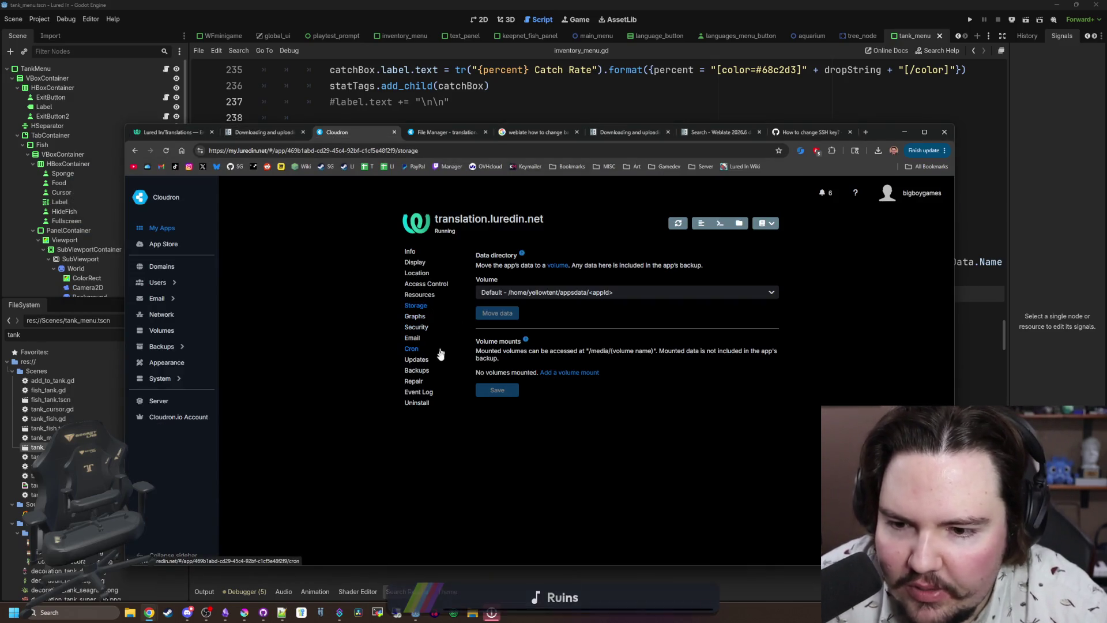
click(423, 370)
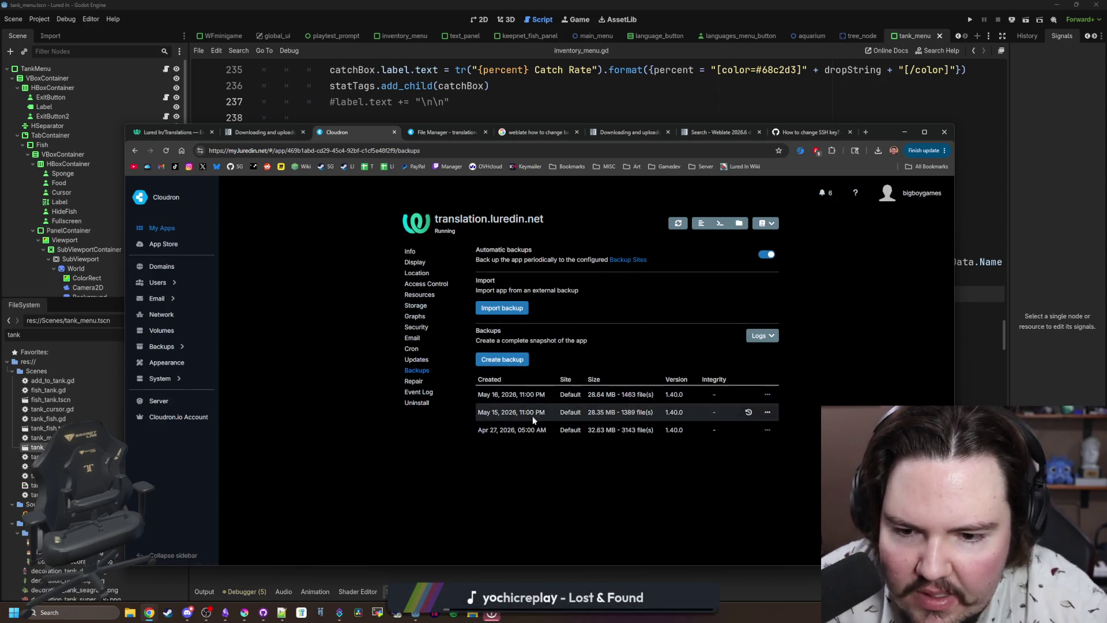
click(510, 365)
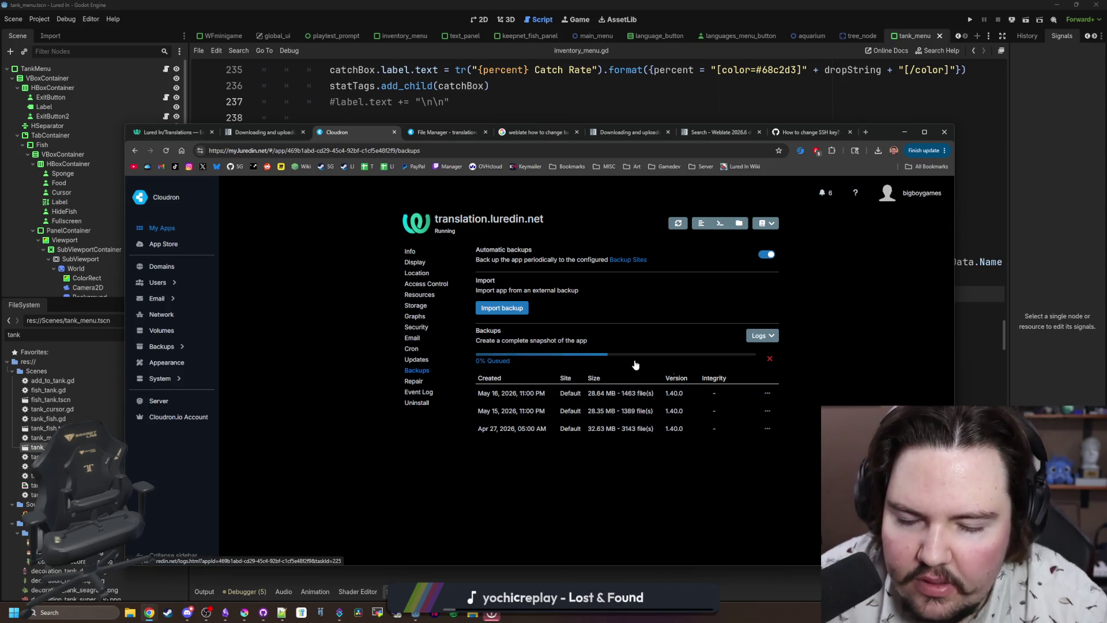
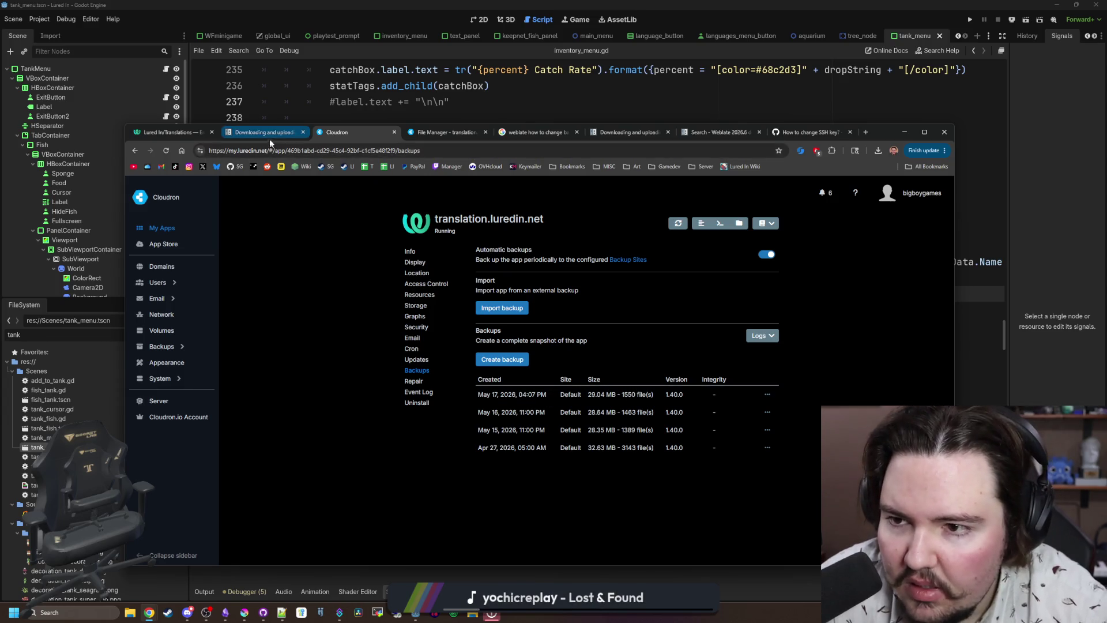
Choose lured-in-translations-en.json from Downloads in the Weblate upload form.
click(163, 133)
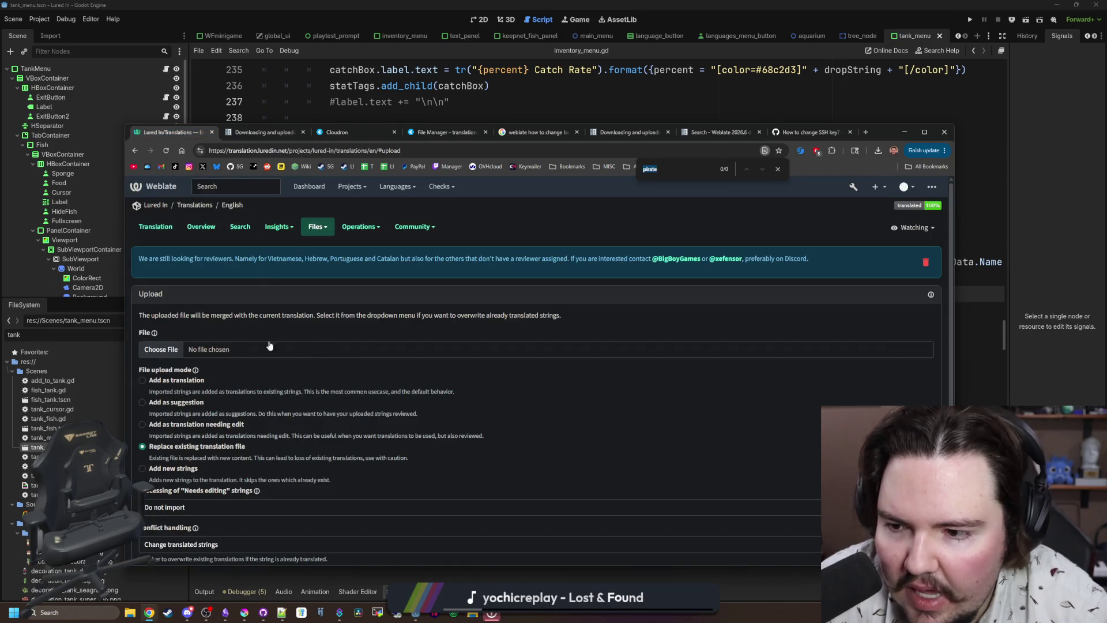
click(177, 354)
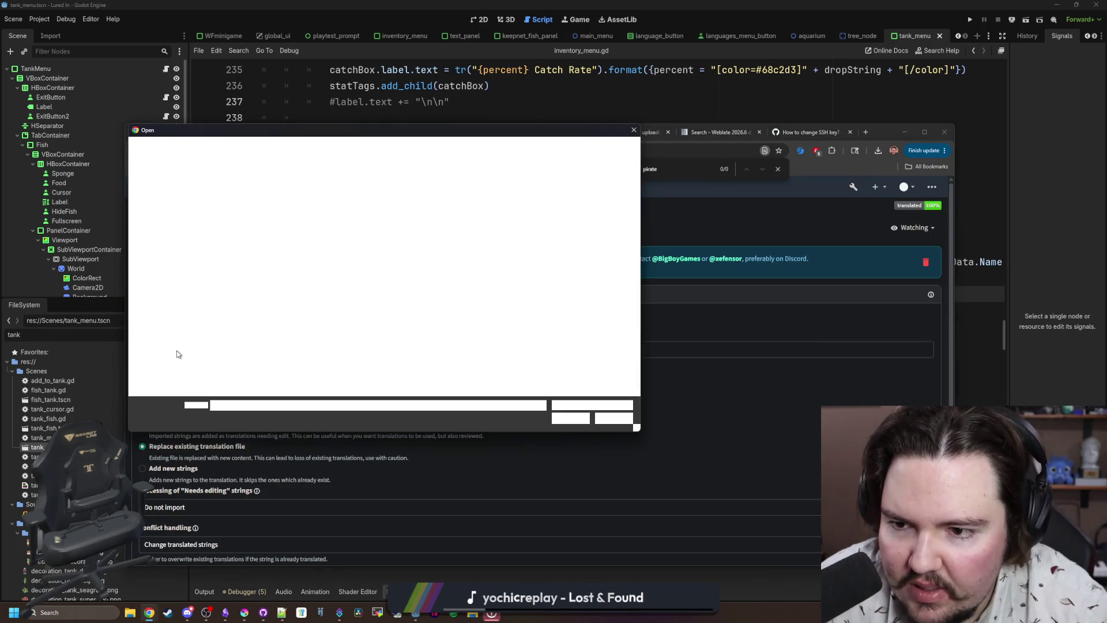
scroll(167, 230, up, 5)
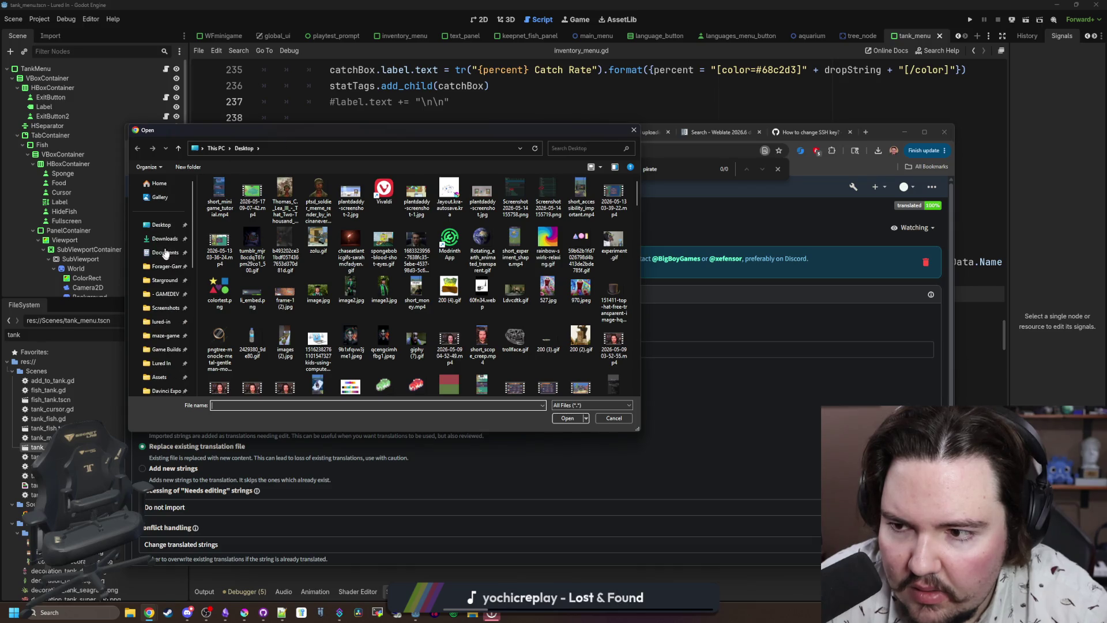
click(164, 238)
drag(268, 134, 0, 171)
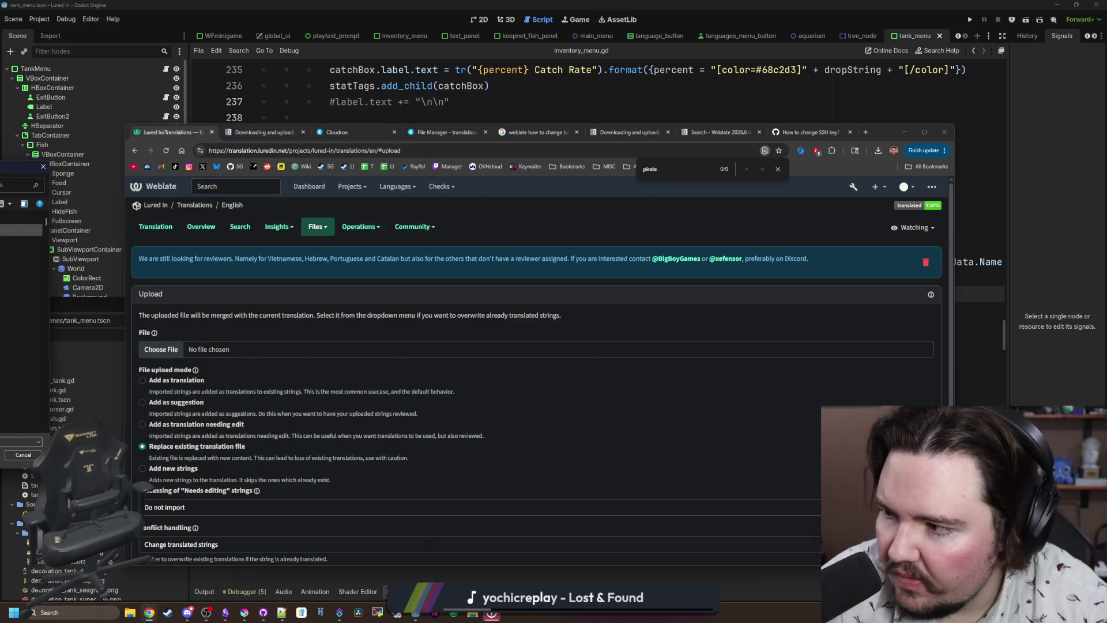
key(Return)
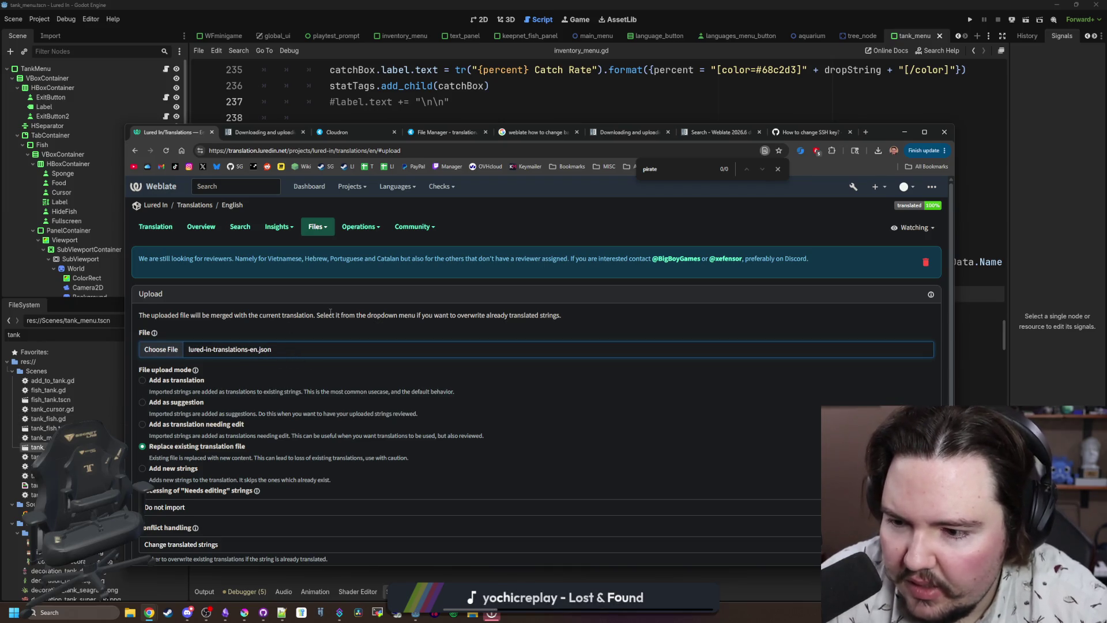
Keep 'Change translated strings' conflict handling and upload the file to replace the English translation.
scroll(331, 312, down, 2)
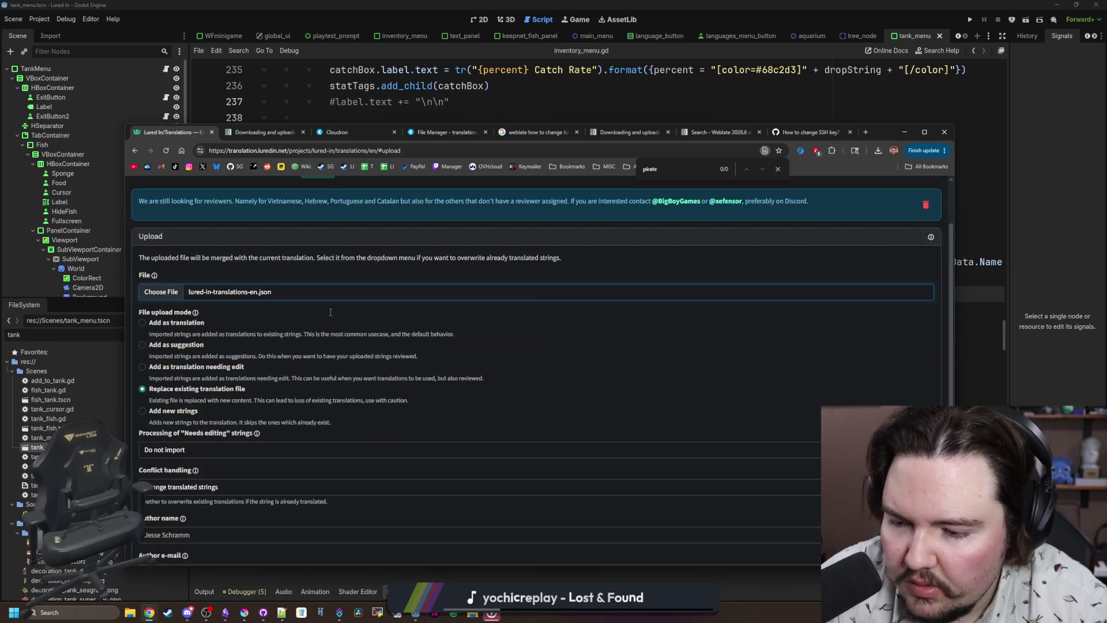
scroll(295, 359, down, 1)
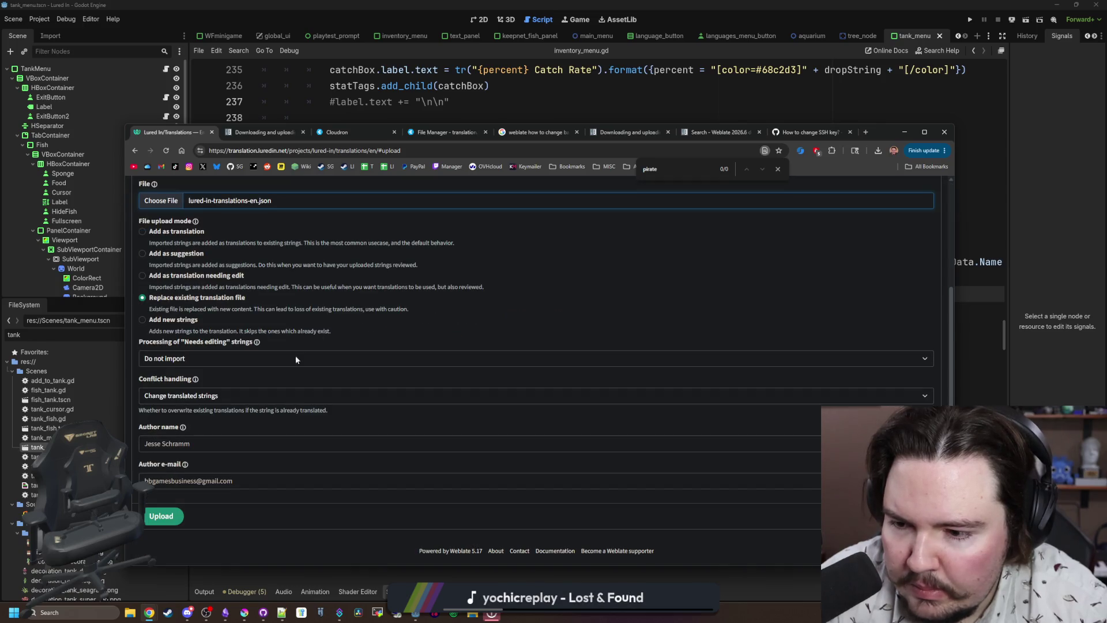
click(229, 396)
click(229, 394)
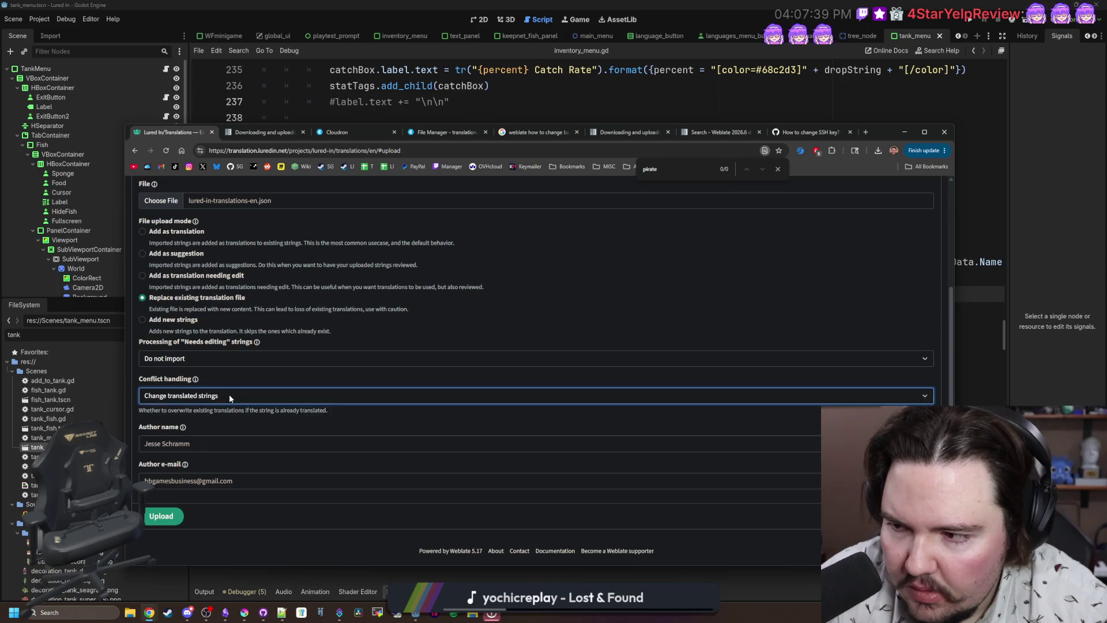
click(230, 395)
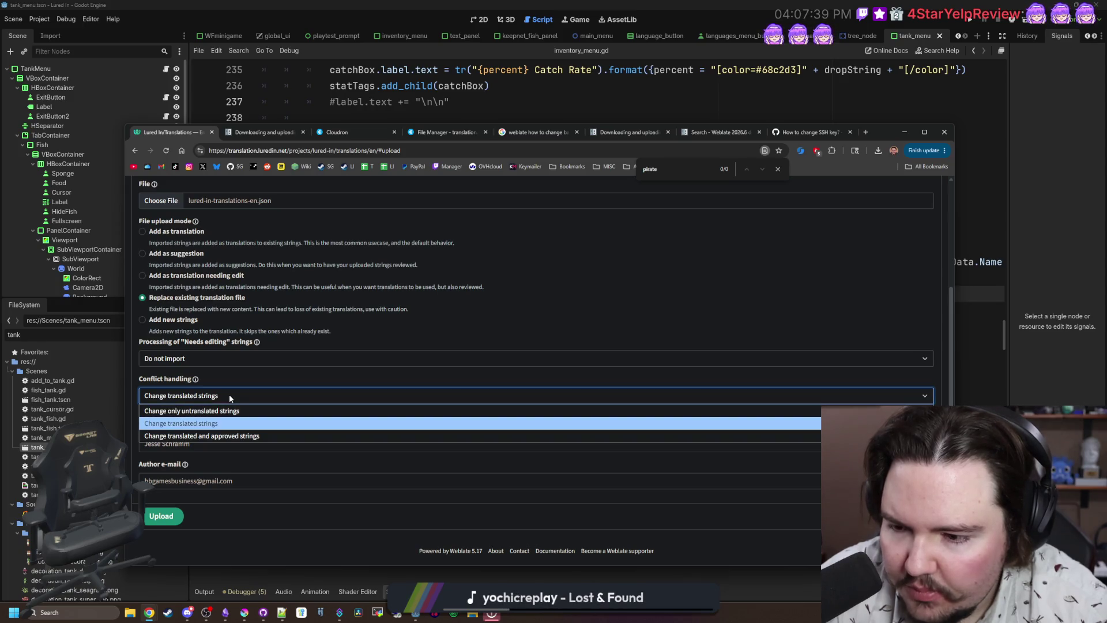
click(230, 394)
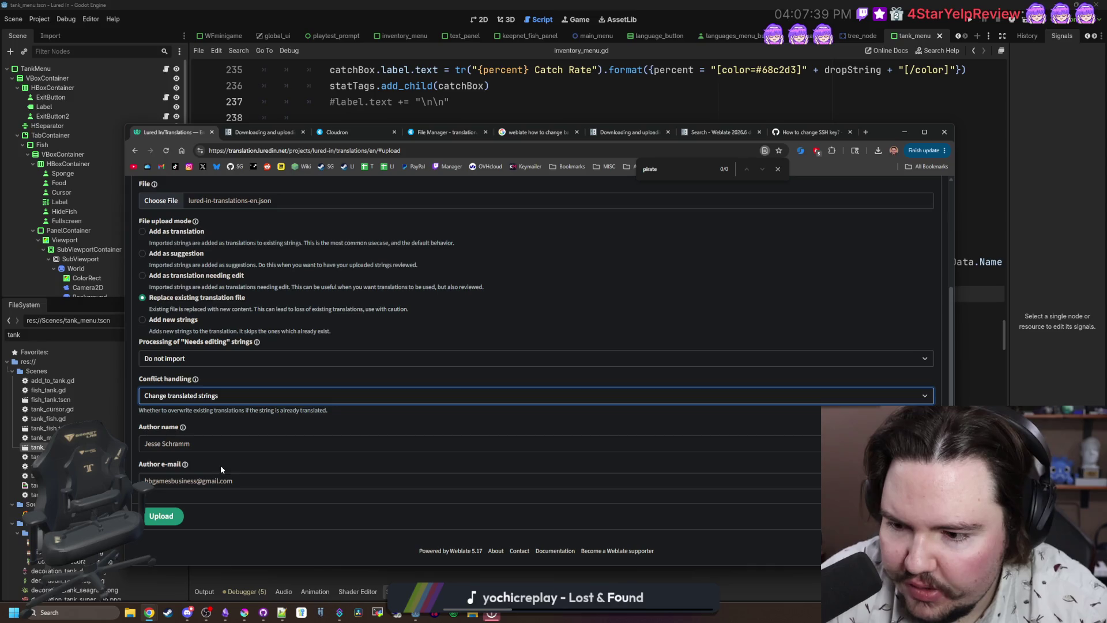
click(171, 515)
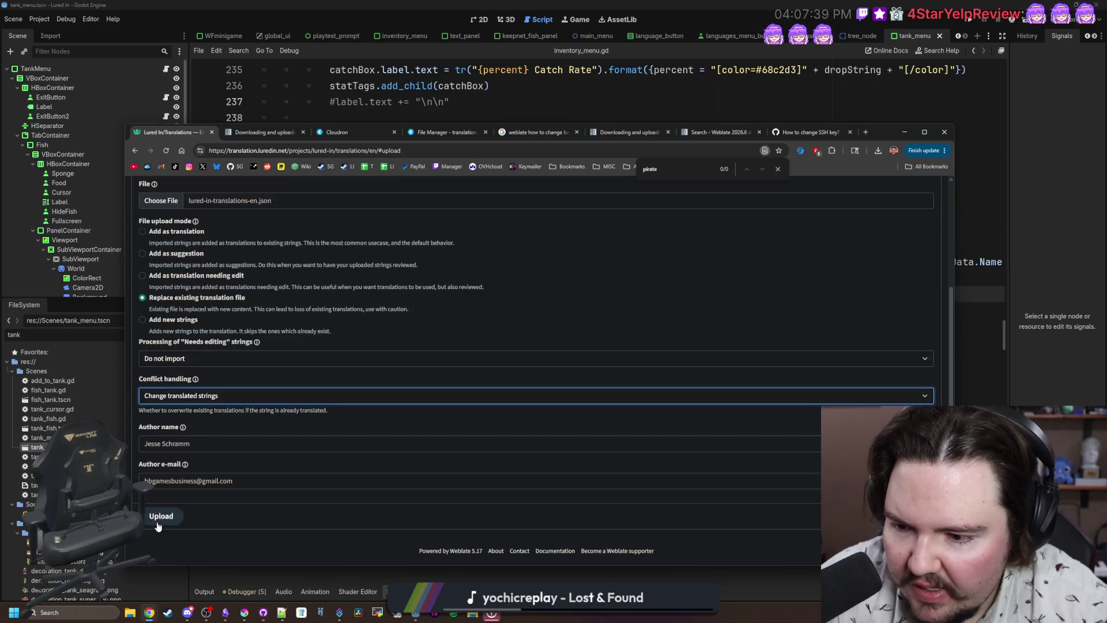
click(157, 522)
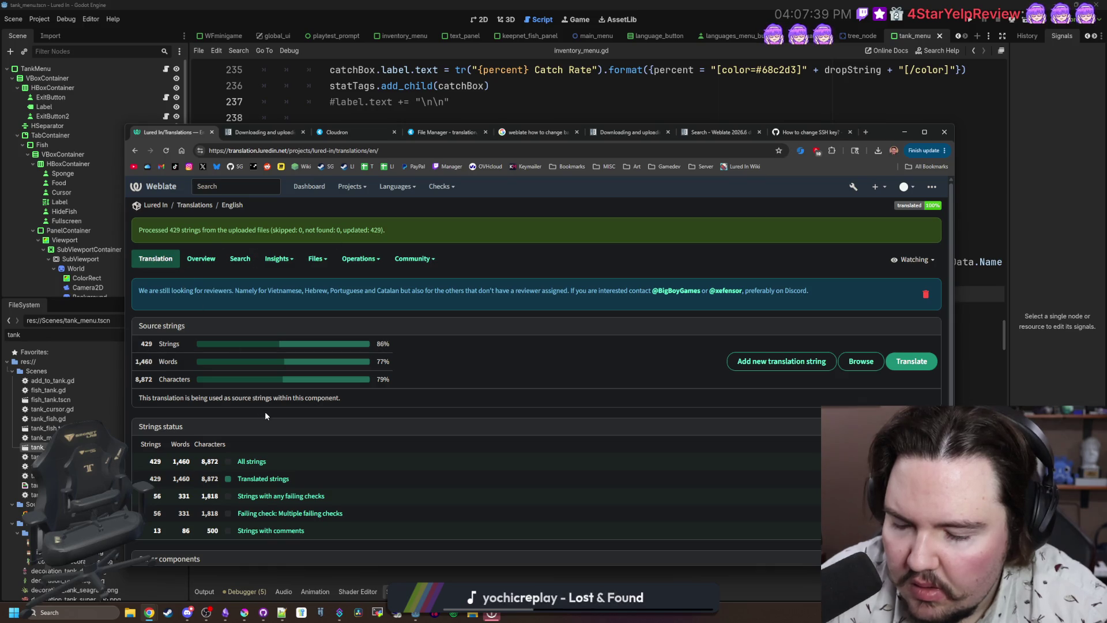
Check the 429-updated-strings banner, then open all 446 English Lured In strings in the editor.
scroll(266, 415, down, 2)
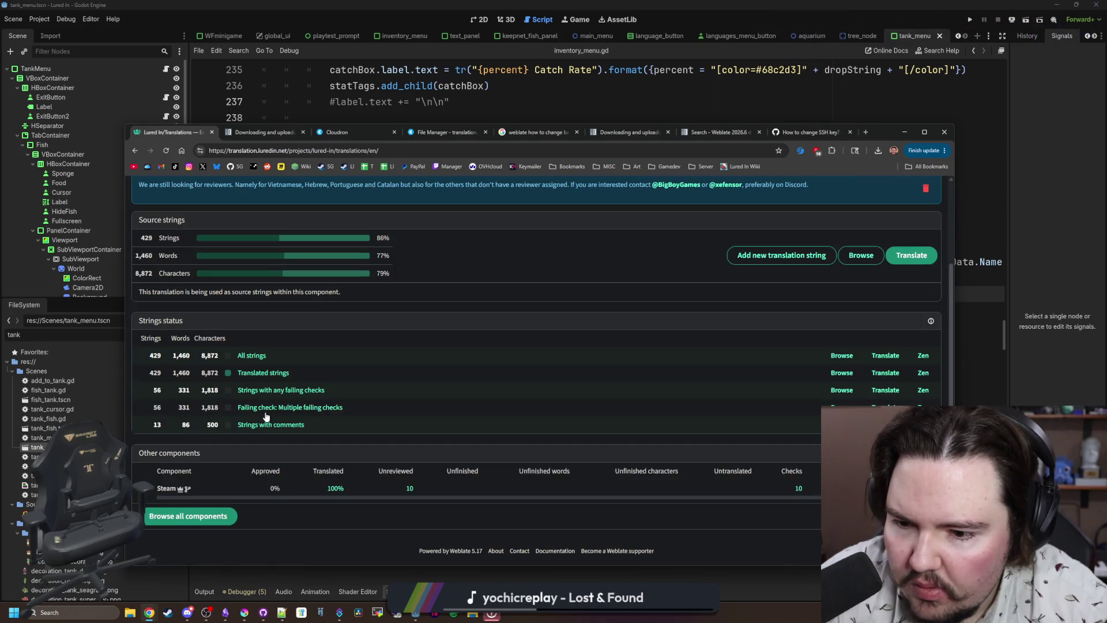
scroll(265, 415, up, 2)
click(159, 205)
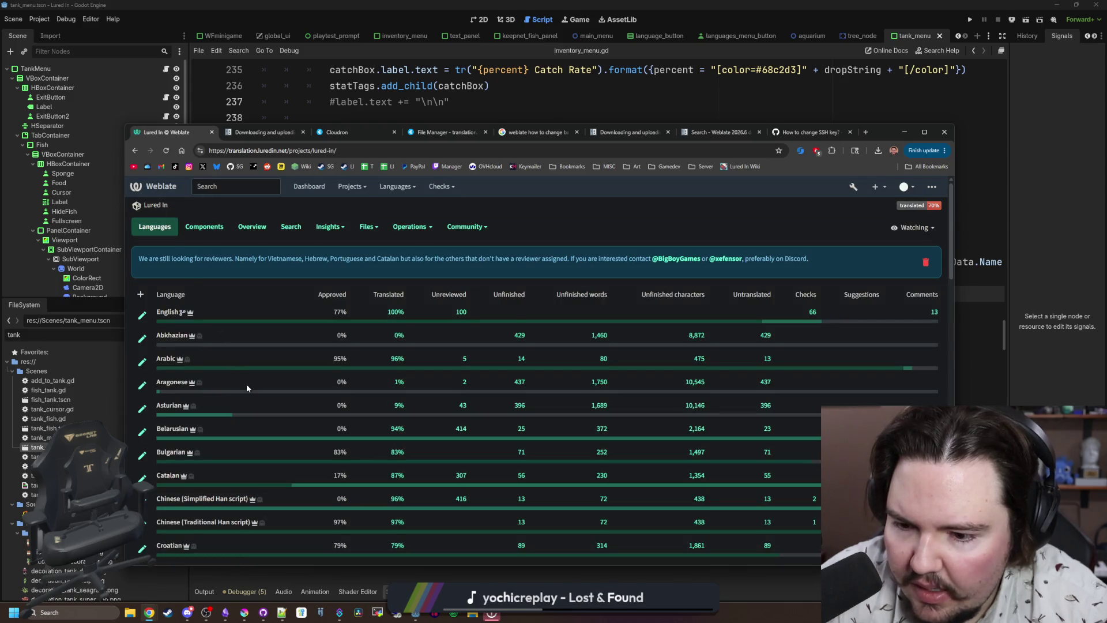
scroll(247, 383, down, 10)
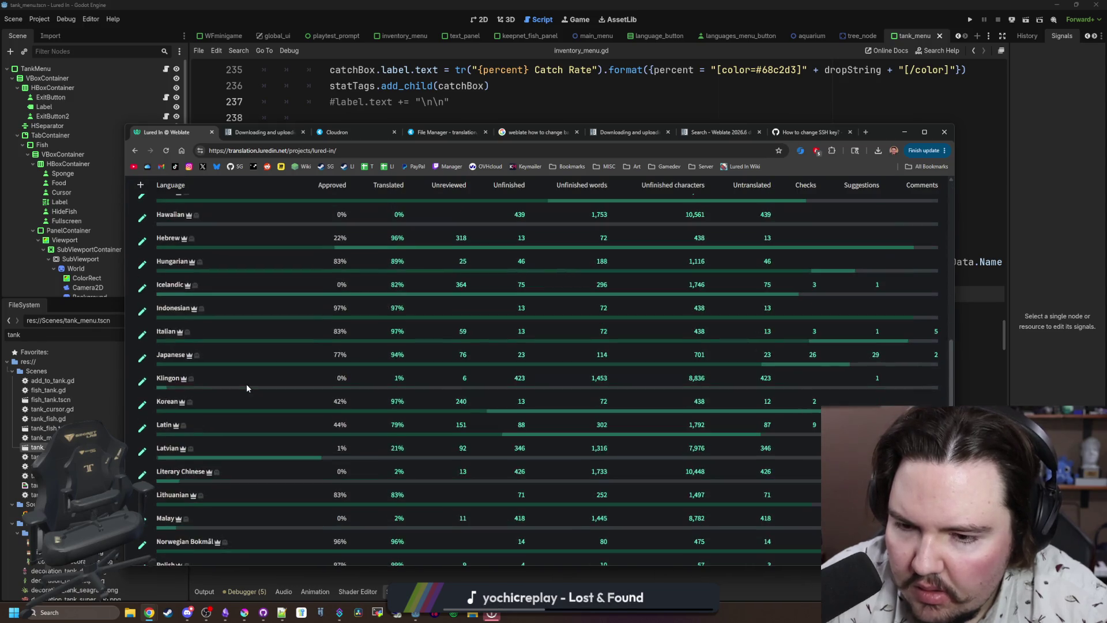
scroll(247, 383, up, 10)
click(171, 312)
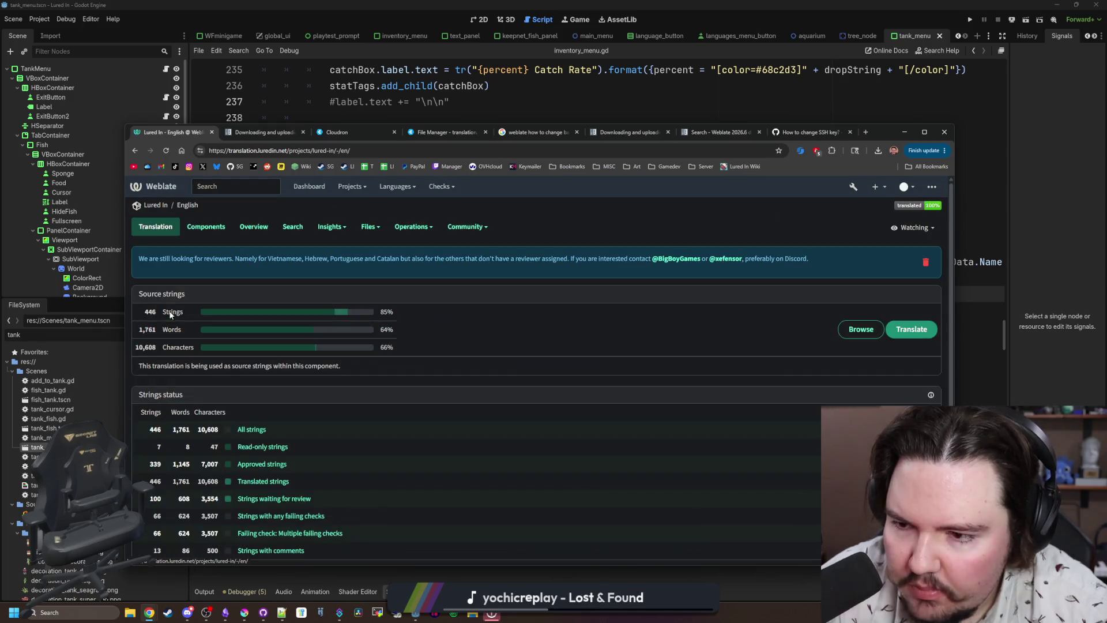
click(248, 429)
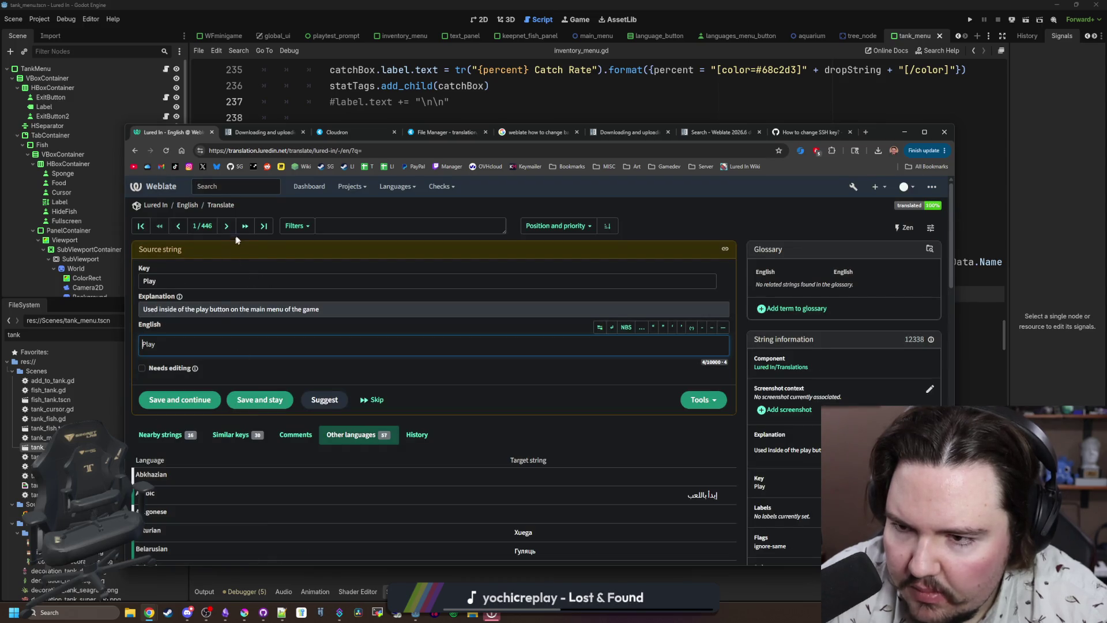
Jump between the last string, string 431 and the first string, Play, in the English editor.
click(264, 225)
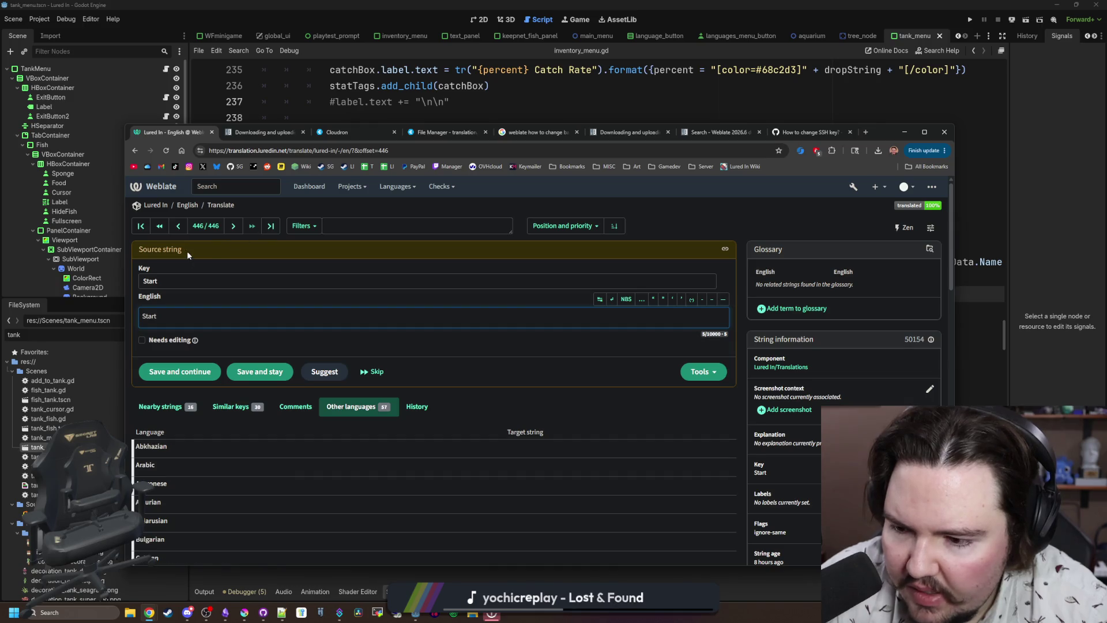
click(162, 226)
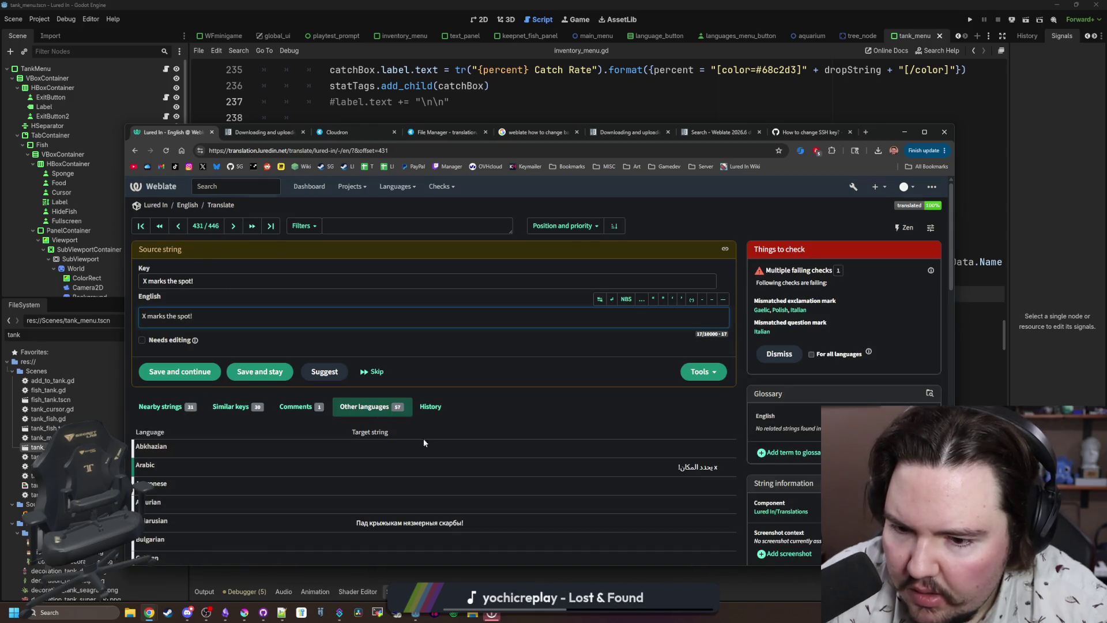
click(143, 228)
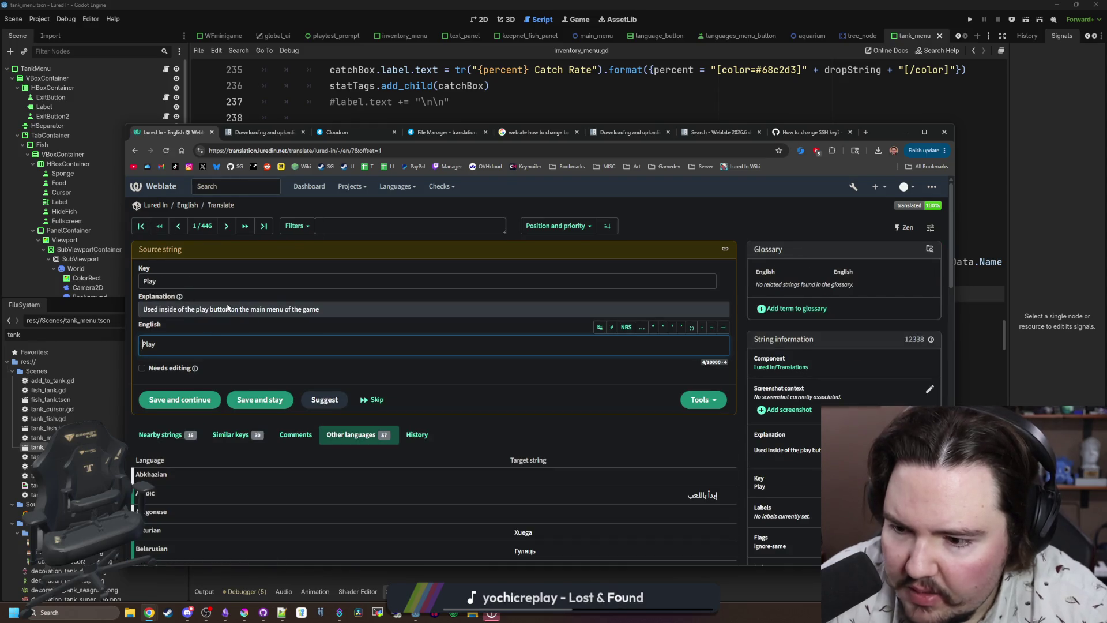
drag(226, 309, 313, 310)
click(313, 310)
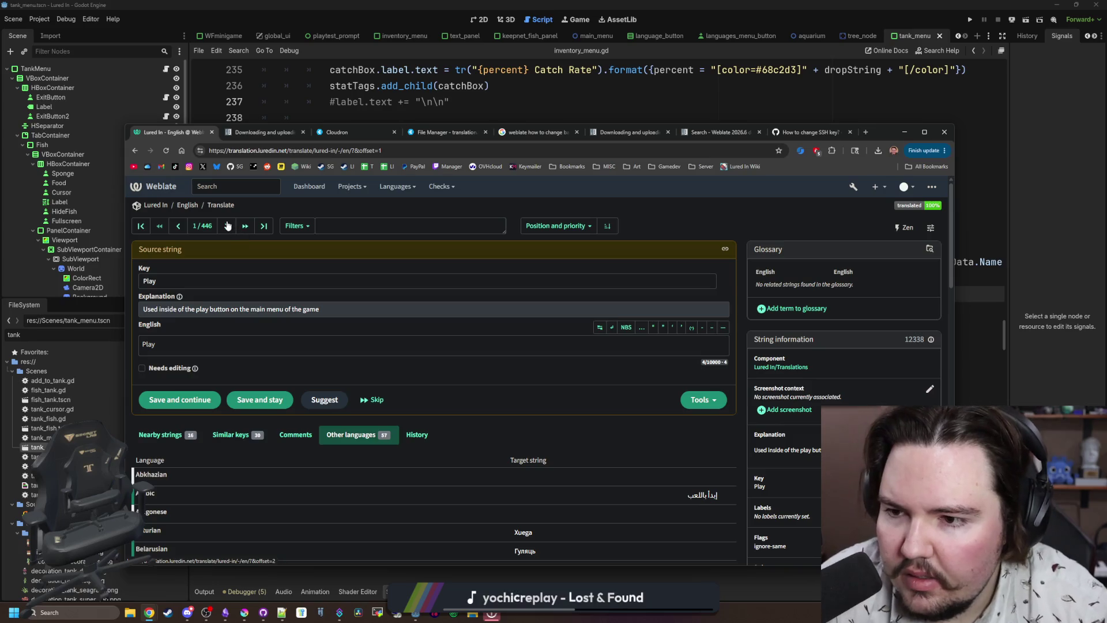
Go to the last string and step back to string 435, {percent} Catch Rate.
click(264, 228)
click(184, 229)
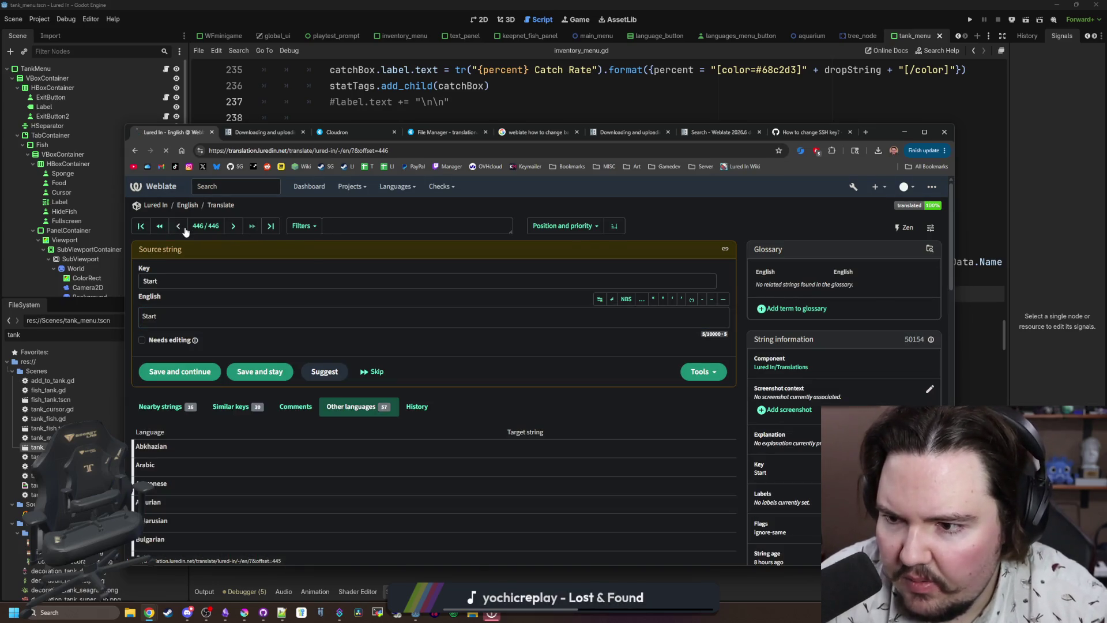
click(184, 227)
click(185, 226)
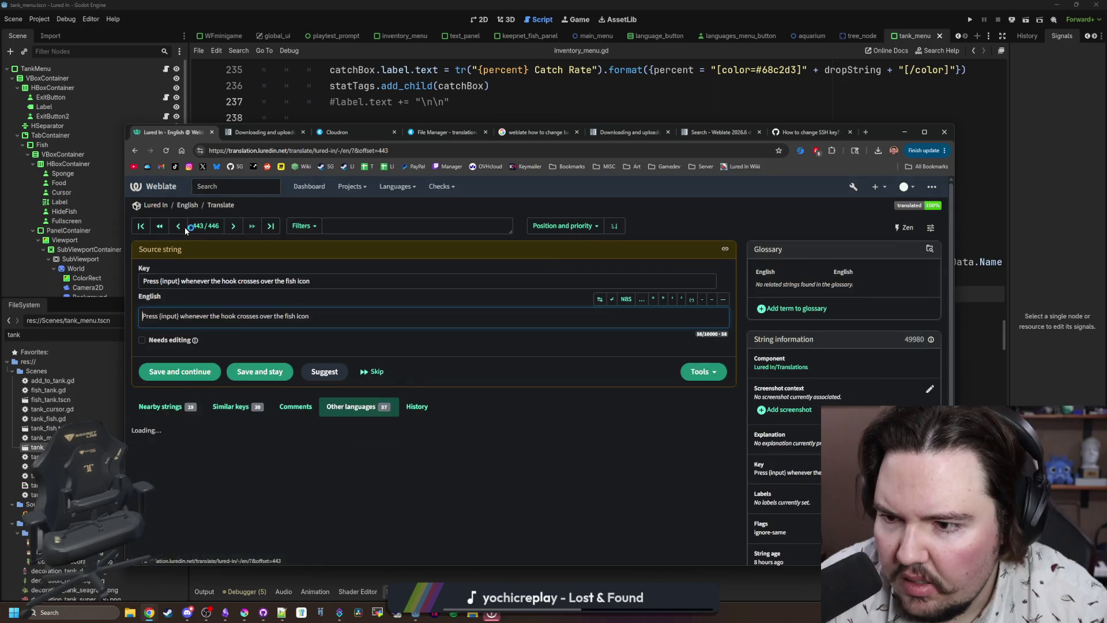
click(185, 227)
click(182, 227)
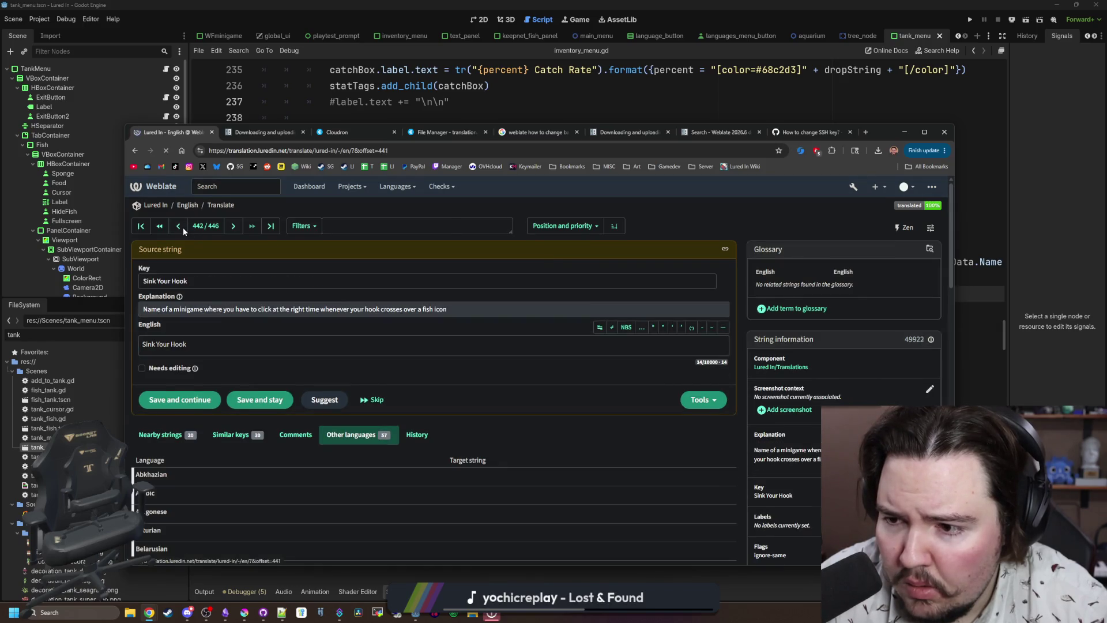
click(182, 227)
click(182, 227)
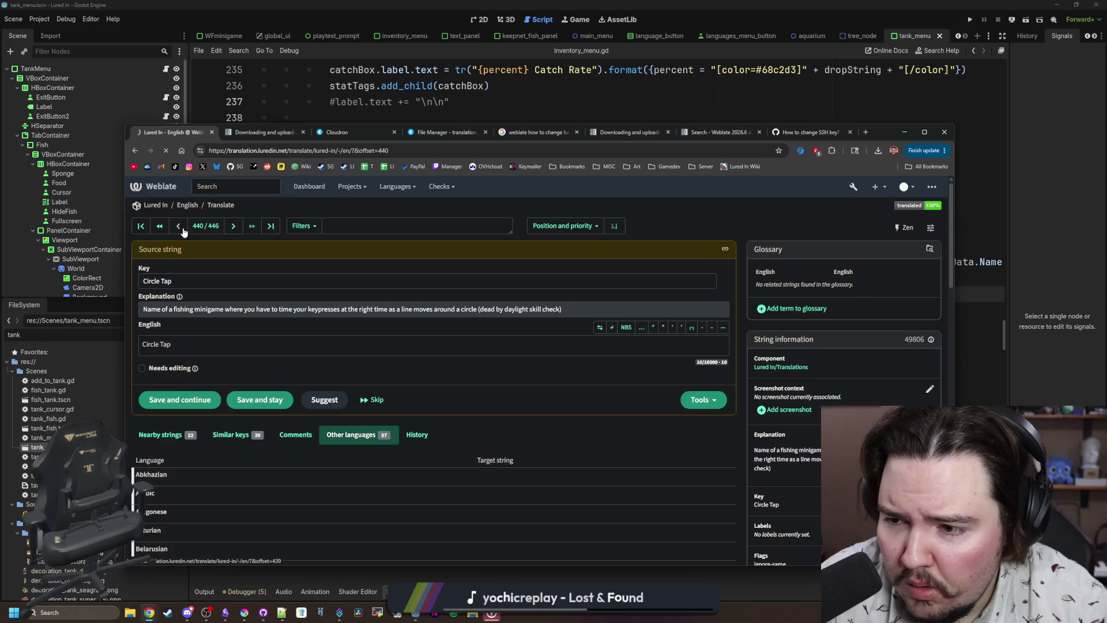
click(182, 227)
click(182, 227)
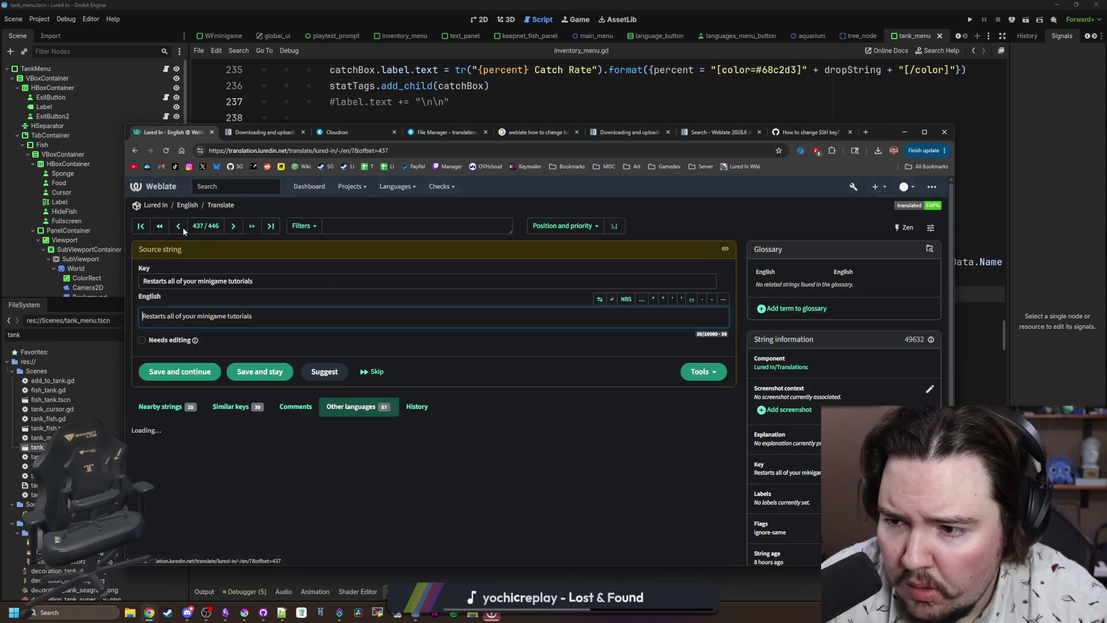
click(183, 227)
click(183, 228)
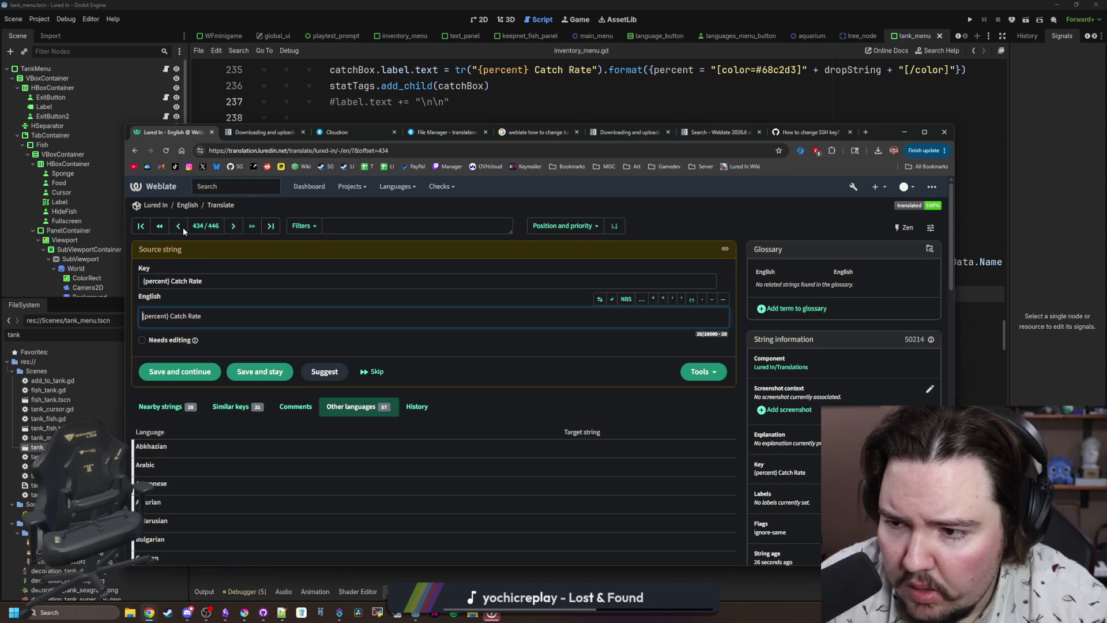
Open the Arabic translation of the {percent} Catch Rate string.
drag(203, 282, 141, 283)
click(256, 292)
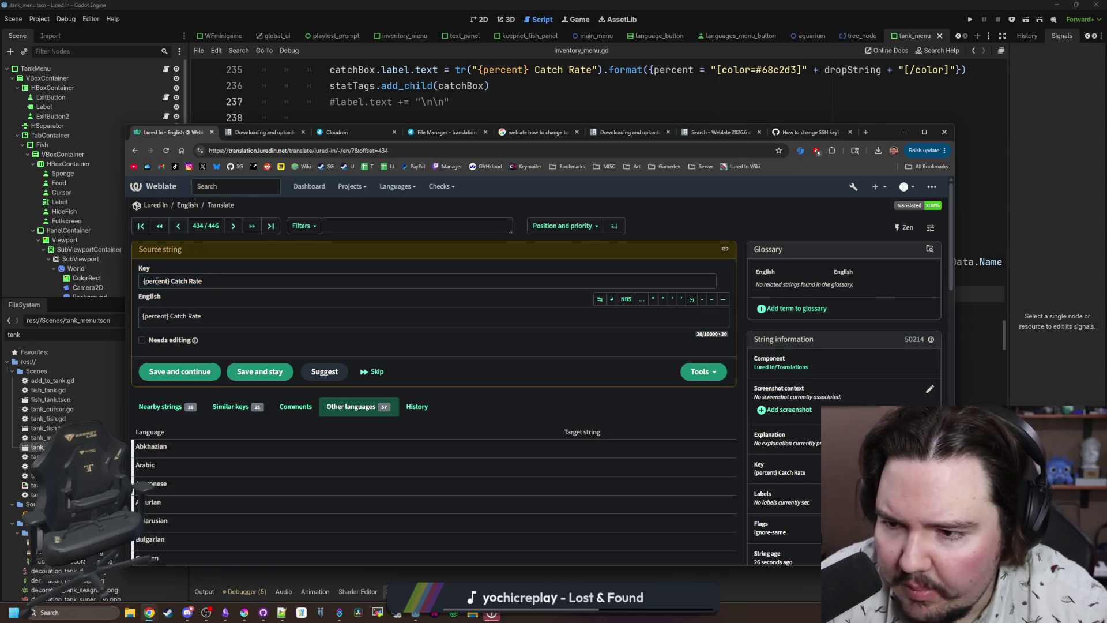
scroll(255, 289, down, 3)
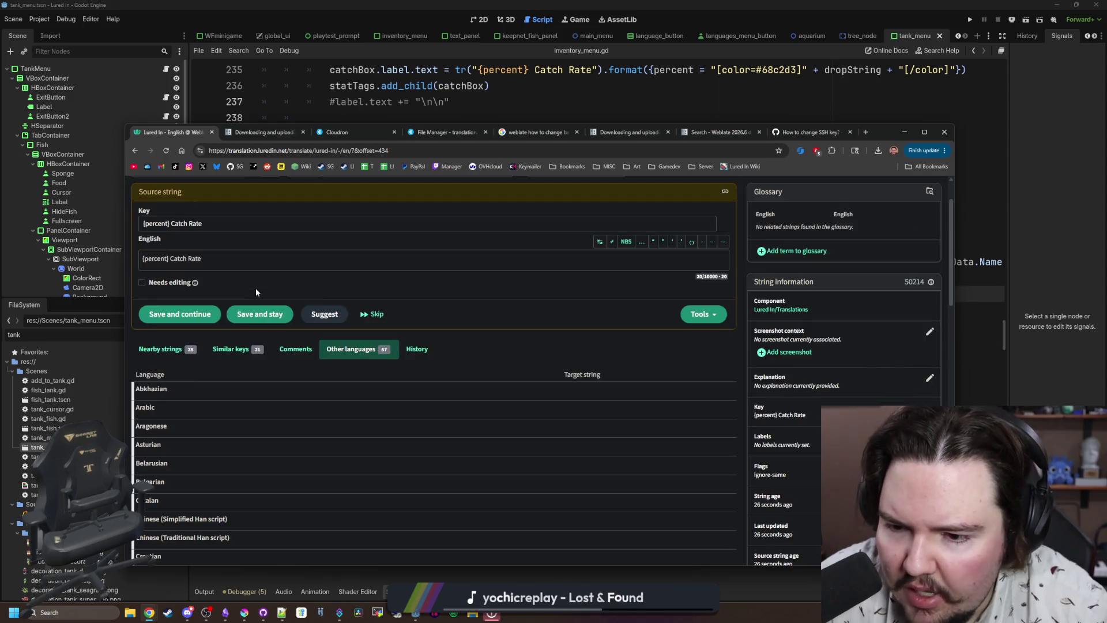
scroll(189, 387, up, 2)
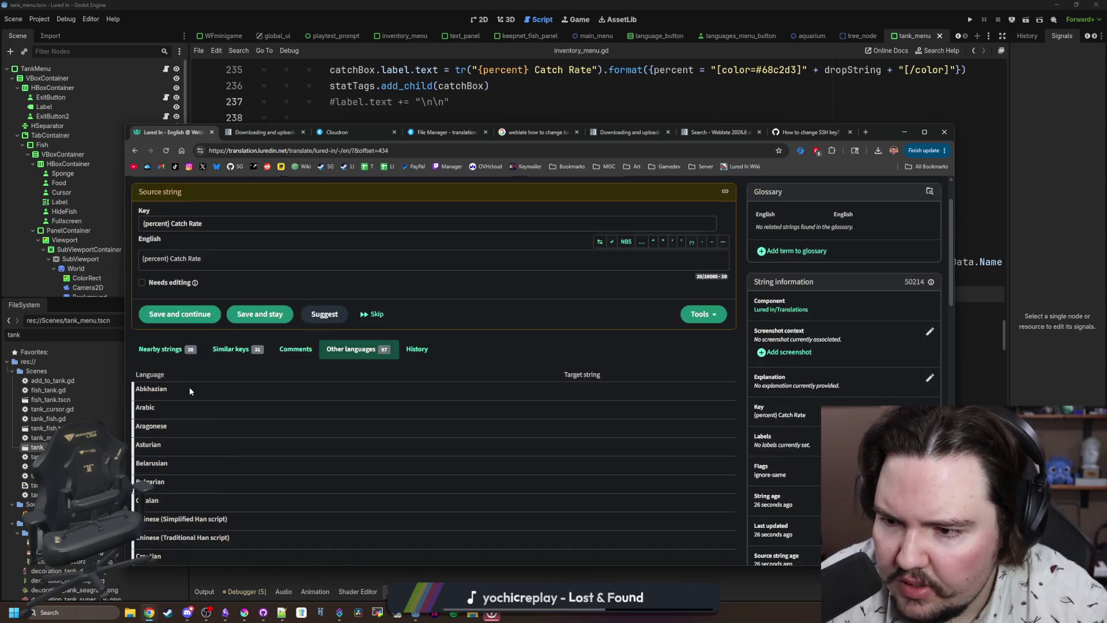
click(150, 410)
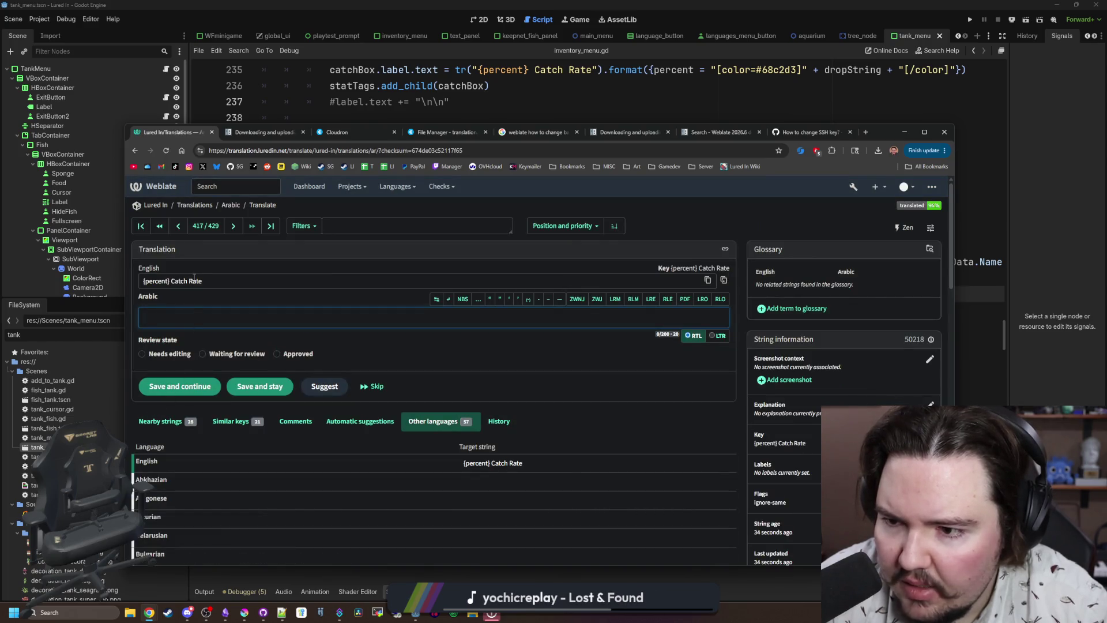
scroll(219, 349, down, 2)
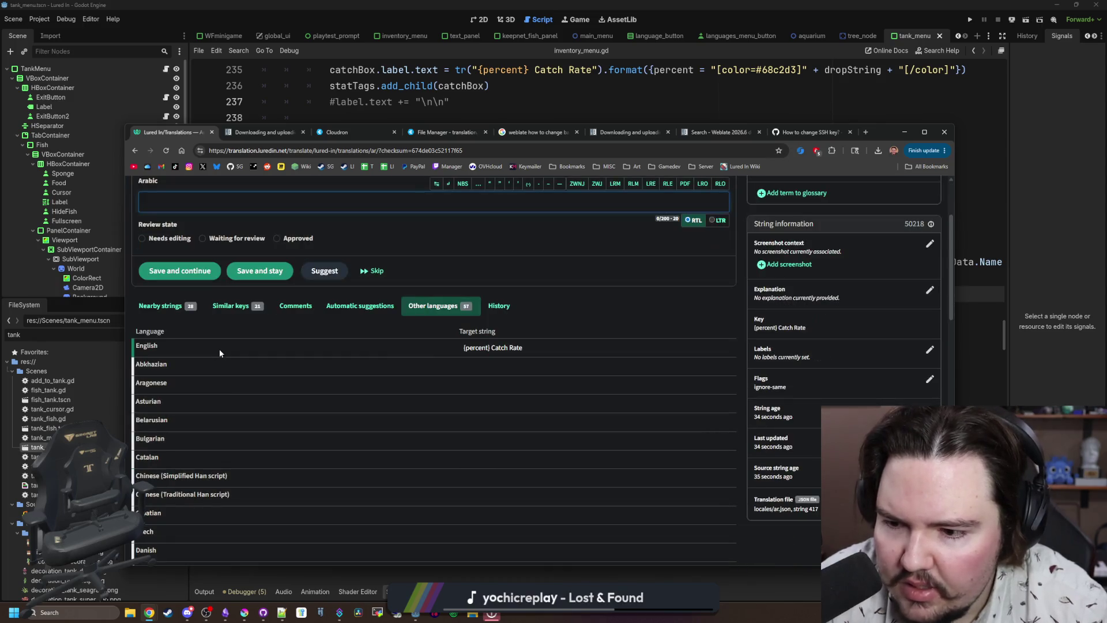
scroll(243, 347, down, 5)
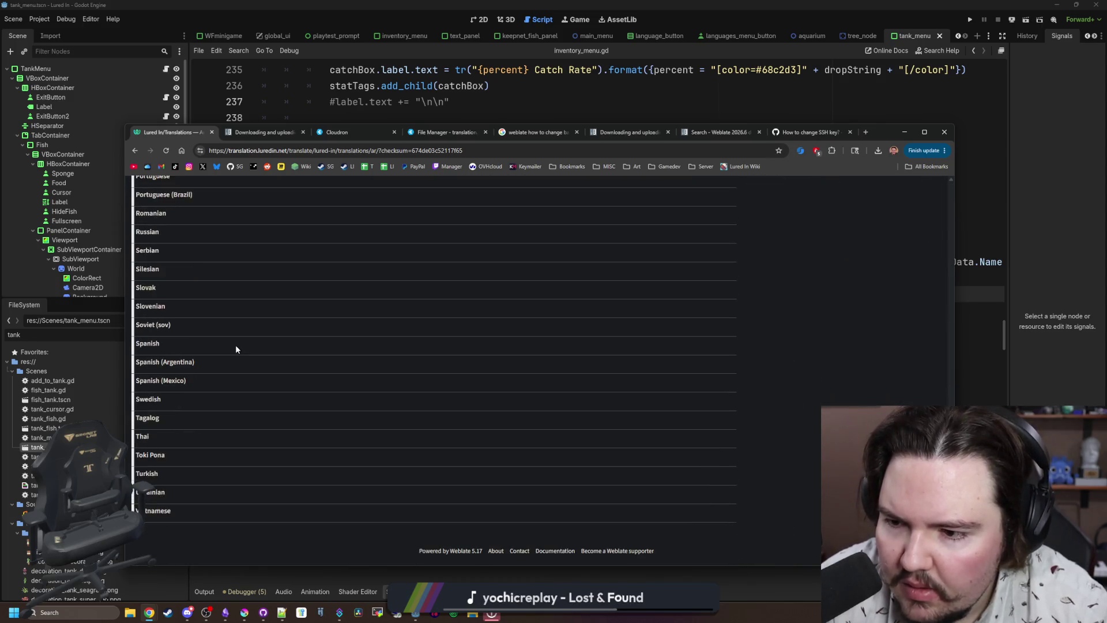
scroll(235, 345, up, 8)
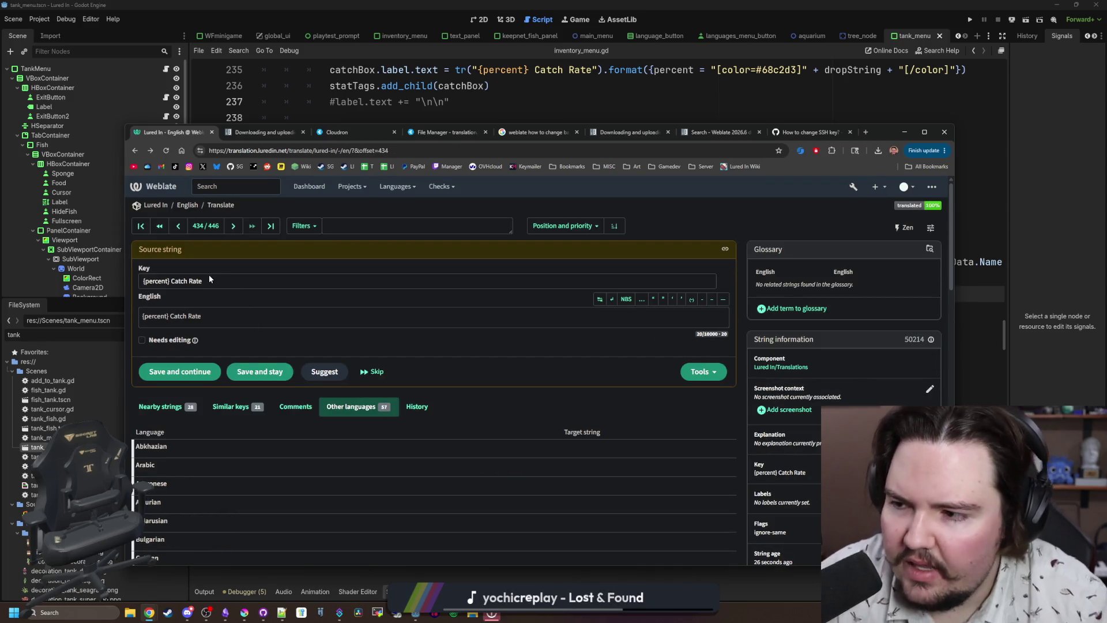
Highlight the full {percent} Catch Rate key in the Arabic translation editor.
click(206, 316)
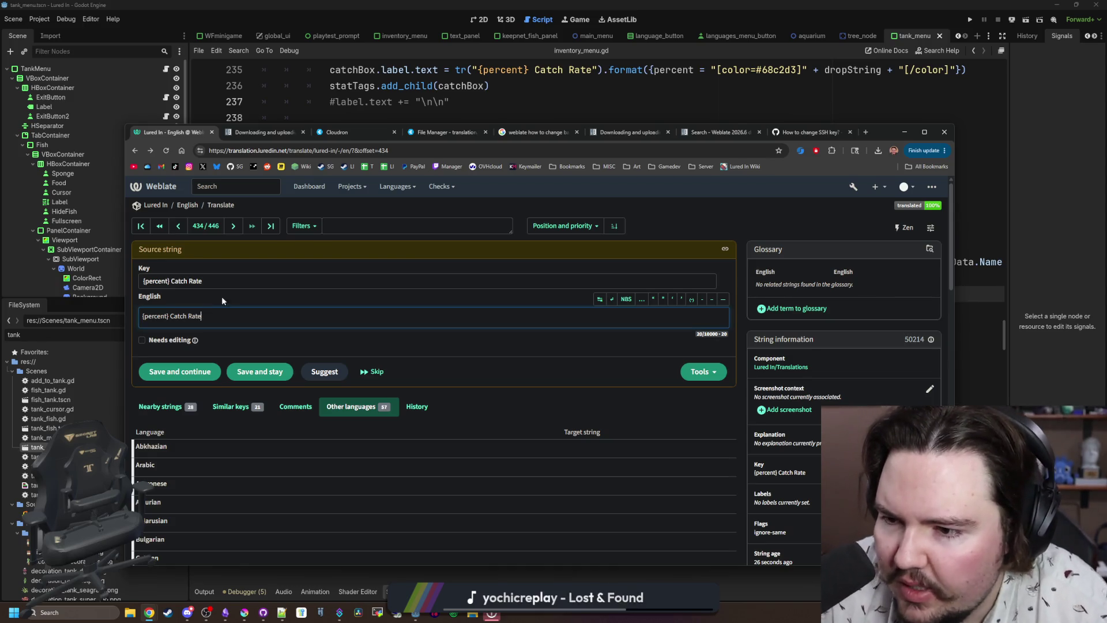
click(145, 282)
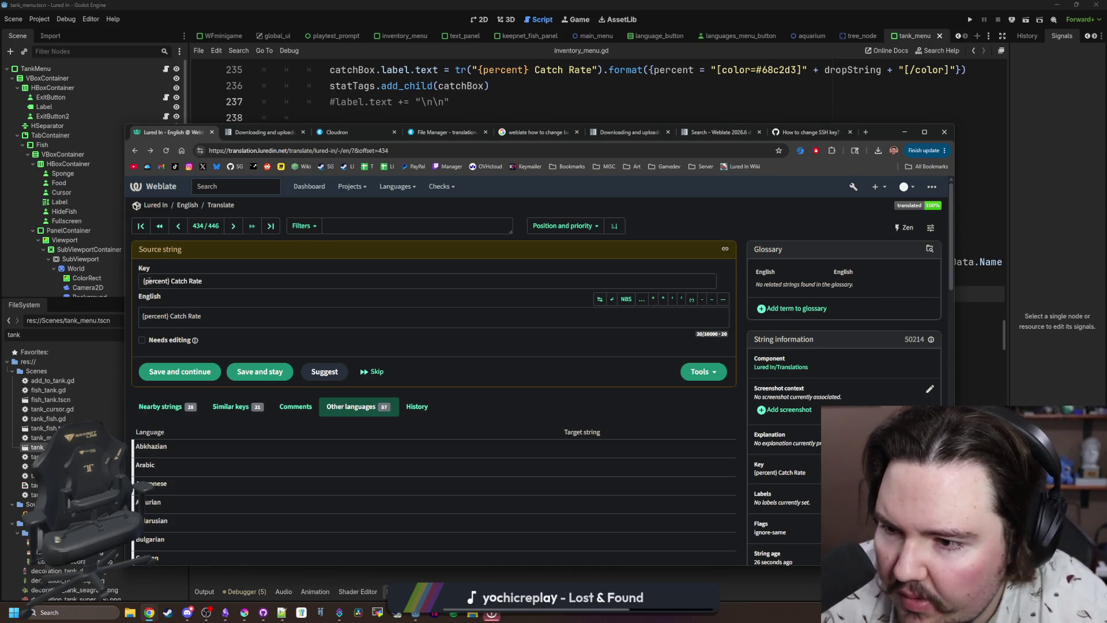
triple_click(196, 279)
click(169, 282)
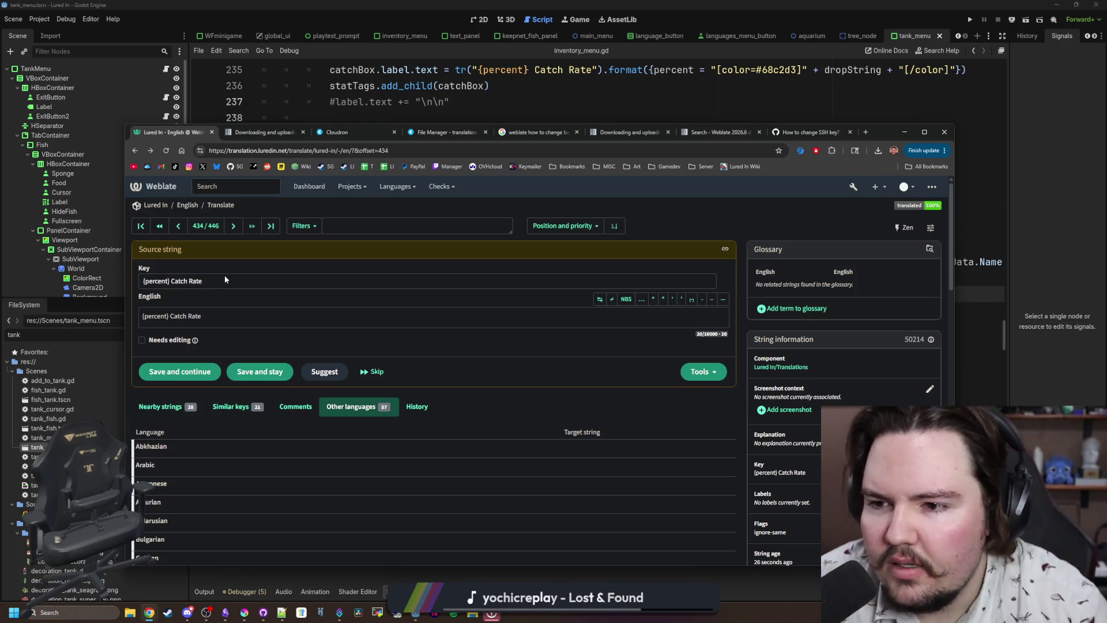
drag(219, 276, 136, 280)
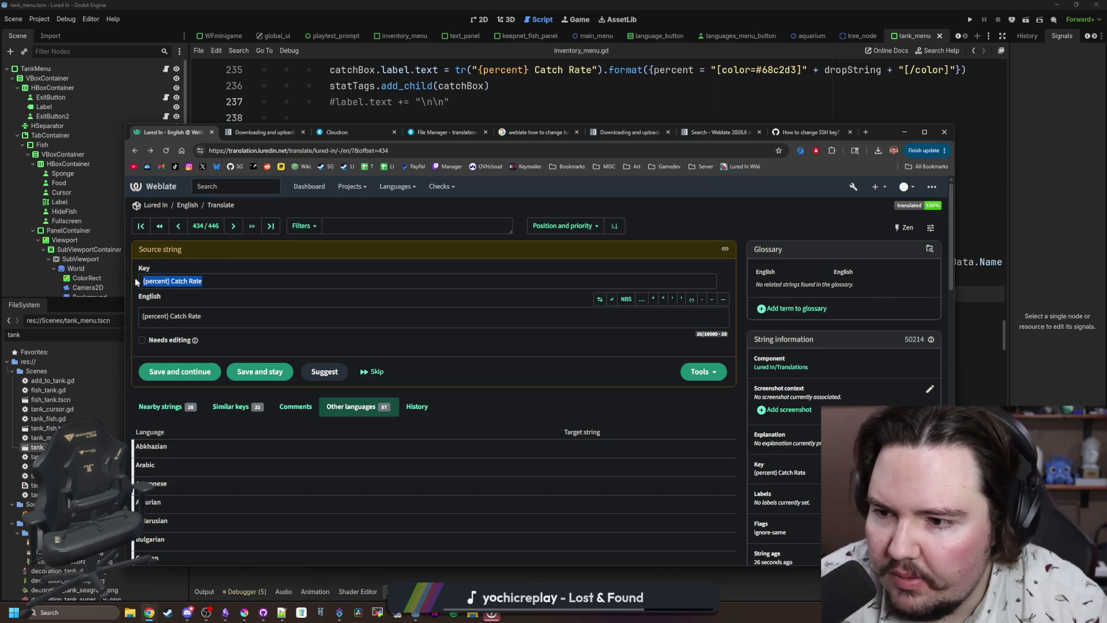
scroll(231, 290, down, 15)
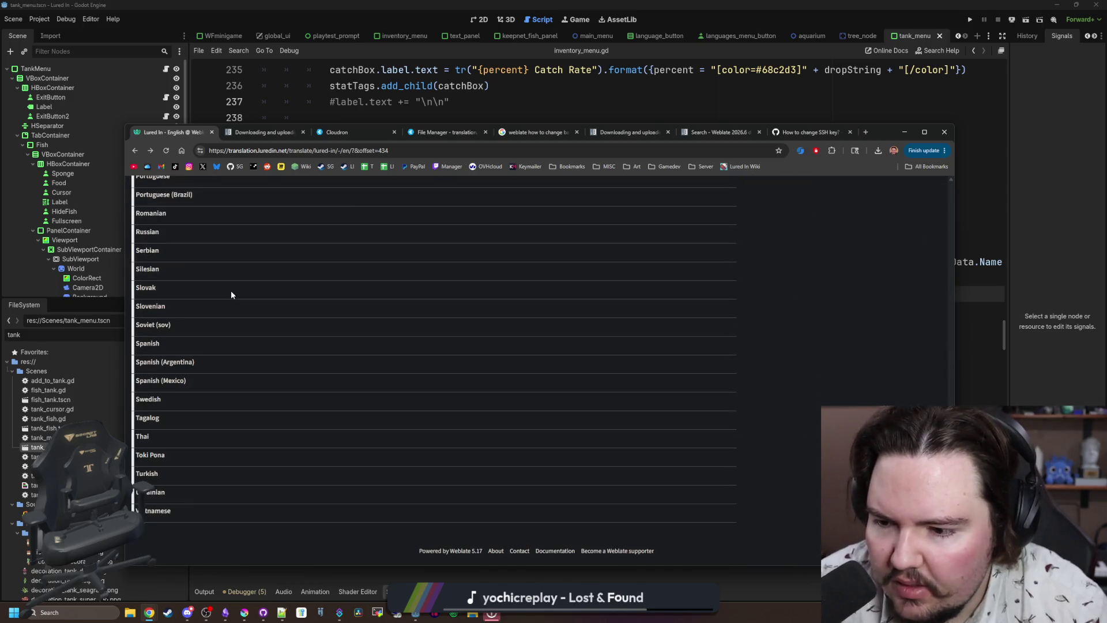
scroll(231, 290, up, 15)
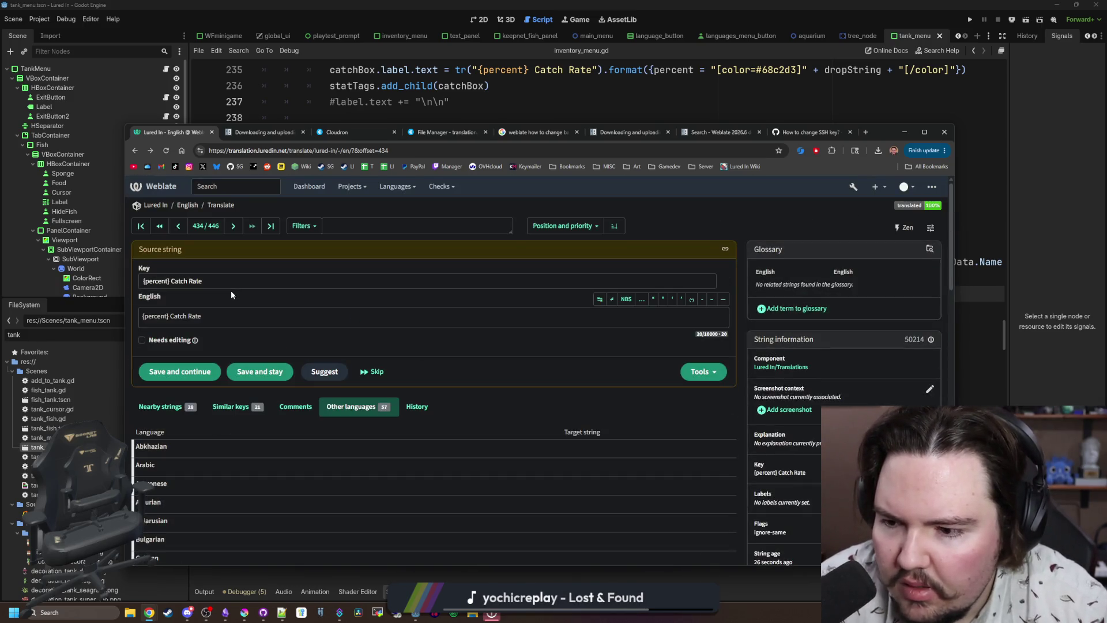
Switch to the Polish translation and search its strings for 'catch rate'.
click(237, 228)
scroll(235, 341, down, 10)
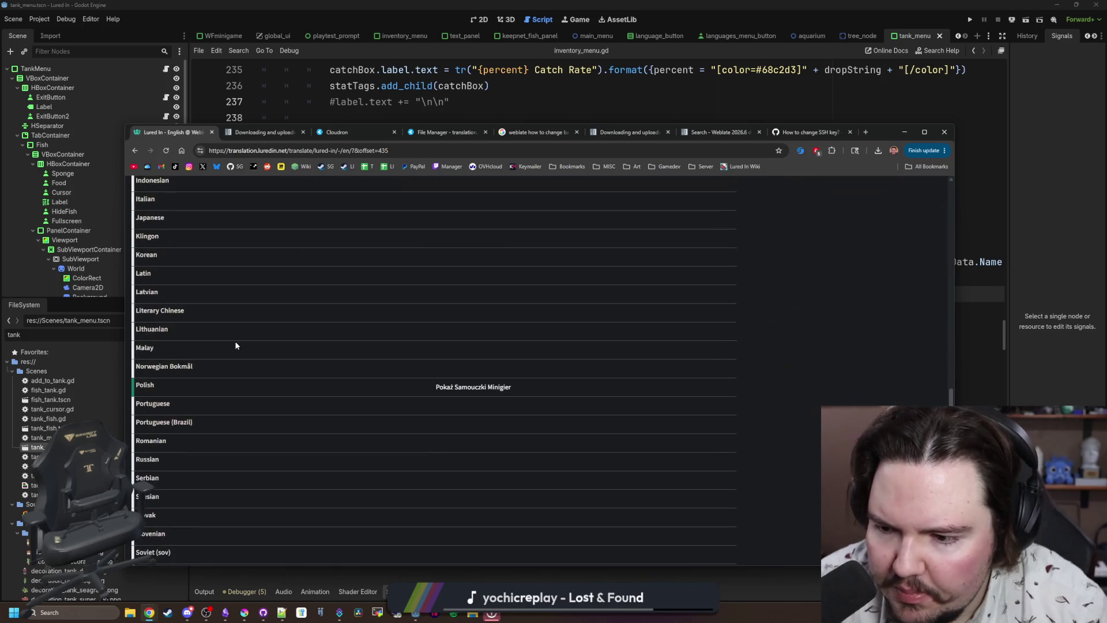
click(152, 385)
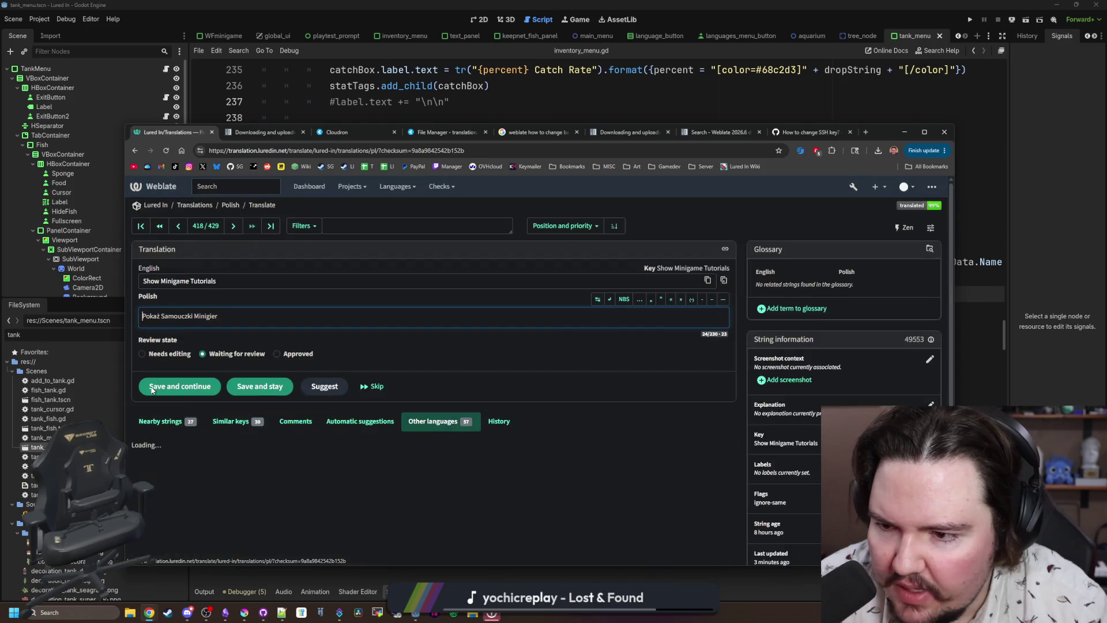
click(359, 227)
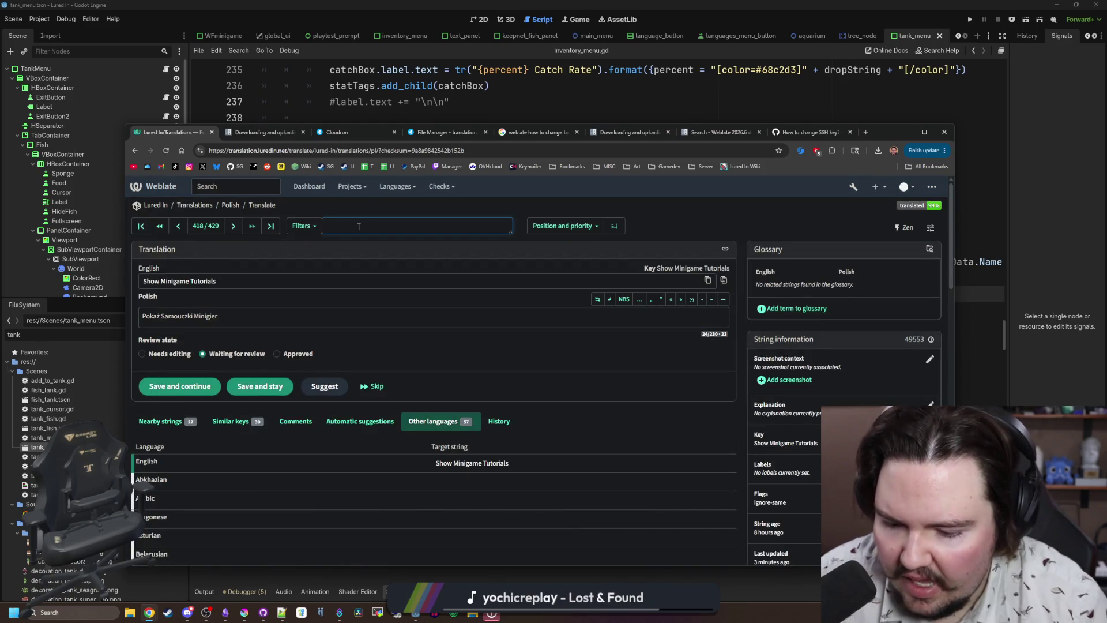
text(percent)
key(BackSpace)
key(BackSpace)
key(BackSpace)
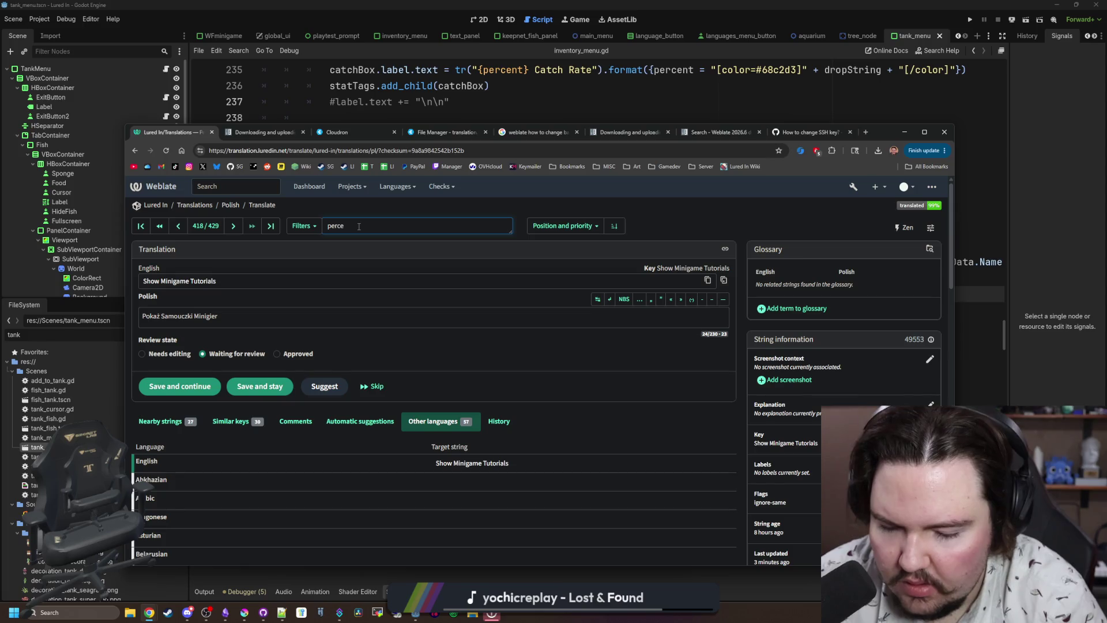
text(catch rate)
key(Return)
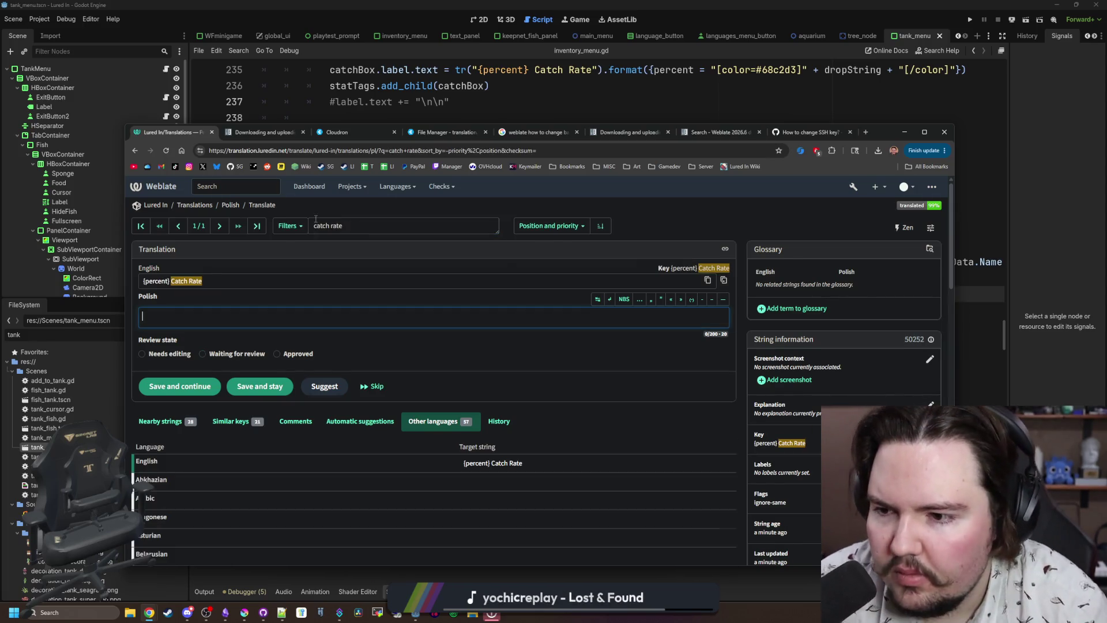
scroll(244, 414, down, 1)
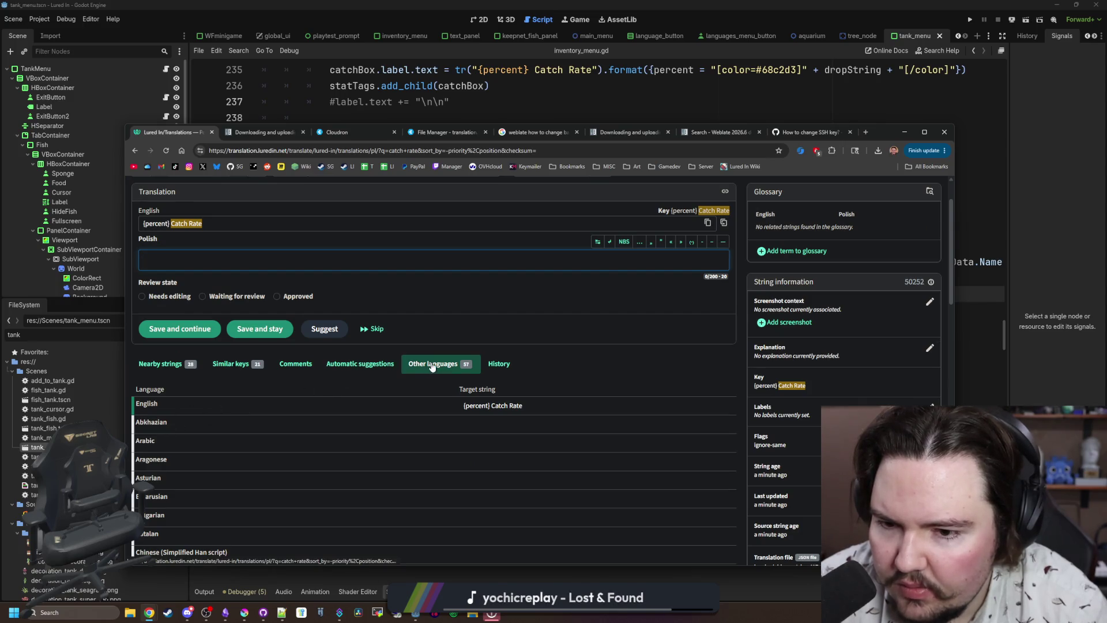
scroll(406, 374, down, 10)
scroll(328, 365, up, 10)
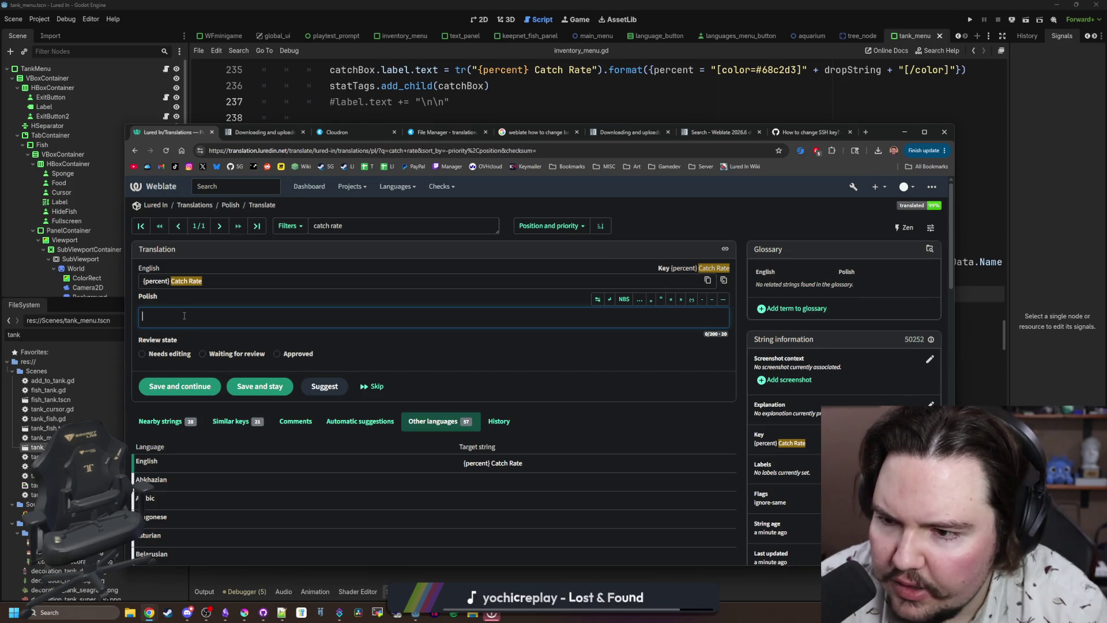
Open the English {percent} Catch Rate entry, string 417 of 429, and review its language list.
click(147, 461)
scroll(207, 405, down, 2)
scroll(207, 405, down, 10)
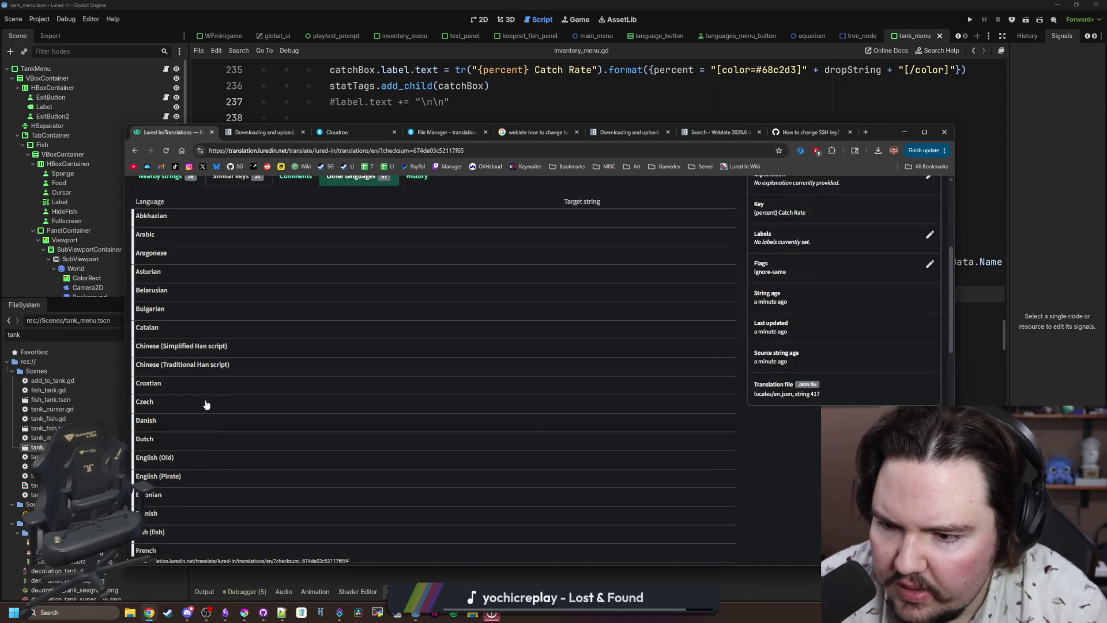
scroll(206, 404, down, 3)
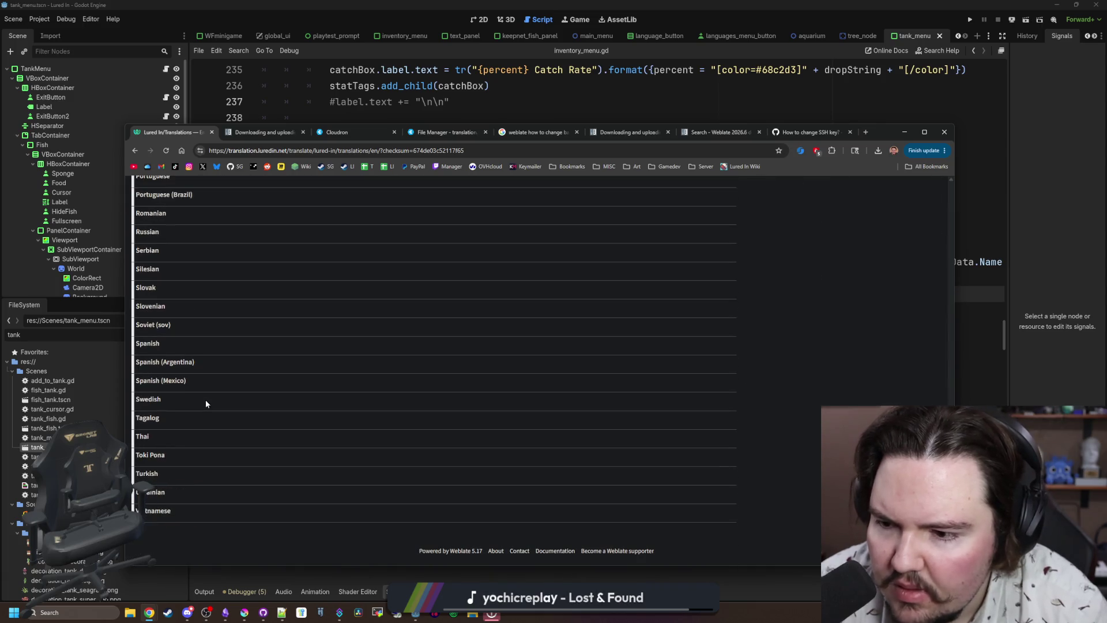
scroll(206, 403, up, 12)
scroll(206, 403, up, 3)
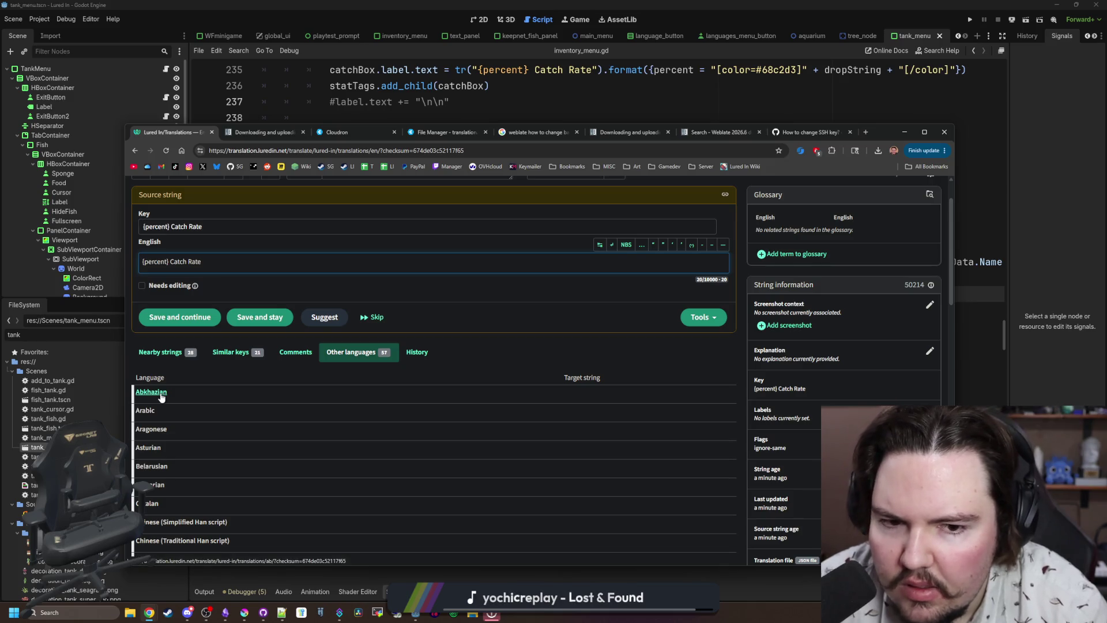
scroll(216, 376, up, 1)
click(215, 281)
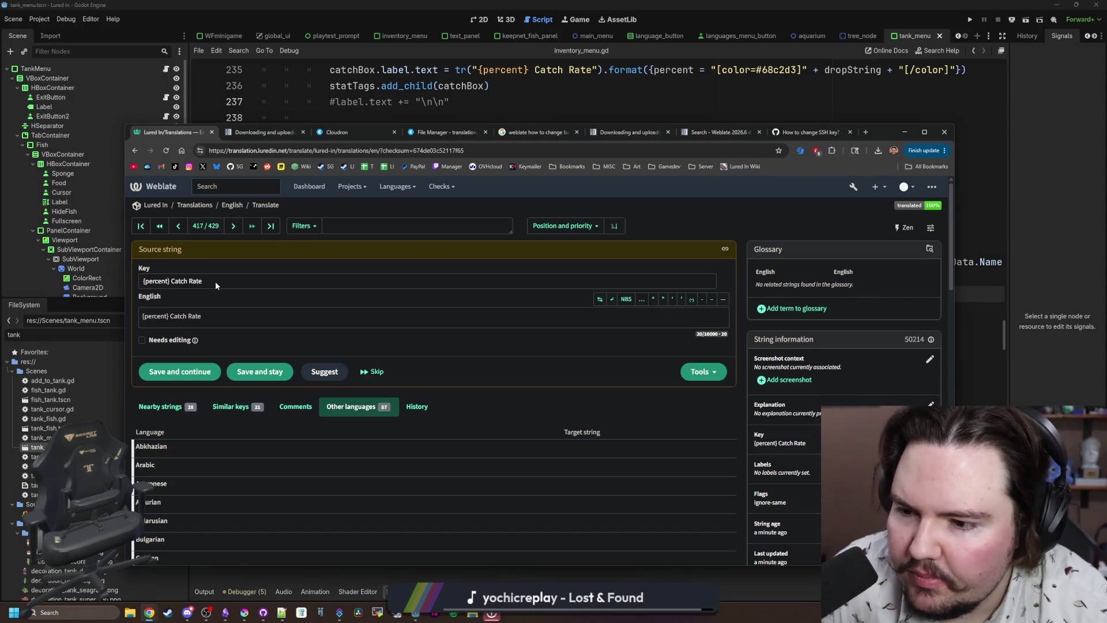
scroll(335, 417, down, 1)
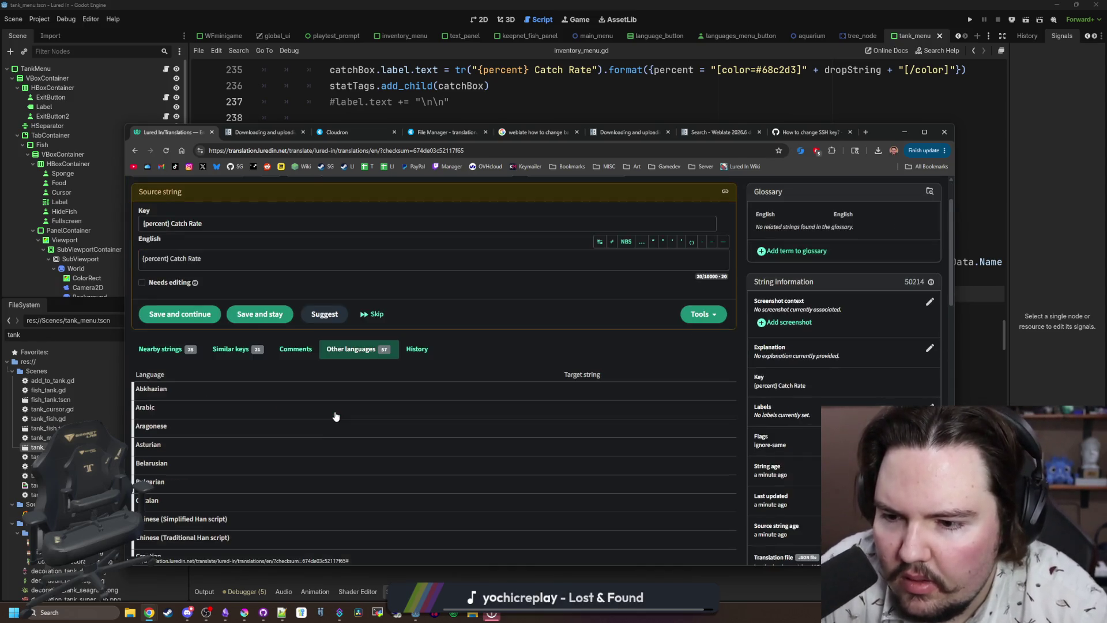
scroll(264, 378, down, 2)
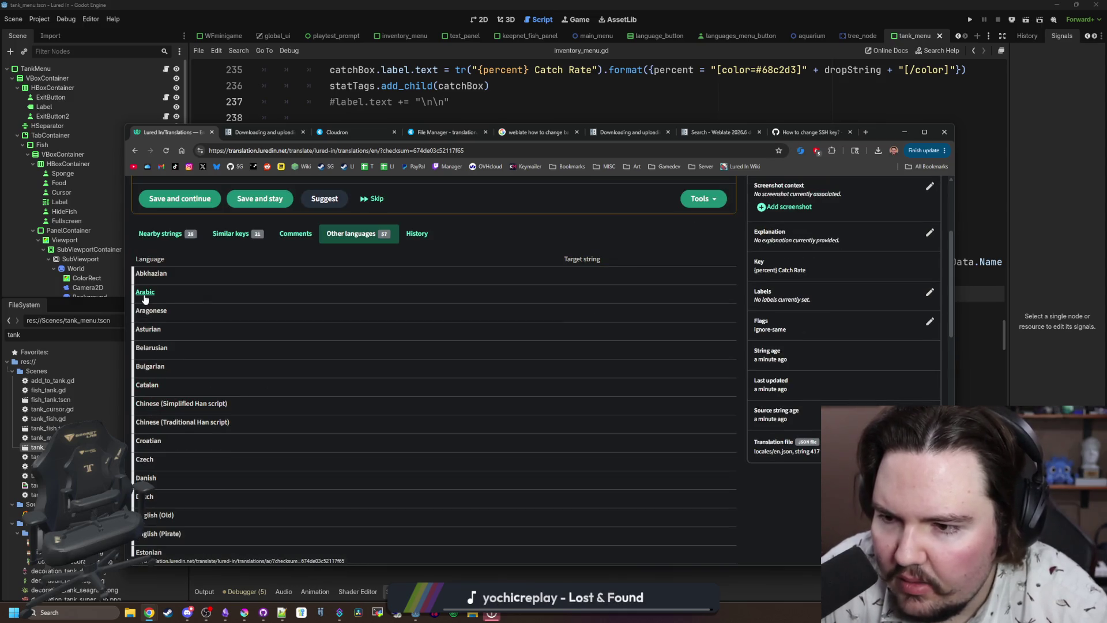
scroll(234, 348, down, 5)
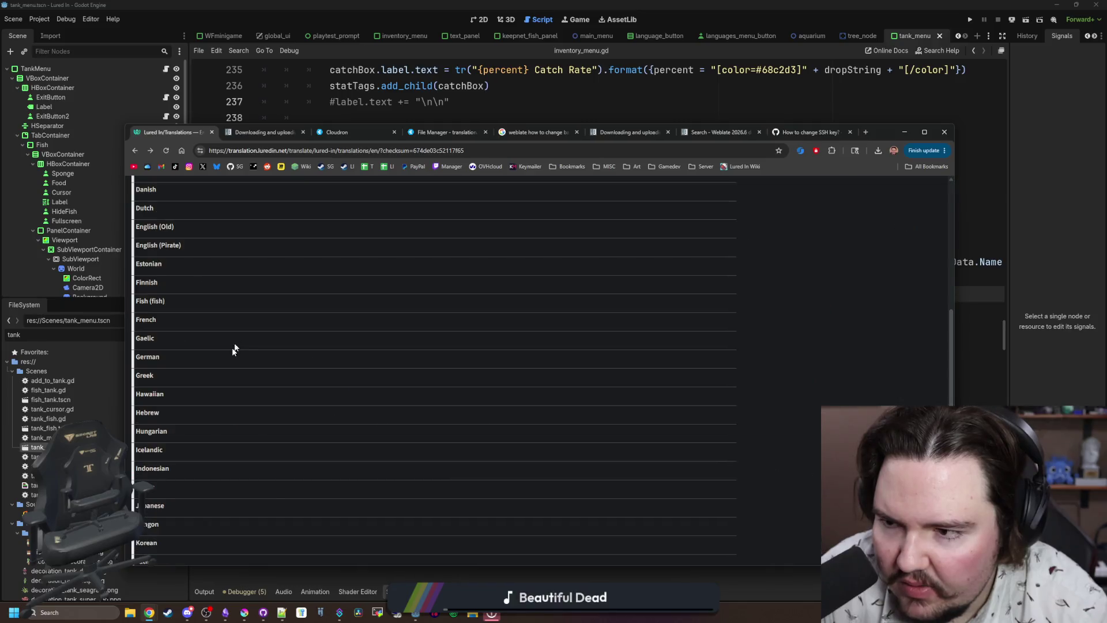
scroll(232, 347, up, 7)
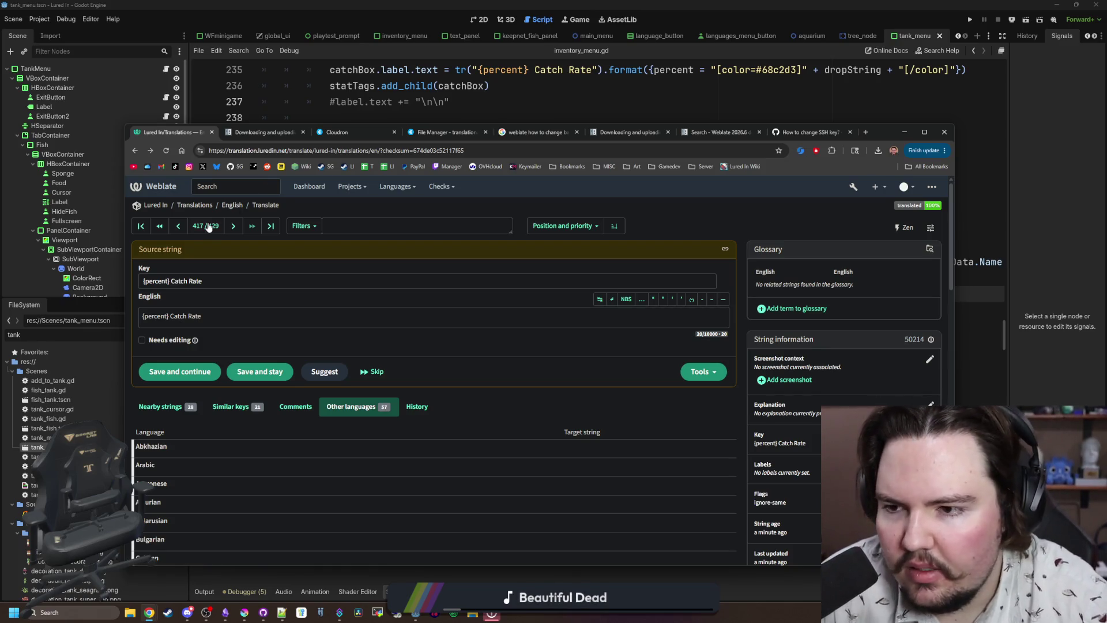
Browse the Lured In project's Operations, Share and Files menus.
click(151, 206)
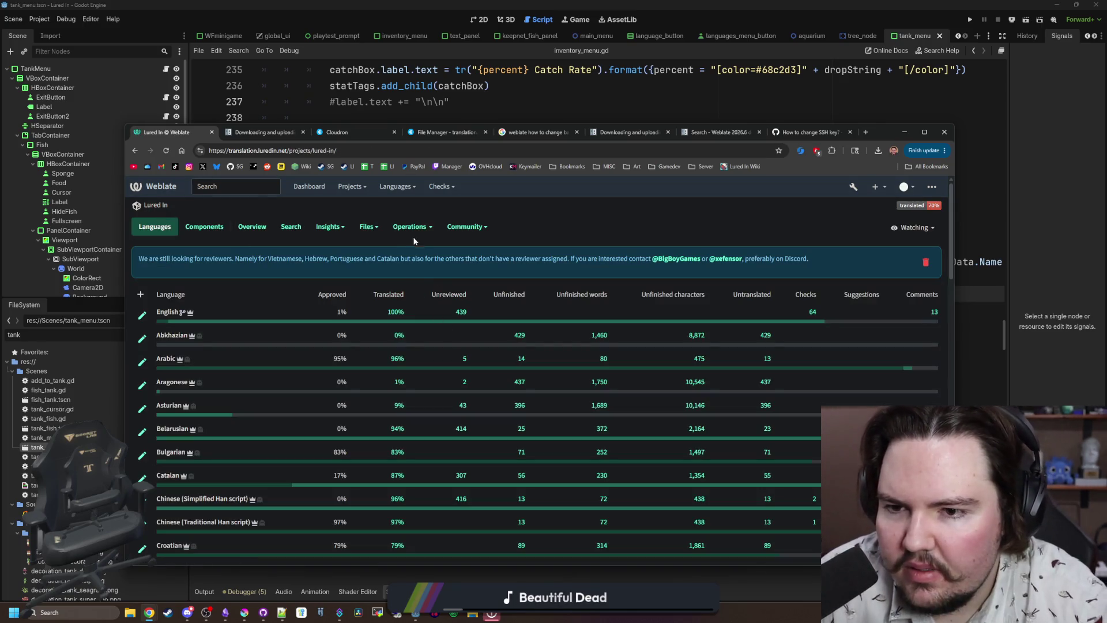
click(410, 231)
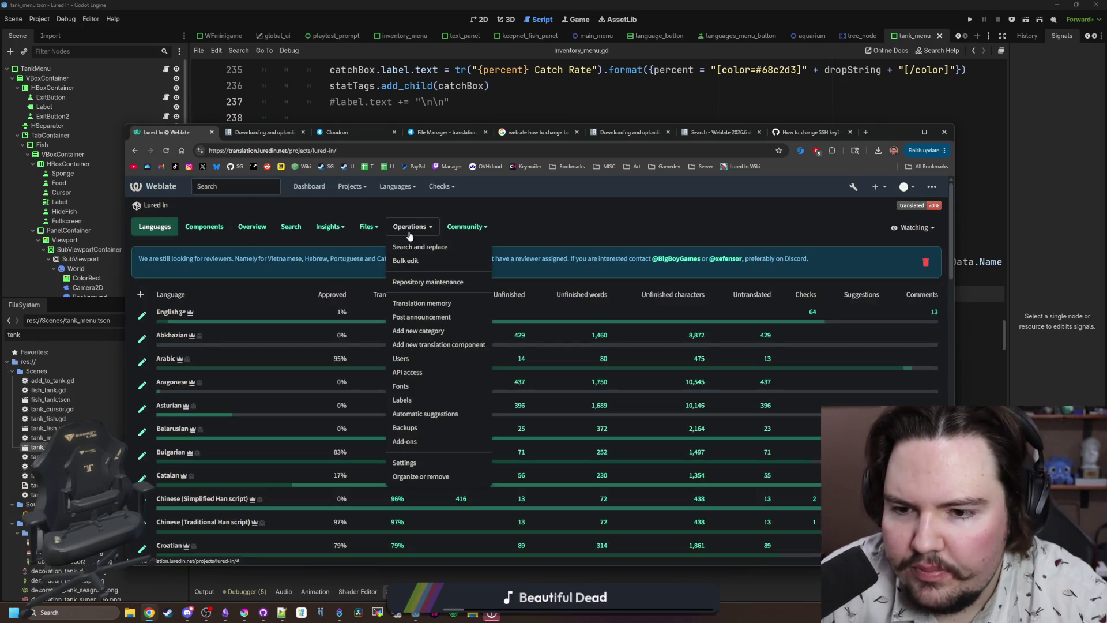
click(409, 230)
click(434, 227)
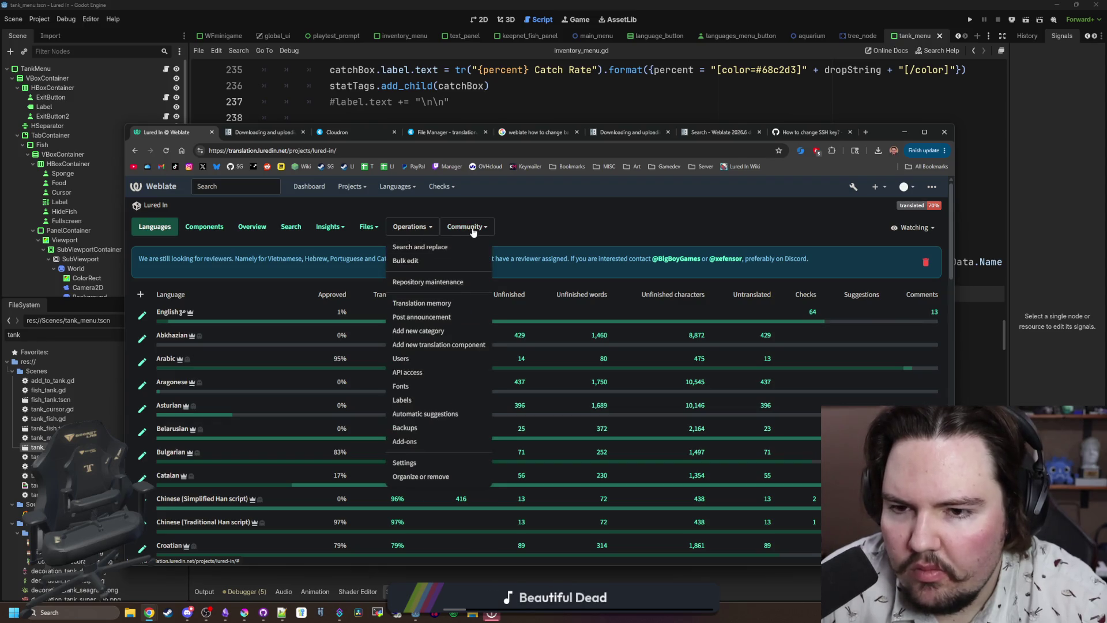
click(474, 228)
click(410, 228)
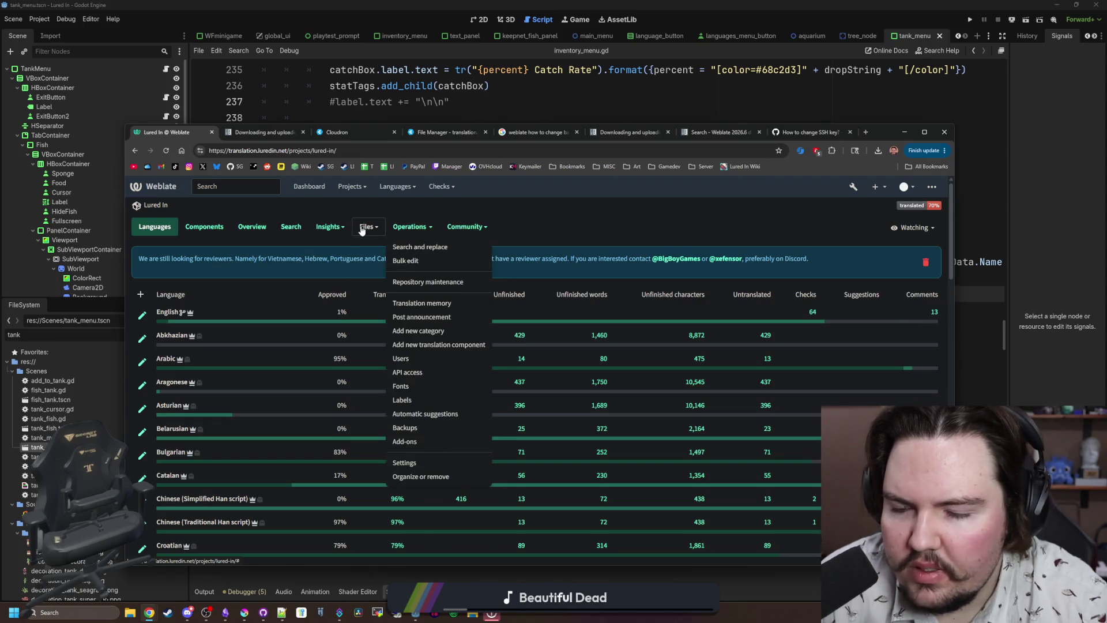
click(363, 228)
Open the Search and replace form for the English translation.
click(167, 312)
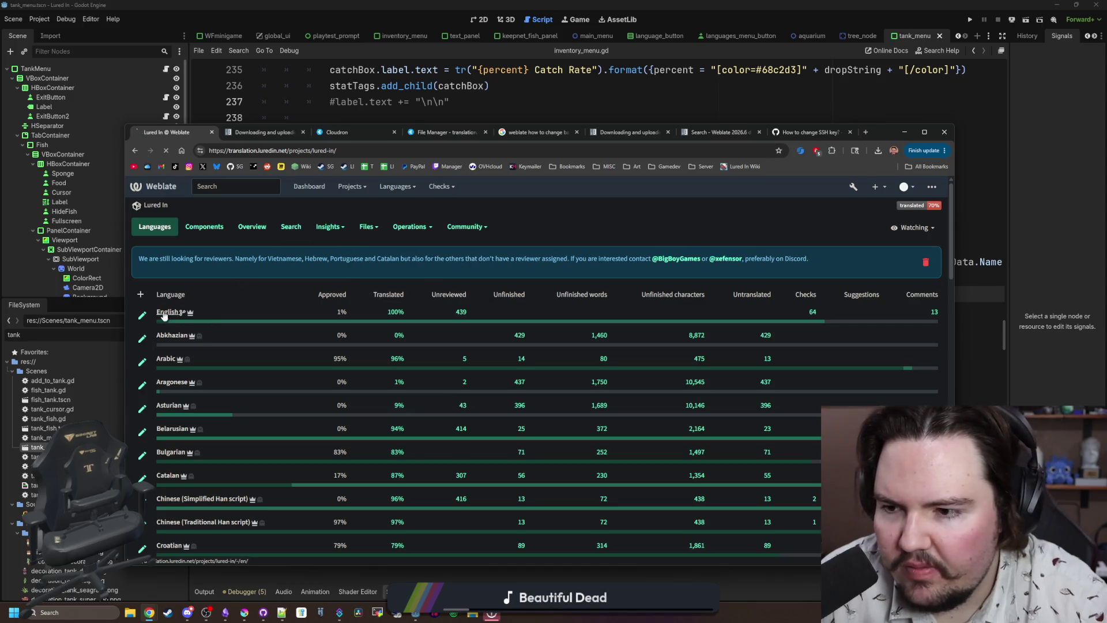
click(412, 227)
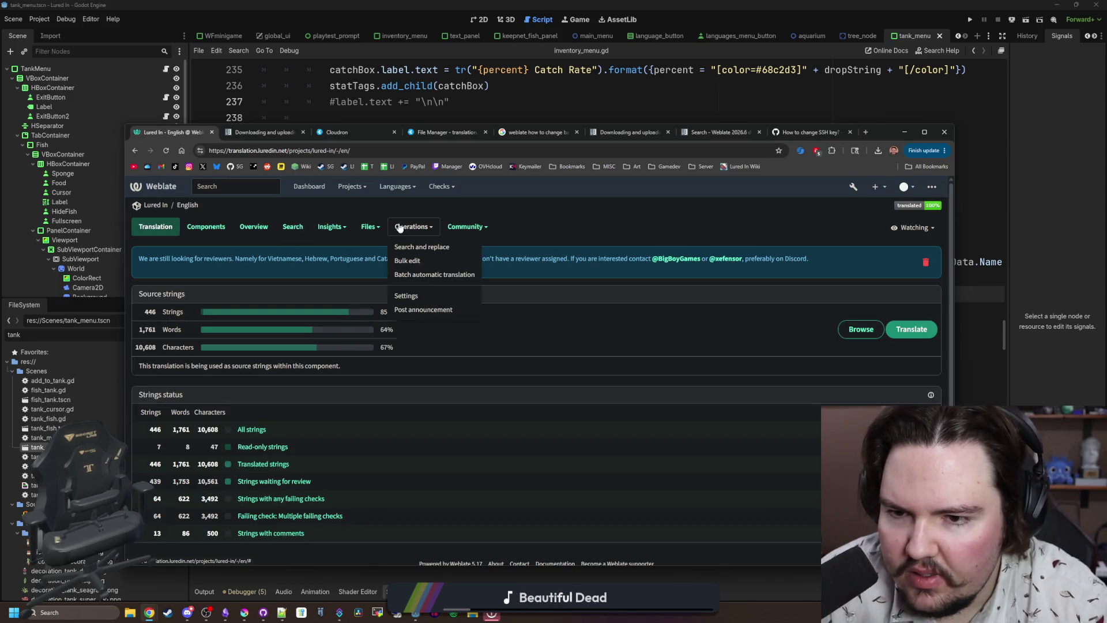
click(431, 247)
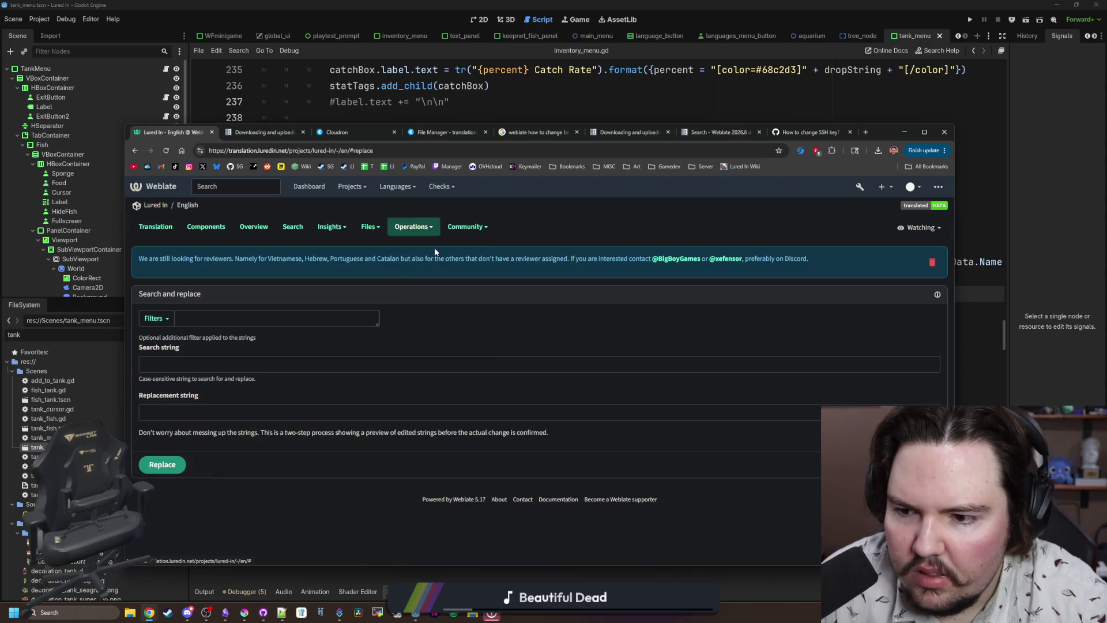
click(412, 231)
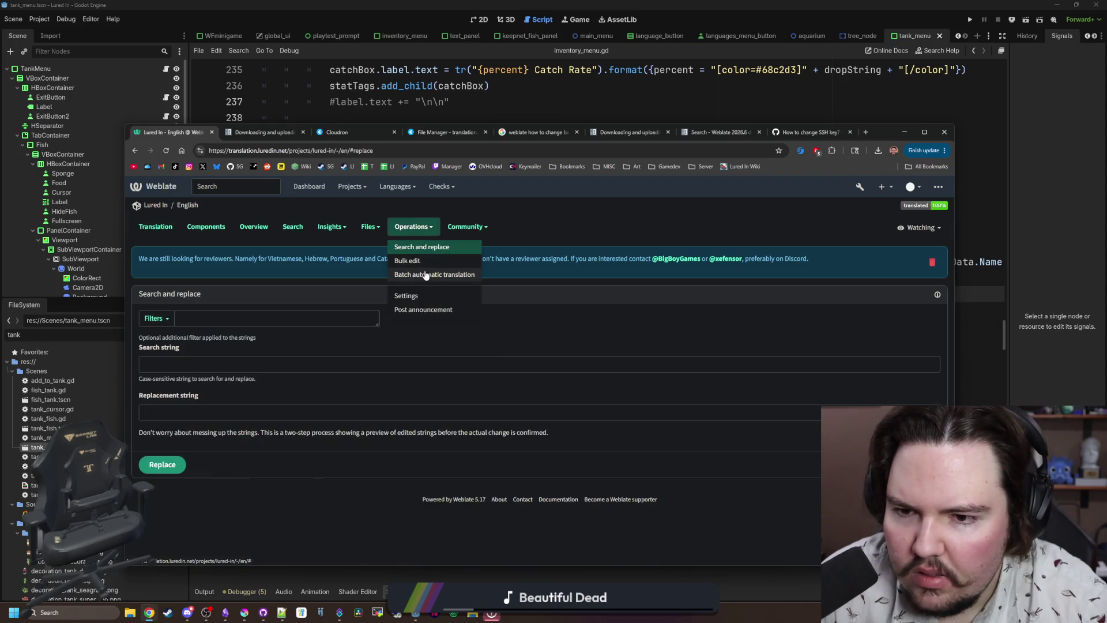
Open the Translations component from the project's Components list and show its Operations menu.
click(157, 206)
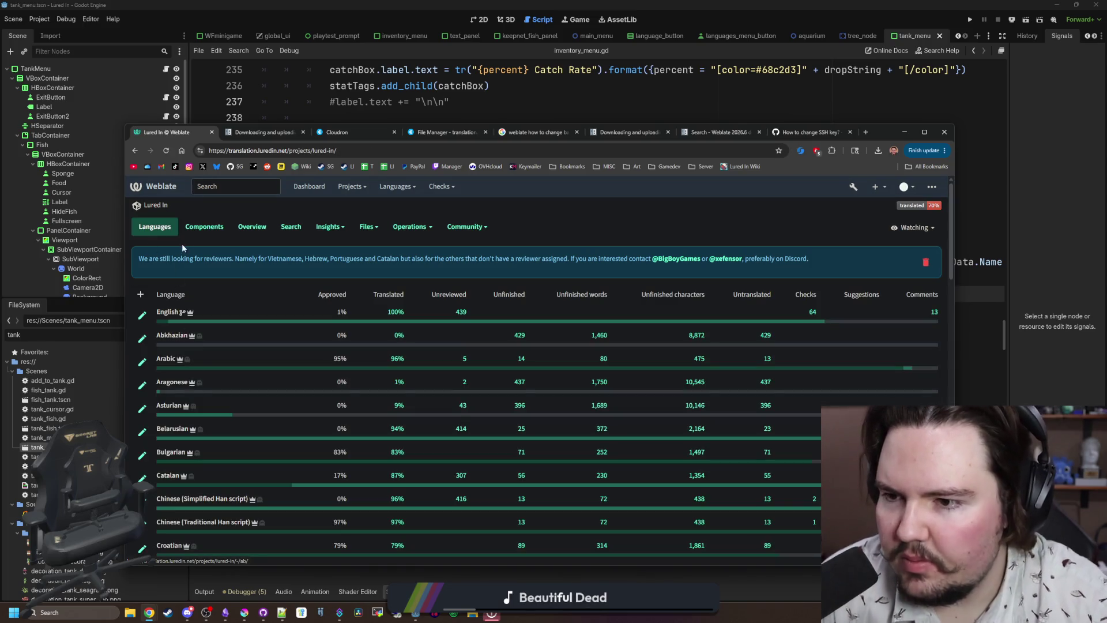
click(206, 231)
click(174, 334)
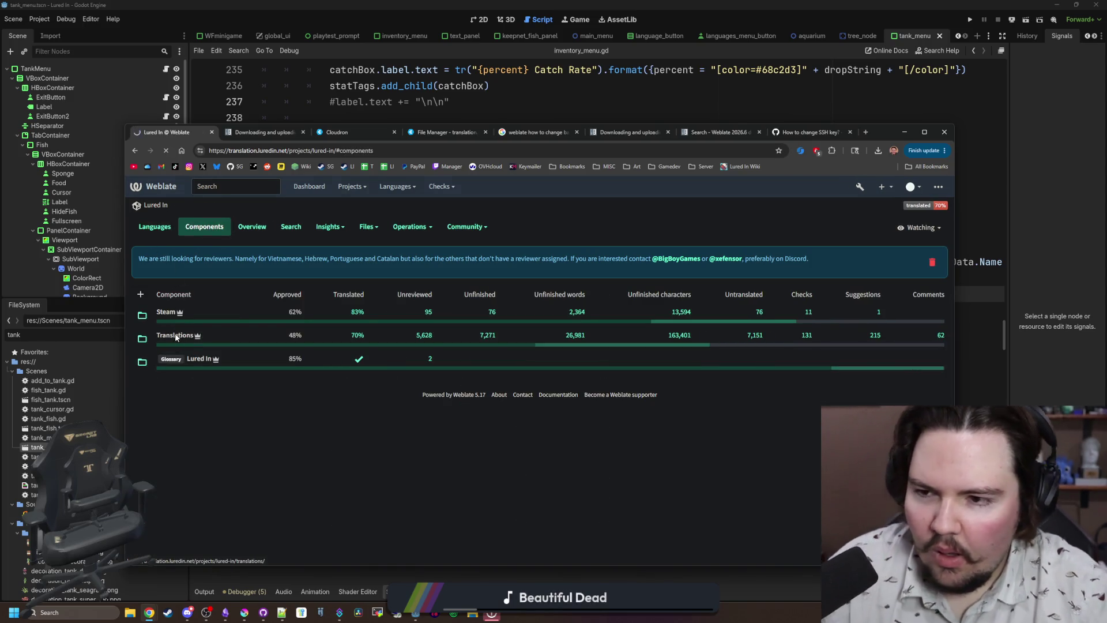
click(358, 226)
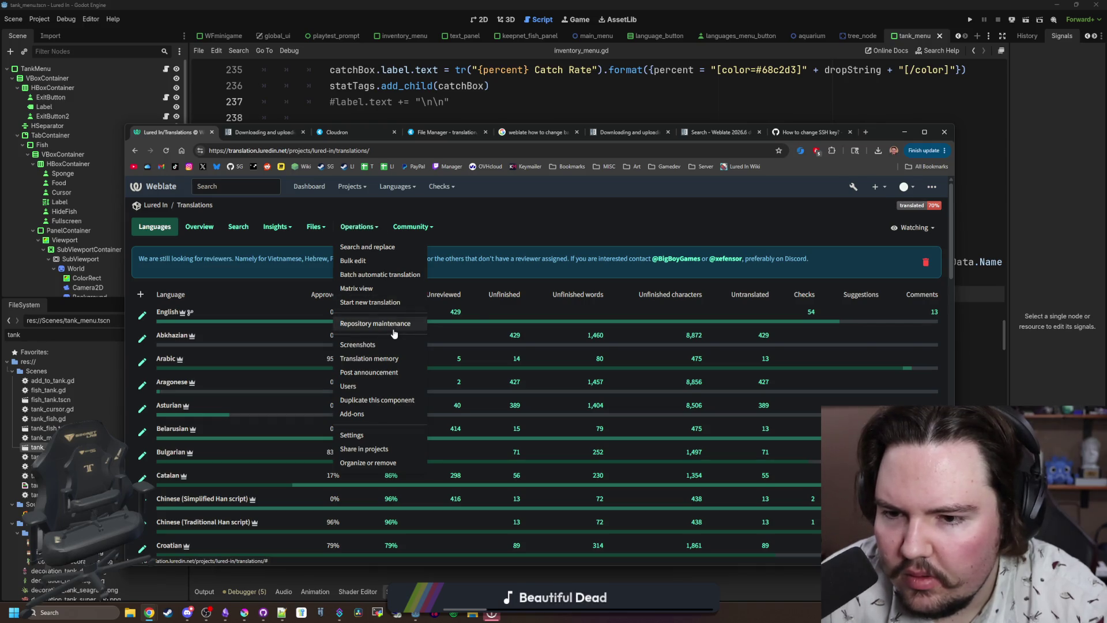
Open Repository maintenance for Lured In/Translations and review its 4 pending units and change history.
click(372, 323)
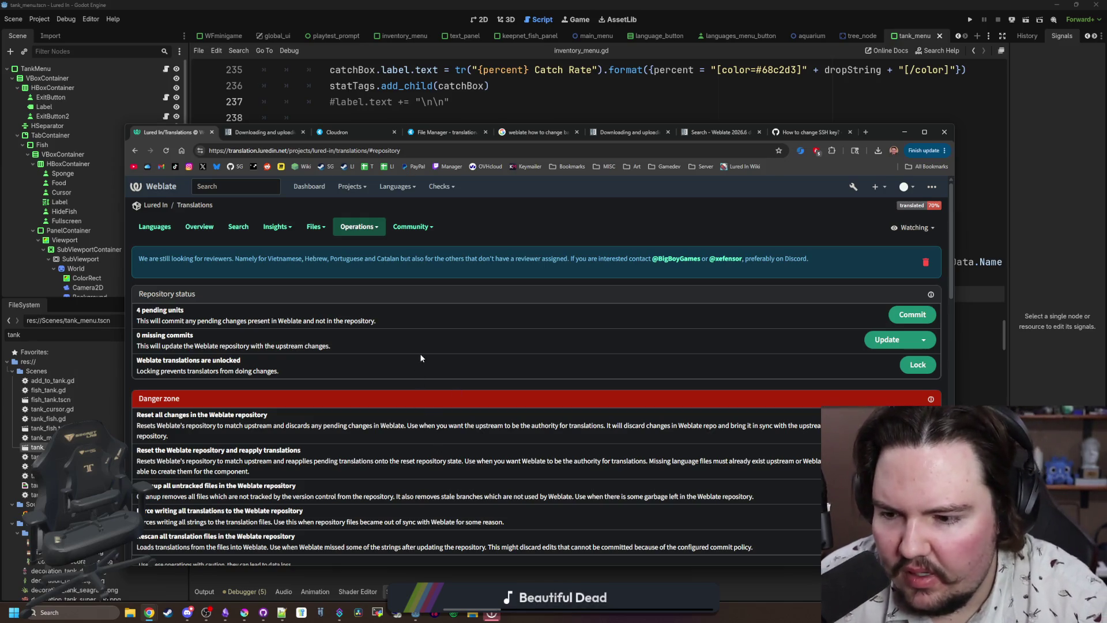
scroll(421, 357, down, 2)
scroll(420, 351, down, 4)
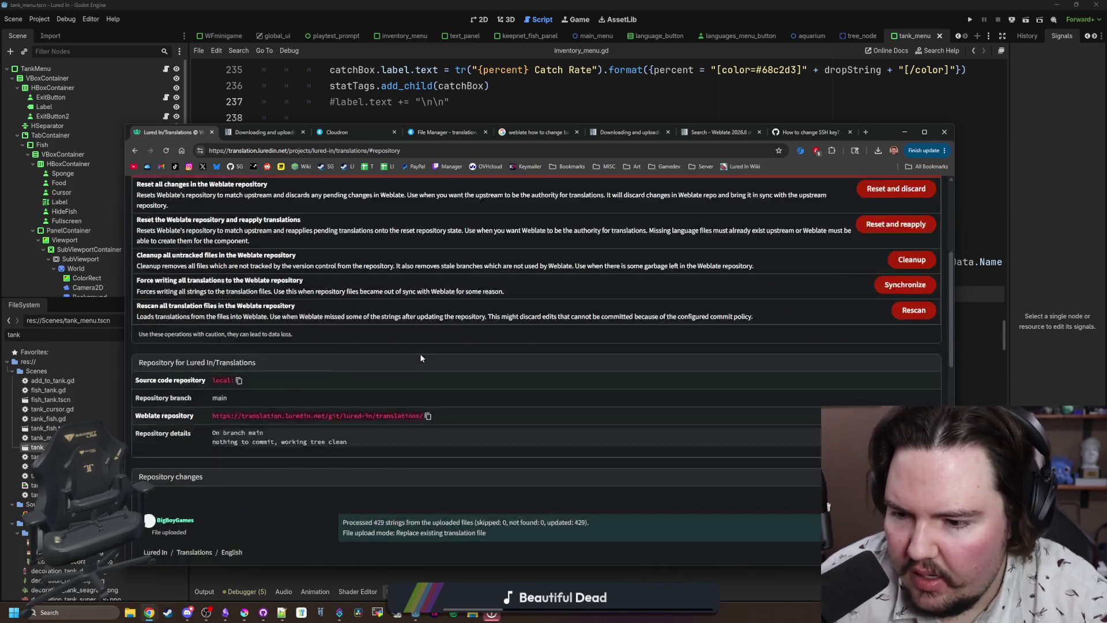
scroll(419, 342, down, 1)
scroll(419, 341, down, 5)
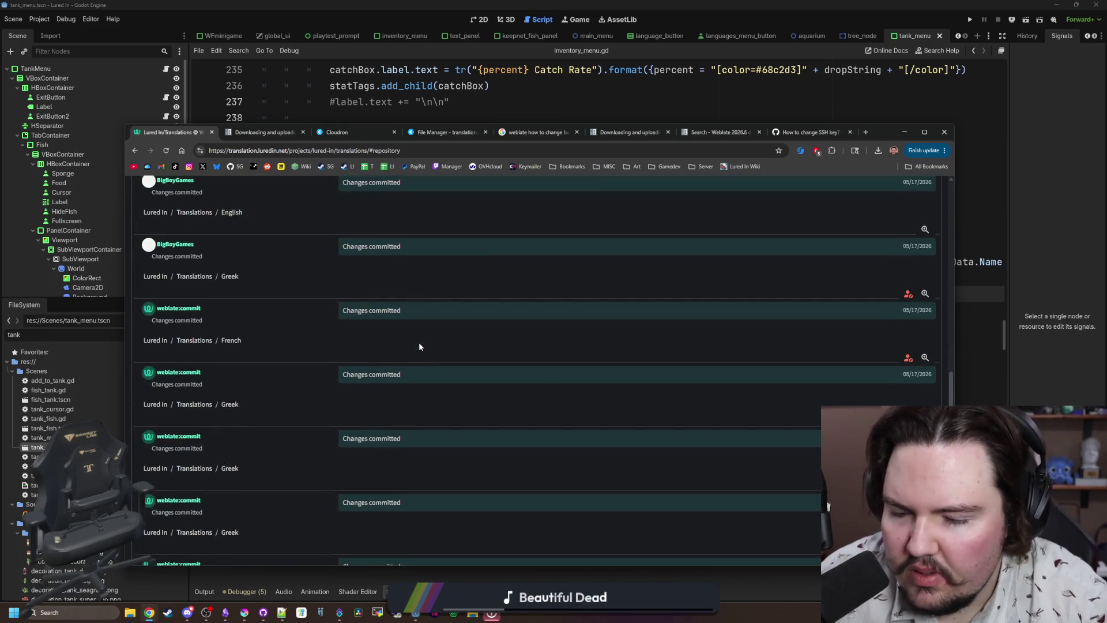
scroll(303, 447, up, 15)
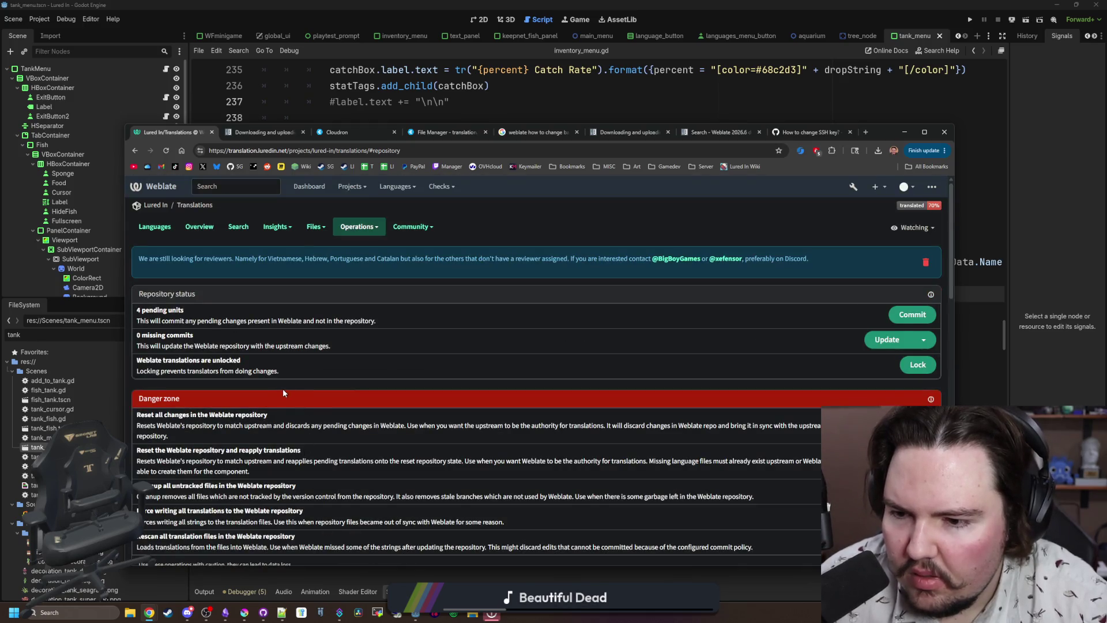
Bring Discord forward and read the Greek translation message in #lured-in-translations.
mouse_move(187, 612)
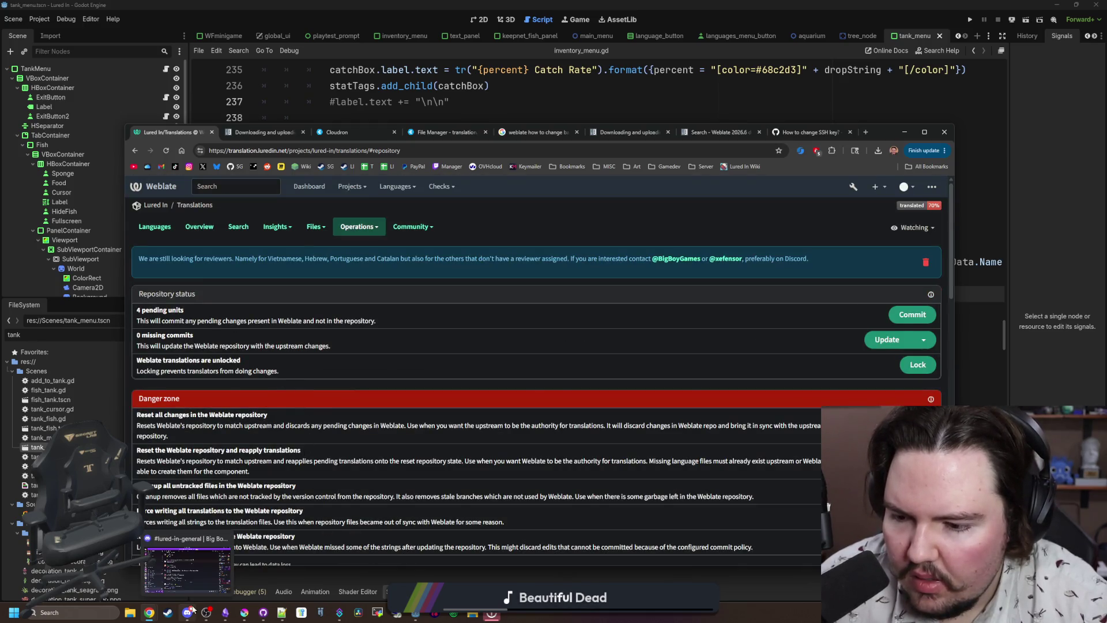
click(196, 581)
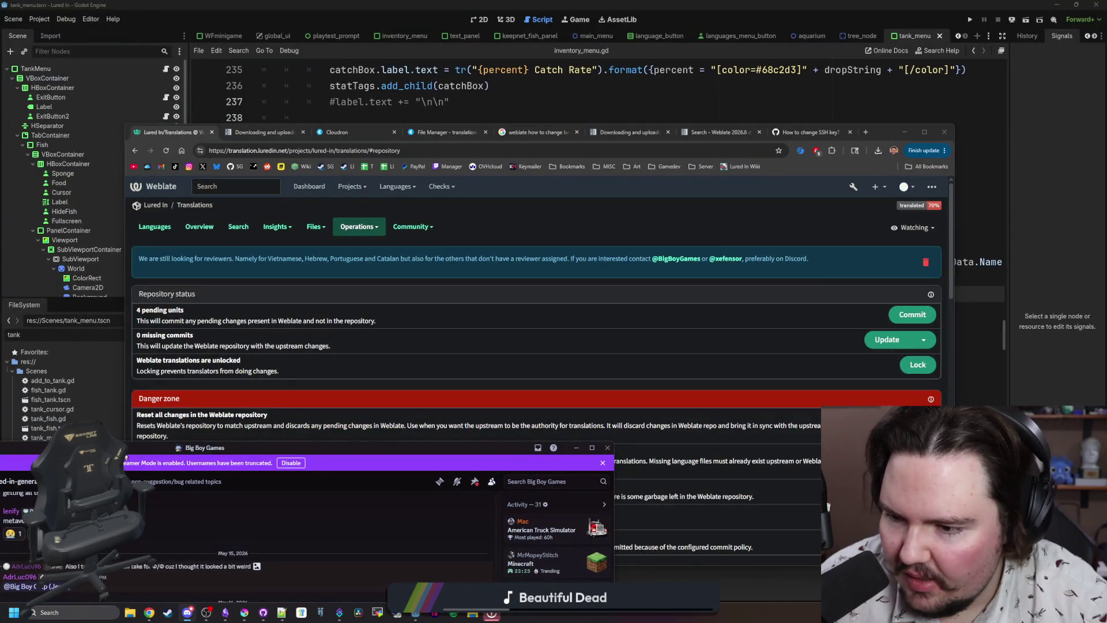
mouse_move(126, 454)
mouse_down()
mouse_move(168, 442)
mouse_move(327, 165)
mouse_move(402, 81)
mouse_up()
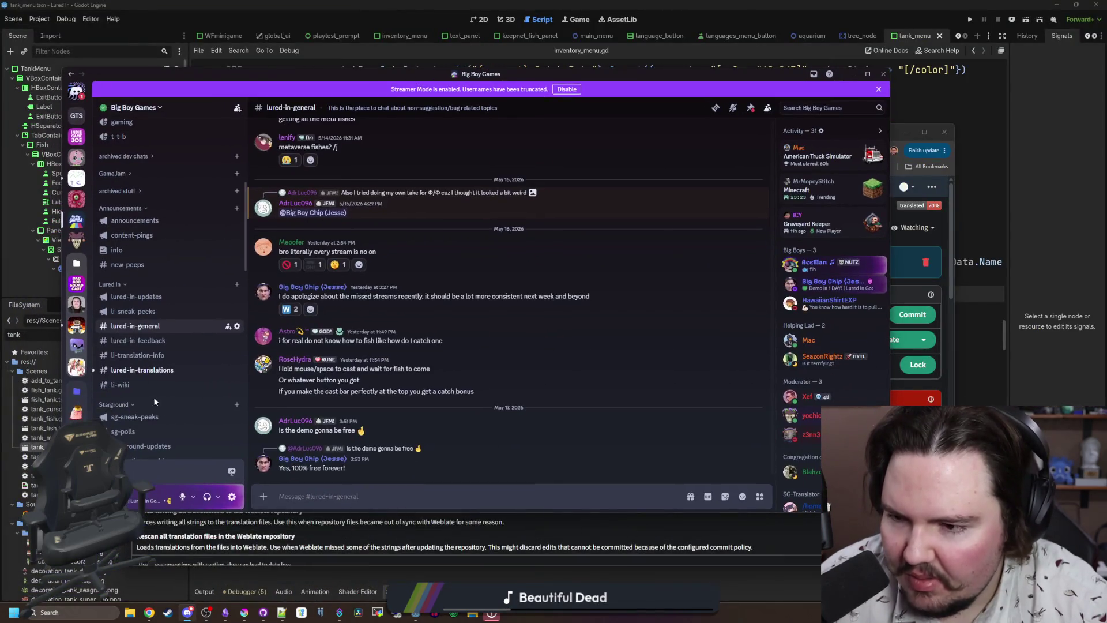
click(142, 371)
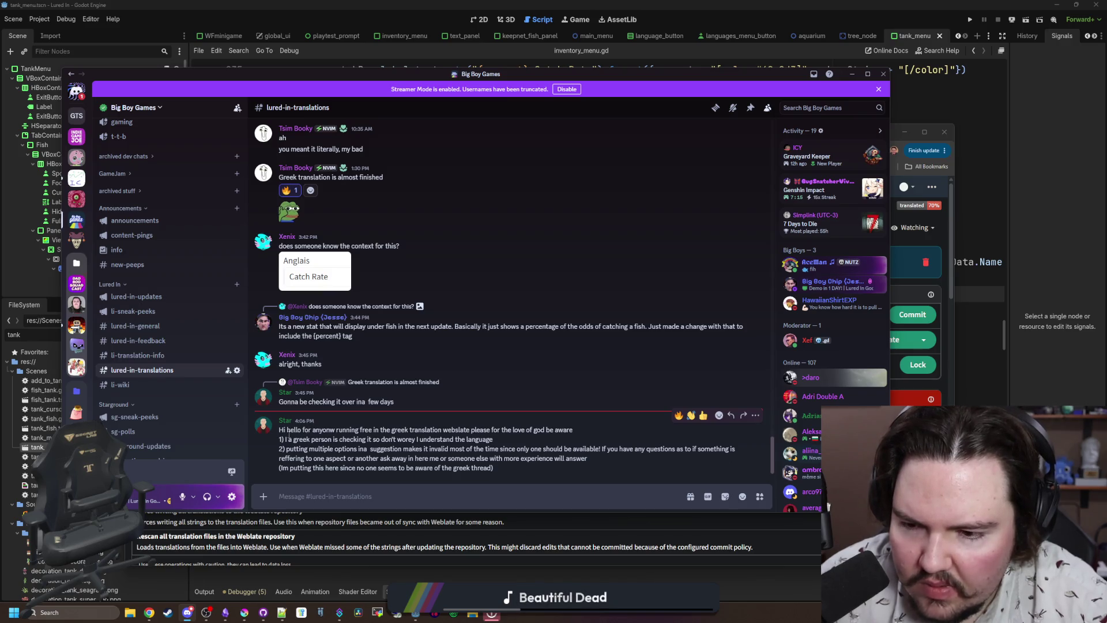
drag(287, 430, 416, 430)
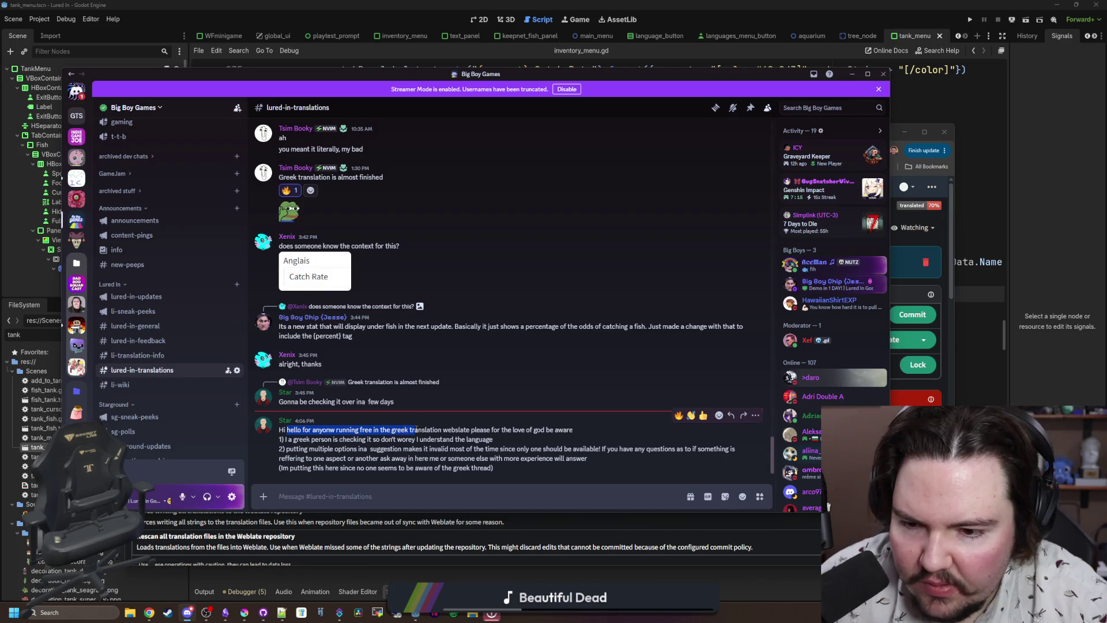
click(425, 430)
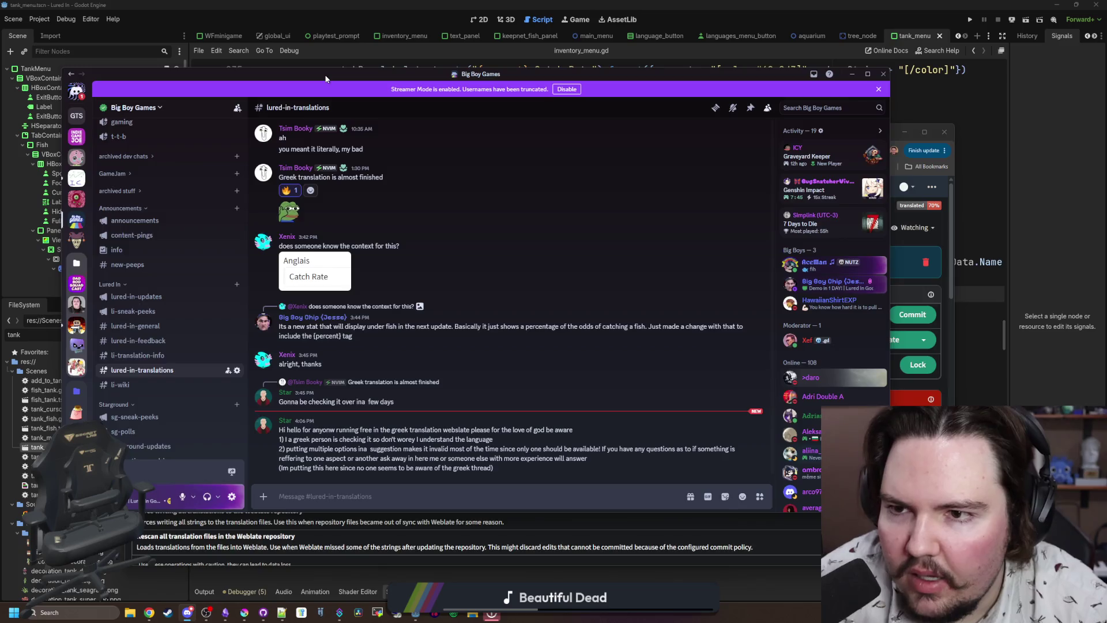
drag(327, 79, 449, 488)
Maximize the browser, open all English Lured In strings and search for 'catch rate'.
drag(883, 134, 905, 3)
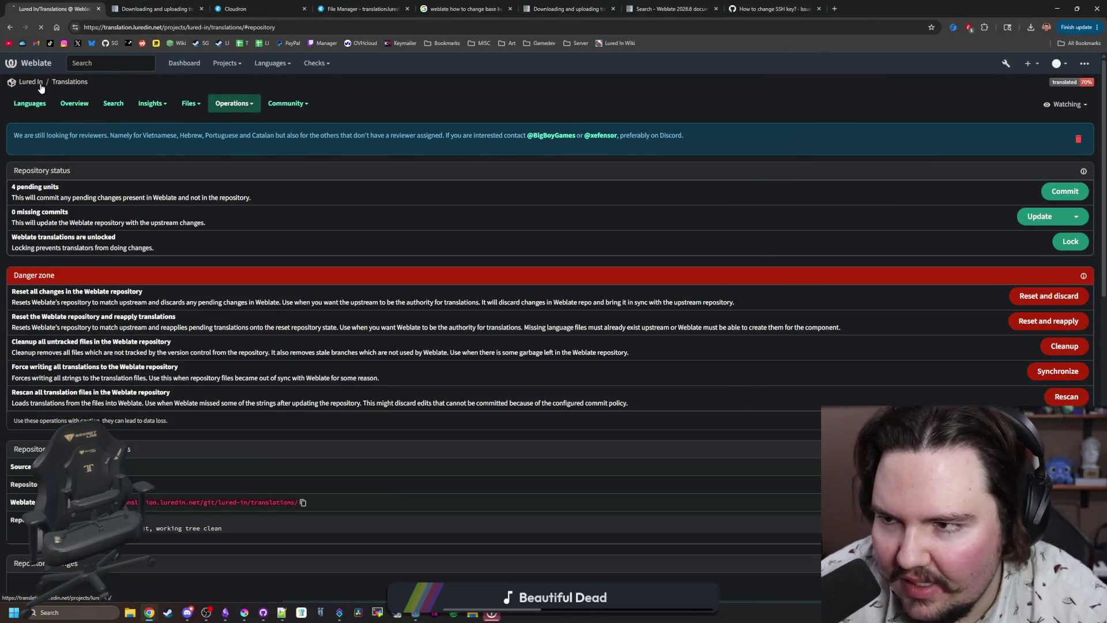
click(40, 85)
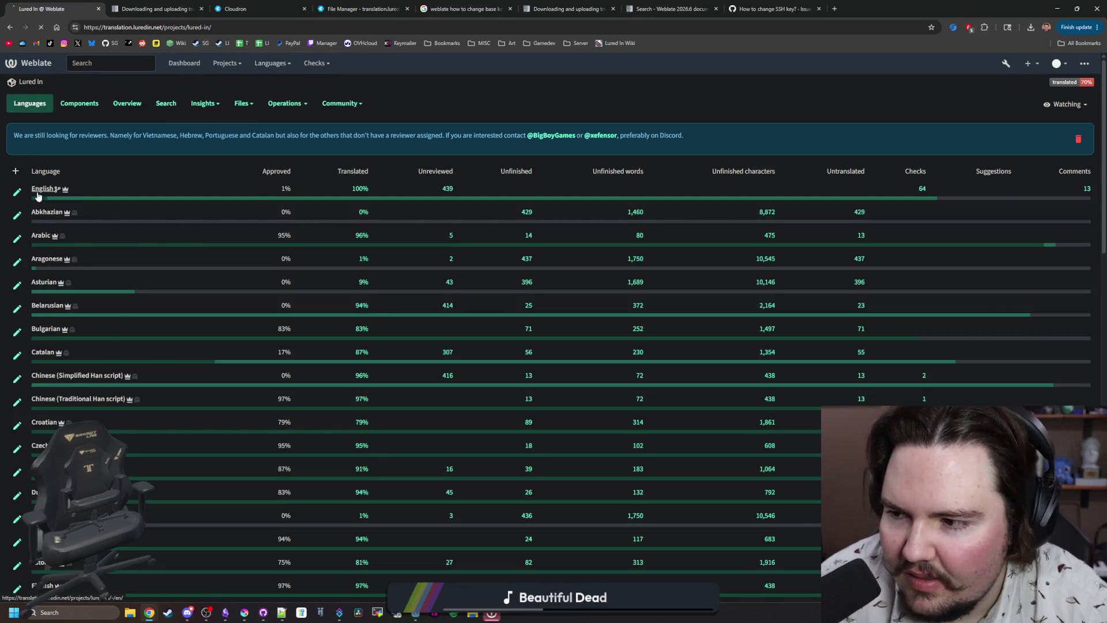
click(38, 194)
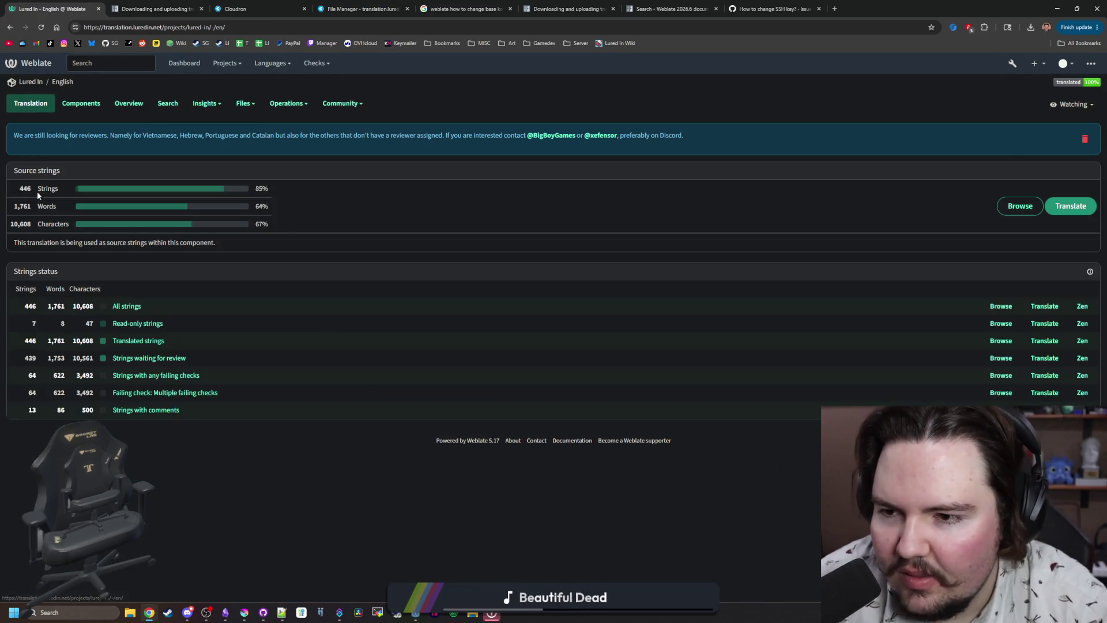
click(125, 307)
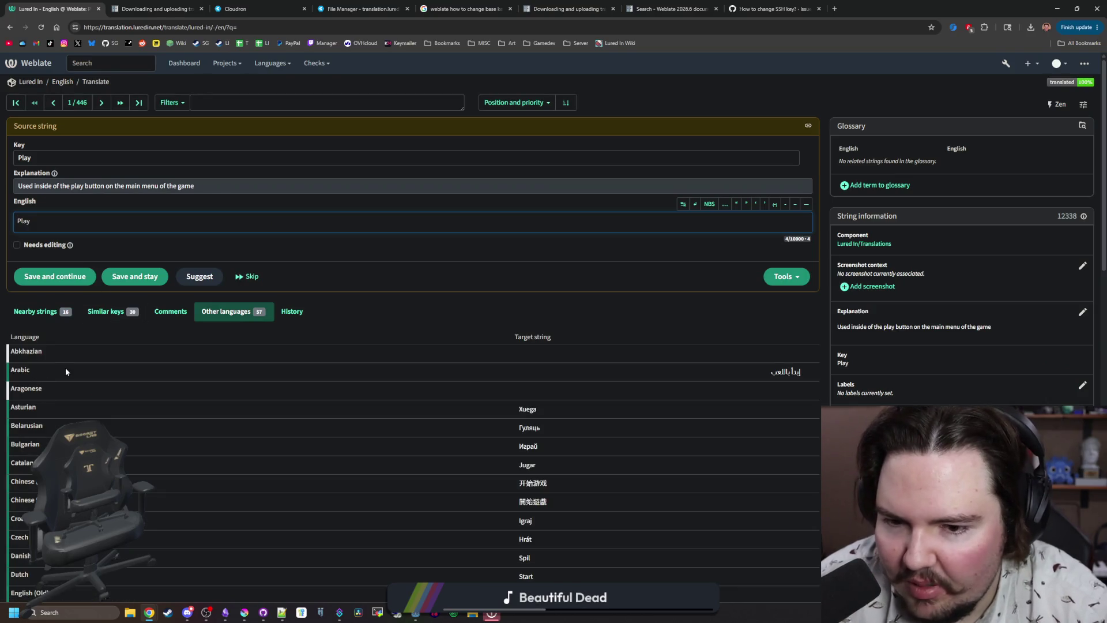
scroll(56, 369, down, 15)
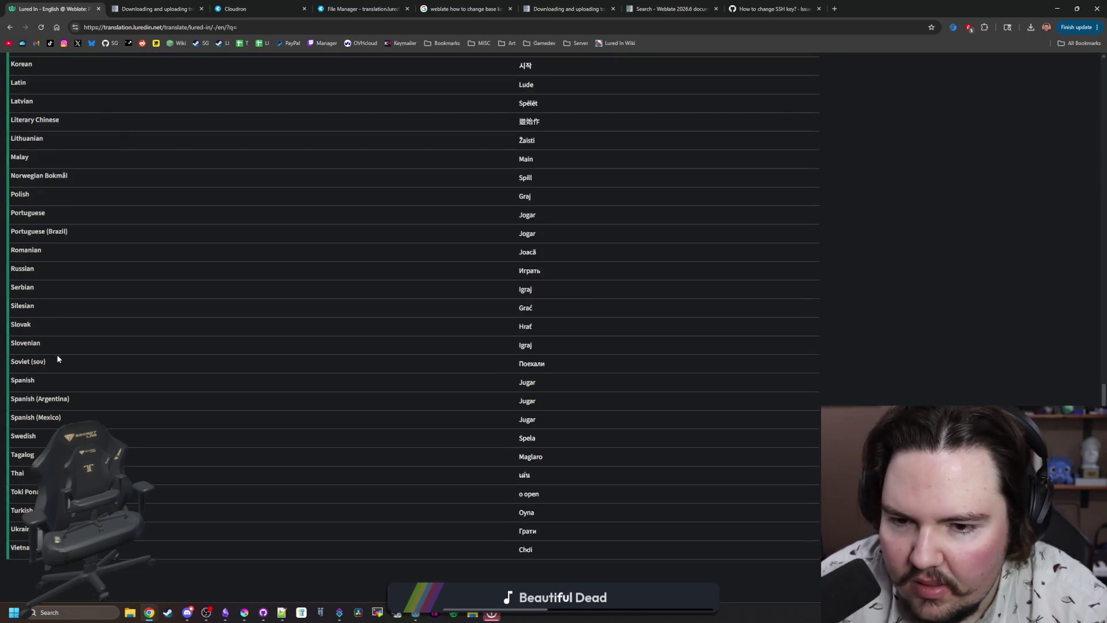
scroll(56, 359, up, 15)
click(214, 102)
text(catch rate)
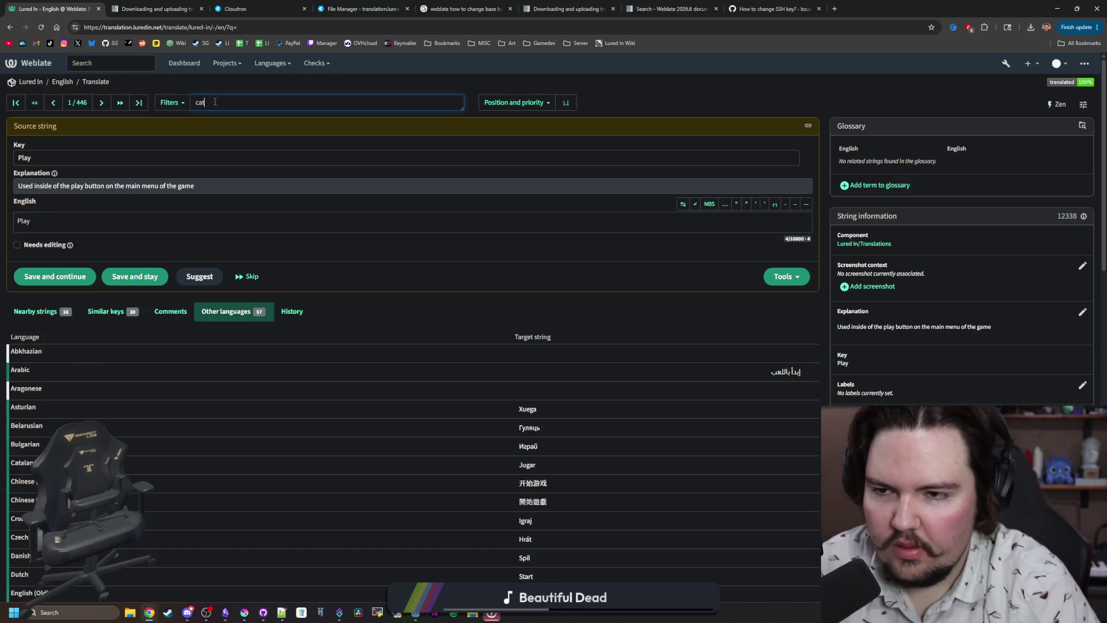
key(Return)
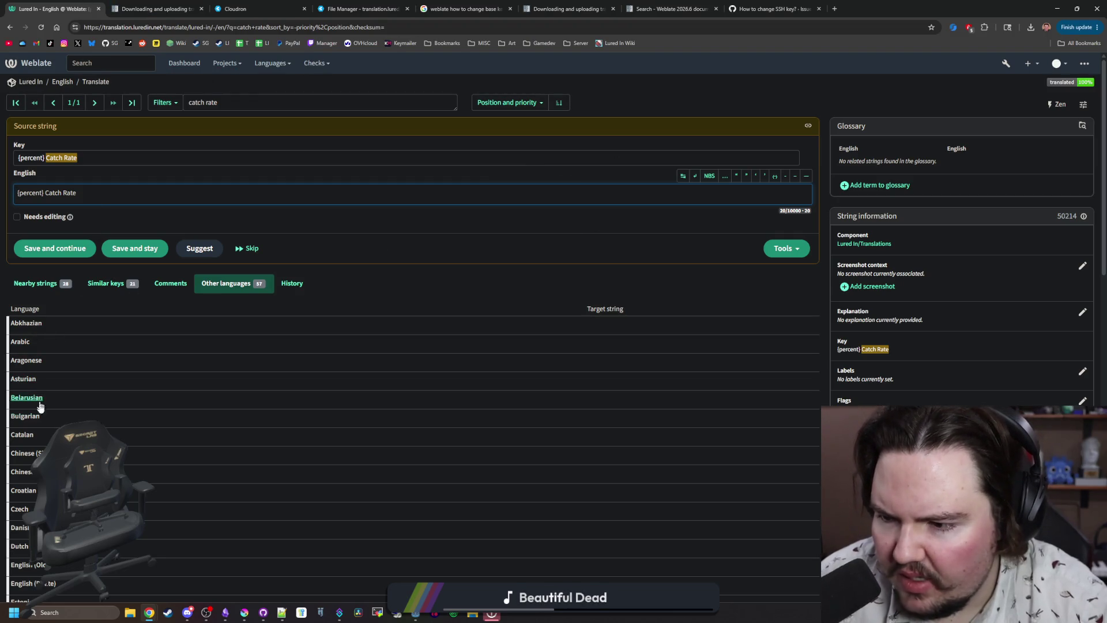
Check the match's other languages, load a YouTube channel in a new tab, and return to the English overview.
scroll(67, 382, down, 3)
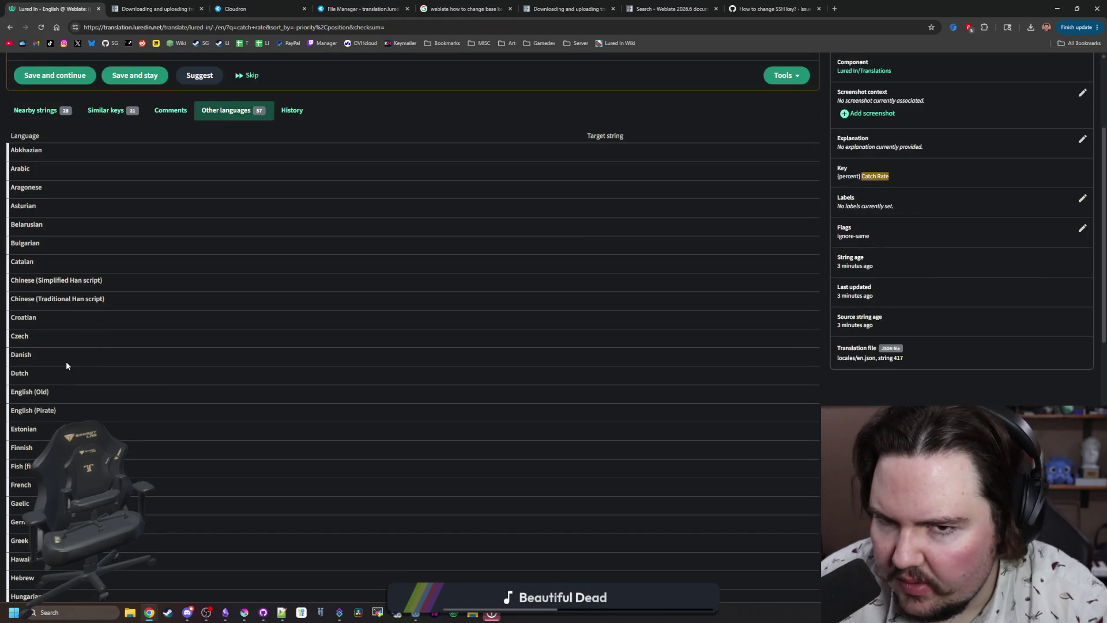
scroll(65, 361, down, 5)
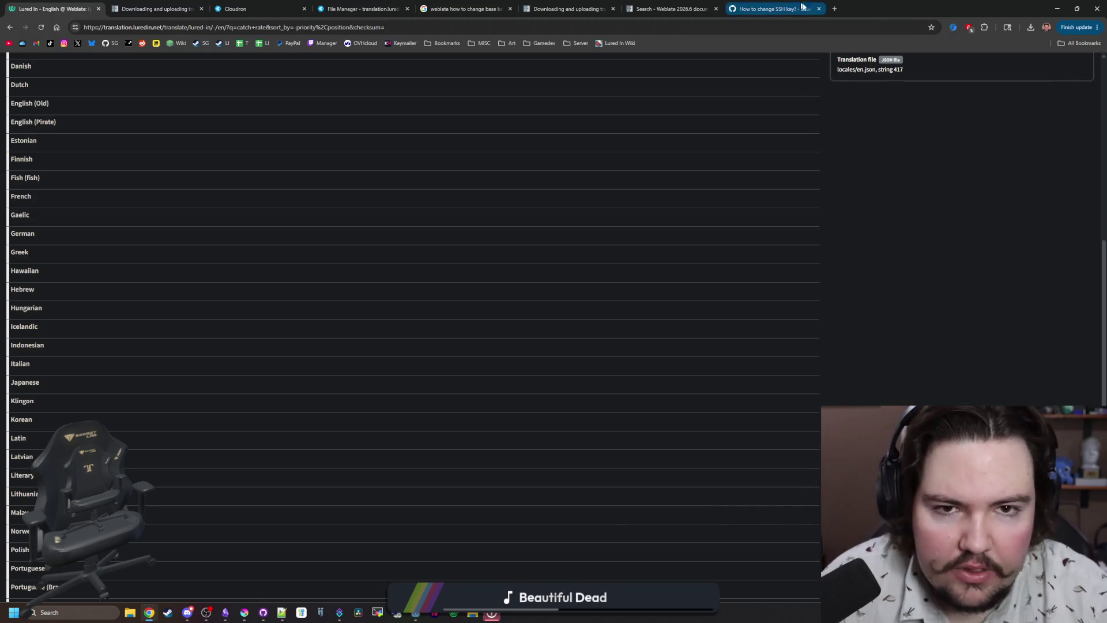
click(834, 9)
key(ctrl+v)
key(Return)
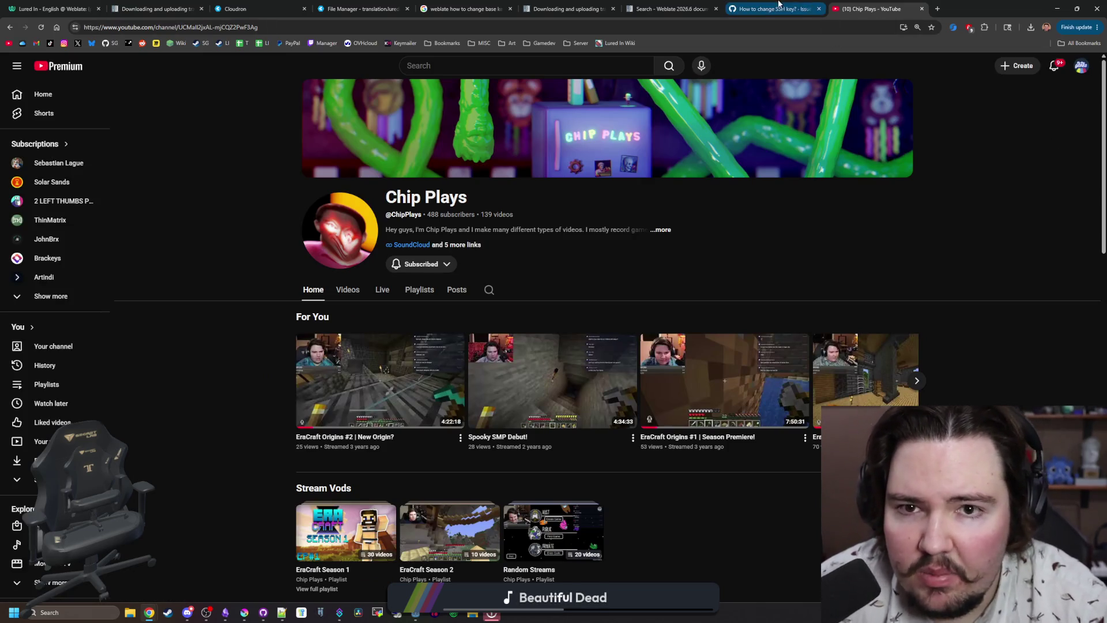
click(49, 9)
scroll(264, 329, up, 10)
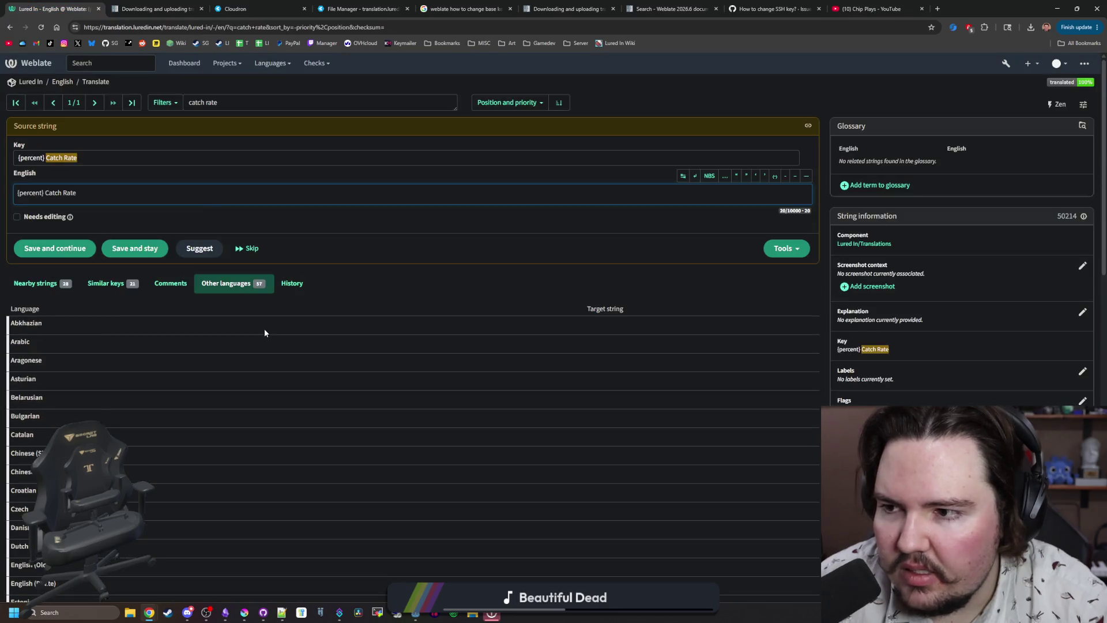
scroll(127, 210, down, 1)
scroll(127, 210, up, 1)
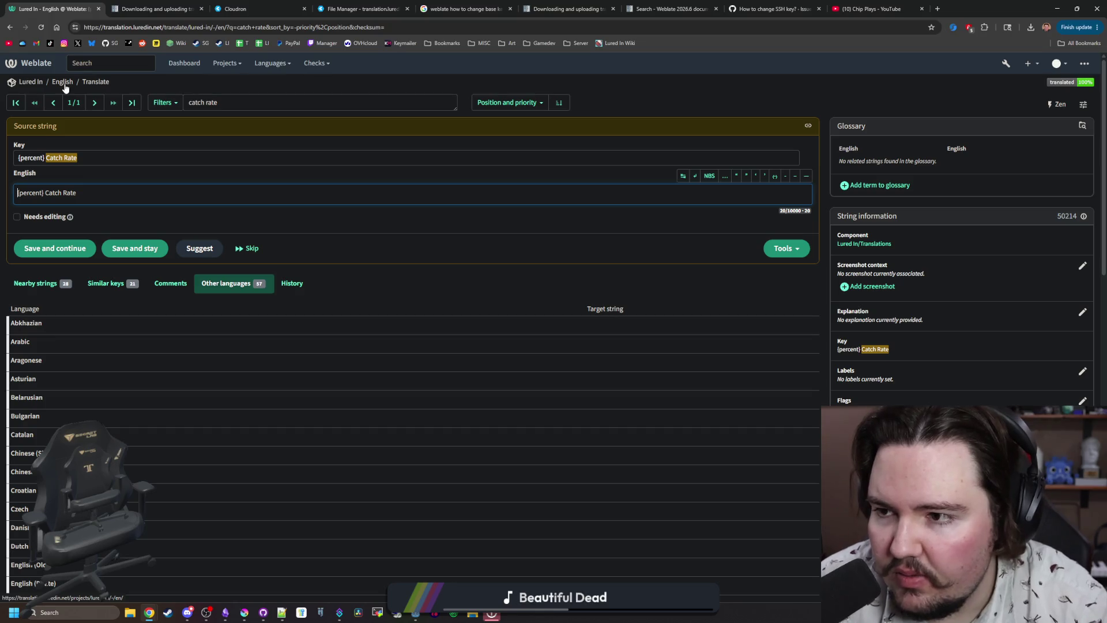
click(64, 85)
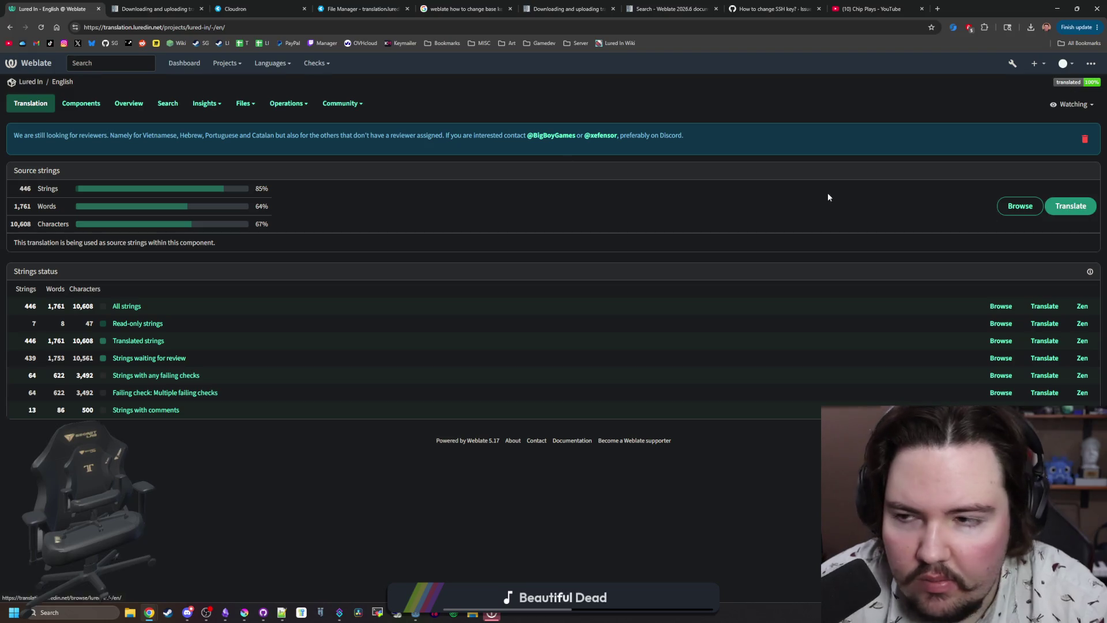
Add a new English source string with key and text 'Catch Rate' to the Translations component.
click(82, 104)
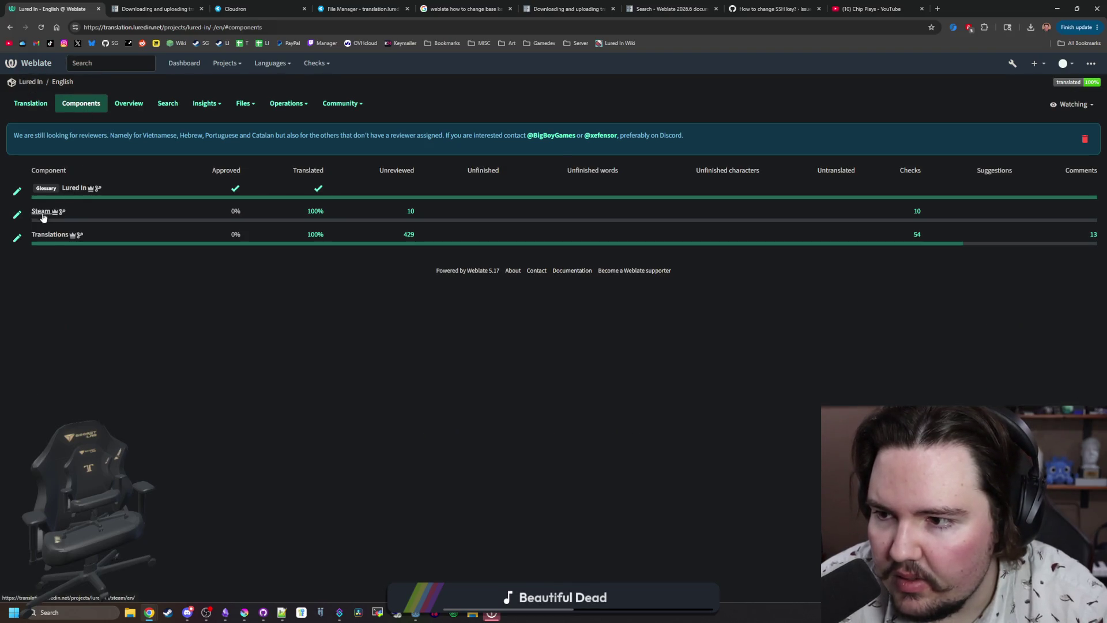
click(53, 234)
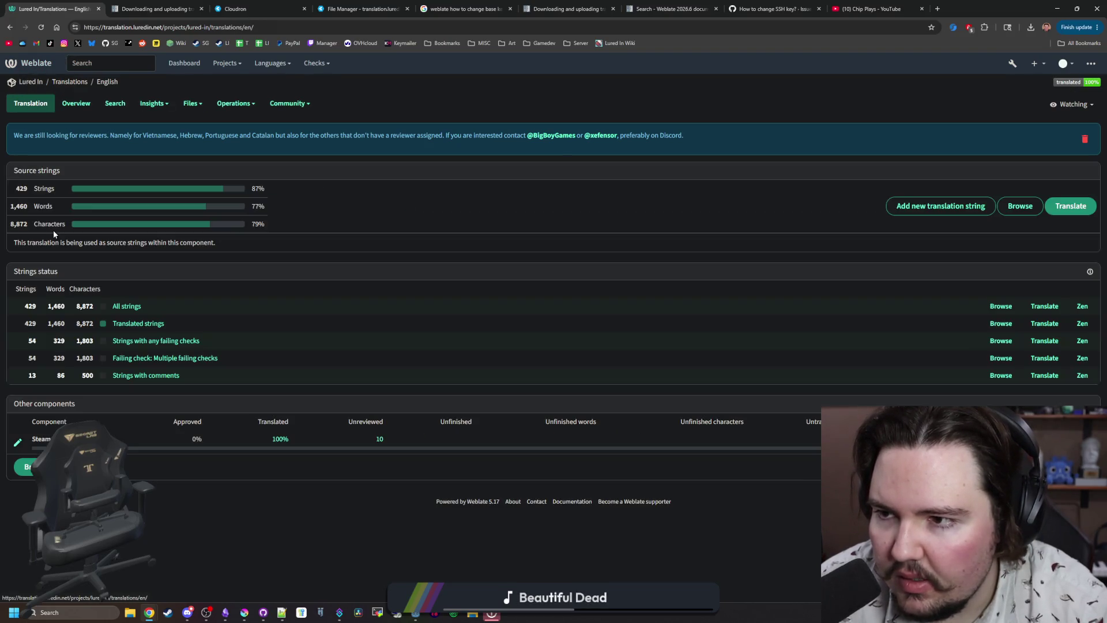
click(946, 206)
click(182, 232)
text(Catch R)
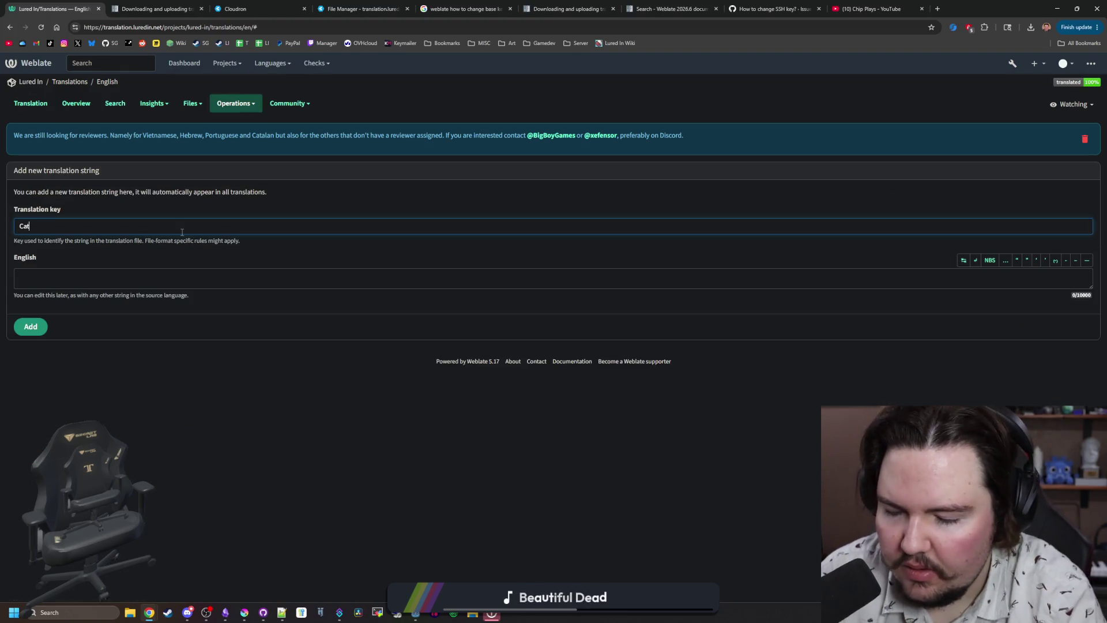
text(ate)
drag(51, 226, 15, 231)
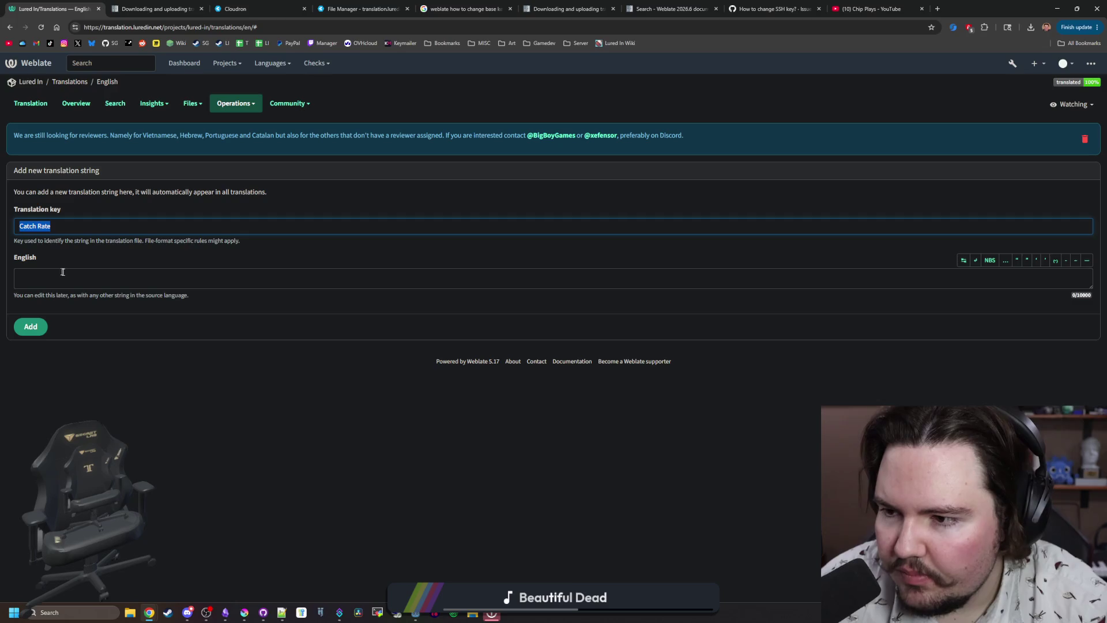
key(ctrl+c)
click(62, 274)
key(ctrl+v)
click(35, 326)
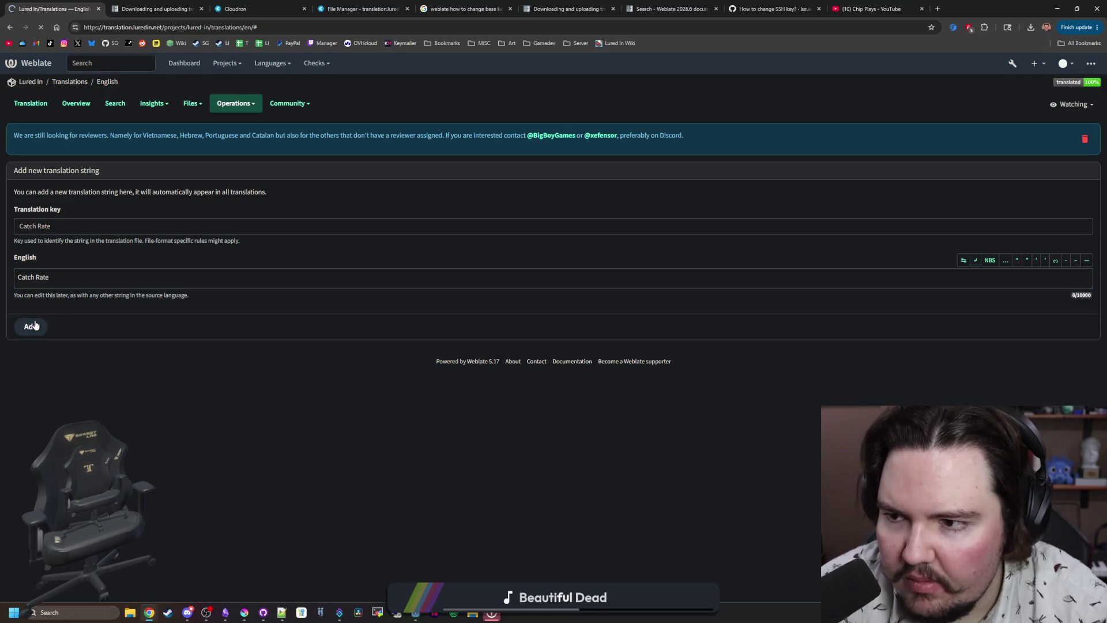
Delete the newly added Catch Rate string from its Tools menu.
scroll(109, 373, down, 4)
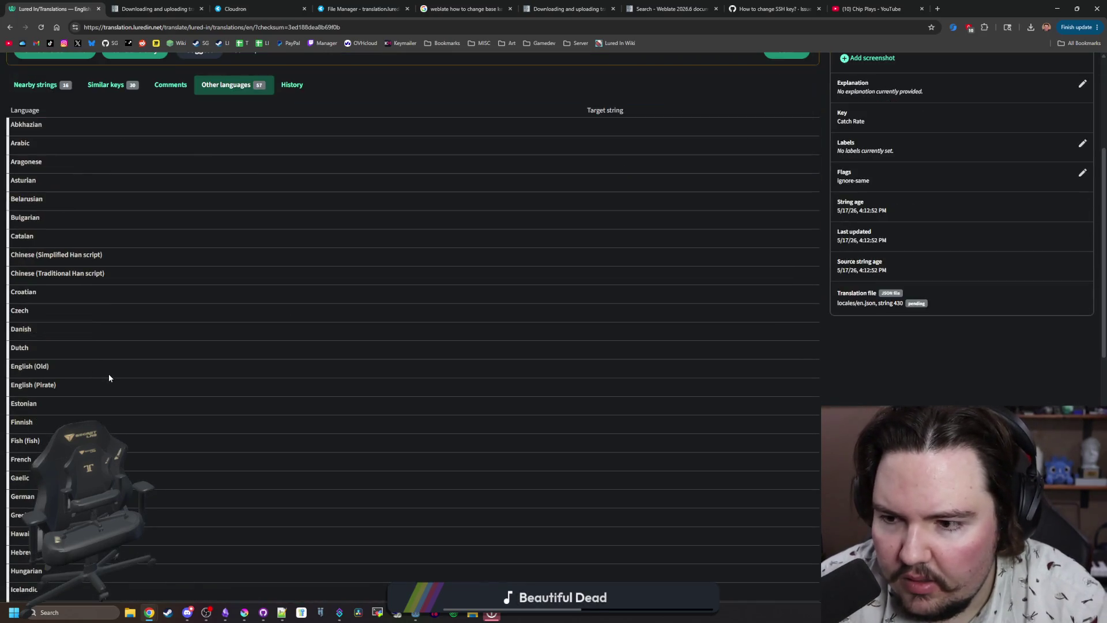
scroll(109, 378, down, 8)
scroll(109, 378, up, 12)
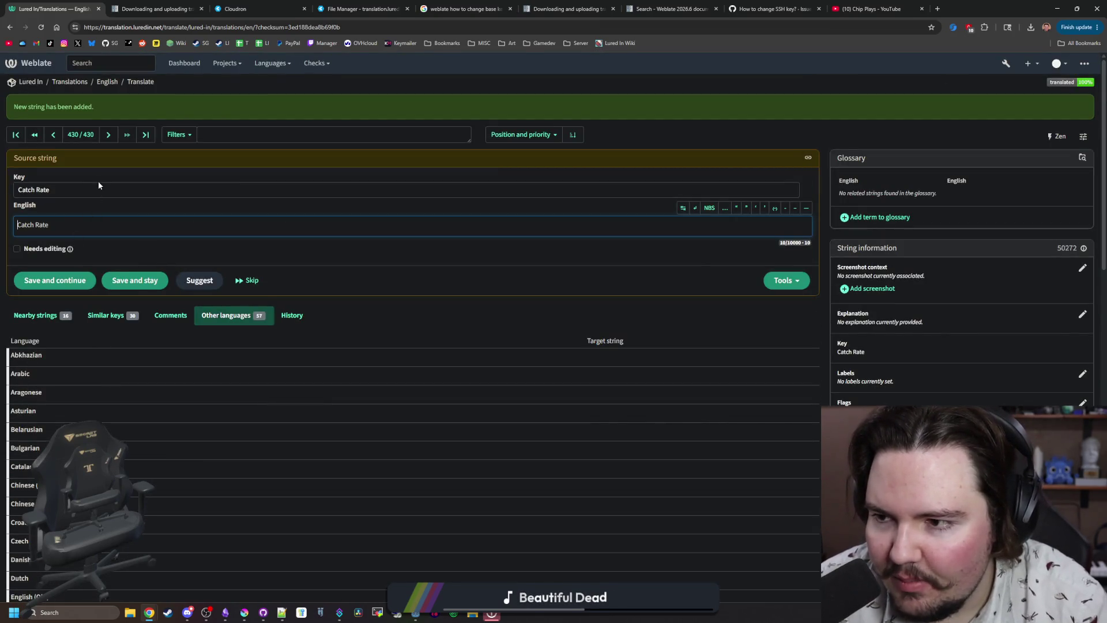
click(62, 223)
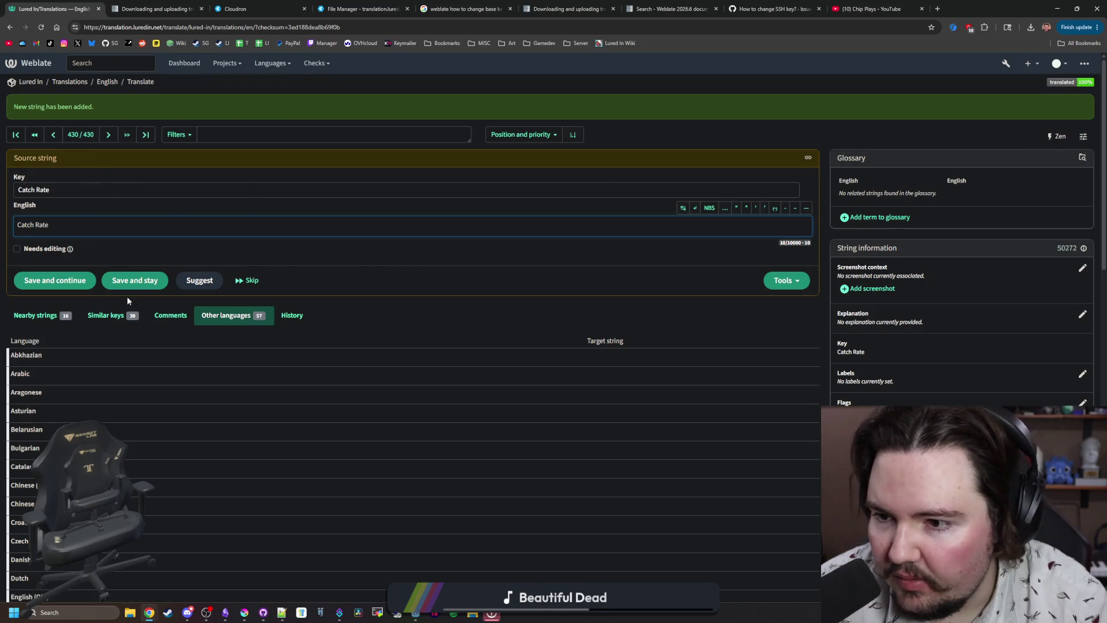
click(785, 281)
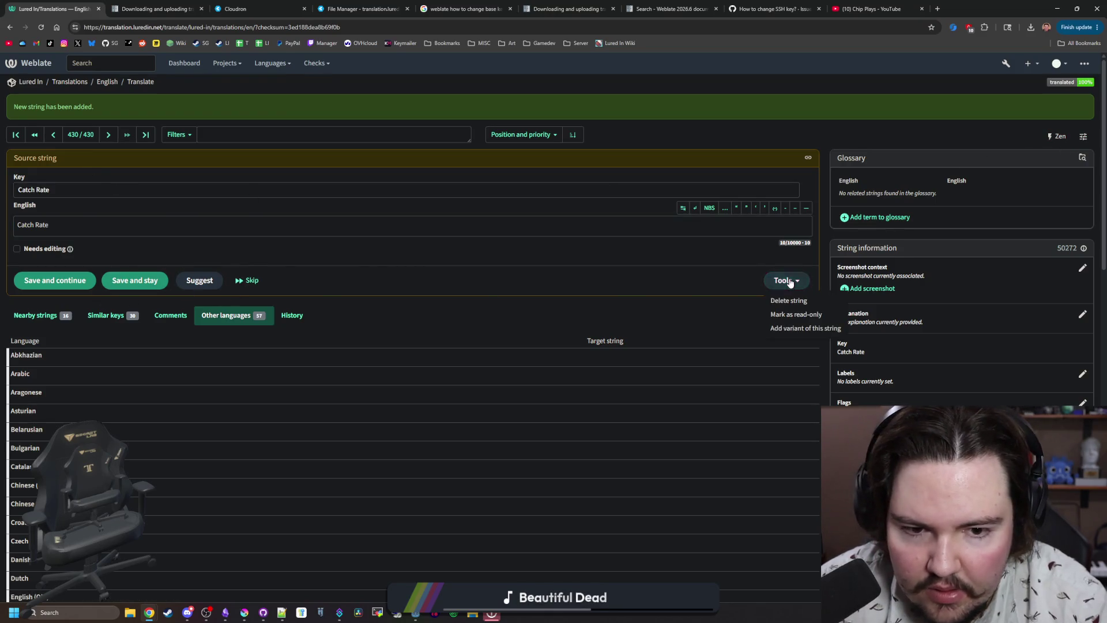
click(792, 301)
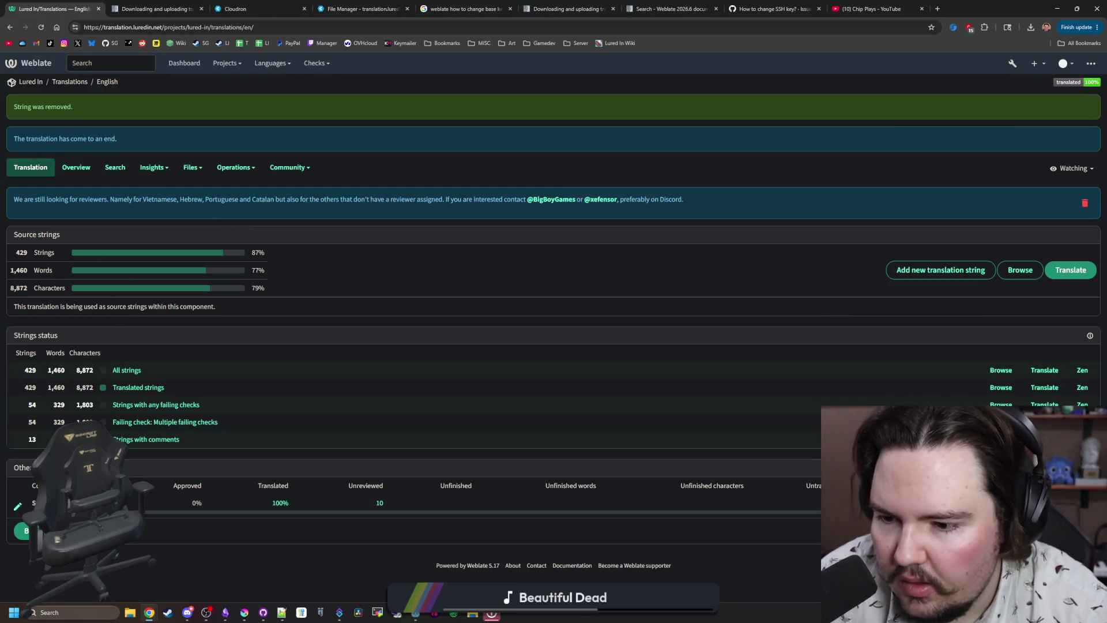
Browse all of the Steam component's English source strings.
click(41, 503)
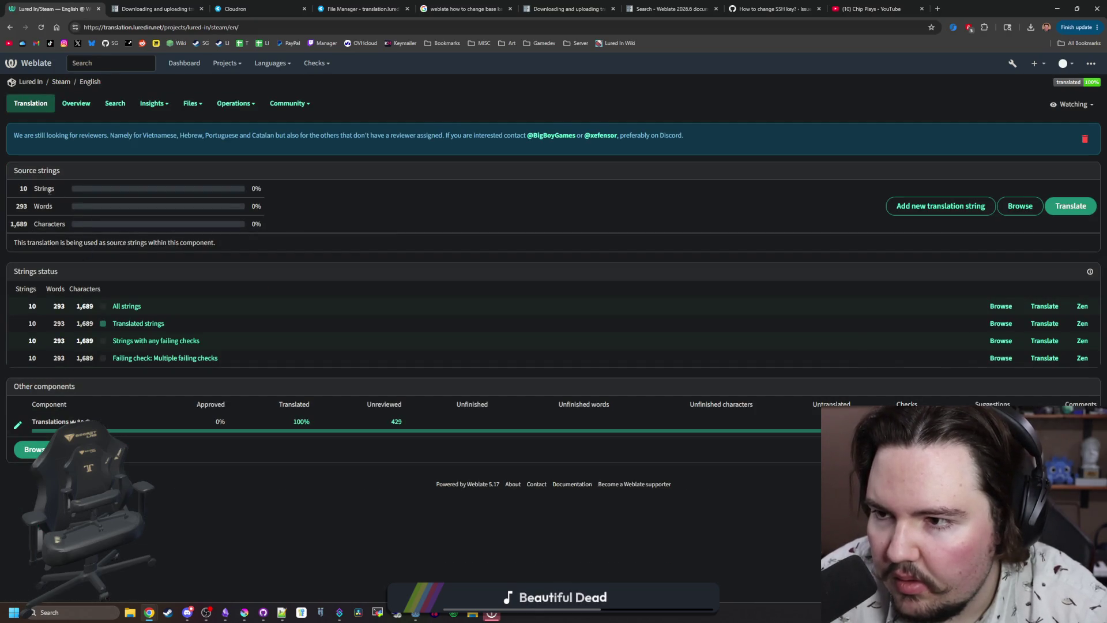
click(127, 307)
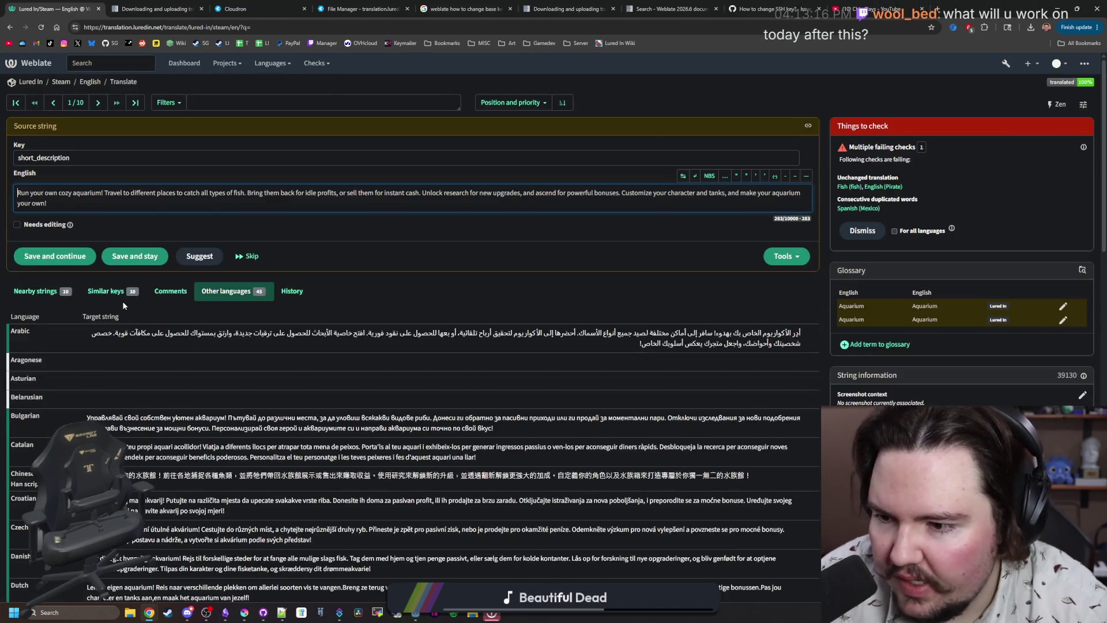
scroll(124, 305, down, 10)
scroll(123, 305, down, 5)
key(alt+Left)
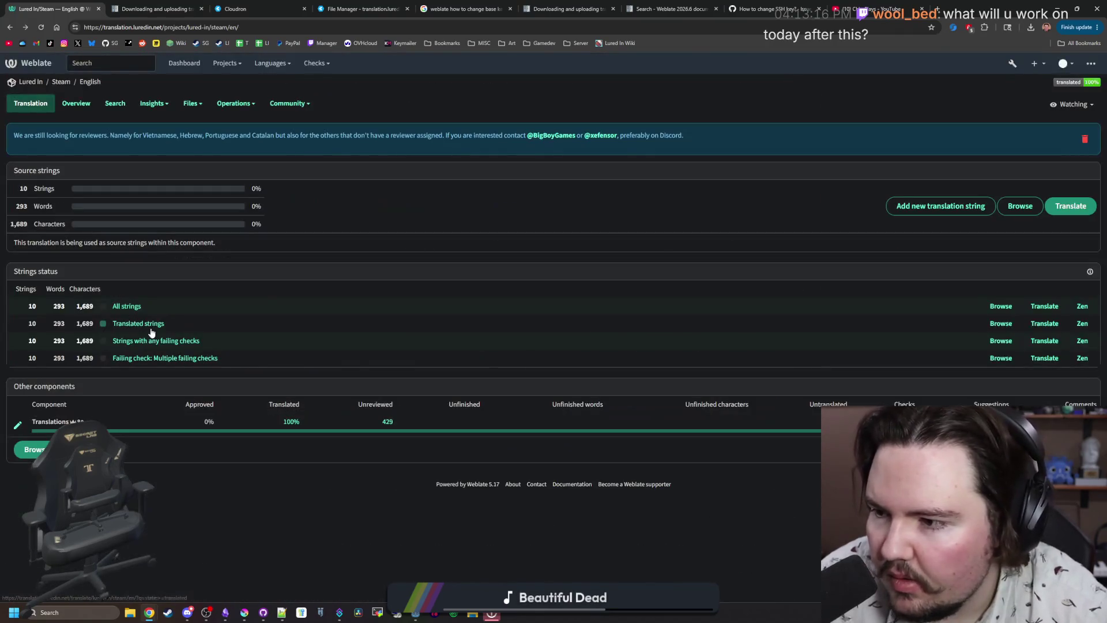
Return to the Lured In project's languages list and bring up its Operations menu.
click(33, 81)
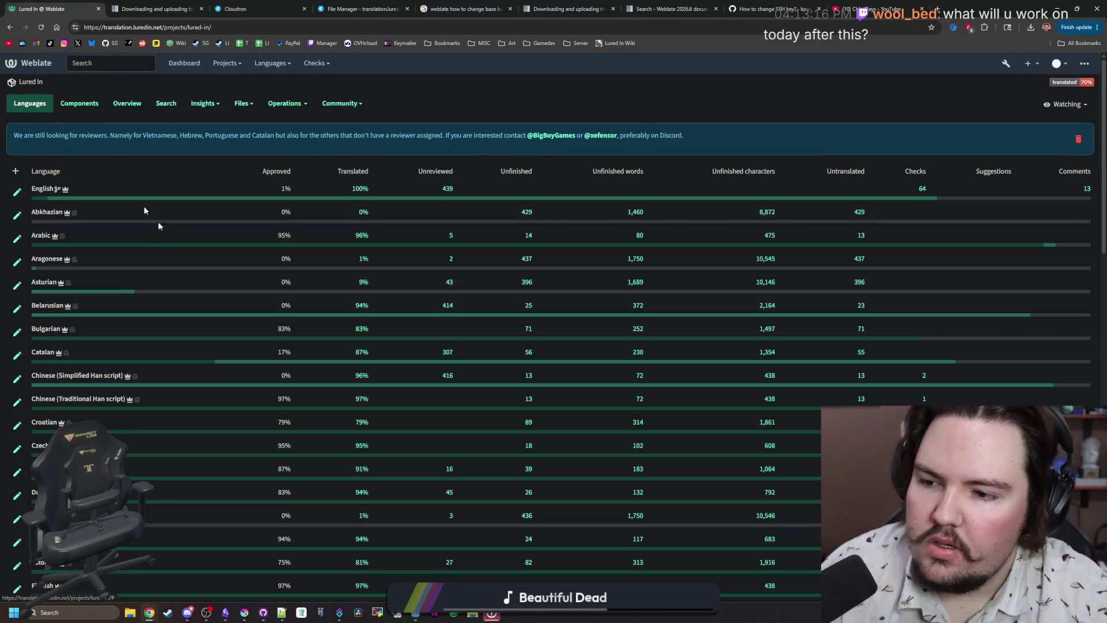
scroll(309, 295, down, 15)
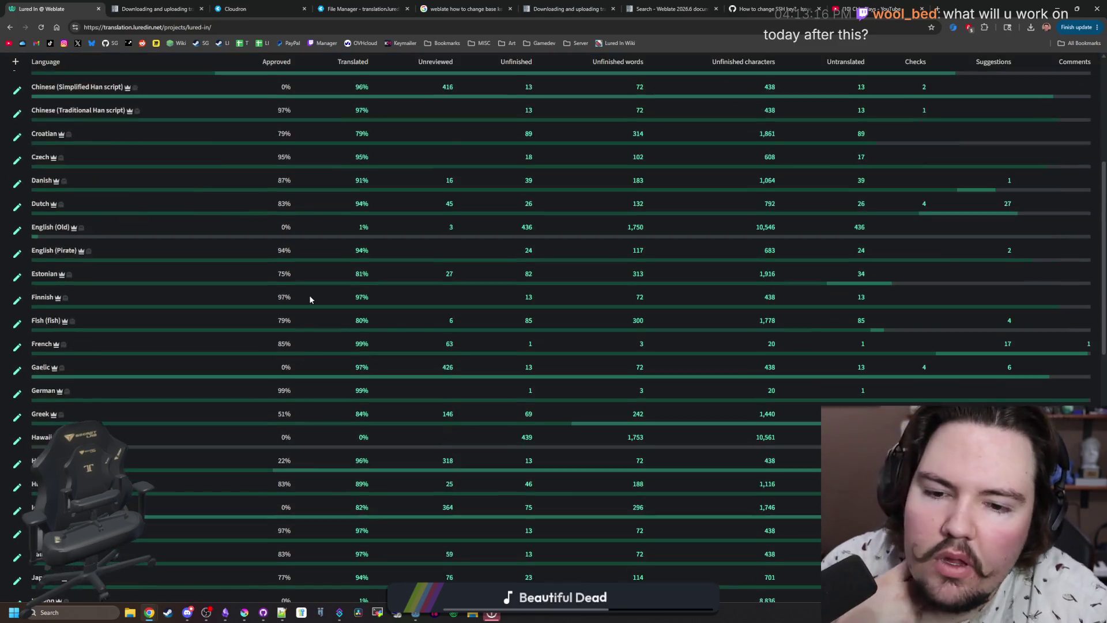
scroll(369, 276, up, 15)
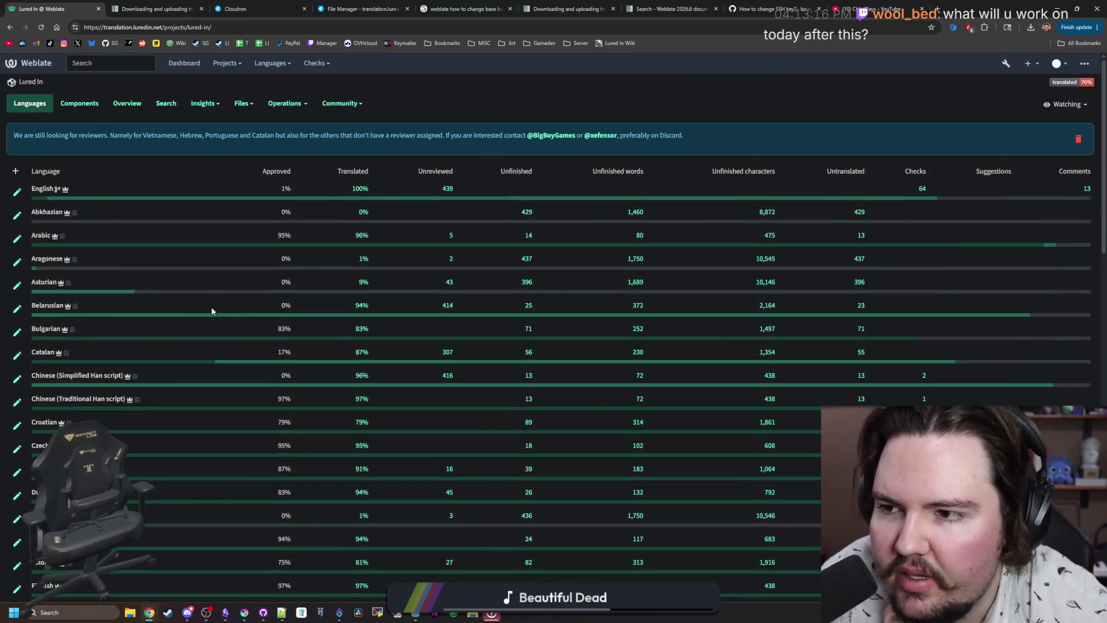
click(305, 104)
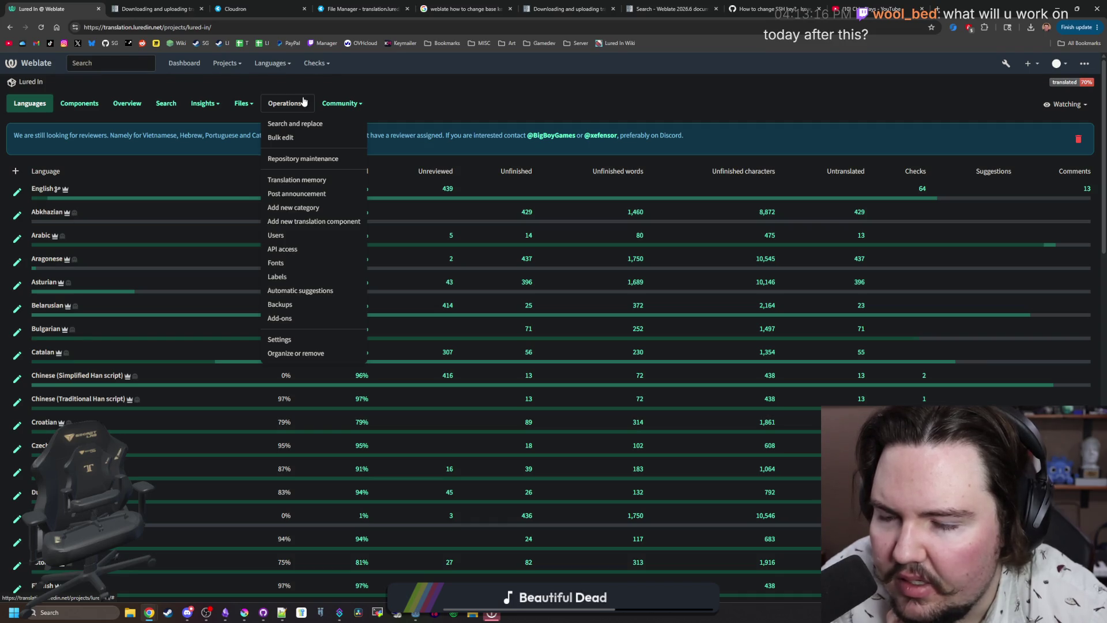
Go to the Lured In repository maintenance page and look over its 2 pending units and change history.
click(299, 158)
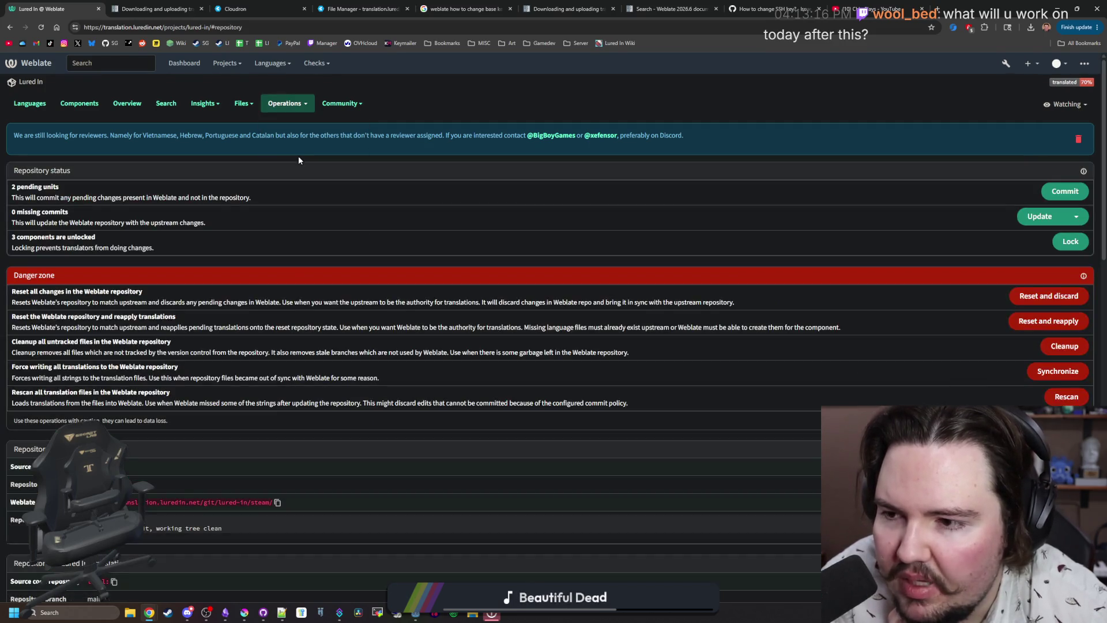
scroll(289, 296, down, 15)
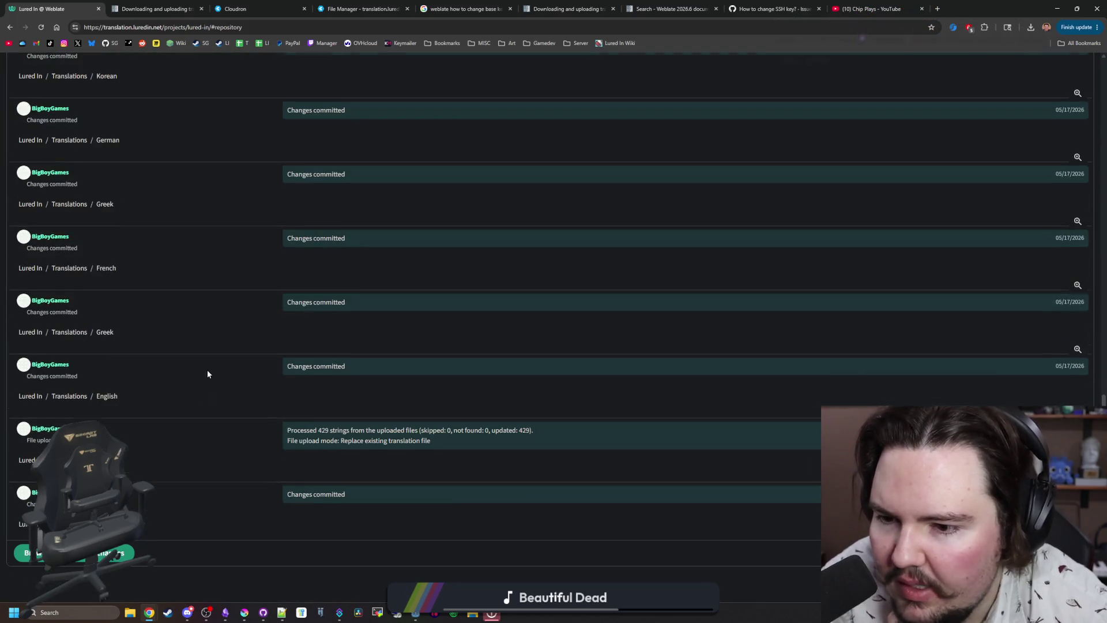
scroll(207, 373, up, 15)
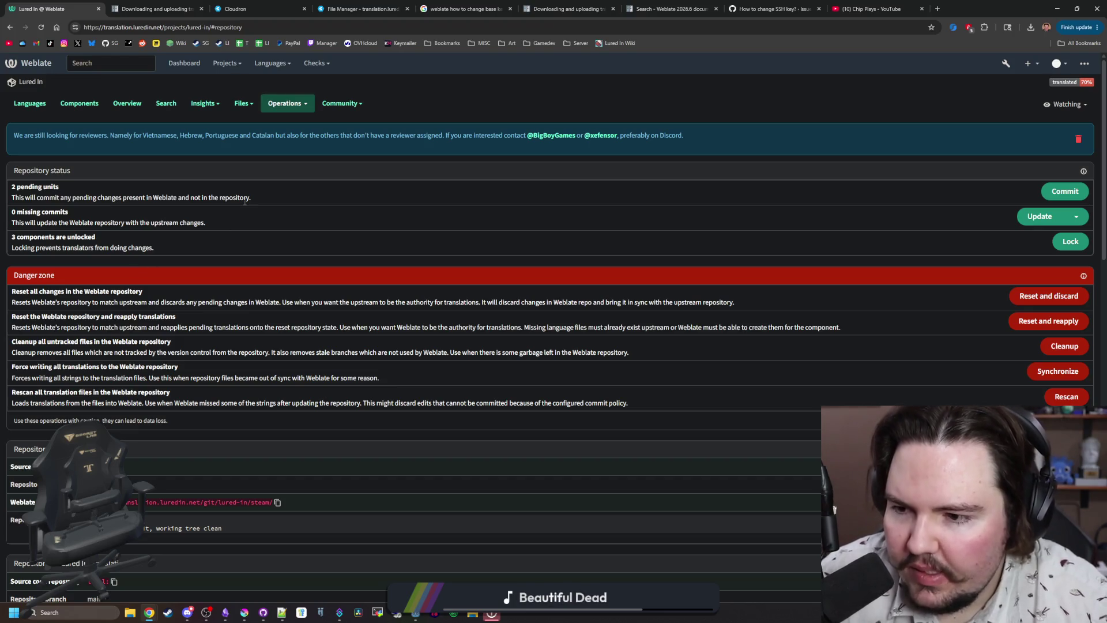
scroll(245, 202, down, 8)
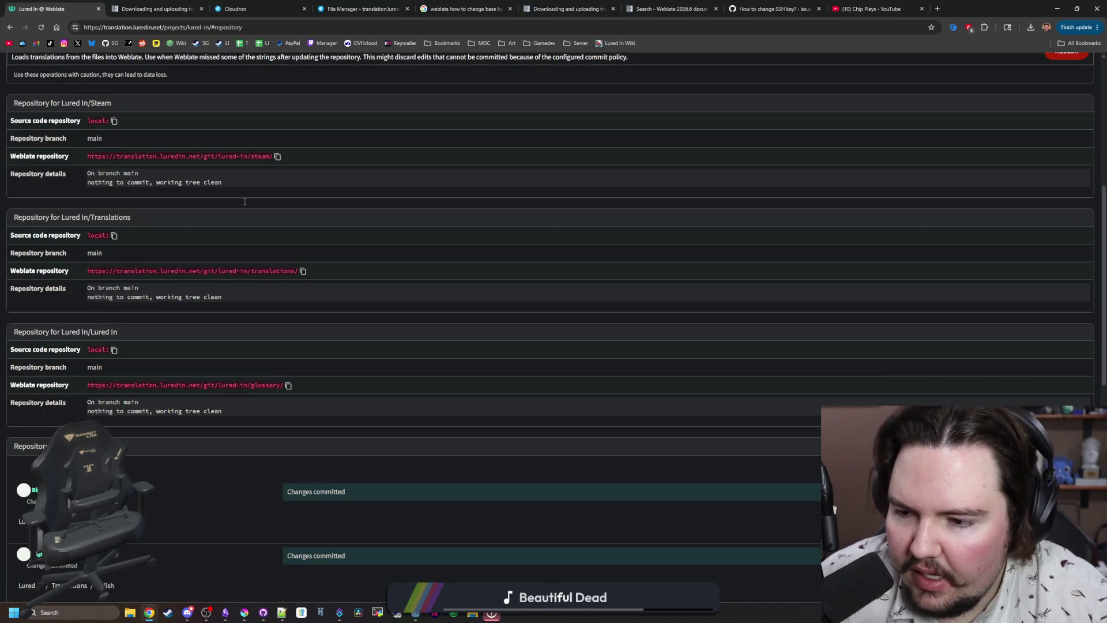
scroll(283, 342, down, 5)
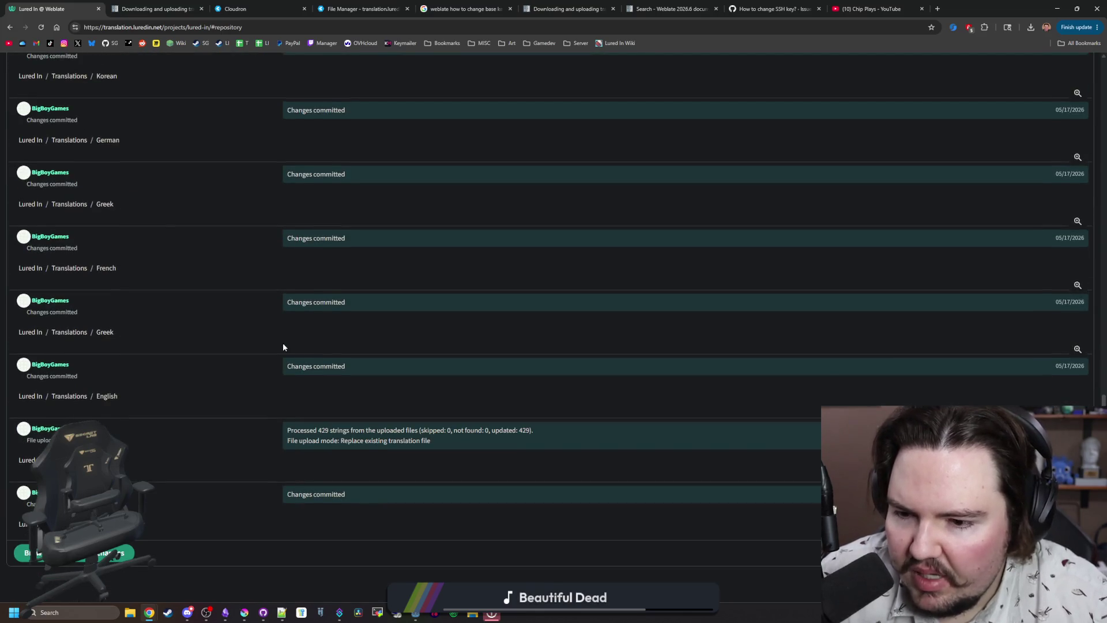
scroll(283, 342, up, 10)
scroll(283, 344, down, 10)
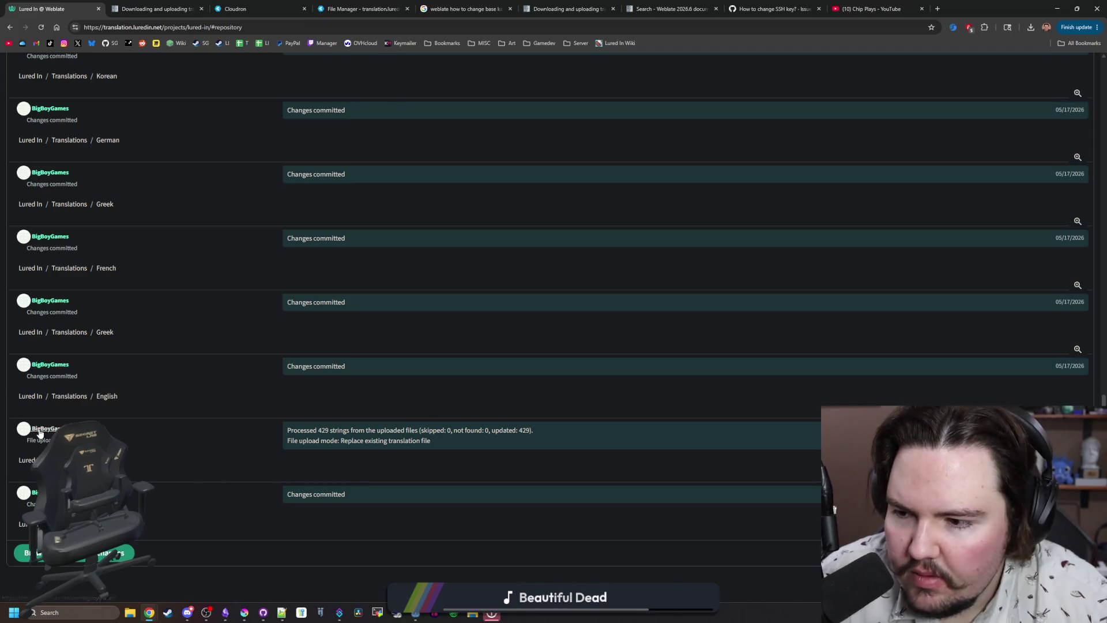
scroll(363, 443, up, 5)
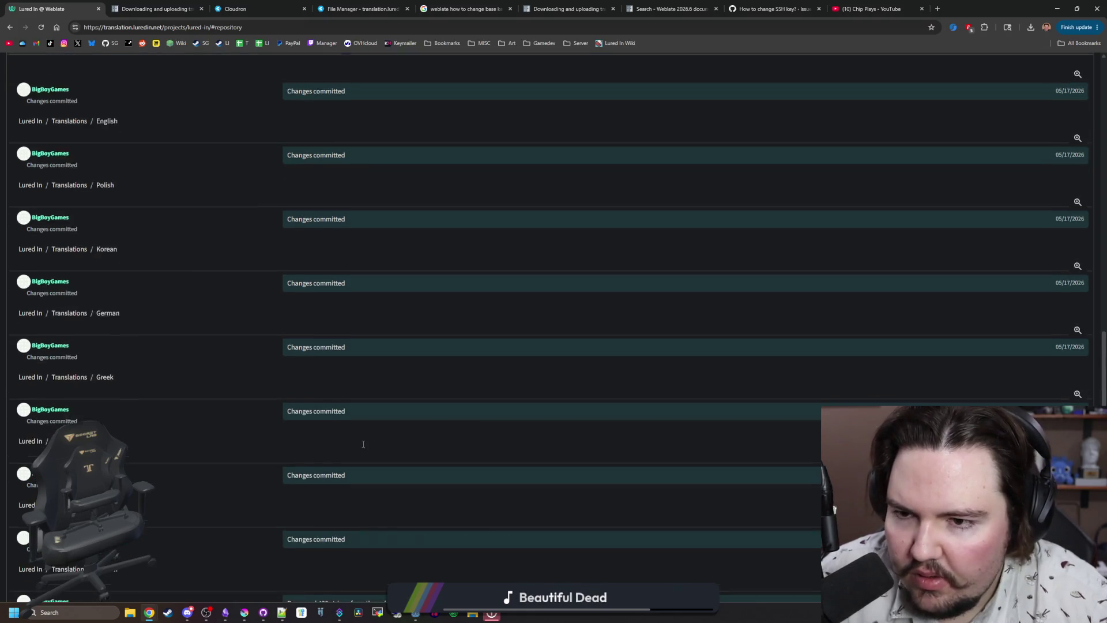
scroll(363, 445, down, 5)
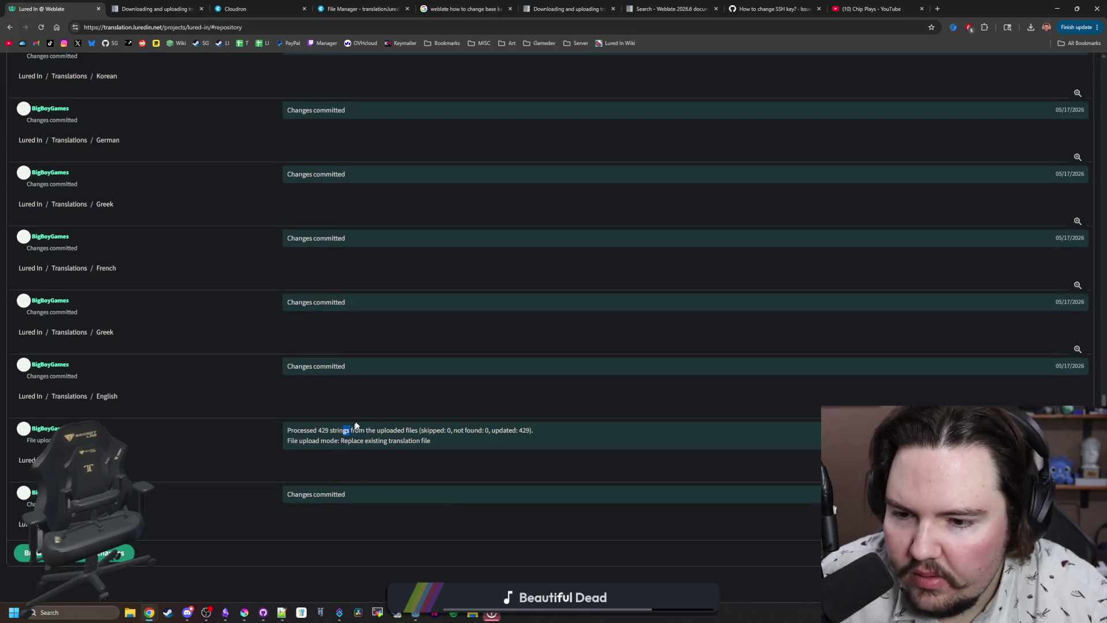
drag(346, 430, 467, 444)
click(467, 444)
scroll(122, 135, up, 15)
scroll(122, 134, up, 2)
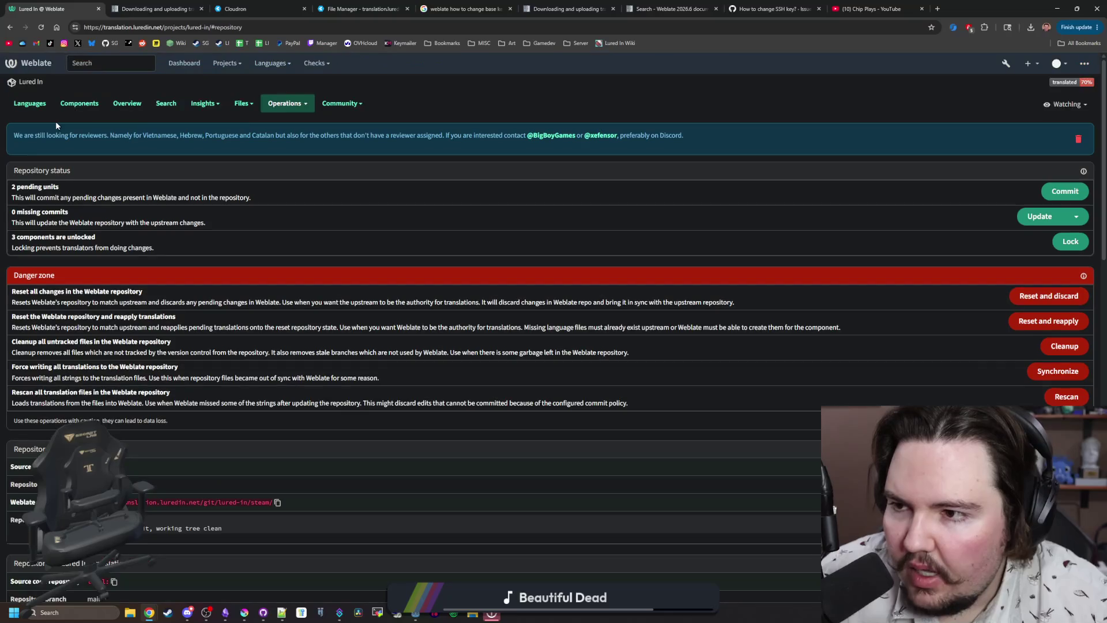
Return to the Lured In languages table, peek at English, and check its Approved percentage.
click(32, 83)
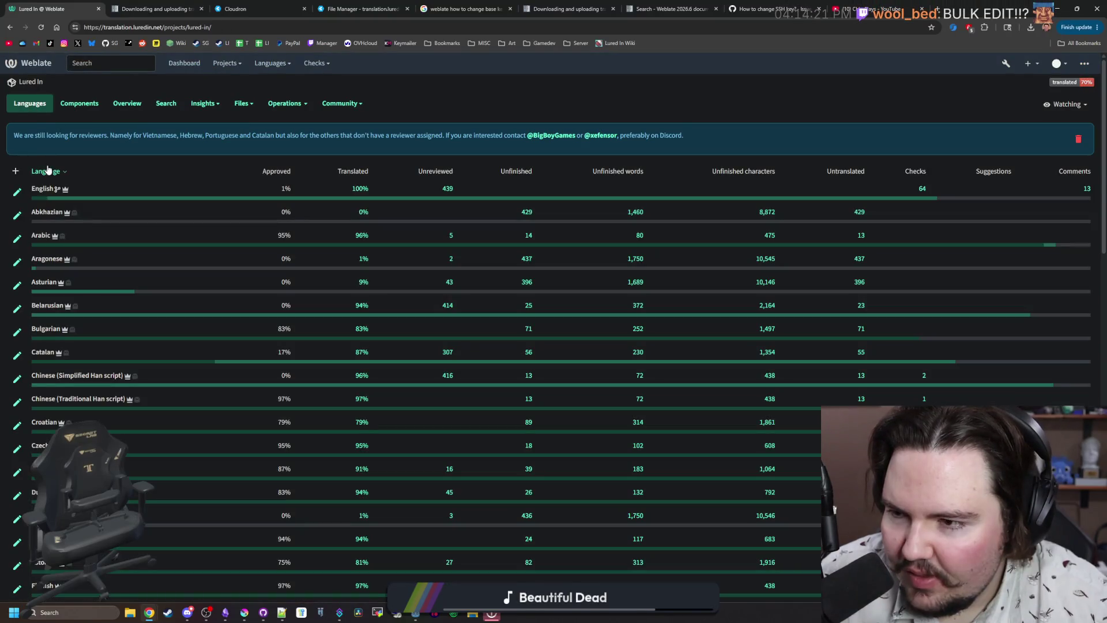
click(43, 191)
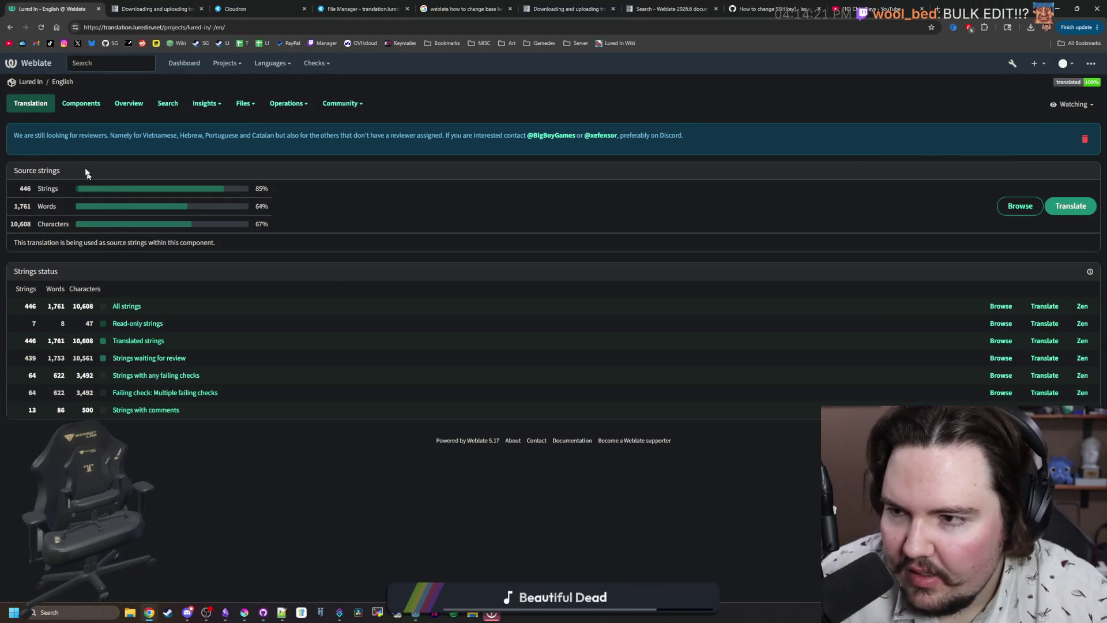
key(alt+Left)
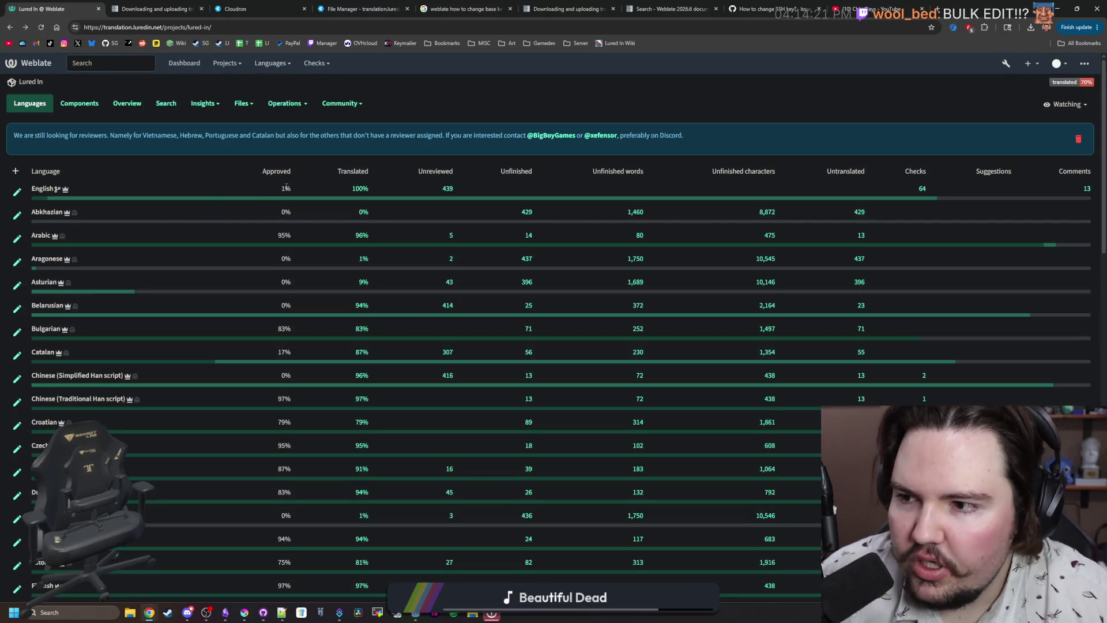
mouse_move(282, 191)
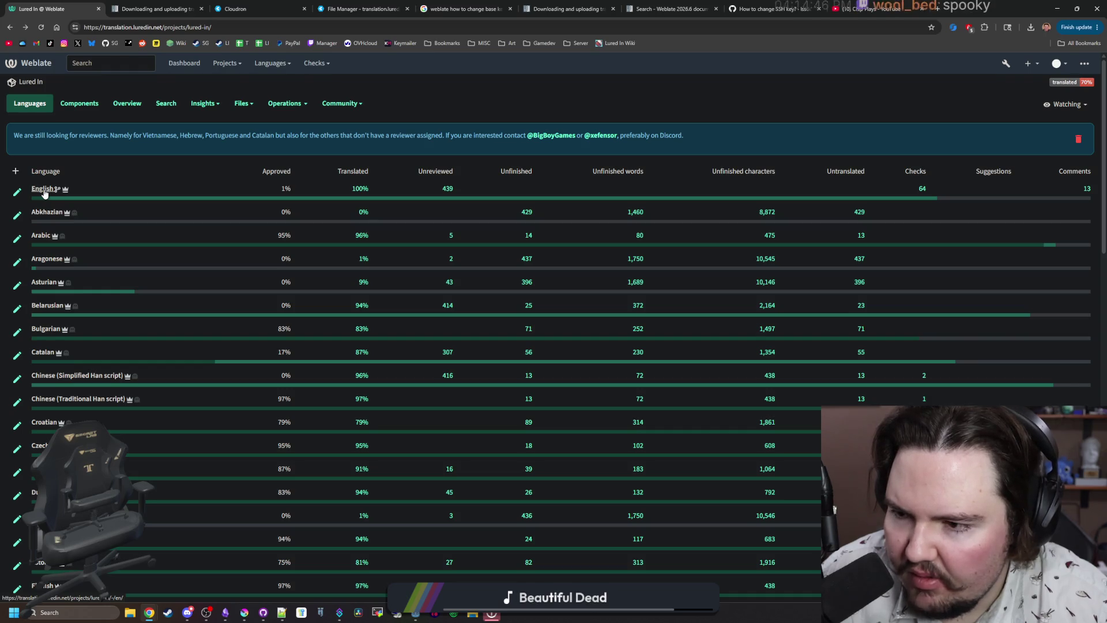
List all English strings, search for 'catch rate', then clear the search filter.
click(44, 192)
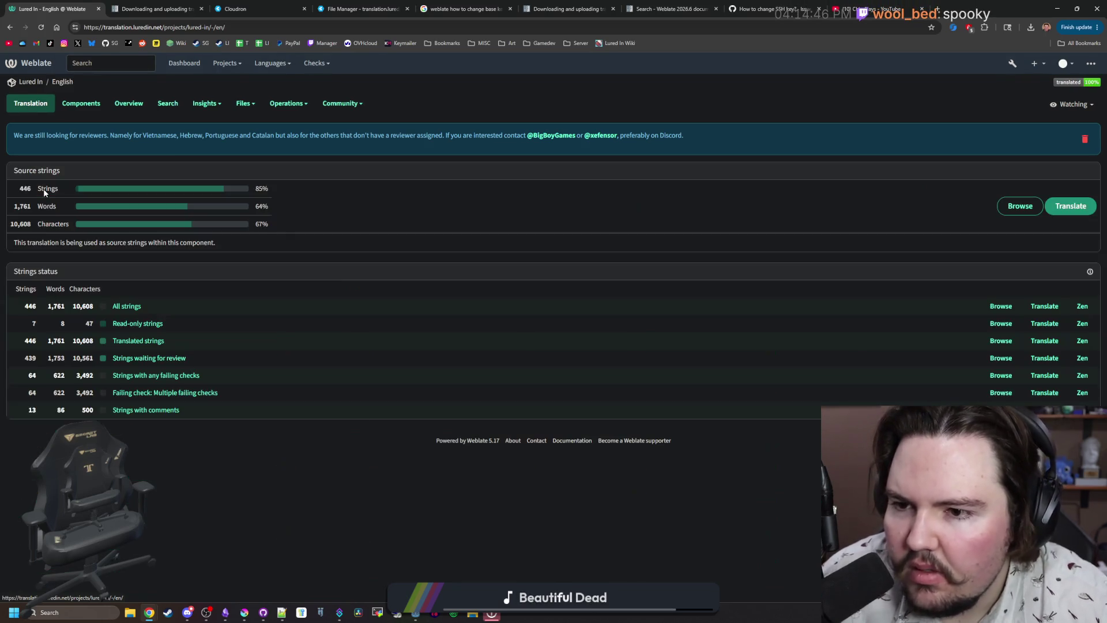
click(133, 310)
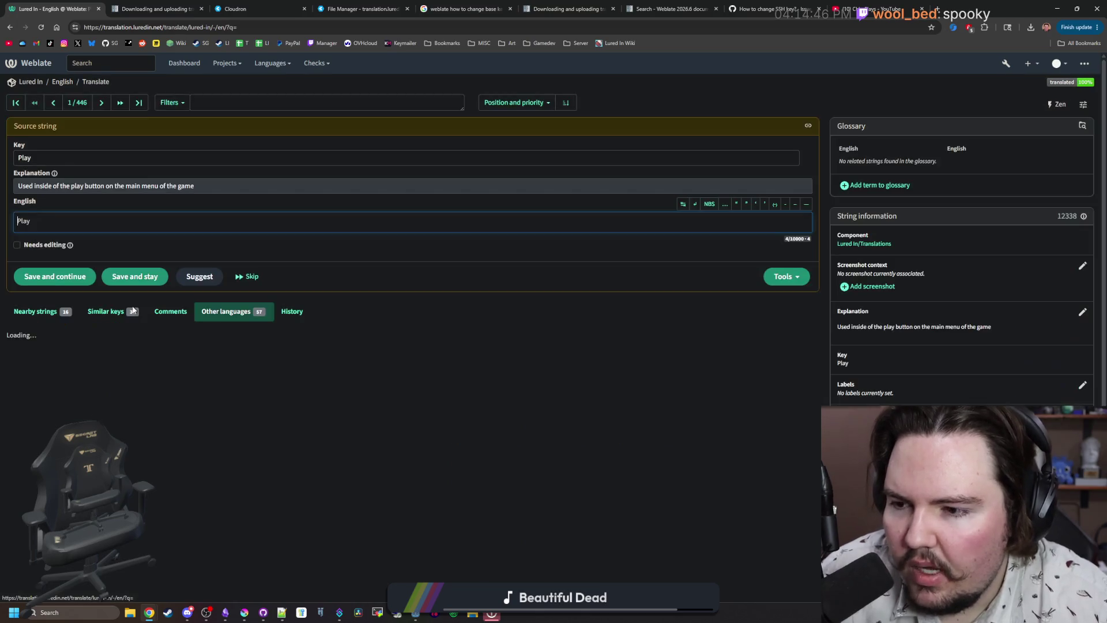
scroll(164, 361, down, 2)
scroll(163, 361, up, 2)
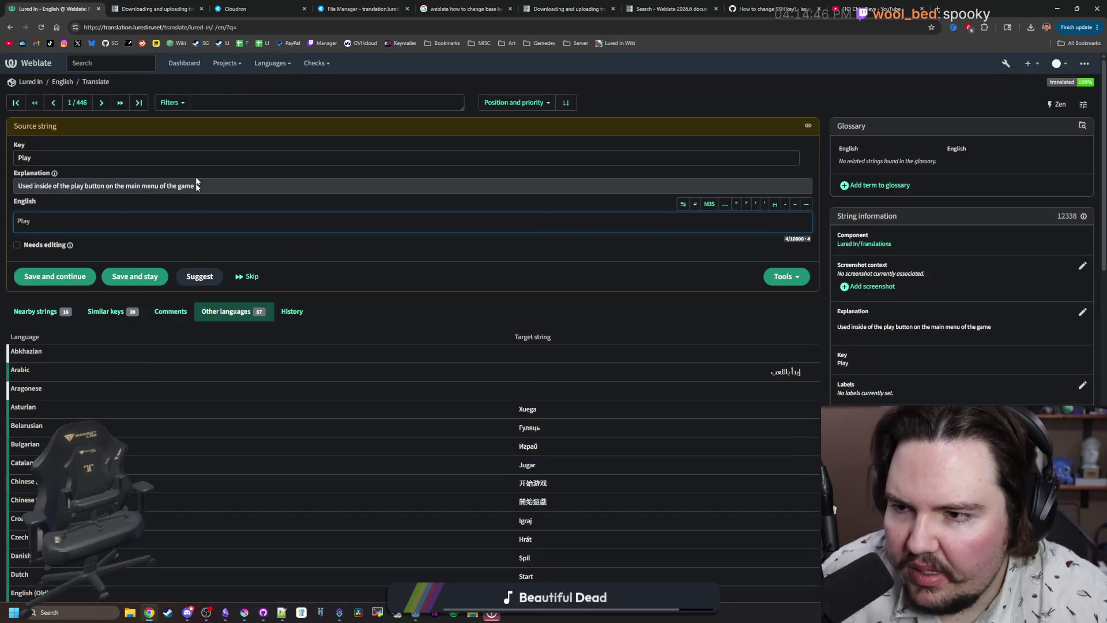
click(234, 102)
text(c)
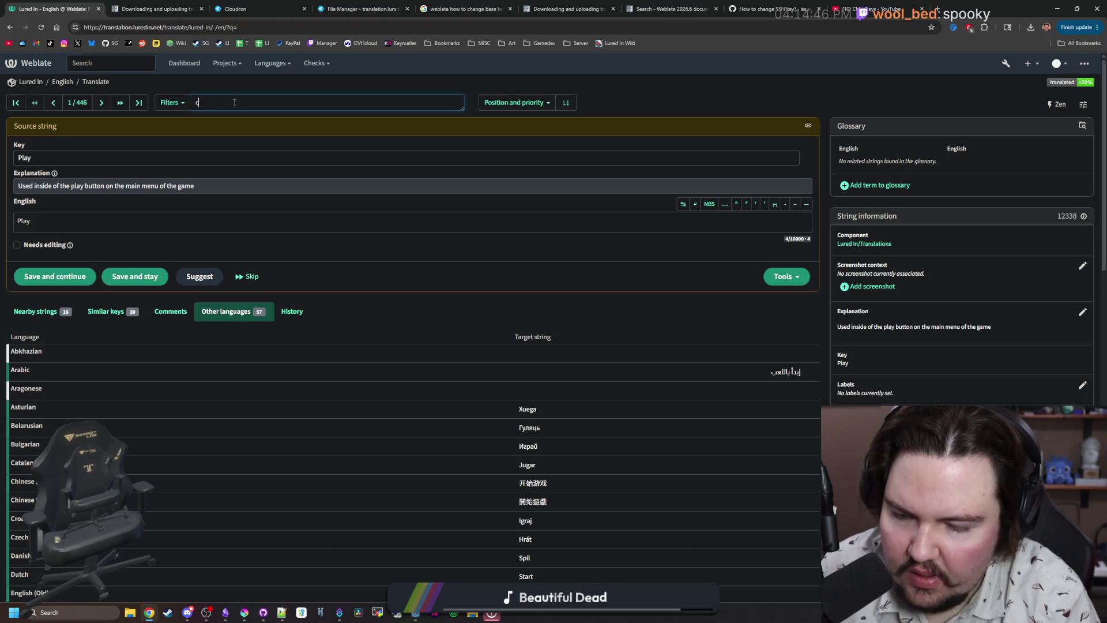
text(atch rate)
key(Return)
scroll(404, 396, down, 5)
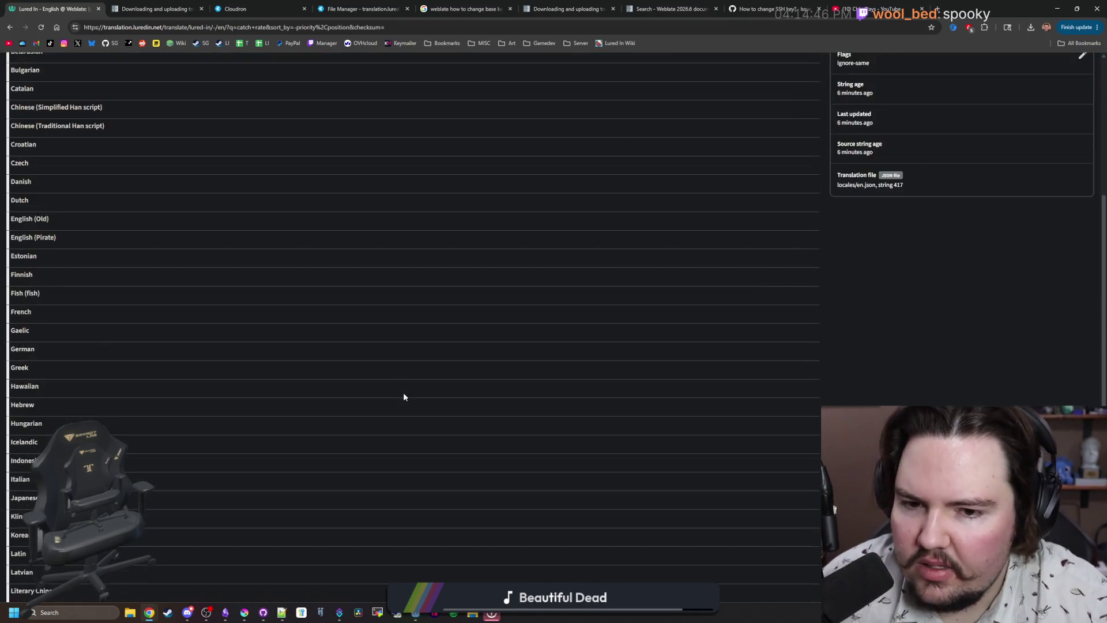
scroll(403, 397, up, 6)
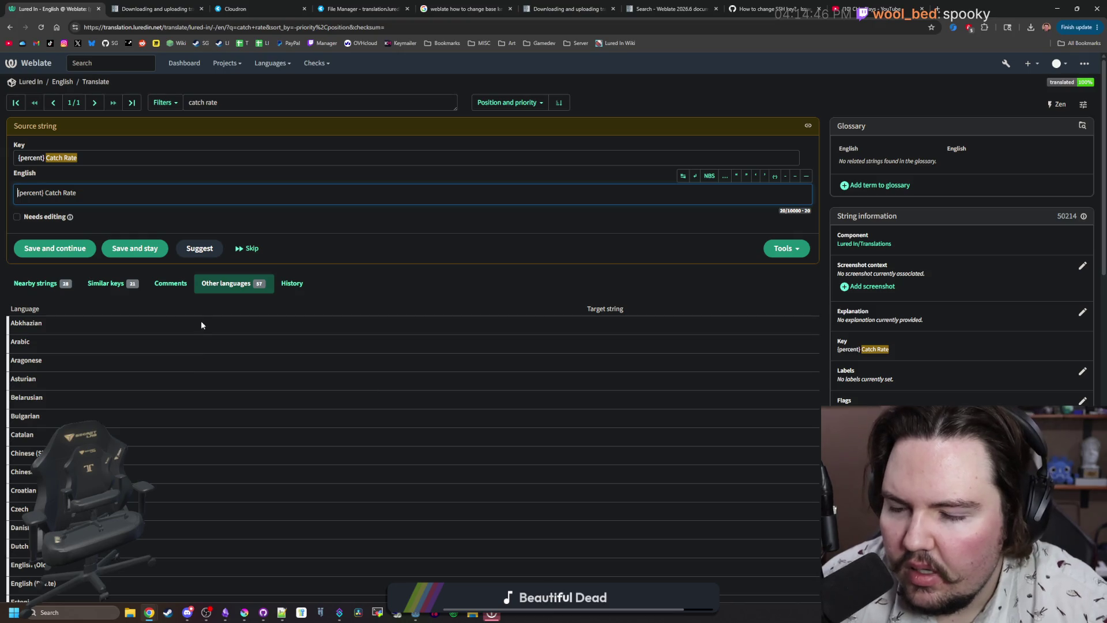
triple_click(211, 102)
key(BackSpace)
key(Return)
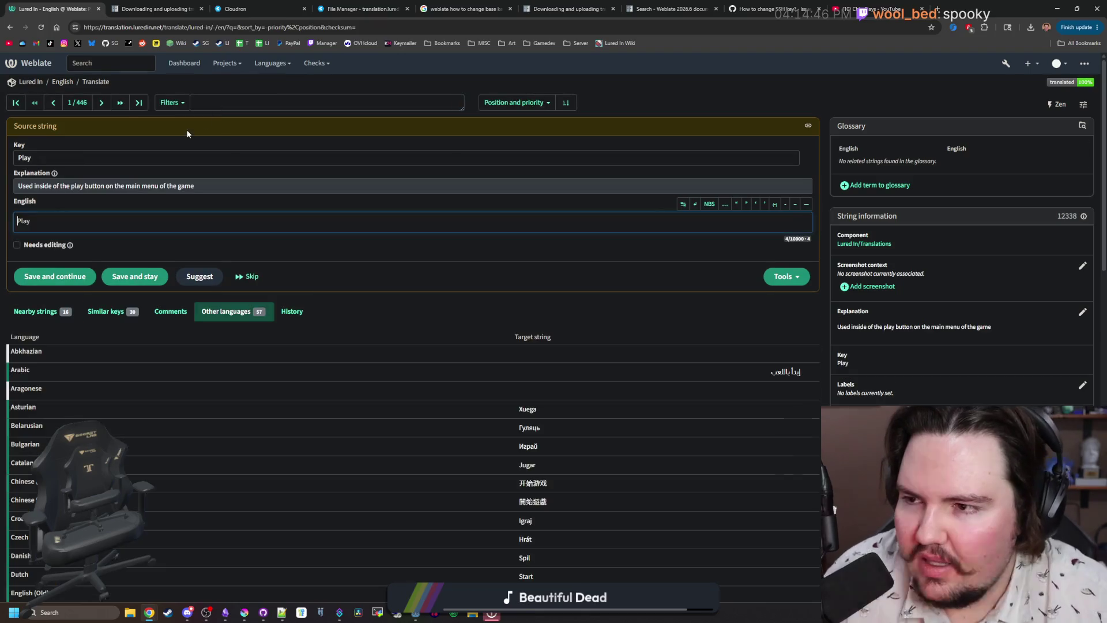
Jump to the last of 446 English strings and step back one by one toward string 433.
click(138, 104)
scroll(146, 113, down, 7)
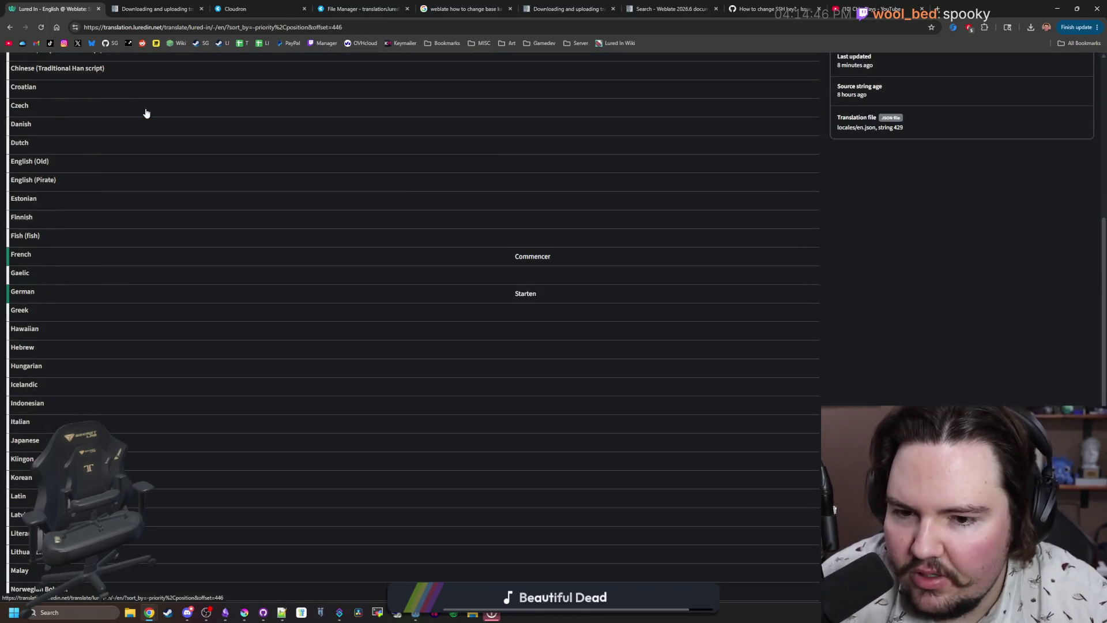
scroll(147, 113, up, 8)
click(54, 105)
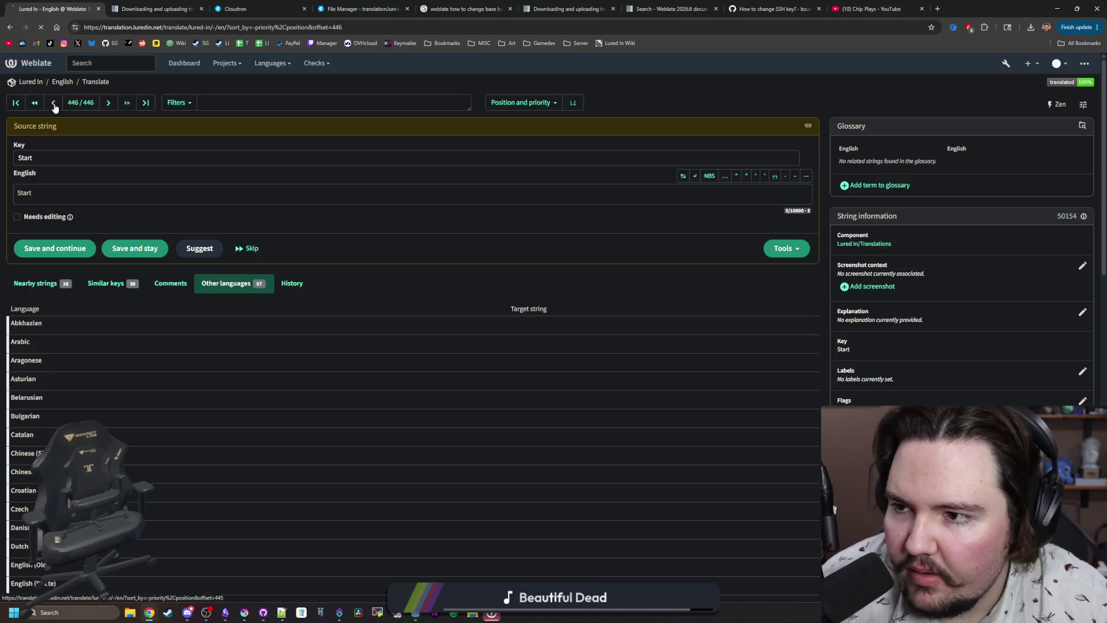
scroll(114, 196, down, 10)
scroll(115, 196, up, 5)
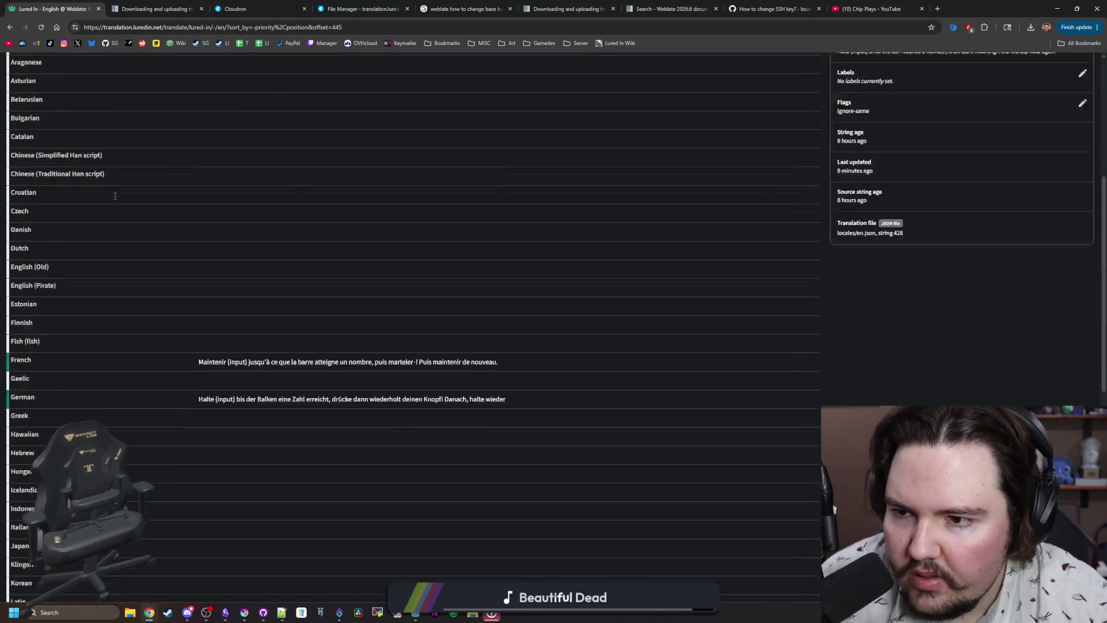
scroll(115, 196, up, 5)
click(58, 106)
scroll(118, 208, down, 10)
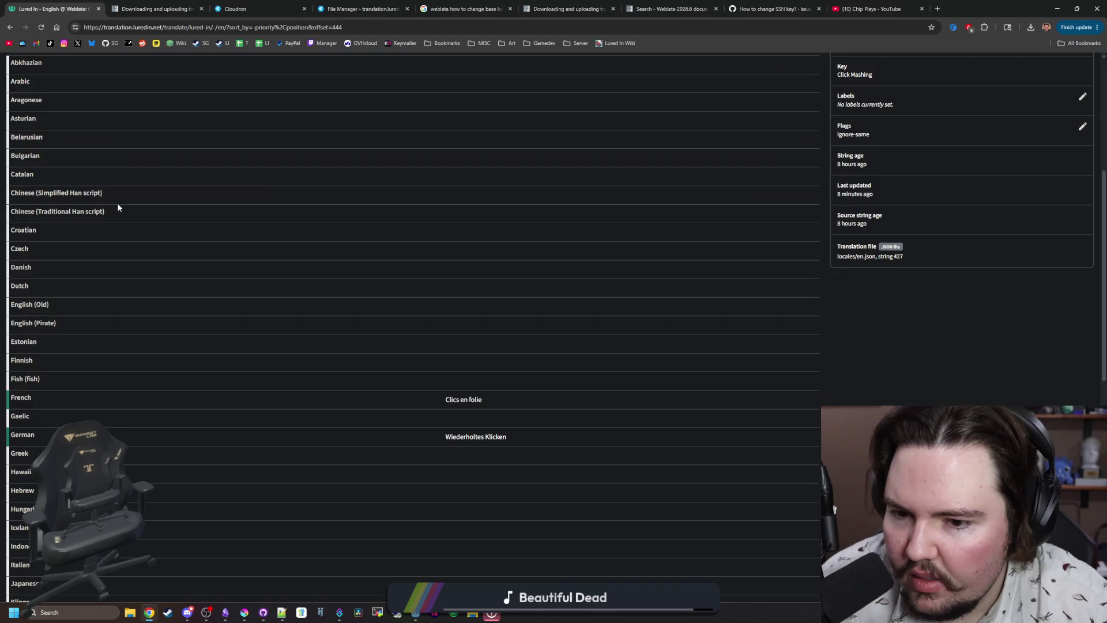
scroll(118, 208, up, 10)
click(55, 104)
scroll(63, 123, down, 11)
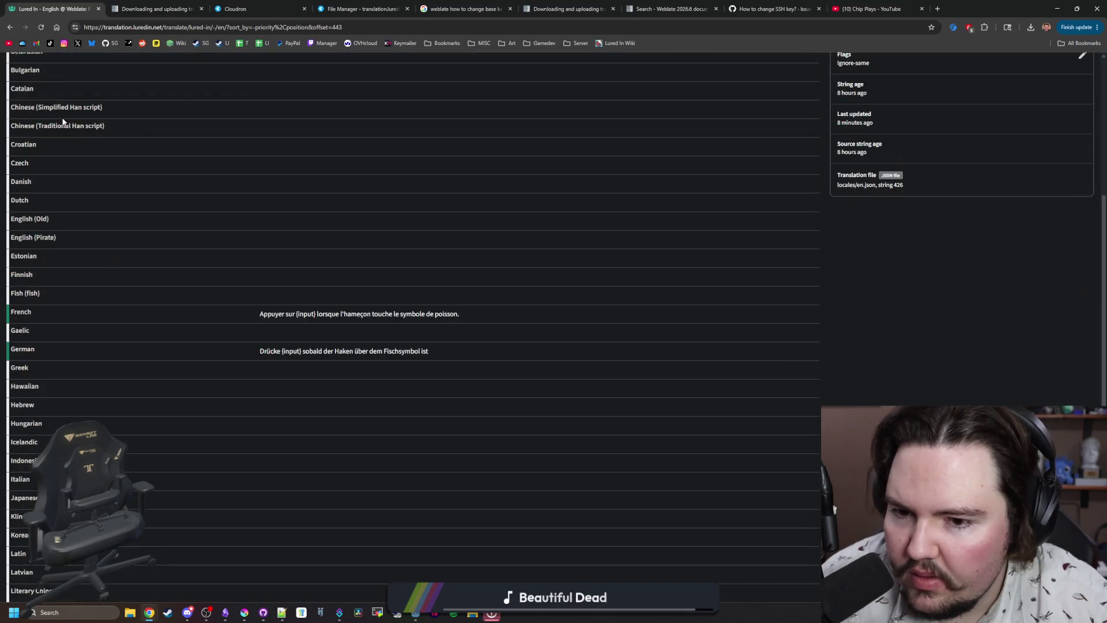
scroll(62, 119, up, 10)
click(57, 103)
scroll(58, 102, down, 10)
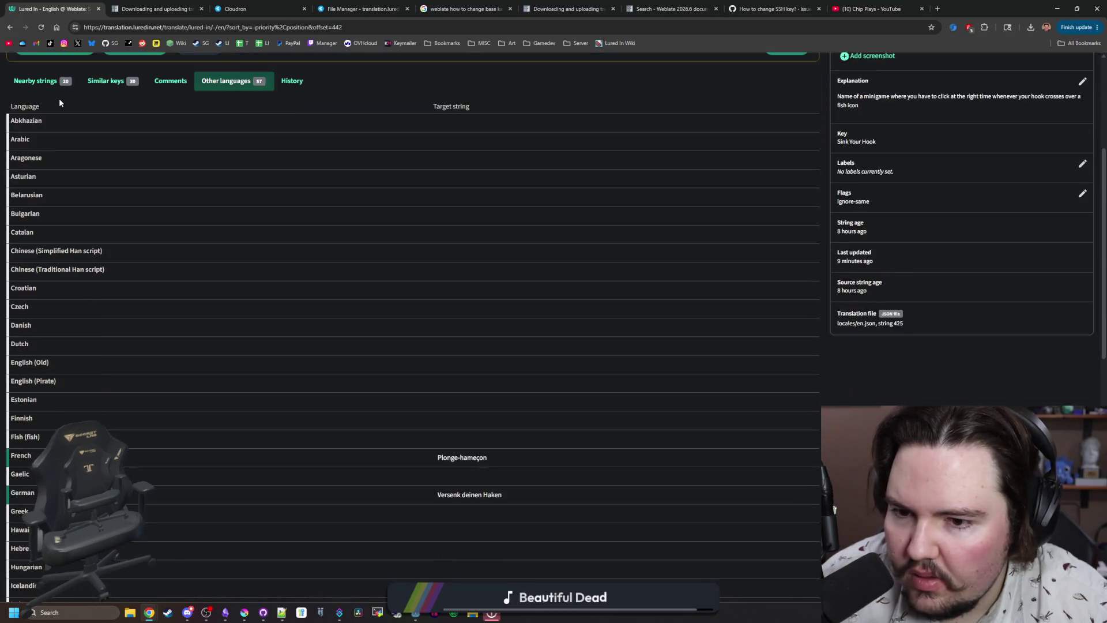
scroll(59, 103, up, 10)
click(57, 103)
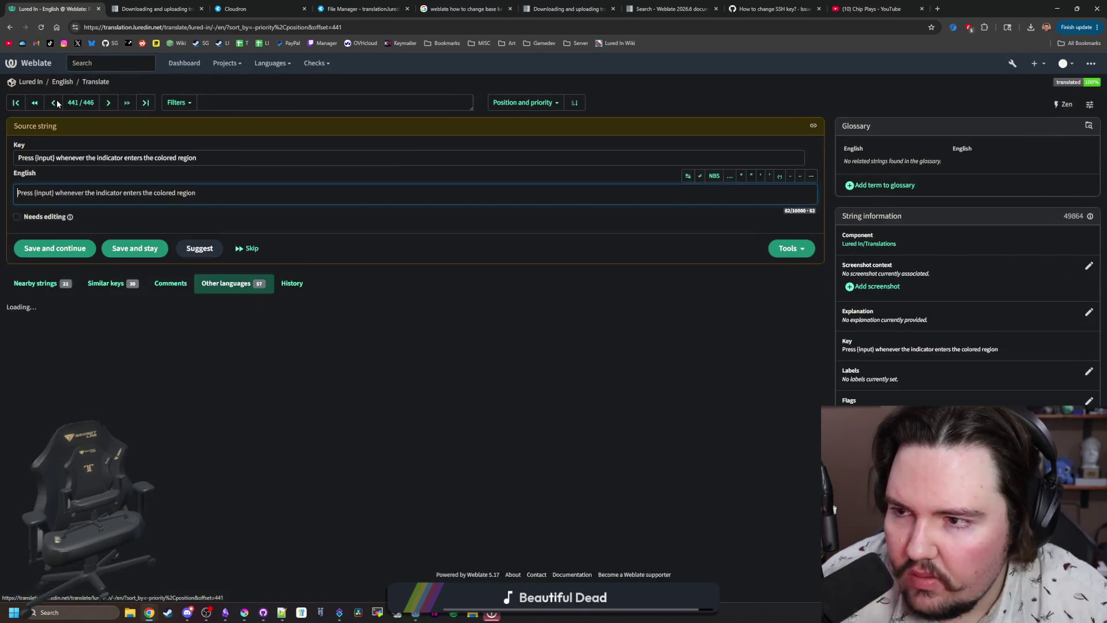
scroll(56, 102, down, 10)
scroll(56, 103, up, 10)
click(57, 103)
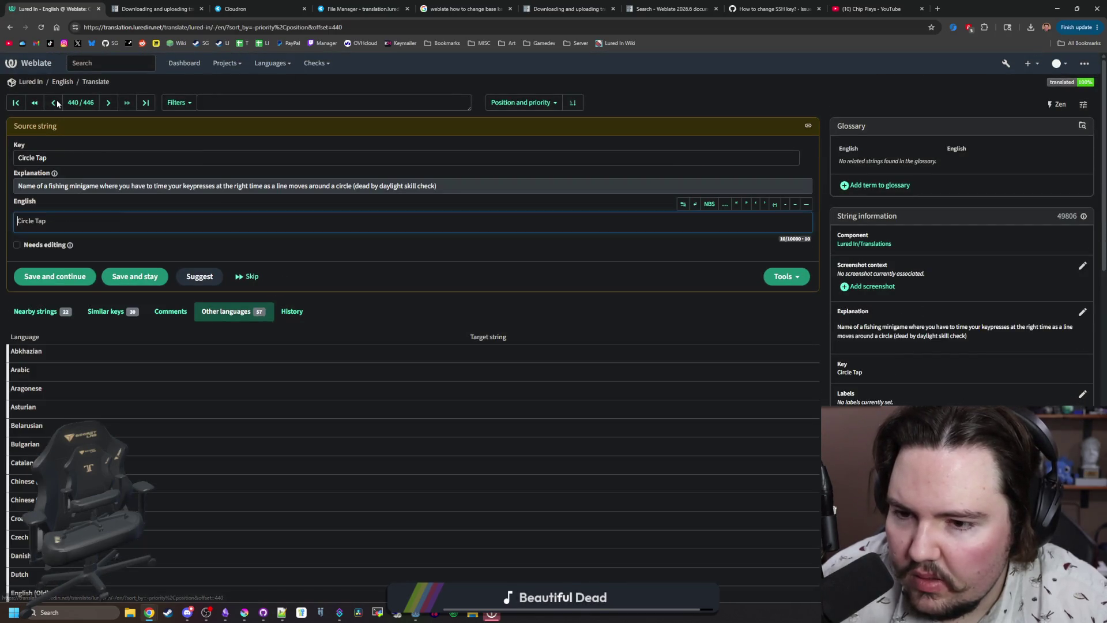
click(57, 102)
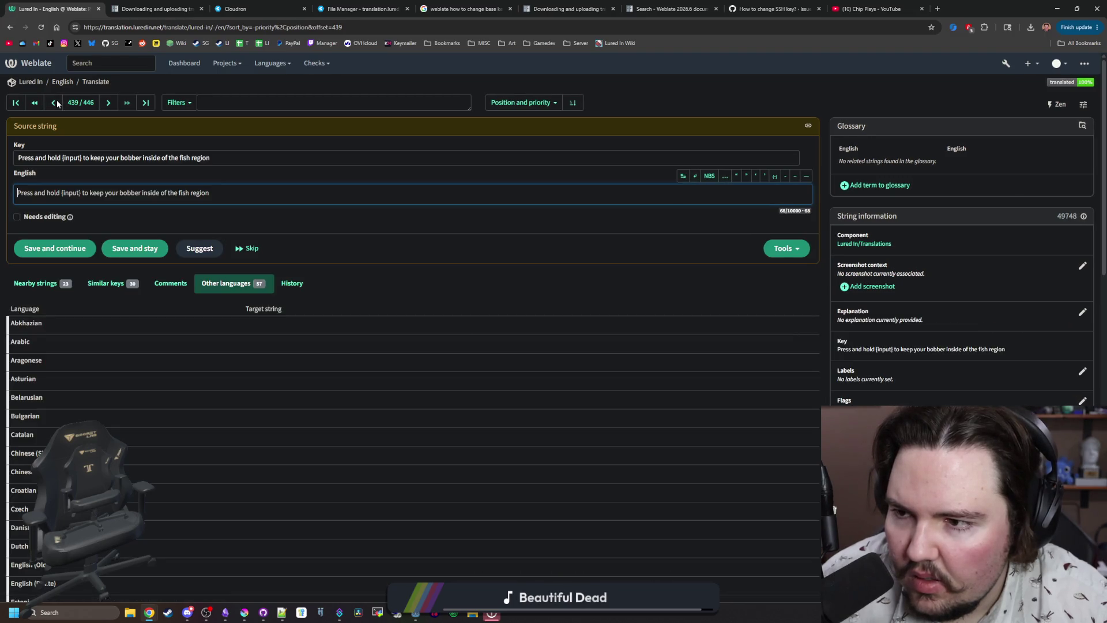
scroll(57, 104, down, 10)
scroll(56, 104, up, 10)
click(56, 103)
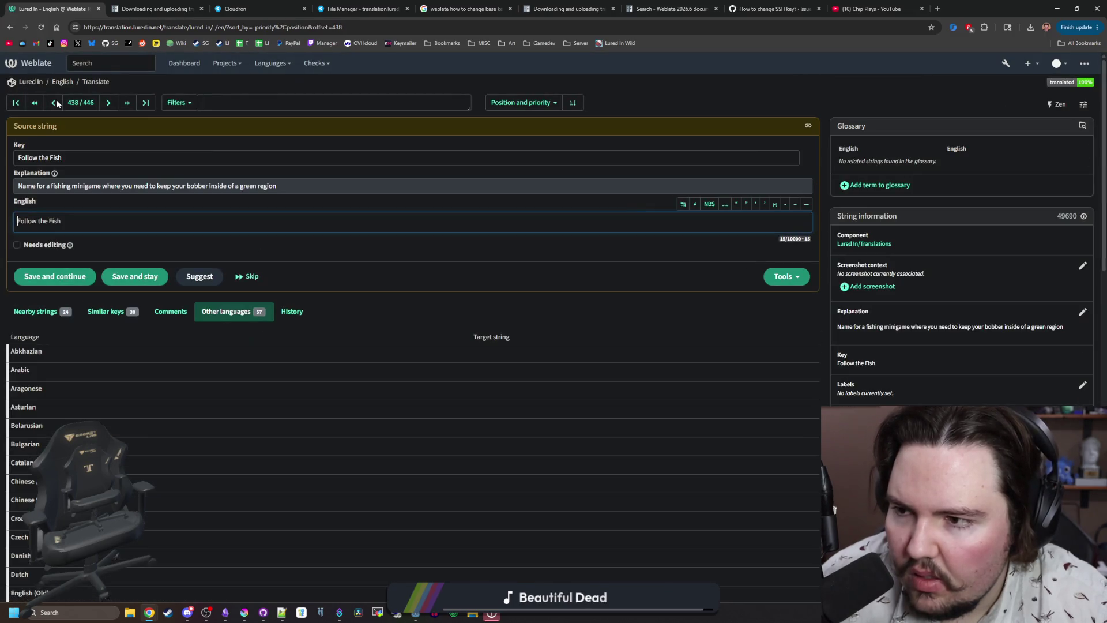
scroll(56, 103, down, 10)
scroll(57, 103, up, 10)
click(56, 102)
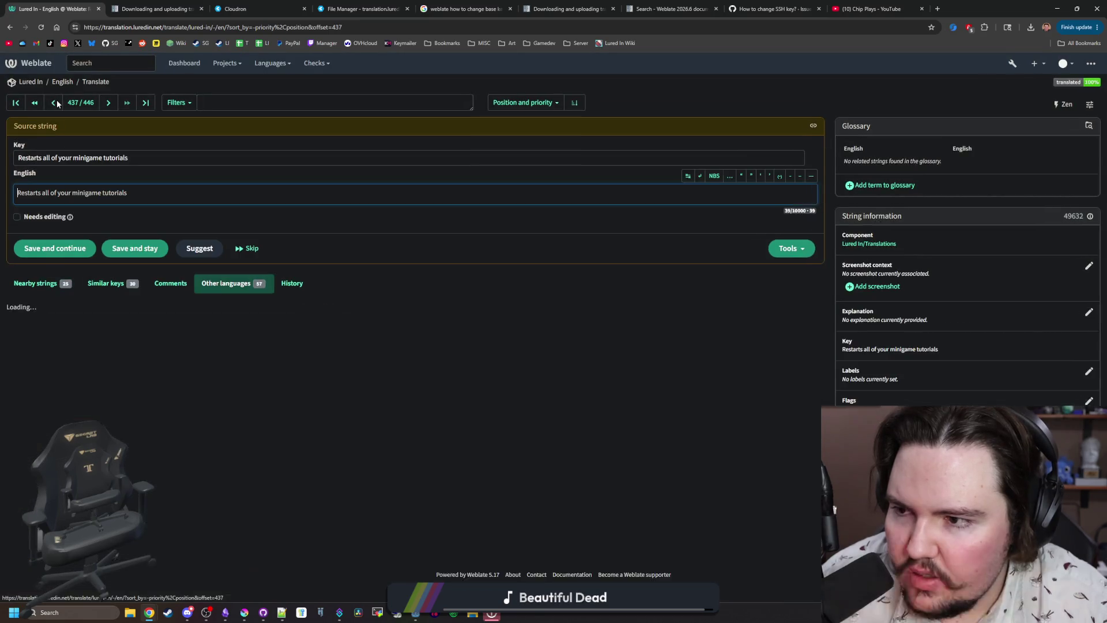
click(56, 101)
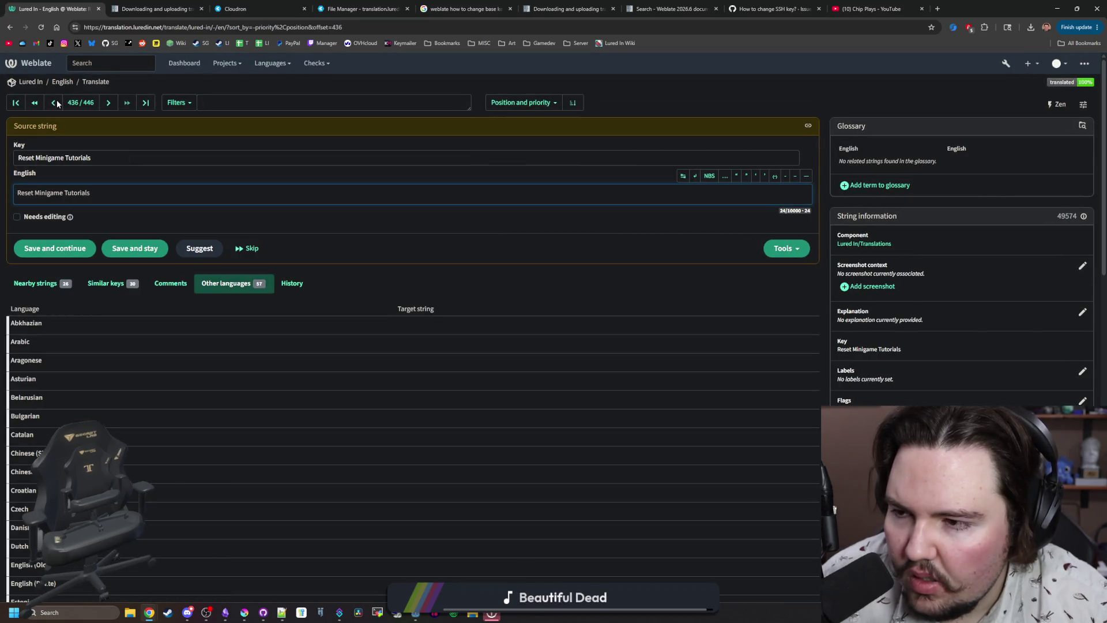
click(56, 102)
click(56, 102)
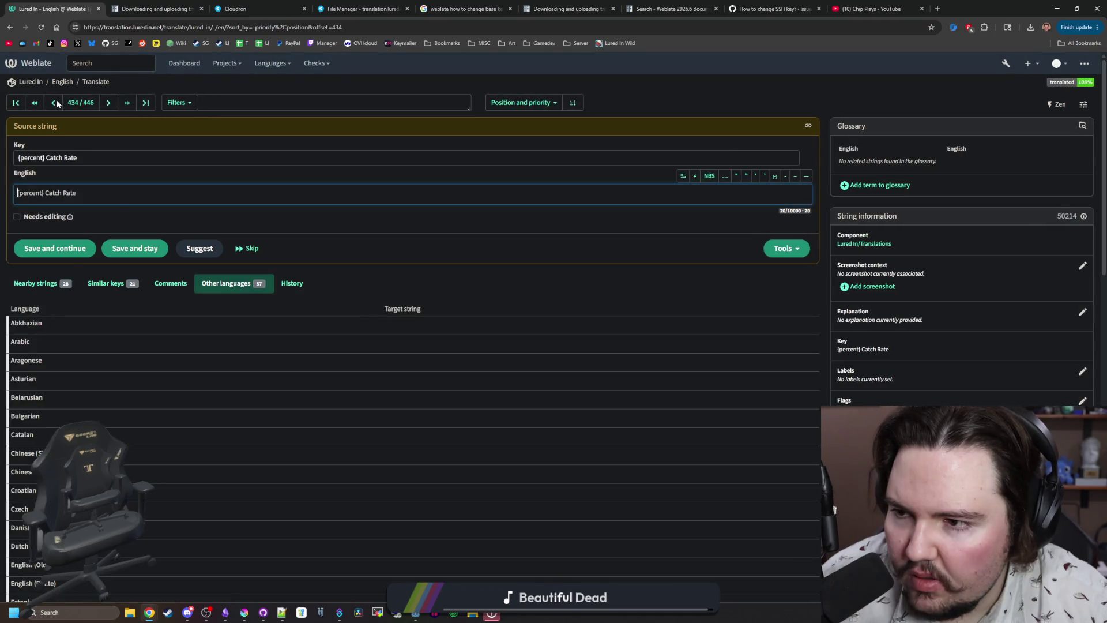
scroll(121, 217, down, 10)
scroll(121, 217, up, 4)
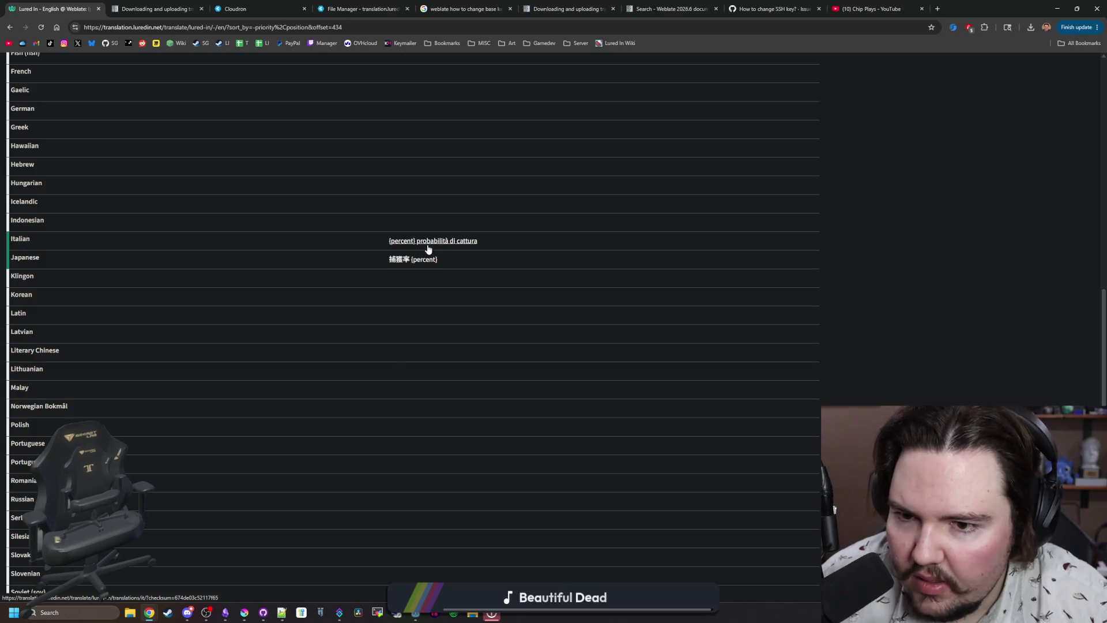
scroll(450, 271, up, 10)
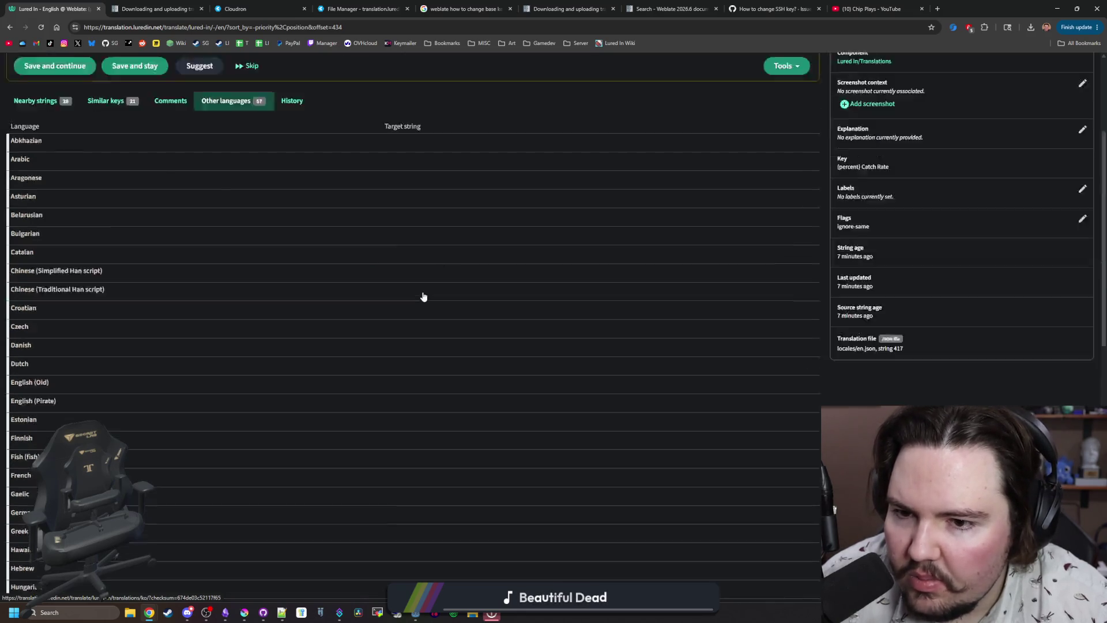
click(59, 103)
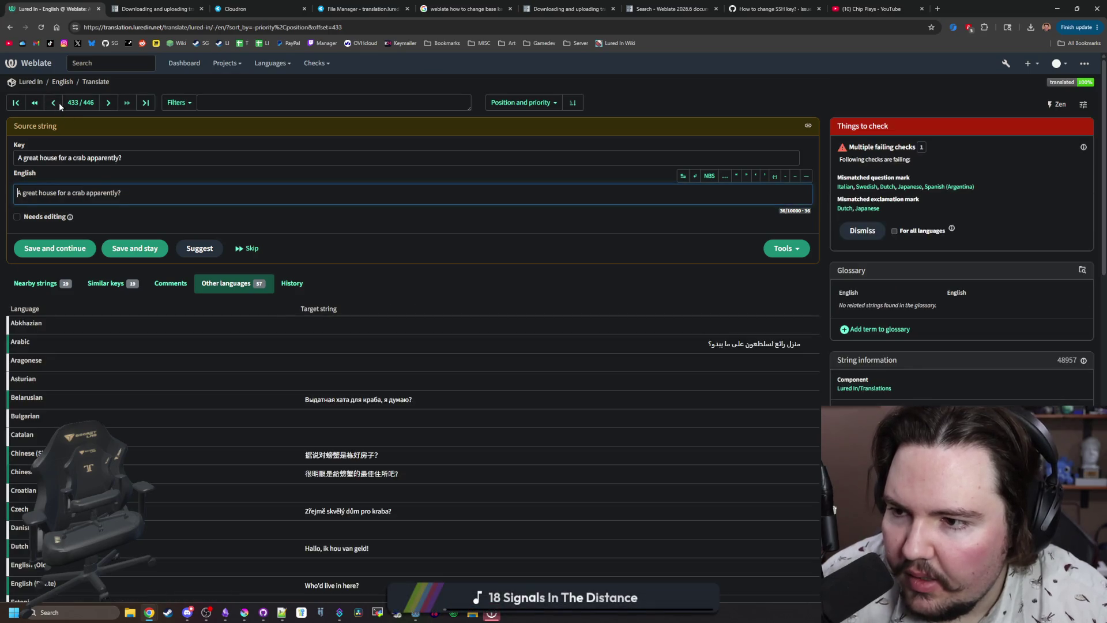
scroll(175, 264, down, 5)
scroll(175, 264, down, 9)
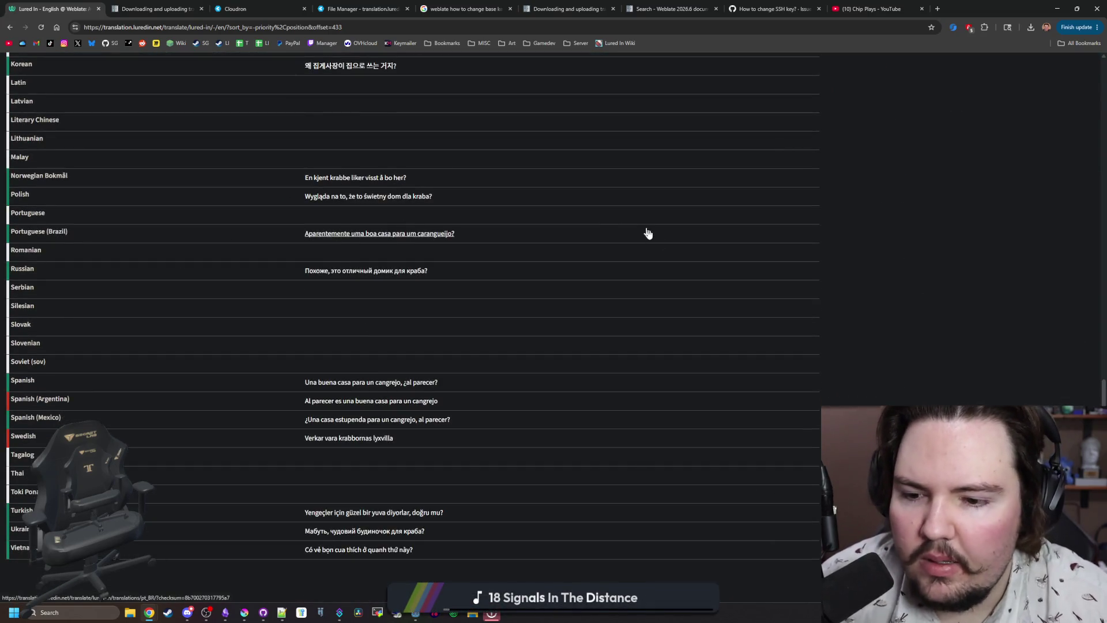
scroll(646, 210, up, 14)
scroll(796, 346, down, 6)
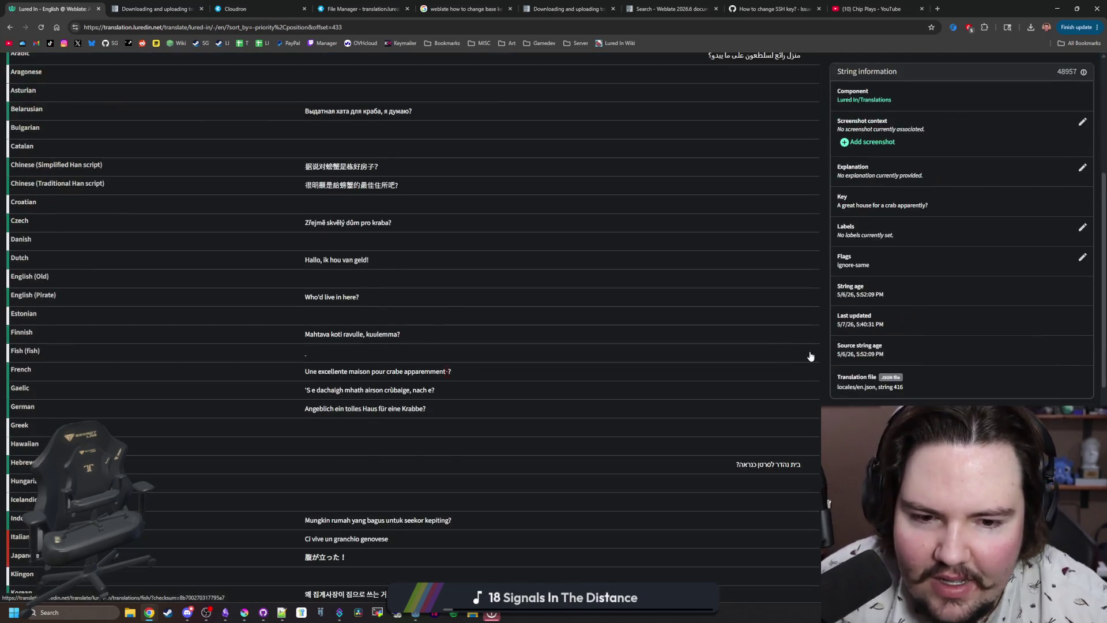
scroll(647, 238, up, 3)
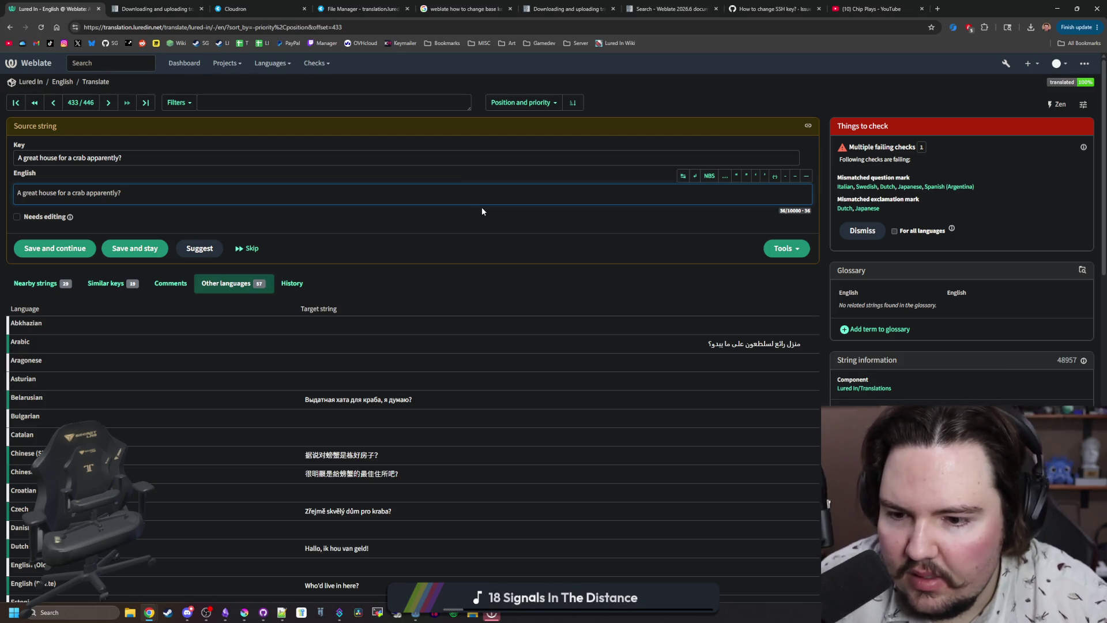
scroll(578, 293, down, 10)
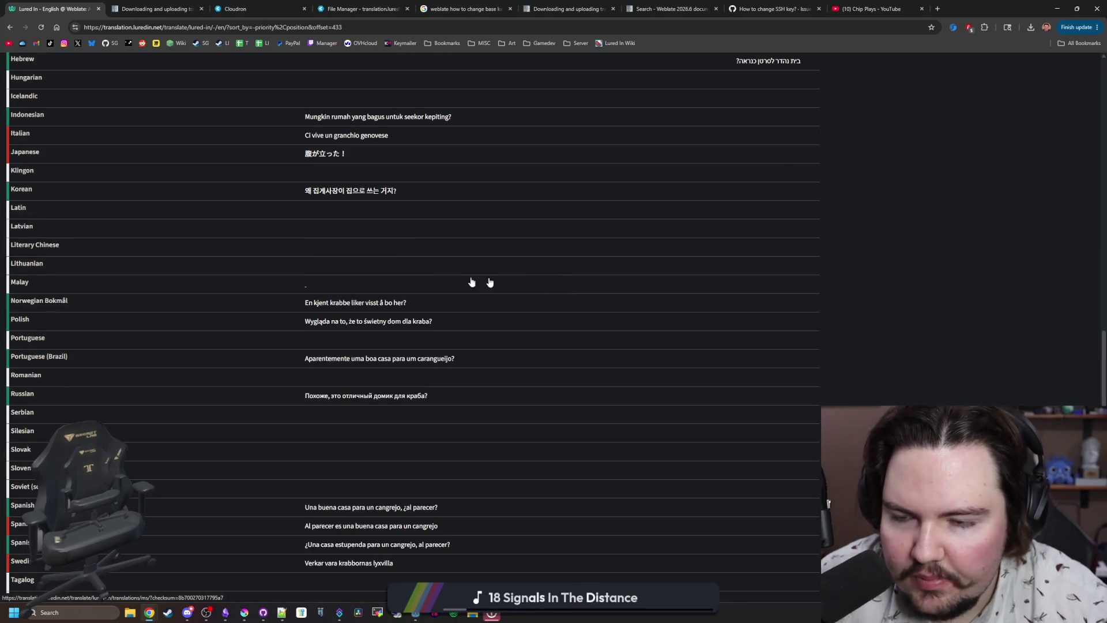
scroll(472, 282, up, 10)
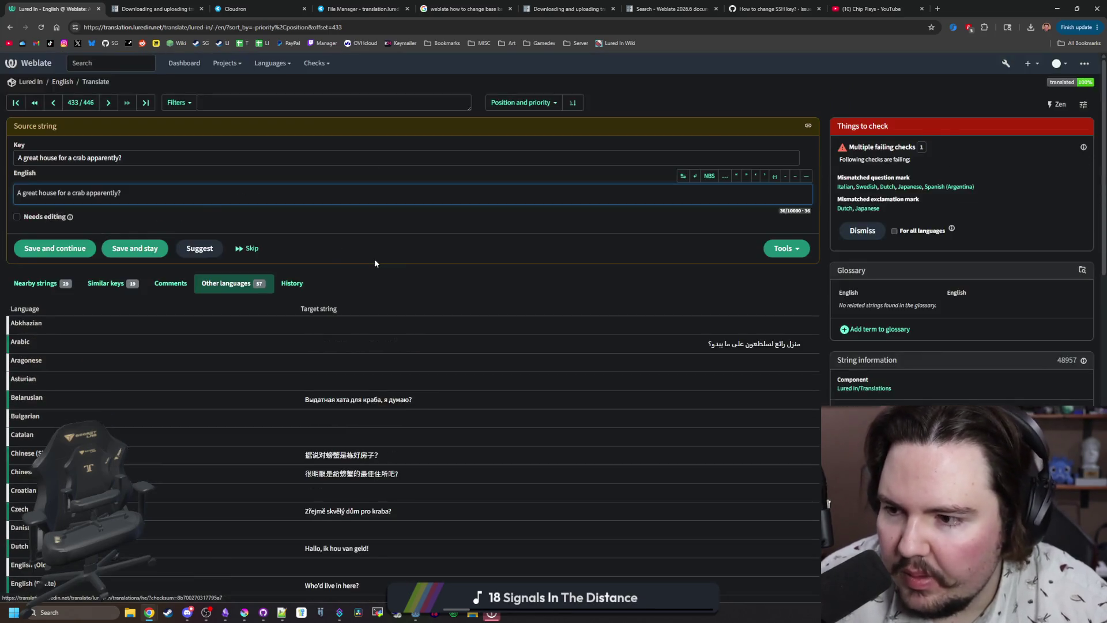
scroll(346, 248, down, 2)
scroll(202, 173, up, 2)
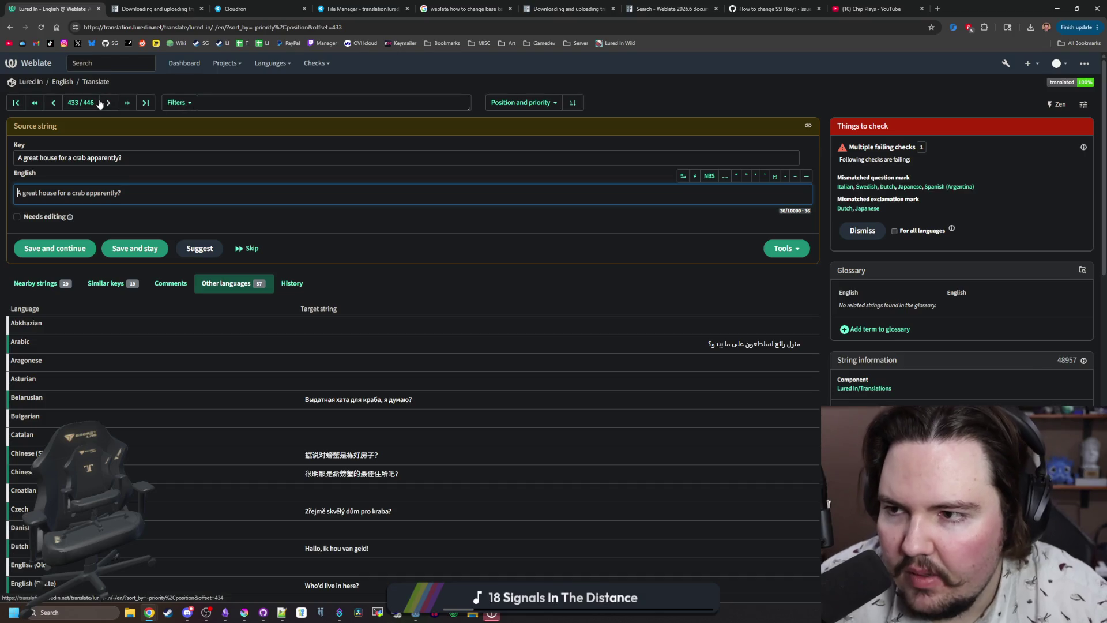
click(32, 82)
Review the Lured In project's Basic, Workflow and Access settings, then return to the project overview.
click(283, 103)
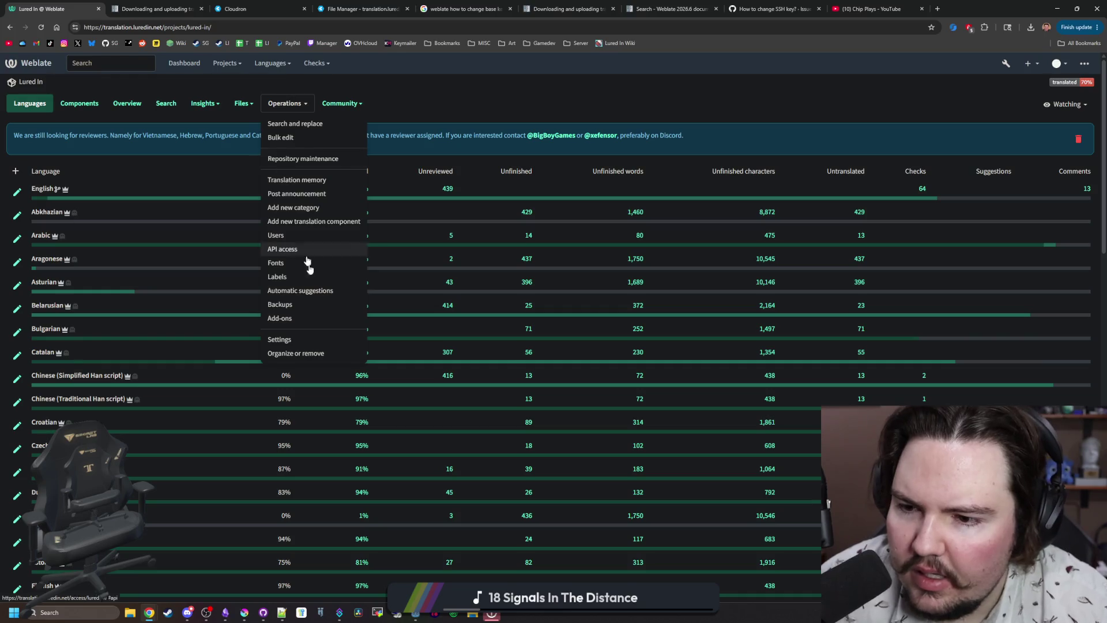
click(285, 339)
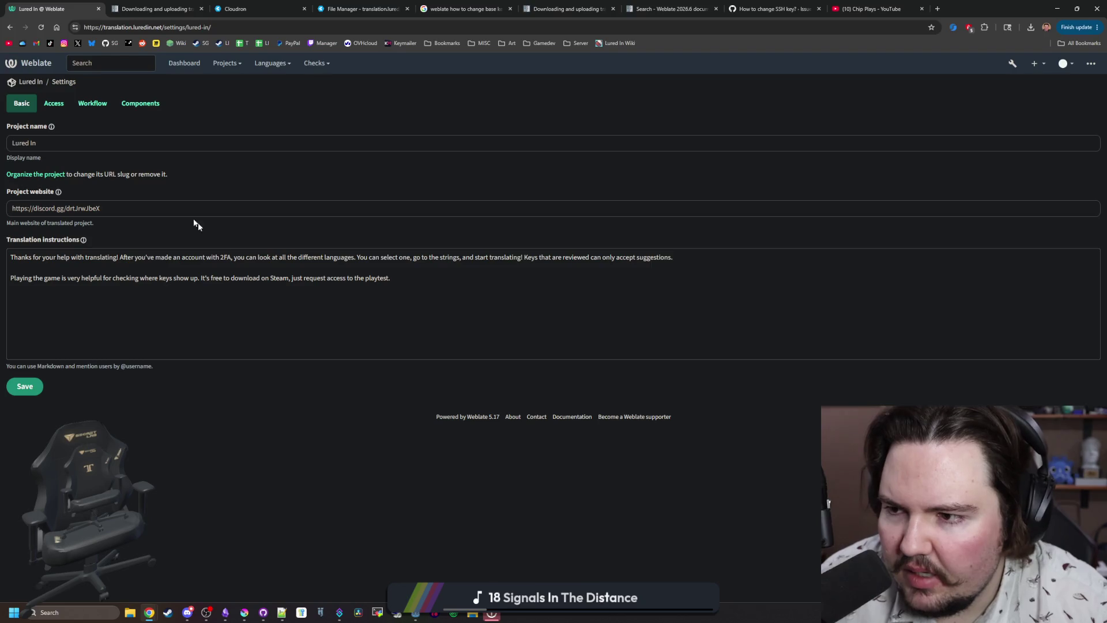
click(91, 111)
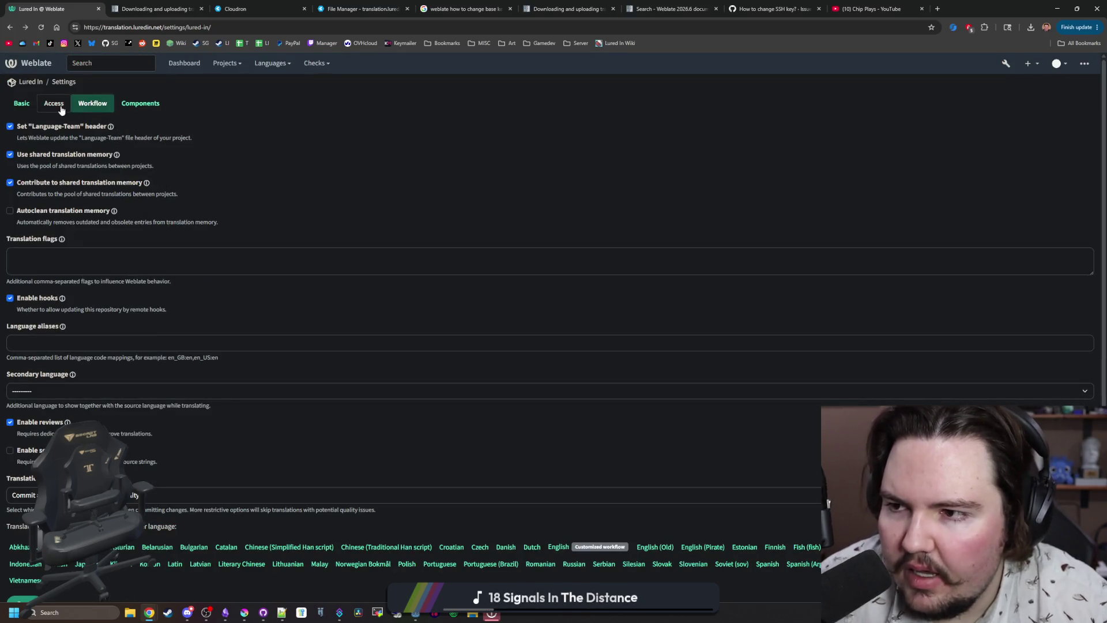
click(54, 106)
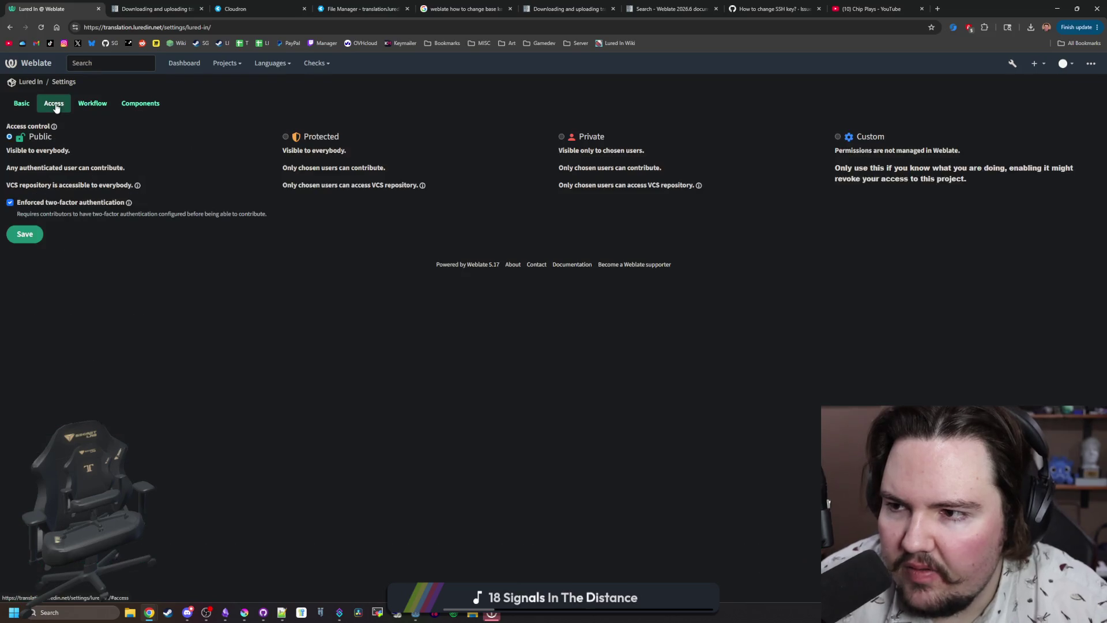
click(30, 82)
click(286, 104)
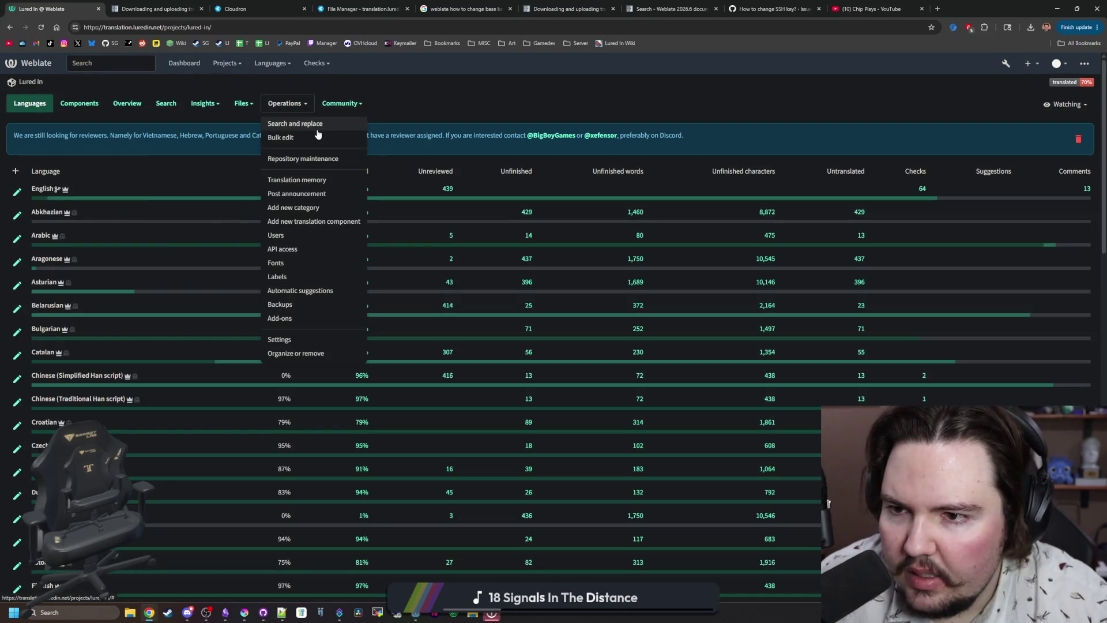
Check the Lured In repository maintenance page's status and available options.
click(332, 164)
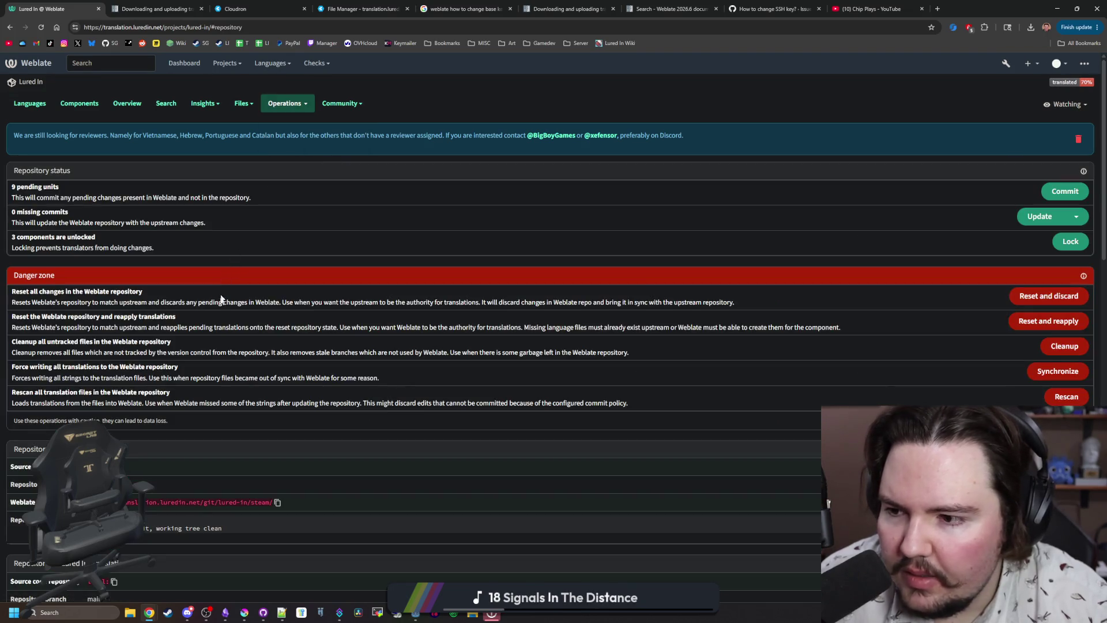
scroll(396, 344, down, 10)
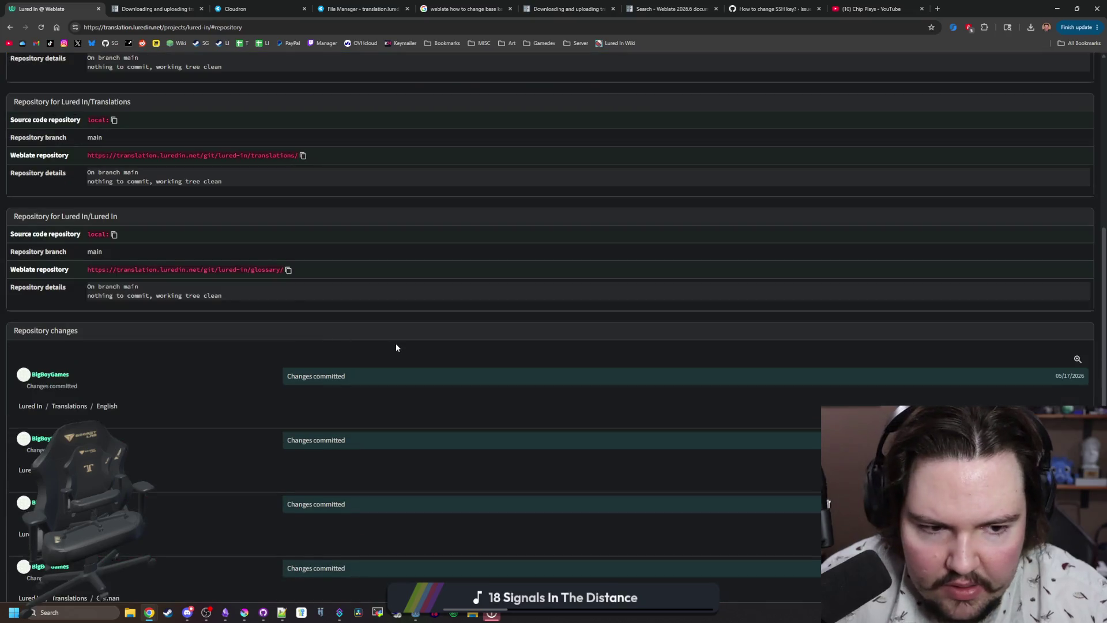
scroll(396, 344, up, 10)
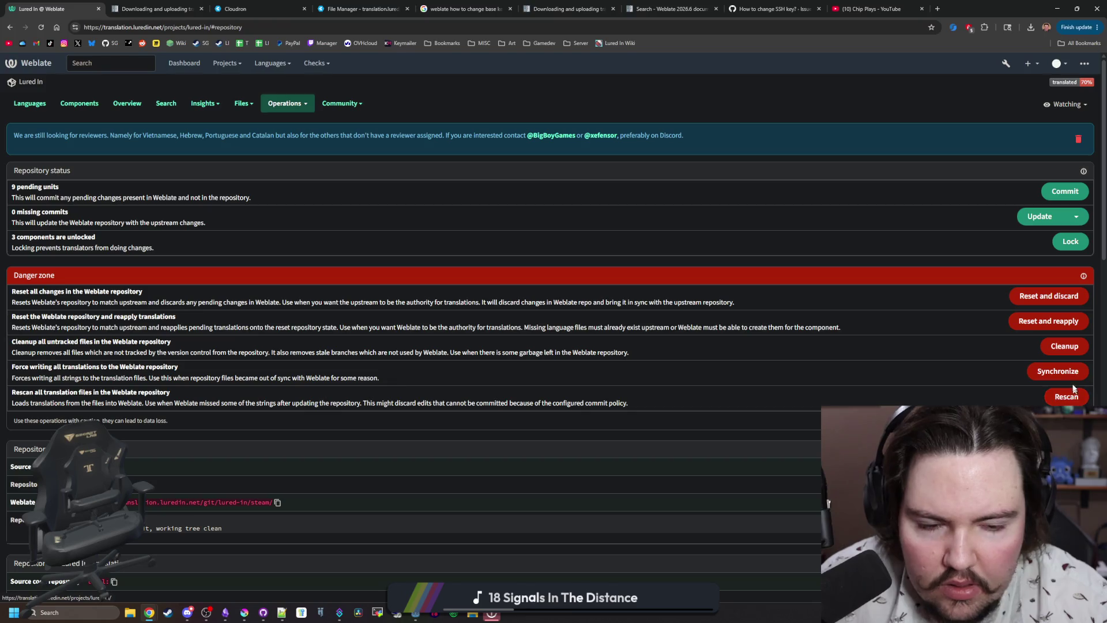
click(273, 106)
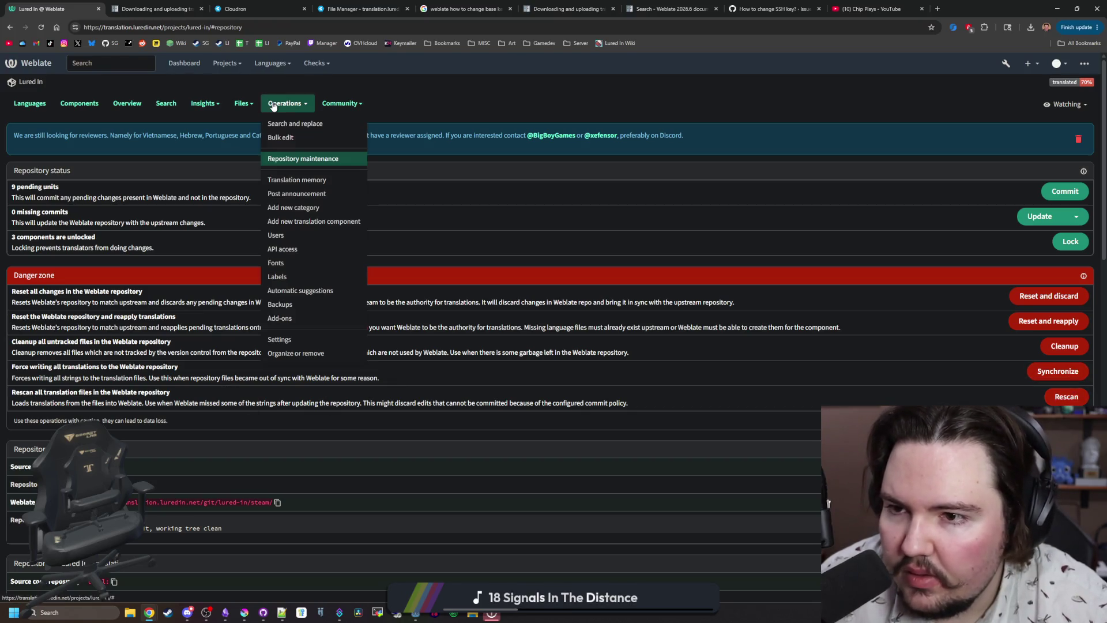
click(109, 89)
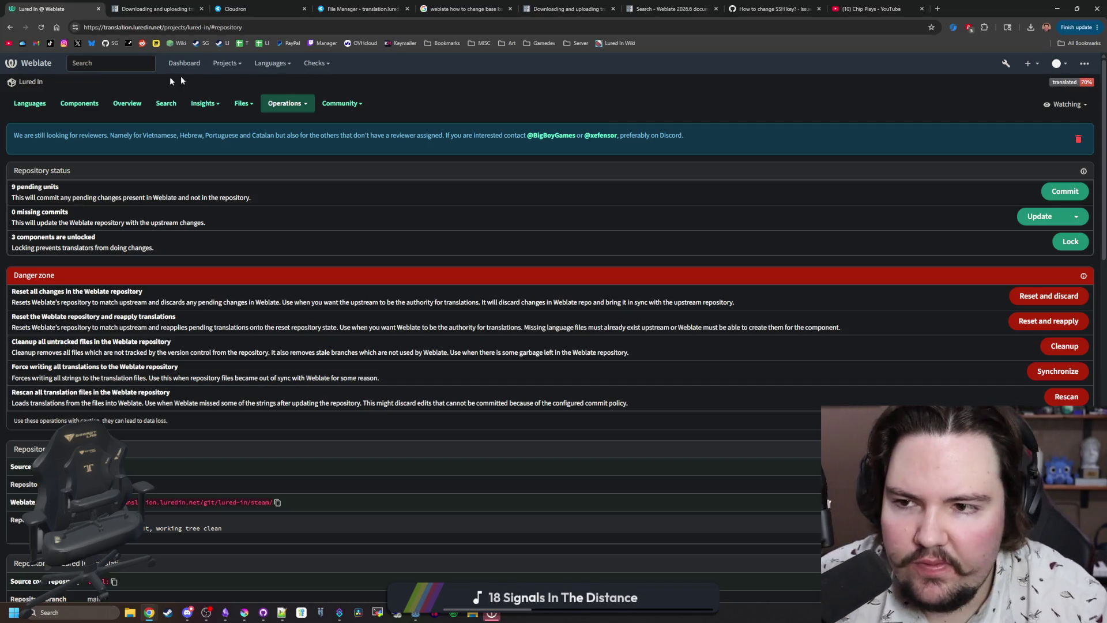
Browse the Community, Files and Insights menus and show the project's components table.
click(343, 103)
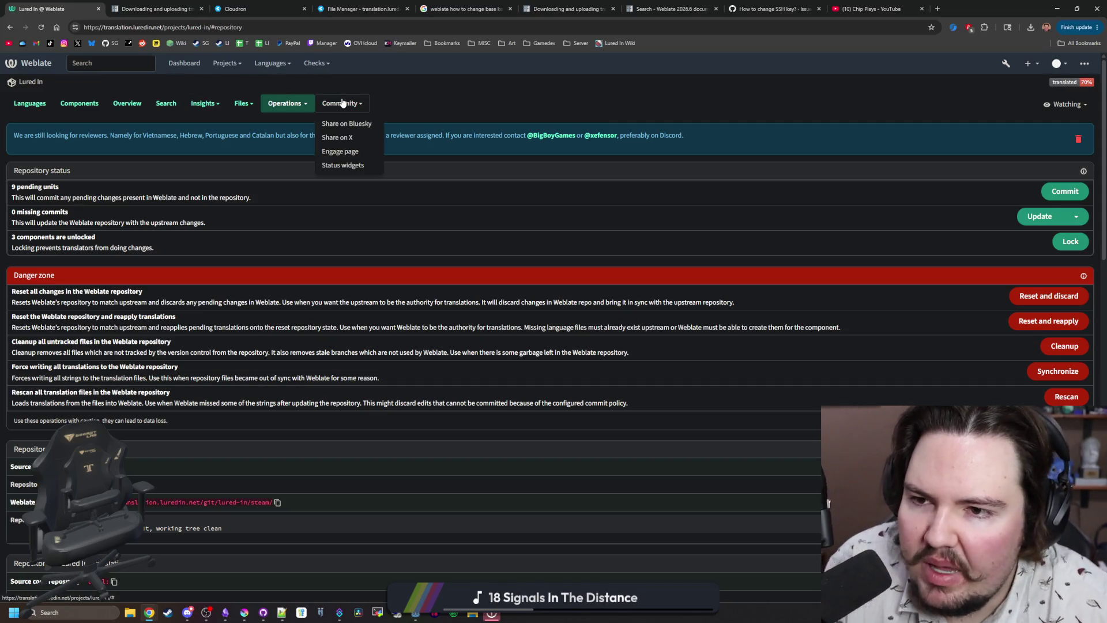
click(241, 103)
click(201, 102)
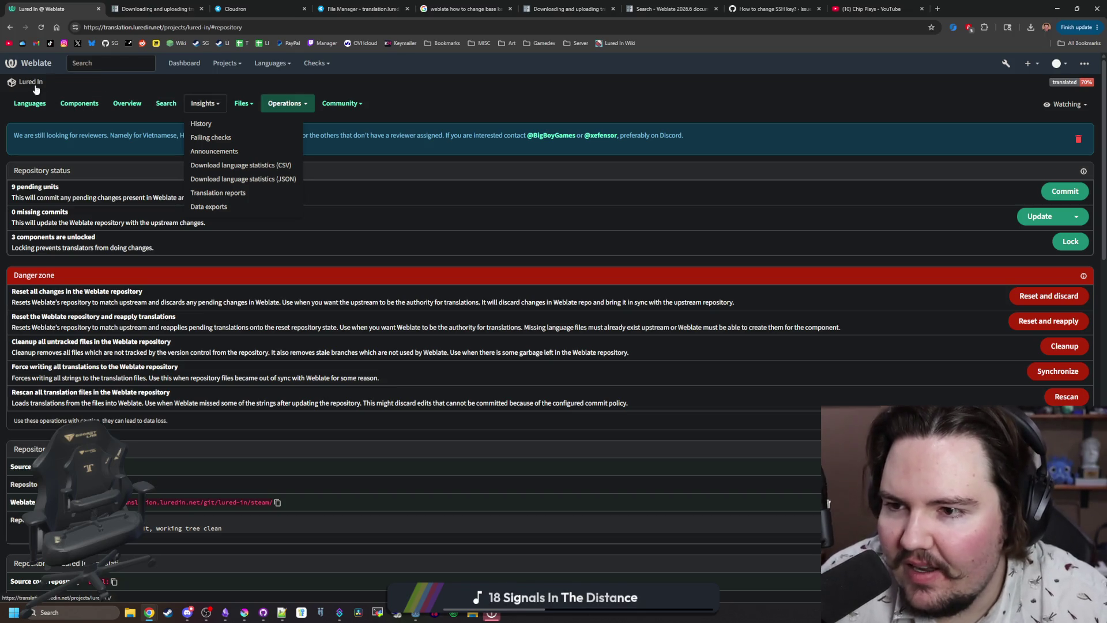
click(78, 103)
click(205, 105)
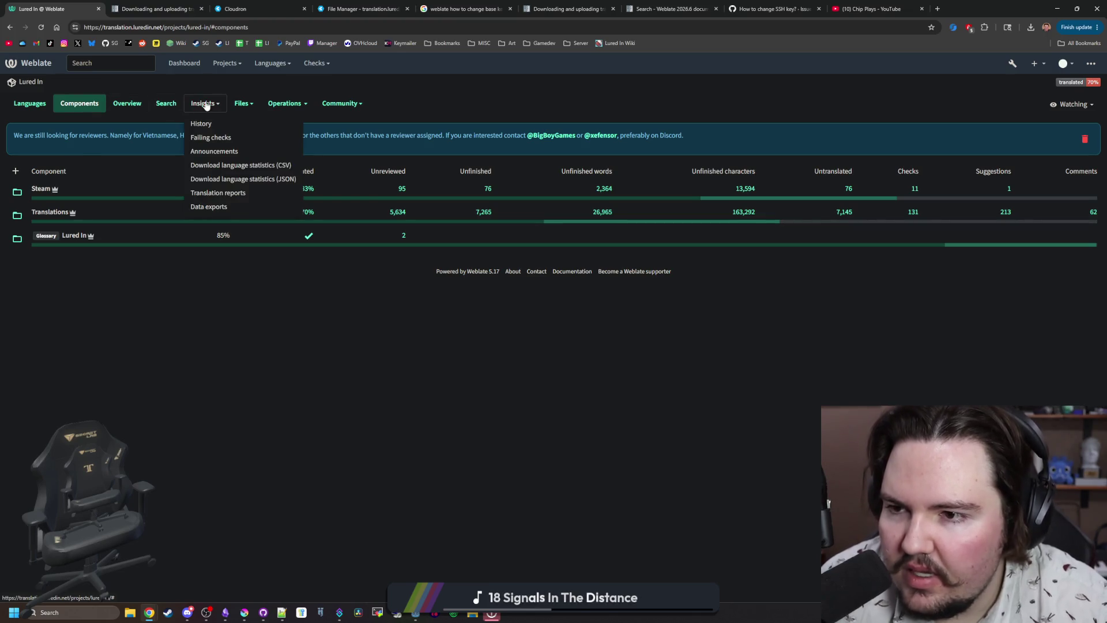
click(242, 104)
click(276, 104)
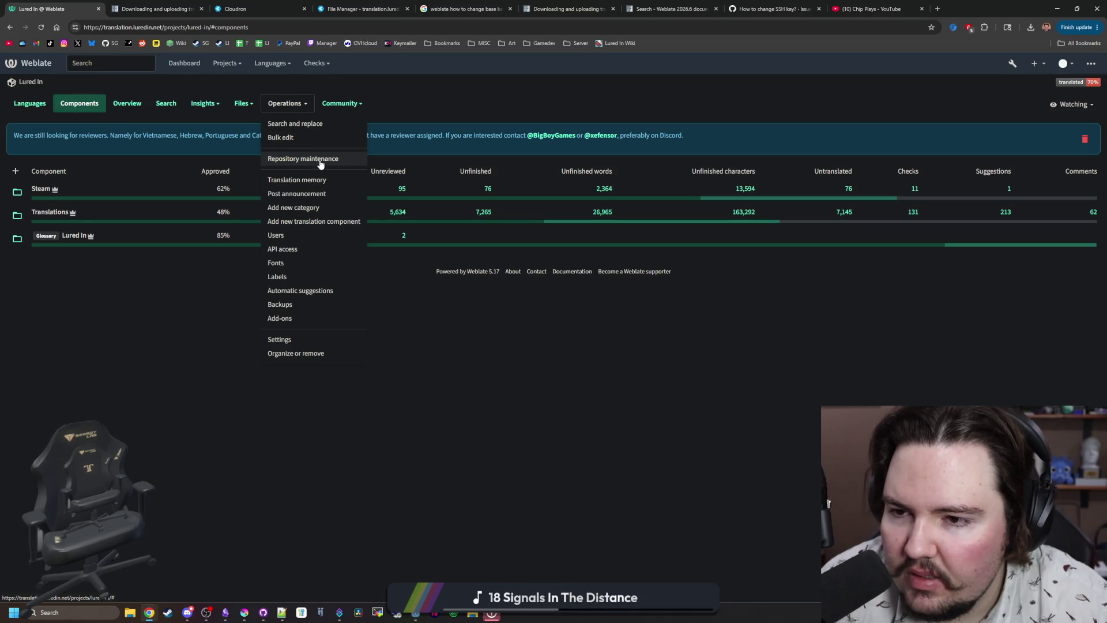
Go to the Lured In API access page with its project-token form and public SSH key.
click(311, 248)
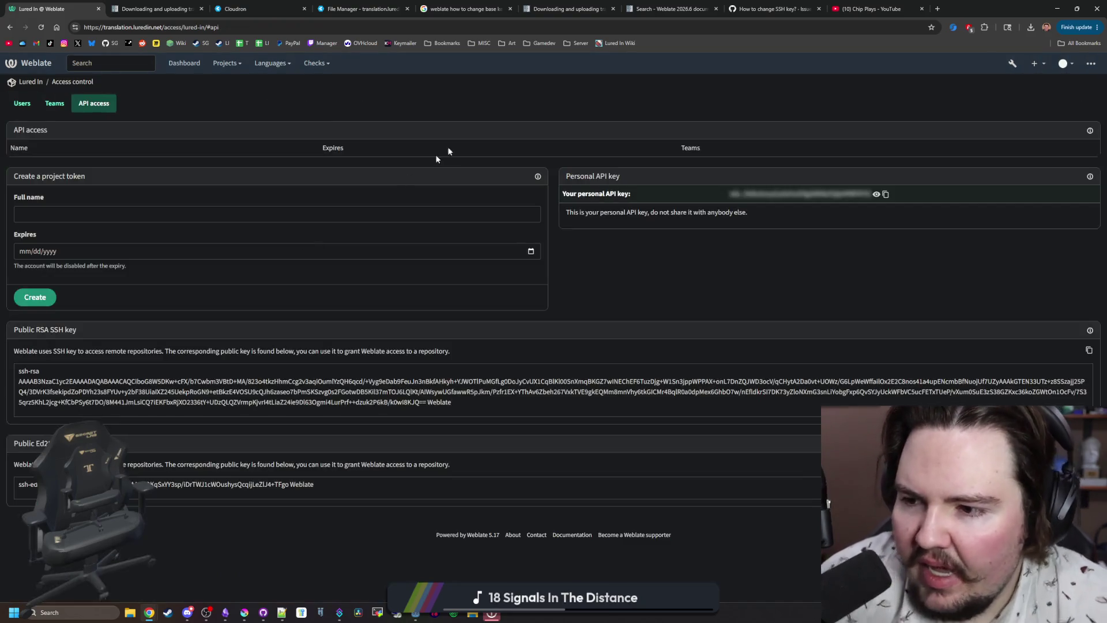
key(alt+Tab)
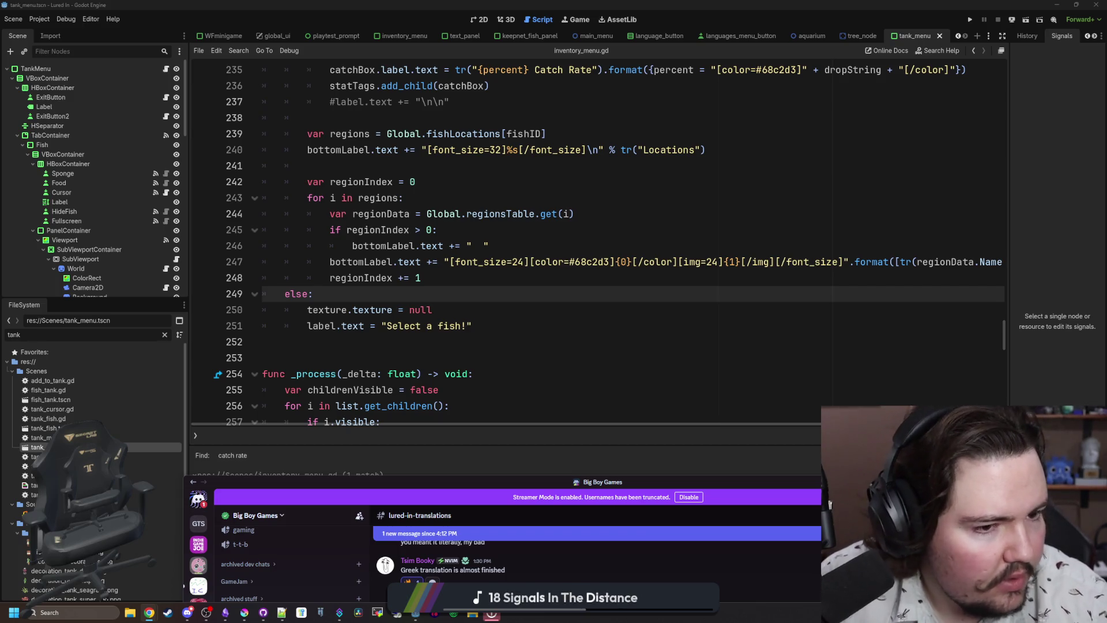
key(alt+Tab)
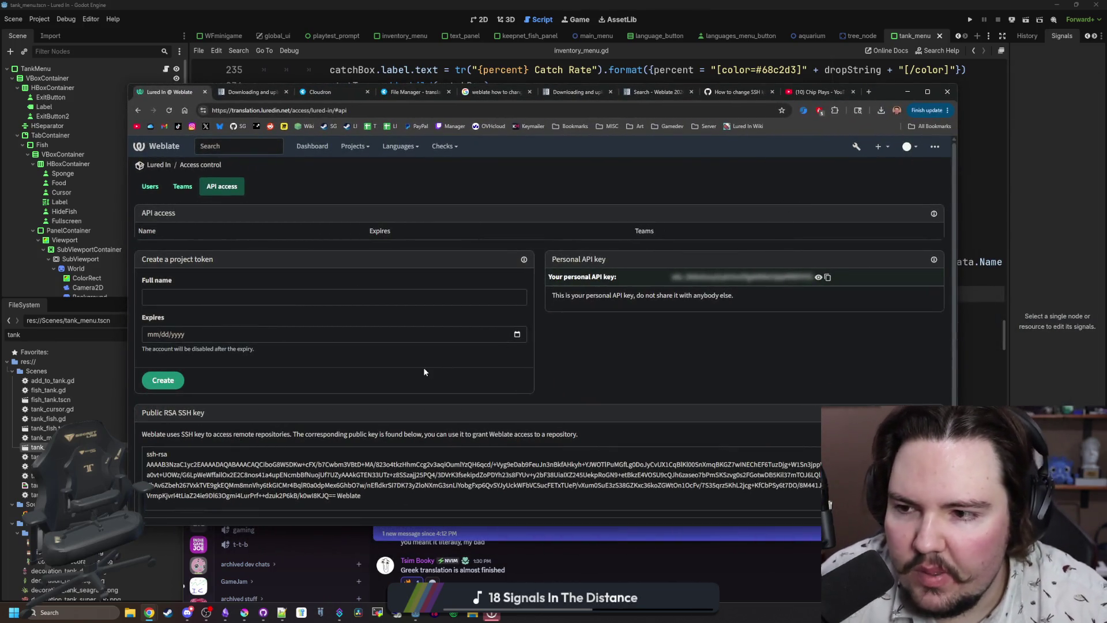
scroll(252, 297, down, 3)
scroll(368, 325, up, 3)
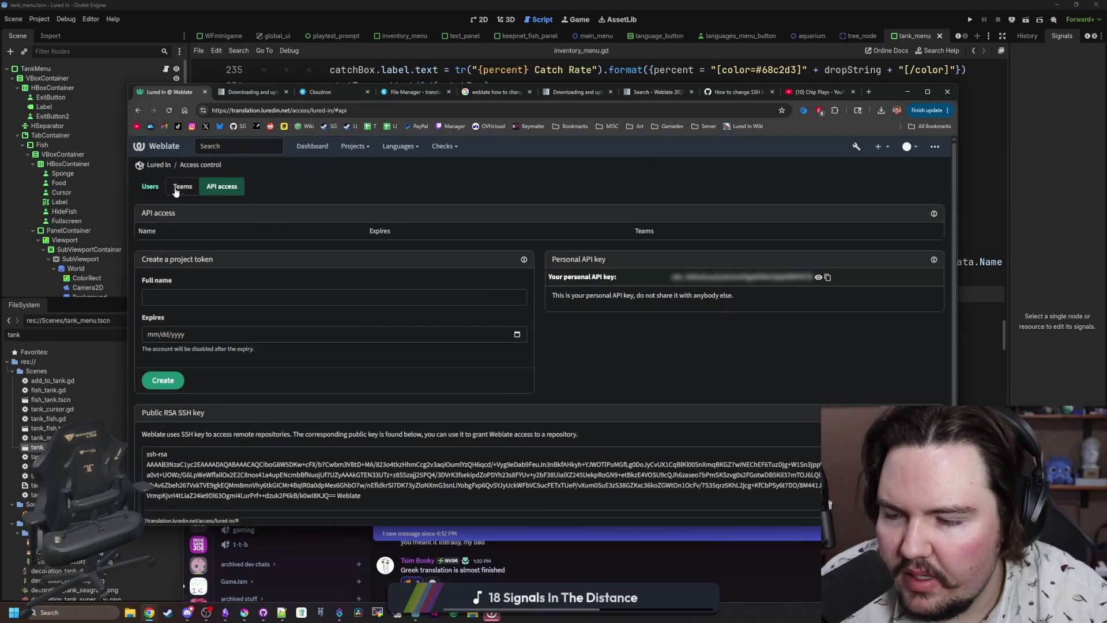
Go to the Lured In project settings and look through its Access, Workflow and Components tabs.
click(173, 167)
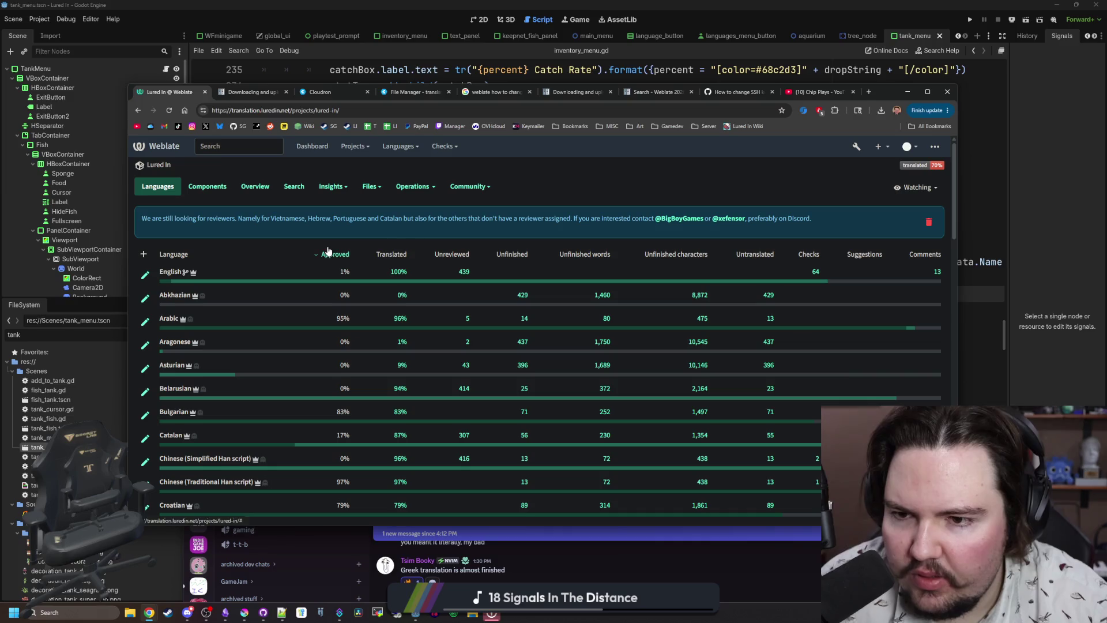
click(434, 188)
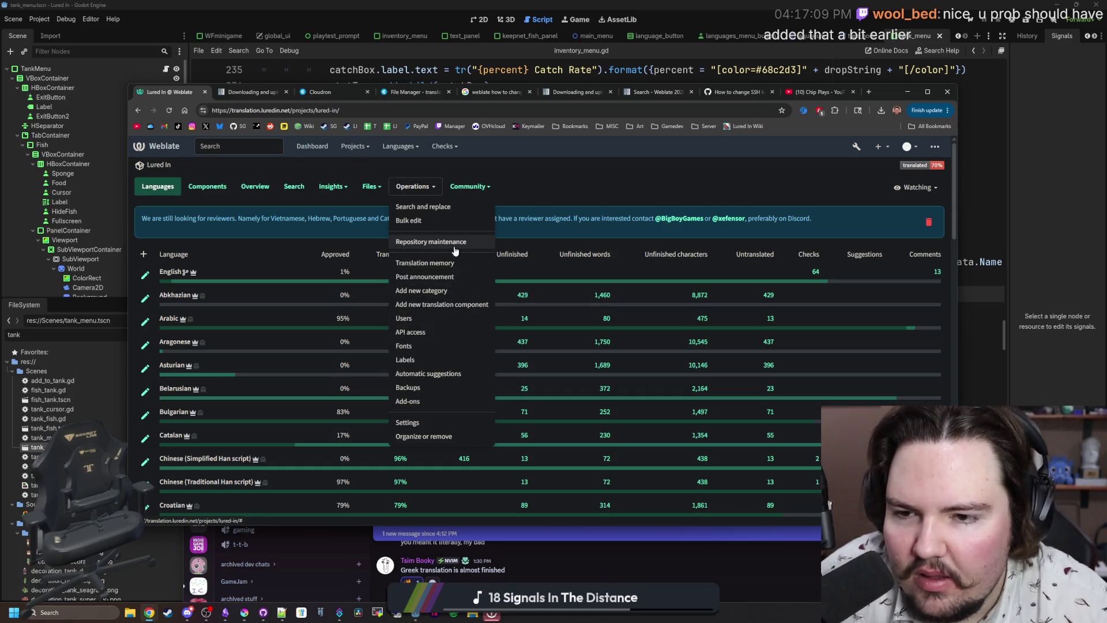
click(431, 423)
click(185, 192)
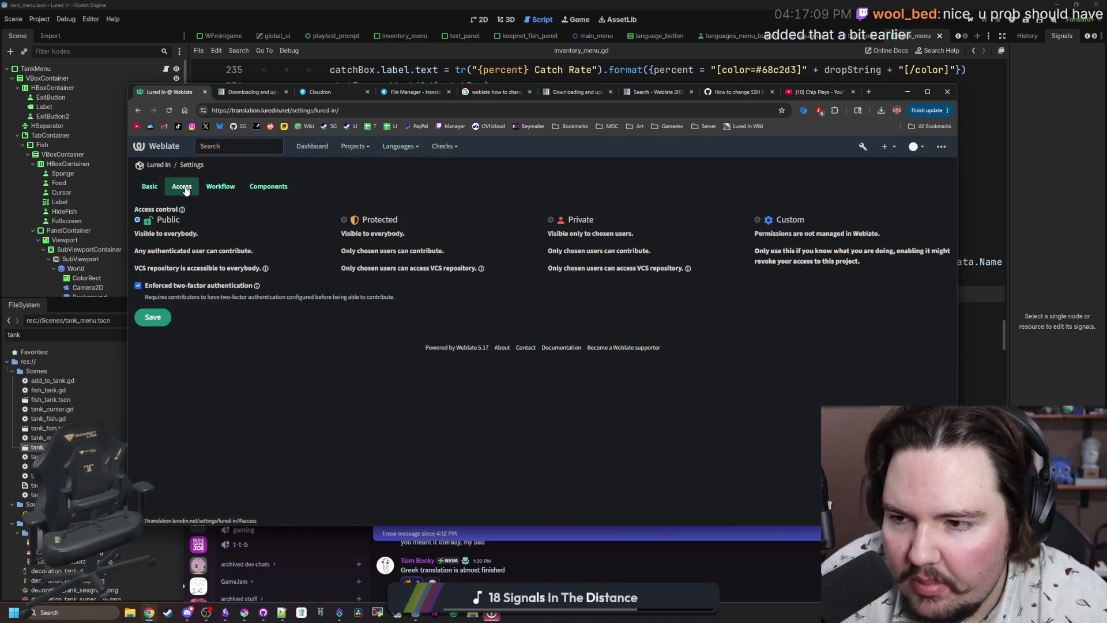
click(203, 187)
scroll(248, 328, down, 10)
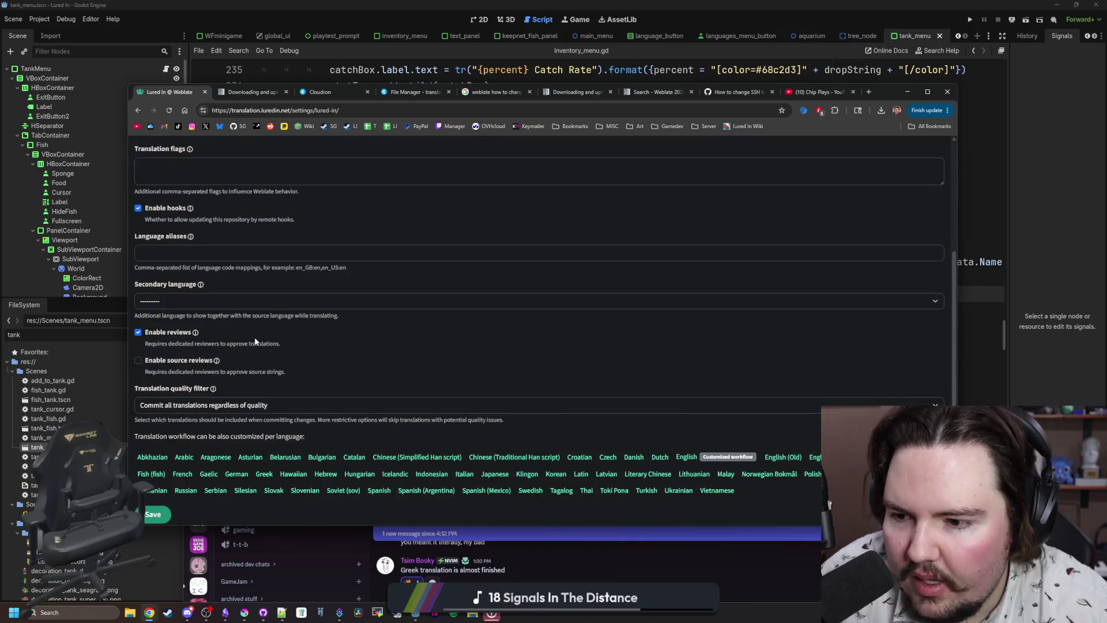
scroll(254, 337, up, 3)
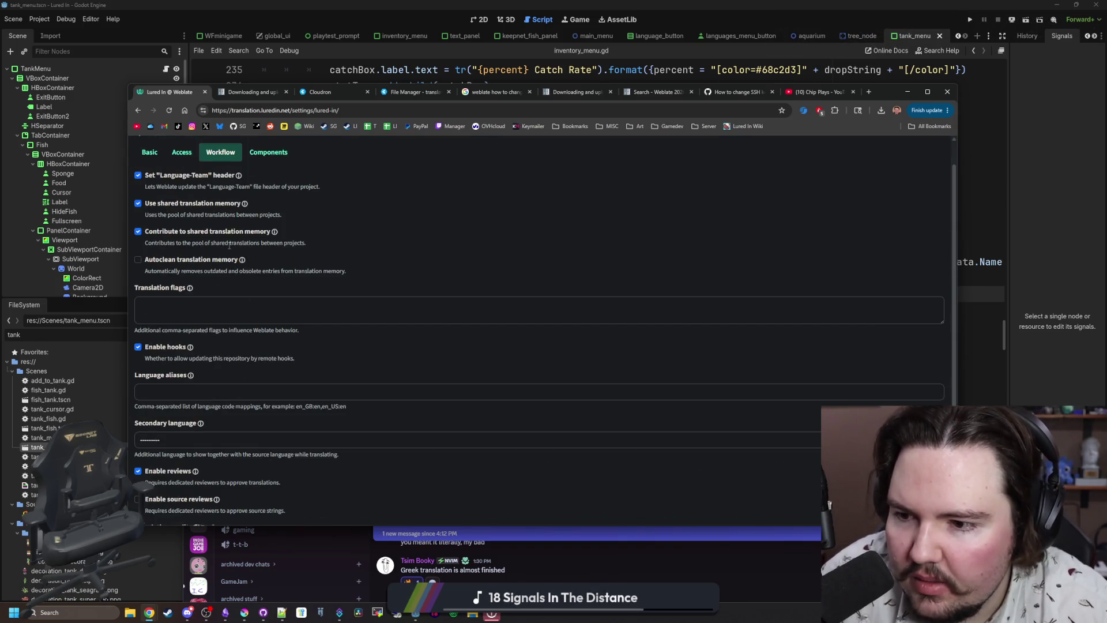
scroll(254, 329, up, 2)
click(286, 188)
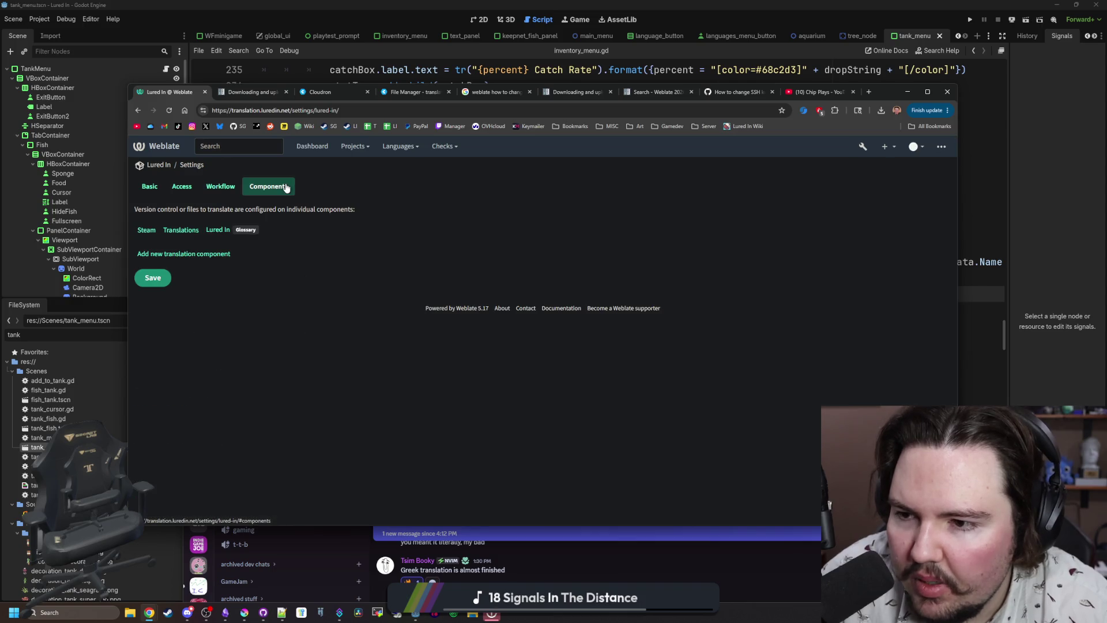
Inspect the Translations component's settings, then switch to the 'weblate github vcs' Google results.
click(180, 229)
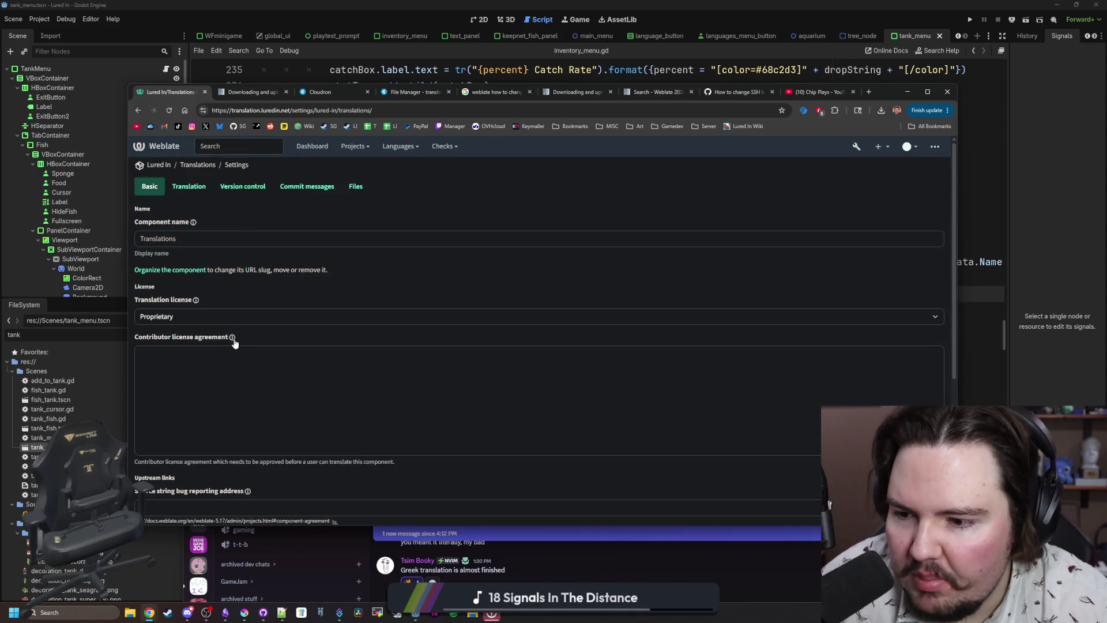
scroll(235, 343, down, 4)
scroll(235, 343, up, 4)
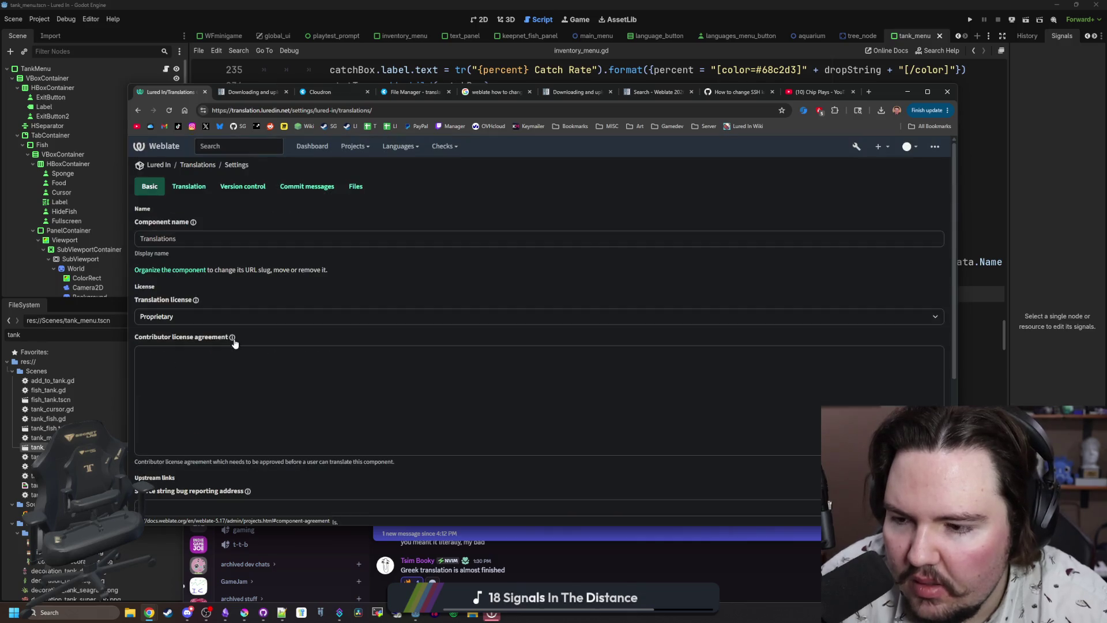
click(907, 91)
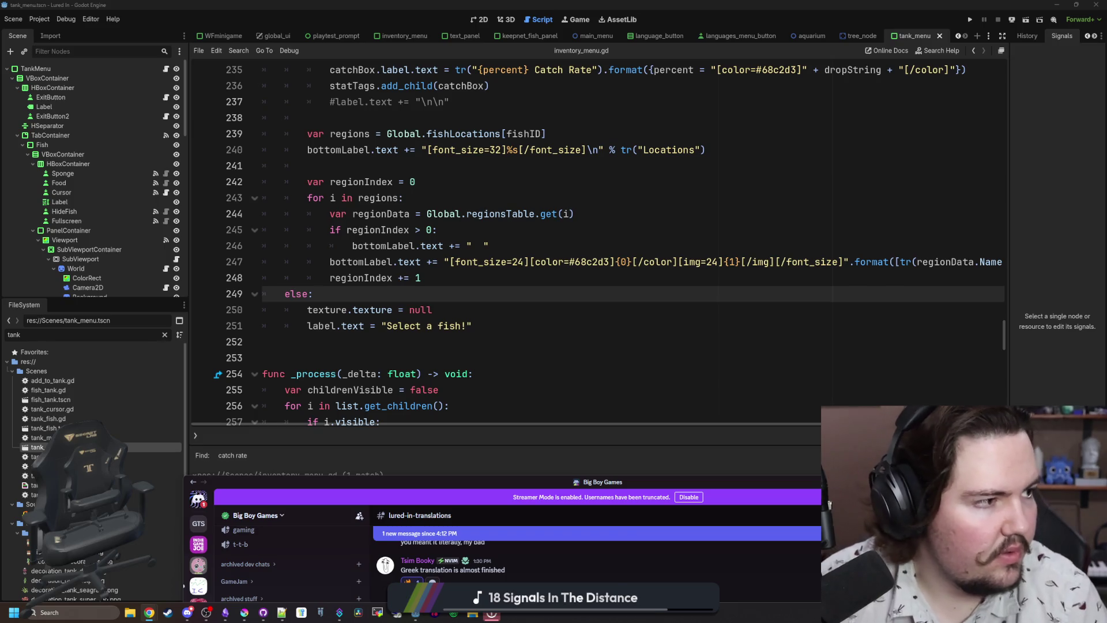
key(alt+Tab)
Go to the 'Version control integration' documentation result and read down to SSH repositories.
drag(116, 127, 242, 159)
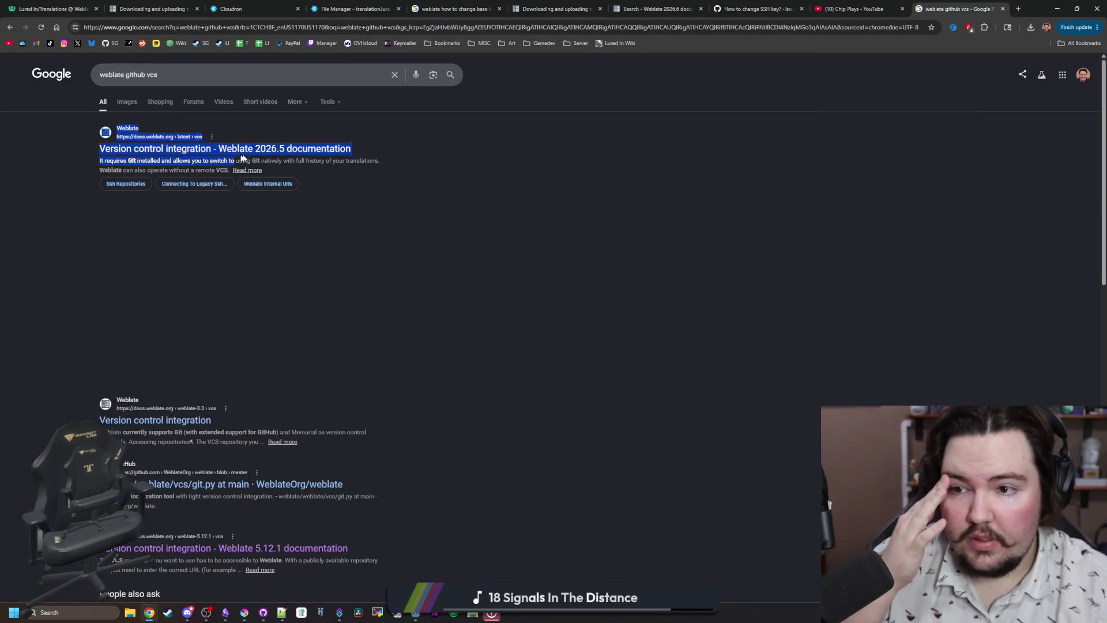
click(246, 150)
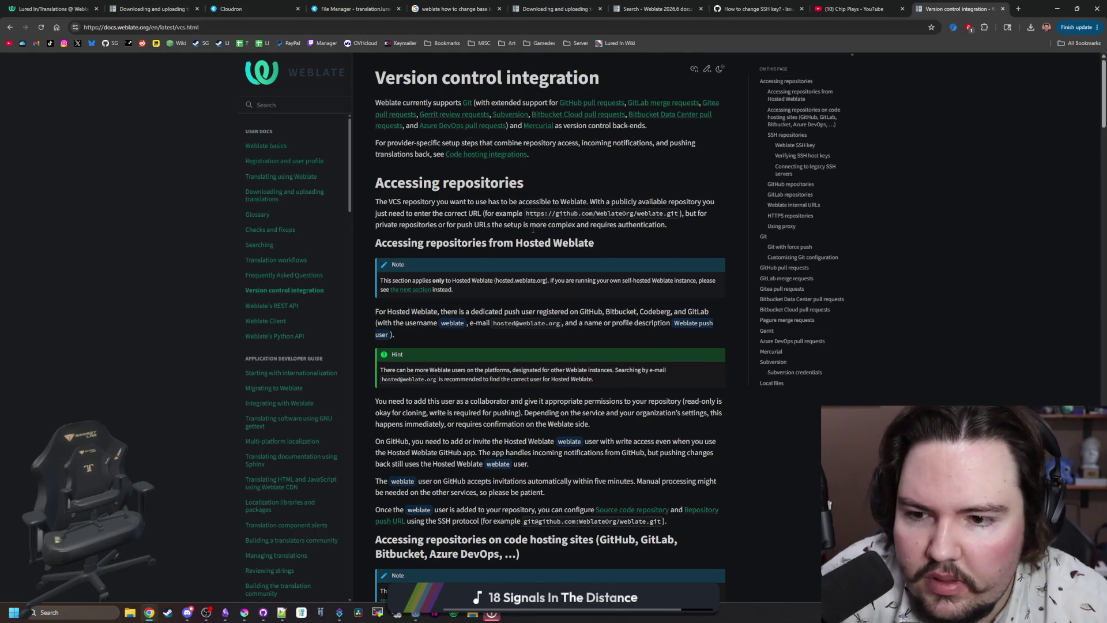
scroll(533, 229, down, 1)
scroll(533, 230, down, 2)
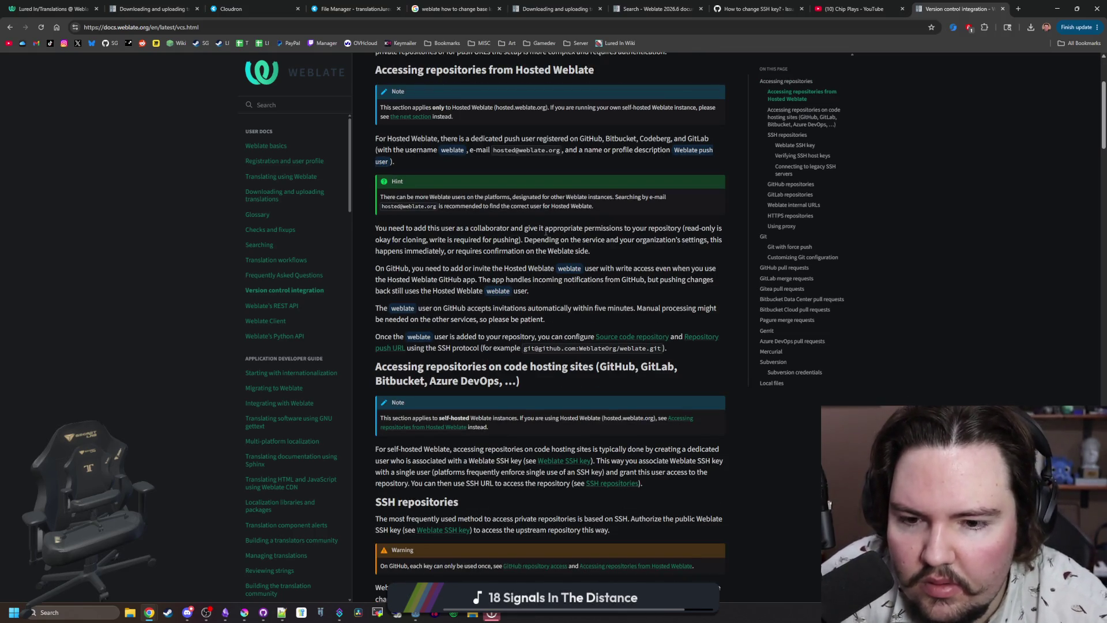
scroll(509, 267, down, 2)
scroll(479, 292, down, 3)
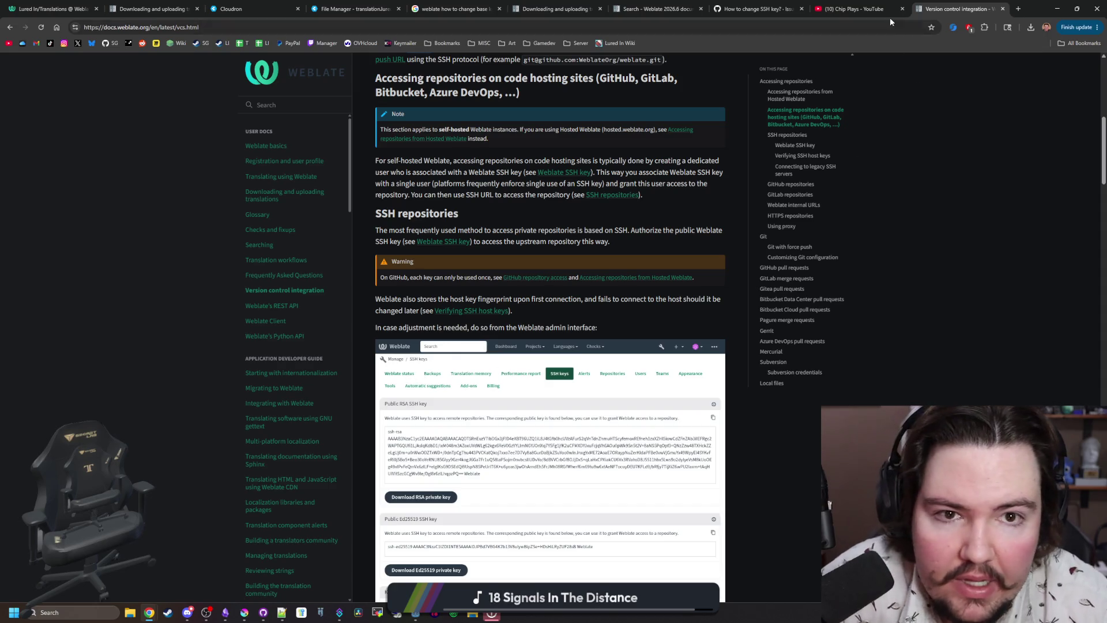
Glance at Godot, then return to Weblate's SSH keys page listing the RSA and Ed25519 keys.
click(82, 4)
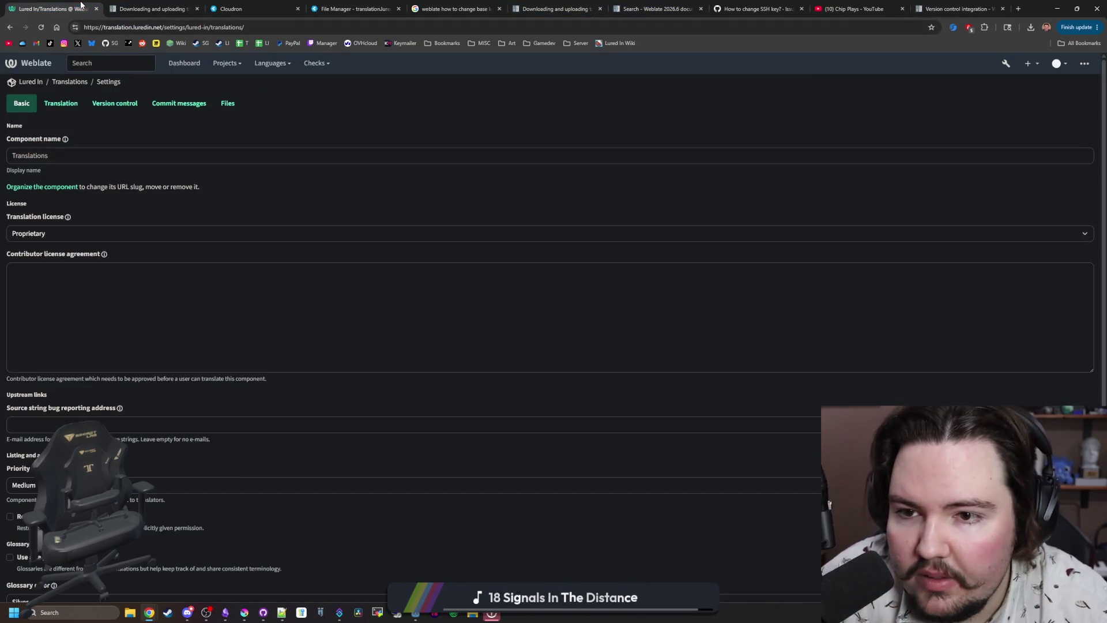
click(1057, 9)
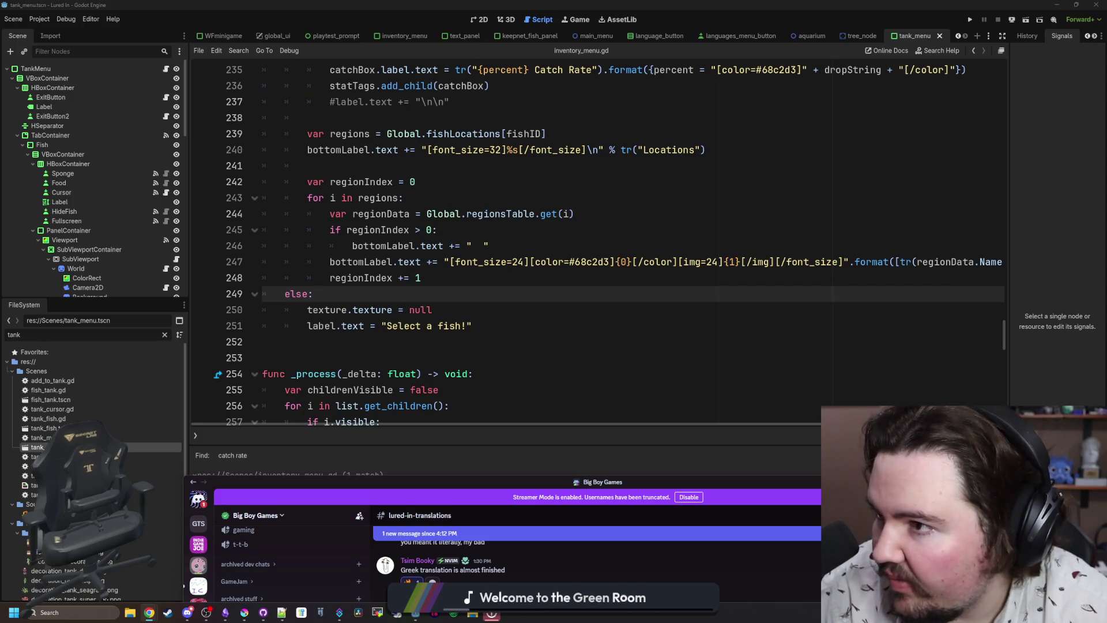
key(alt+Tab)
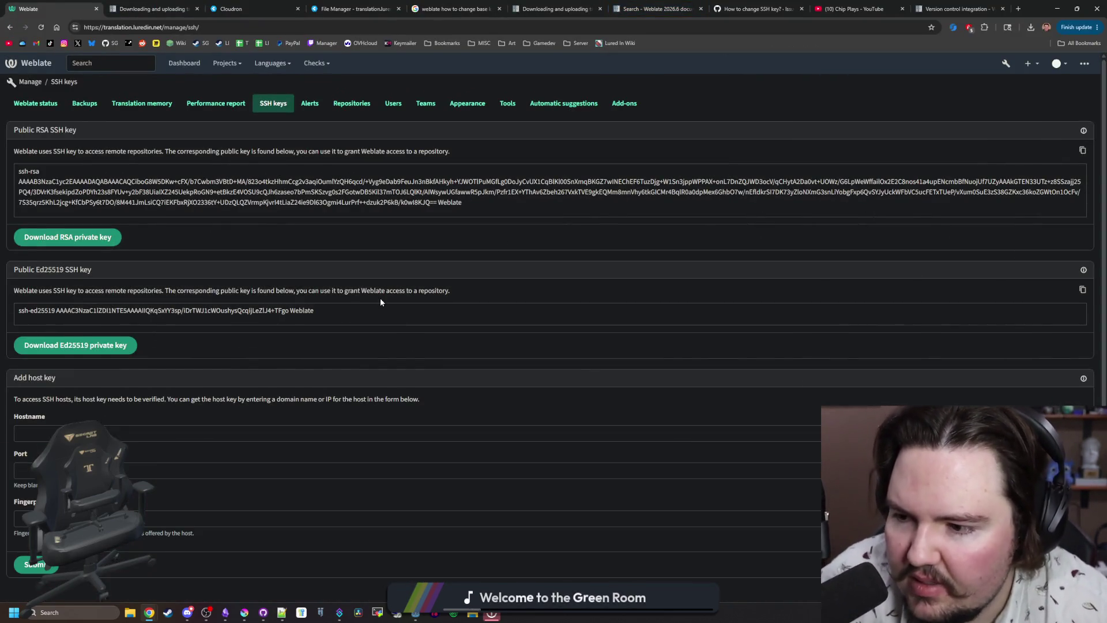
Review the Manage pages for repository status, Weblate version status and the public SSH keys.
click(351, 110)
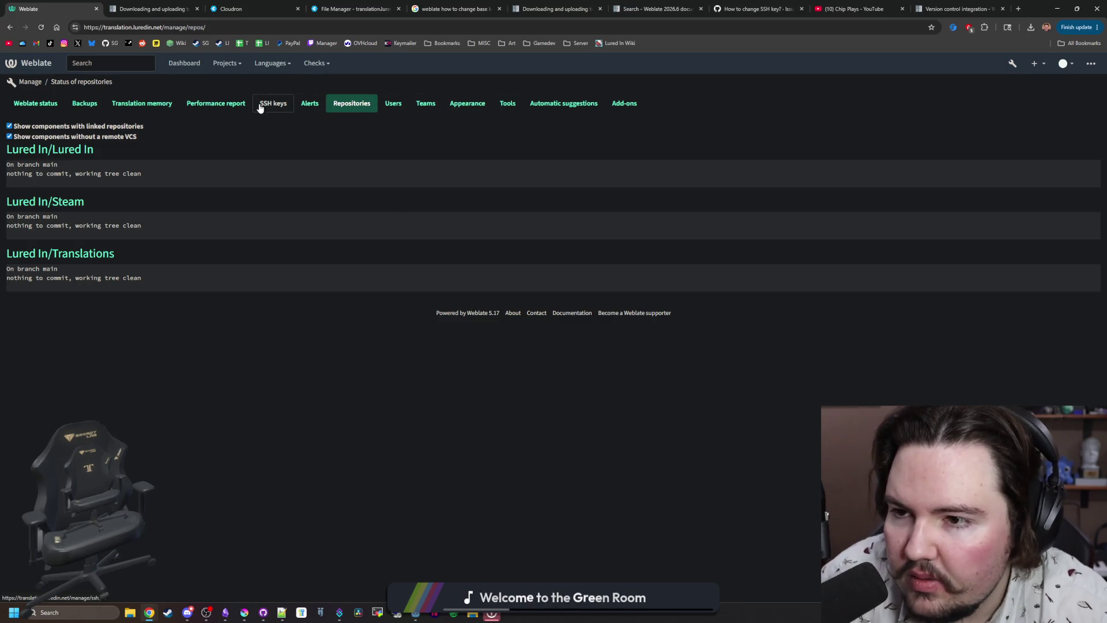
click(57, 104)
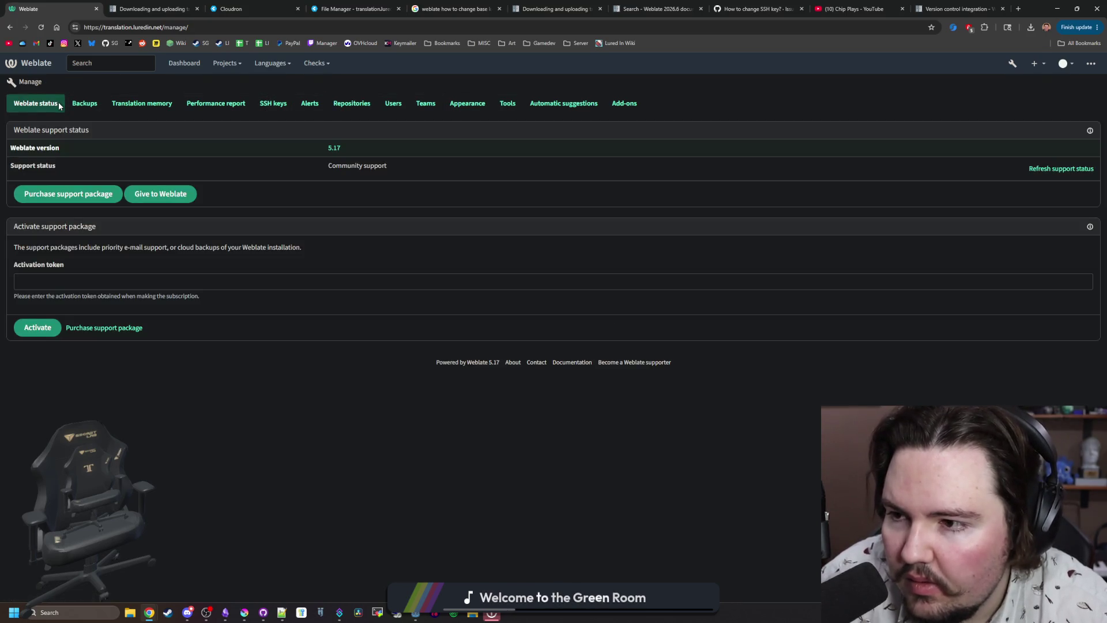
click(273, 104)
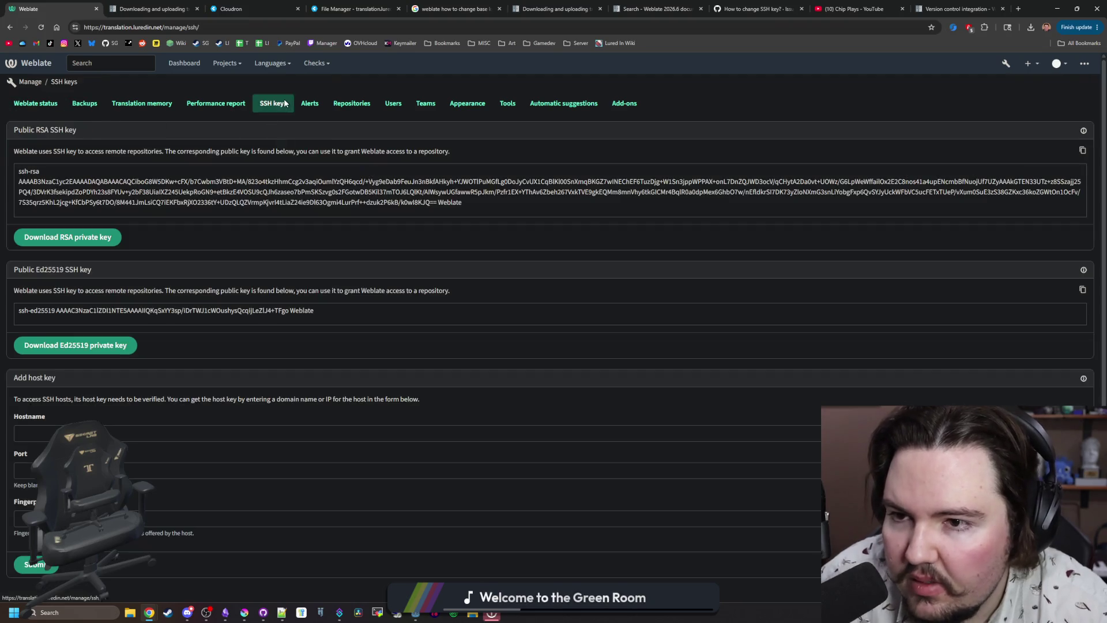
scroll(267, 231, down, 1)
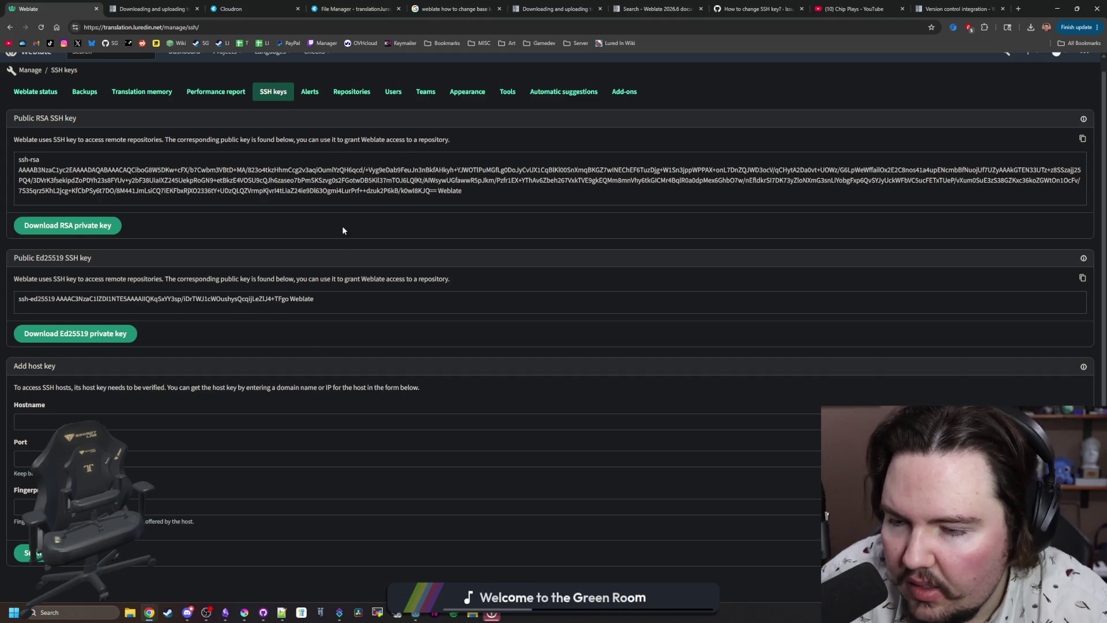
scroll(342, 228, up, 1)
Check Alerts, Users, Teams, Appearance and Tools, ending on Automatic suggestions.
click(313, 106)
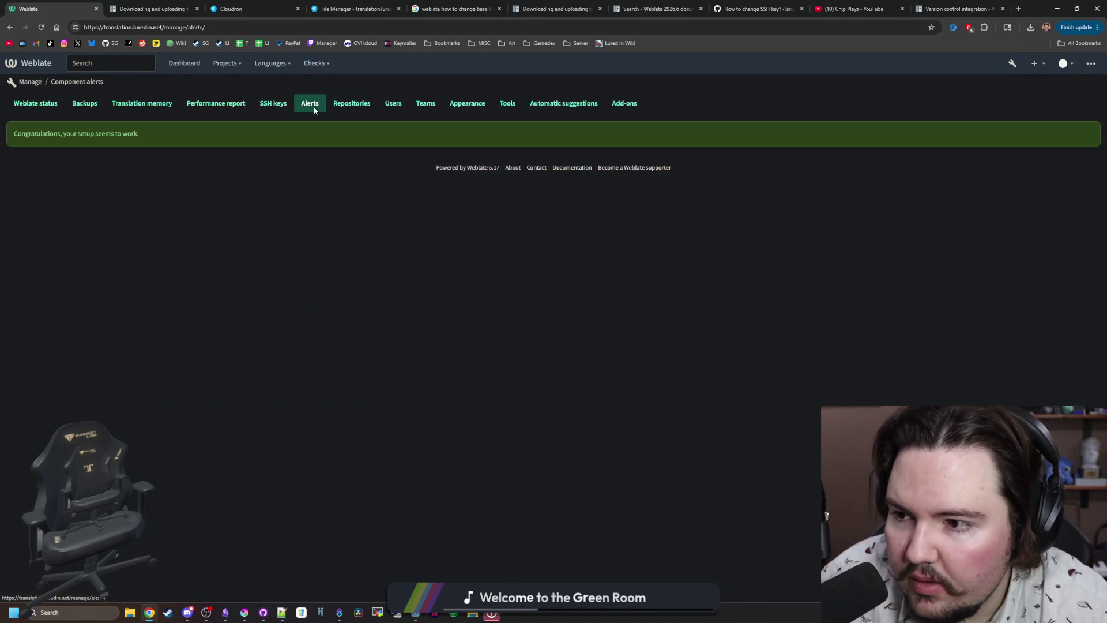
click(398, 106)
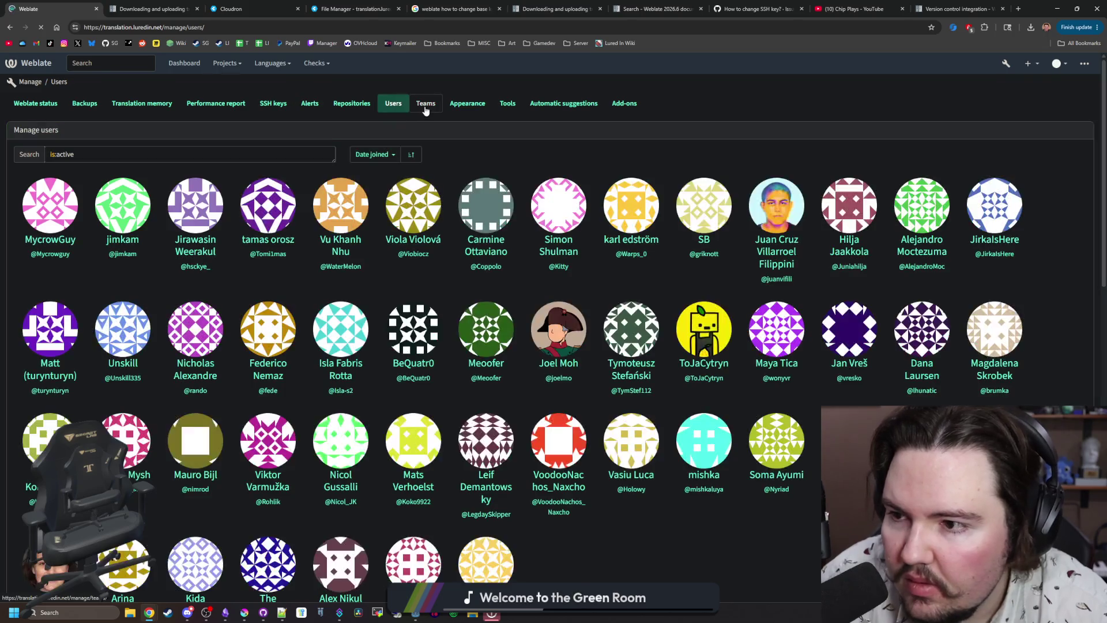
click(424, 107)
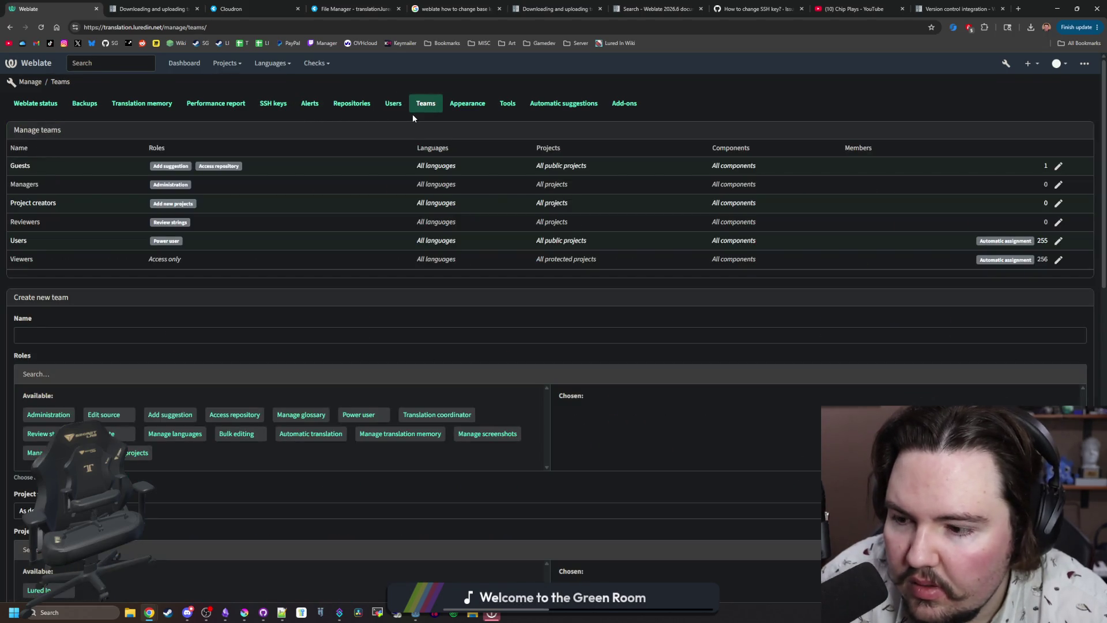
click(465, 109)
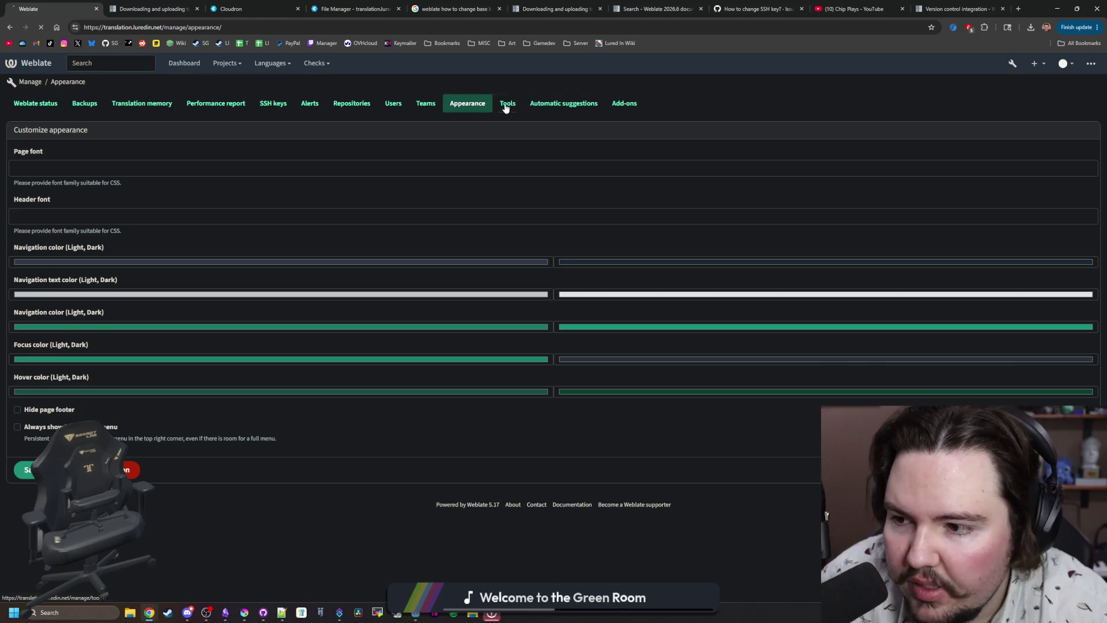
click(508, 106)
scroll(540, 153, down, 2)
scroll(540, 153, up, 2)
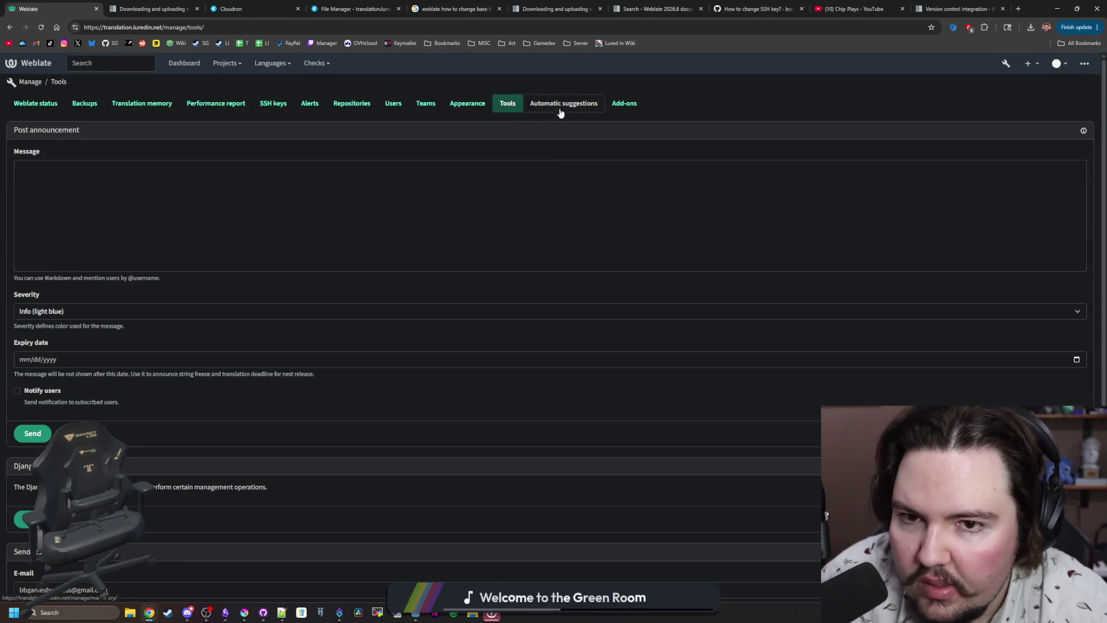
click(559, 108)
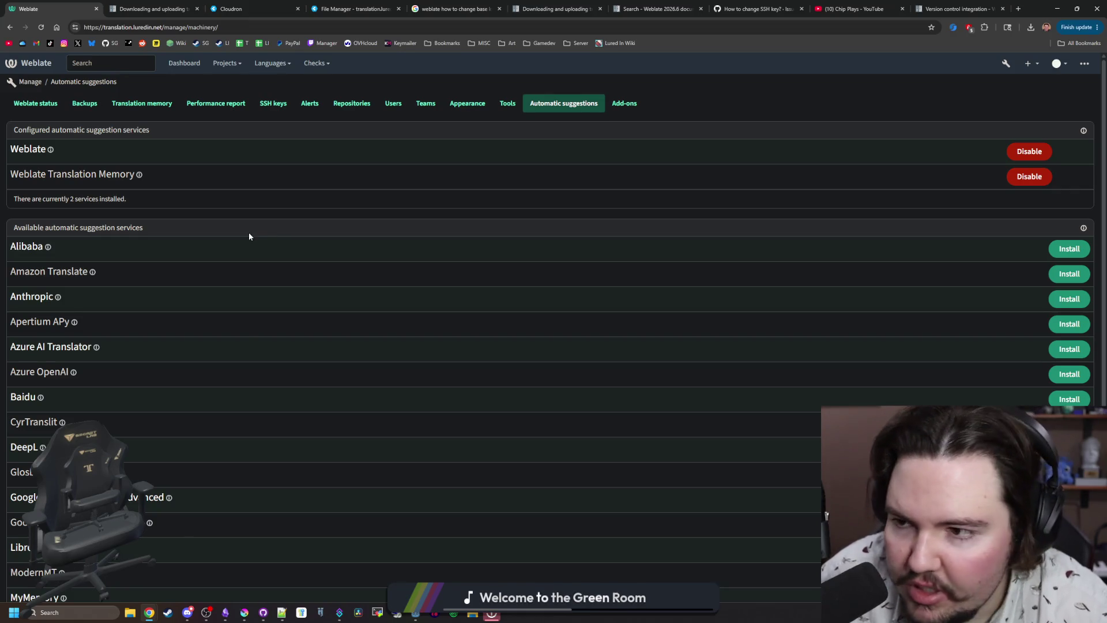
Scroll through the suggestion services and add-ons, then return to the Version control integration docs.
scroll(249, 235, down, 5)
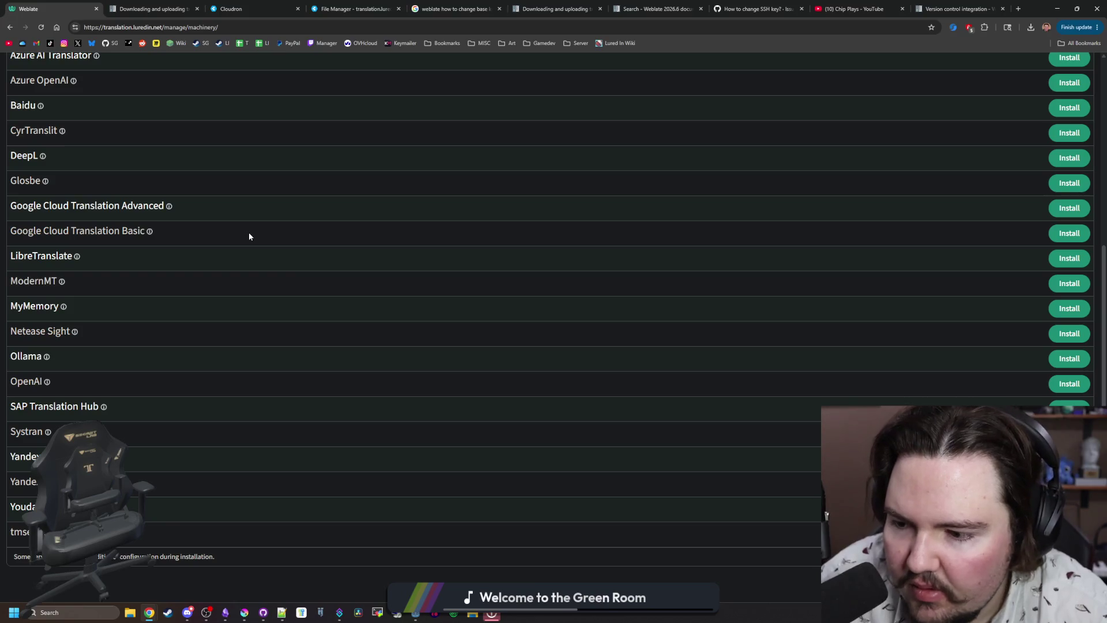
scroll(249, 237, up, 2)
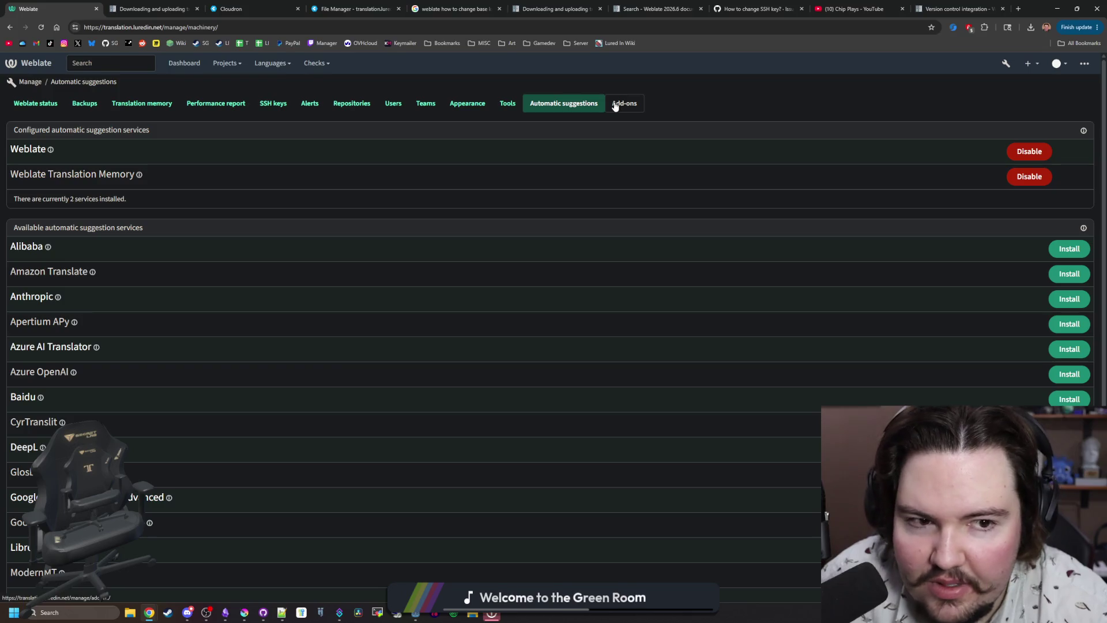
scroll(173, 271, down, 20)
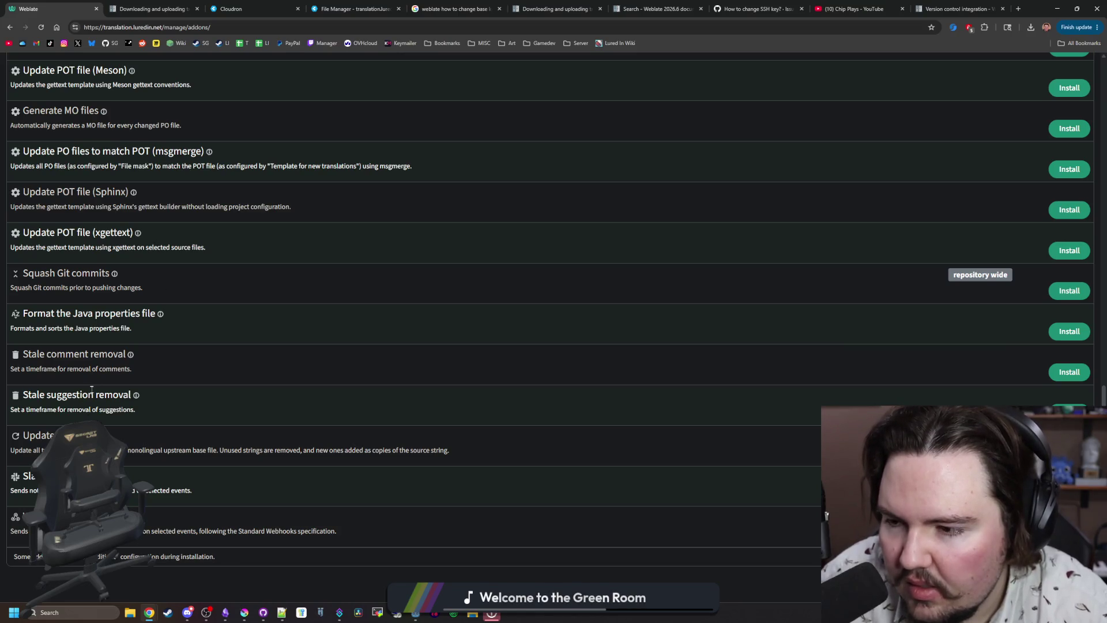
scroll(220, 336, up, 3)
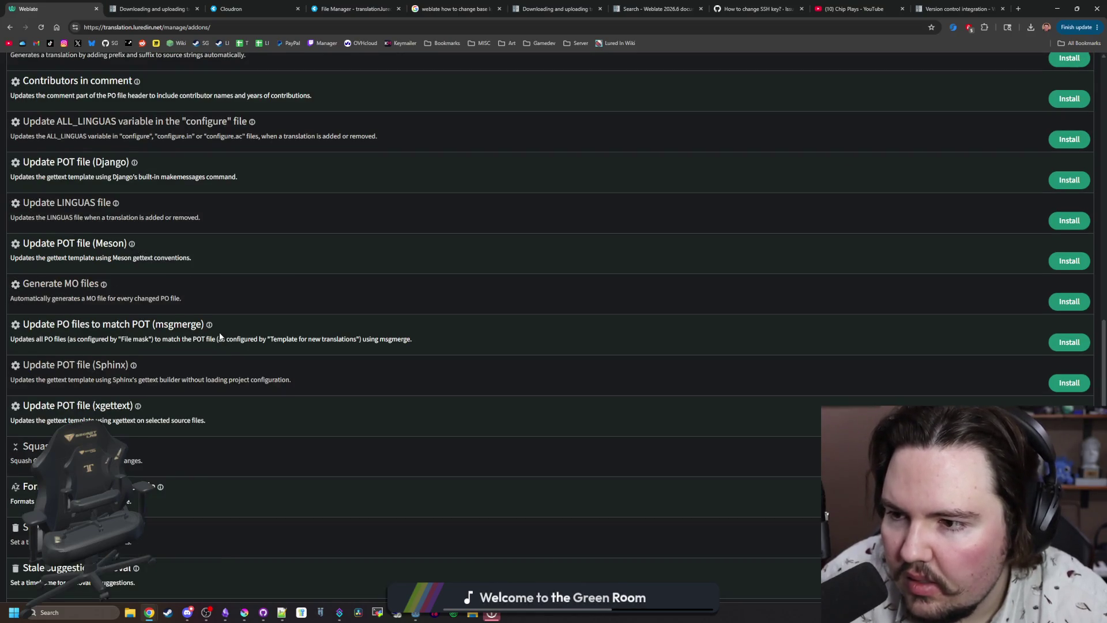
scroll(220, 336, up, 5)
scroll(314, 353, up, 9)
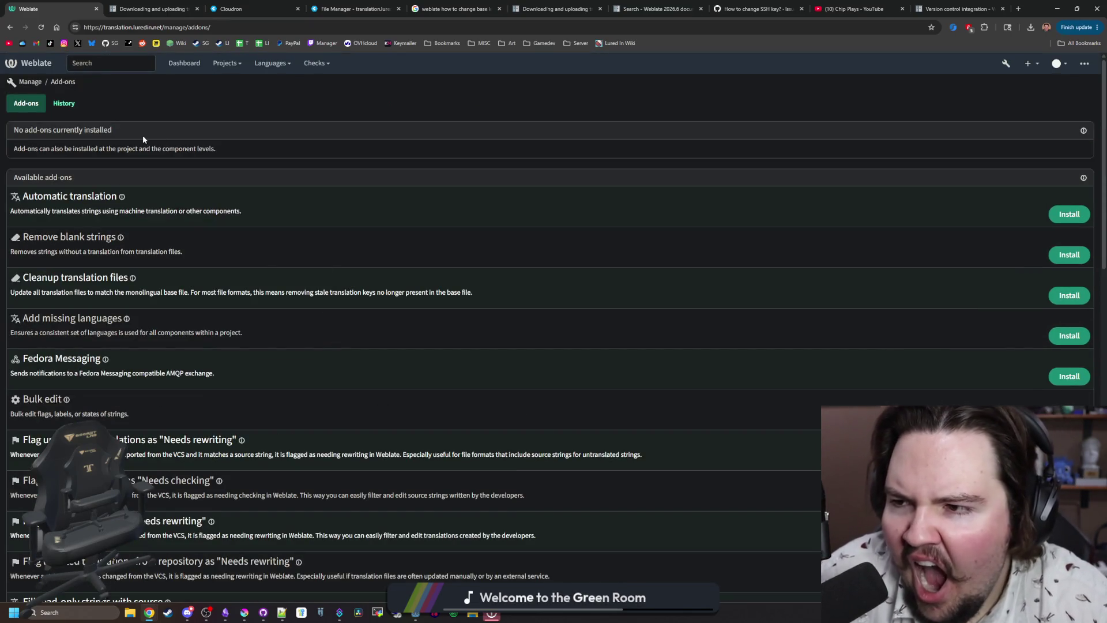
key(alt+Left)
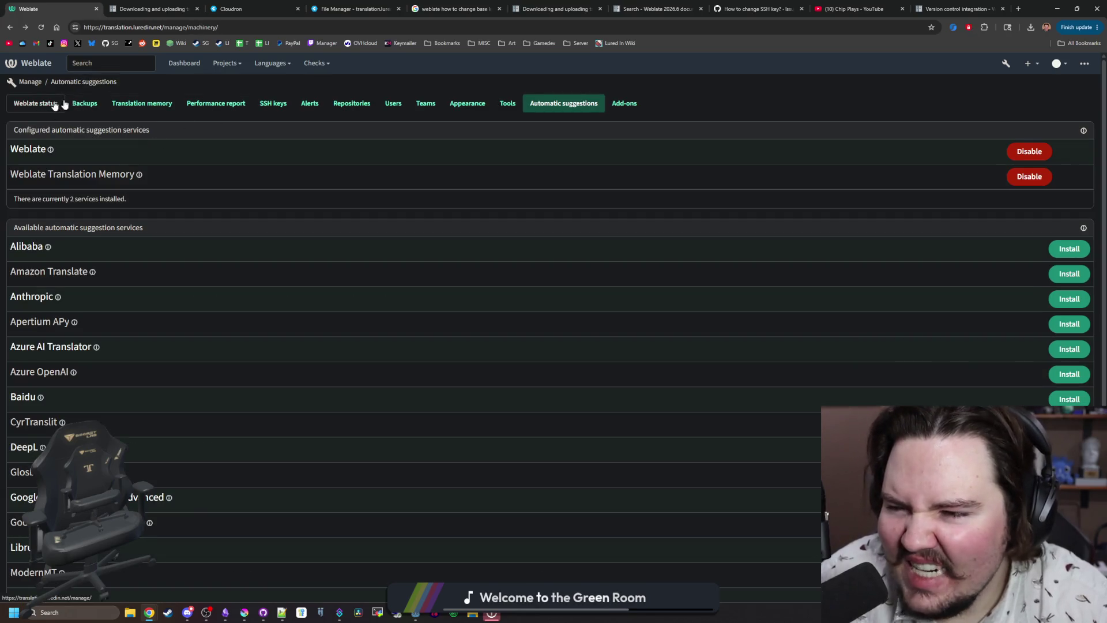
click(958, 9)
Read down the Version control integration page and open the GitHub repository access guide in a new tab.
scroll(375, 323, down, 4)
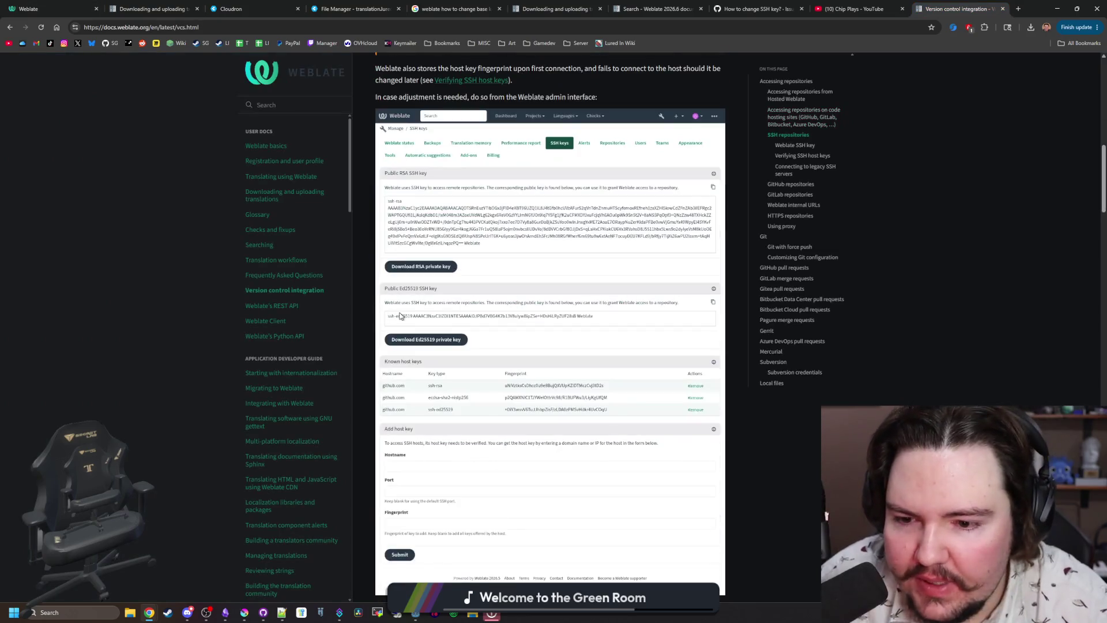
scroll(461, 285, down, 4)
scroll(461, 285, down, 2)
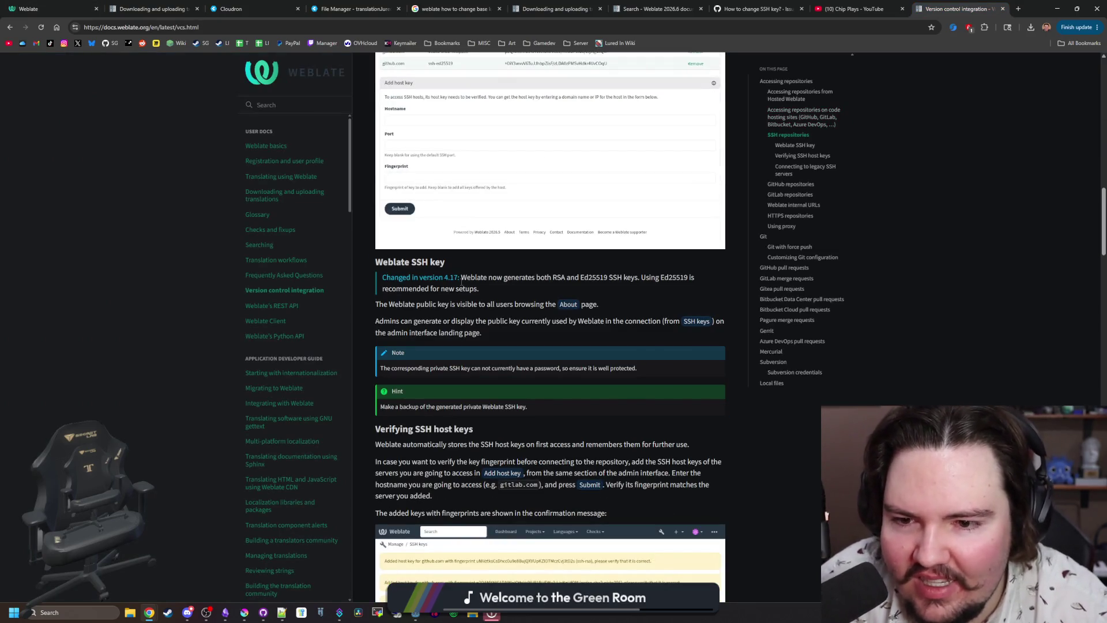
scroll(462, 281, down, 2)
scroll(464, 282, down, 2)
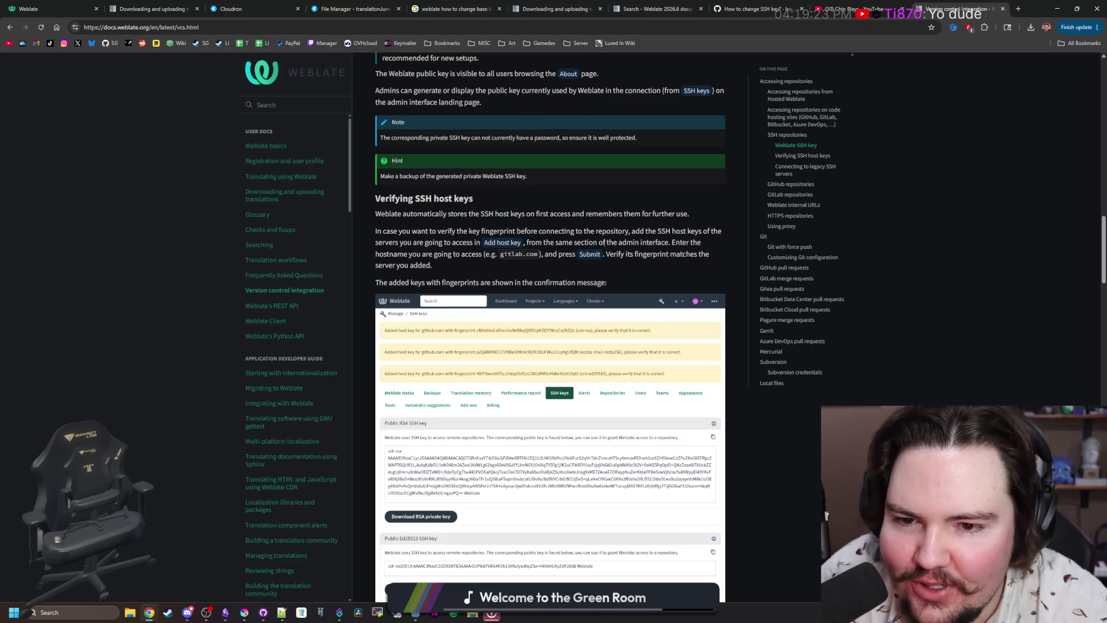
scroll(560, 292, down, 1)
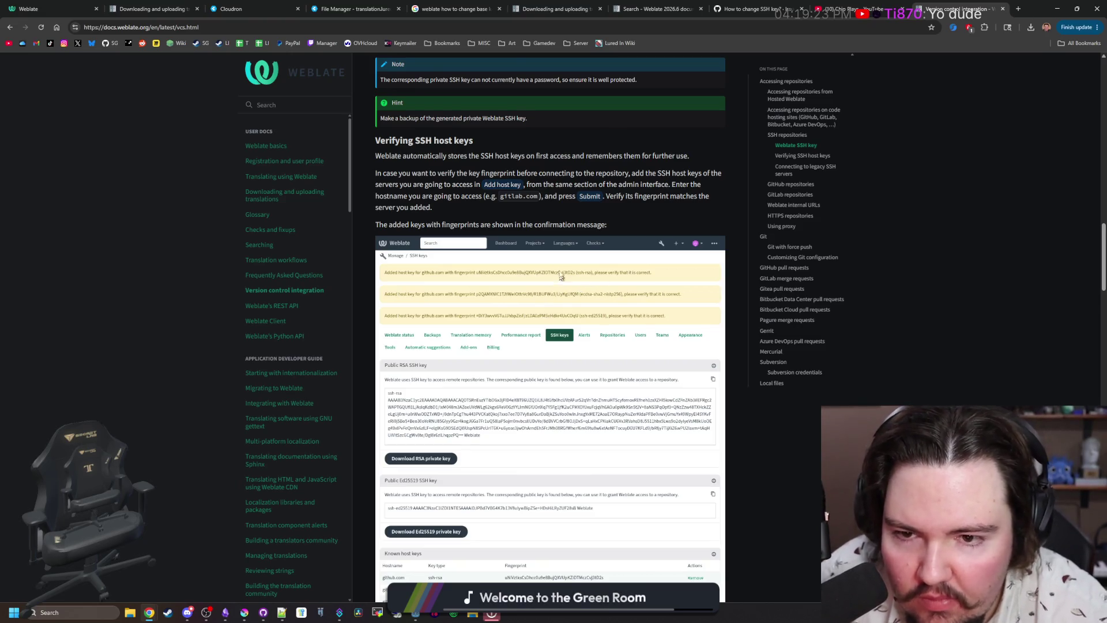
scroll(562, 283, down, 8)
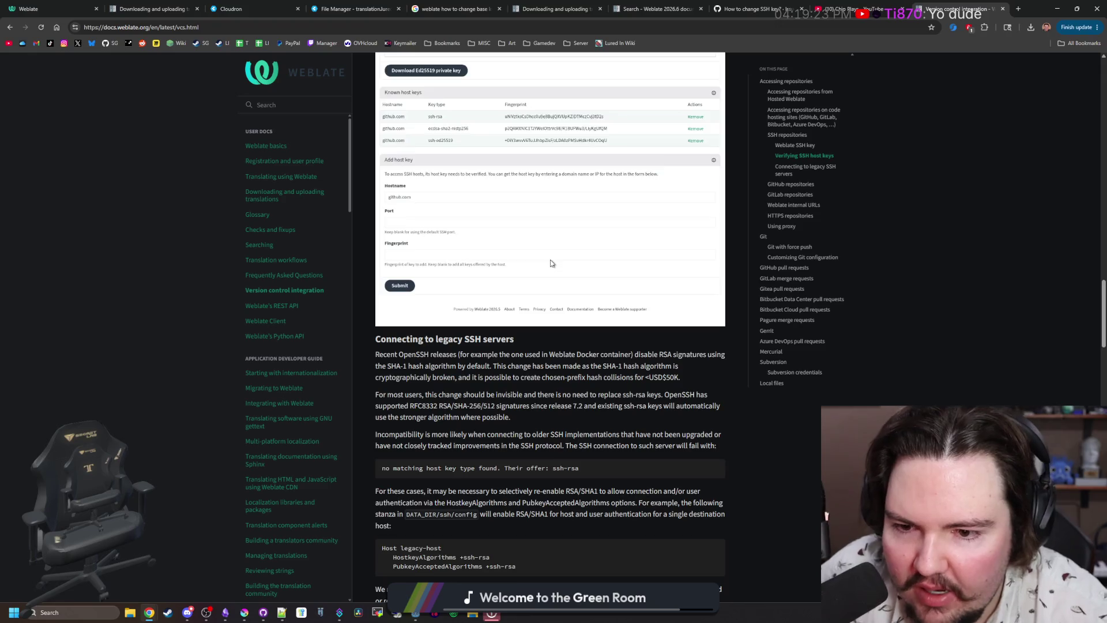
scroll(550, 263, down, 1)
scroll(551, 263, down, 4)
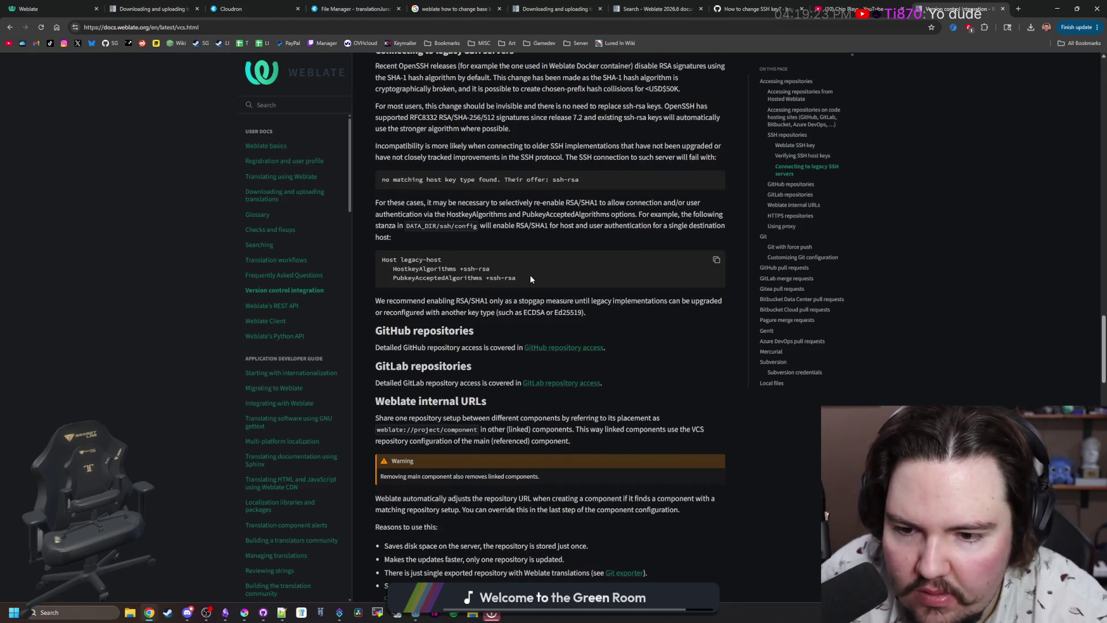
middle_click(545, 347)
Continue reading the Version control integration page down to the Local files section.
scroll(558, 353, down, 4)
scroll(558, 353, down, 12)
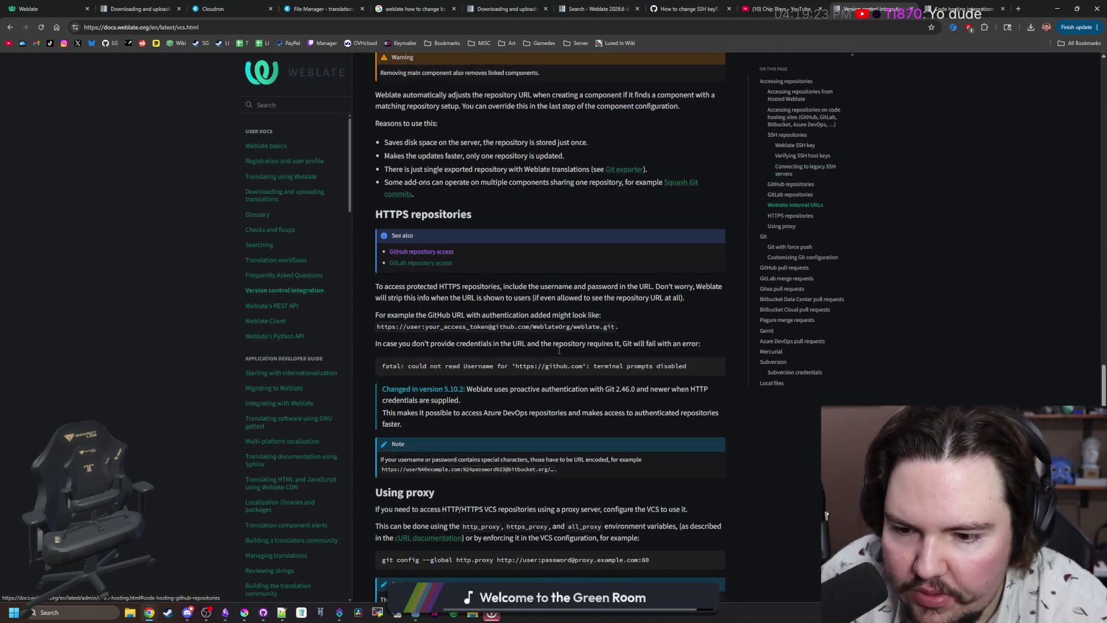
scroll(549, 339, down, 3)
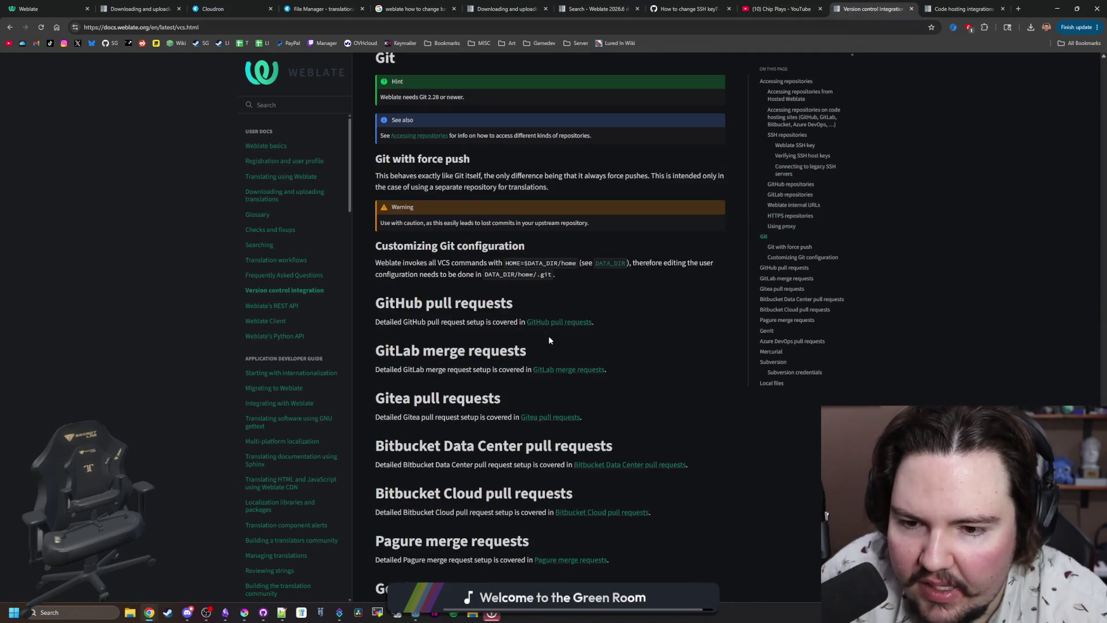
scroll(542, 337, up, 2)
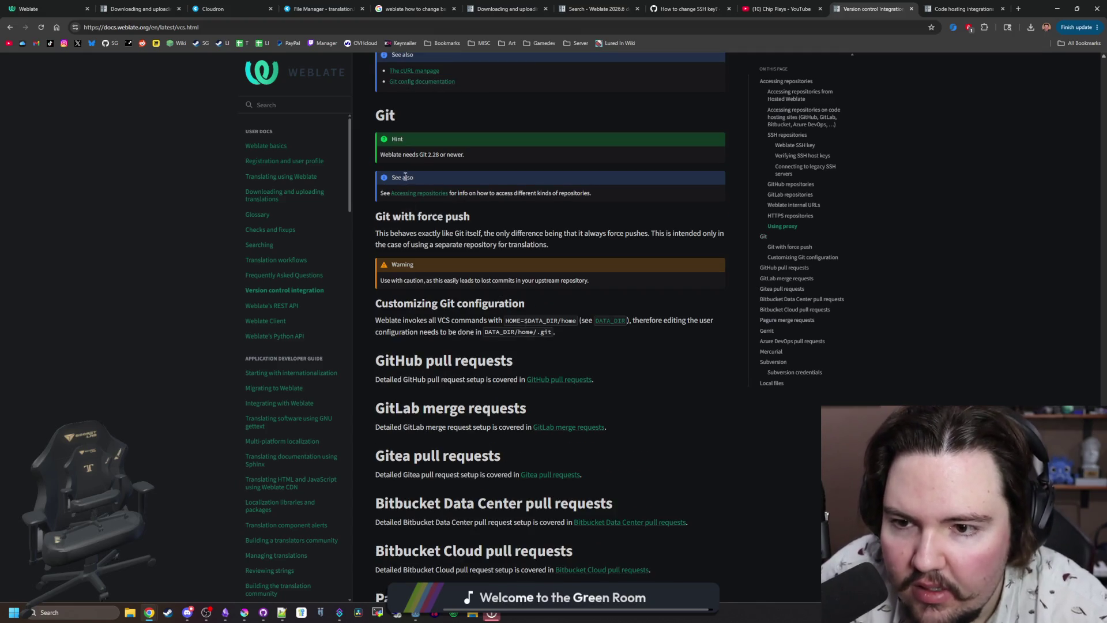
scroll(432, 328, down, 7)
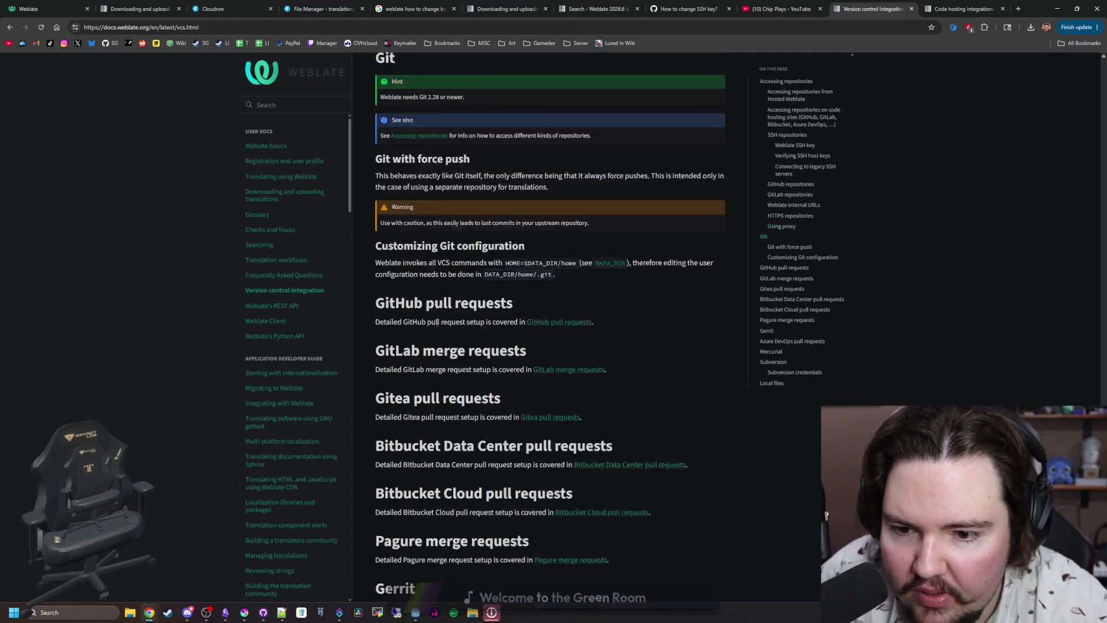
scroll(436, 326, down, 6)
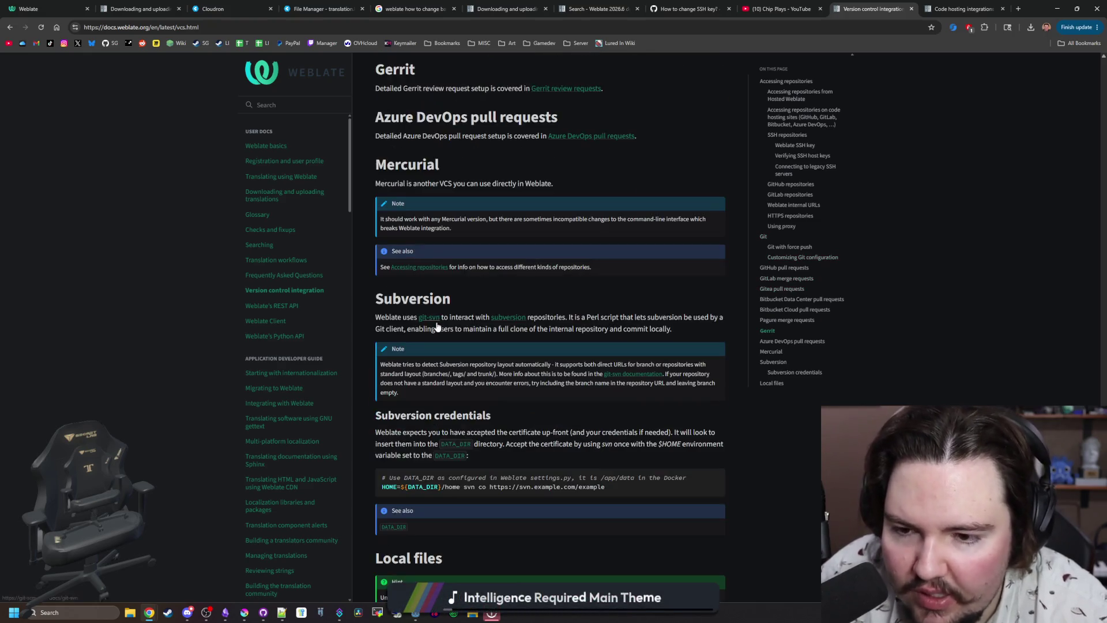
click(963, 9)
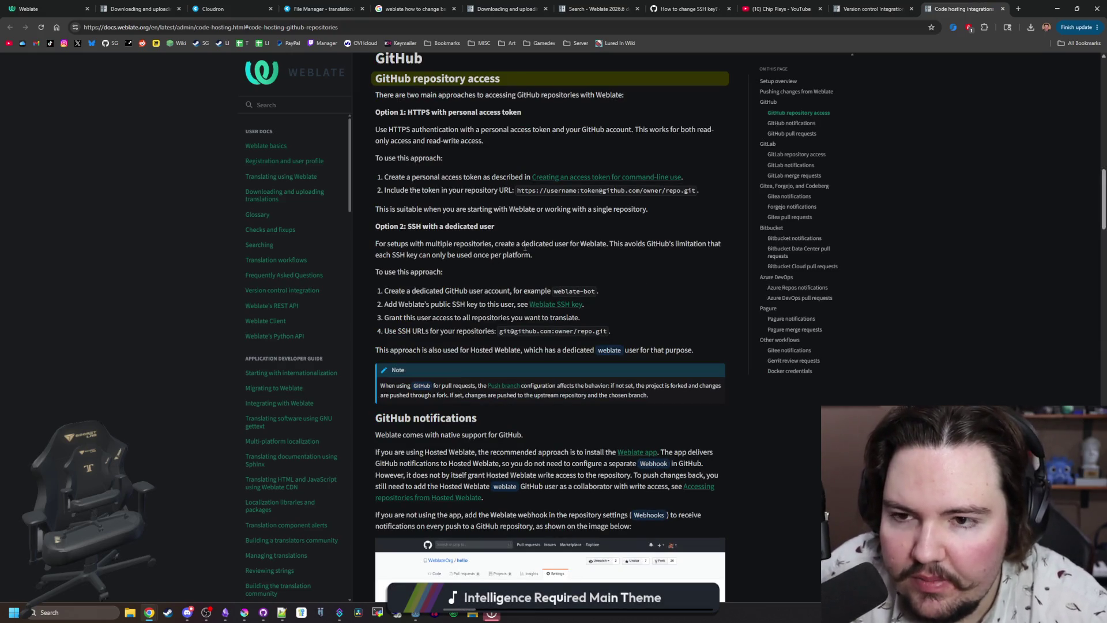
scroll(525, 246, down, 5)
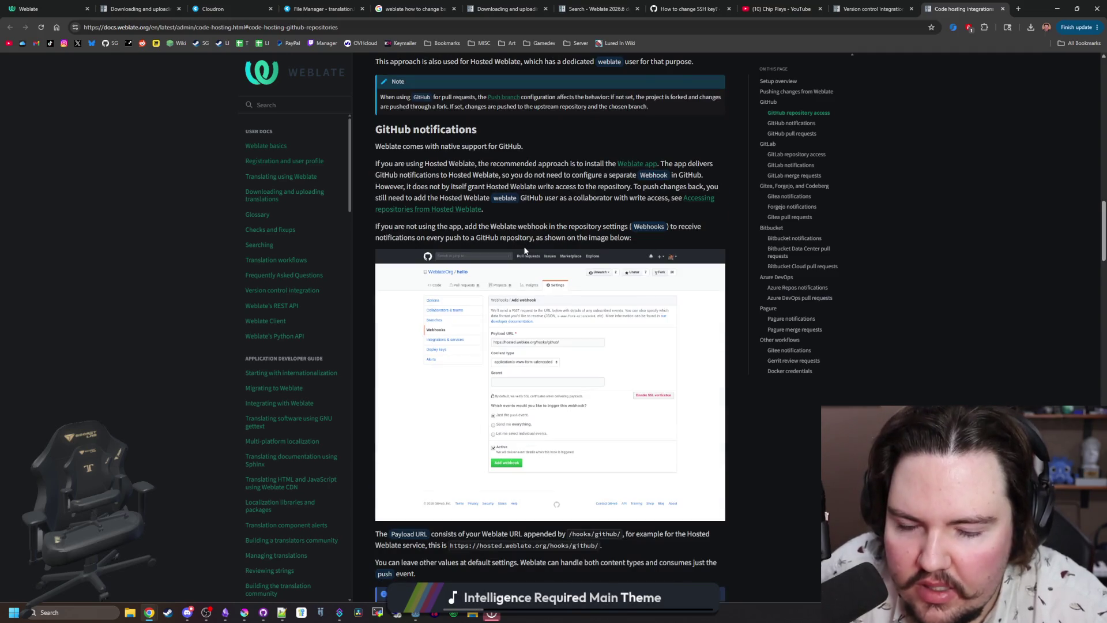
scroll(525, 251, down, 6)
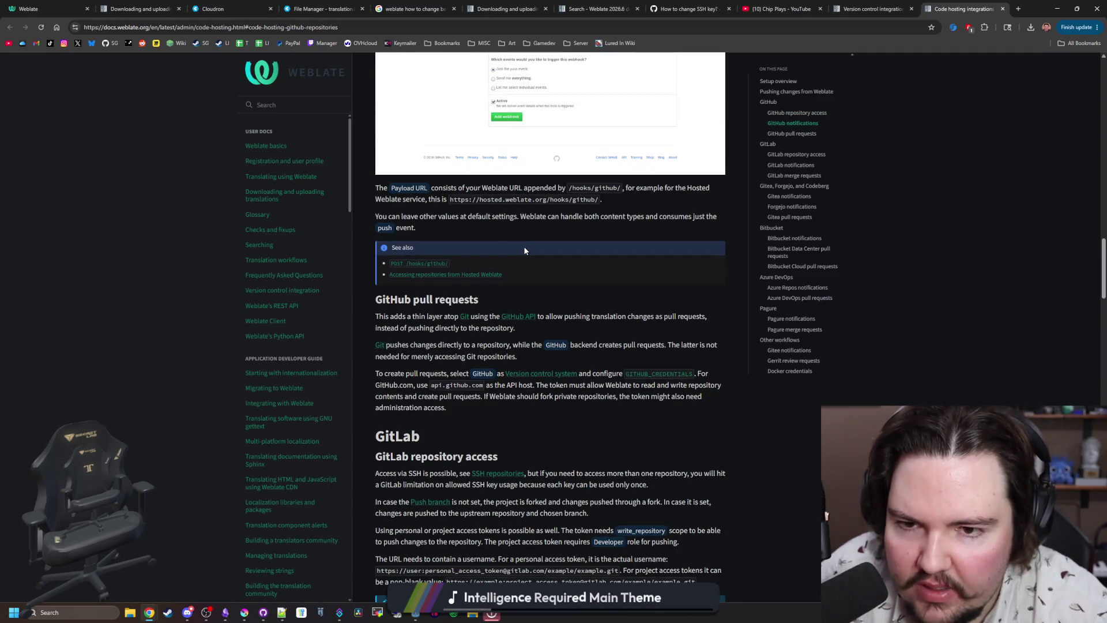
scroll(525, 250, down, 9)
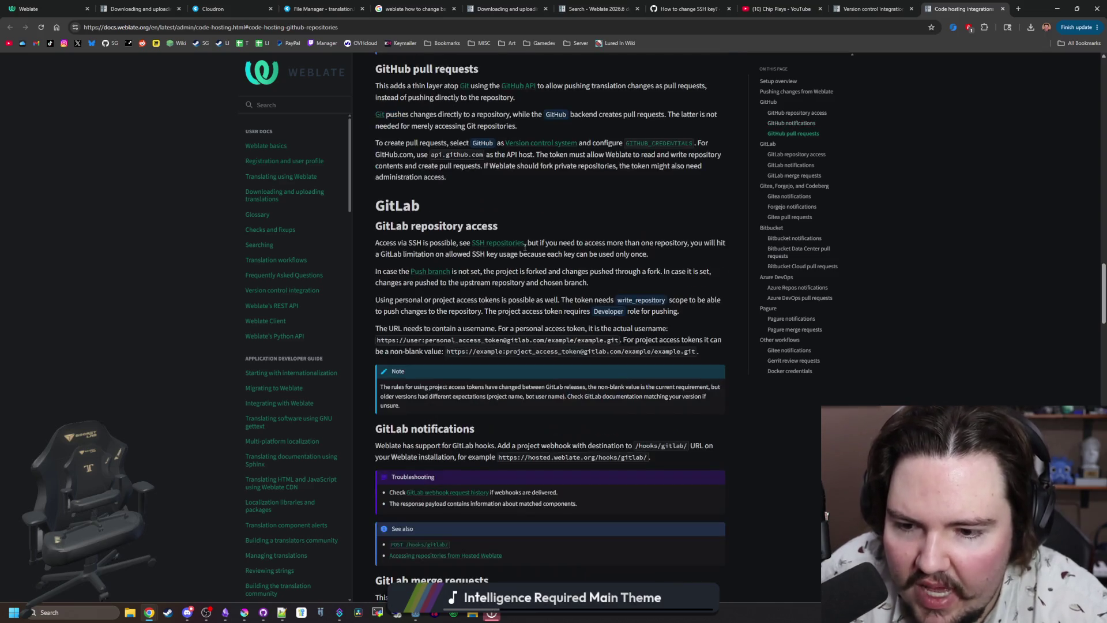
scroll(525, 250, down, 1)
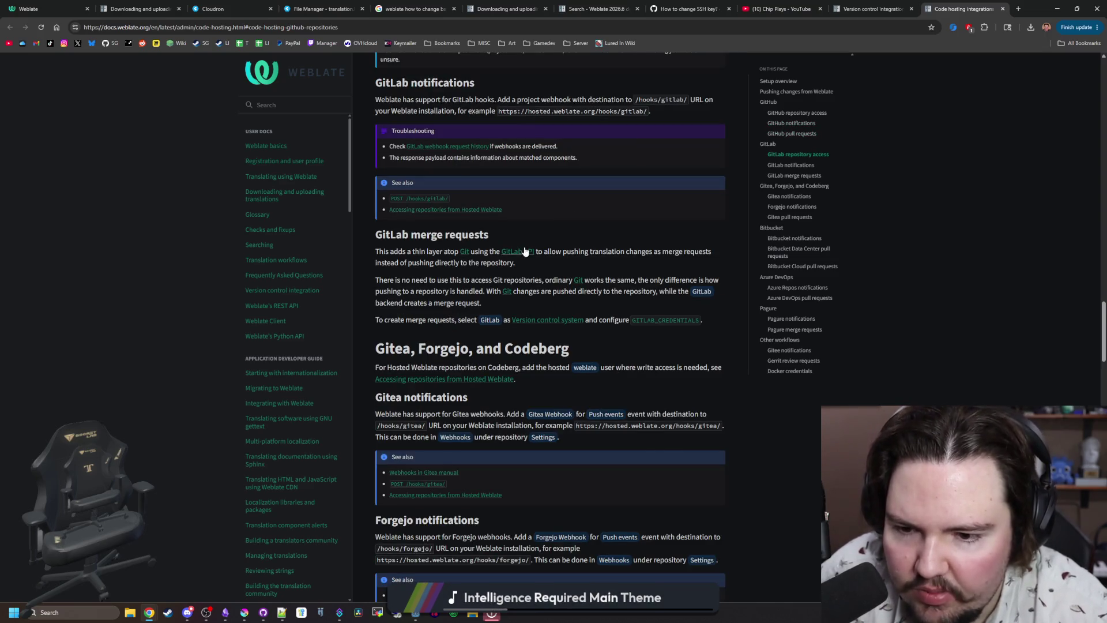
scroll(524, 250, down, 2)
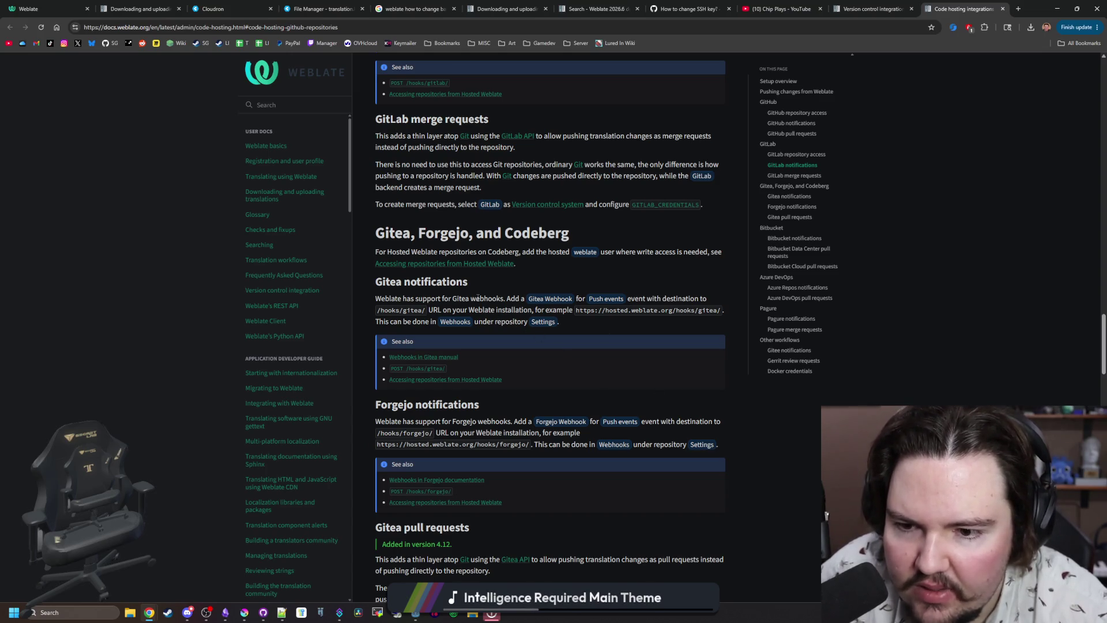
scroll(431, 289, up, 3)
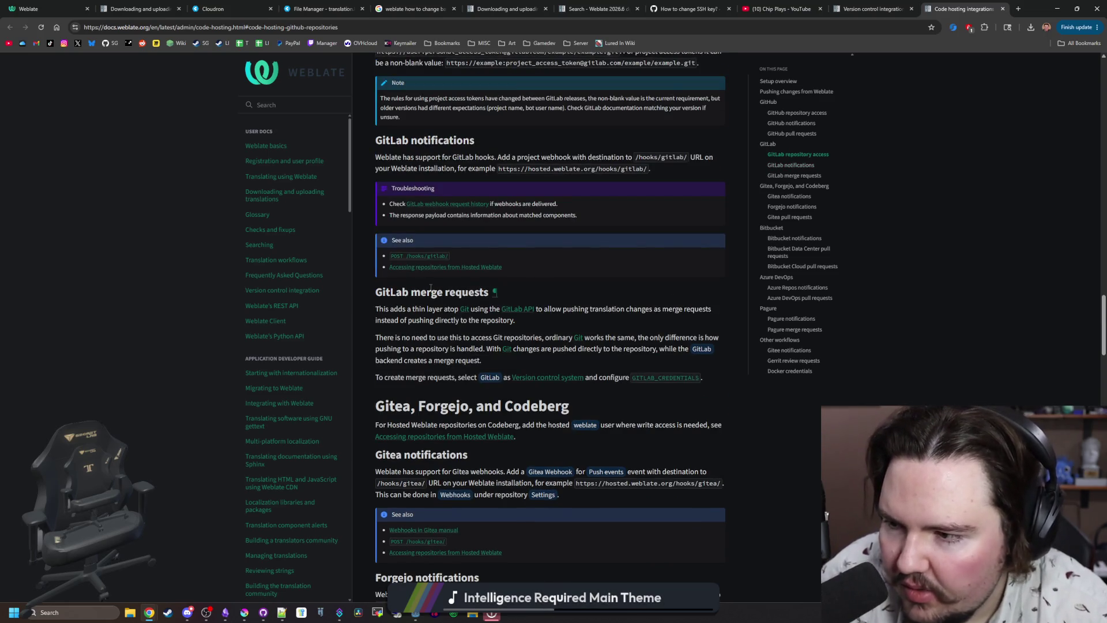
scroll(428, 282, up, 7)
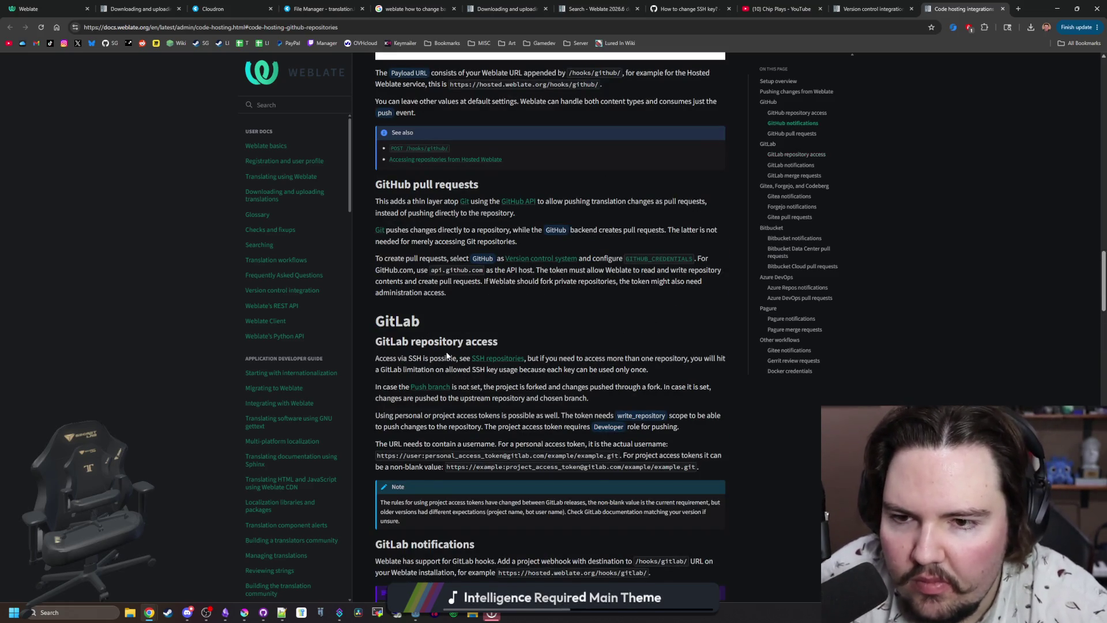
scroll(464, 241, up, 6)
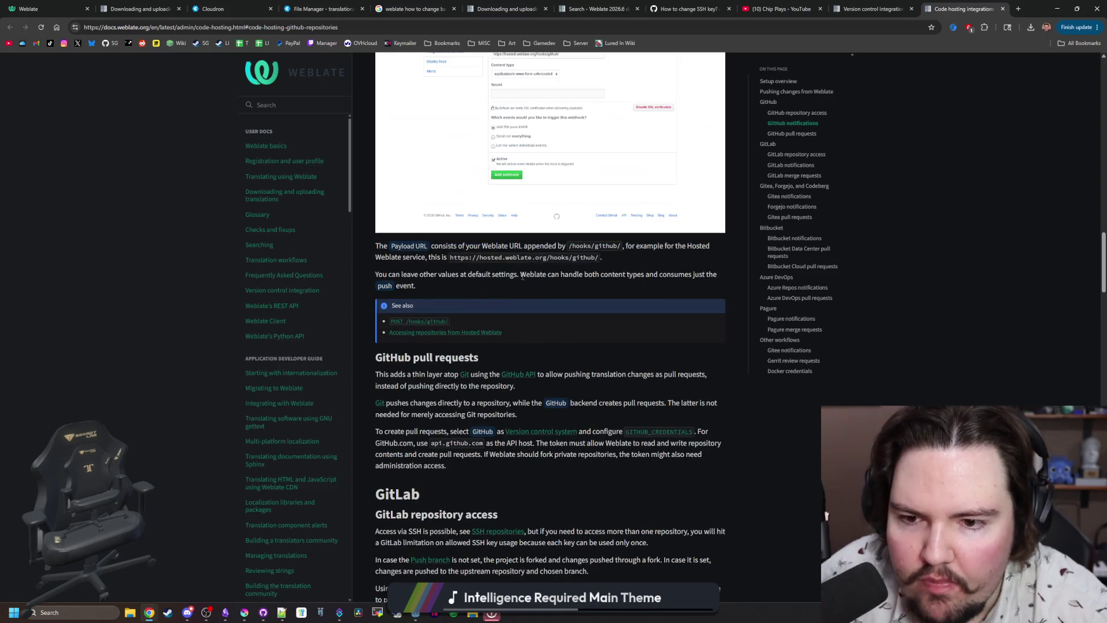
scroll(476, 294, up, 6)
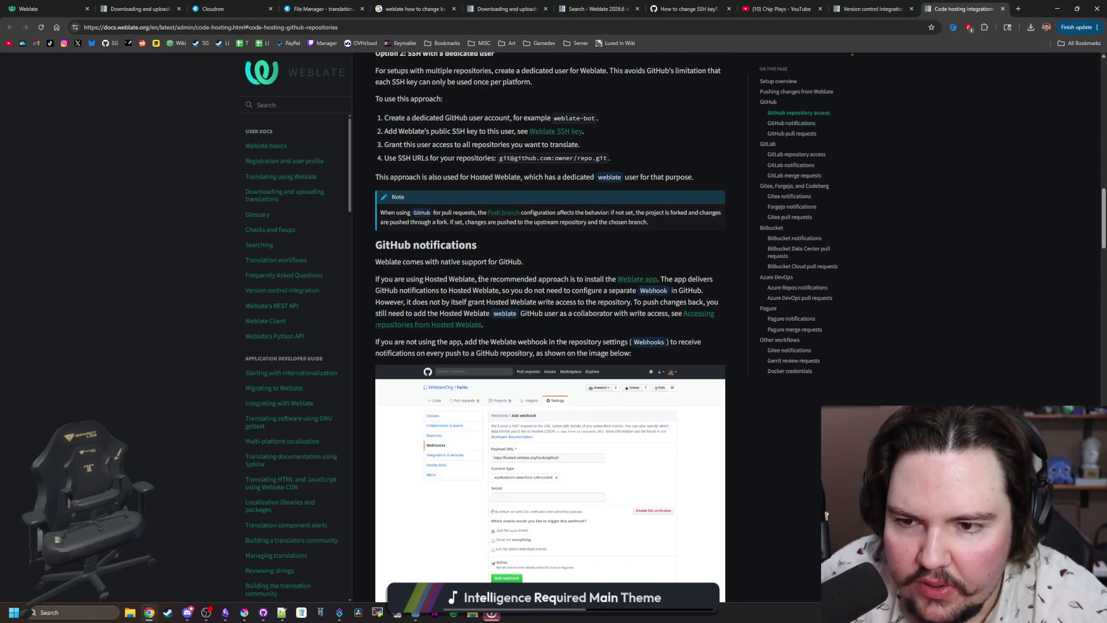
scroll(479, 282, up, 2)
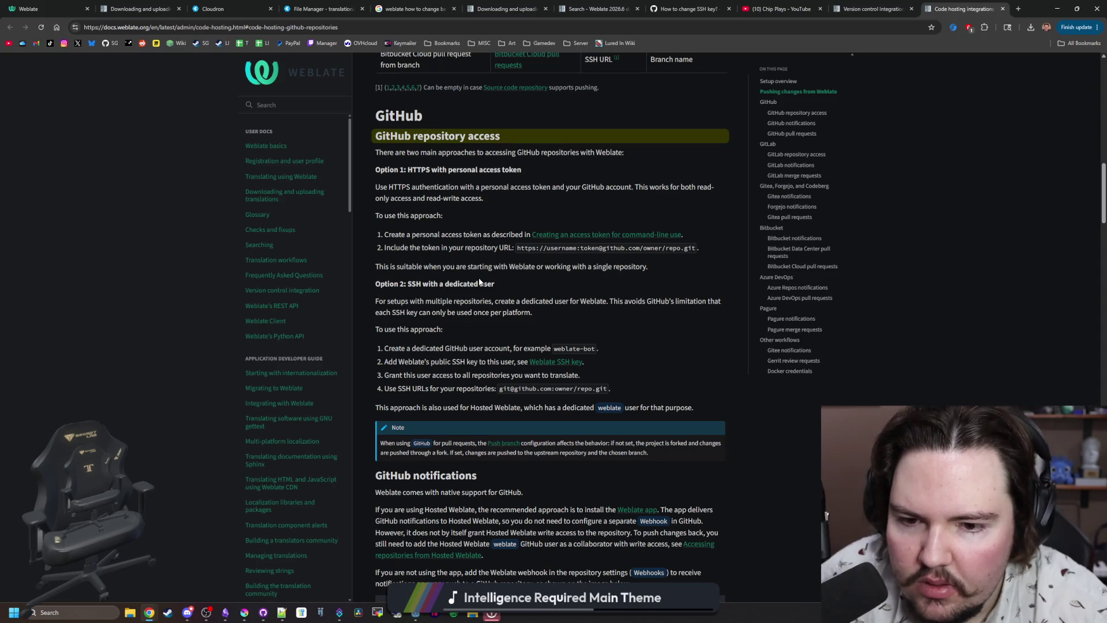
mouse_move(443, 365)
mouse_down()
mouse_move(491, 375)
mouse_move(484, 362)
mouse_move(477, 376)
mouse_move(519, 379)
mouse_up()
click(501, 371)
click(519, 379)
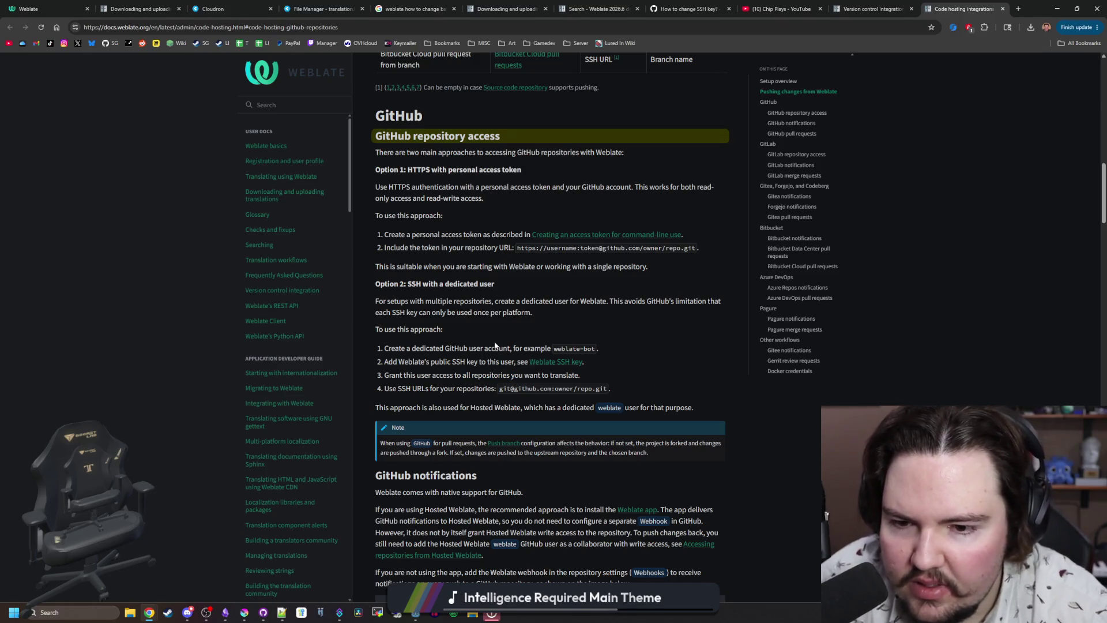
drag(460, 346, 532, 349)
click(507, 348)
click(532, 349)
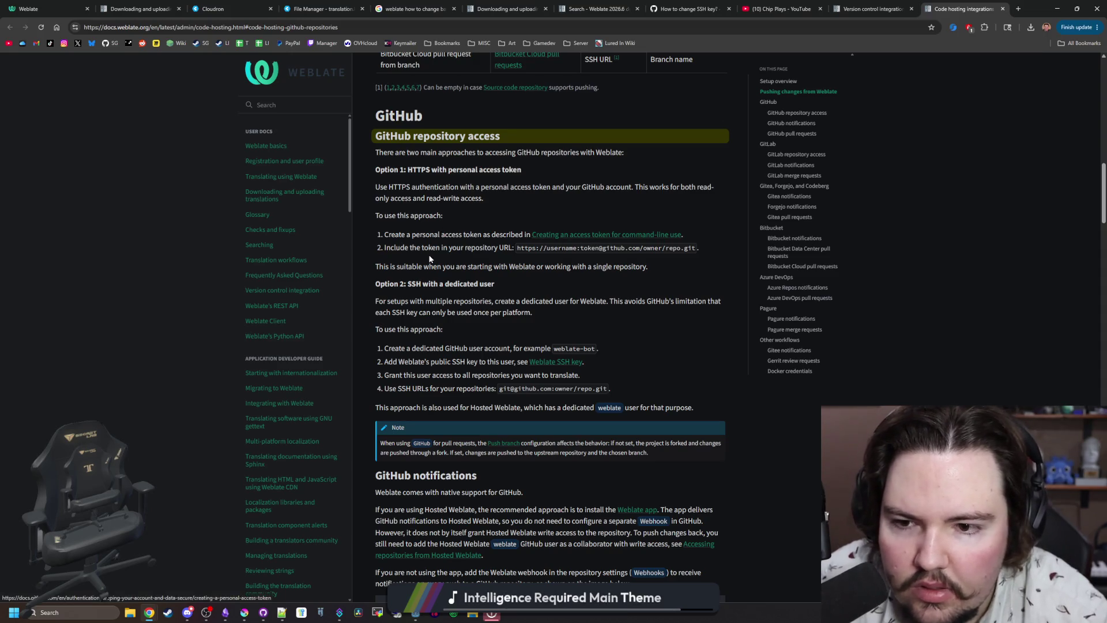
mouse_move(441, 248)
mouse_down()
mouse_move(698, 240)
mouse_move(696, 249)
mouse_up()
click(696, 251)
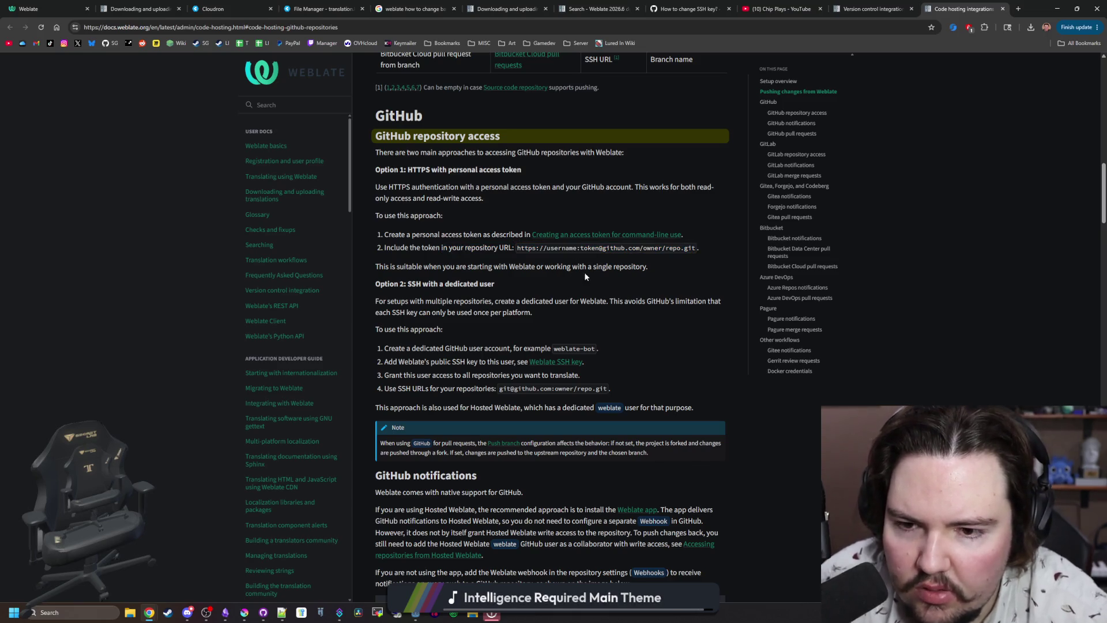
scroll(583, 277, down, 2)
scroll(617, 248, down, 4)
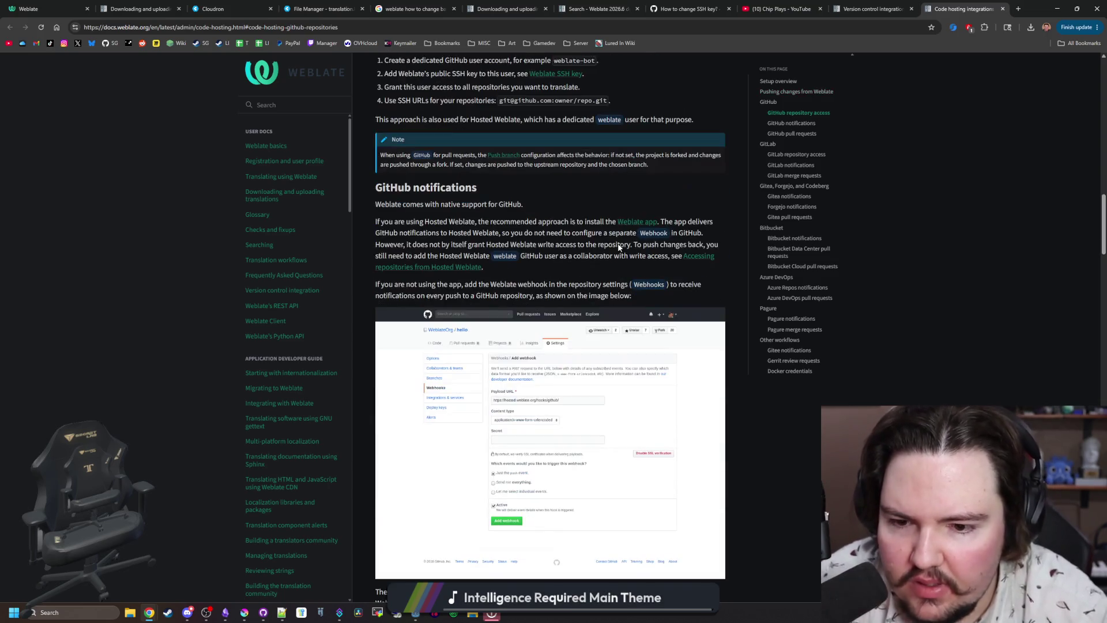
scroll(445, 341, down, 3)
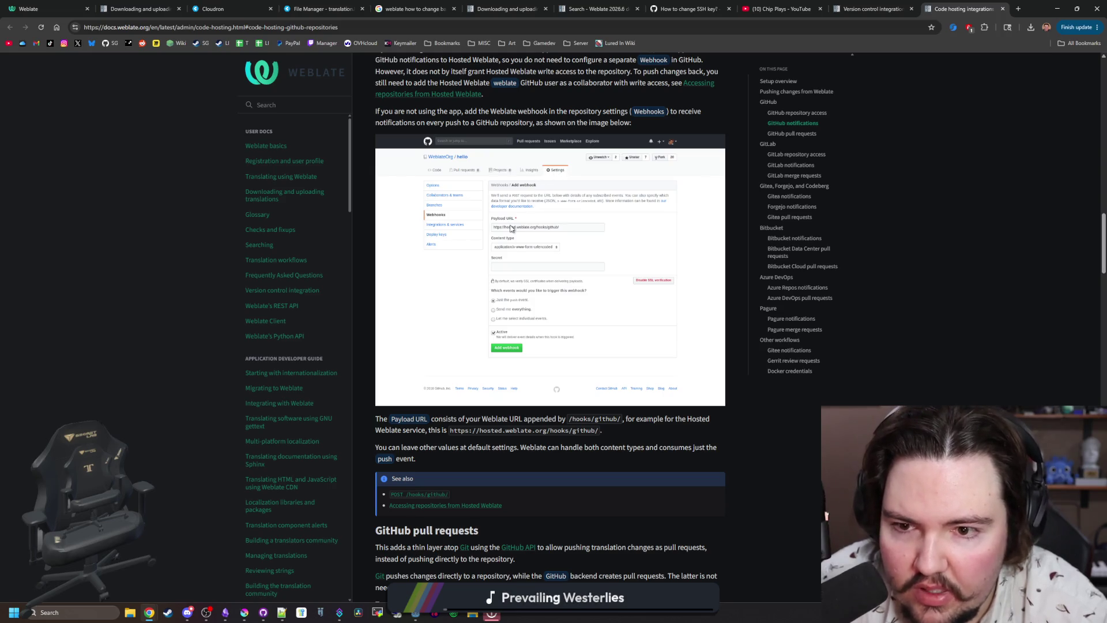
scroll(542, 242, up, 2)
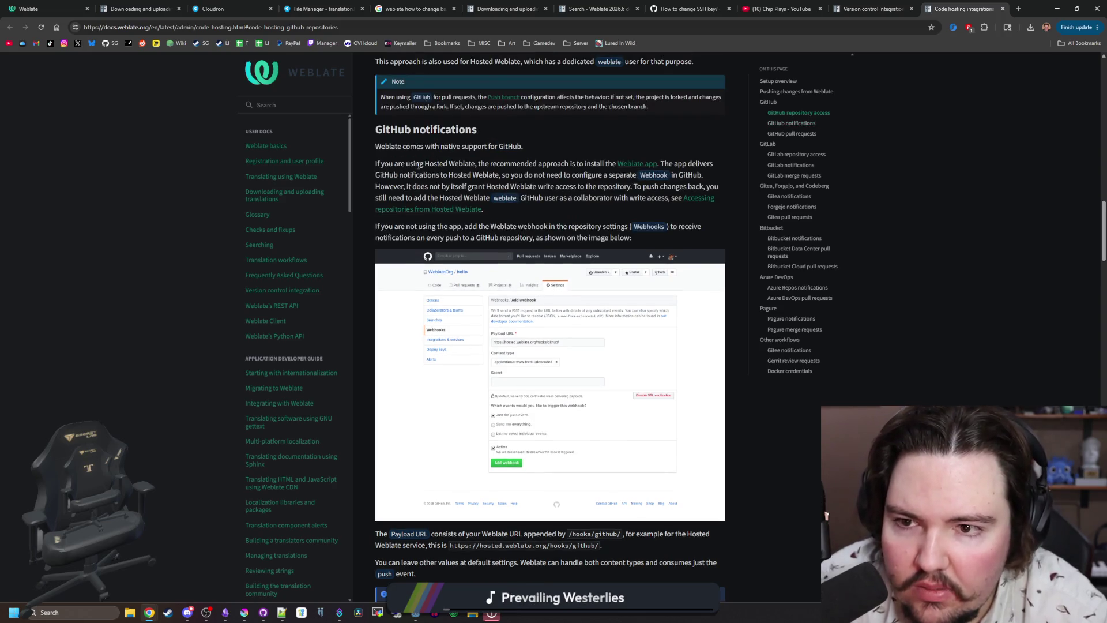
scroll(528, 245, down, 5)
scroll(525, 247, down, 9)
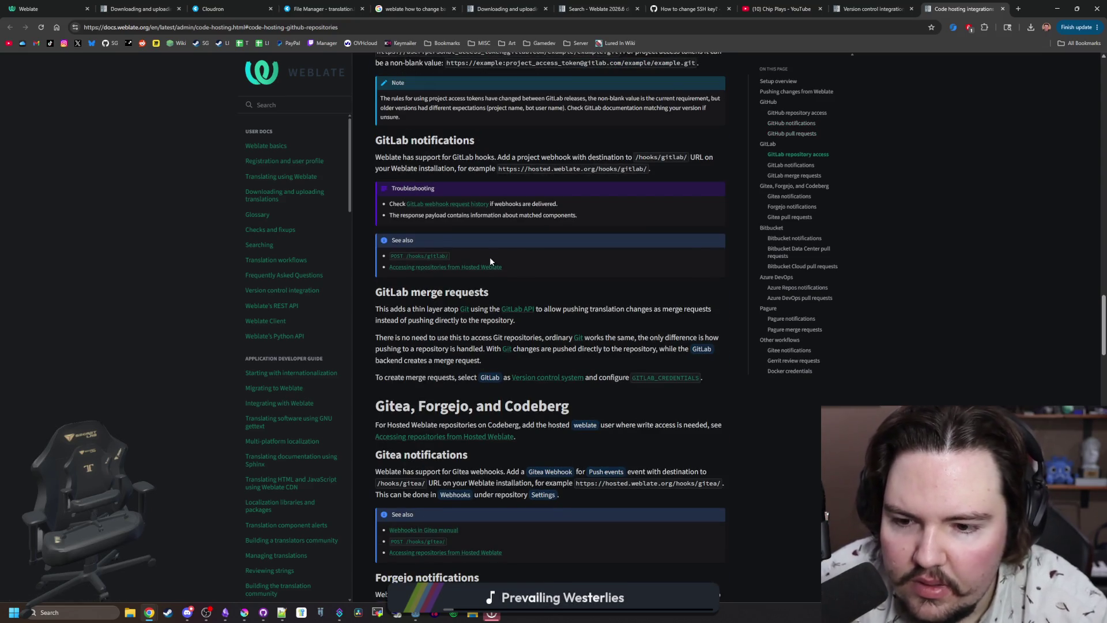
scroll(490, 258, down, 8)
scroll(490, 261, down, 13)
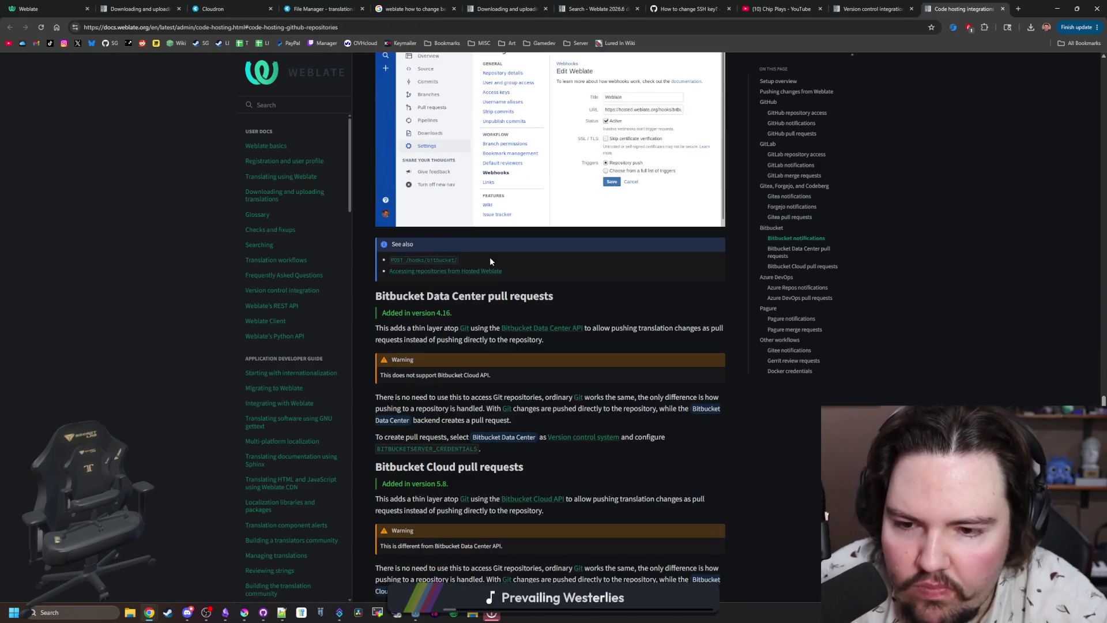
scroll(489, 257, down, 19)
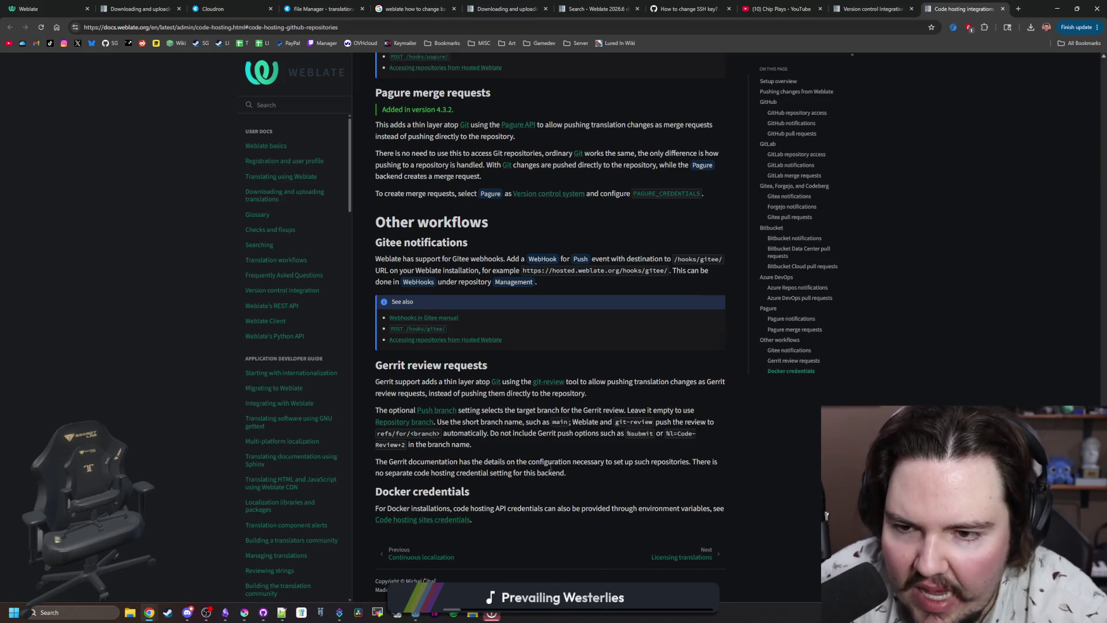
scroll(491, 259, up, 20)
scroll(474, 349, down, 1)
scroll(473, 349, up, 1)
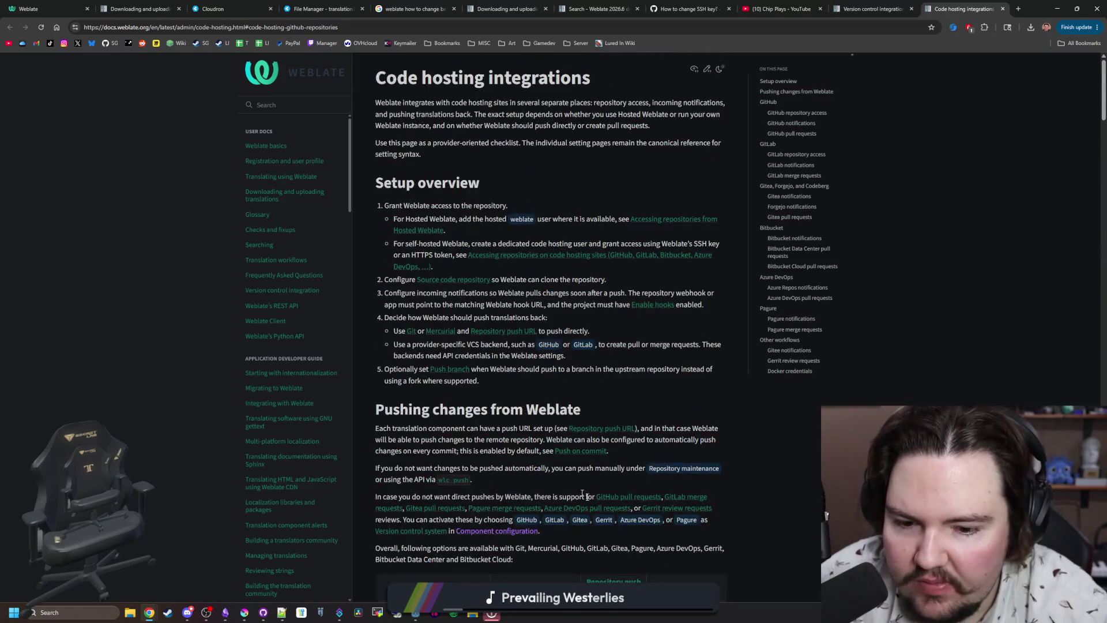
scroll(566, 350, down, 5)
scroll(567, 349, down, 1)
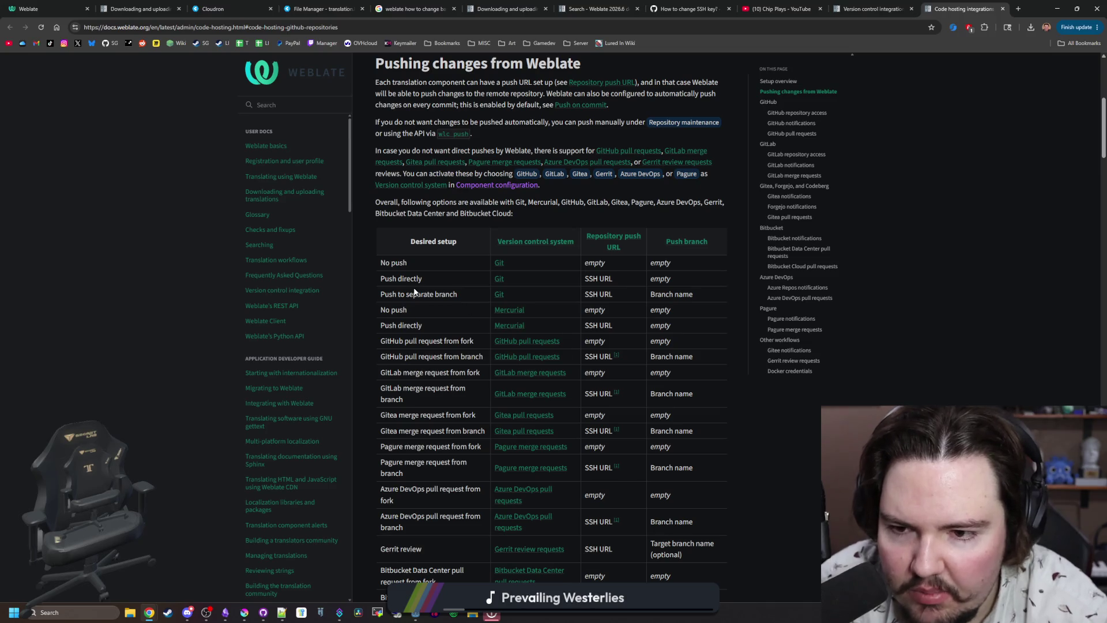
scroll(427, 289, down, 3)
scroll(423, 287, down, 6)
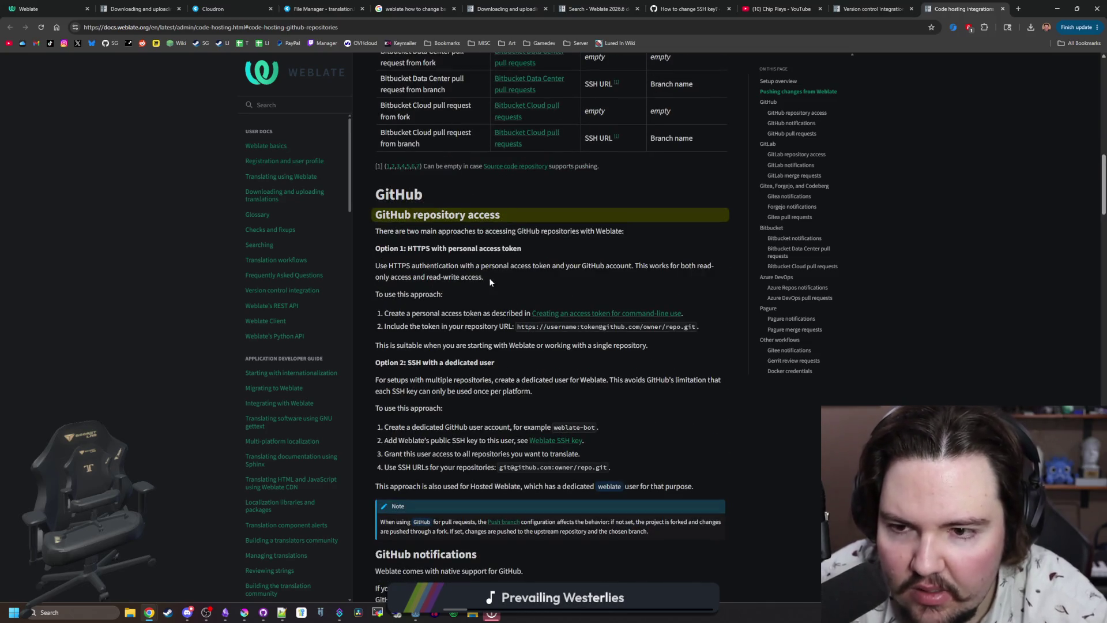
mouse_move(384, 195)
mouse_down()
mouse_move(566, 379)
mouse_move(579, 349)
mouse_up()
scroll(565, 379, down, 7)
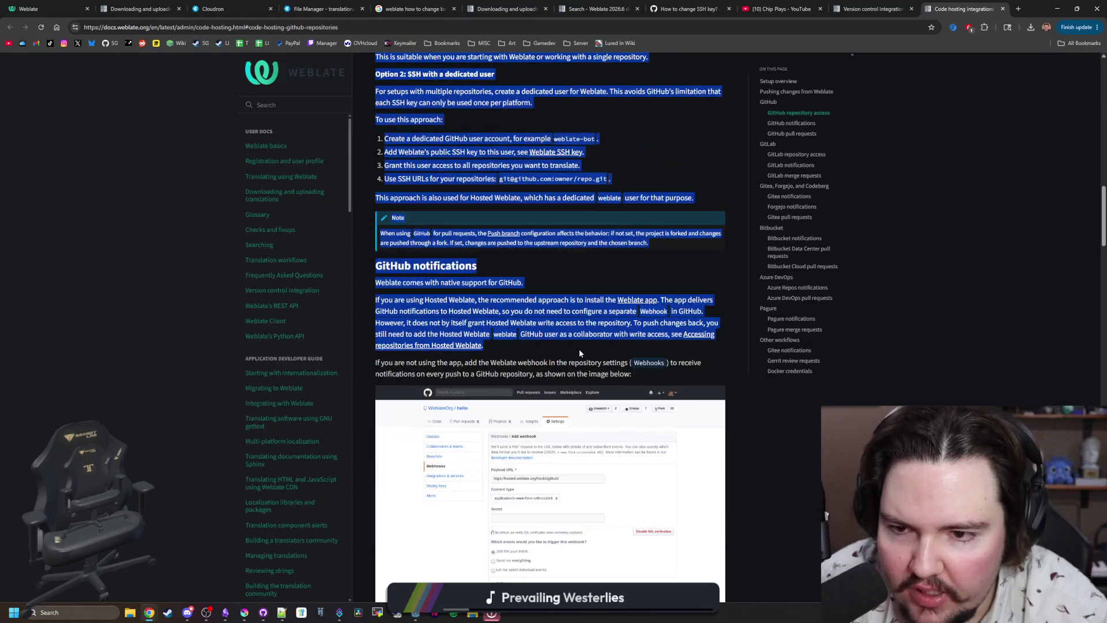
click(579, 348)
scroll(822, 313, up, 15)
scroll(822, 314, down, 1)
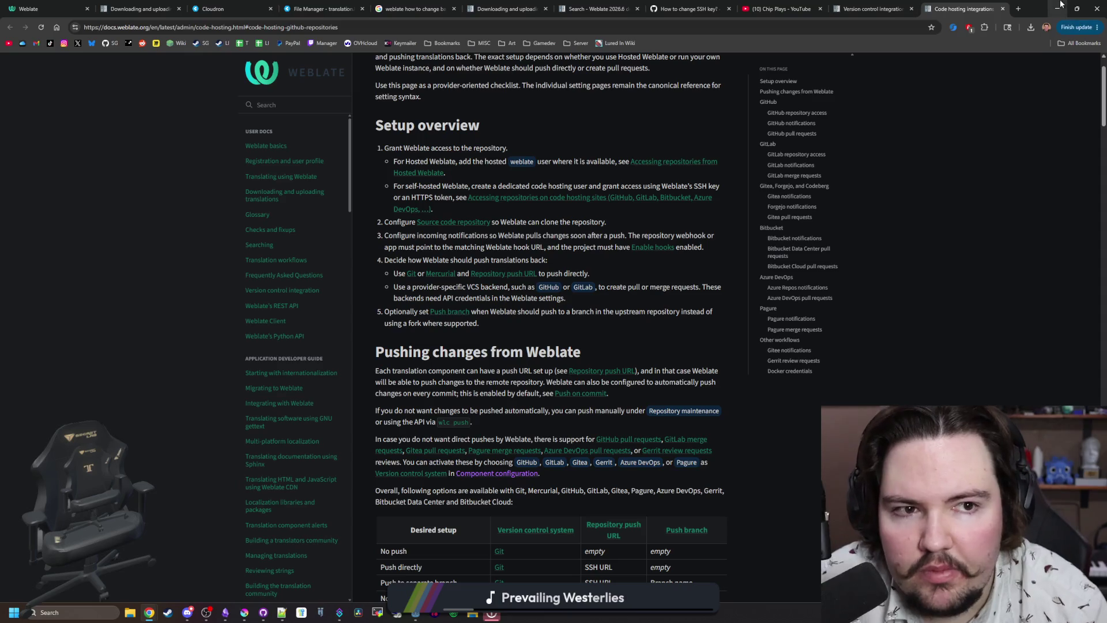
Go from the Weblate status page via the dashboard to the Lured In English translation overview.
click(85, 5)
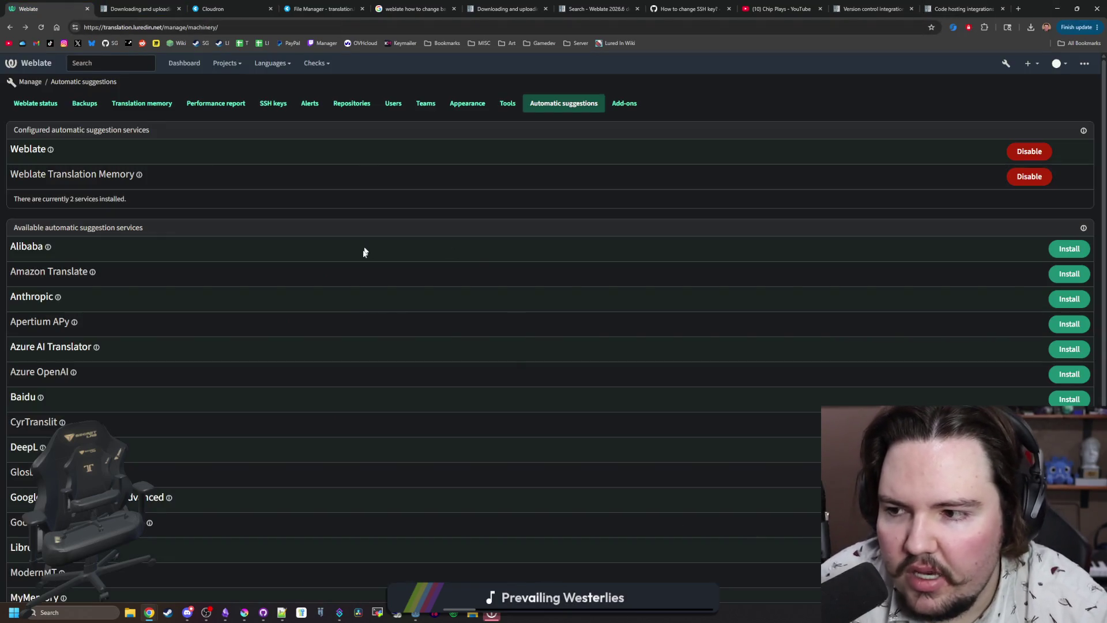
click(30, 82)
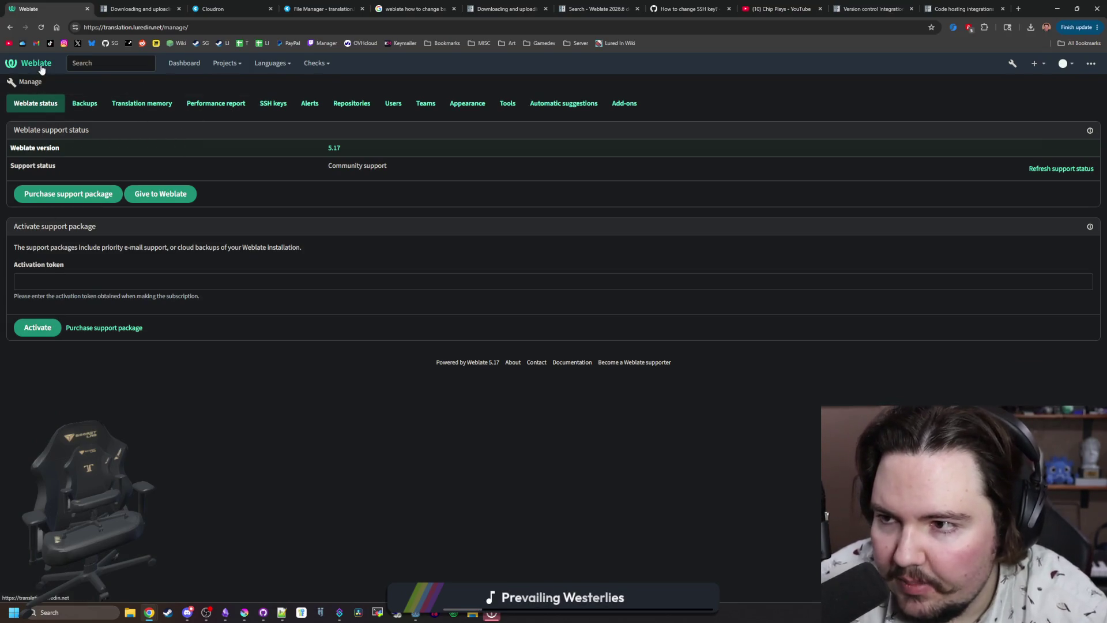
click(188, 67)
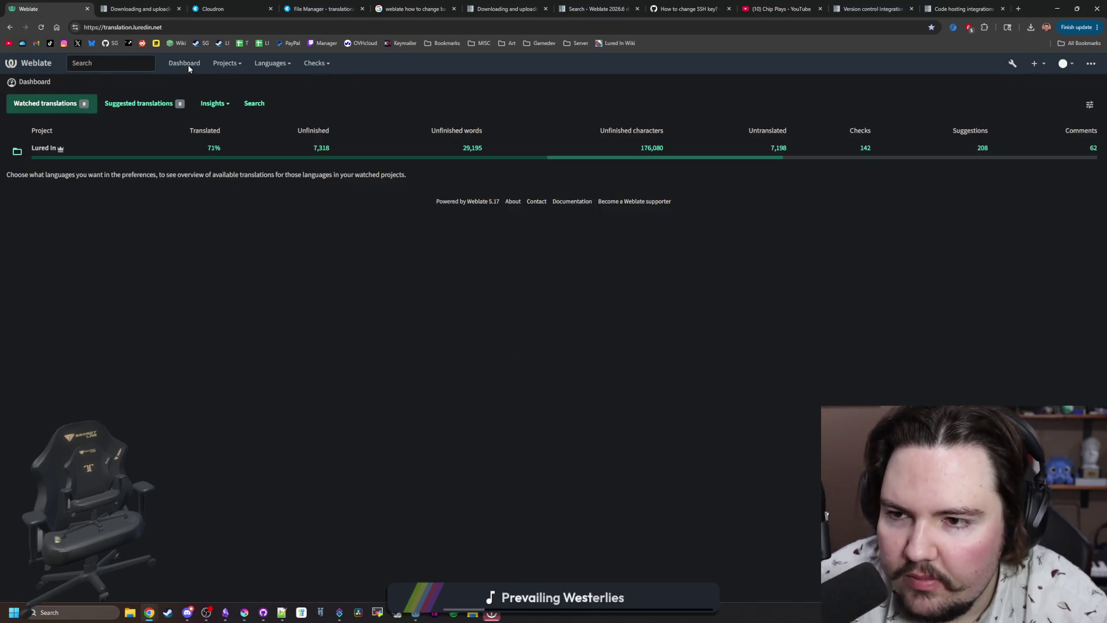
click(50, 149)
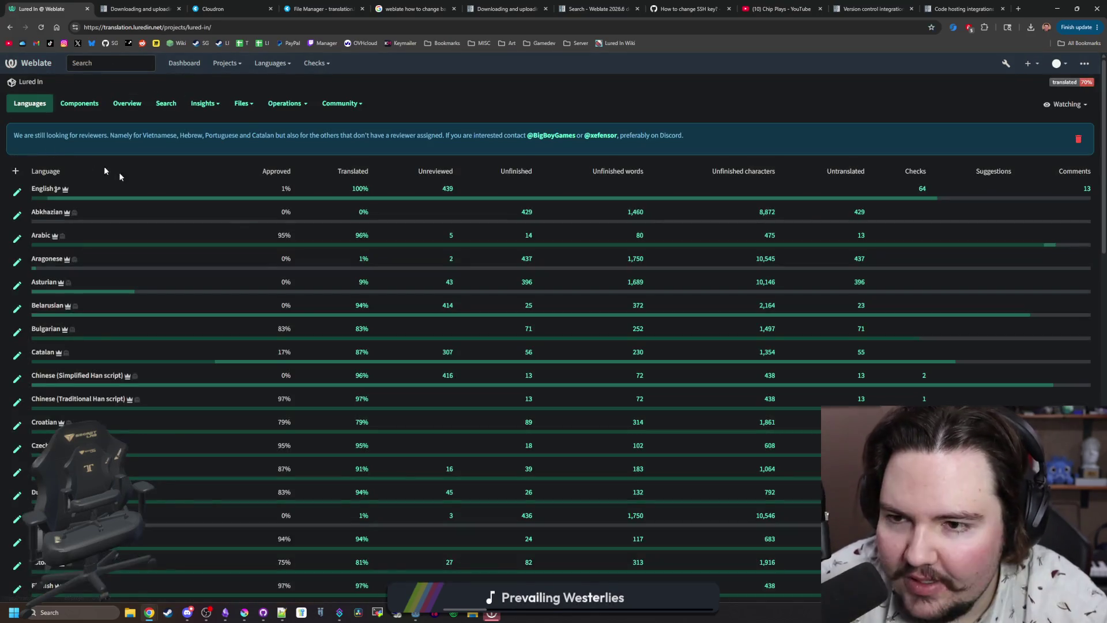
click(43, 189)
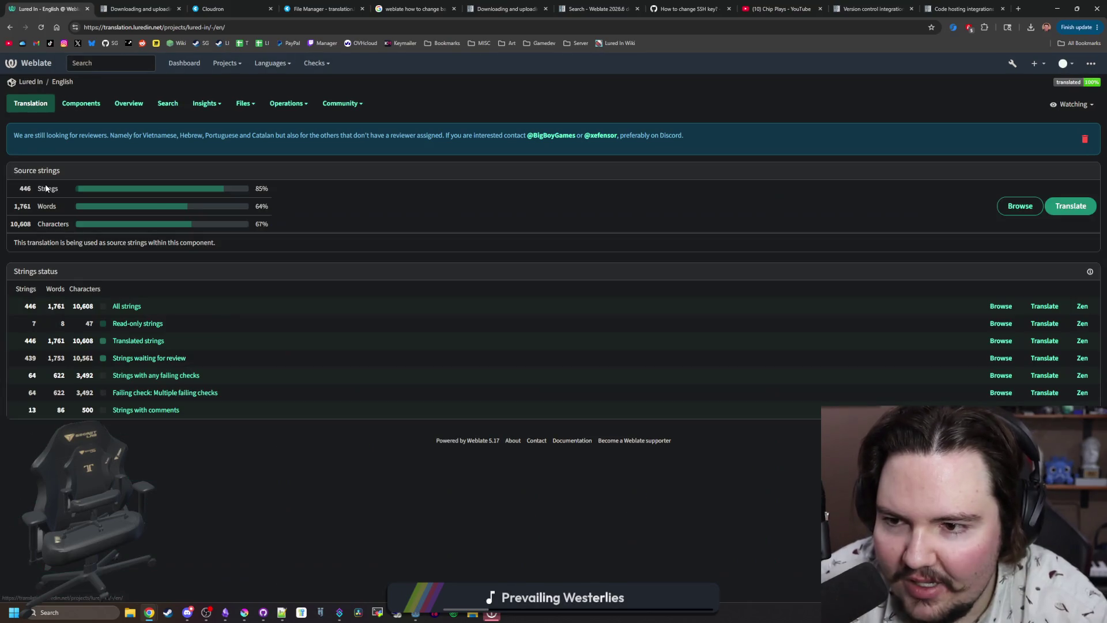
Open all English strings and browse between source strings 1 and 2 of 446.
click(125, 306)
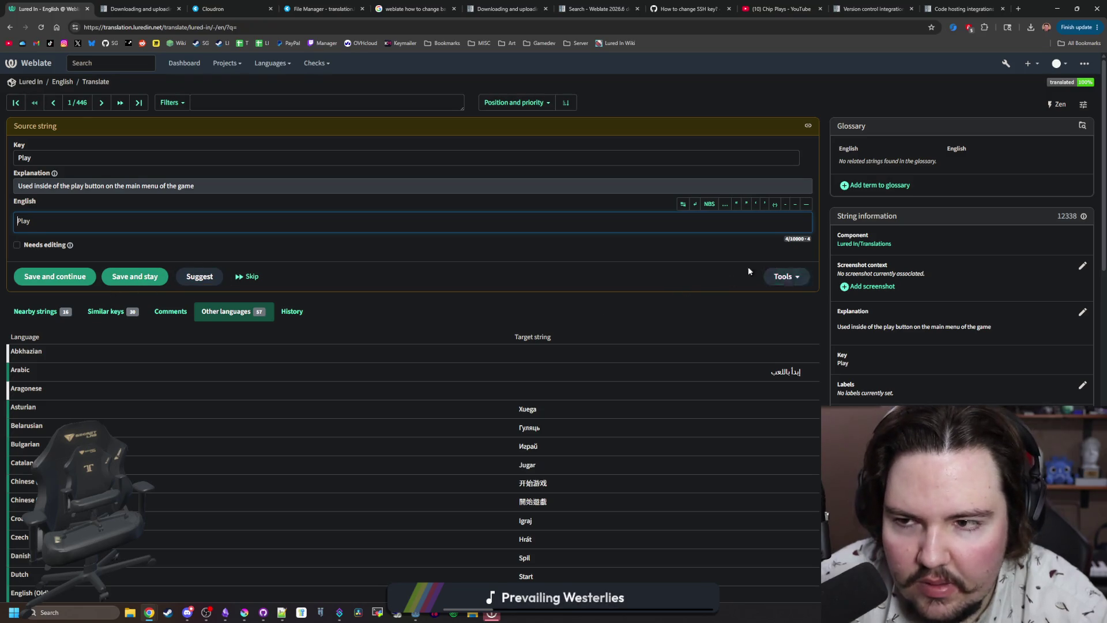
click(101, 102)
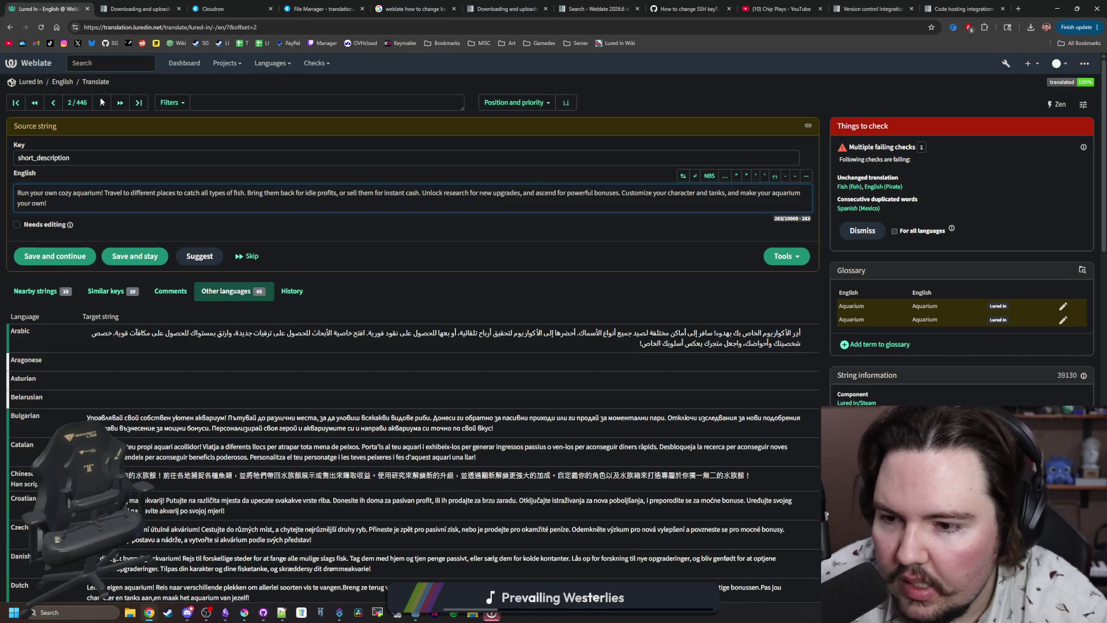
click(54, 102)
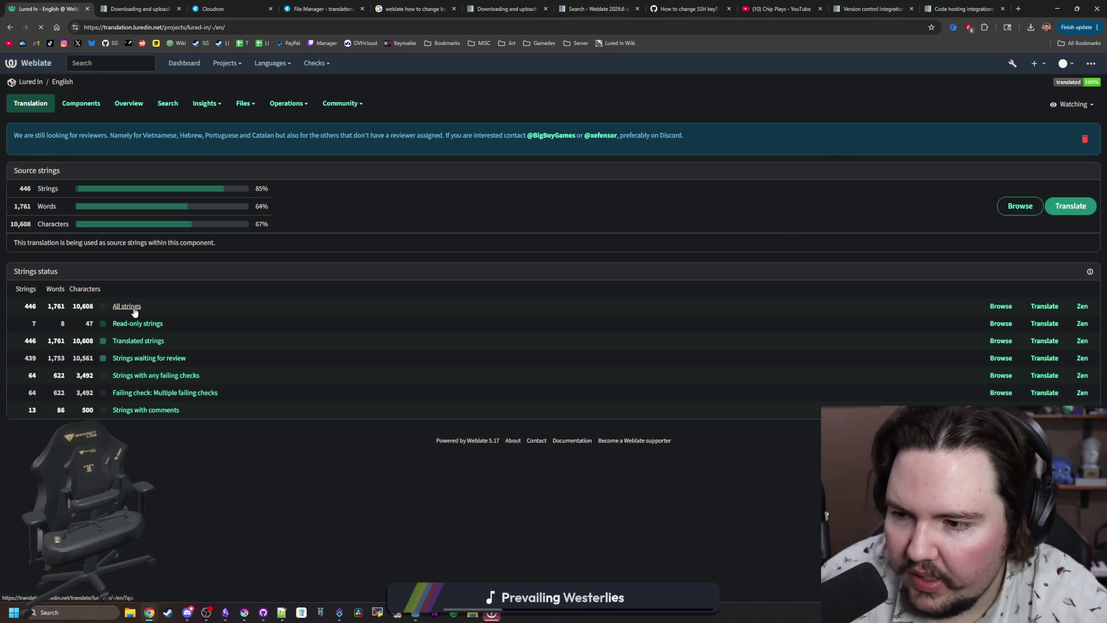
click(134, 312)
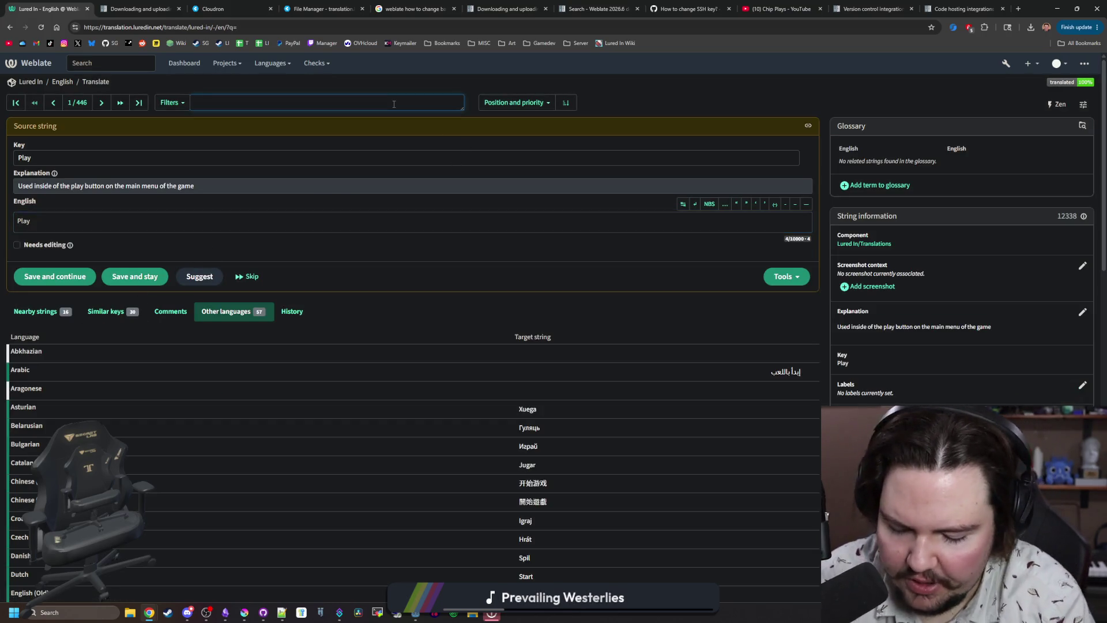
text(catchrate)
key(Return)
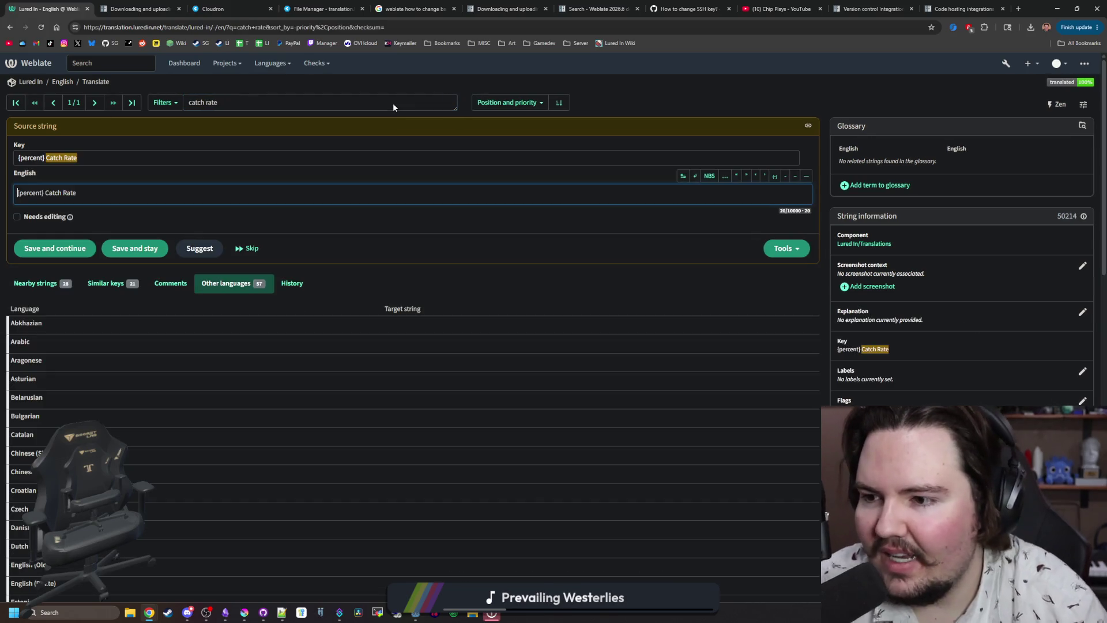
scroll(321, 267, down, 1)
scroll(345, 266, down, 10)
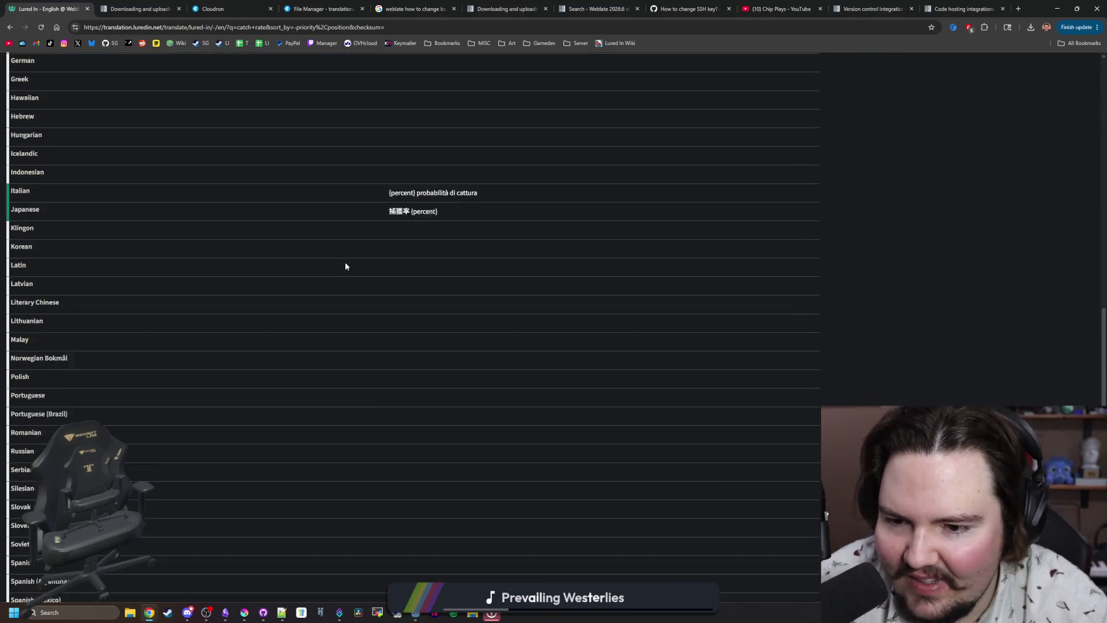
scroll(345, 265, up, 12)
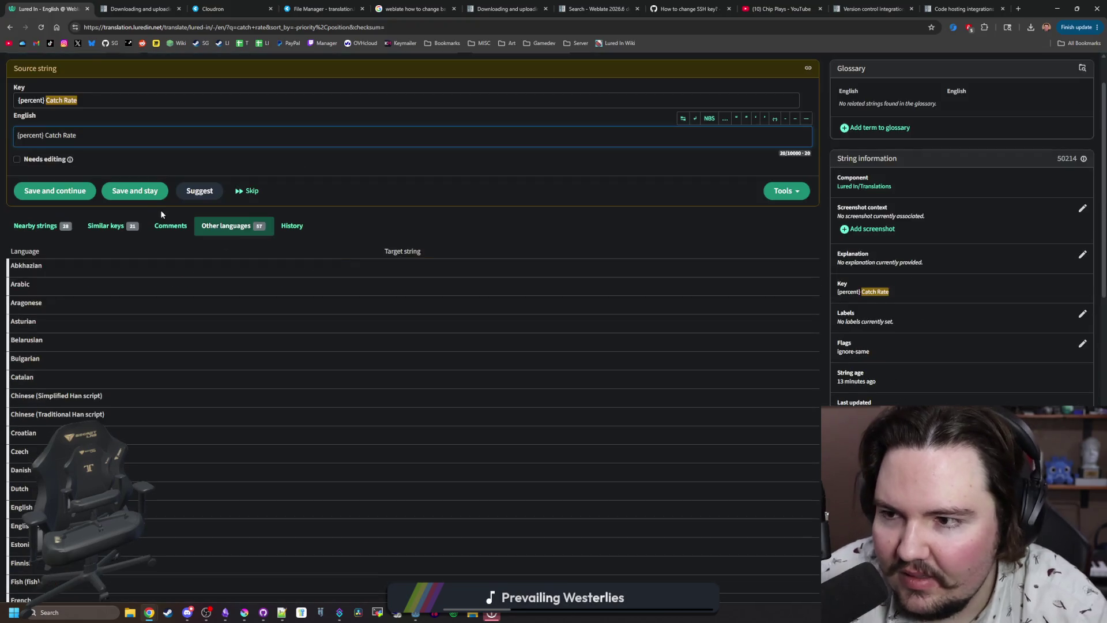
scroll(155, 213, down, 7)
scroll(264, 210, down, 7)
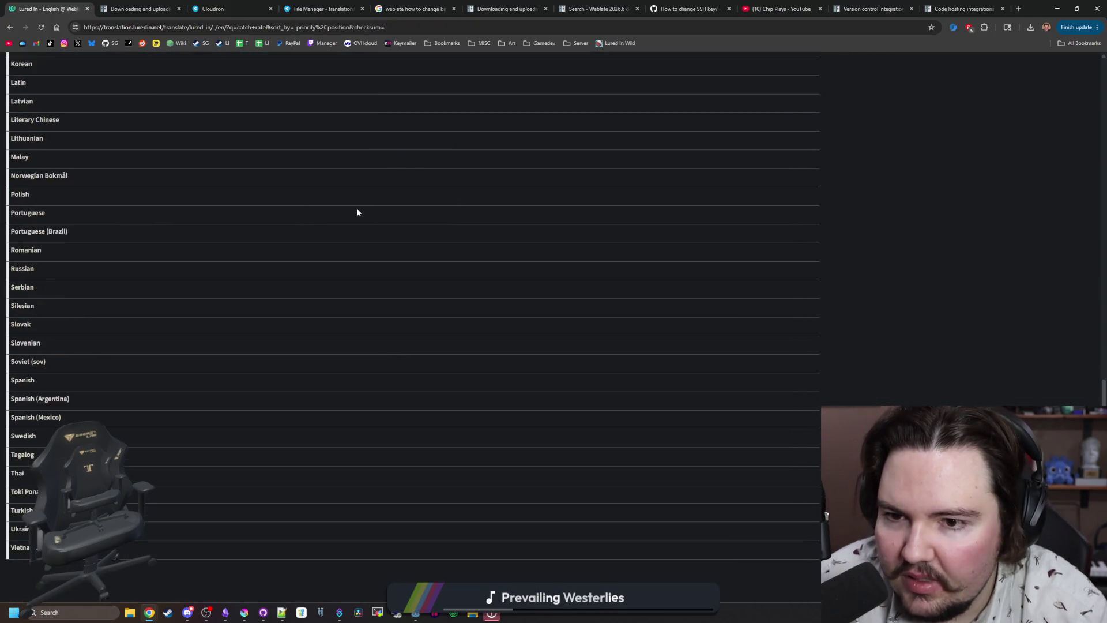
scroll(288, 219, up, 15)
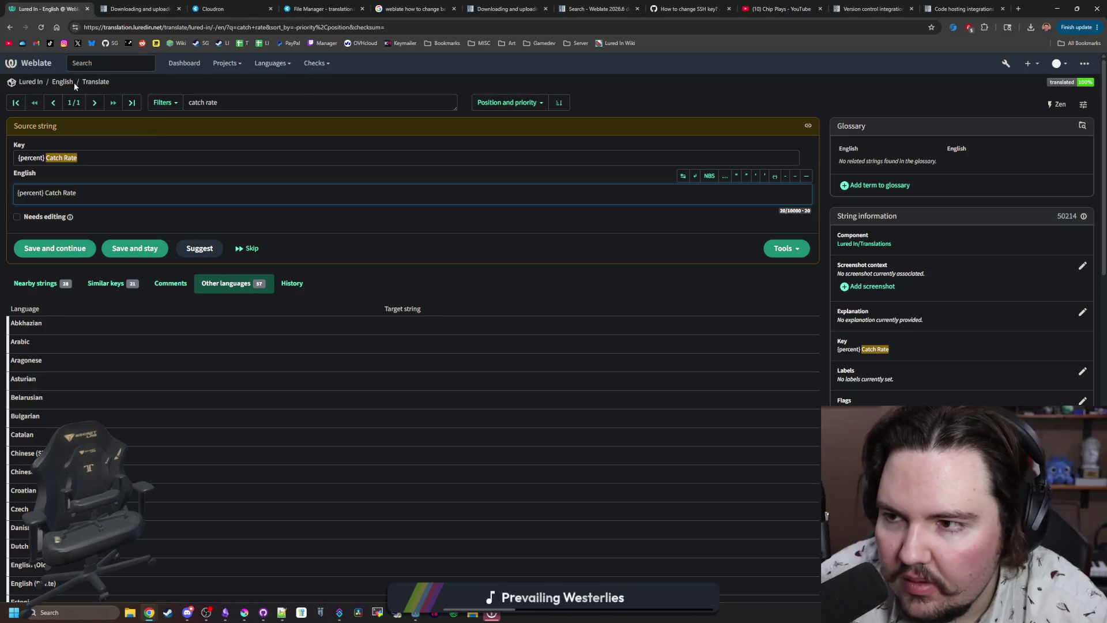
click(69, 81)
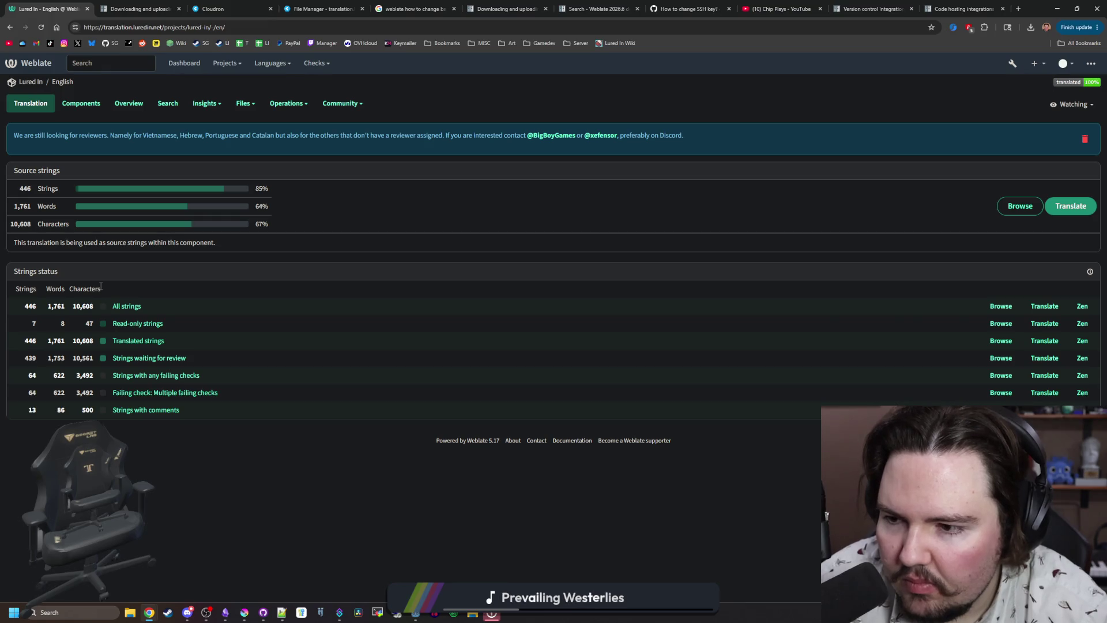
Filter to the 7 read-only English strings and step through each until the end banner appears.
click(137, 324)
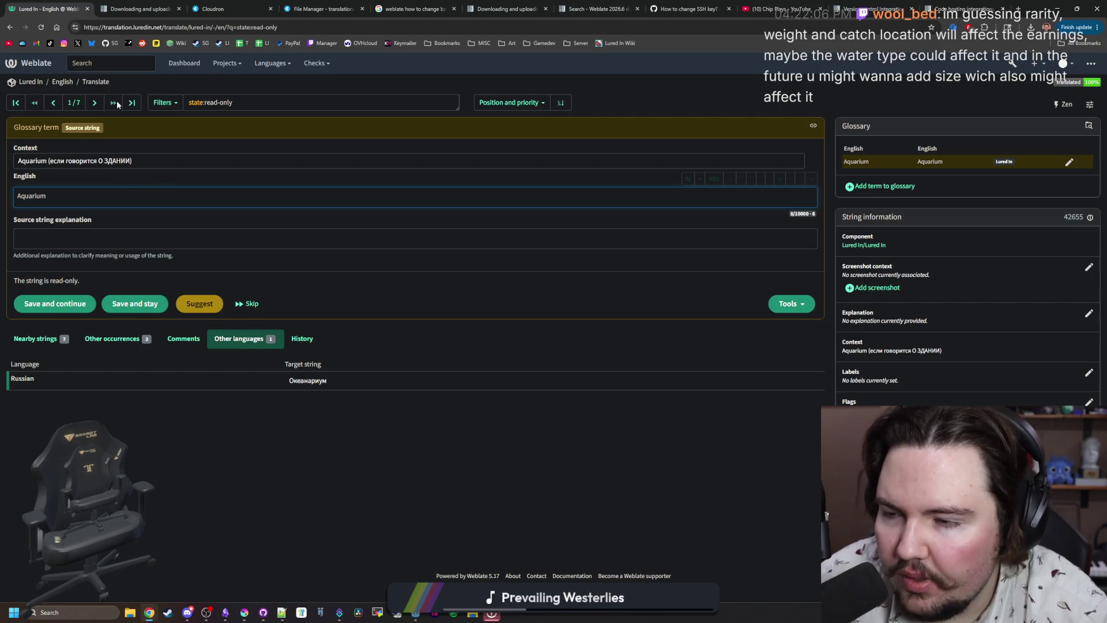
click(97, 104)
click(97, 104)
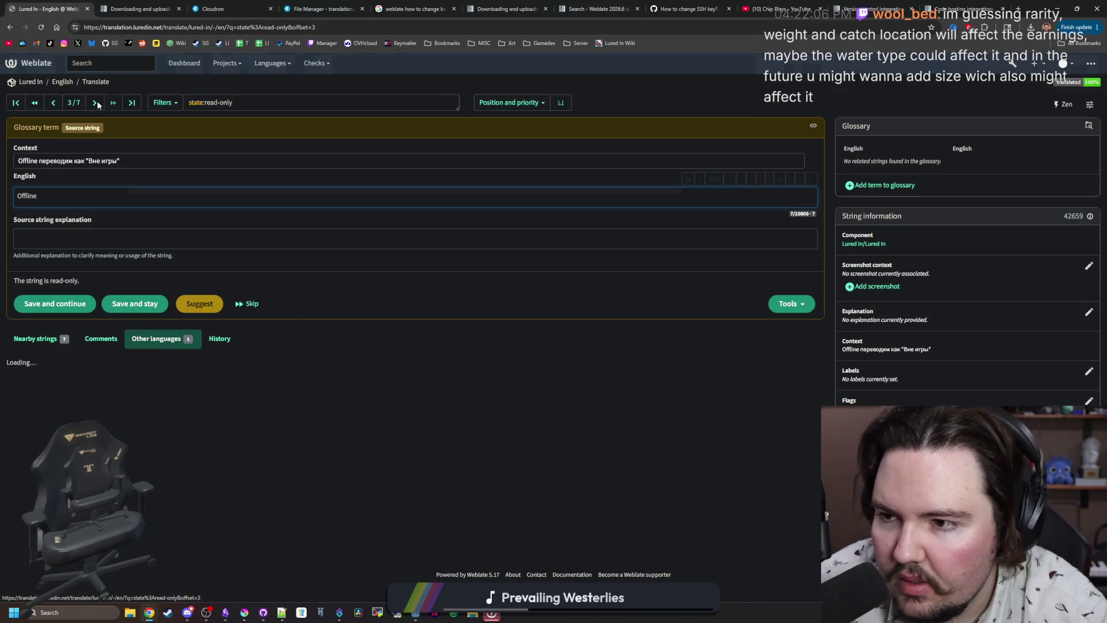
click(97, 103)
click(97, 104)
click(97, 104)
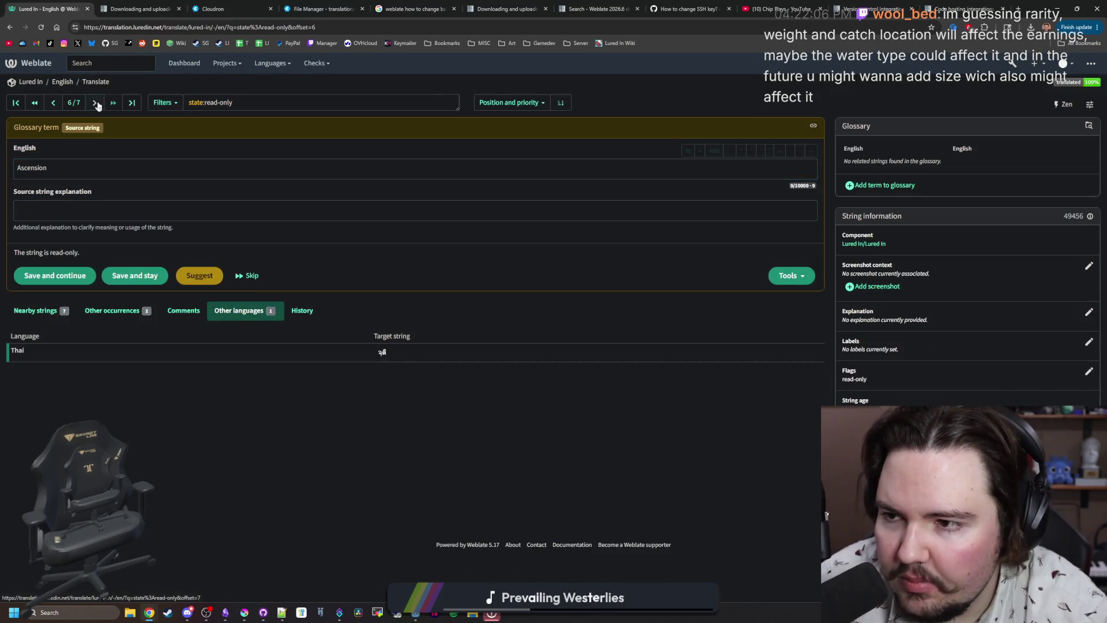
click(96, 104)
click(97, 103)
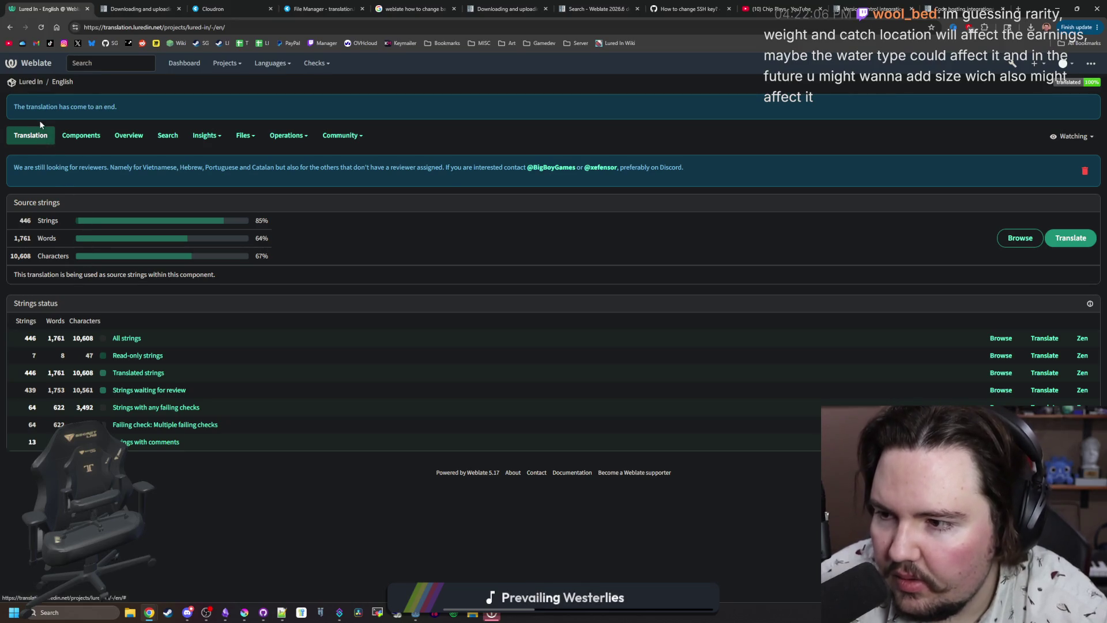
Sort the Lured In language list by translated percentage, most translated first.
click(39, 84)
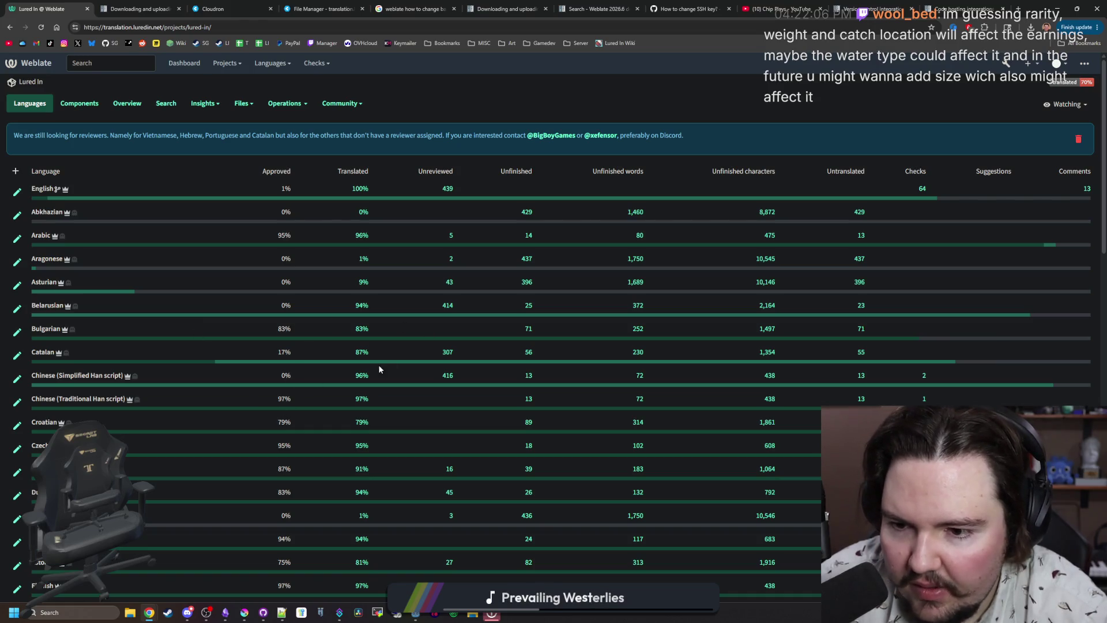
click(361, 172)
click(362, 172)
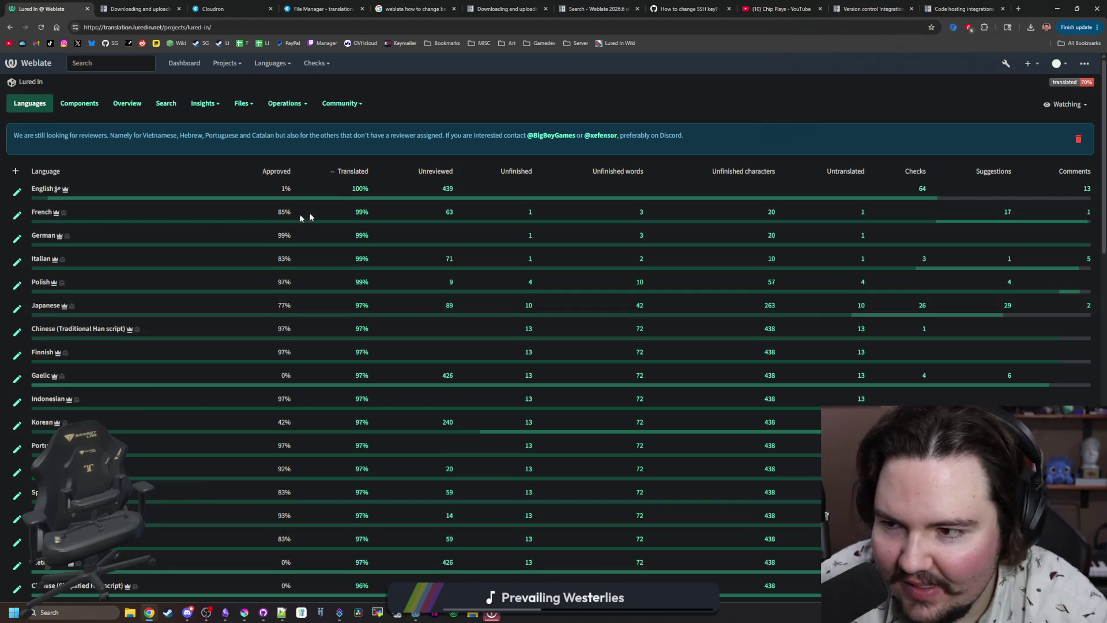
scroll(52, 321, down, 4)
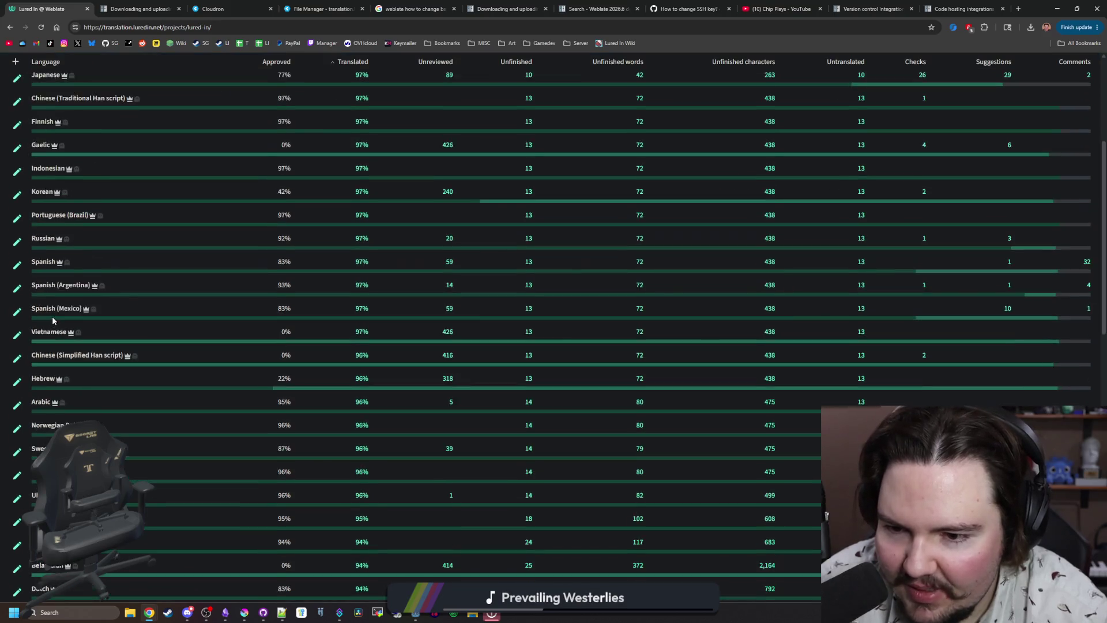
scroll(52, 321, up, 4)
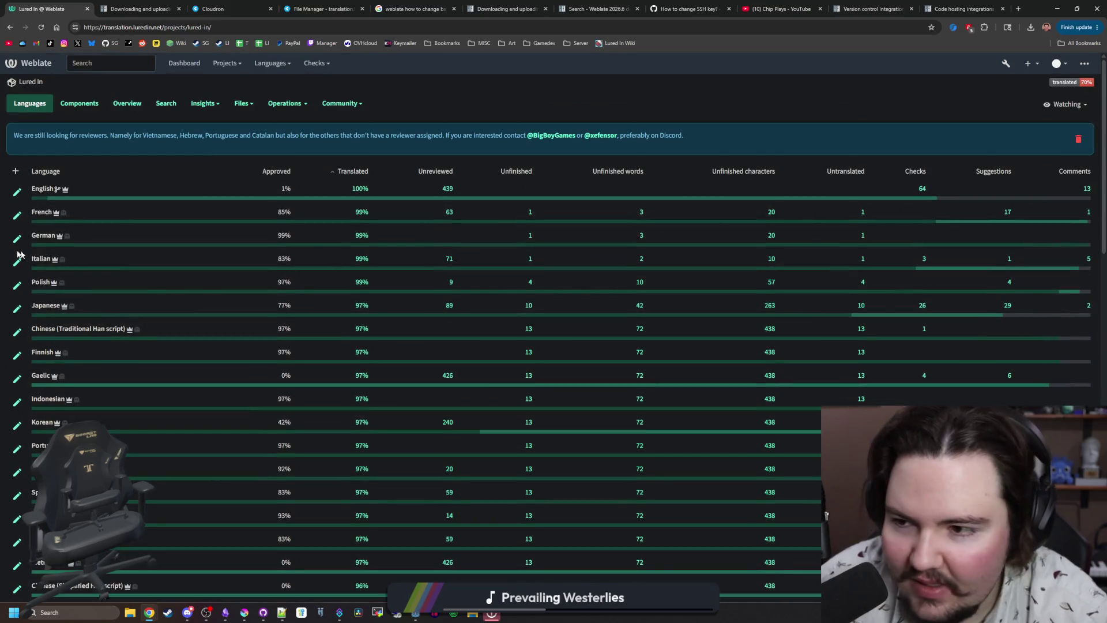
Open all French strings in the editor, then move to Cloudron's translation.luredin.net backups page.
click(42, 212)
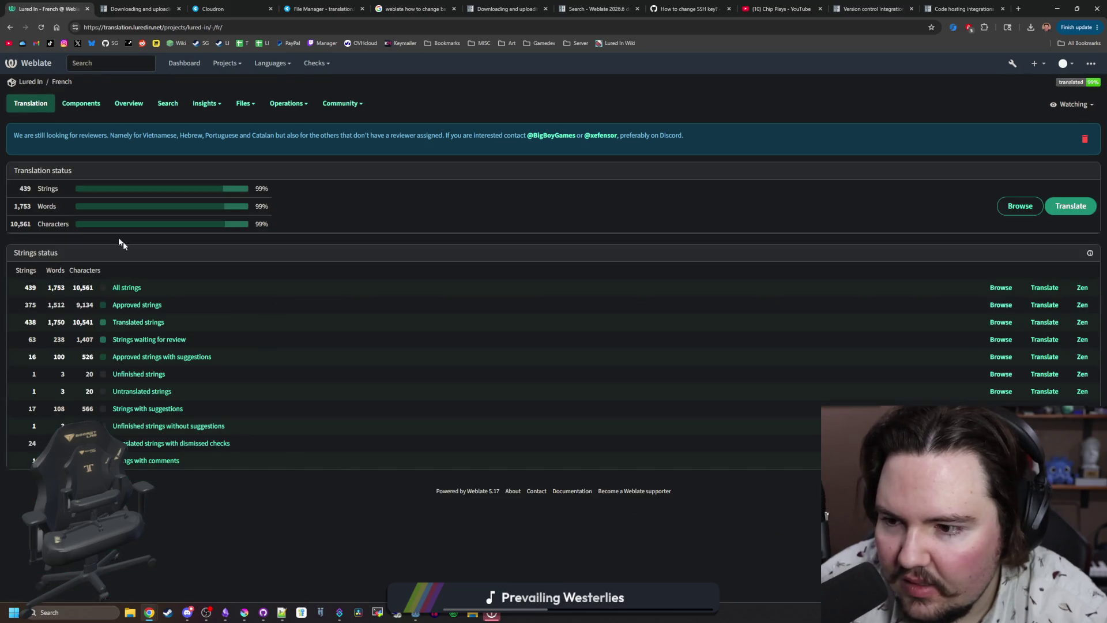
click(128, 288)
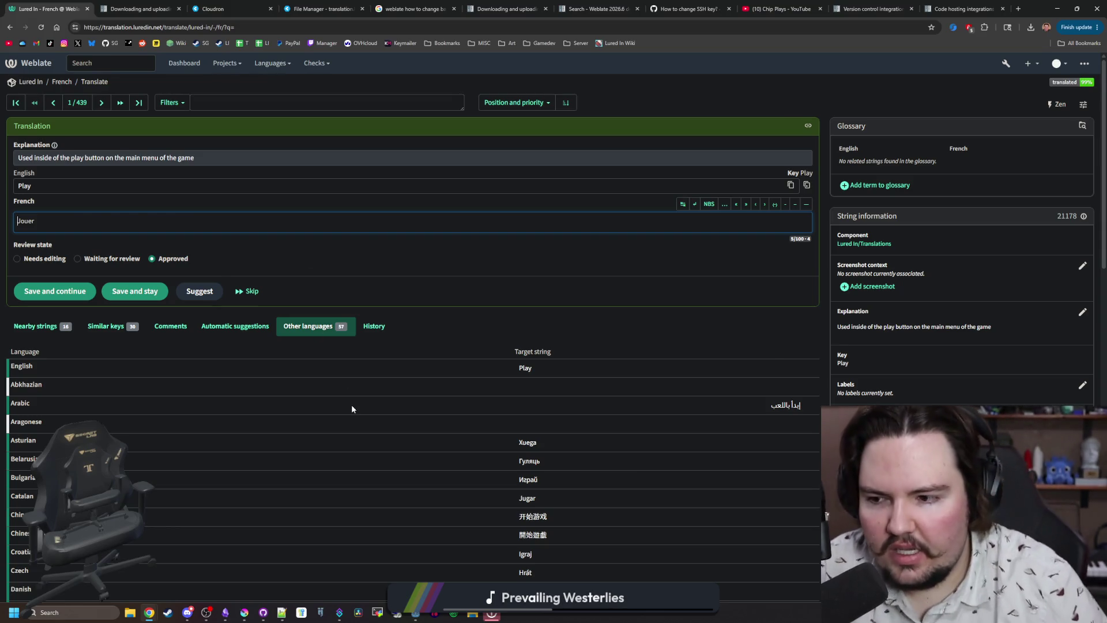
scroll(378, 420, down, 15)
scroll(434, 344, up, 15)
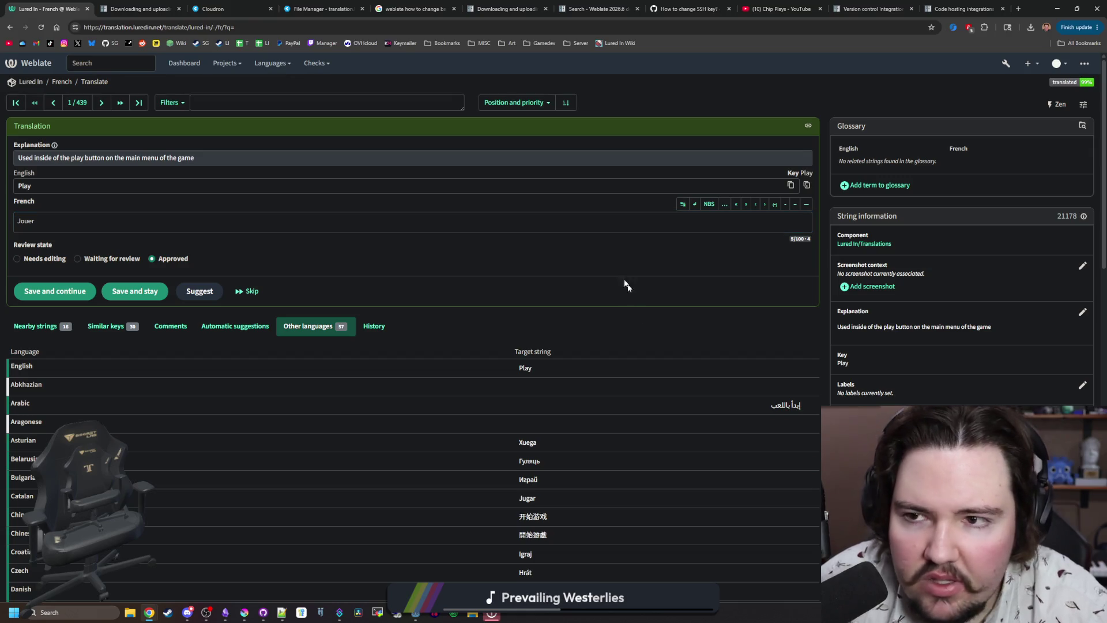
click(239, 4)
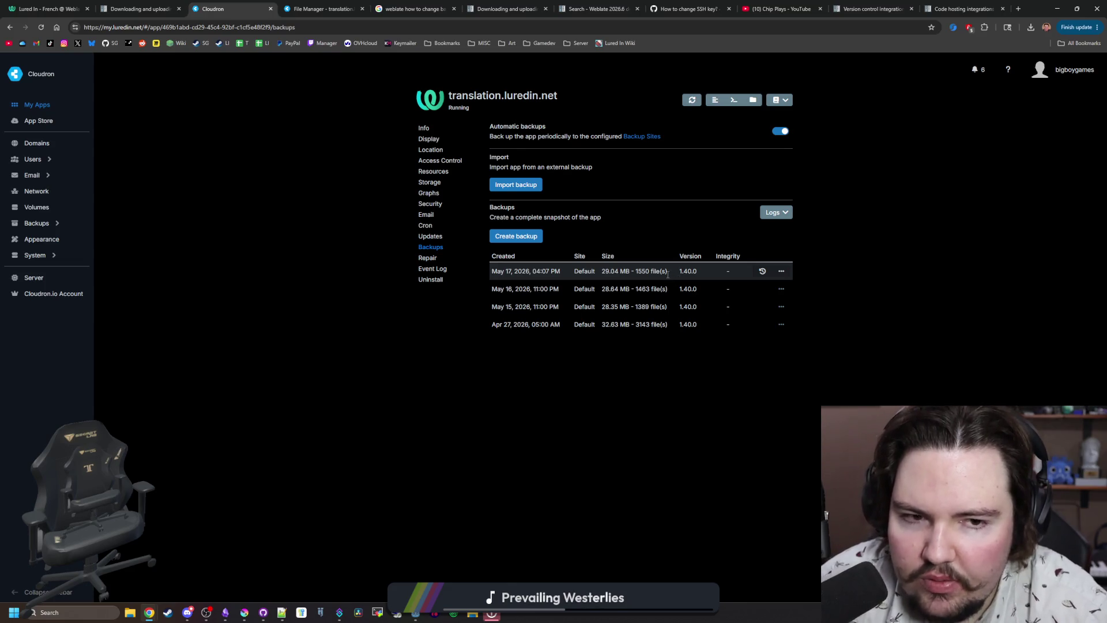
Refresh the translation.luredin.net backups list and show Cloudron's six unread notifications.
click(43, 26)
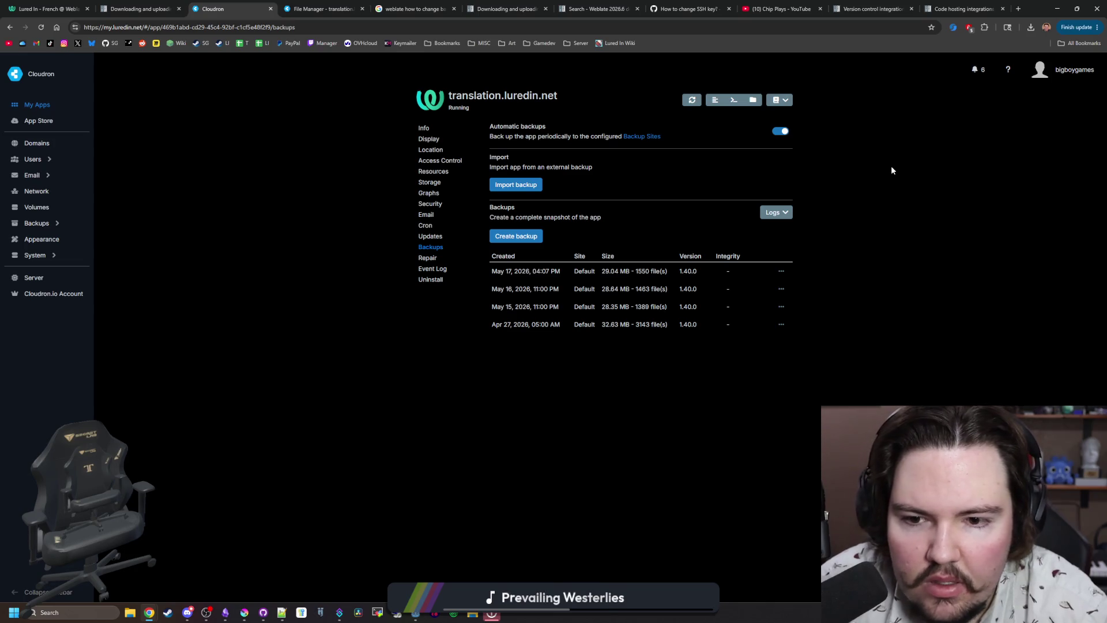
click(975, 69)
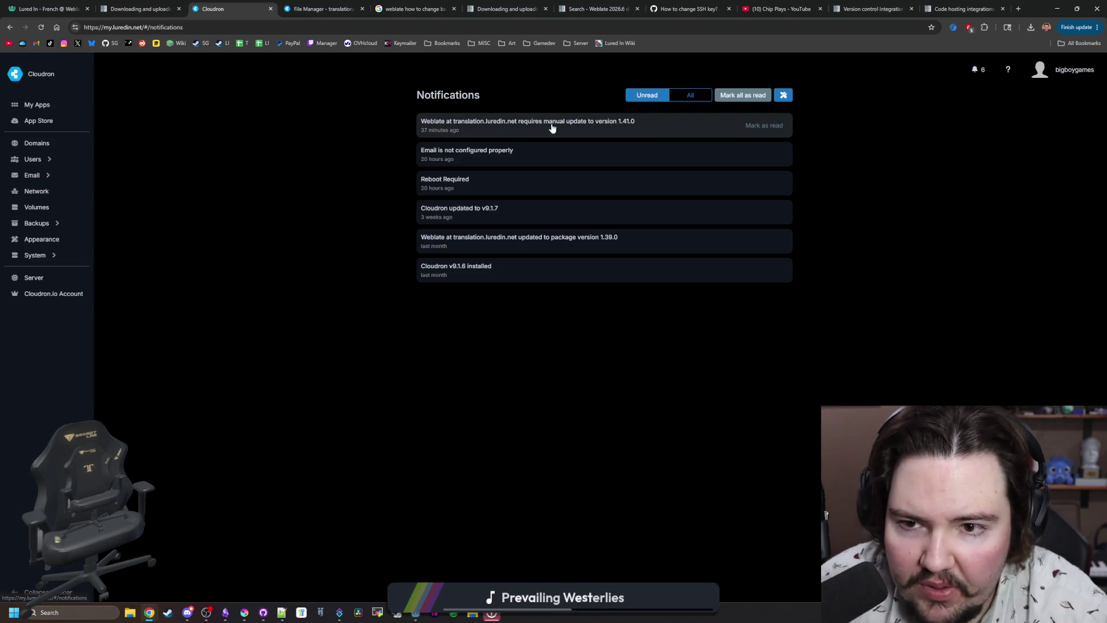
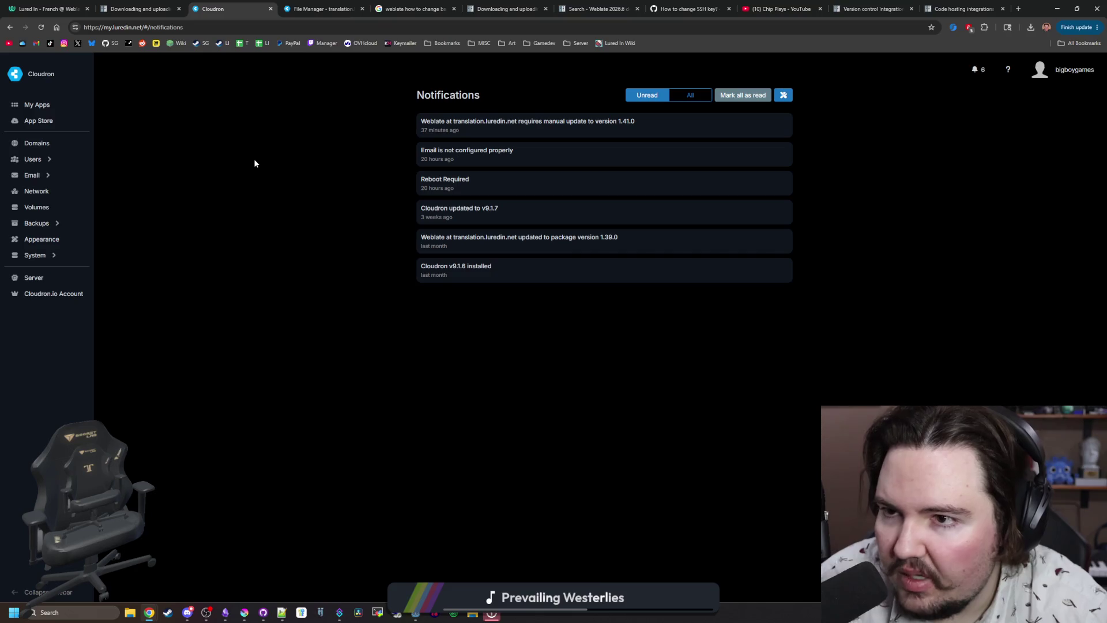
Close the Cloudron notifications and file manager pages and minimize Chrome to reveal Godot.
click(270, 10)
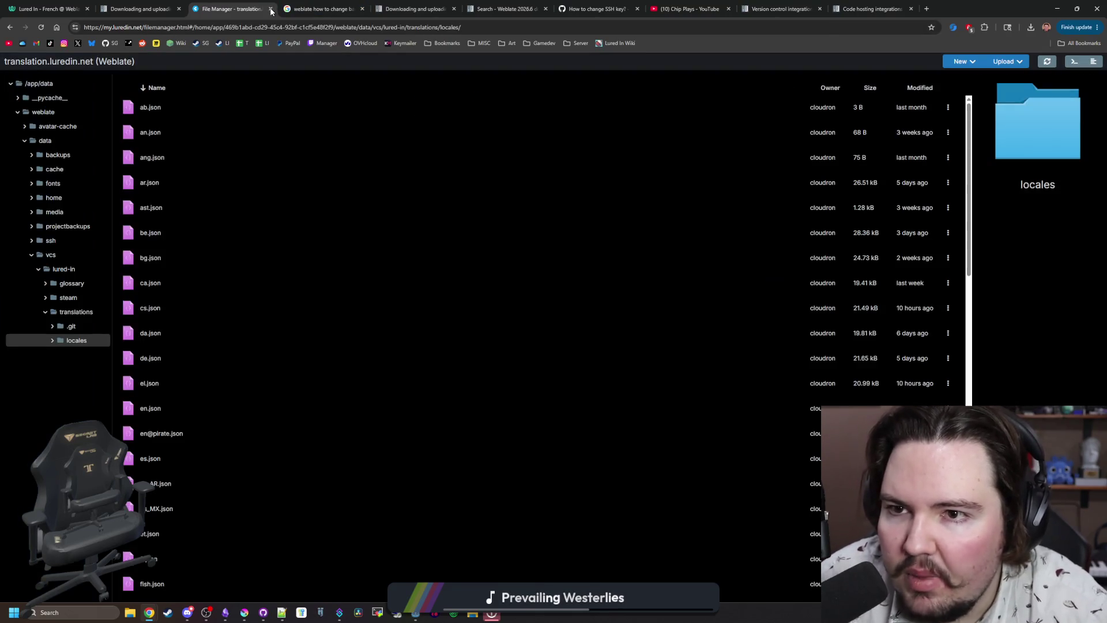
click(270, 9)
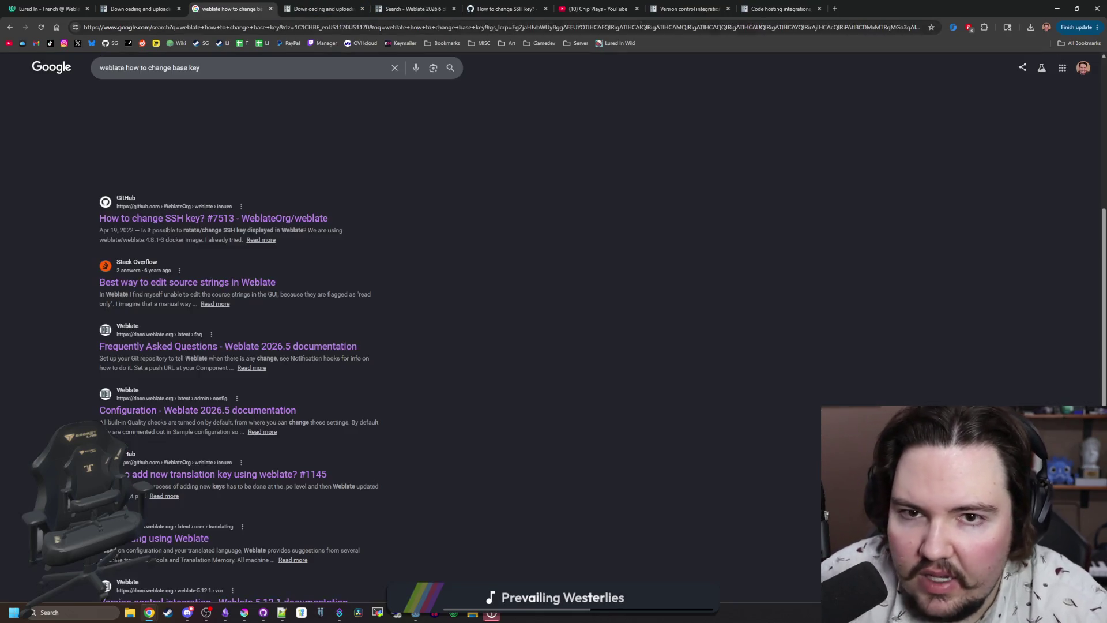
click(1058, 9)
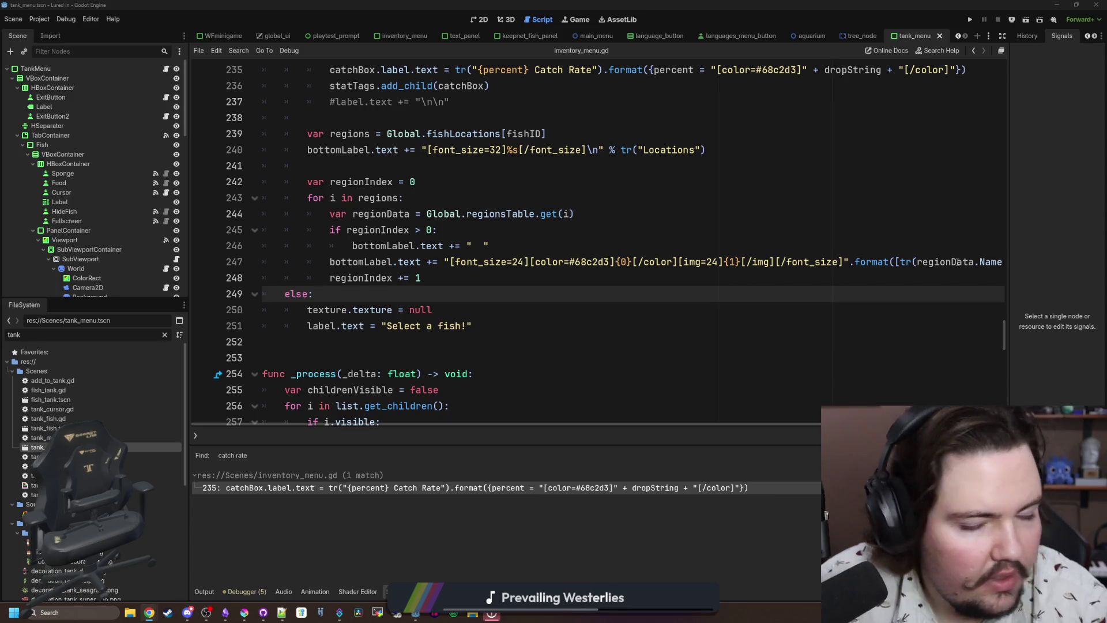
Scroll inventory_menu.gd back to the top and clear the old tank file filter.
click(470, 295)
key(Up)
key(Up)
key(Up)
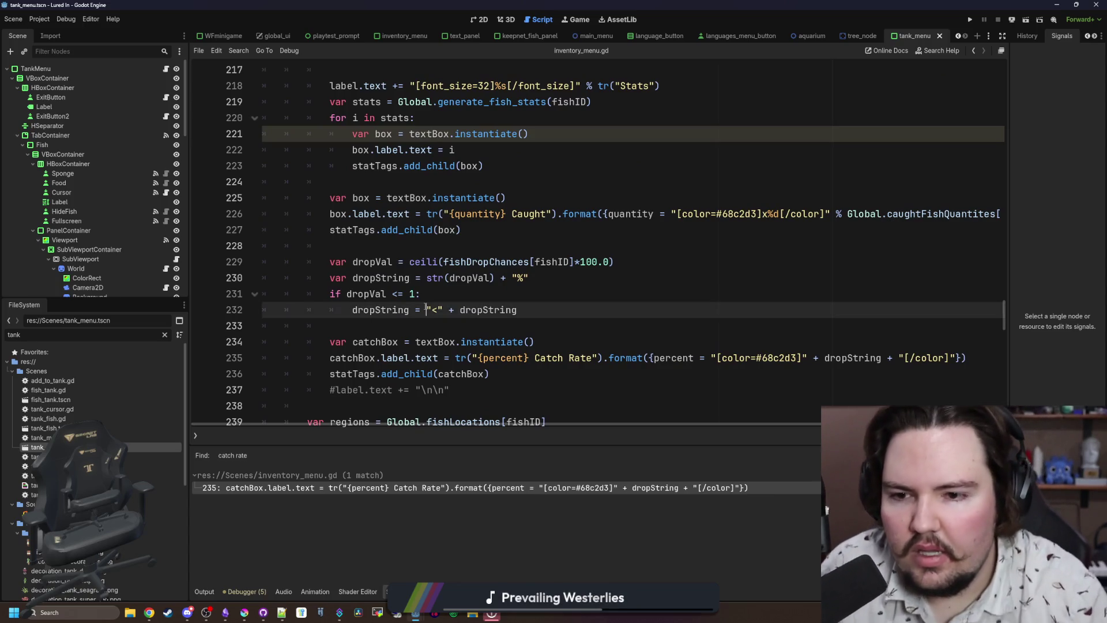
scroll(469, 263, up, 9)
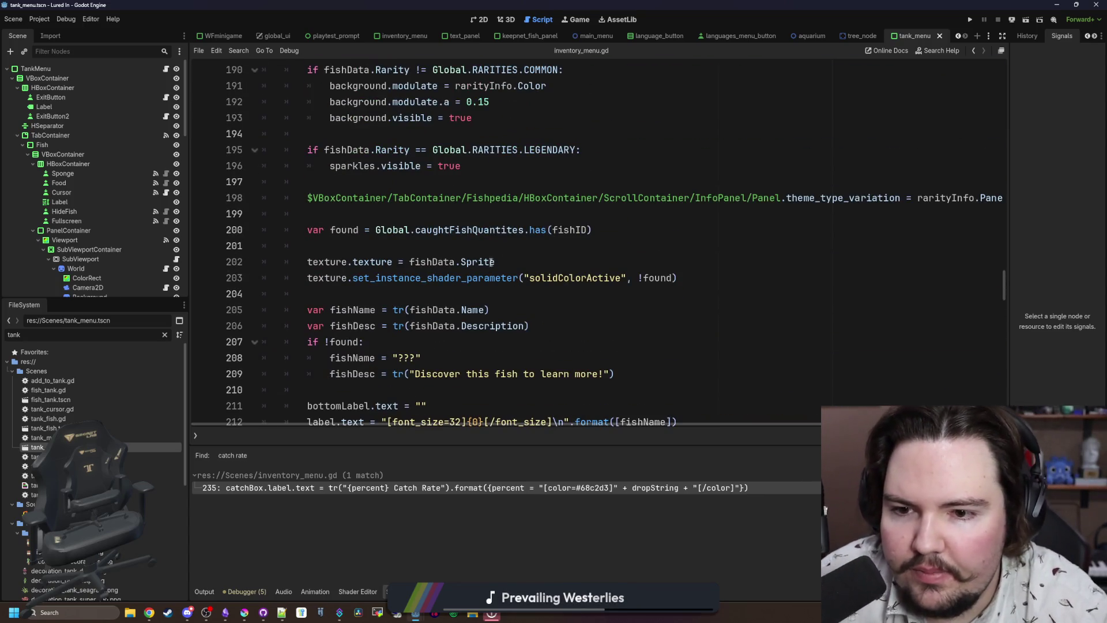
scroll(932, 279, up, 18)
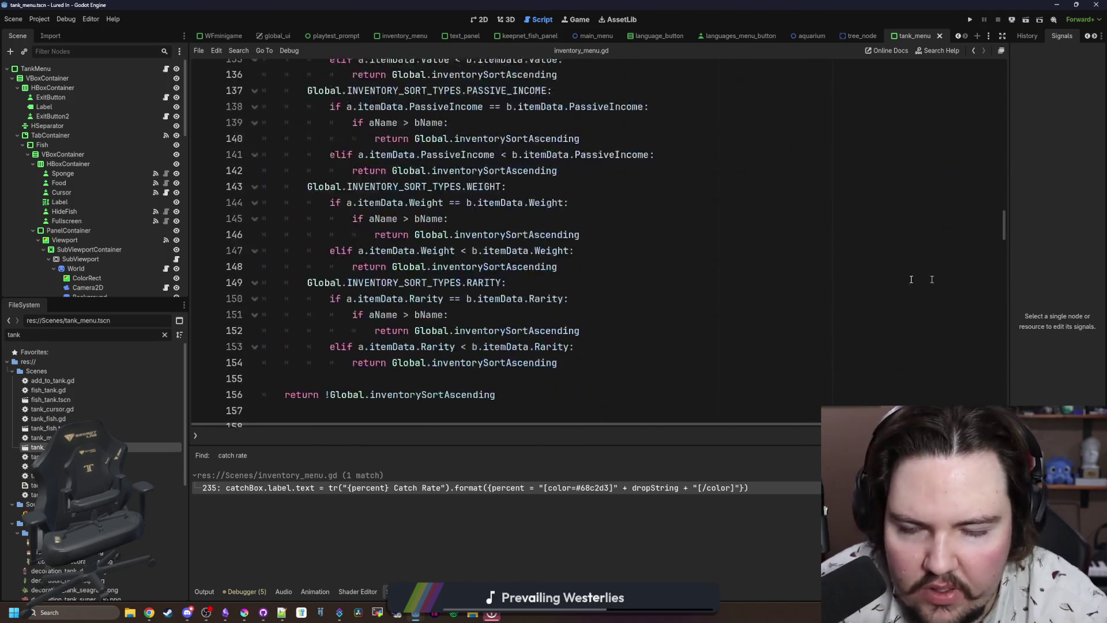
scroll(932, 280, up, 20)
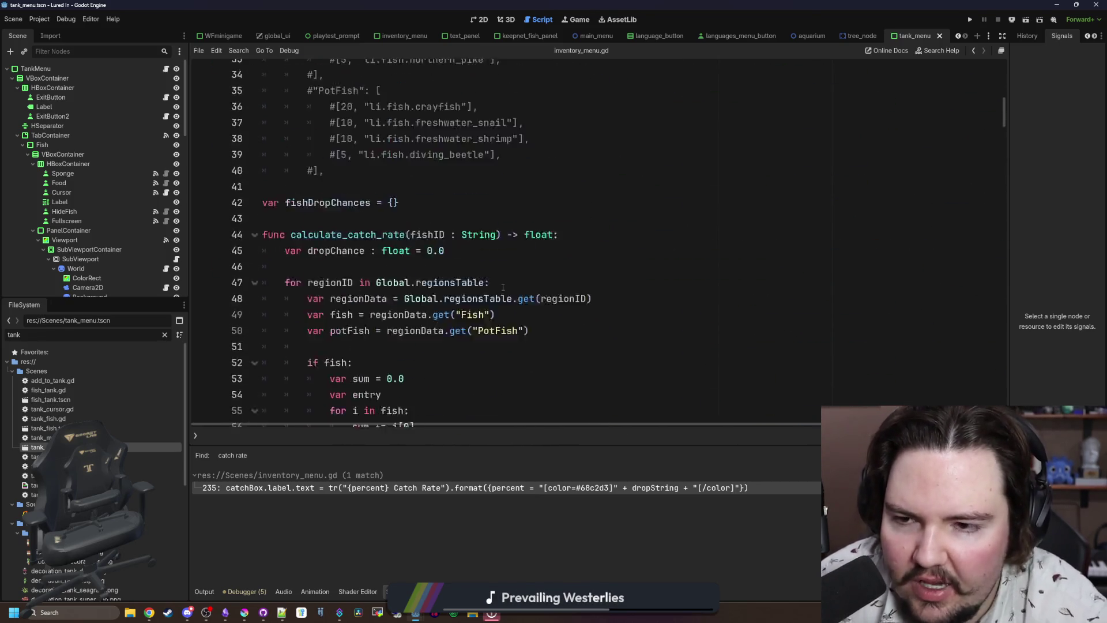
scroll(503, 287, up, 11)
click(320, 253)
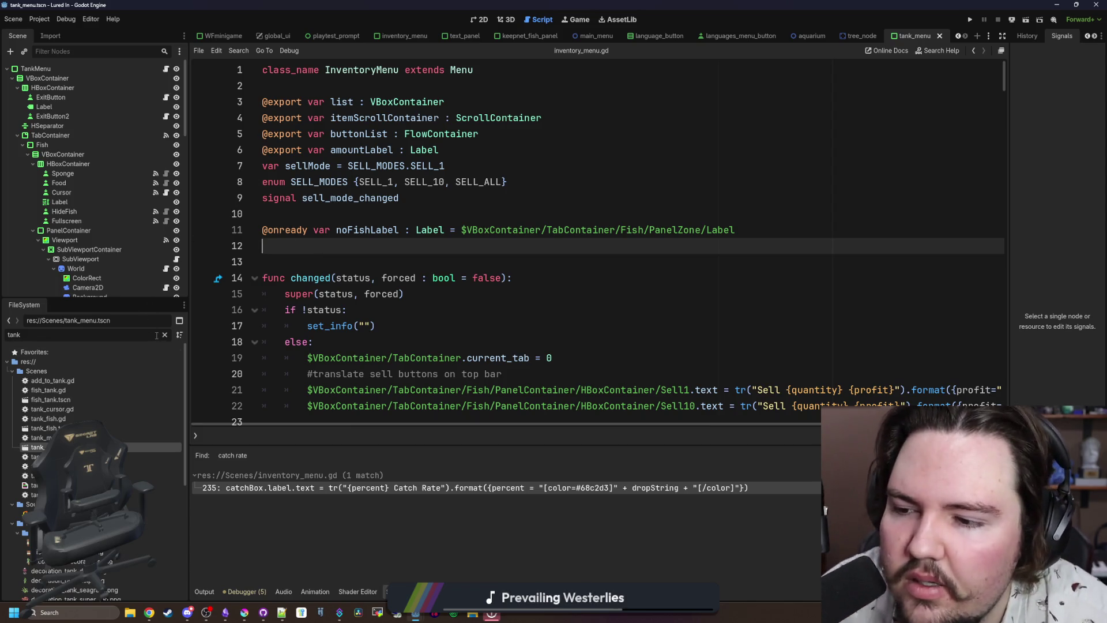
key(BackSpace)
key(BackSpace)
key(BackSpace)
Filter the FileSystem for 'item' and open items_table.gd at the Rarity default.
text(item)
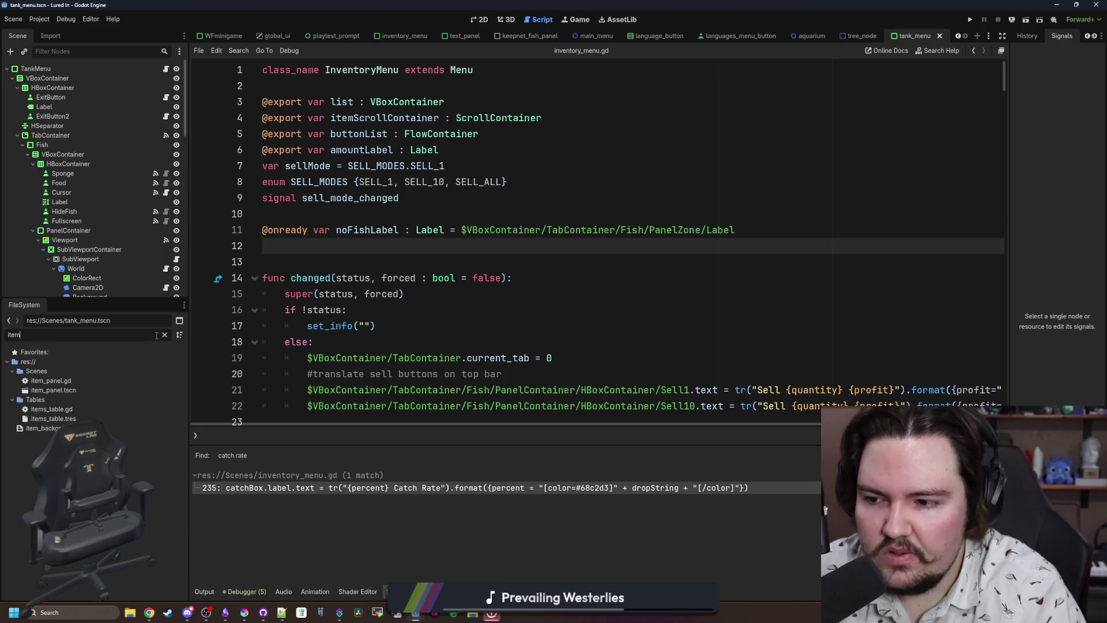
double_click(52, 409)
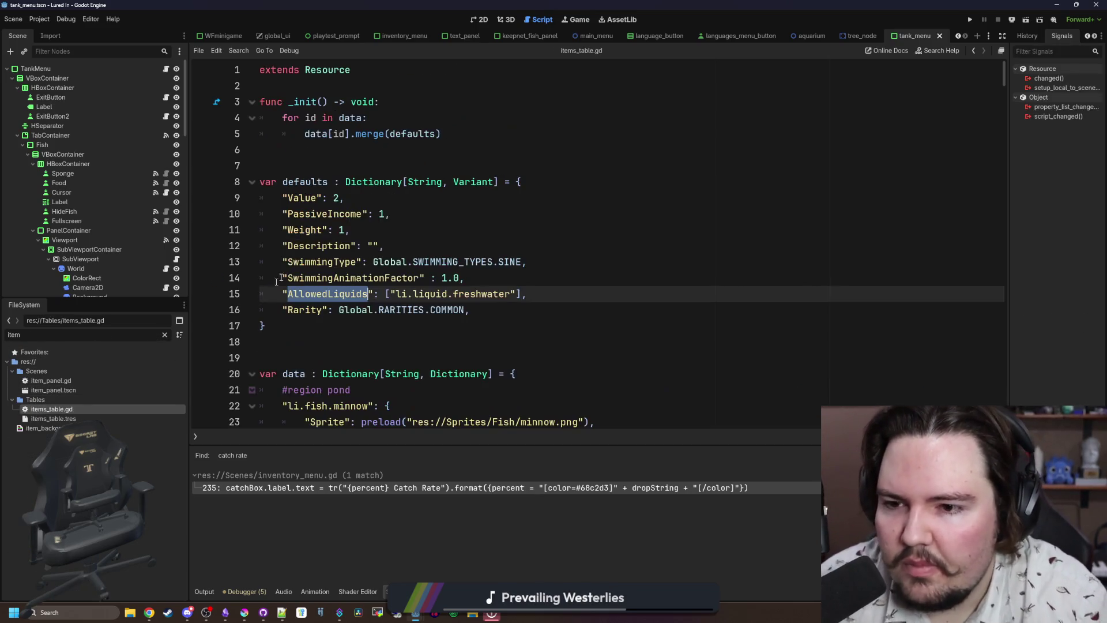
click(366, 234)
click(518, 307)
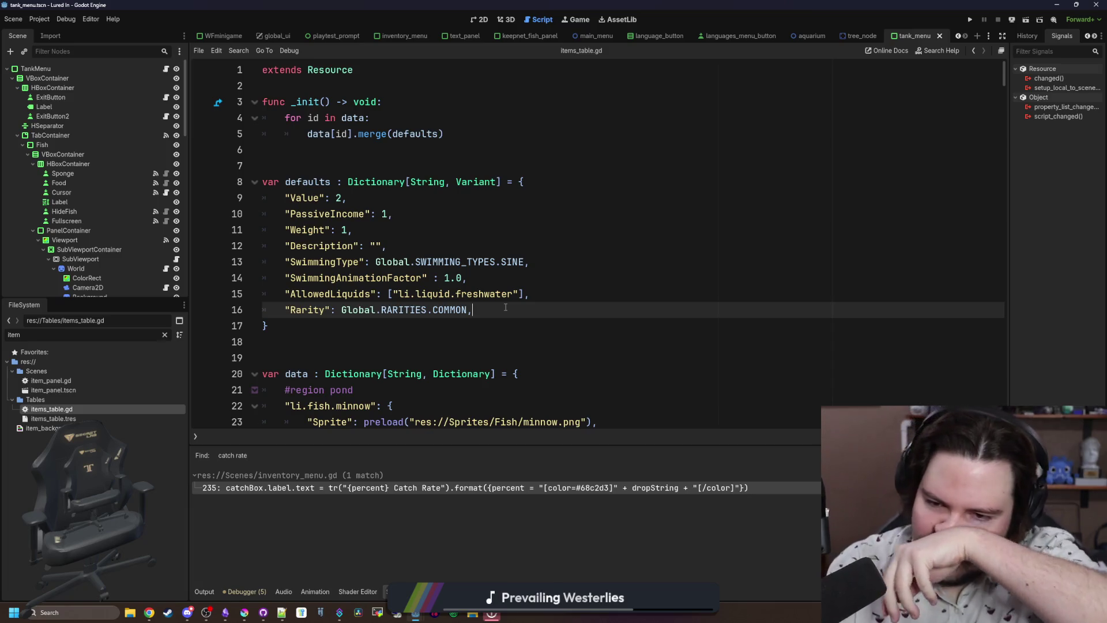
Add a "Tier": 0 entry after Rarity in the defaults dictionary.
key(Return)
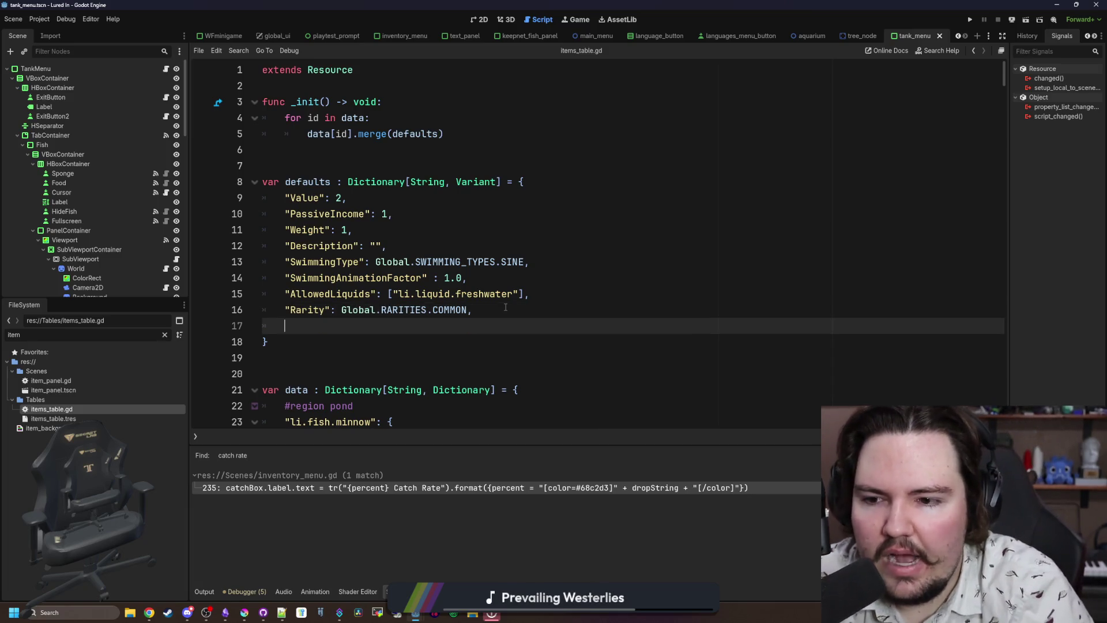
text("Tier")
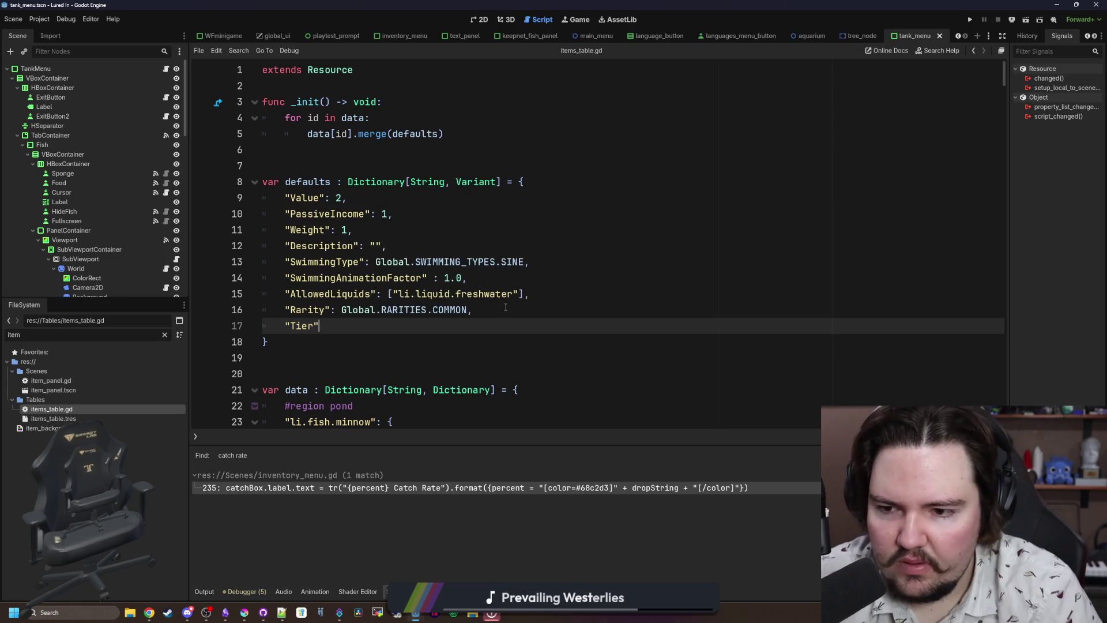
text(:)
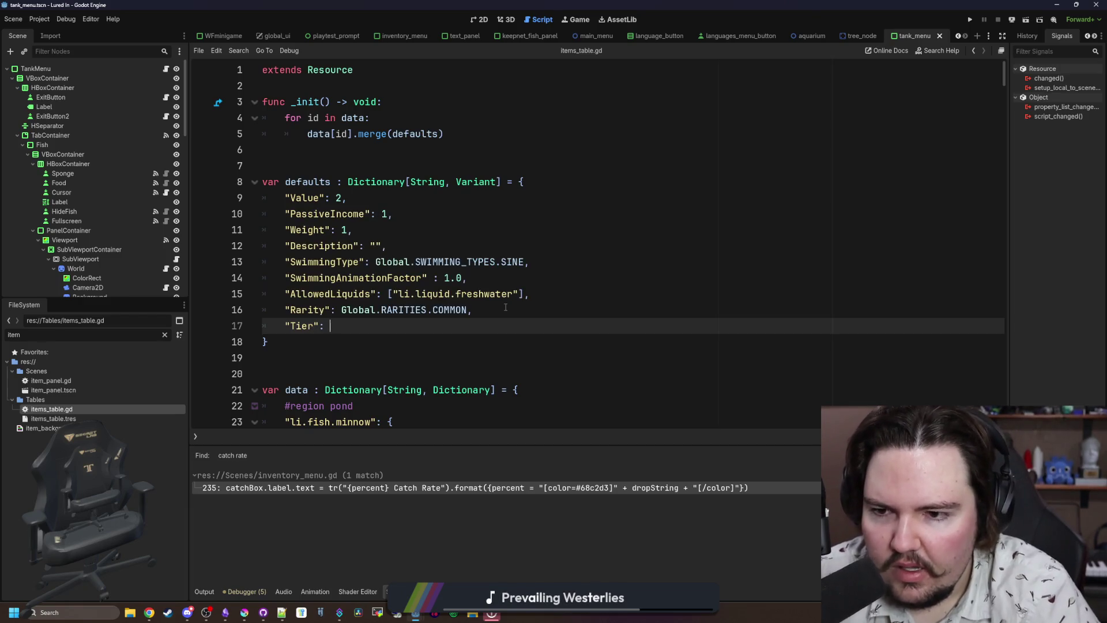
click(531, 294)
click(302, 309)
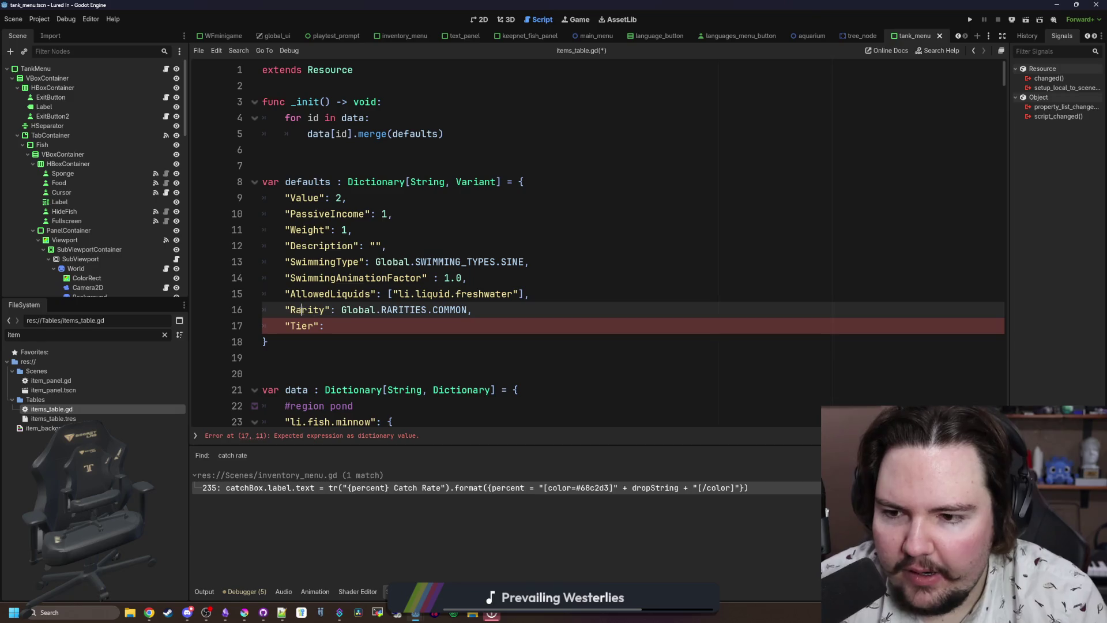
click(359, 327)
text(1)
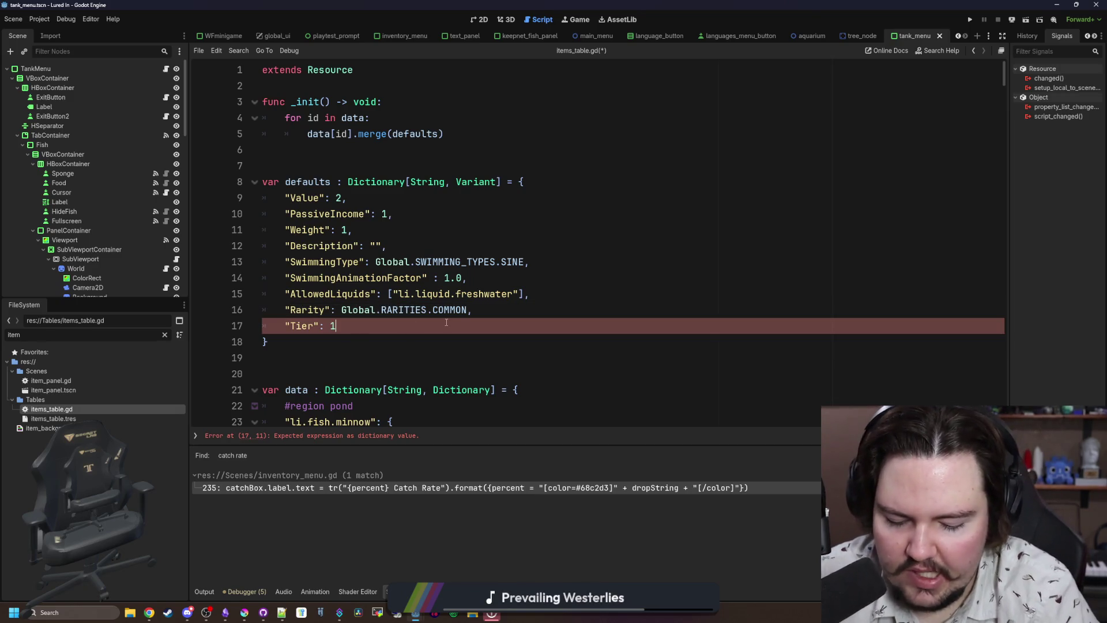
text(,)
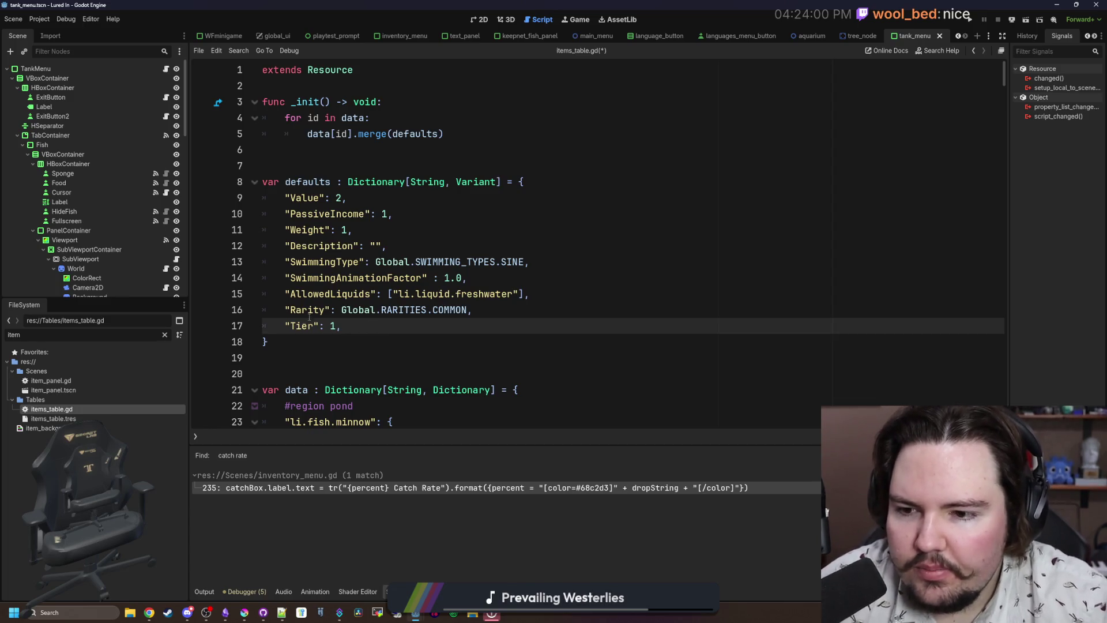
key(Left)
key(BackSpace)
text(0)
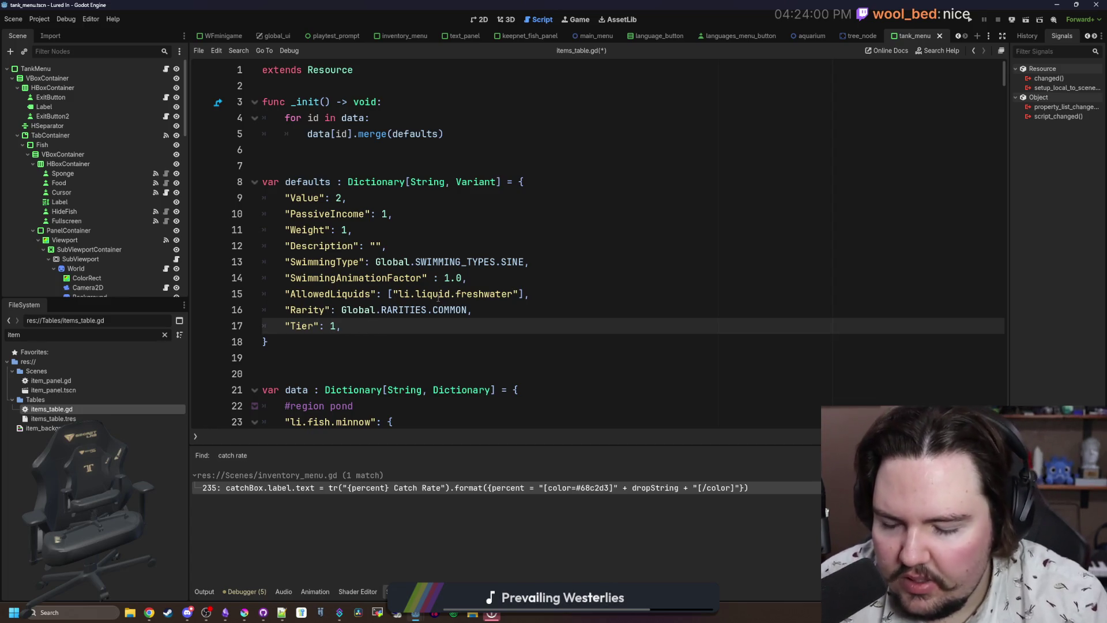
Add a Tier line under the tilapia's Rarity and select it for reuse.
mouse_move(374, 327)
mouse_down()
mouse_move(259, 326)
mouse_move(286, 327)
mouse_up()
key(ctrl+c)
scroll(363, 340, down, 4)
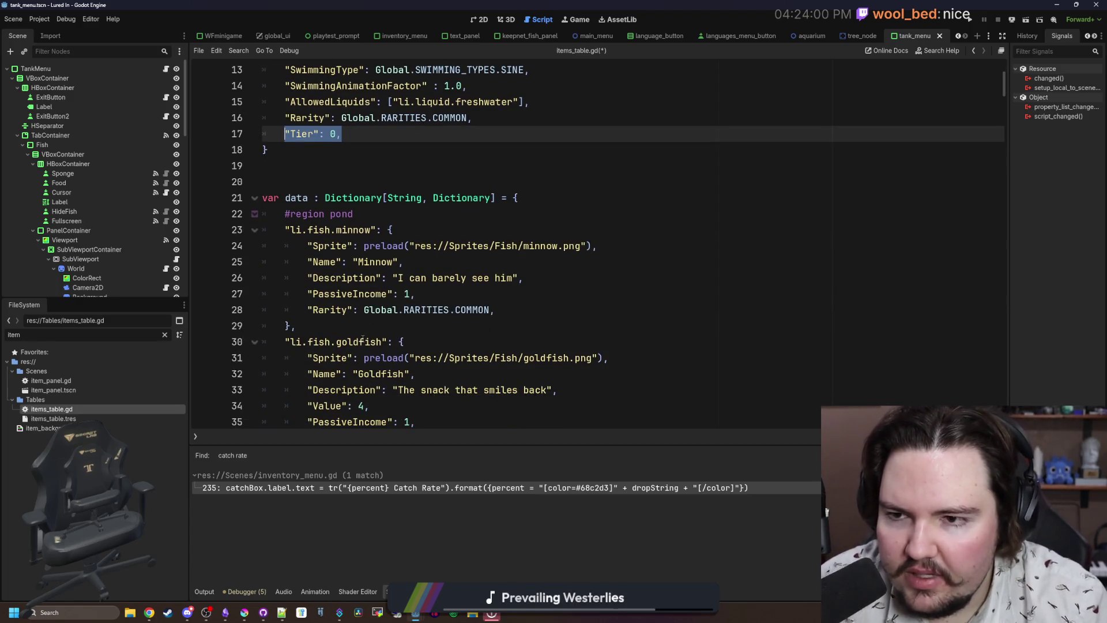
scroll(362, 340, down, 17)
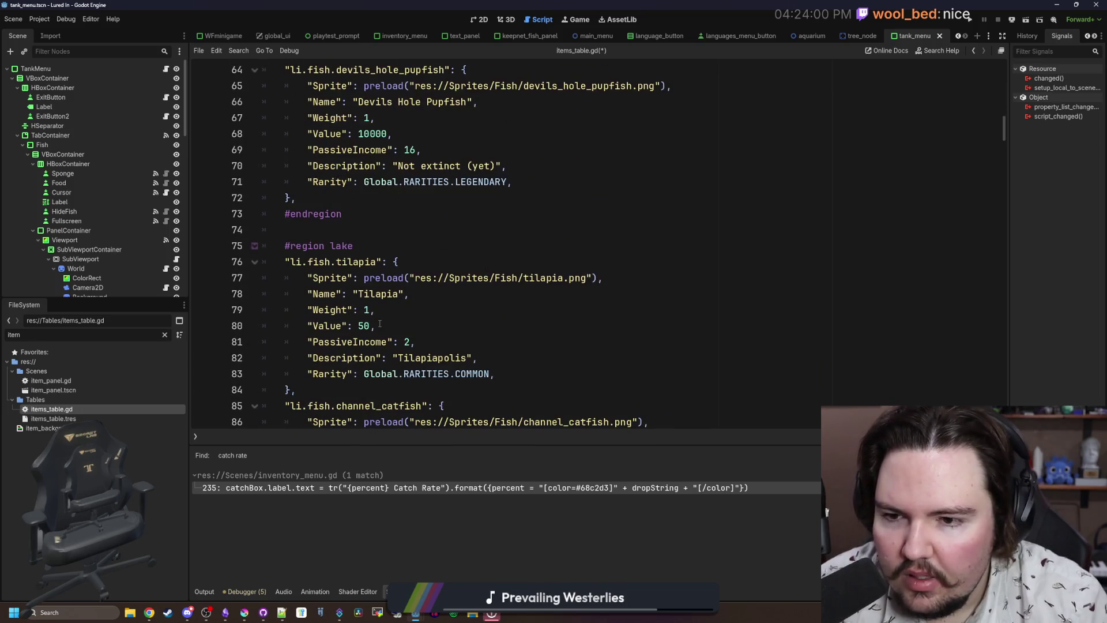
scroll(376, 285, down, 2)
click(504, 279)
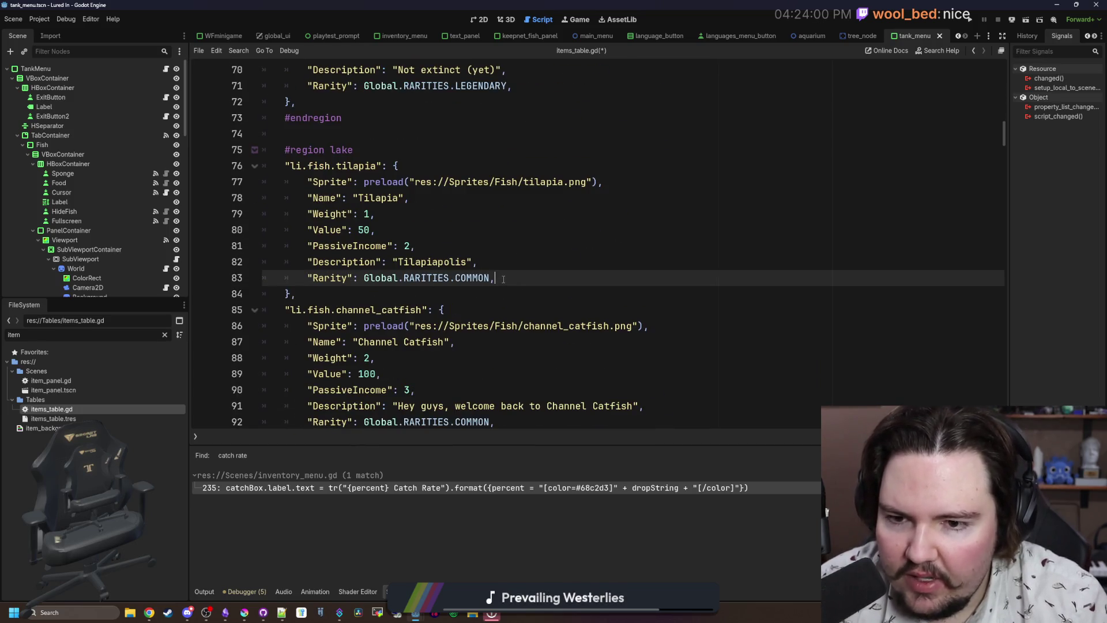
key(Return)
key(ctrl+v)
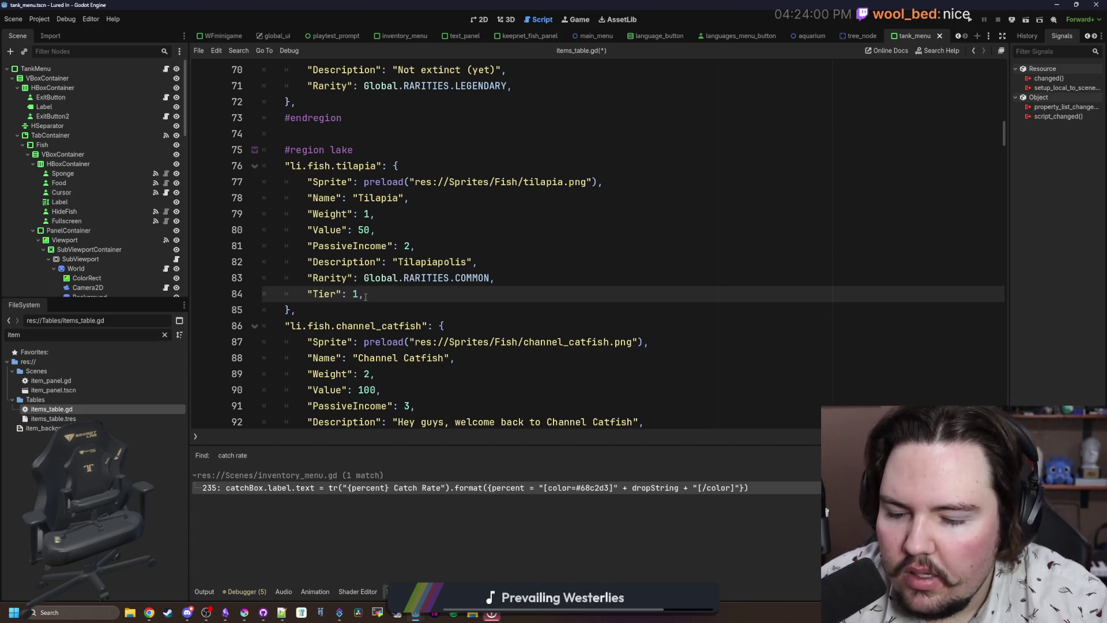
drag(364, 294, 309, 293)
key(ctrl+c)
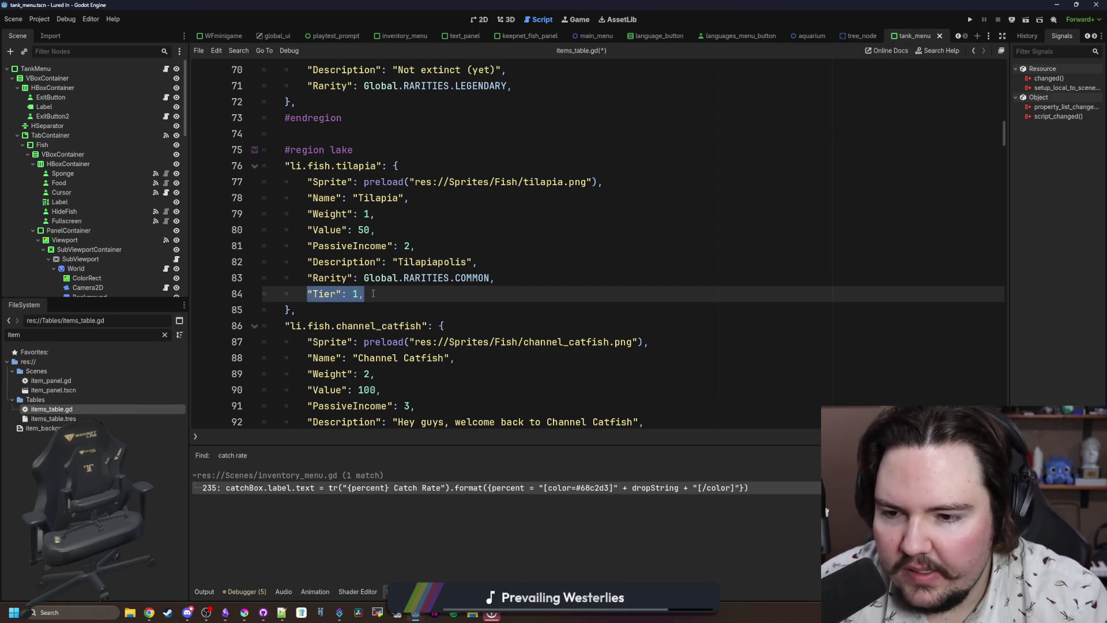
Give Channel Catfish, Rainbow Trout, Northern Pike and Cat Fish a Tier 1 line.
scroll(373, 294, down, 3)
click(516, 292)
key(Return)
key(ctrl+v)
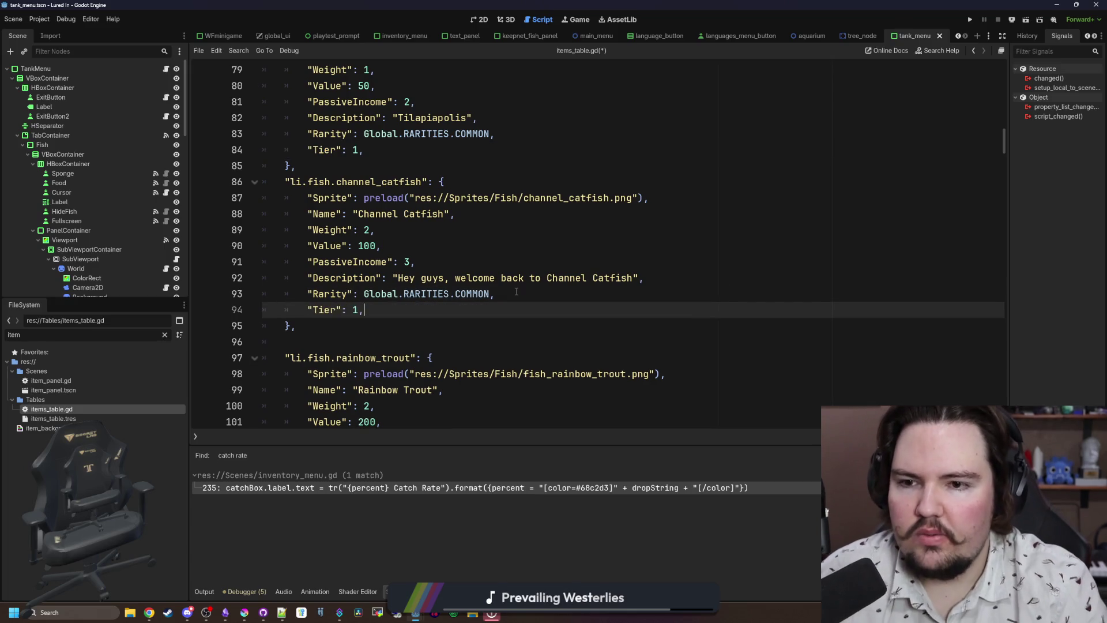
scroll(481, 360, down, 2)
click(533, 372)
key(Return)
key(ctrl+v)
scroll(519, 372, down, 3)
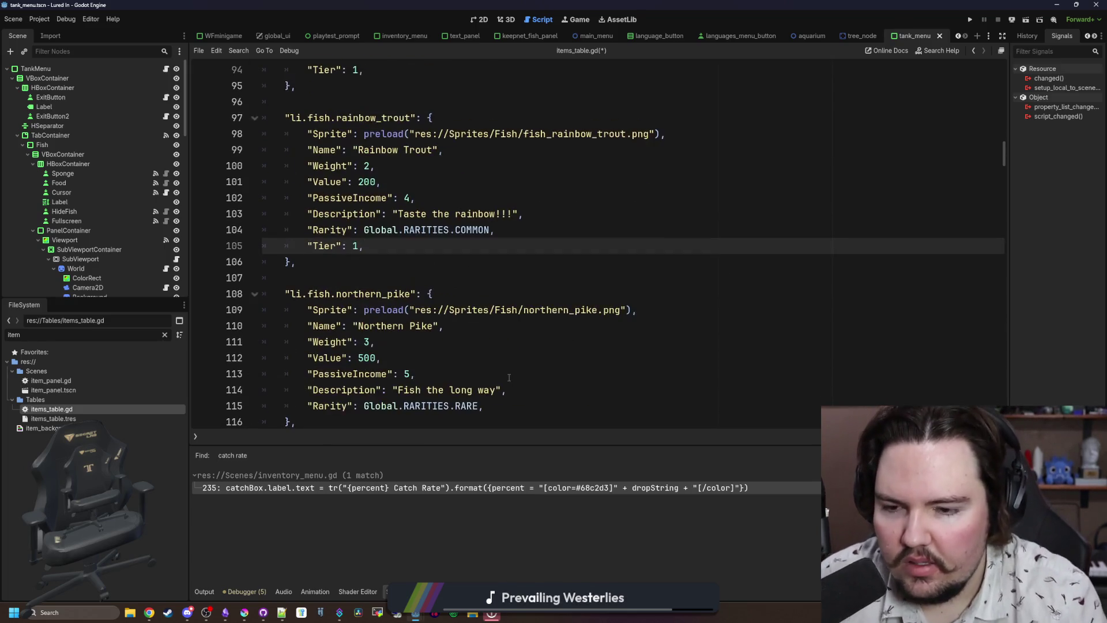
click(513, 398)
key(Down)
key(Return)
key(ctrl+v)
scroll(530, 380, down, 4)
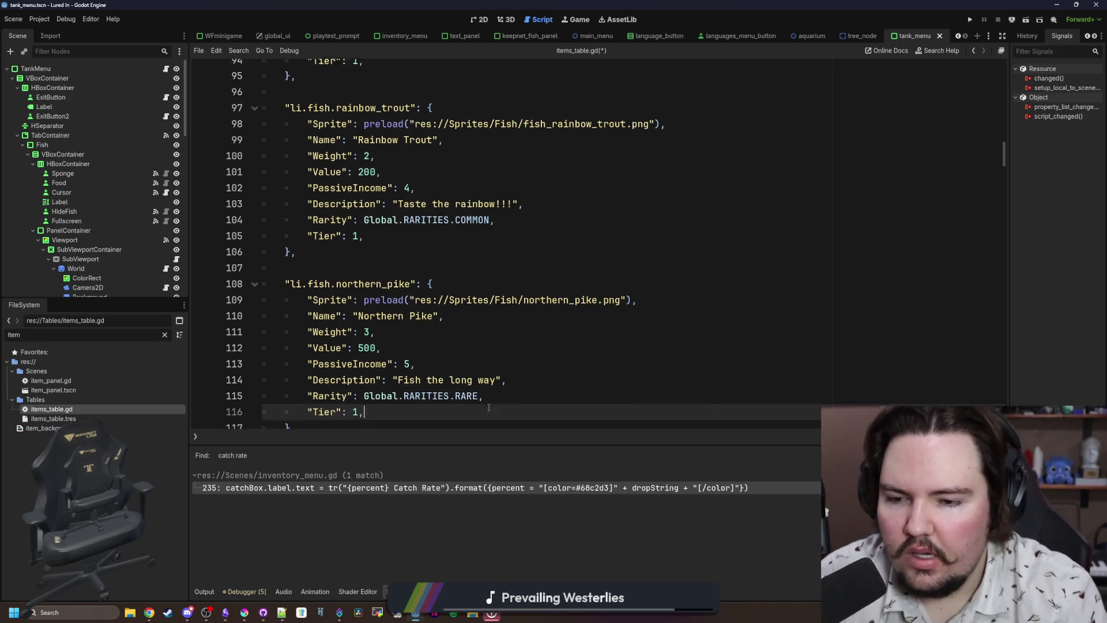
click(546, 370)
key(Return)
key(ctrl+v)
Give Sockeye Salmon, Walleye and Largemouth Bass a "Tier": 2 line.
scroll(490, 346, down, 6)
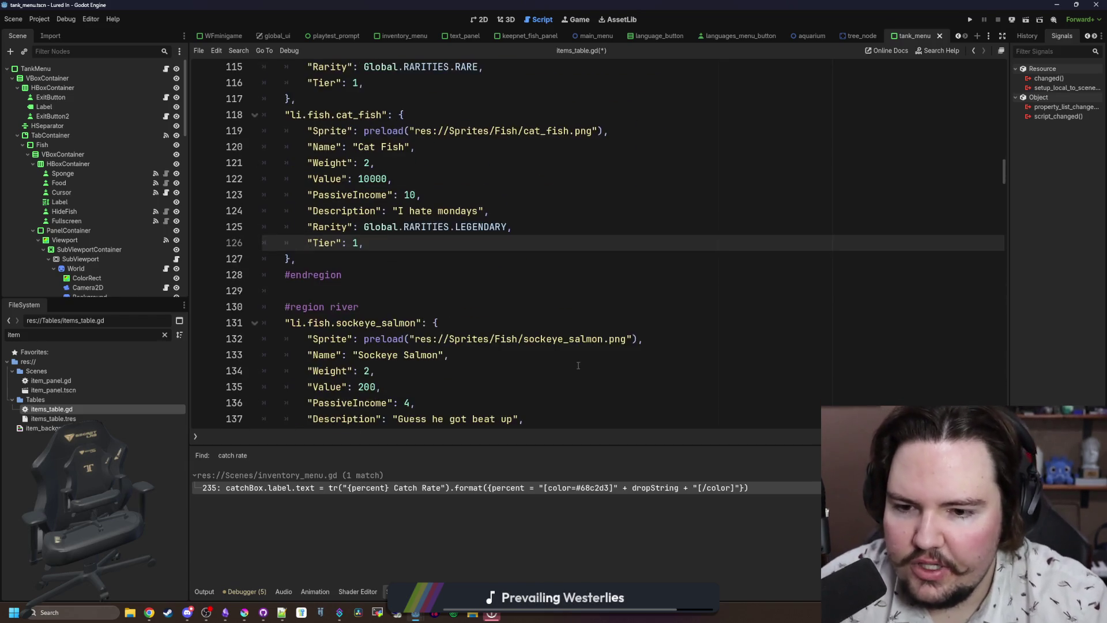
click(532, 293)
key(Return)
key(ctrl+v)
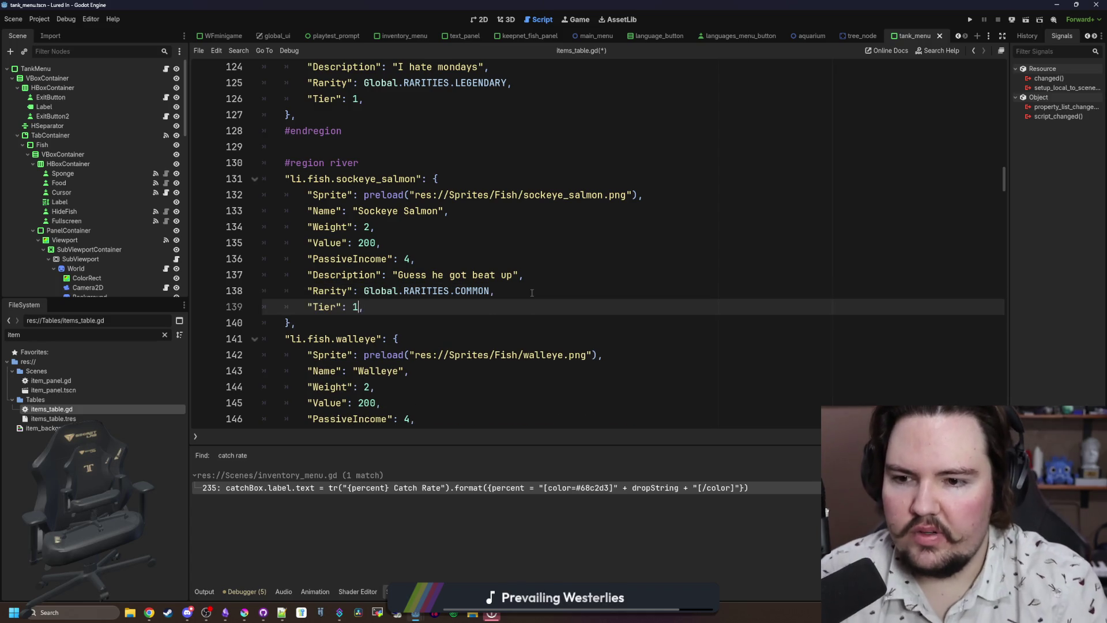
drag(394, 304, 307, 307)
key(ctrl+c)
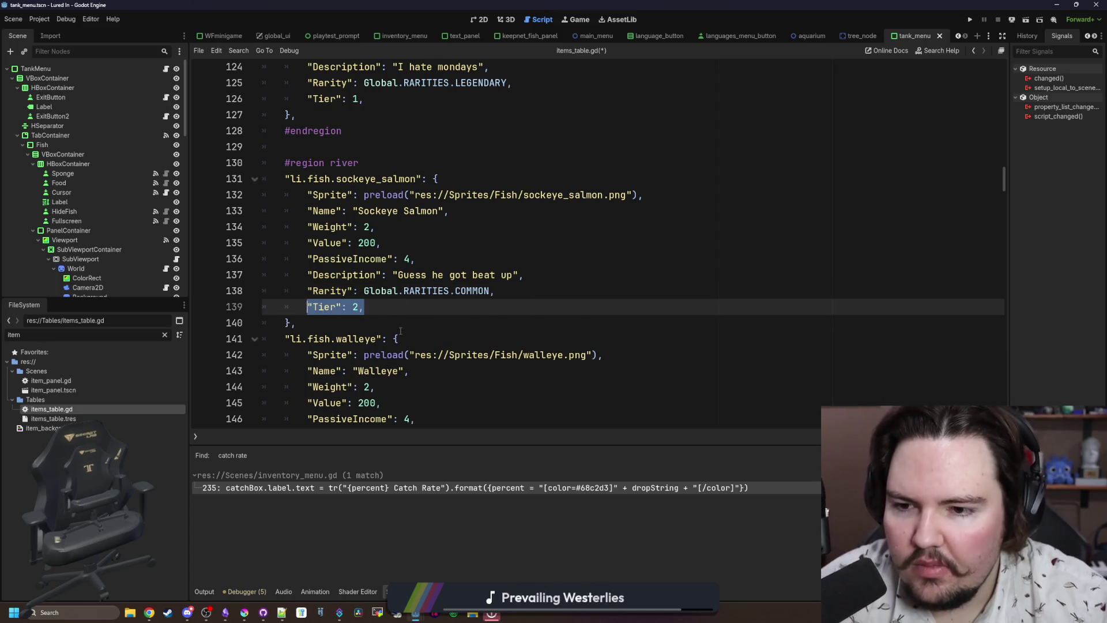
scroll(404, 337, down, 3)
click(528, 302)
key(Return)
key(ctrl+v)
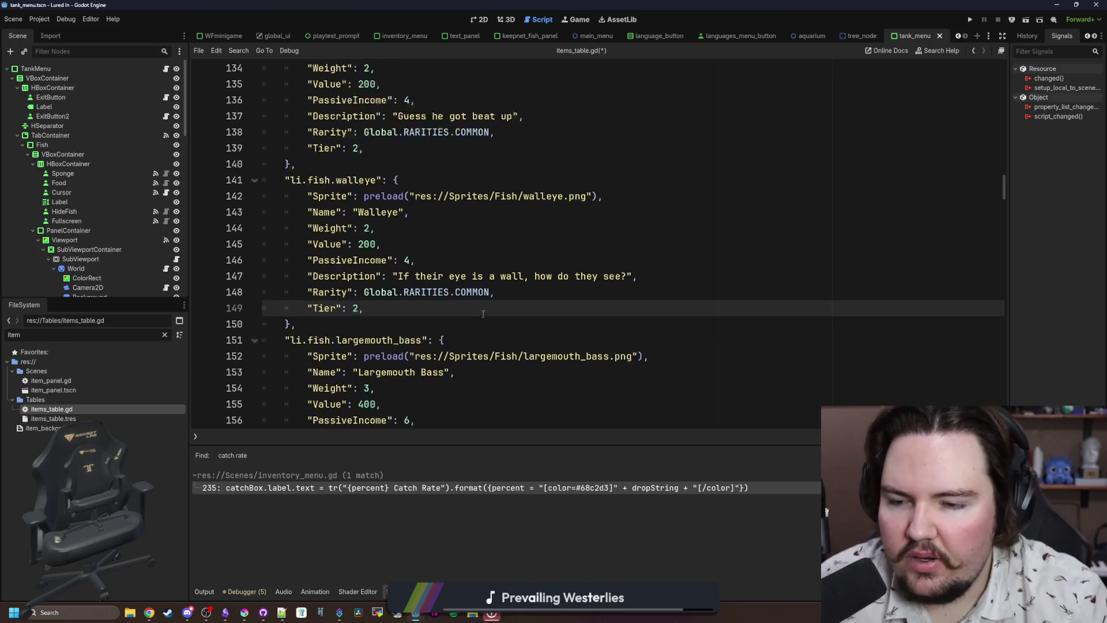
scroll(483, 314, down, 3)
click(520, 321)
key(Return)
key(ctrl+v)
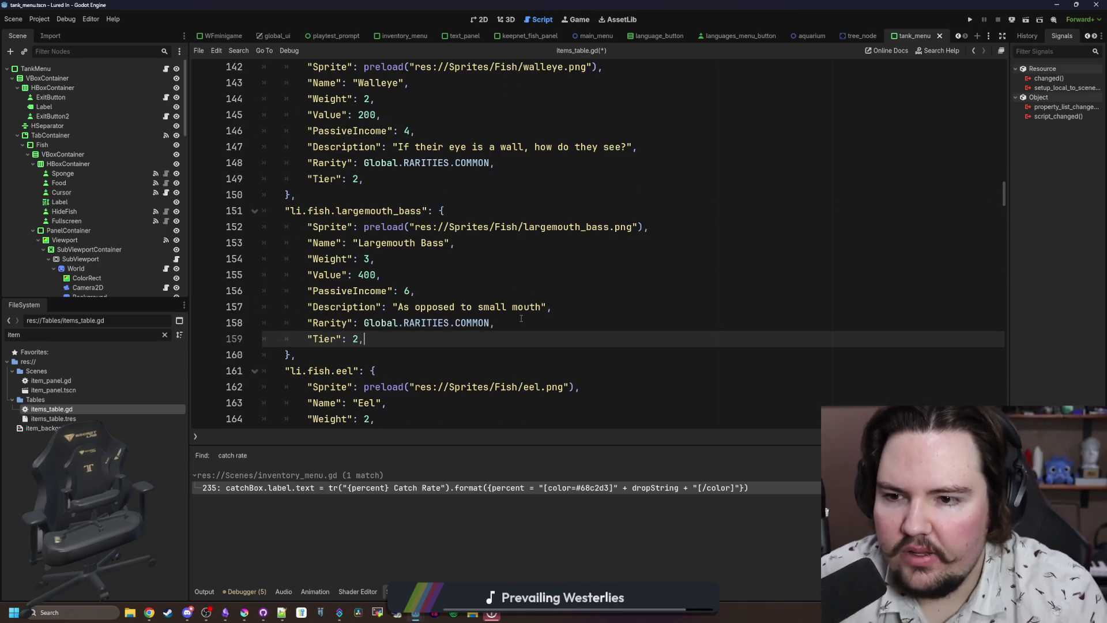
Add "Tier": 2 under the Rarity of the eel, betta, herring and mackerel.
scroll(521, 318, down, 4)
click(513, 290)
key(Return)
key(ctrl+v)
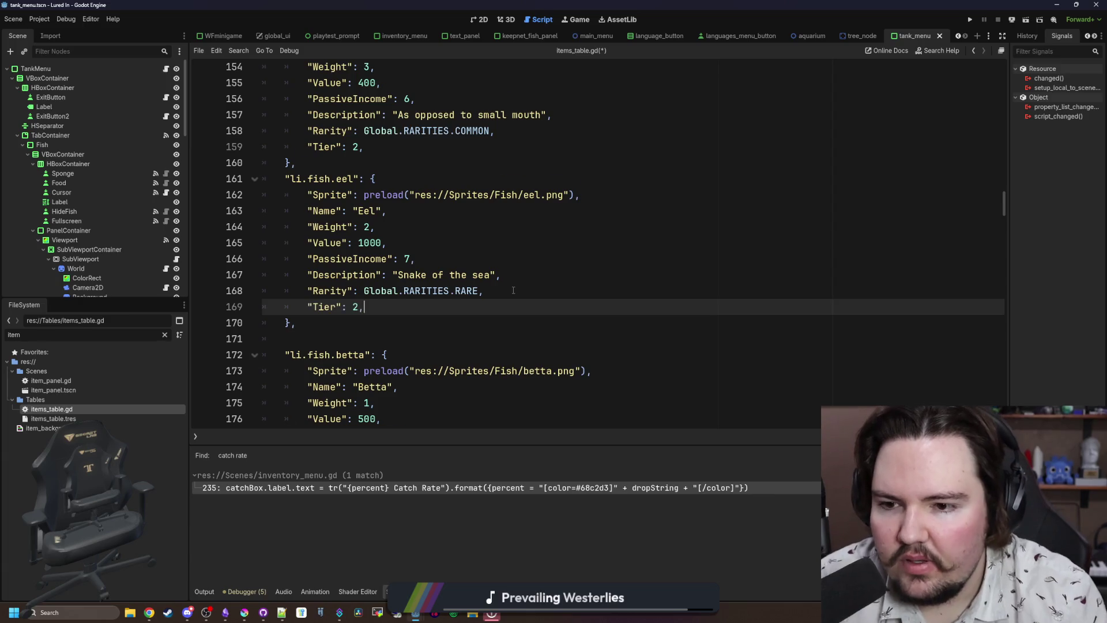
scroll(513, 290, down, 3)
click(515, 317)
key(Return)
key(ctrl+v)
scroll(516, 372, down, 2)
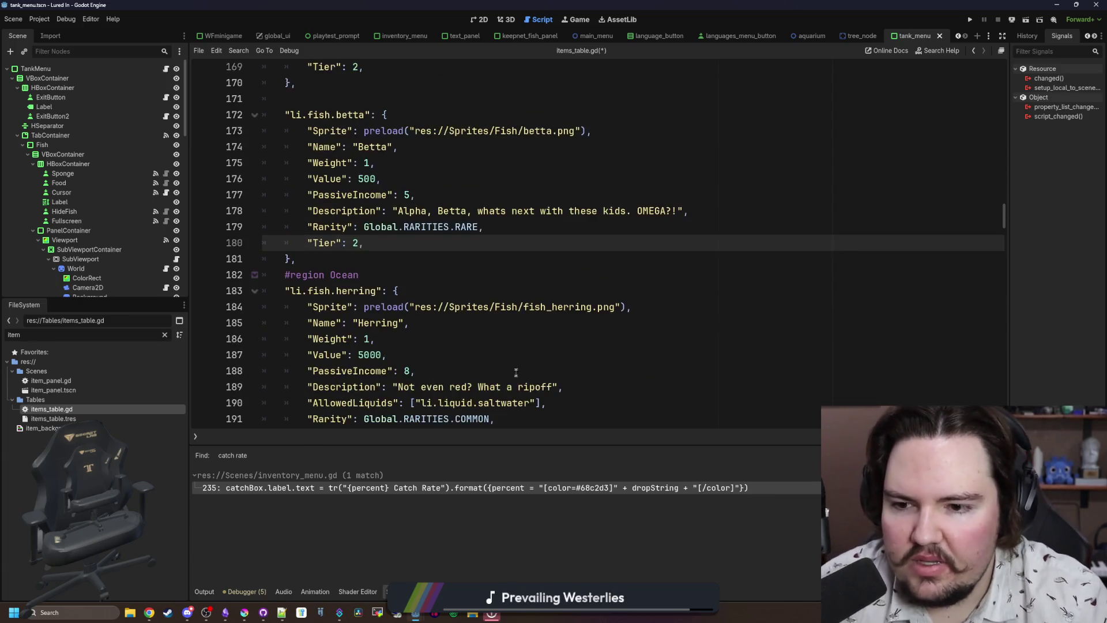
scroll(517, 373, down, 3)
click(513, 276)
key(Return)
key(ctrl+v)
scroll(513, 324, down, 3)
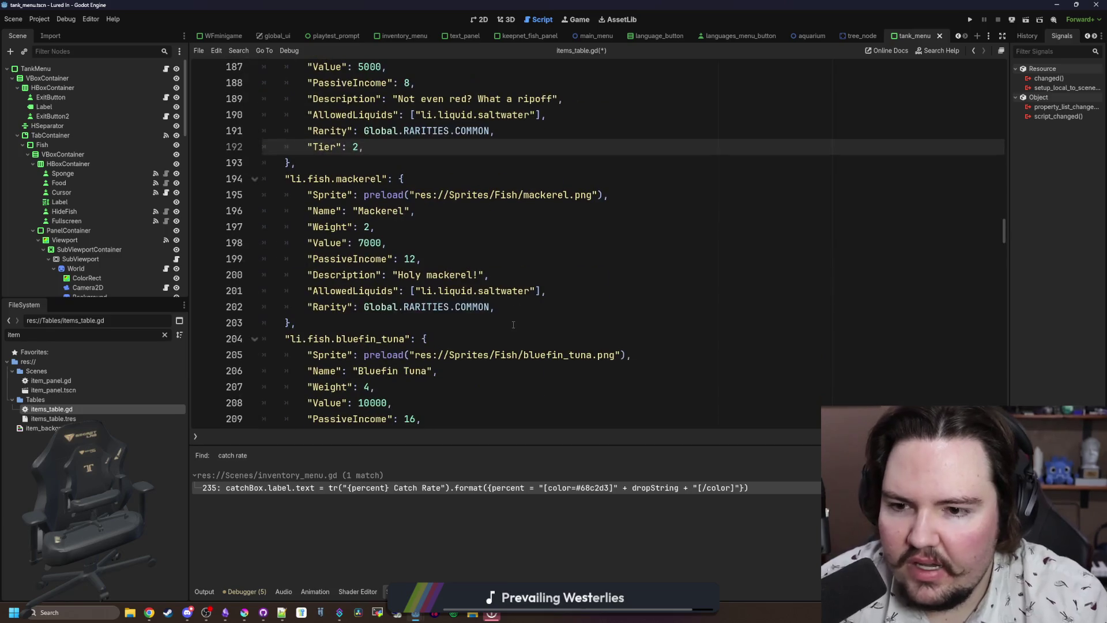
click(515, 307)
key(Return)
key(ctrl+v)
Add "Tier": 2 to the bluefin tuna and mola mola, then review the remaining entries.
scroll(518, 340, down, 3)
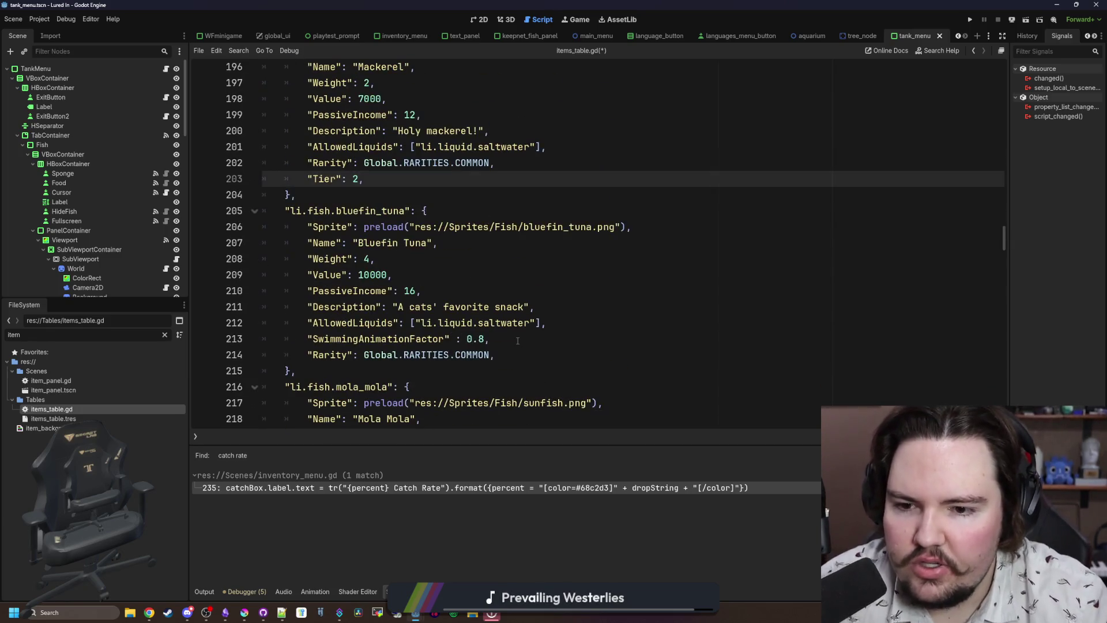
click(518, 341)
click(515, 355)
key(Return)
key(ctrl+v)
scroll(548, 365, down, 3)
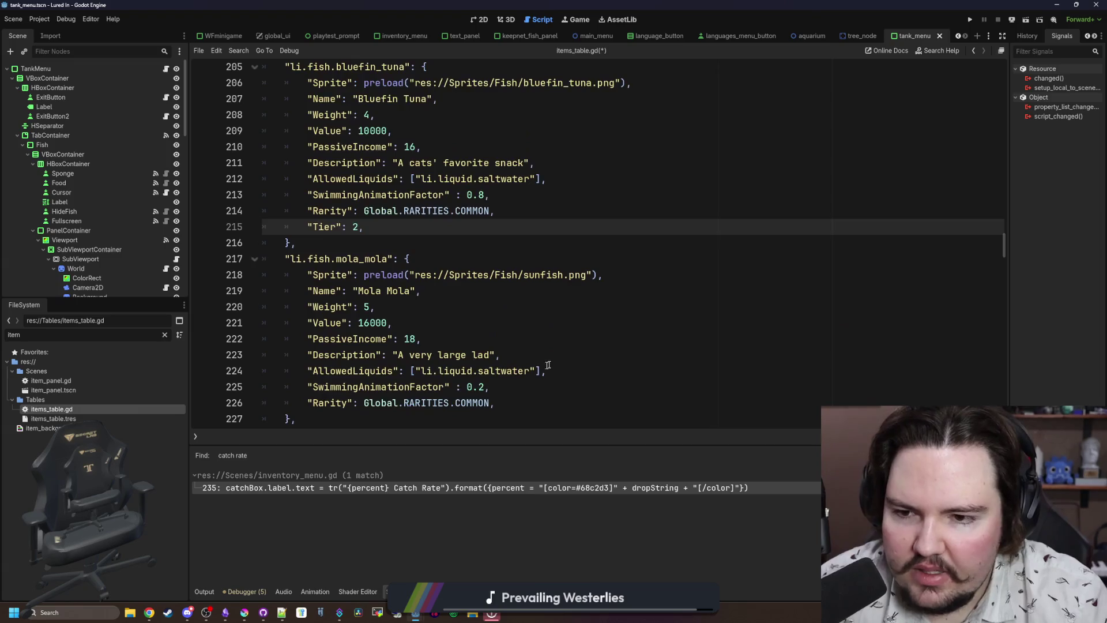
scroll(548, 364, down, 2)
click(539, 307)
key(Return)
key(ctrl+v)
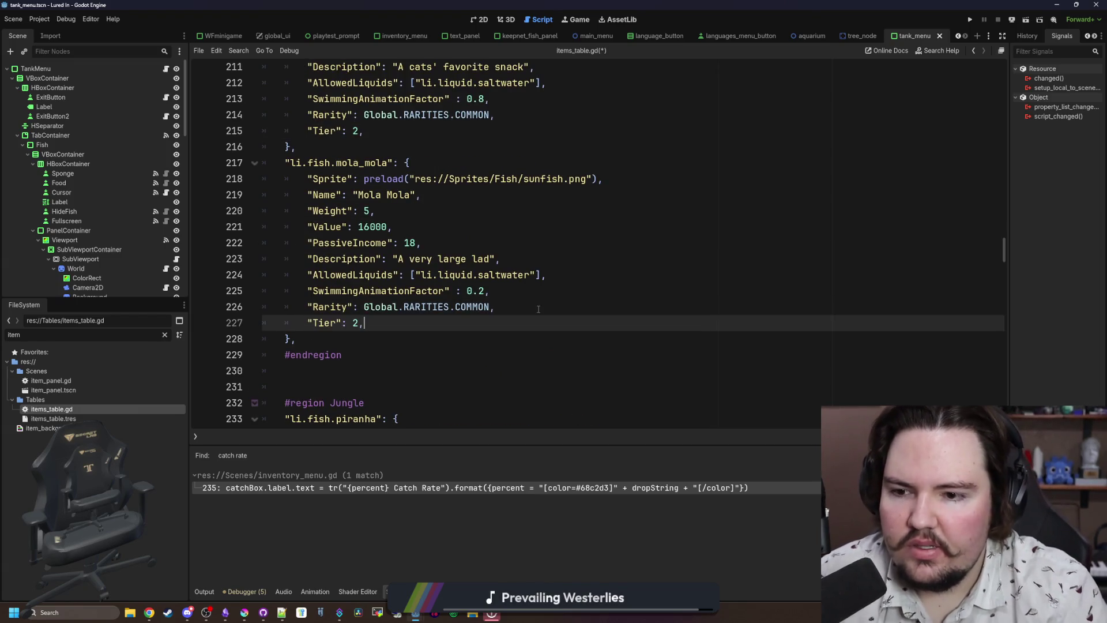
scroll(538, 309, down, 5)
click(536, 293)
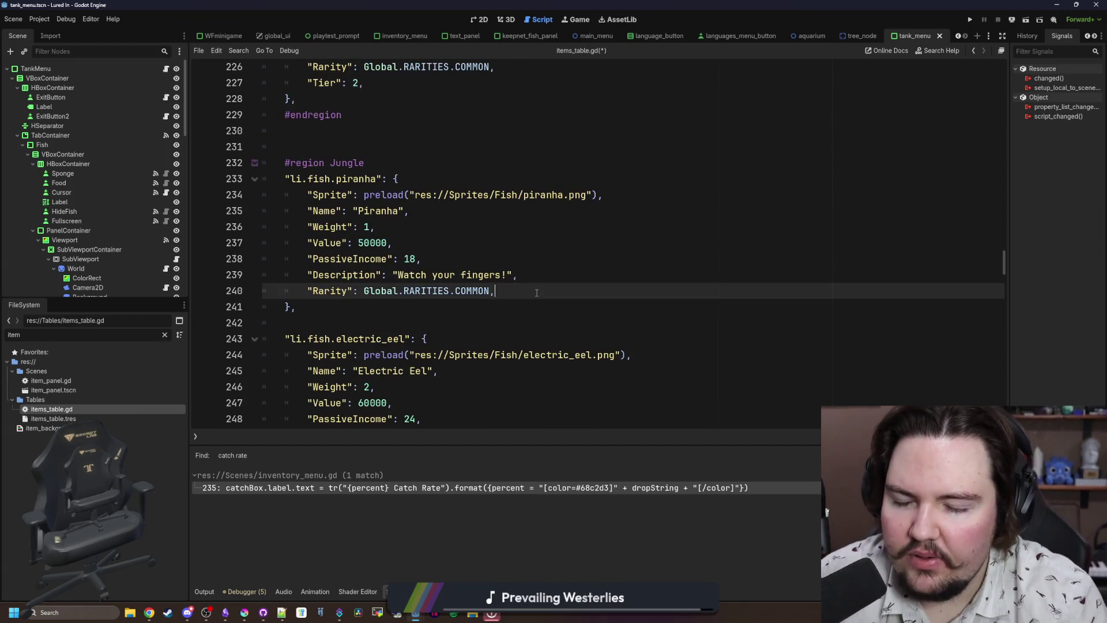
scroll(454, 277, down, 16)
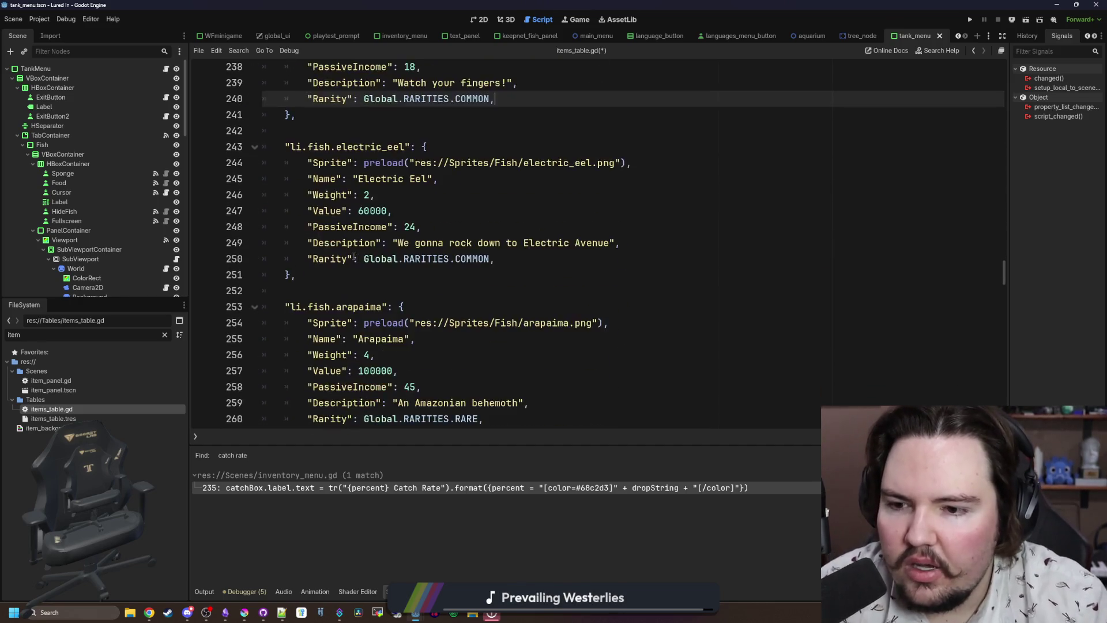
scroll(354, 255, down, 20)
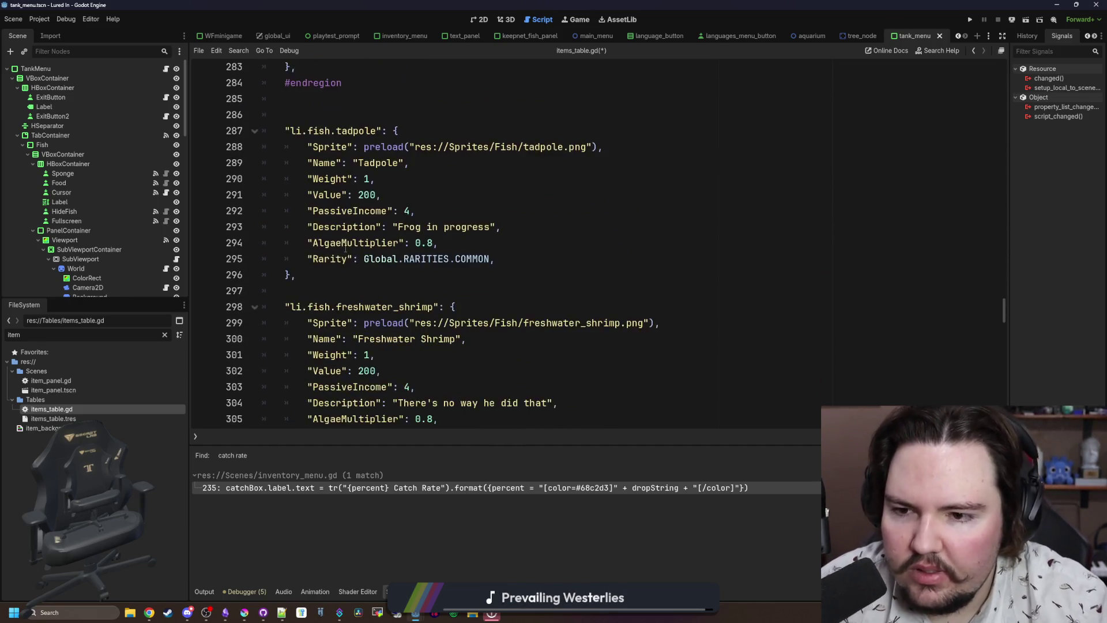
scroll(331, 256, down, 5)
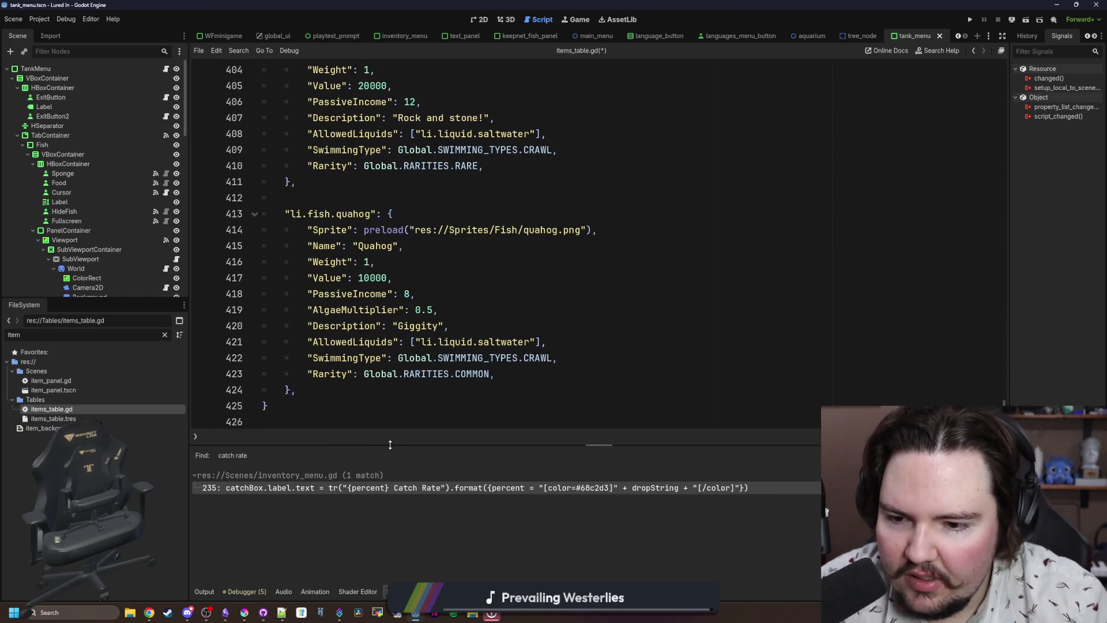
drag(392, 443, 392, 490)
scroll(369, 288, up, 6)
drag(1004, 173, 1010, 46)
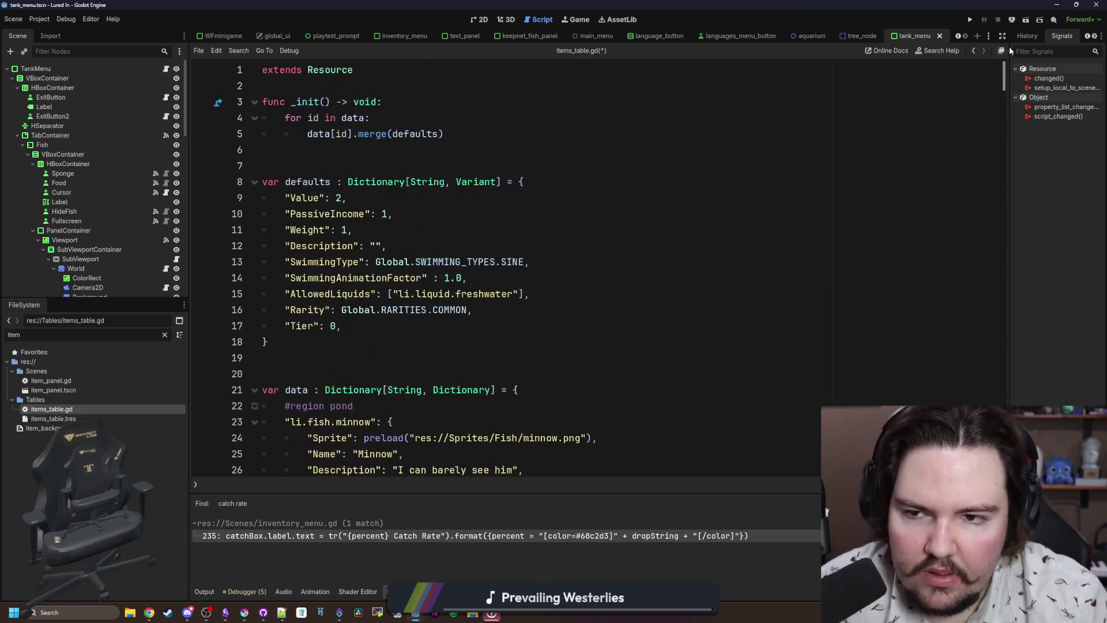
Save items_table.gd, then filter for 'regions' and open regions_table.gd.
click(346, 165)
key(ctrl+s)
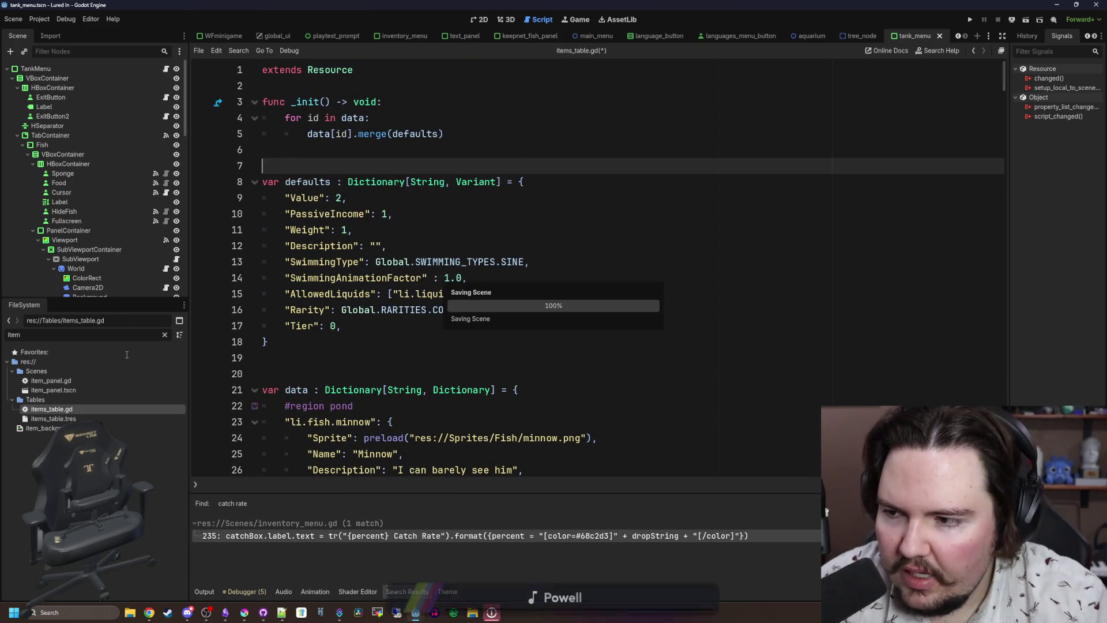
click(164, 334)
text(regions)
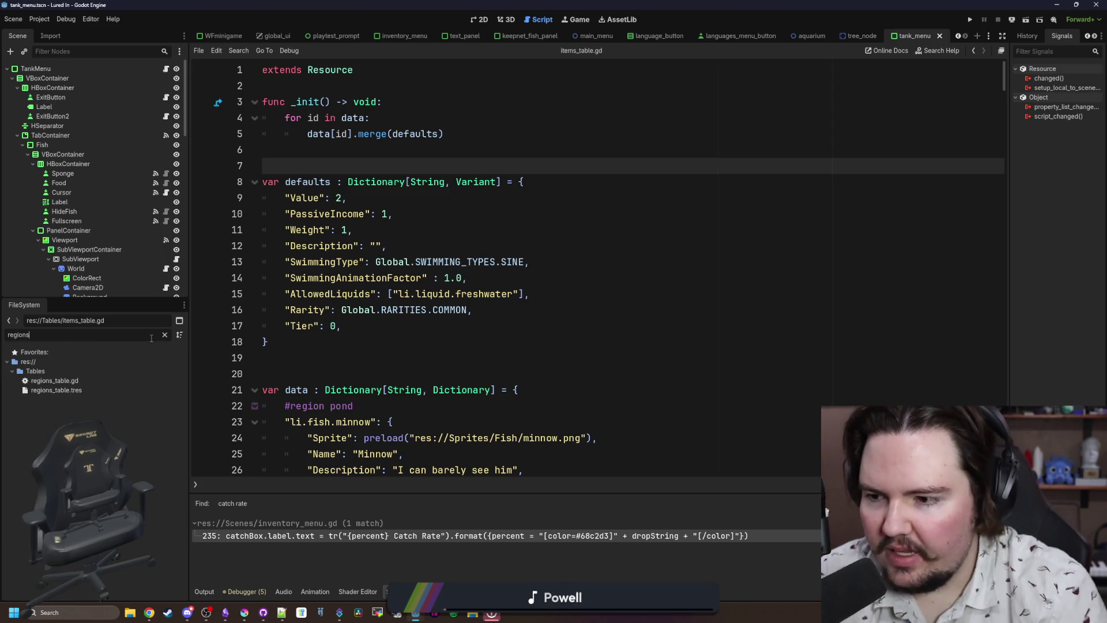
double_click(64, 380)
click(554, 339)
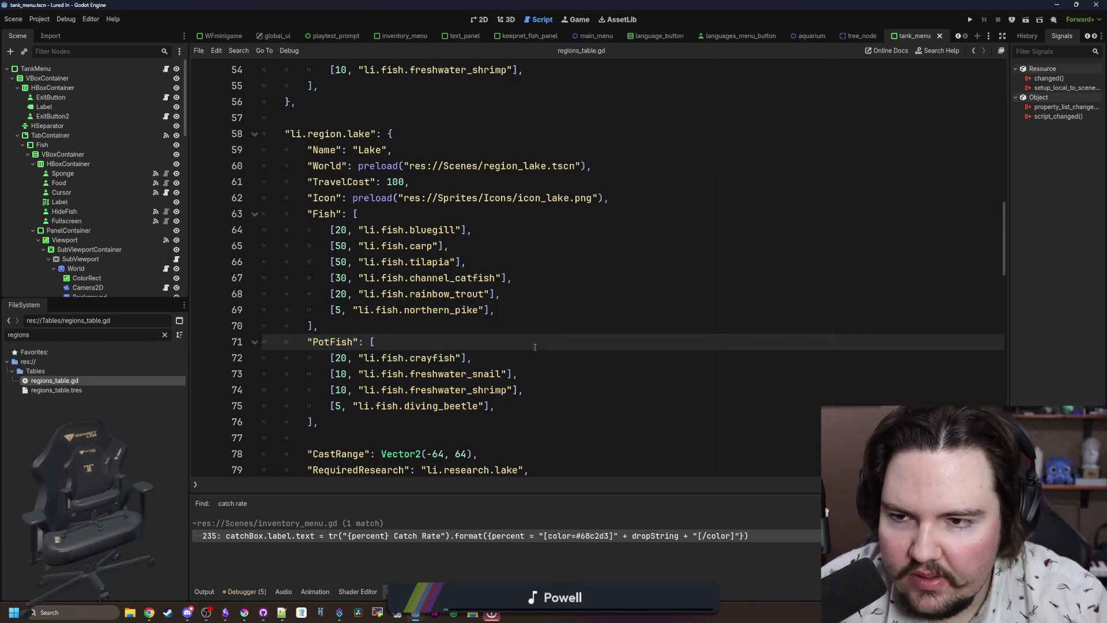
scroll(536, 347, up, 12)
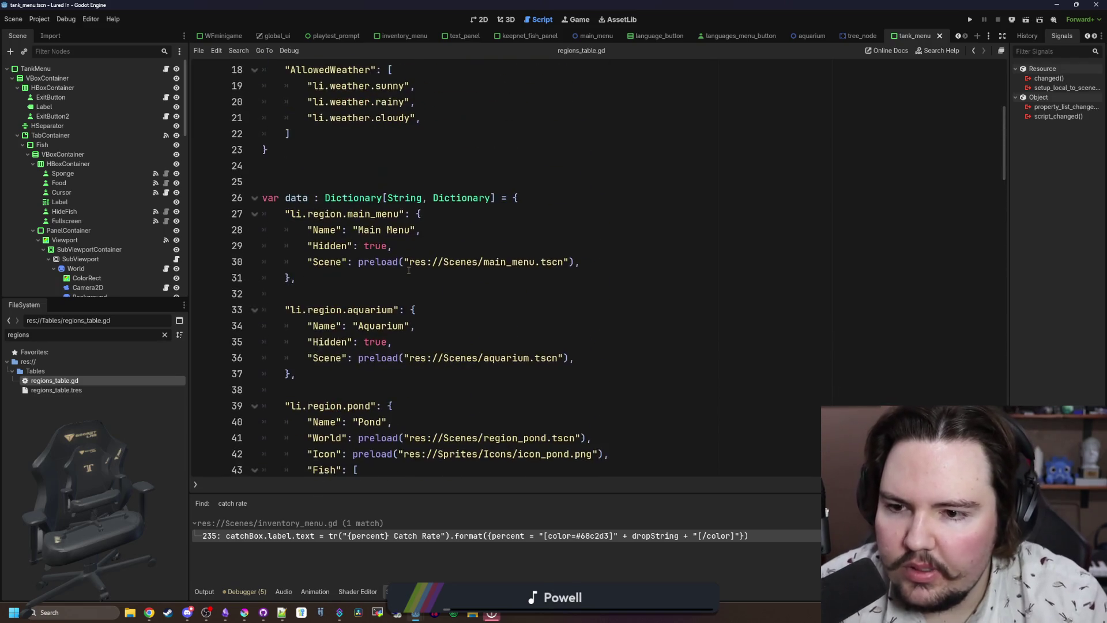
scroll(408, 270, down, 5)
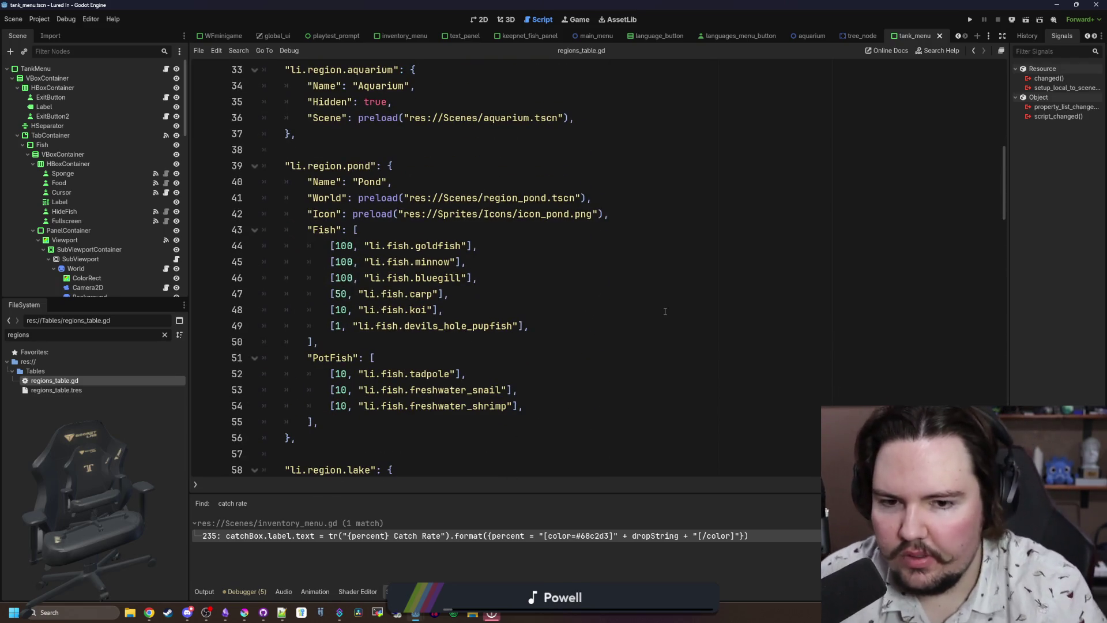
Snip the Fish and PotFish lists of the Pond, Lake, Ocean and Jungle regions.
key(super+shift+s)
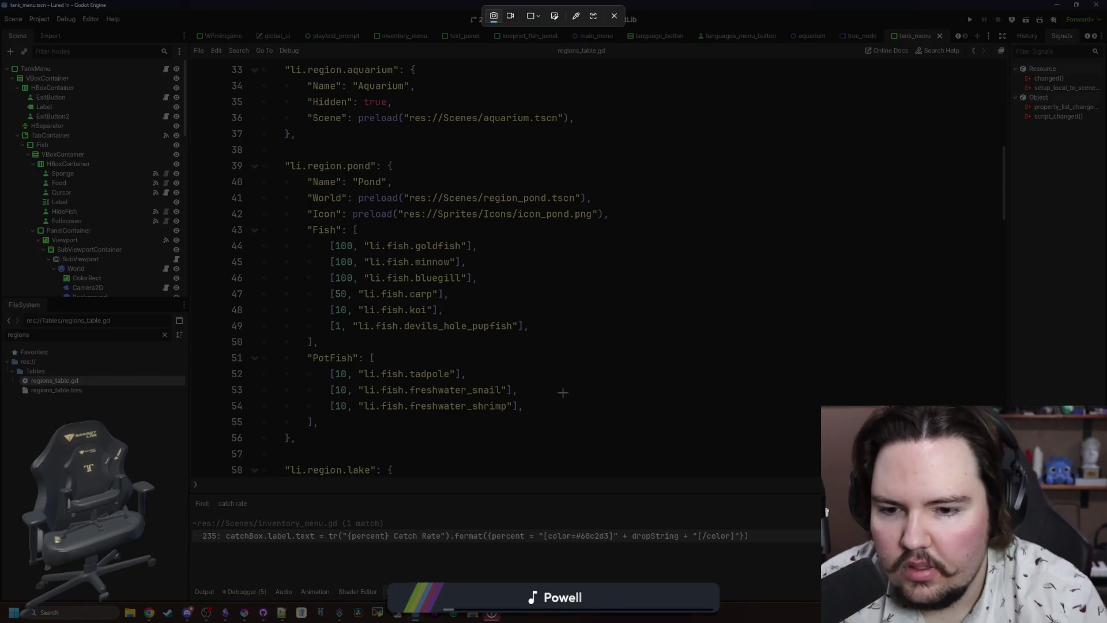
drag(588, 431, 274, 229)
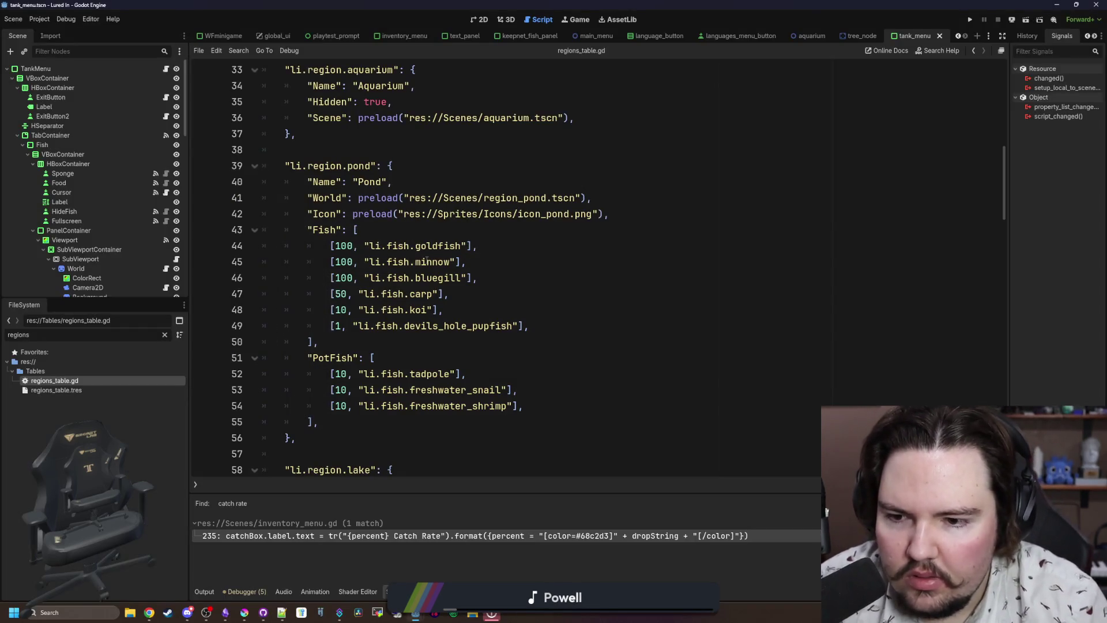
scroll(427, 261, down, 8)
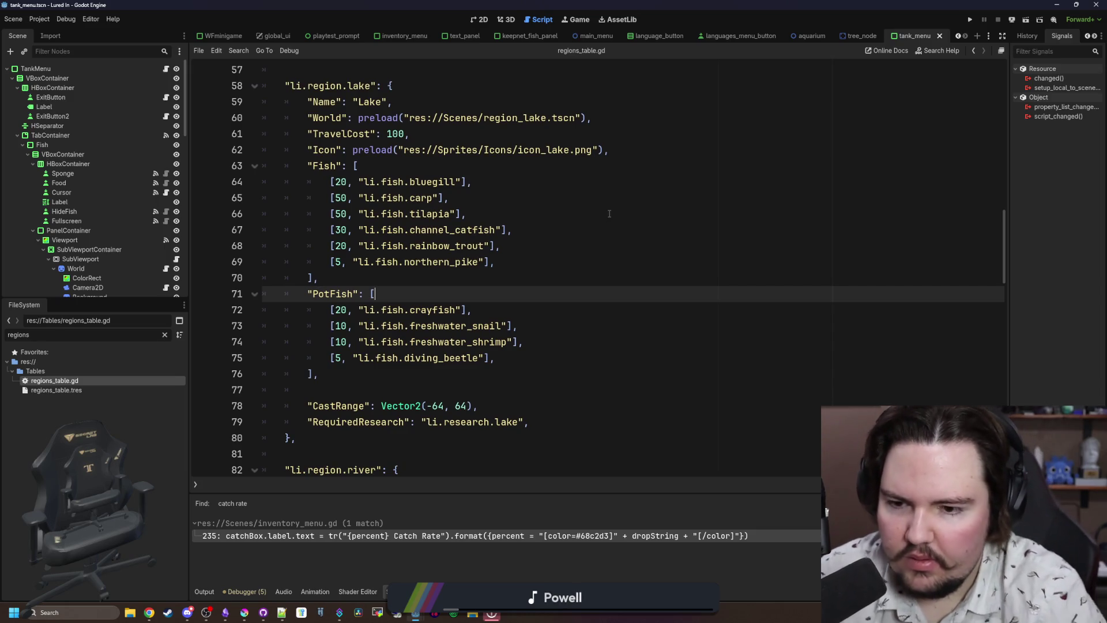
key(super+shift+s)
drag(566, 391, 249, 163)
scroll(468, 247, down, 6)
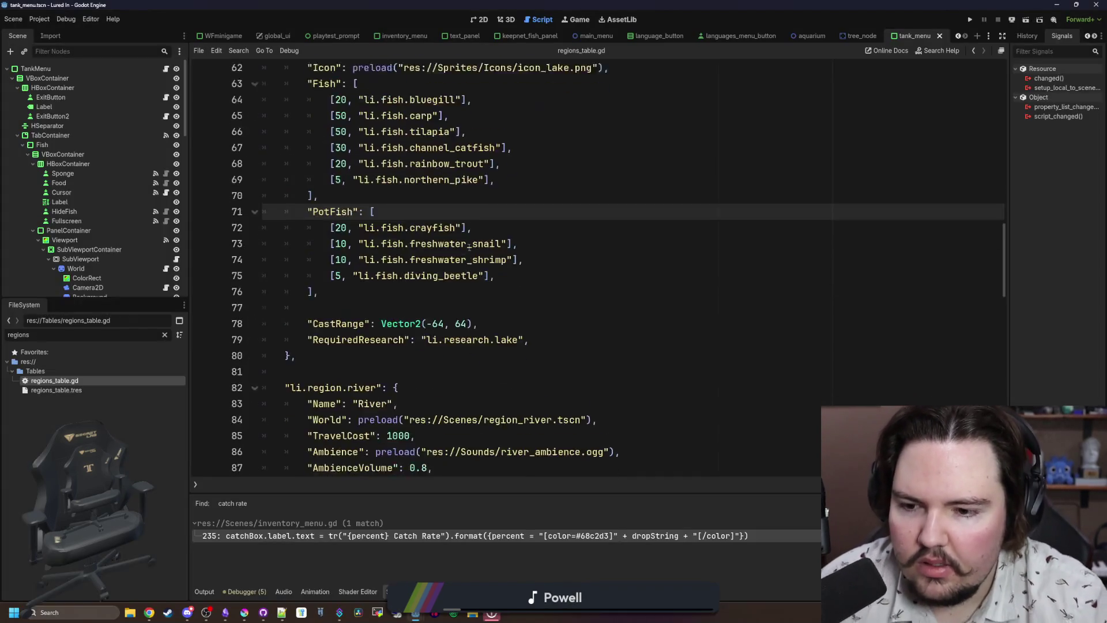
scroll(469, 247, down, 11)
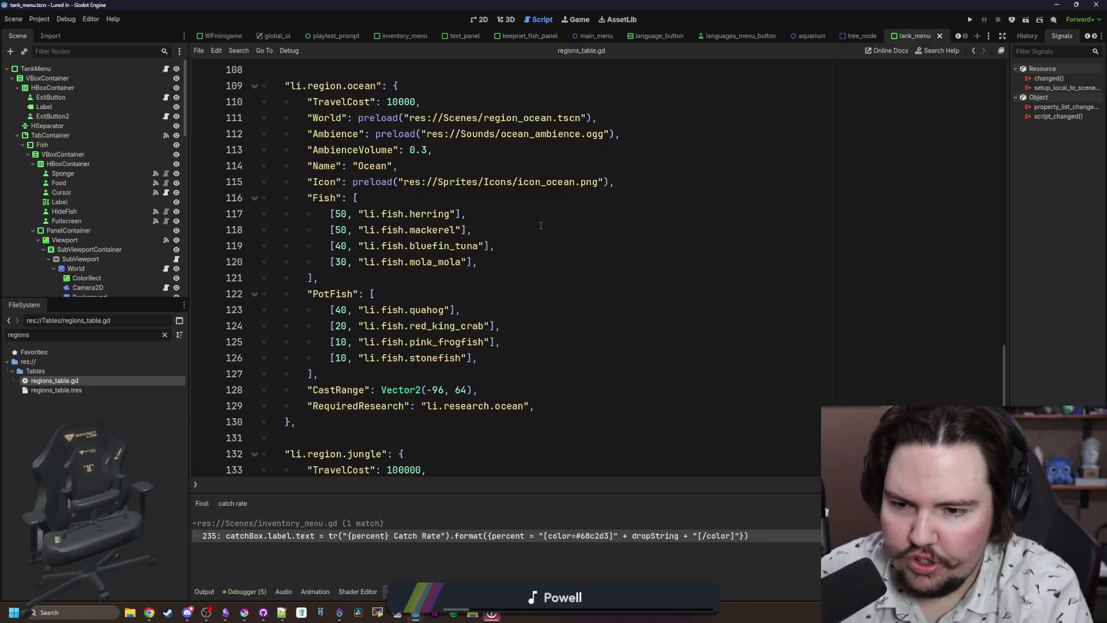
key(super+shift+s)
drag(549, 396, 308, 194)
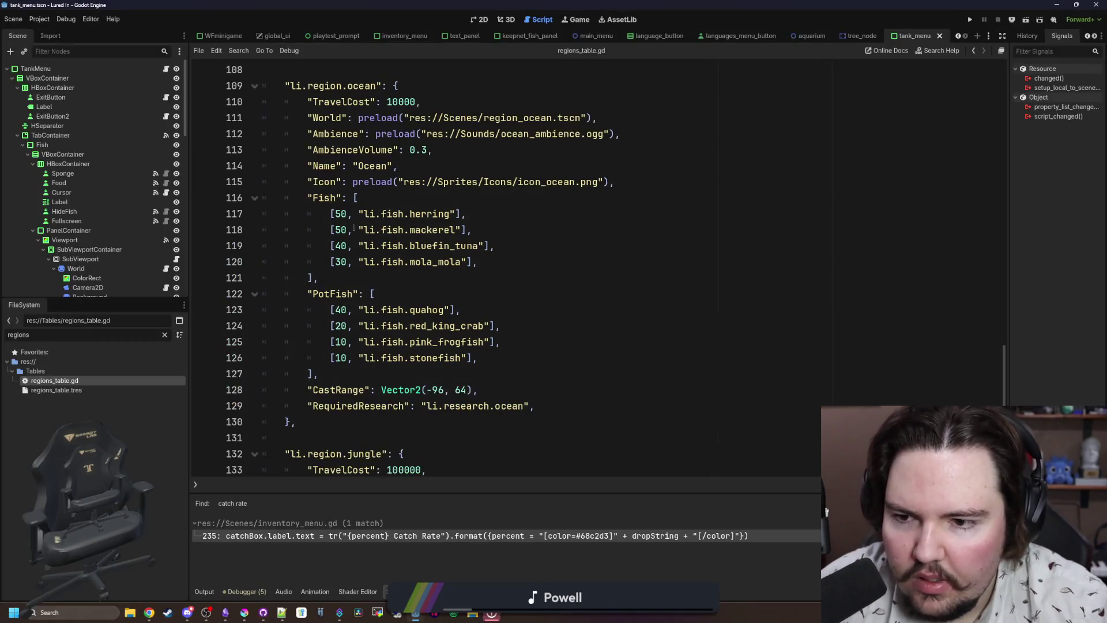
scroll(409, 271, down, 5)
scroll(409, 271, down, 3)
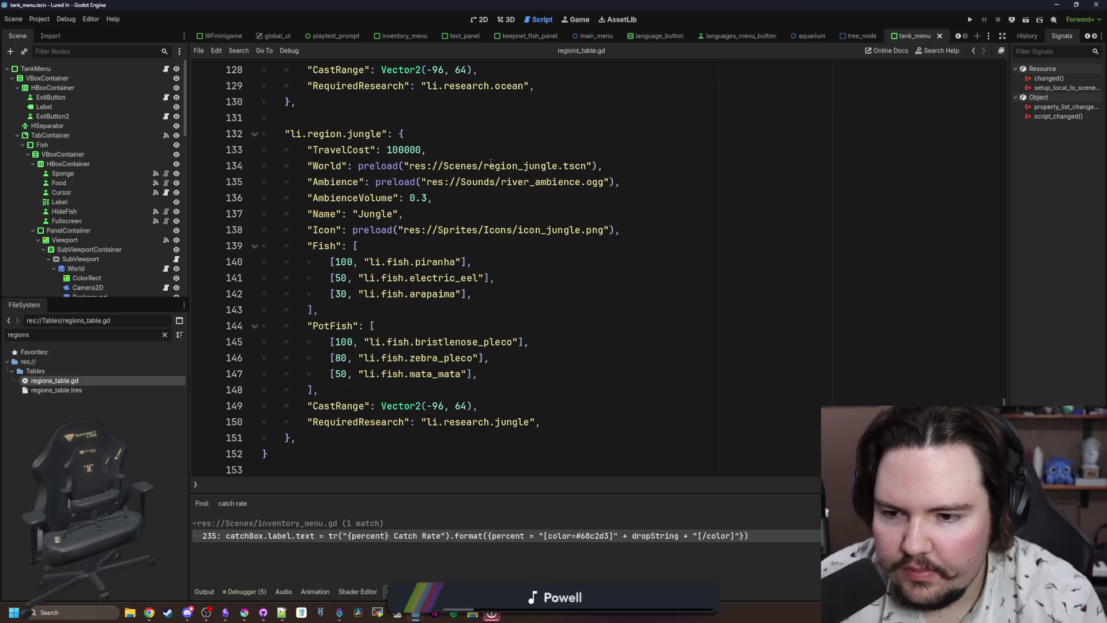
key(super+shift+s)
mouse_move(541, 410)
mouse_down()
mouse_move(289, 267)
mouse_move(280, 229)
mouse_up()
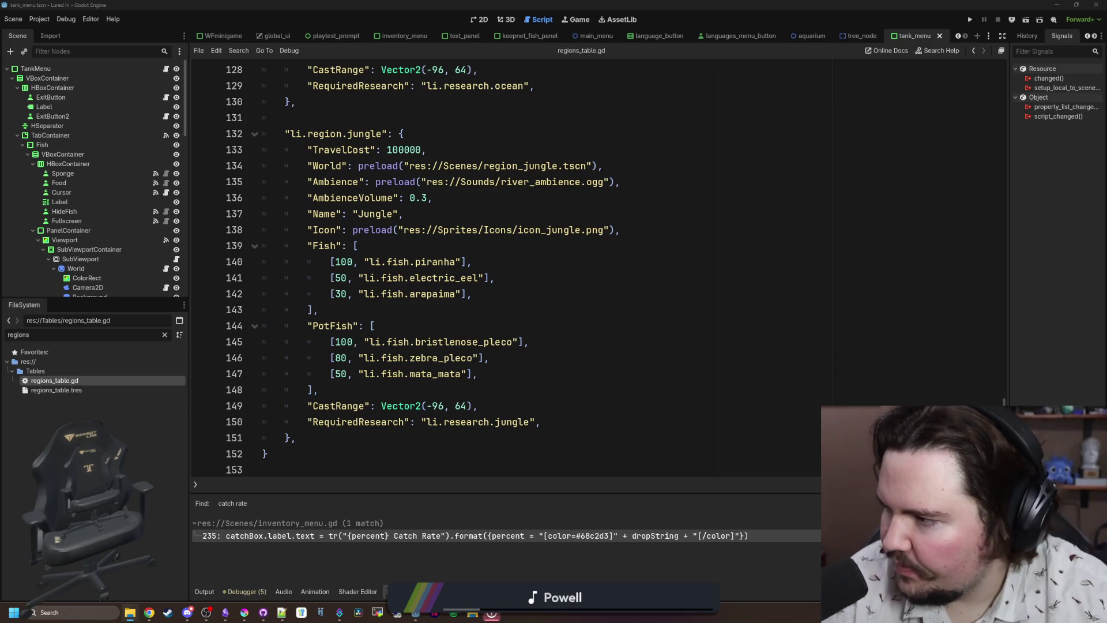
Return to the regions script around line 143 and clear the regions file filter.
click(737, 495)
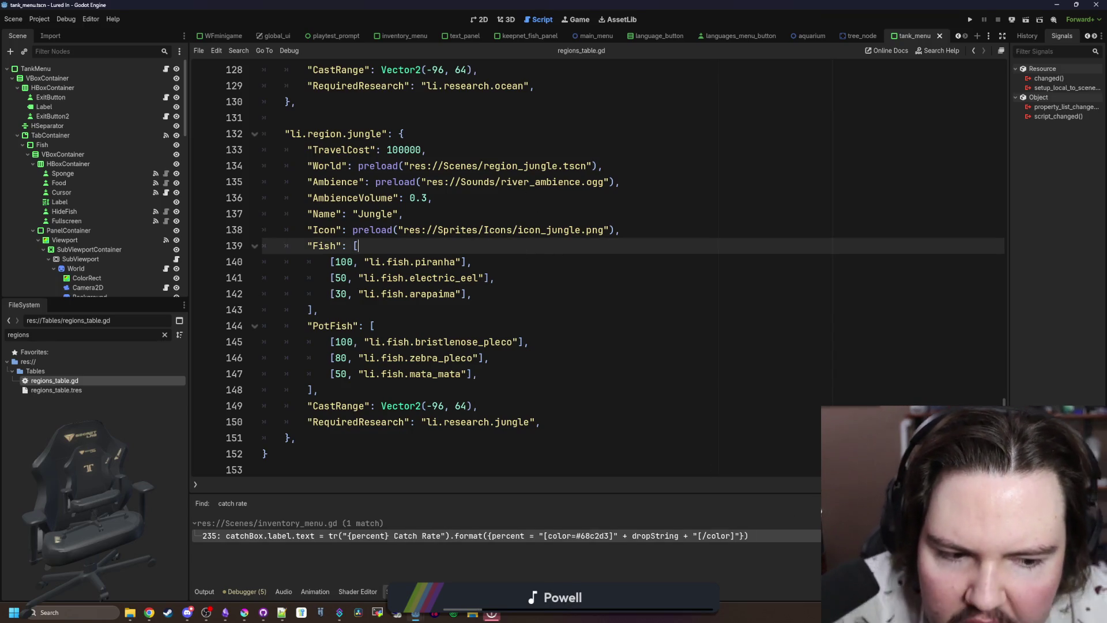
click(424, 329)
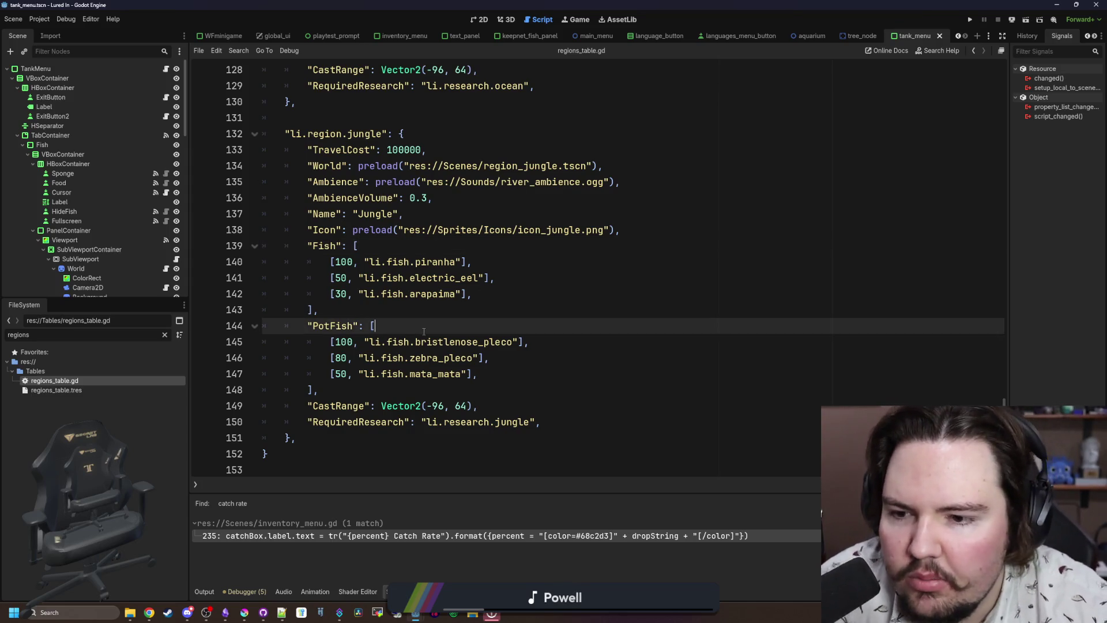
click(400, 307)
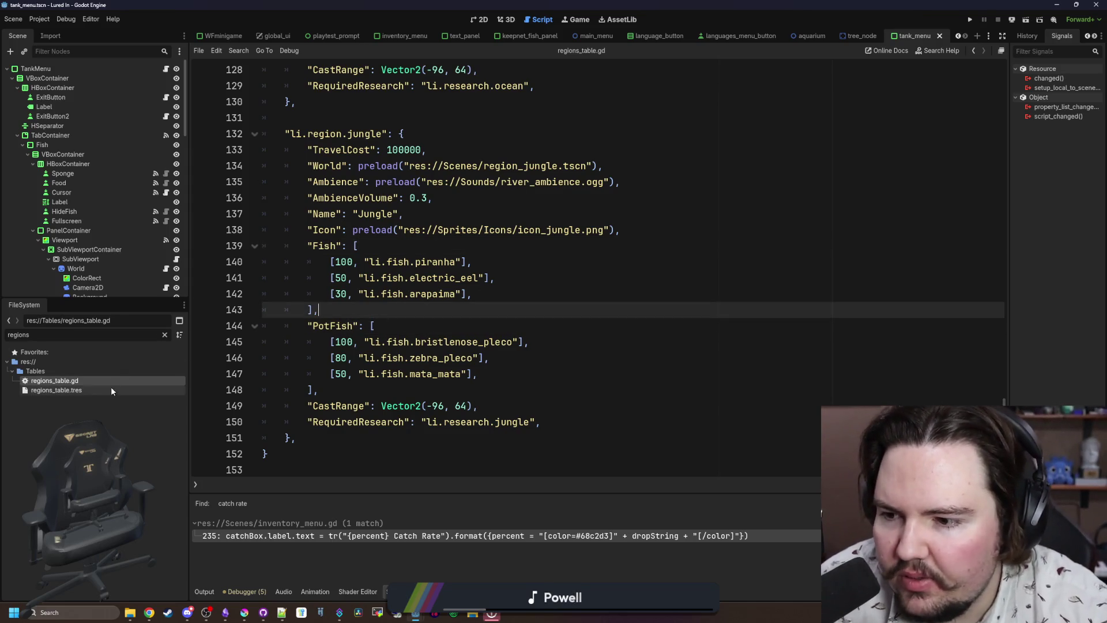
scroll(404, 259, up, 6)
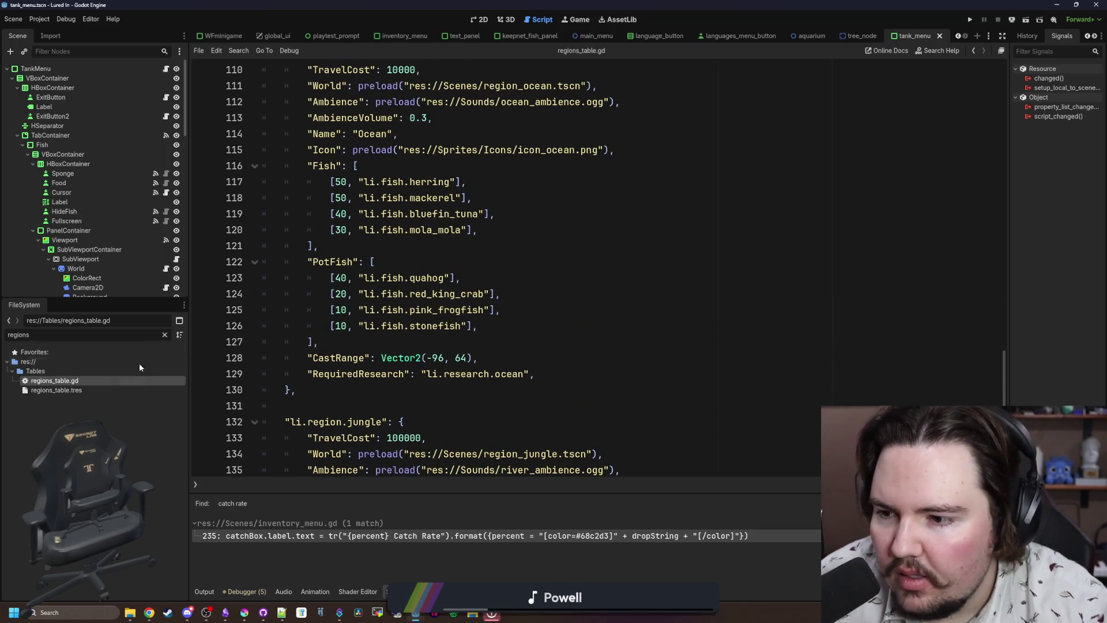
click(164, 334)
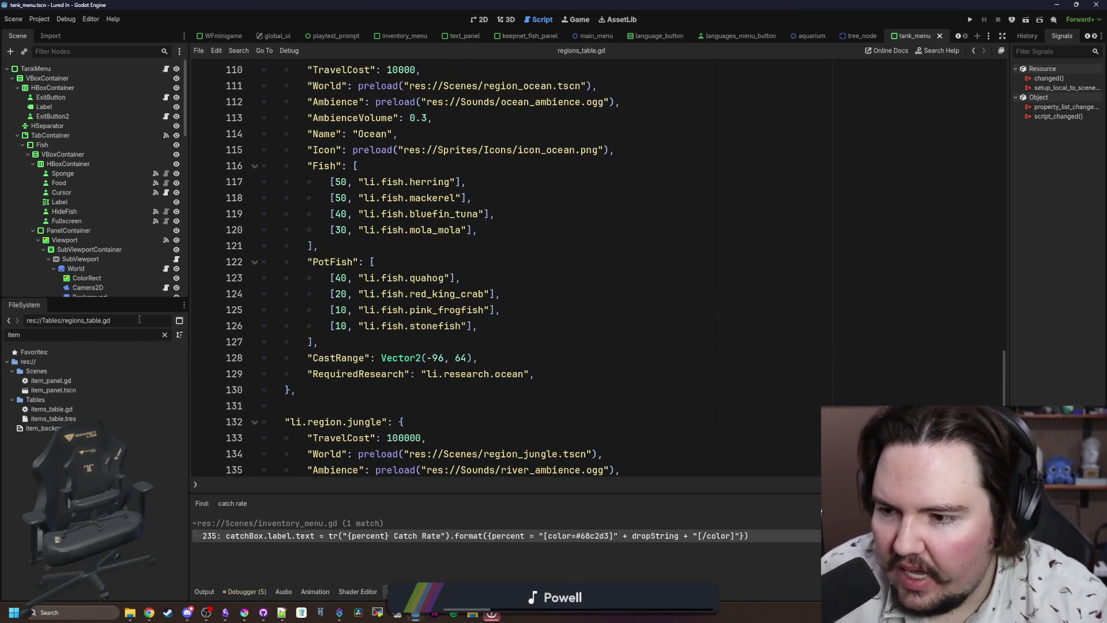
Reopen items_table.gd after its default "Tier": 0 and send the screenshot viewer behind.
double_click(52, 409)
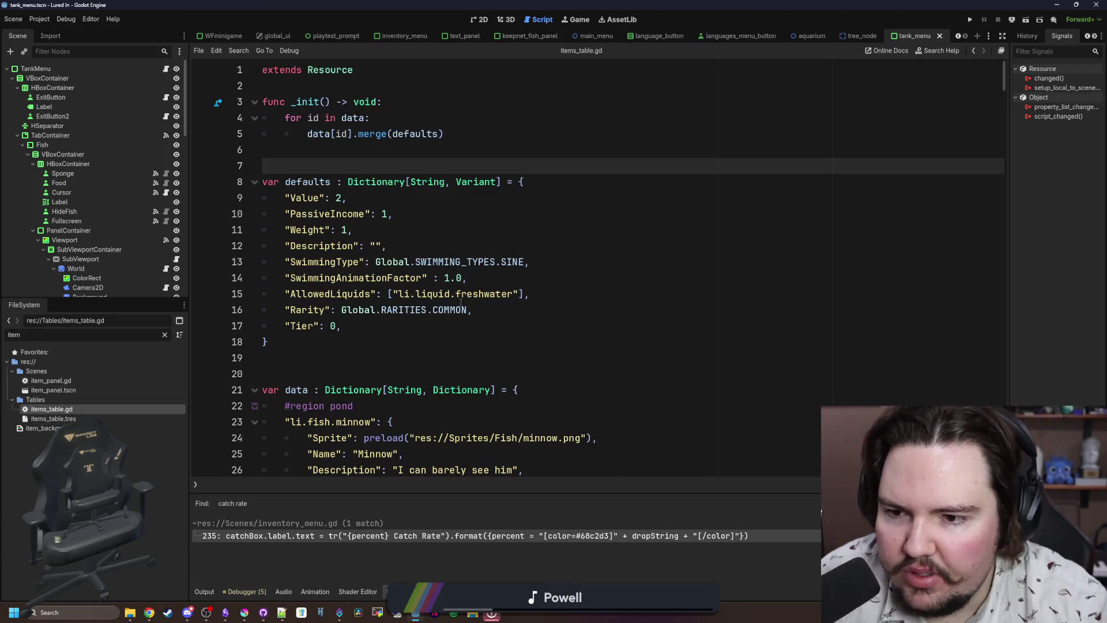
click(381, 326)
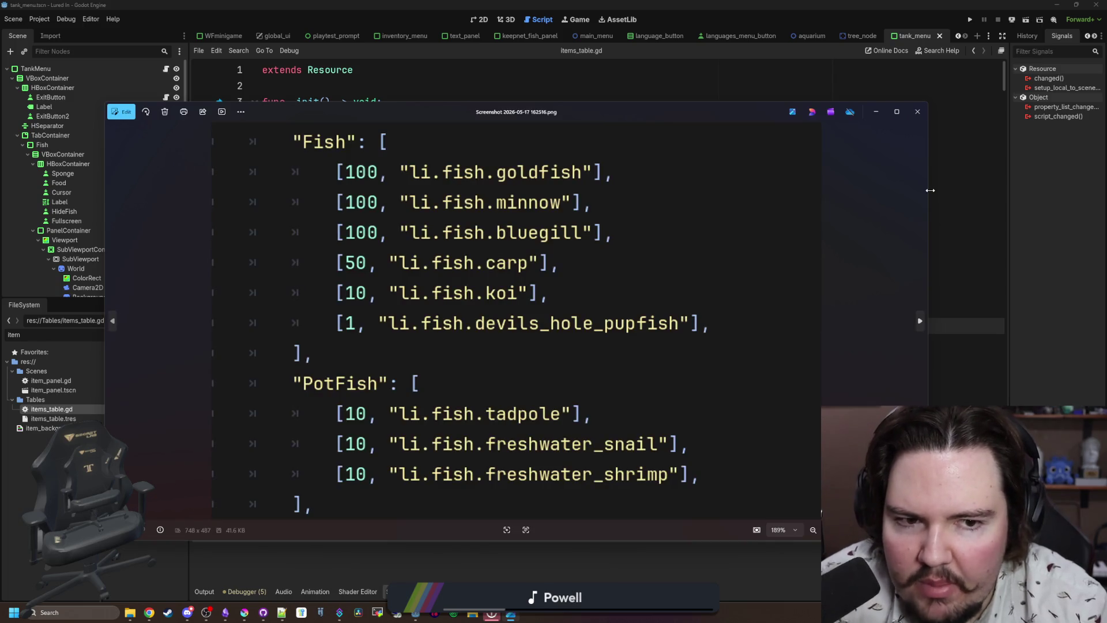
drag(926, 189, 821, 182)
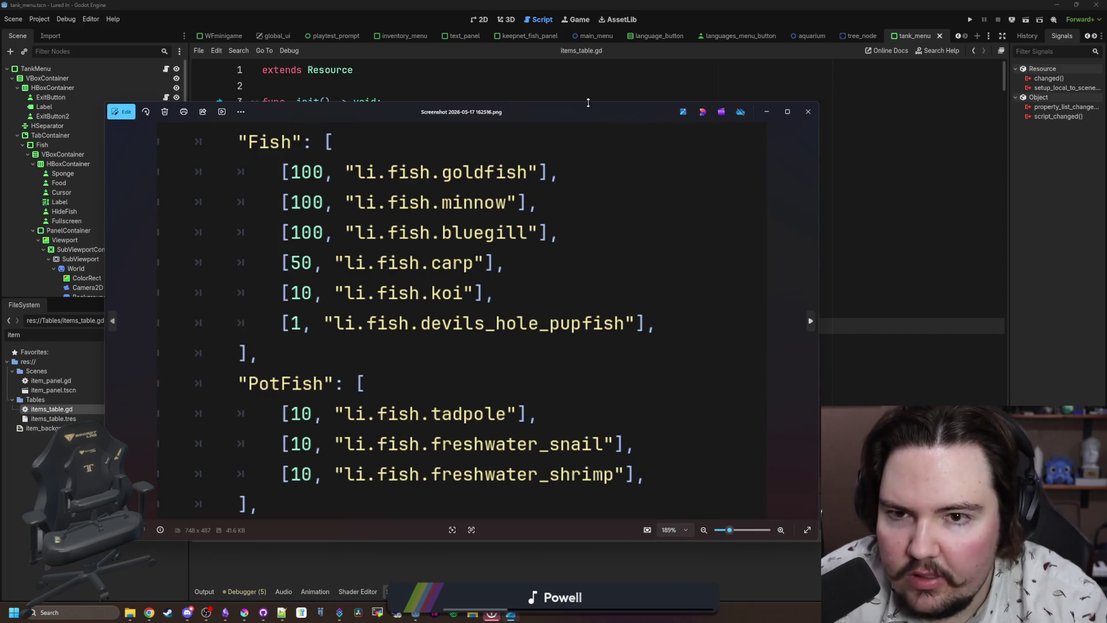
key(alt+Tab)
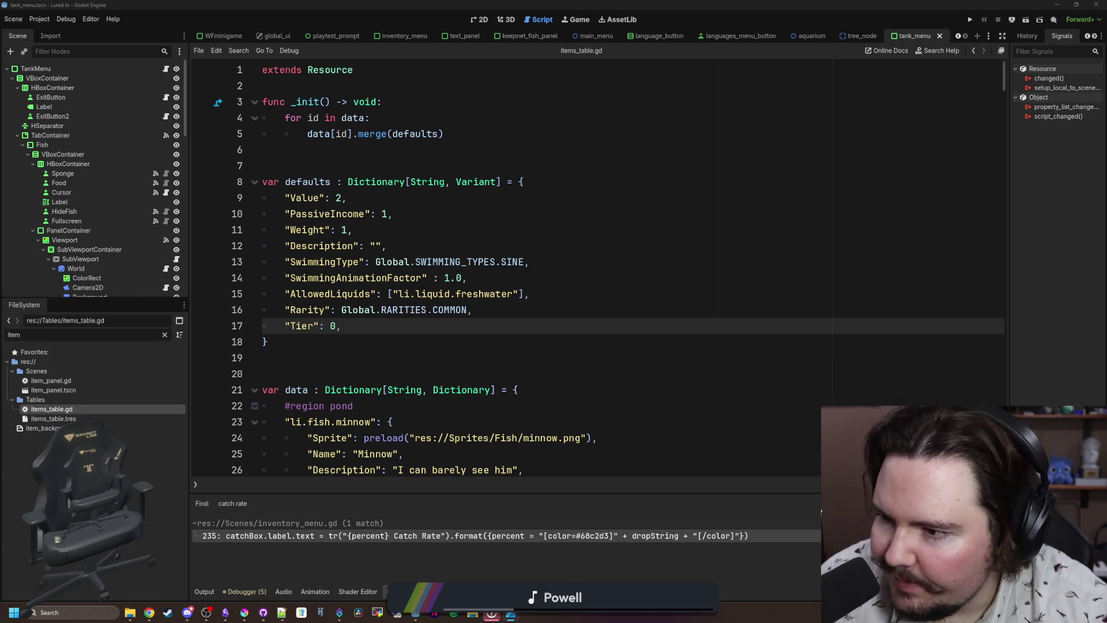
Move the goldfish entry under #region pond ahead of minnow, fixing its indent and the stray blank line.
click(58, 411)
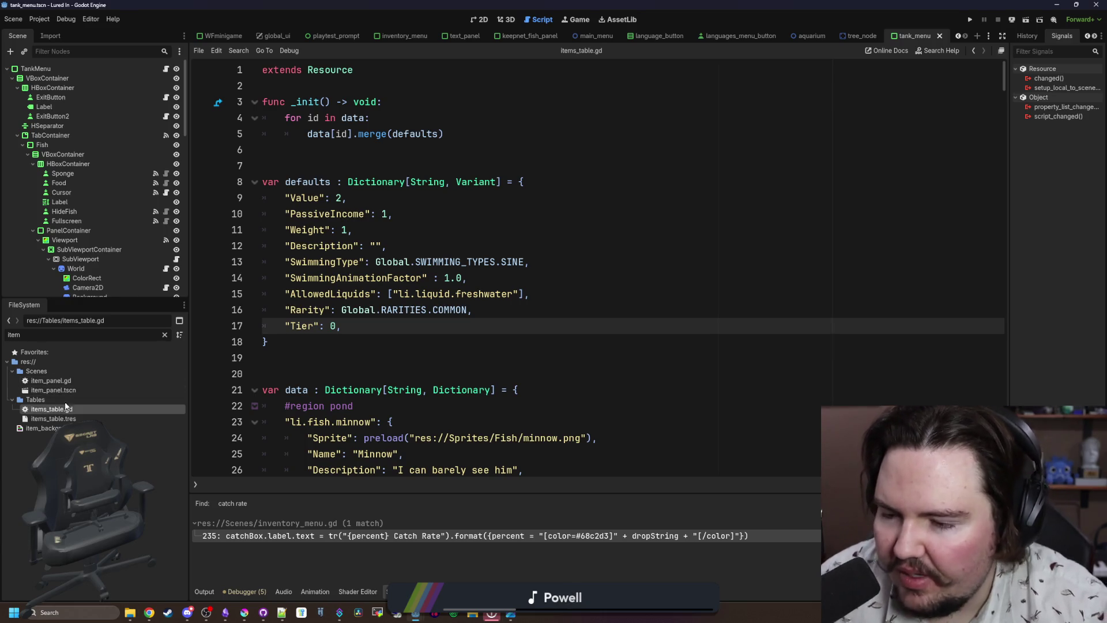
scroll(384, 332, down, 5)
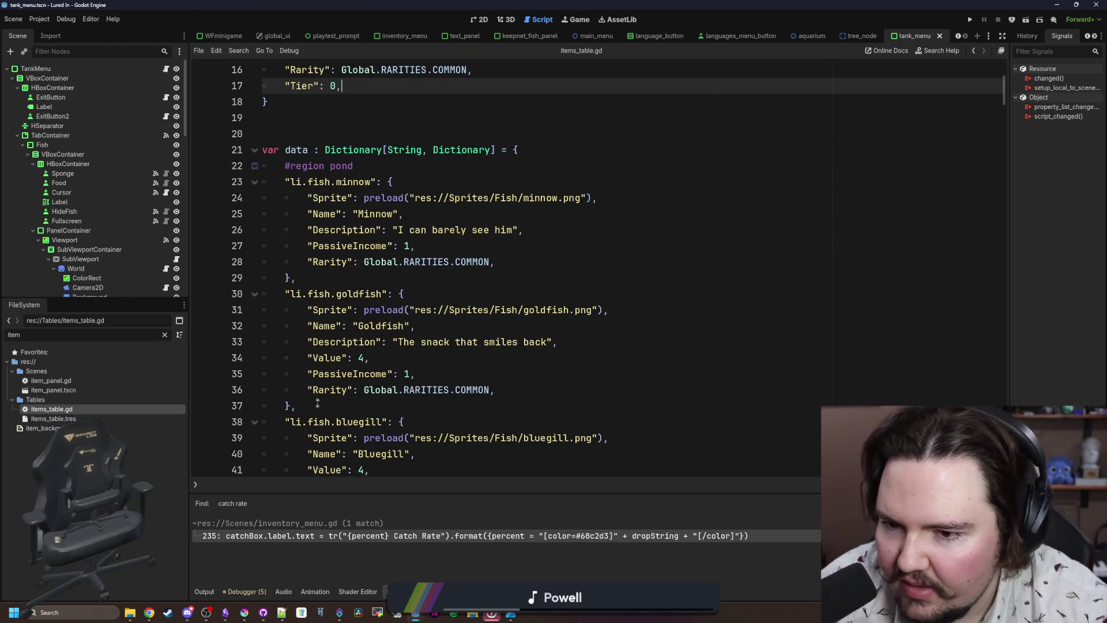
drag(317, 403, 297, 278)
key(ctrl+x)
click(385, 160)
key(ctrl+v)
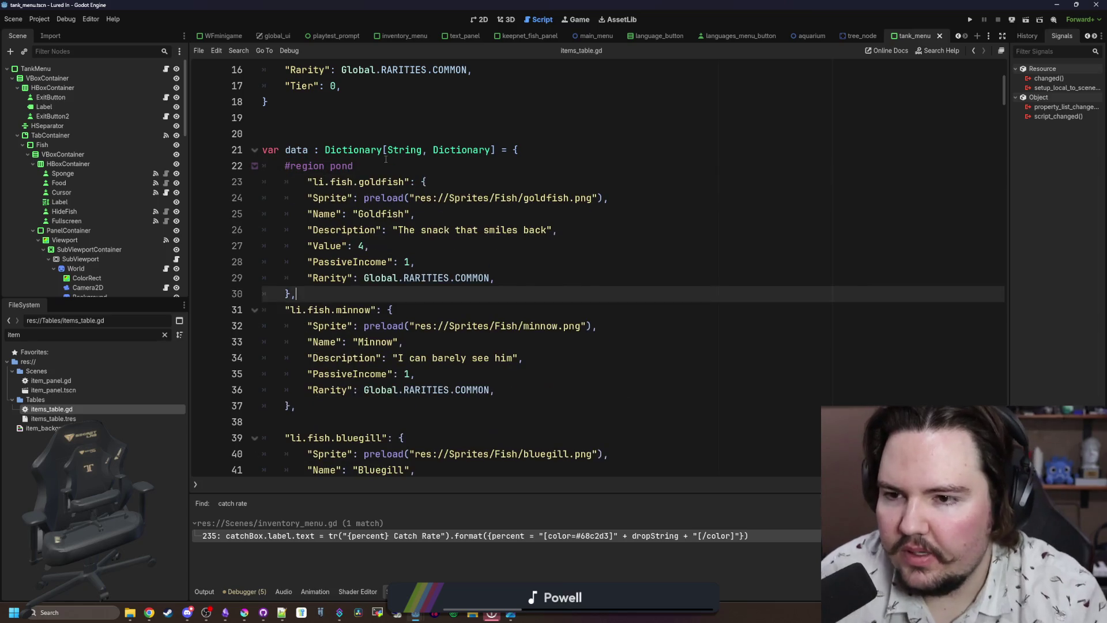
click(301, 183)
key(BackSpace)
click(358, 422)
key(BackSpace)
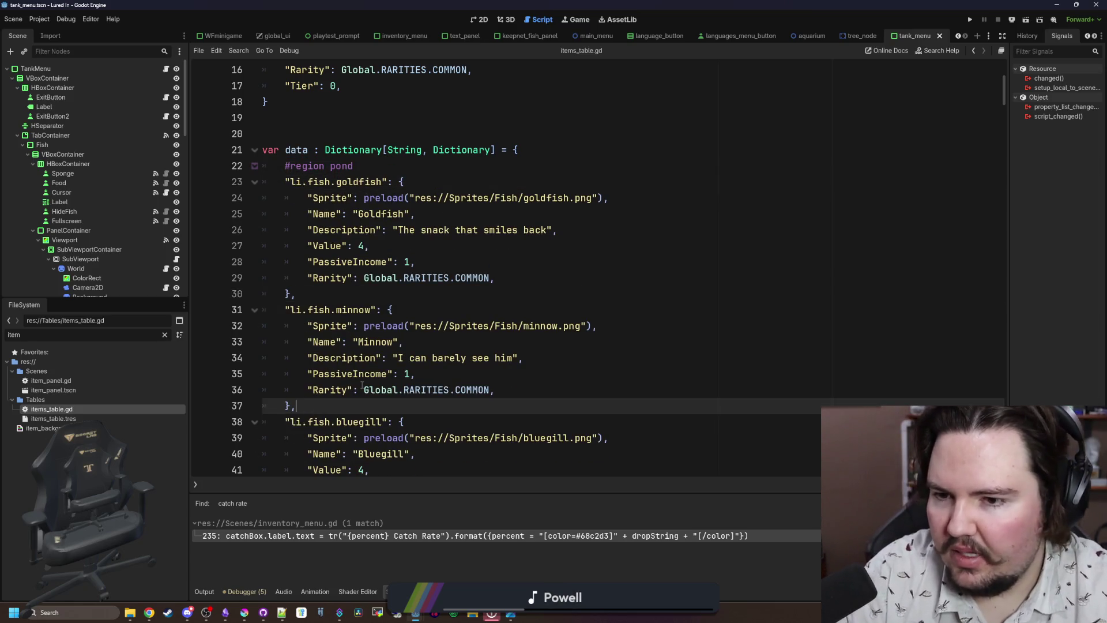
Scroll through items_table.gd and select the tadpole and freshwater shrimp entries.
scroll(397, 335, down, 3)
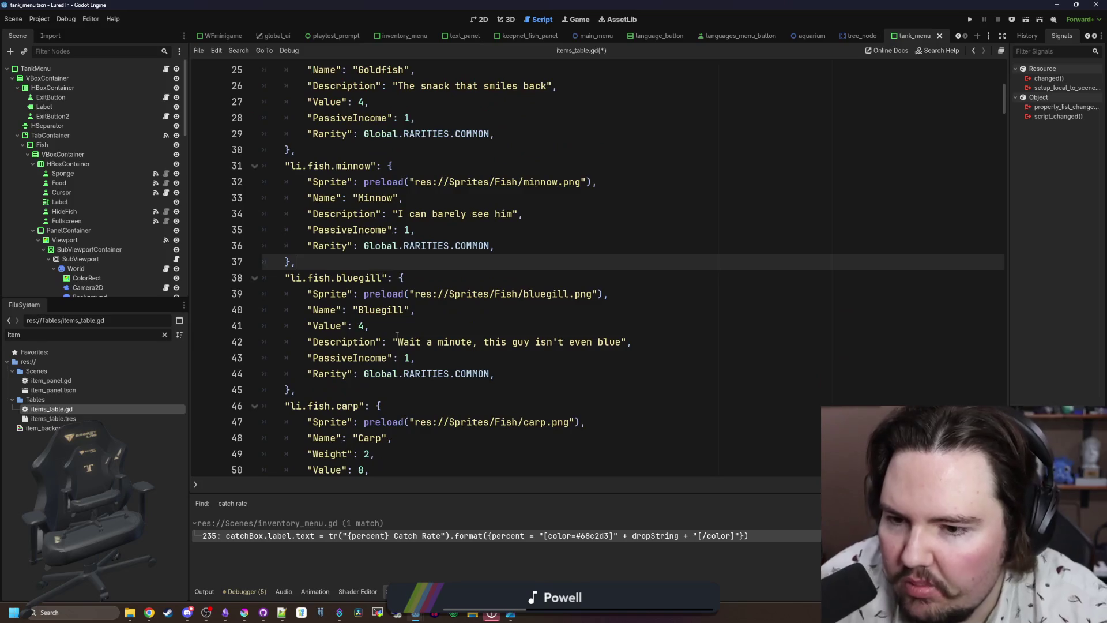
scroll(400, 335, down, 10)
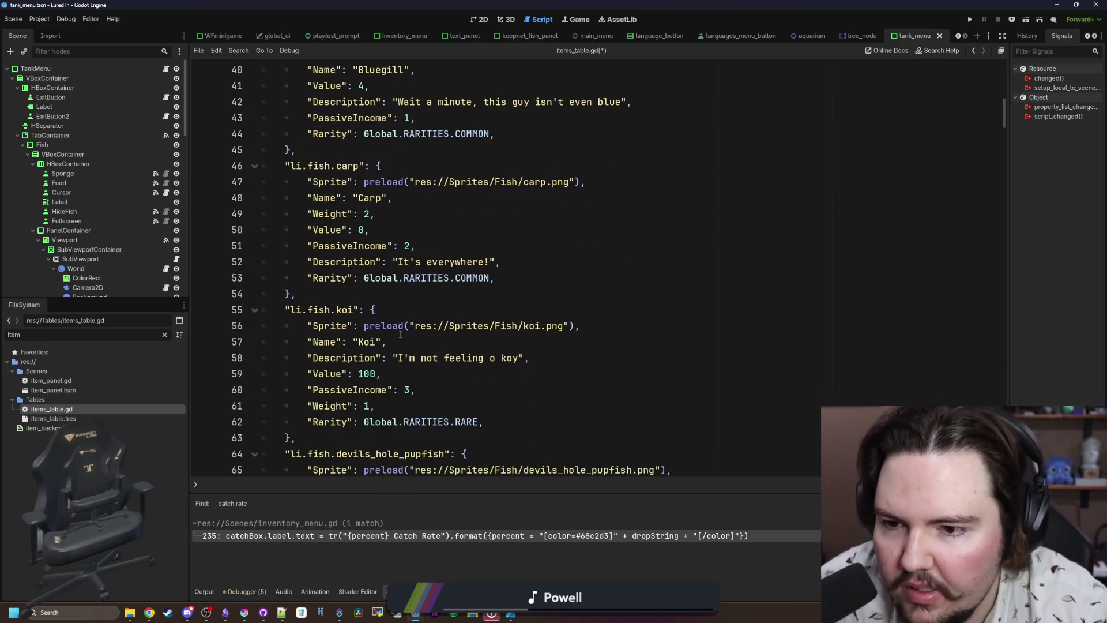
scroll(401, 335, down, 2)
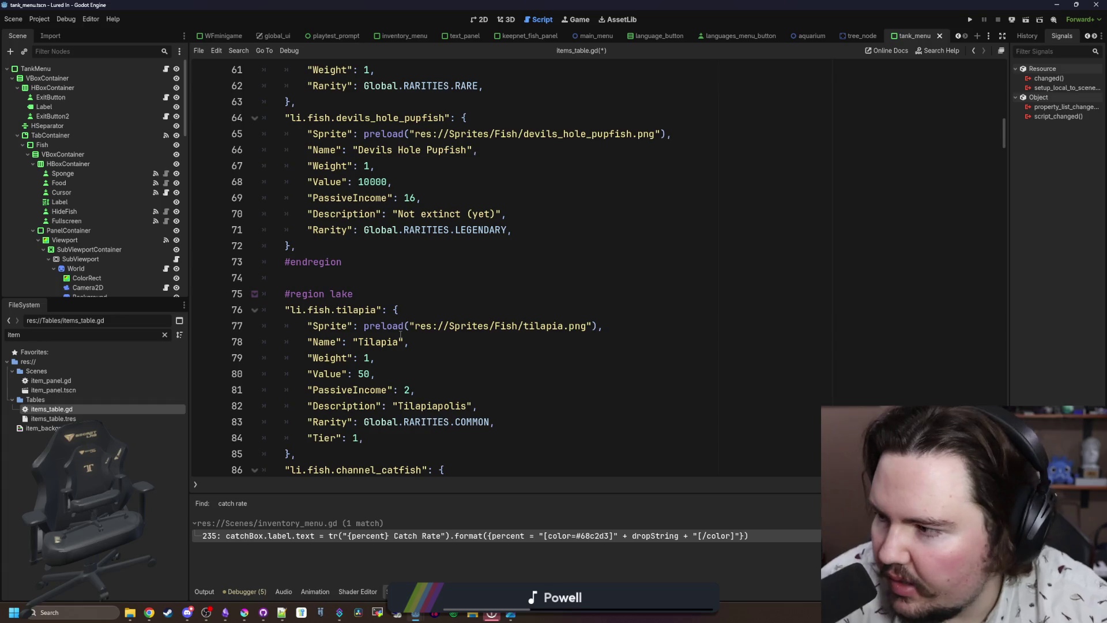
scroll(619, 296, down, 4)
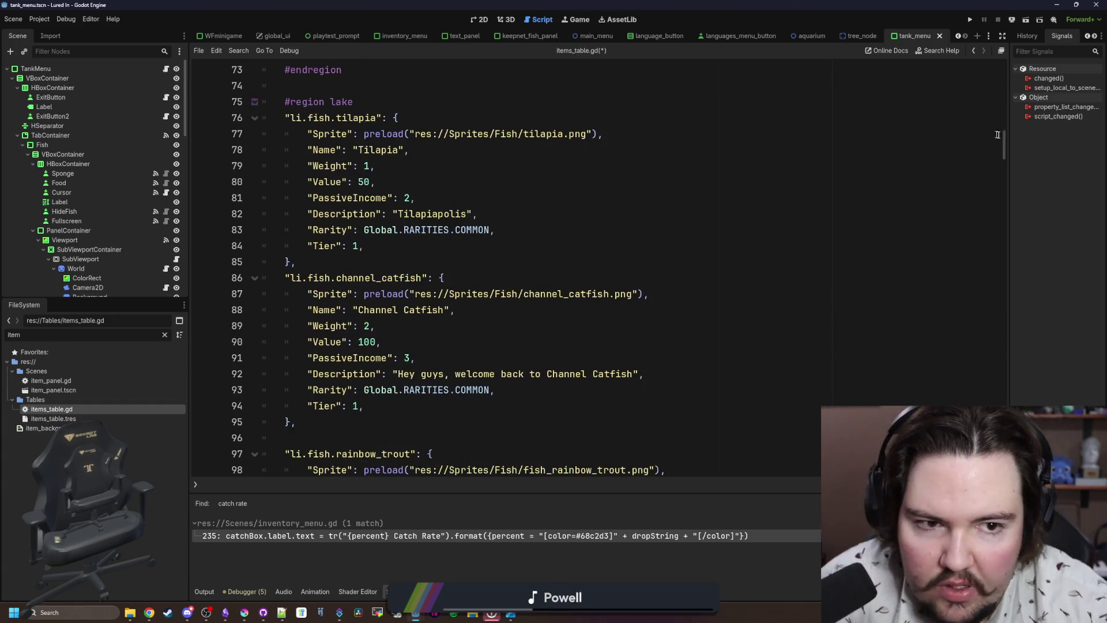
mouse_move(1006, 141)
mouse_down()
mouse_move(991, 307)
mouse_move(1002, 366)
mouse_up()
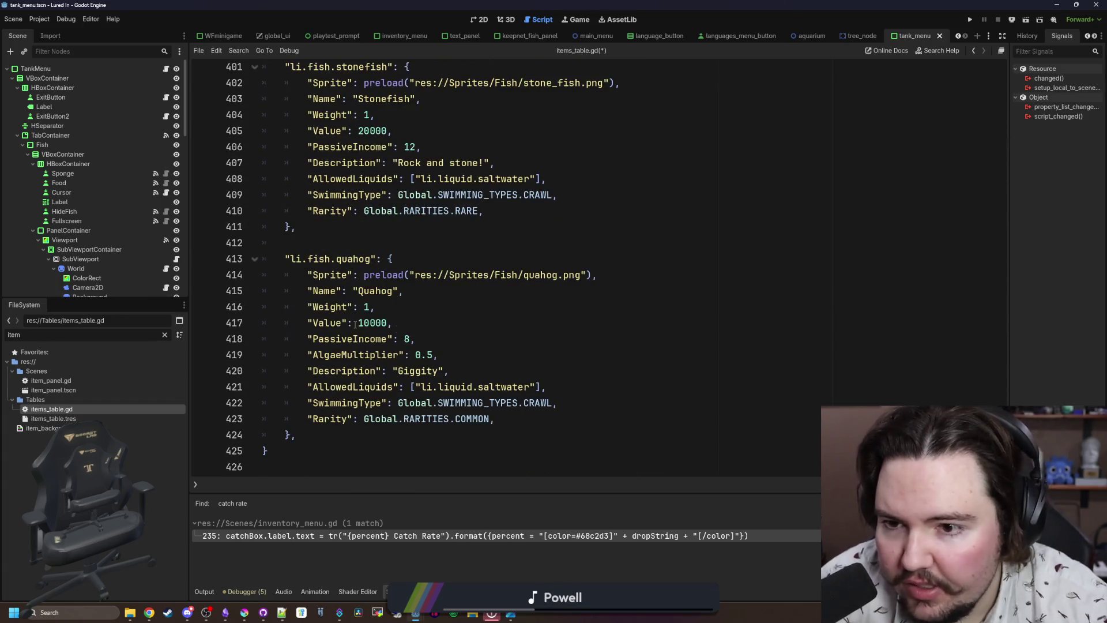
scroll(354, 323, up, 11)
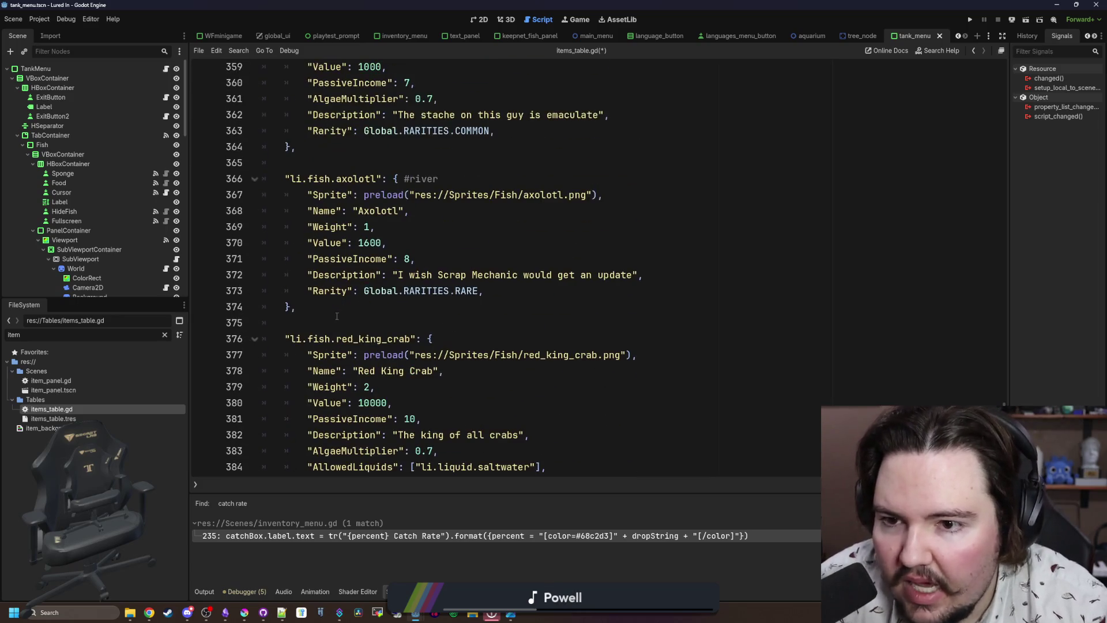
scroll(369, 288, up, 3)
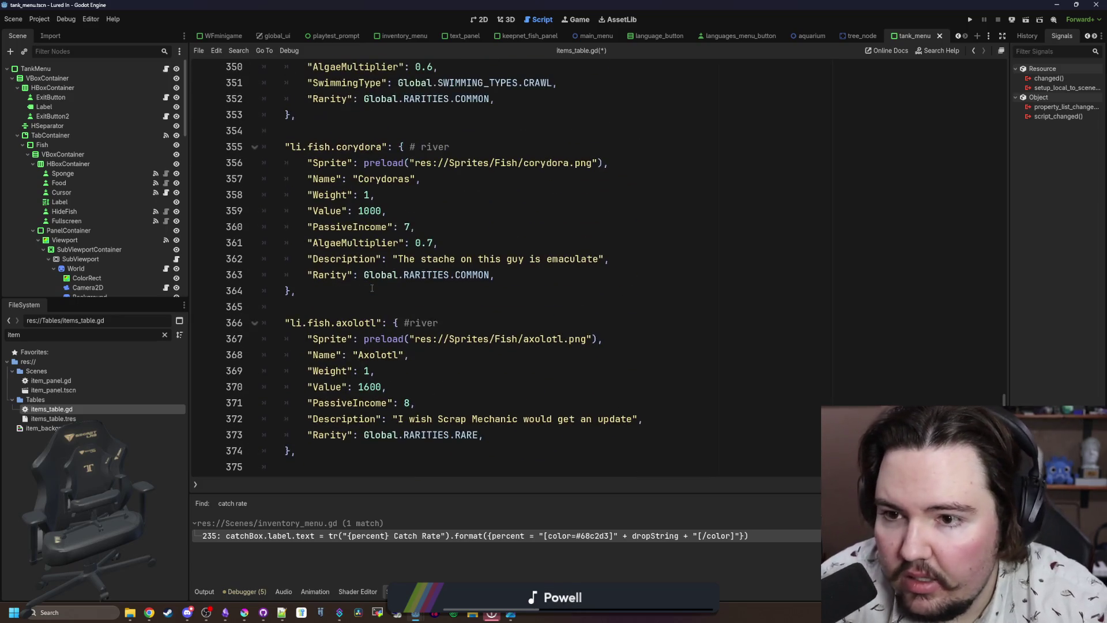
scroll(372, 289, up, 12)
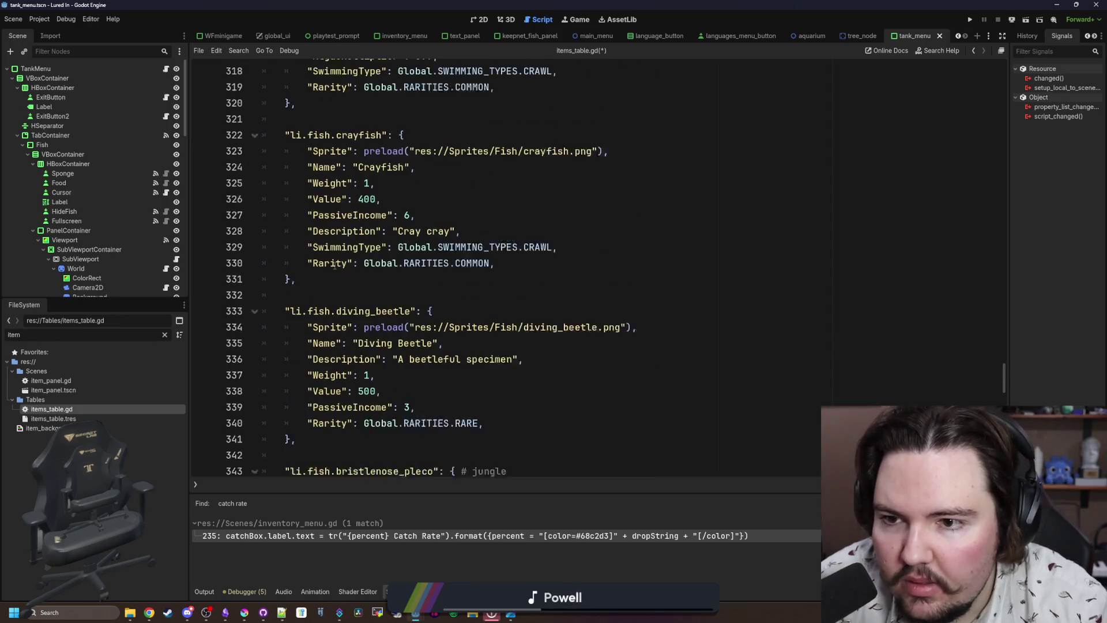
scroll(364, 288, up, 2)
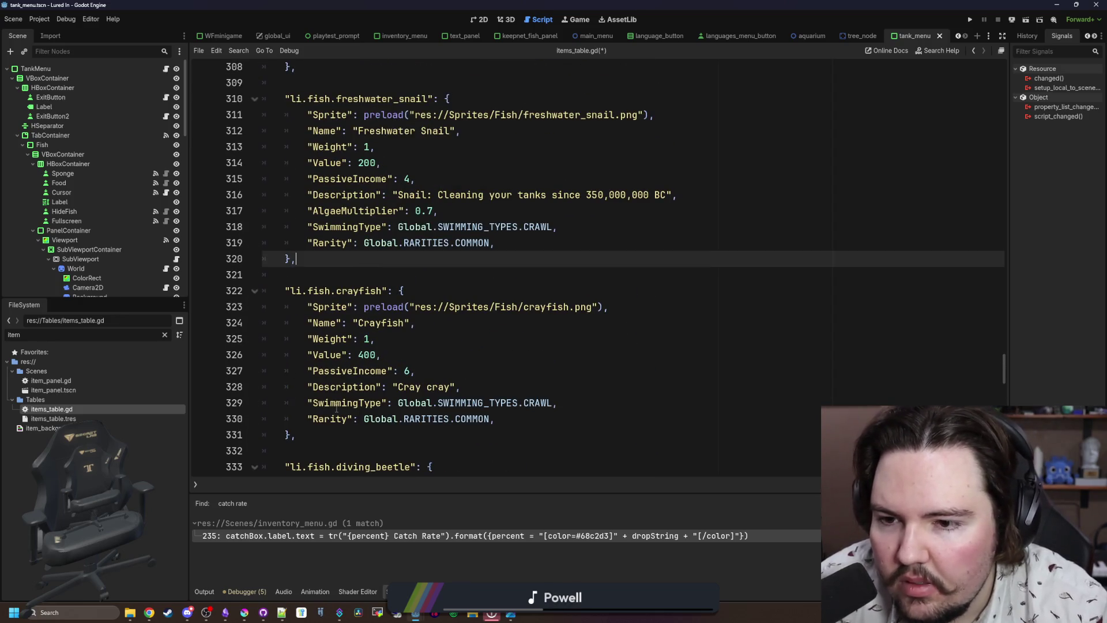
scroll(336, 408, up, 3)
mouse_move(336, 408)
mouse_down()
mouse_move(311, 340)
mouse_move(303, 254)
mouse_move(301, 339)
mouse_move(302, 307)
mouse_move(264, 211)
mouse_up()
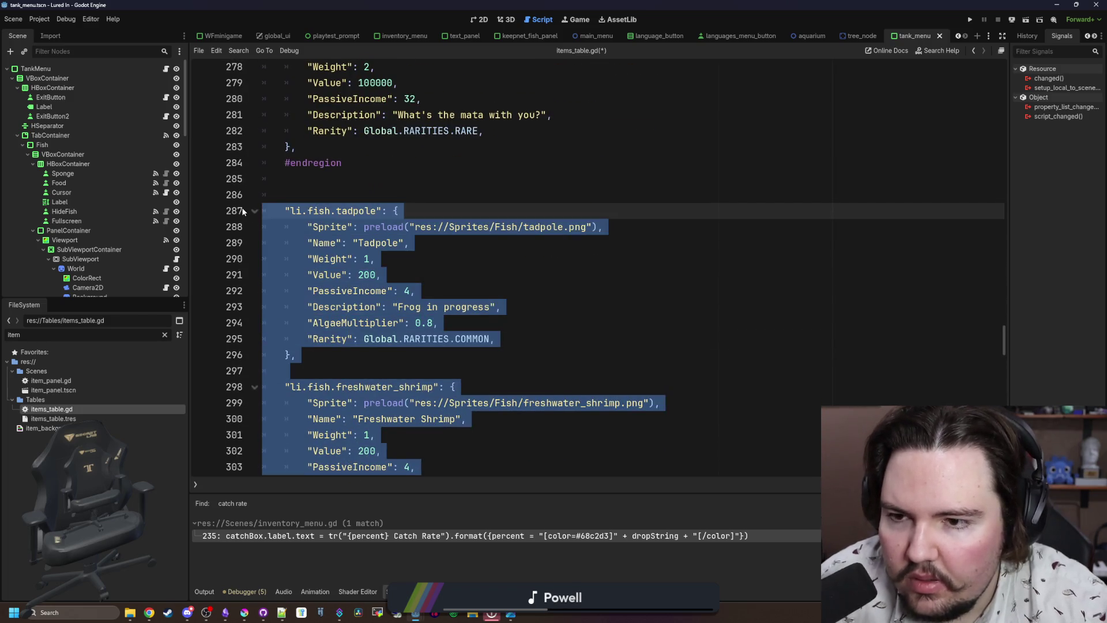
Paste the tadpole and freshwater shrimp entries on a new line after the Devils Hole Pupfish entry.
key(Delete)
key(BackSpace)
key(BackSpace)
key(BackSpace)
scroll(576, 288, up, 2)
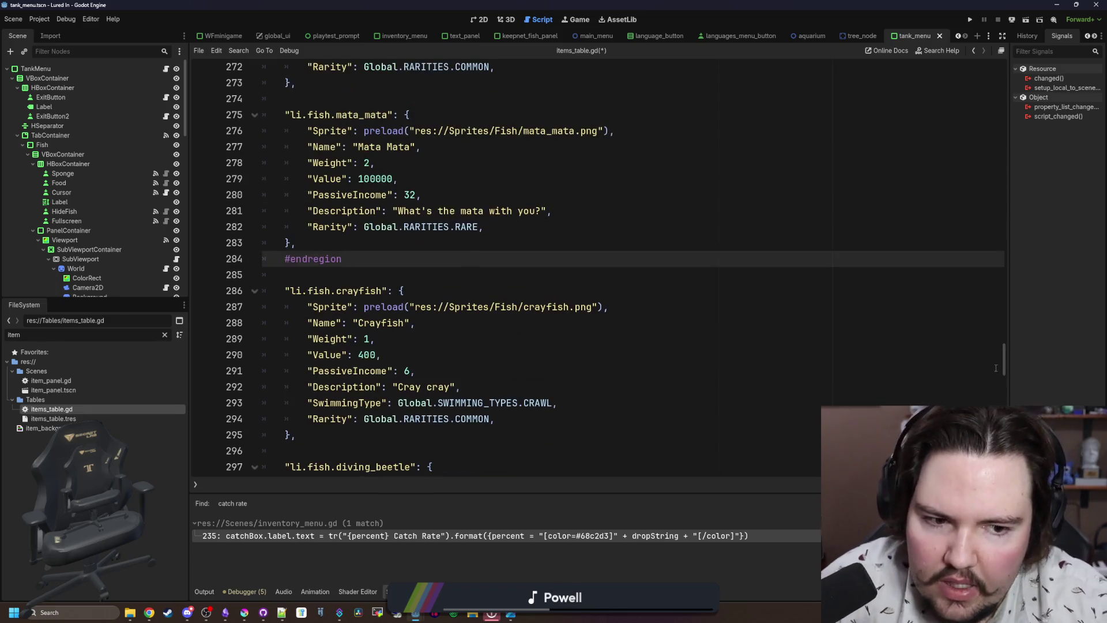
drag(1003, 367, 1003, 75)
scroll(400, 311, down, 15)
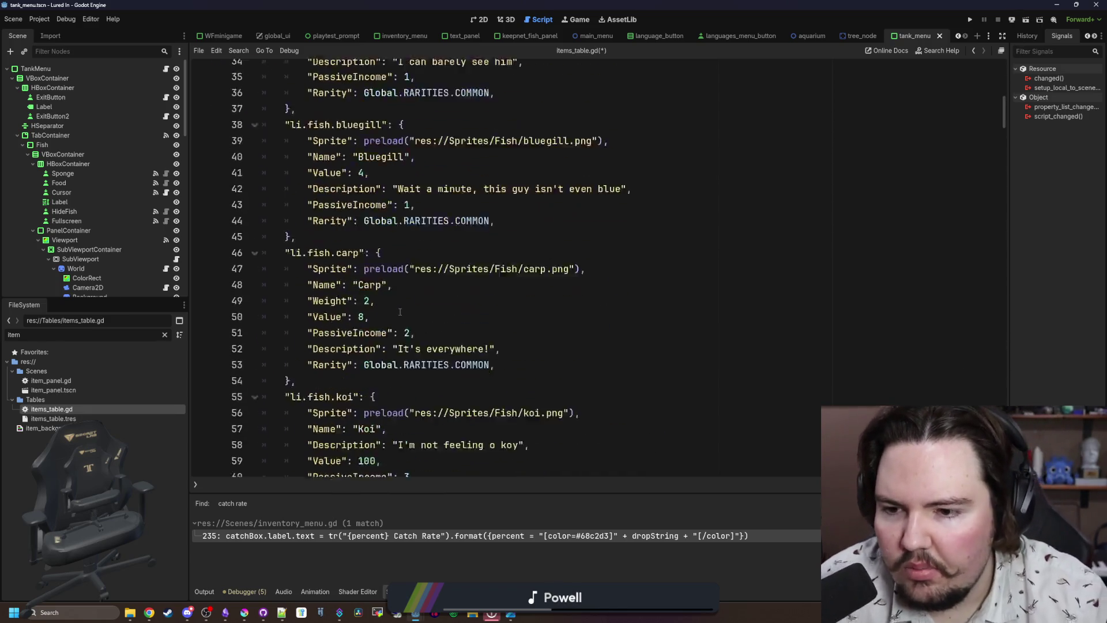
scroll(400, 310, down, 1)
click(332, 297)
key(Return)
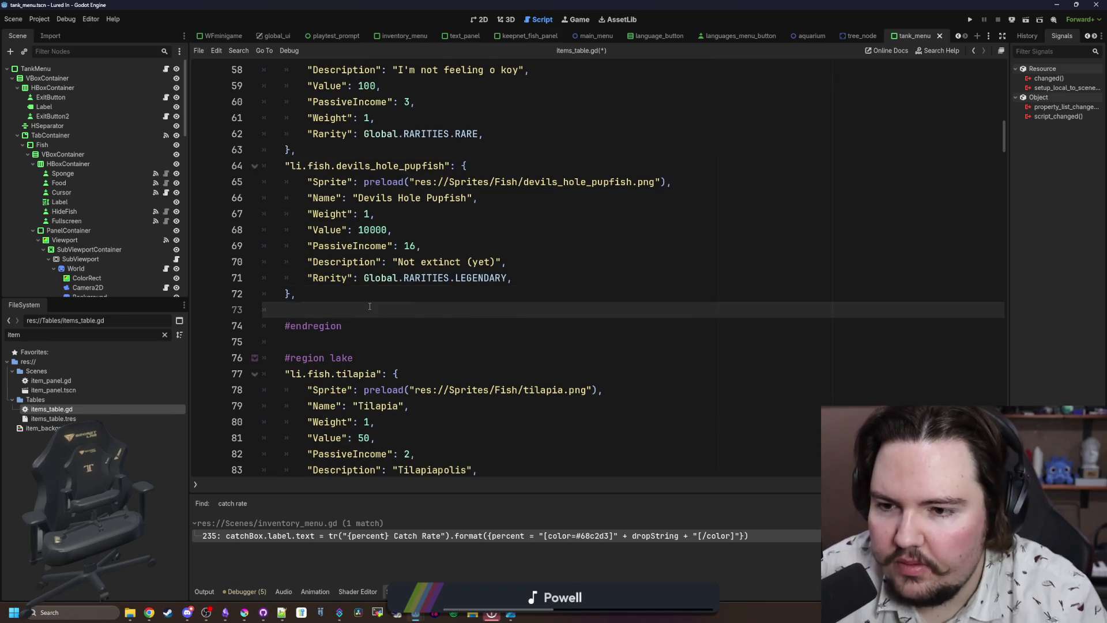
key(ctrl+v)
Move the freshwater snail entry above the shrimp entry and remove its extra indent.
scroll(333, 297, up, 5)
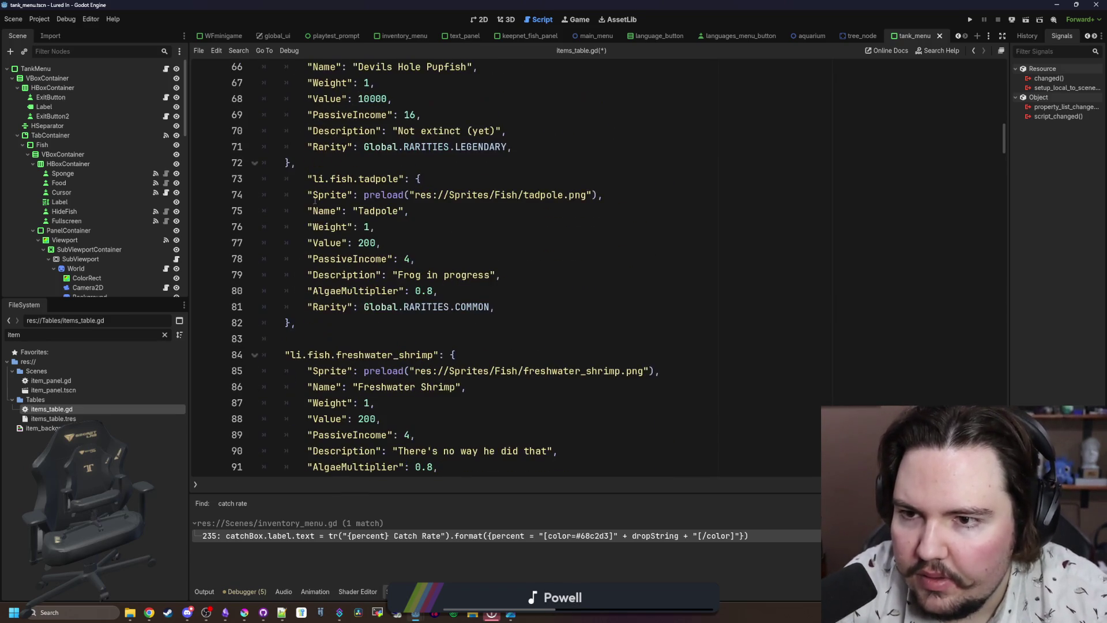
click(306, 180)
scroll(305, 180, down, 5)
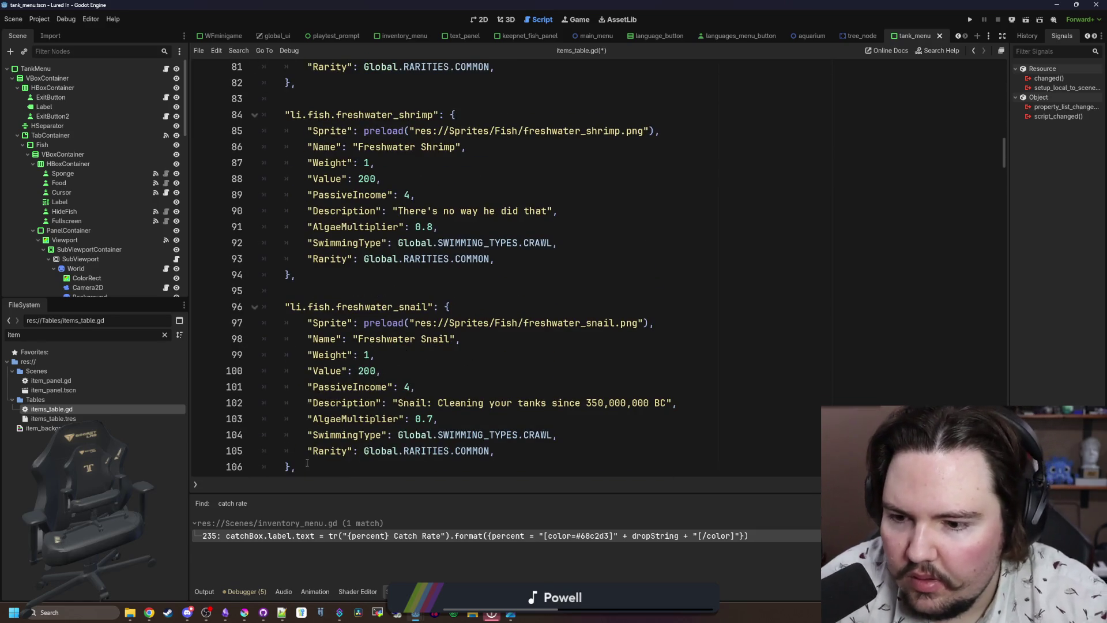
drag(297, 467, 235, 295)
key(ctrl+x)
click(316, 100)
key(ctrl+v)
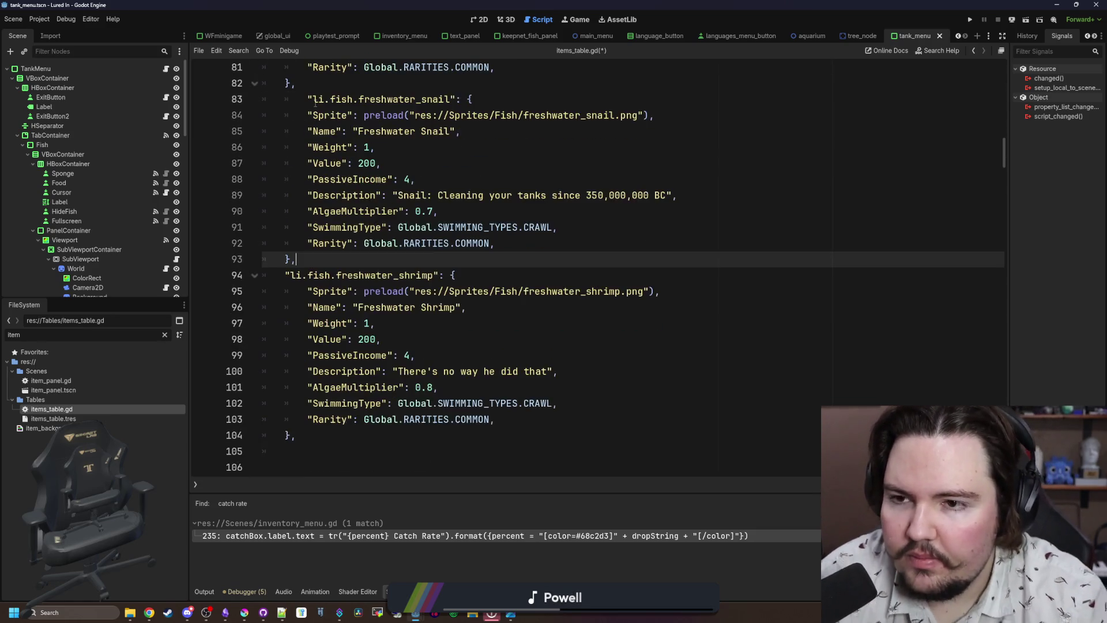
click(316, 100)
key(shift+Tab)
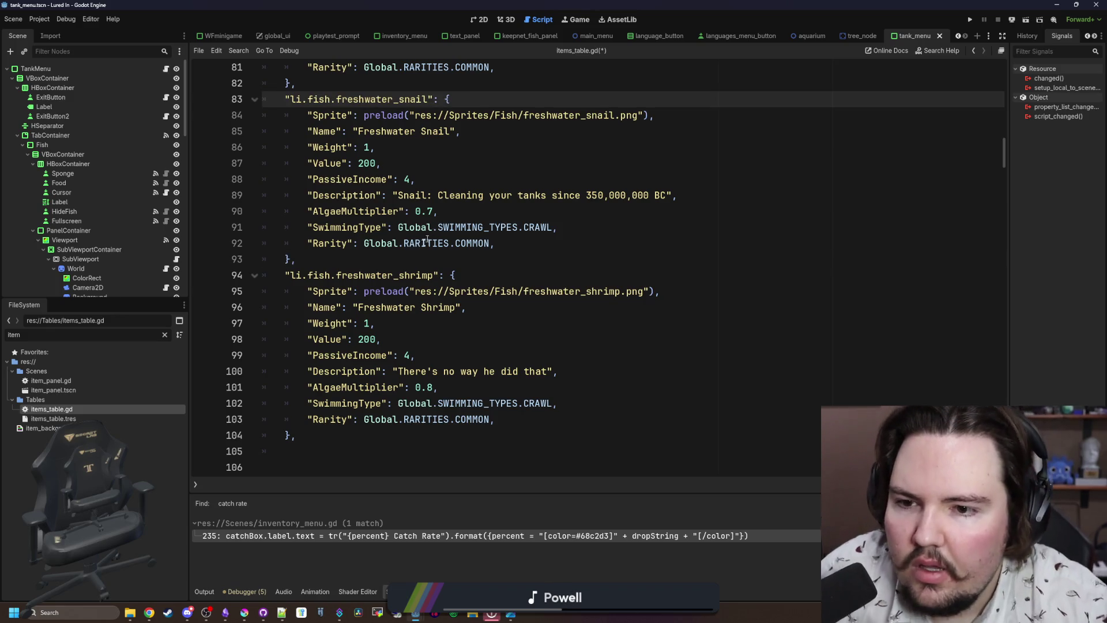
Check the ends of the snail and shrimp entries and select back over the shrimp entry.
click(382, 275)
scroll(346, 312, down, 2)
click(315, 353)
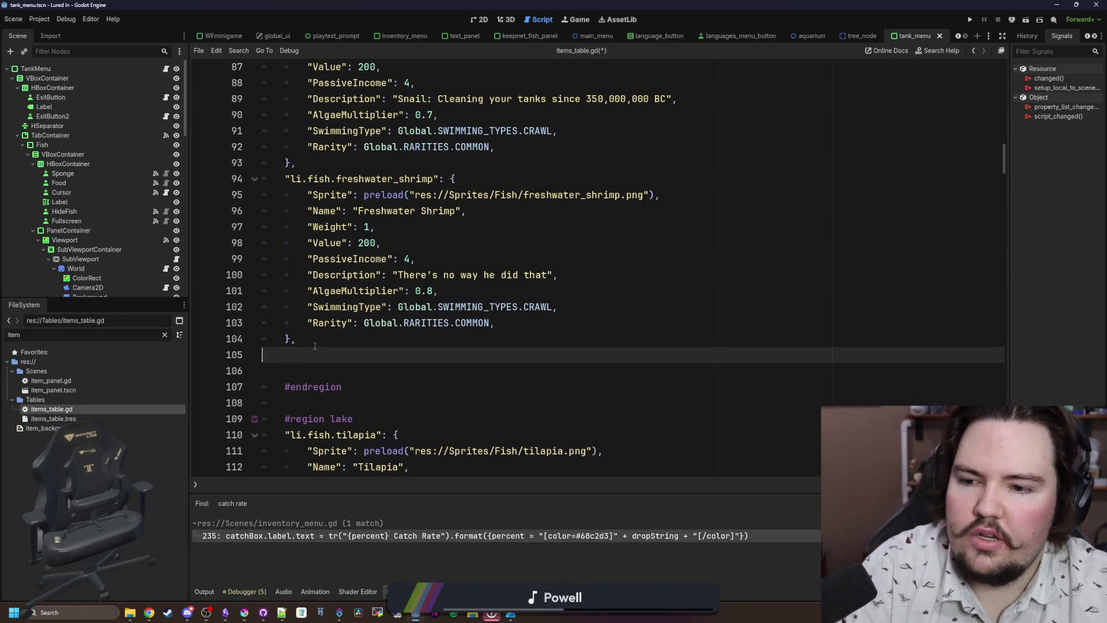
click(315, 346)
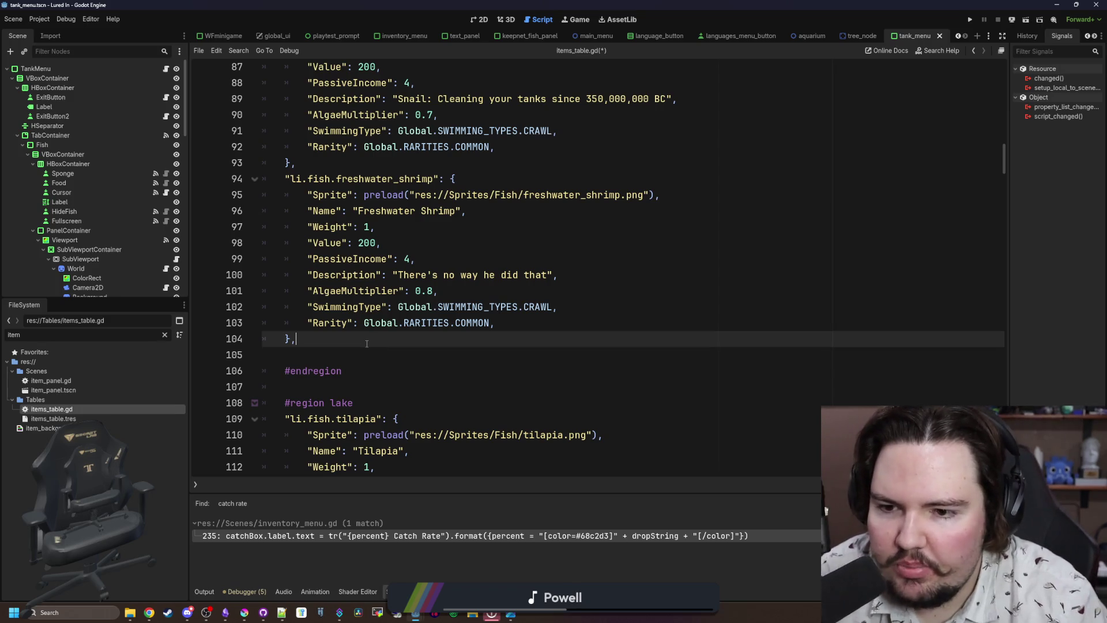
scroll(374, 341, up, 1)
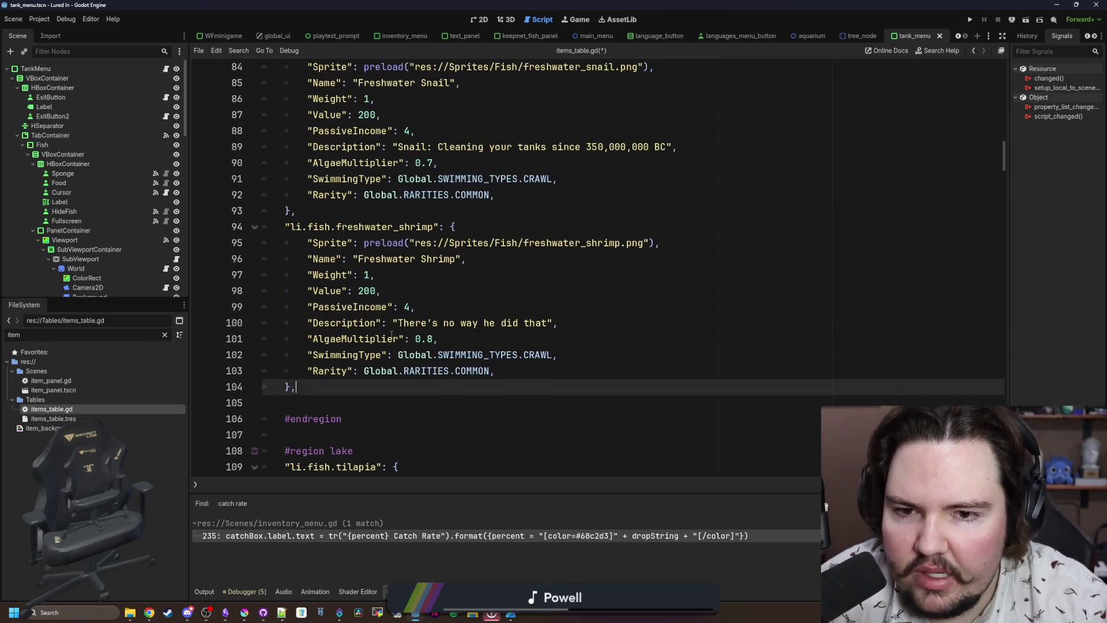
click(352, 210)
click(320, 391)
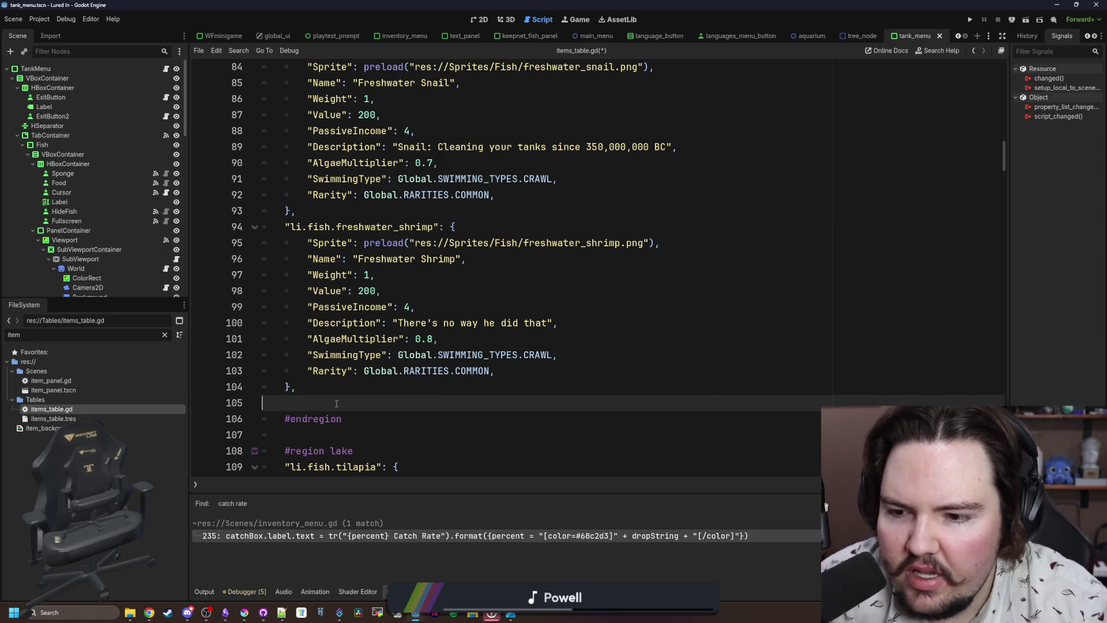
key(shift+Up)
key(shift+Up)
key(shift+Up)
click(384, 226)
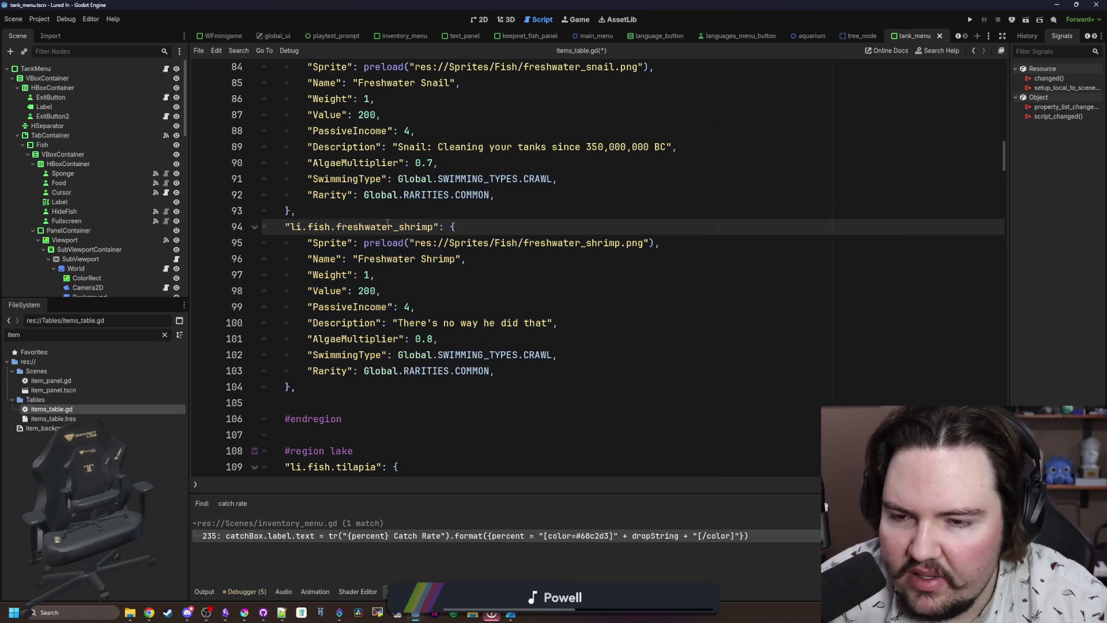
click(390, 219)
click(315, 385)
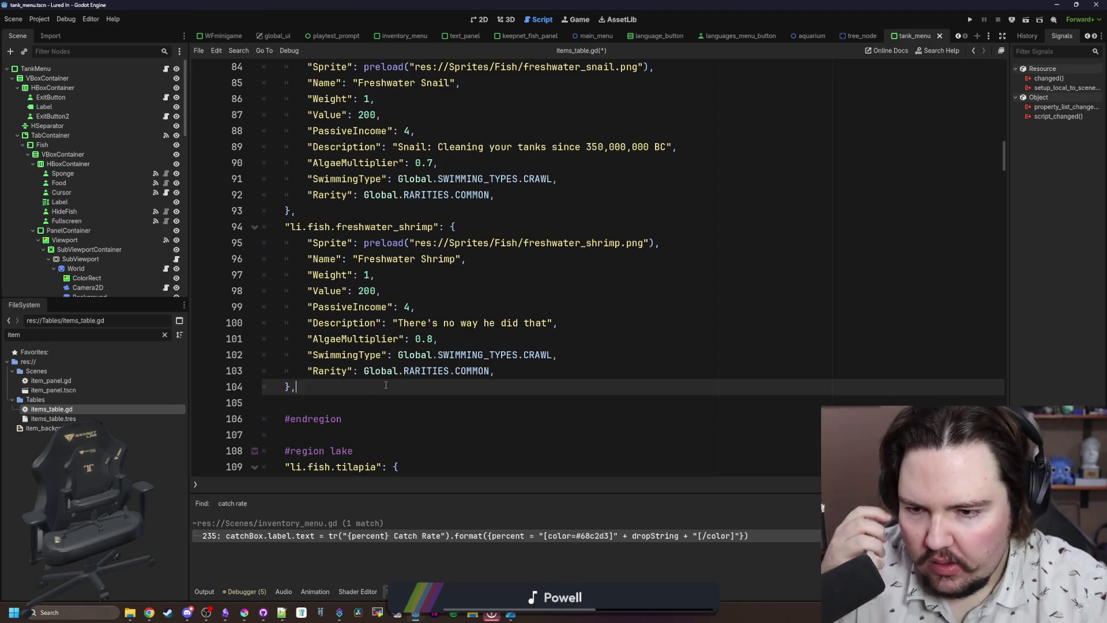
scroll(386, 385, down, 1)
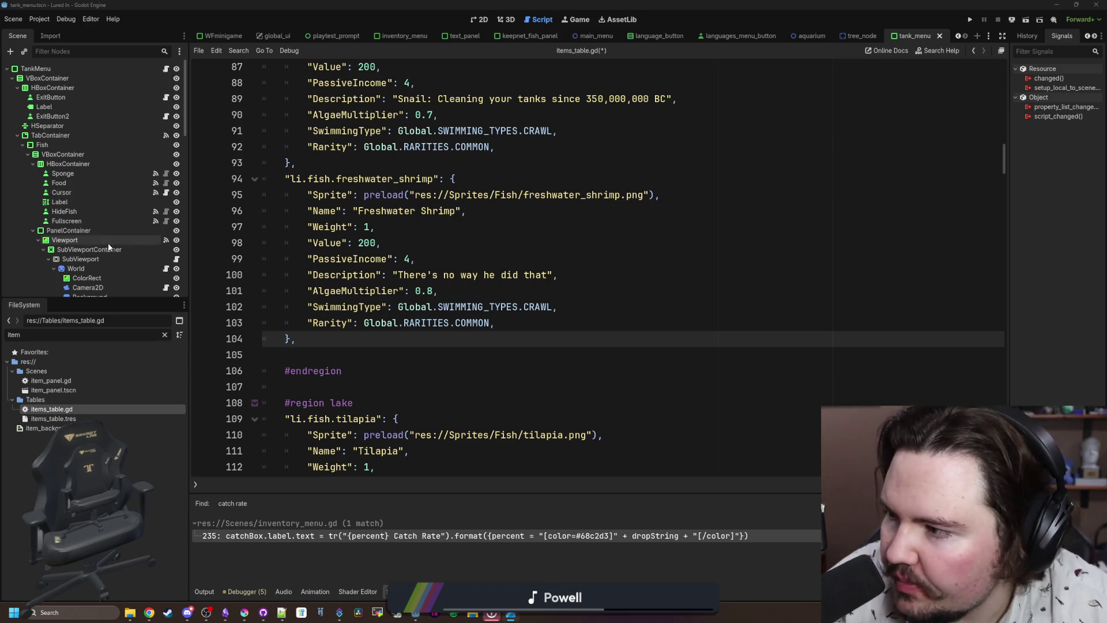
scroll(432, 254, down, 6)
scroll(437, 293, down, 12)
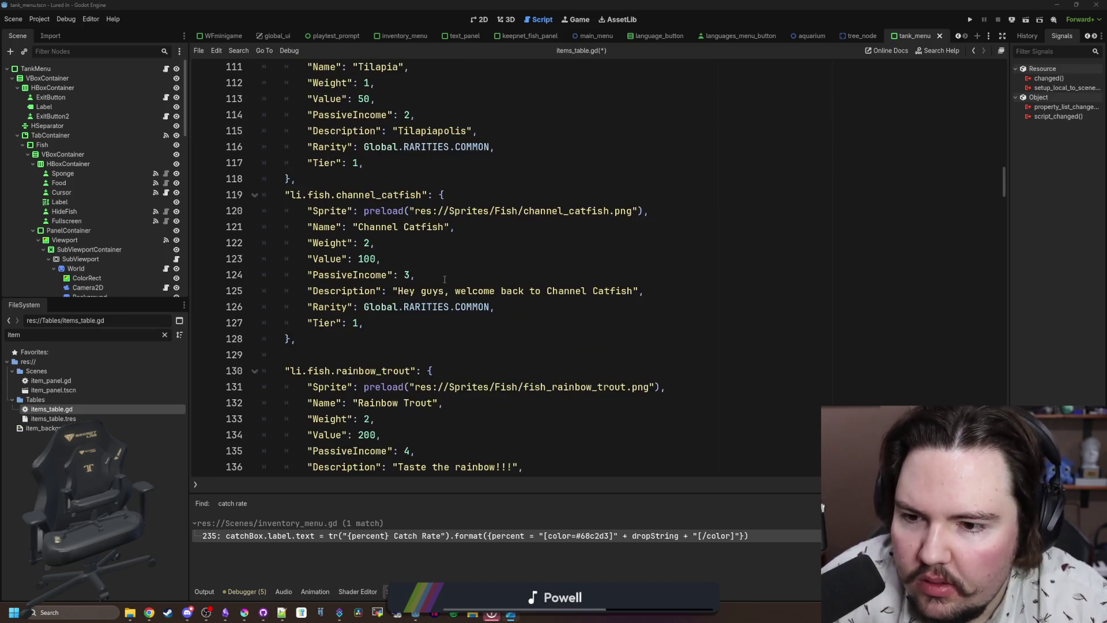
scroll(444, 279, up, 20)
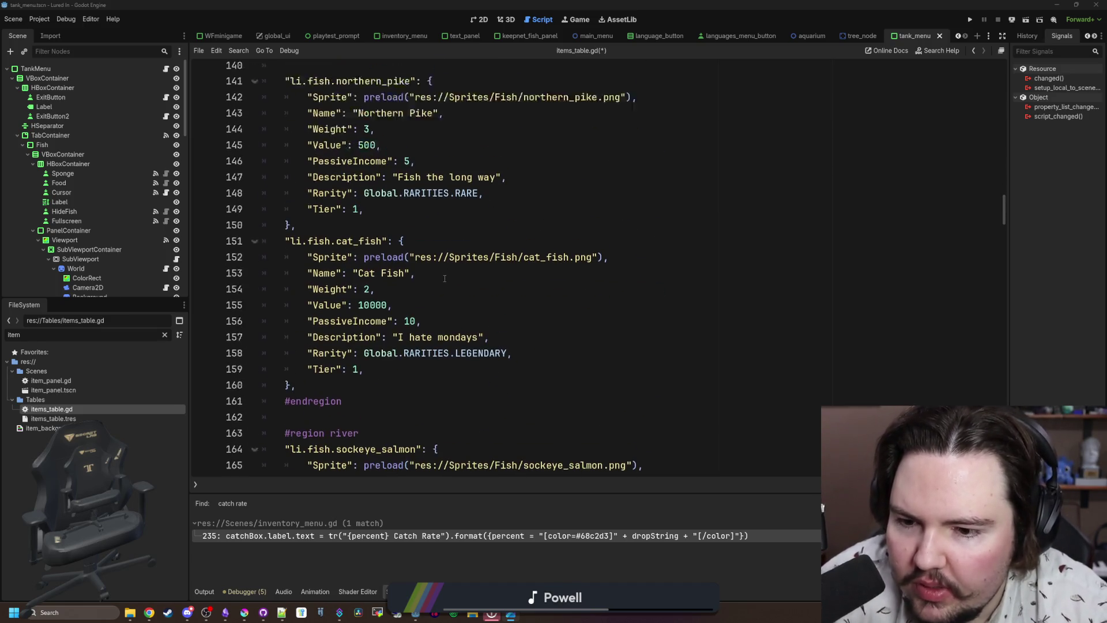
scroll(442, 278, up, 14)
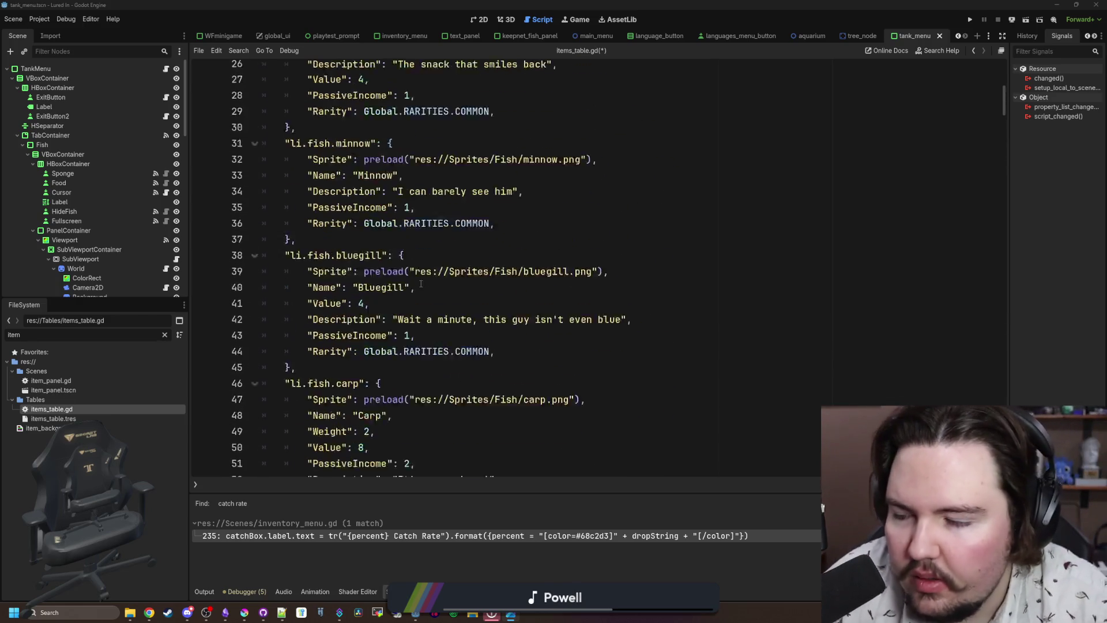
scroll(441, 277, down, 20)
scroll(495, 318, down, 5)
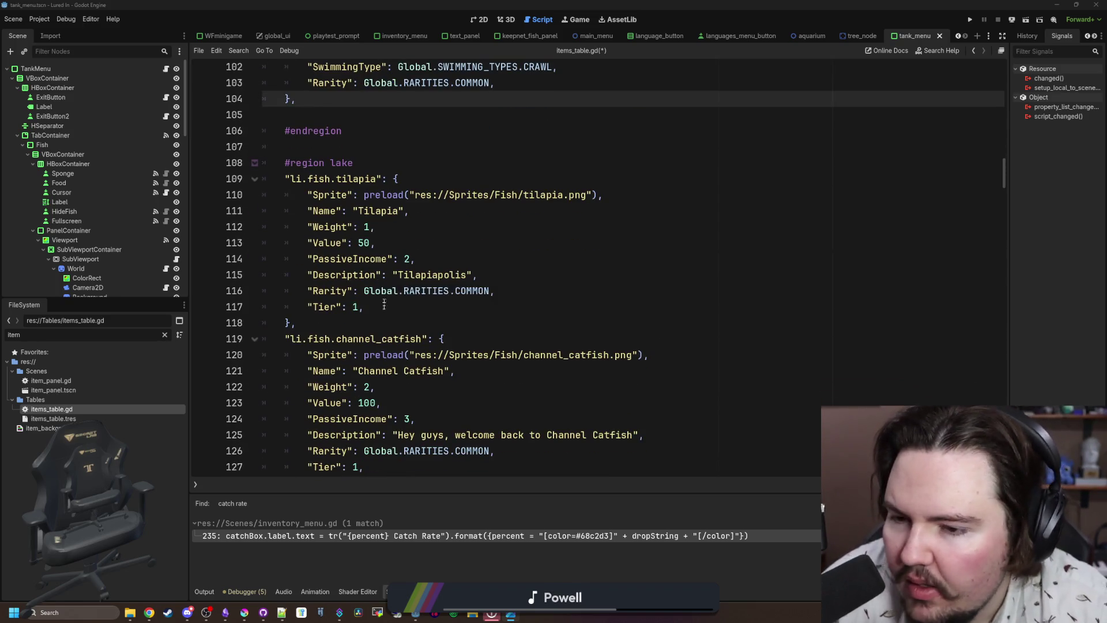
scroll(388, 309, down, 4)
scroll(389, 309, down, 3)
scroll(398, 289, up, 6)
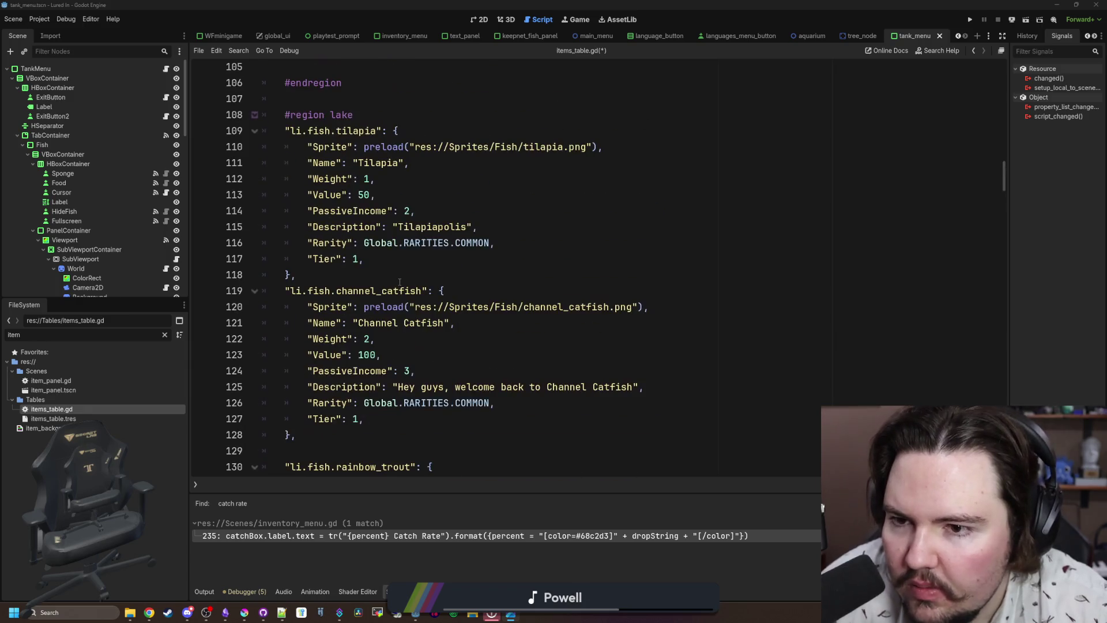
click(399, 281)
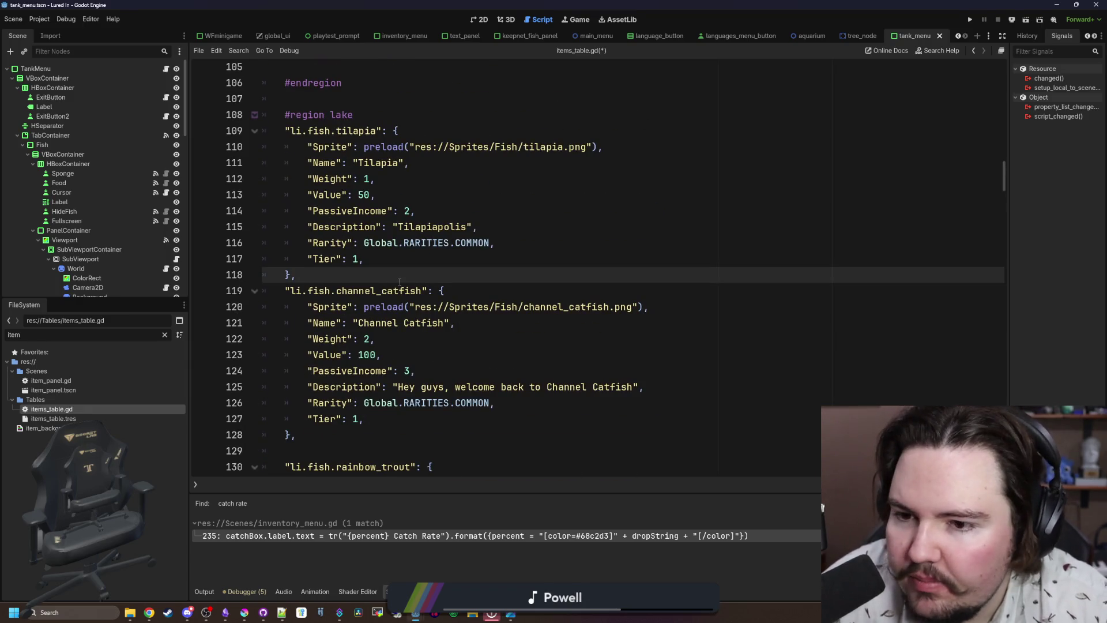
scroll(399, 282, down, 1)
scroll(400, 282, down, 4)
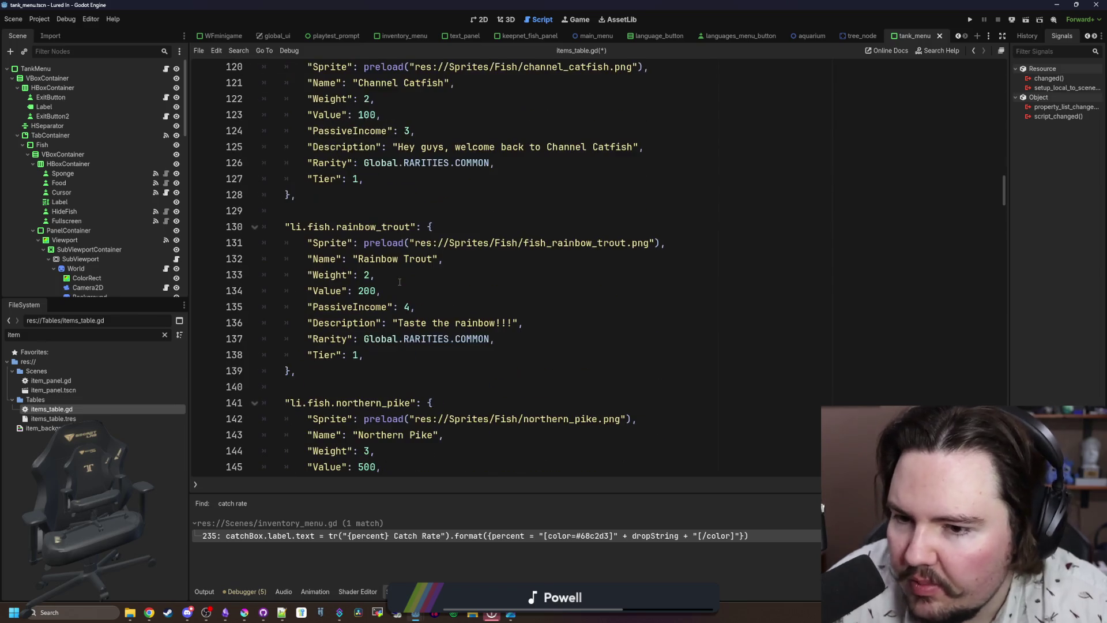
scroll(399, 281, down, 4)
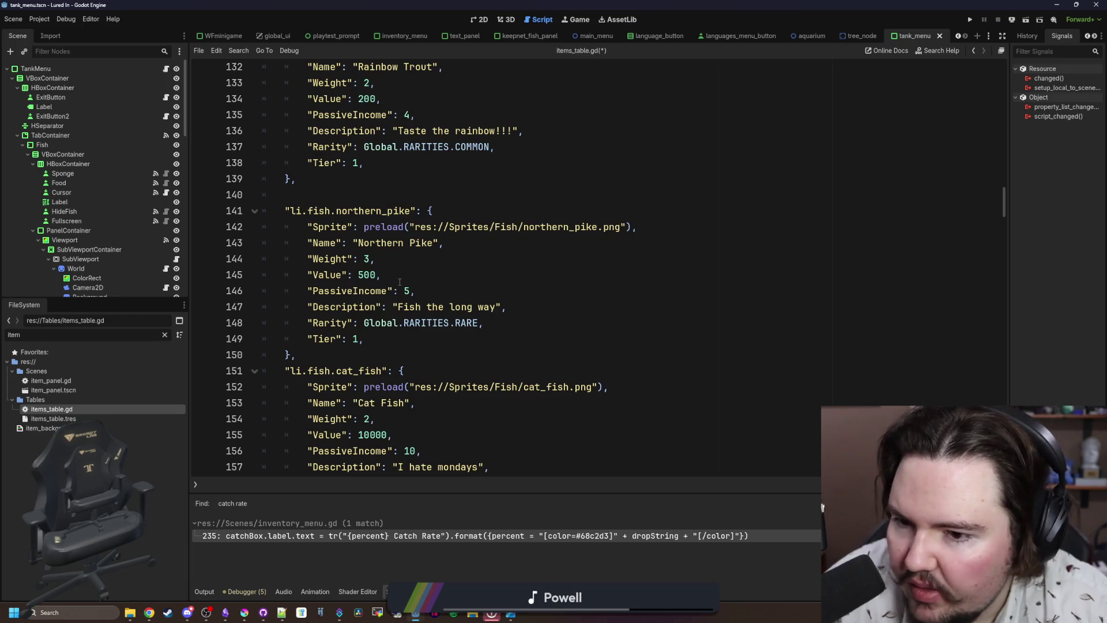
scroll(399, 281, down, 2)
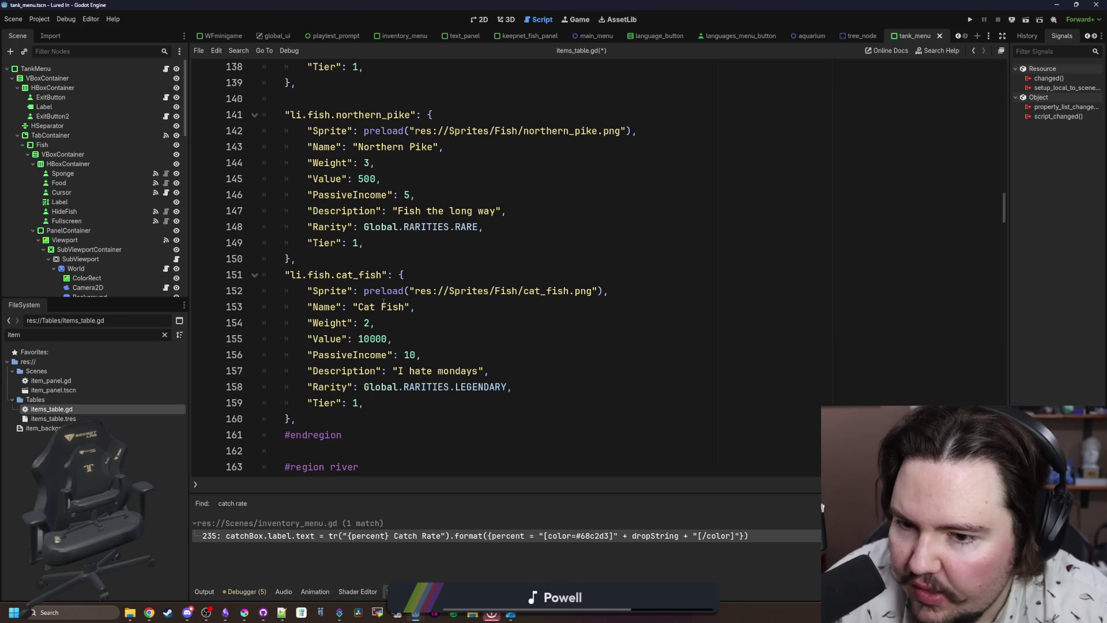
click(371, 263)
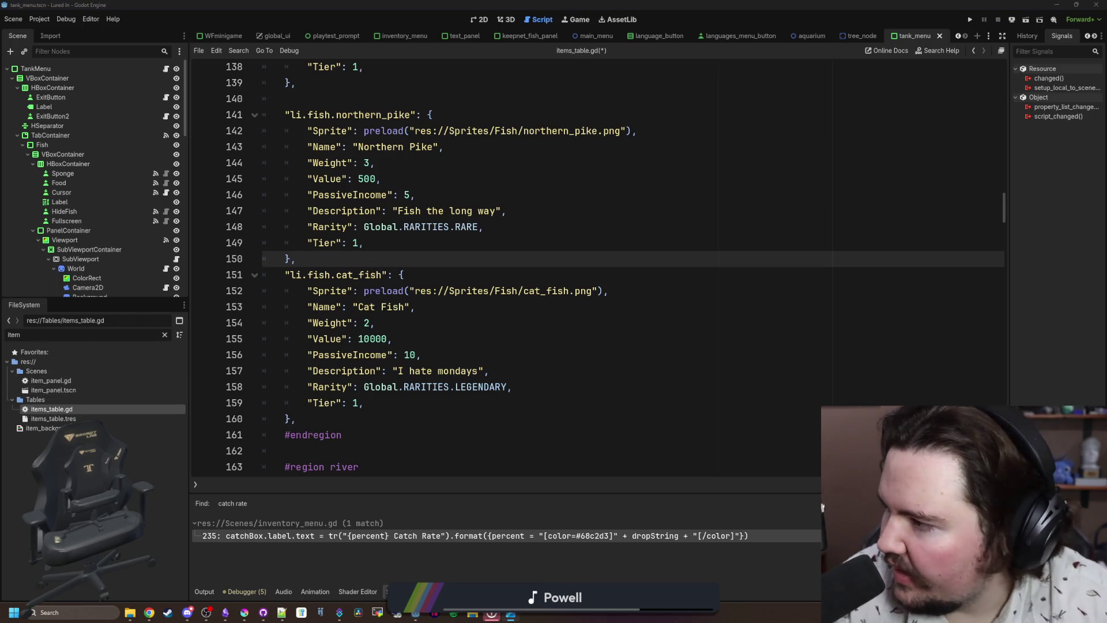
click(202, 339)
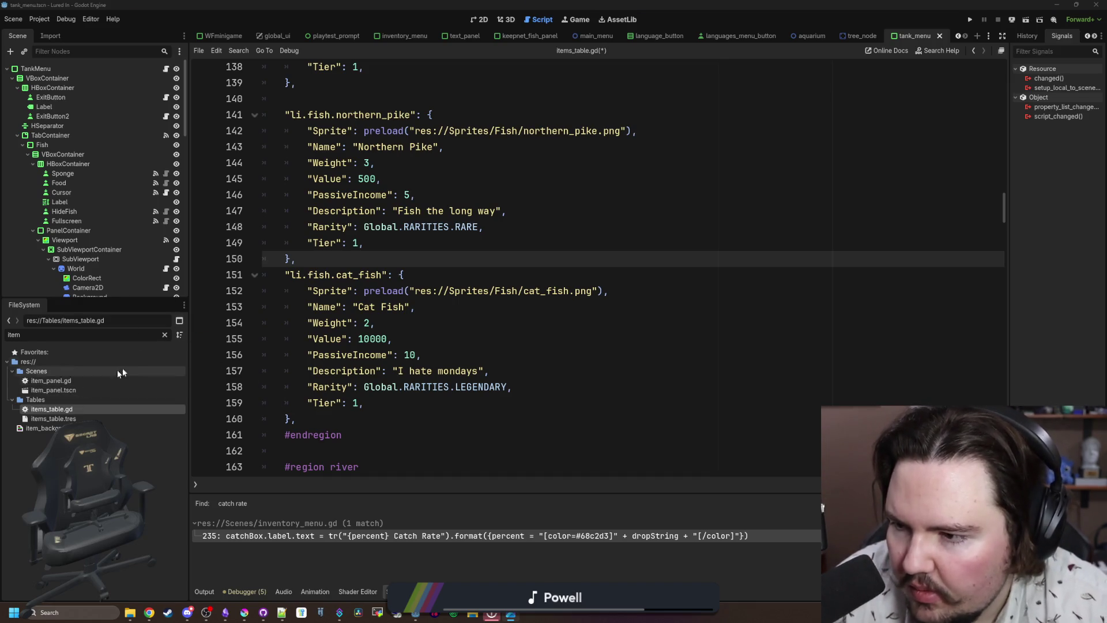
Filter the FileSystem by 'reg', open regions_table.gd and search it for 'cat_fish'.
click(164, 334)
text(reg)
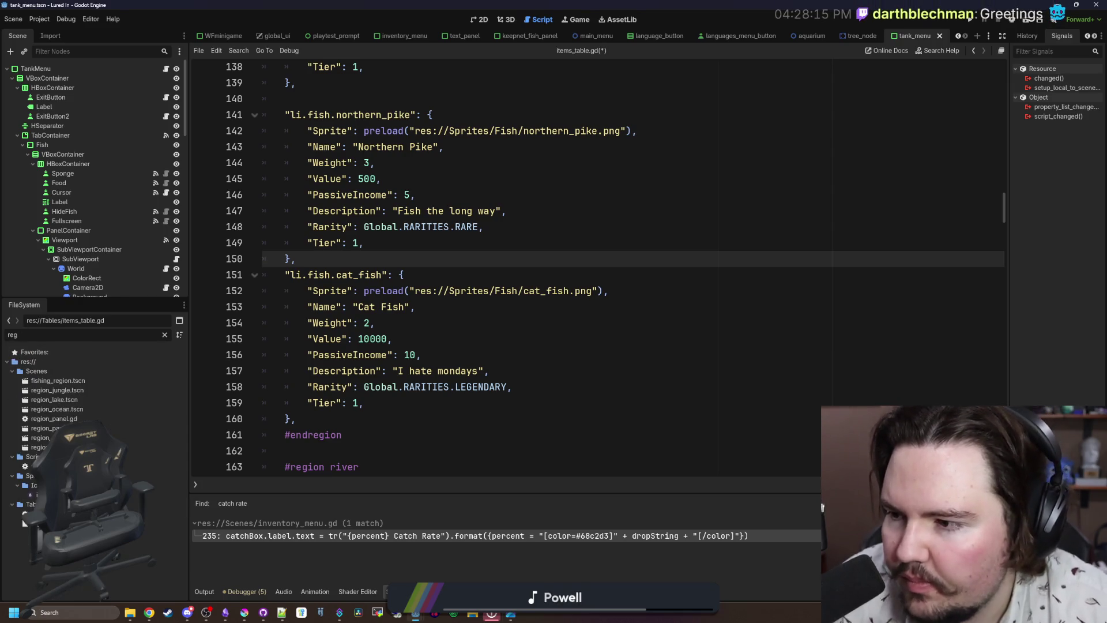
double_click(34, 514)
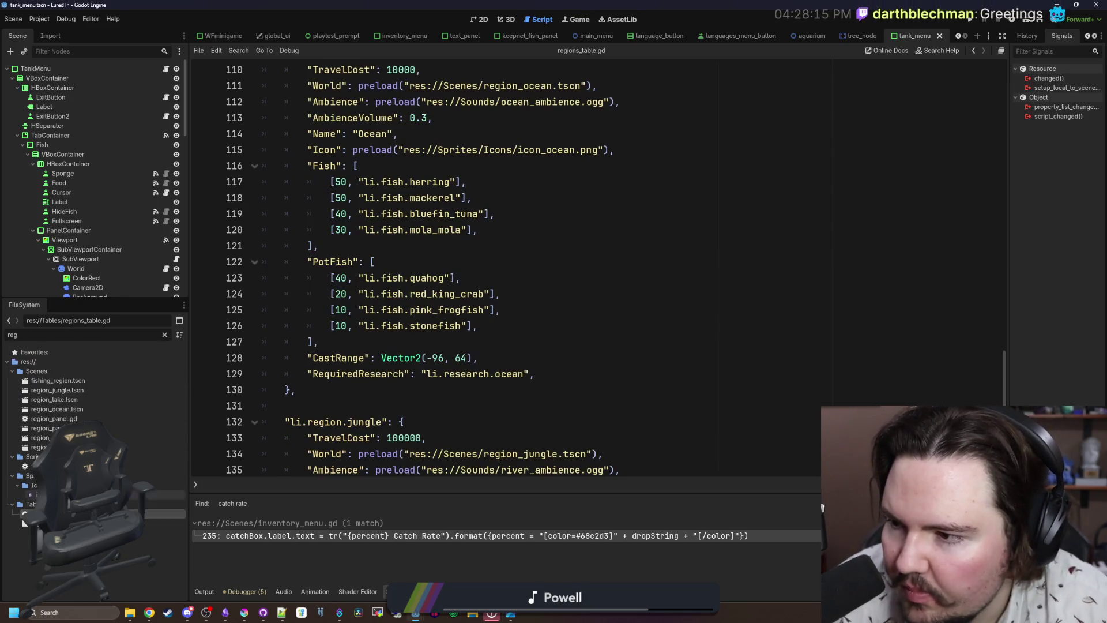
click(558, 327)
key(ctrl+f)
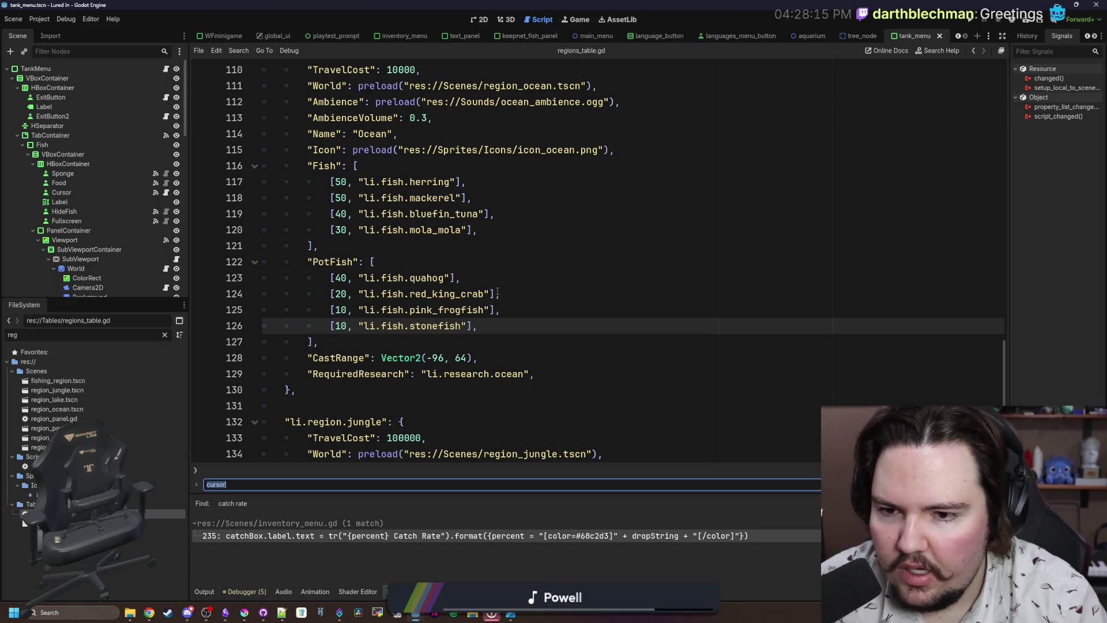
text(cat_fish)
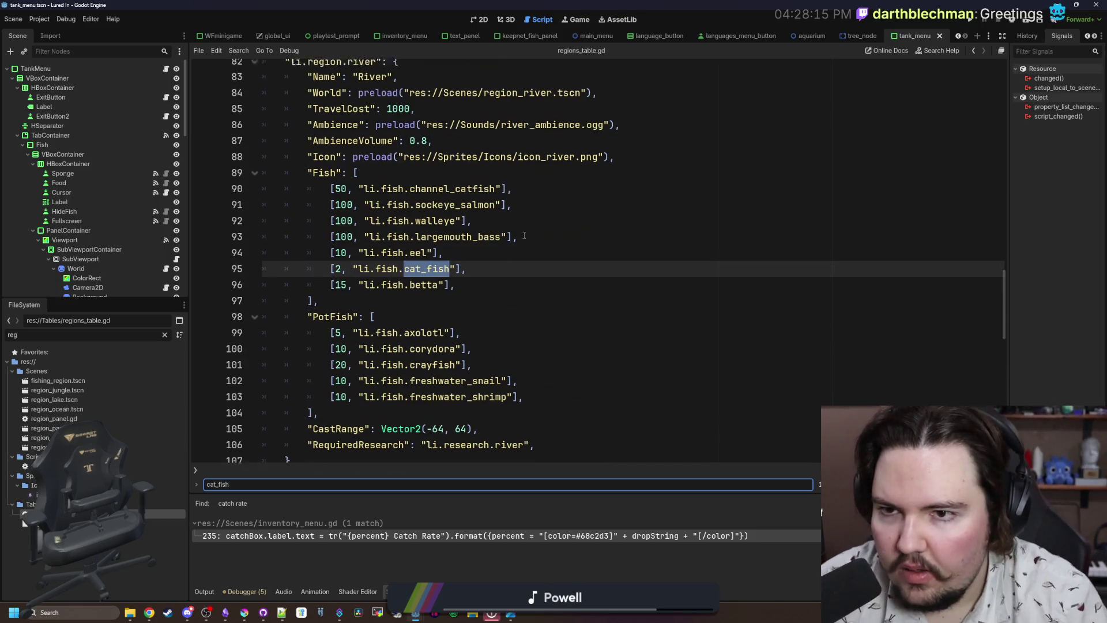
scroll(525, 236, up, 3)
scroll(524, 235, down, 3)
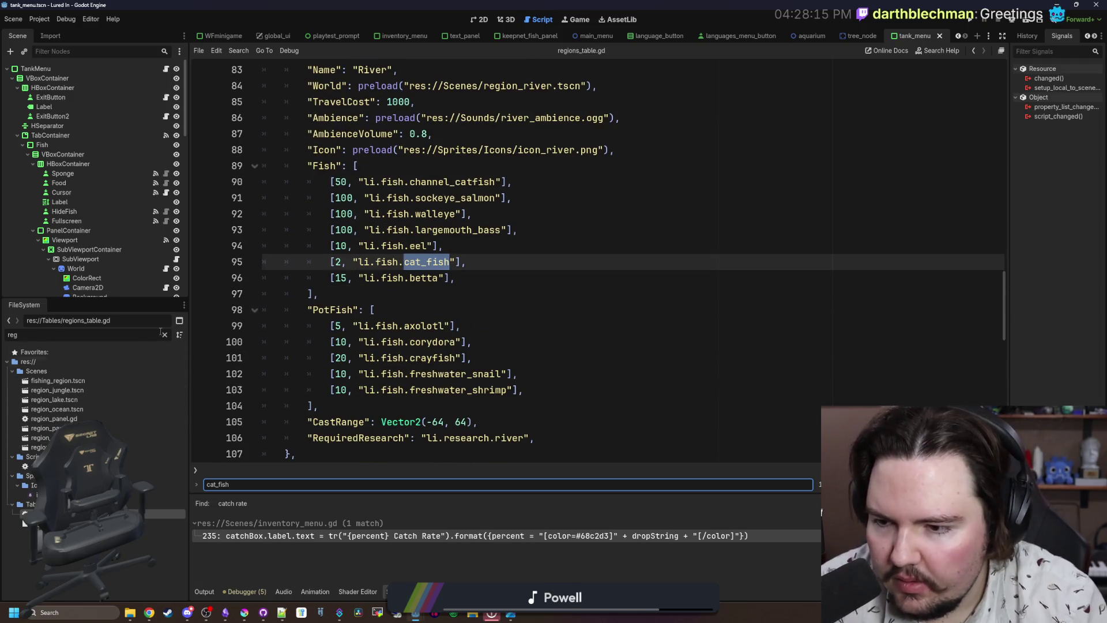
click(166, 334)
Open items_table.gd and move the cat_fish entry from the lake region to after betta.
text(items)
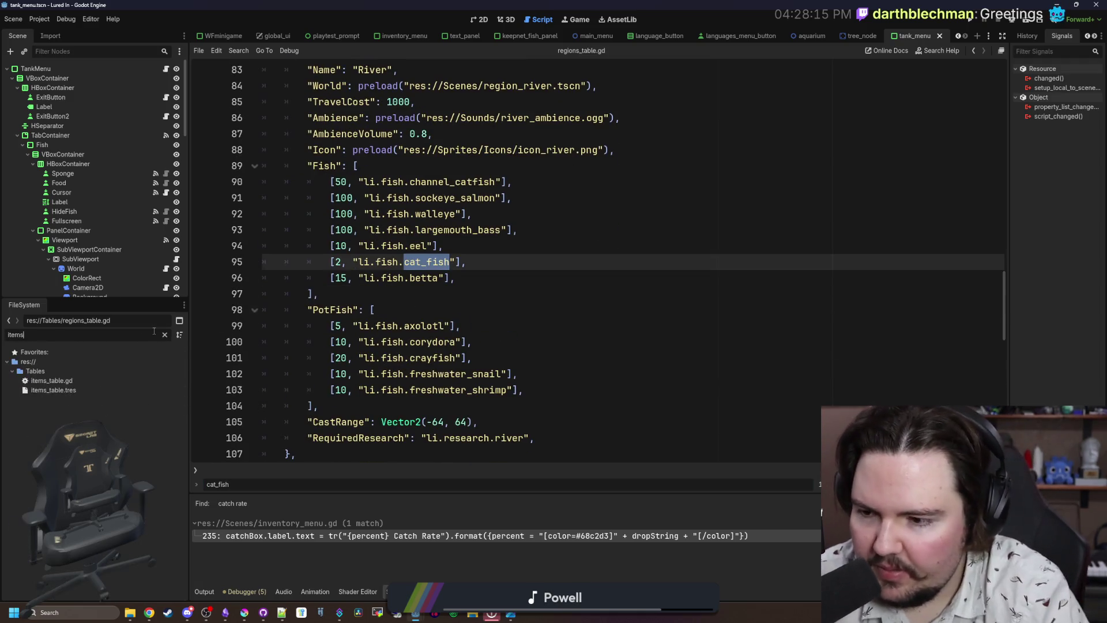
double_click(74, 380)
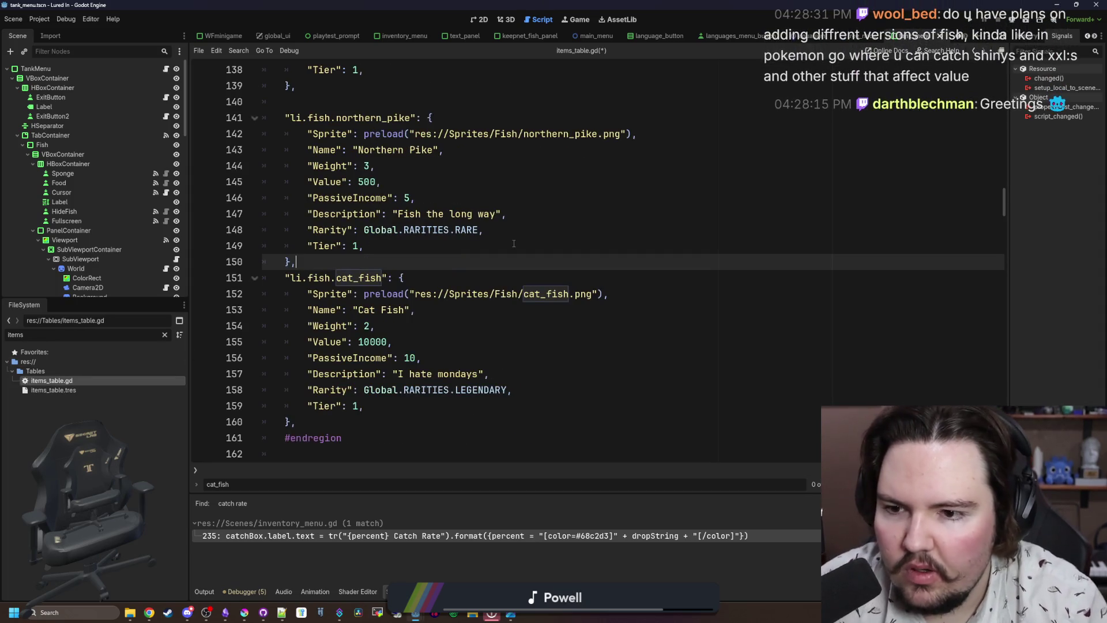
drag(295, 422, 179, 284)
key(ctrl+x)
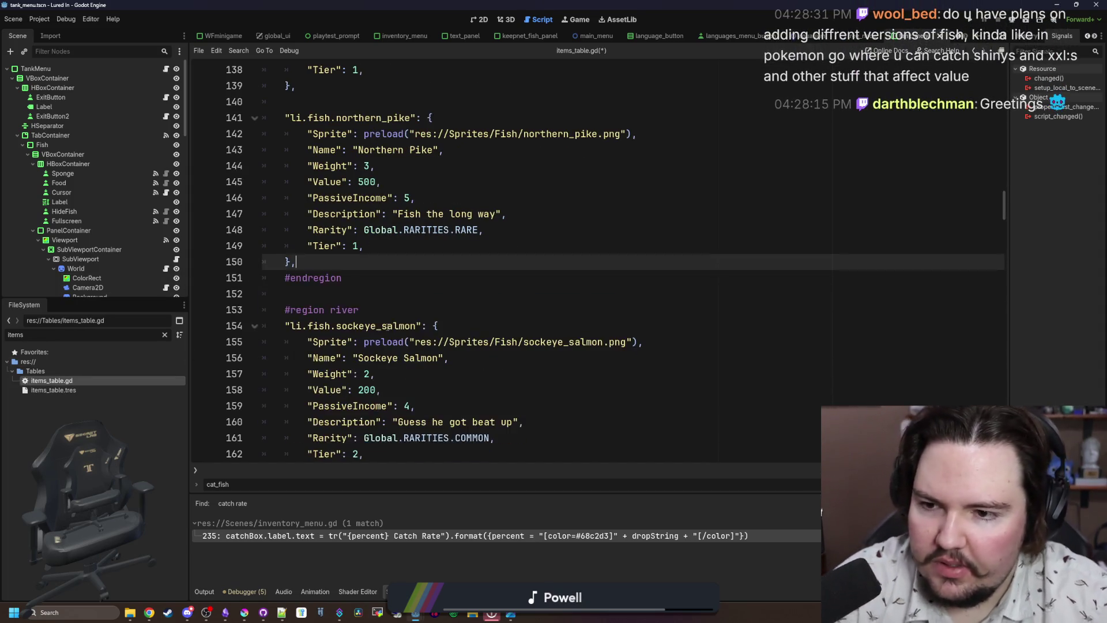
scroll(388, 327, down, 13)
scroll(388, 327, down, 2)
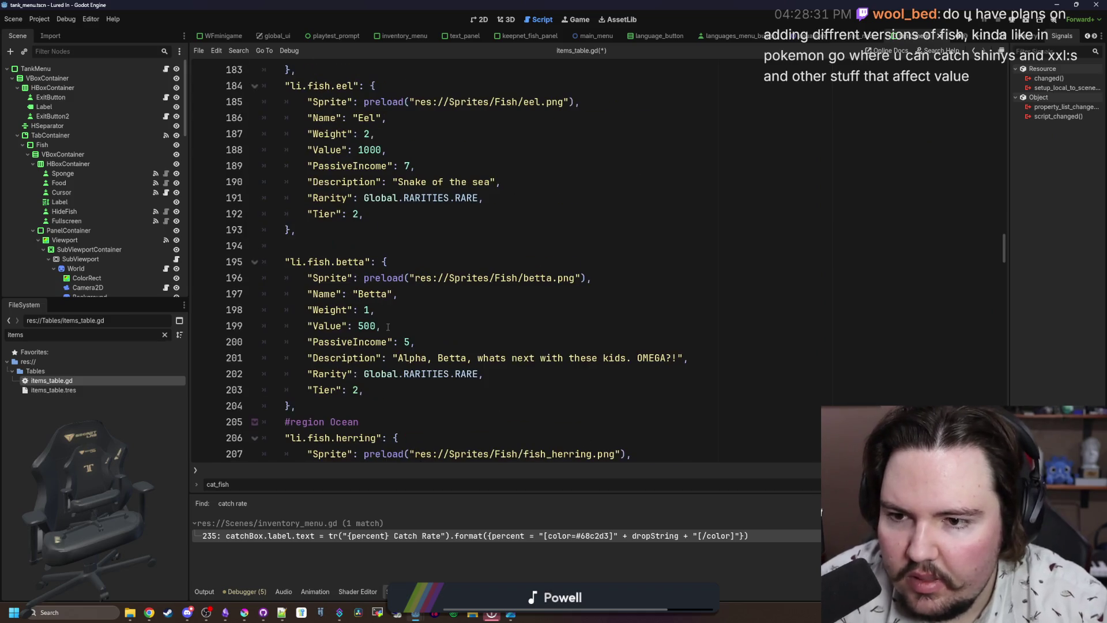
scroll(330, 261, down, 2)
click(338, 309)
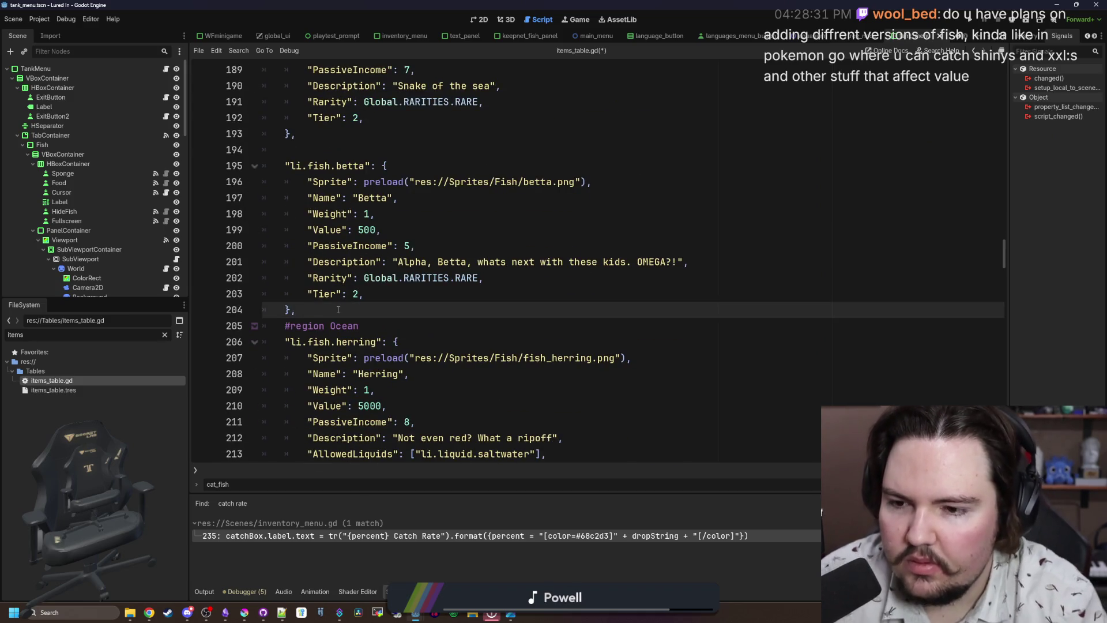
key(ctrl+v)
click(298, 296)
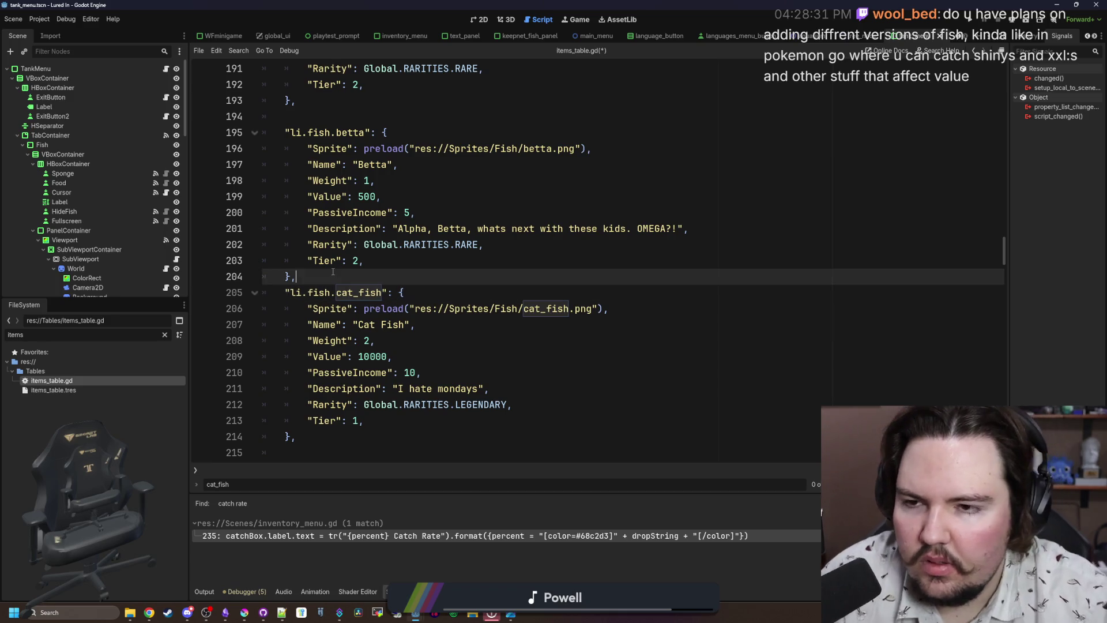
Locate the northern_pike entry and the empty line 140 in the lake region.
scroll(355, 321, up, 13)
scroll(353, 320, up, 6)
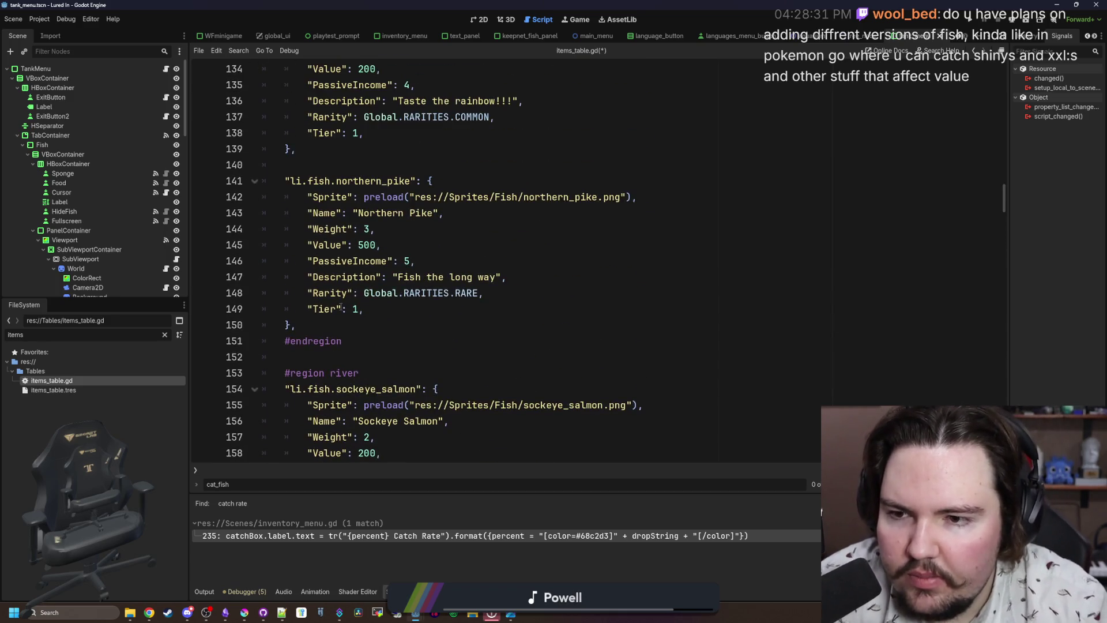
click(342, 324)
scroll(346, 323, up, 2)
click(391, 261)
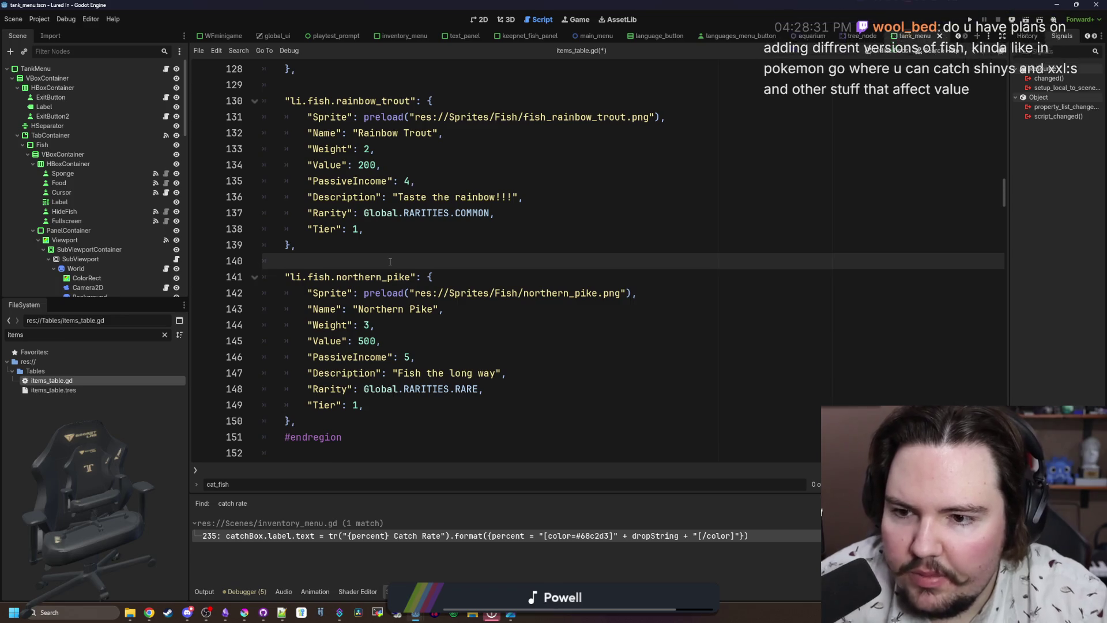
scroll(391, 262, down, 3)
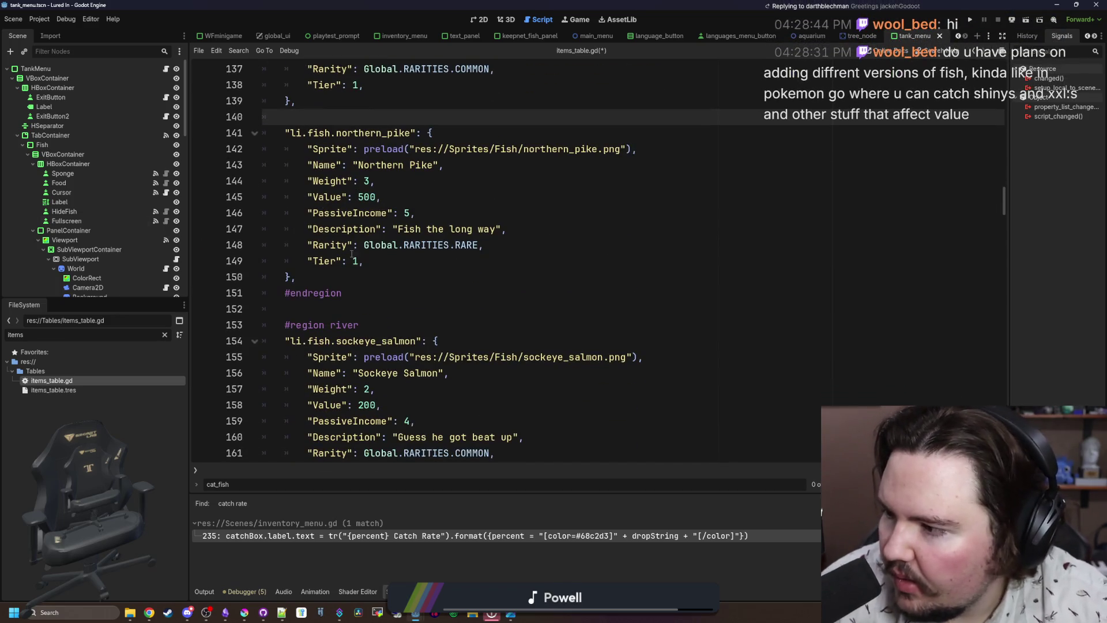
scroll(994, 251, down, 20)
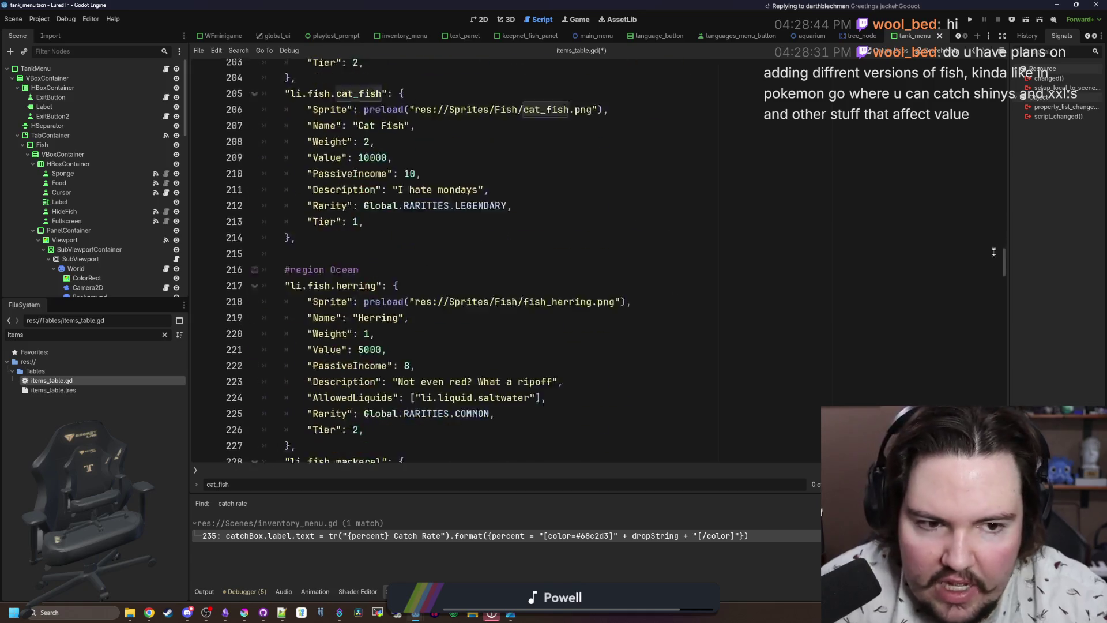
Cut the crayfish and diving_beetle entries and remove the leftover blank lines after #endregion.
mouse_move(993, 251)
mouse_down()
mouse_move(1006, 299)
mouse_move(1006, 433)
mouse_up()
scroll(342, 278, up, 4)
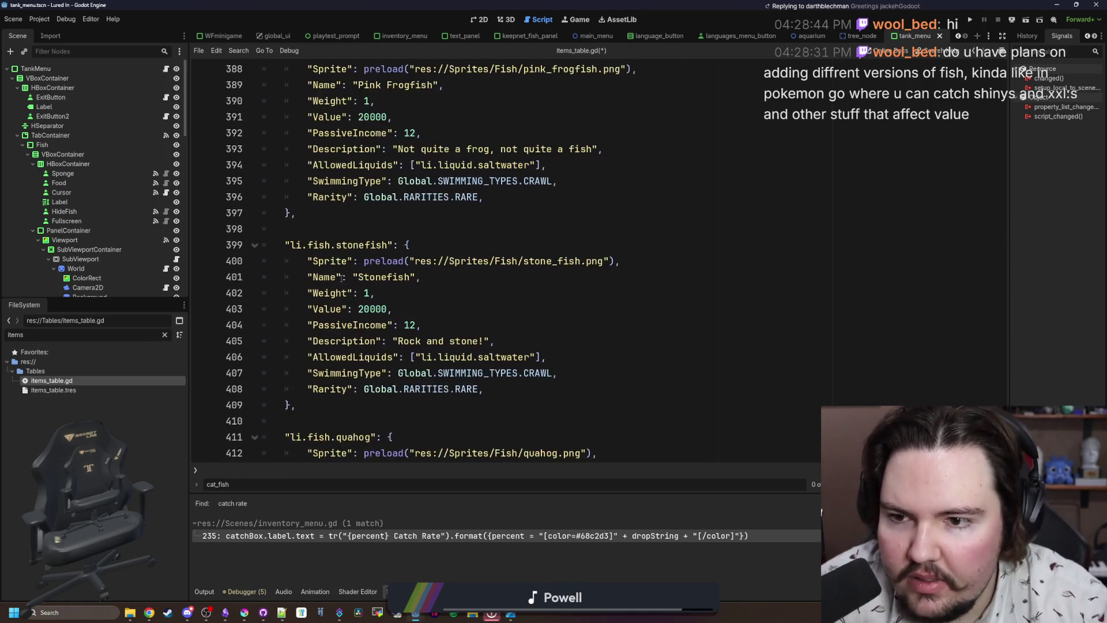
scroll(342, 278, up, 14)
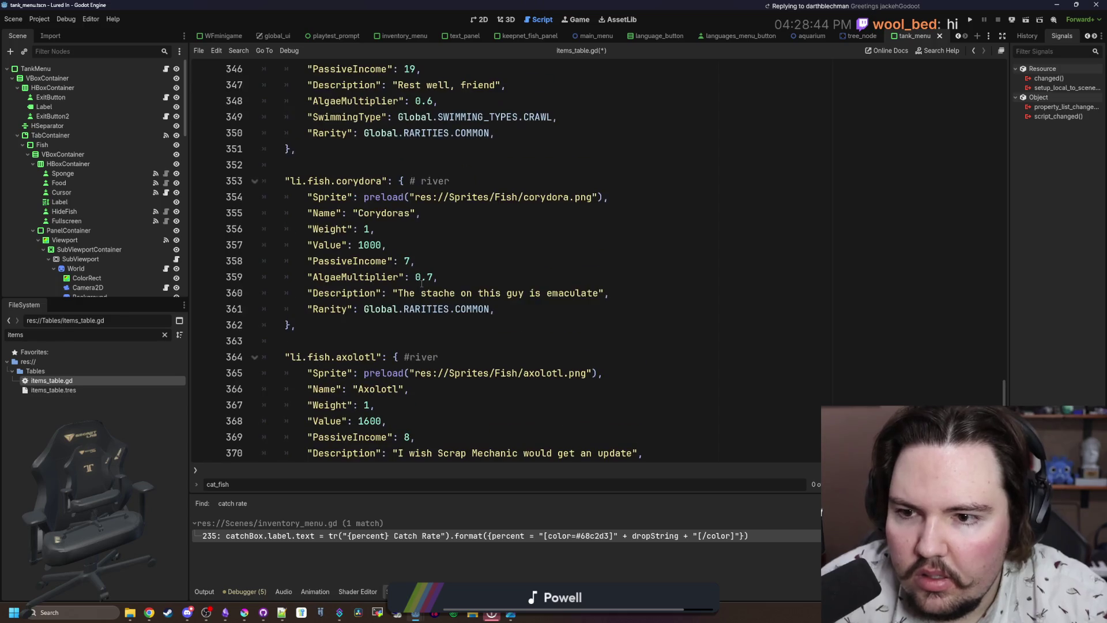
scroll(438, 268, up, 11)
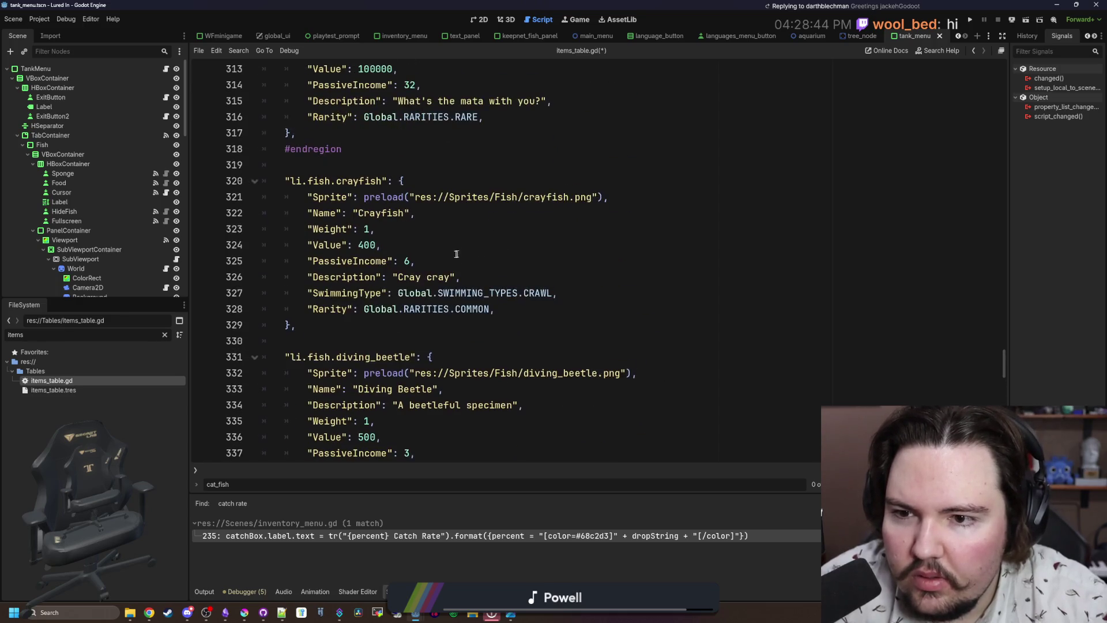
scroll(456, 254, down, 2)
drag(296, 385, 262, 84)
key(BackSpace)
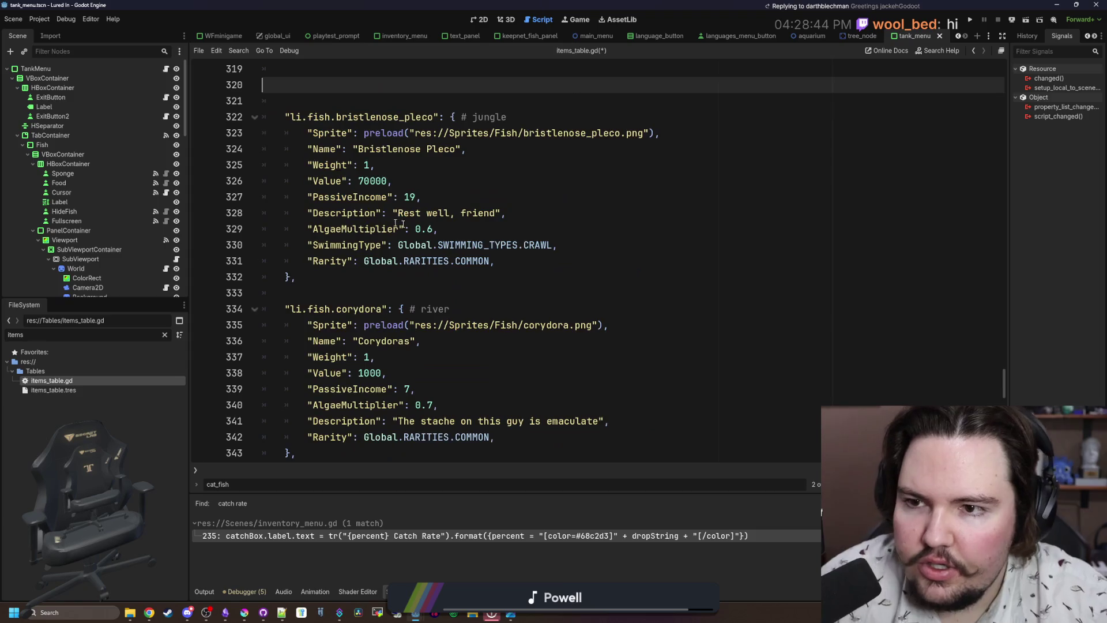
key(BackSpace)
key(BackSpace)
Paste crayfish and diving_beetle on a new line after northern_pike in the lake region.
scroll(1006, 380, up, 2)
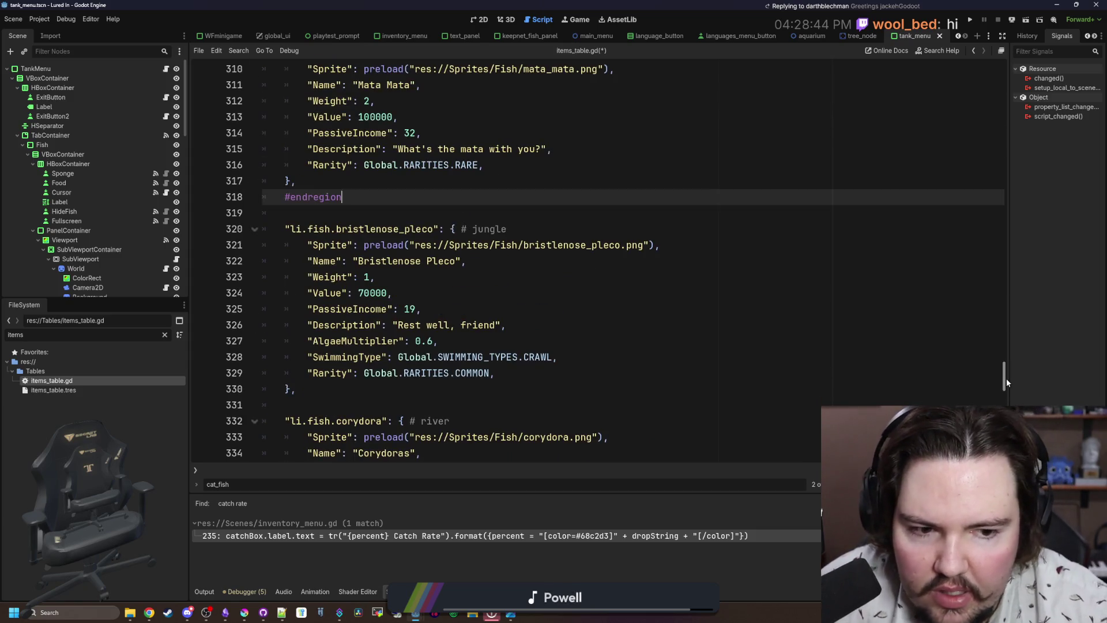
mouse_move(1006, 379)
mouse_down()
mouse_move(1005, 87)
mouse_move(1004, 218)
mouse_up()
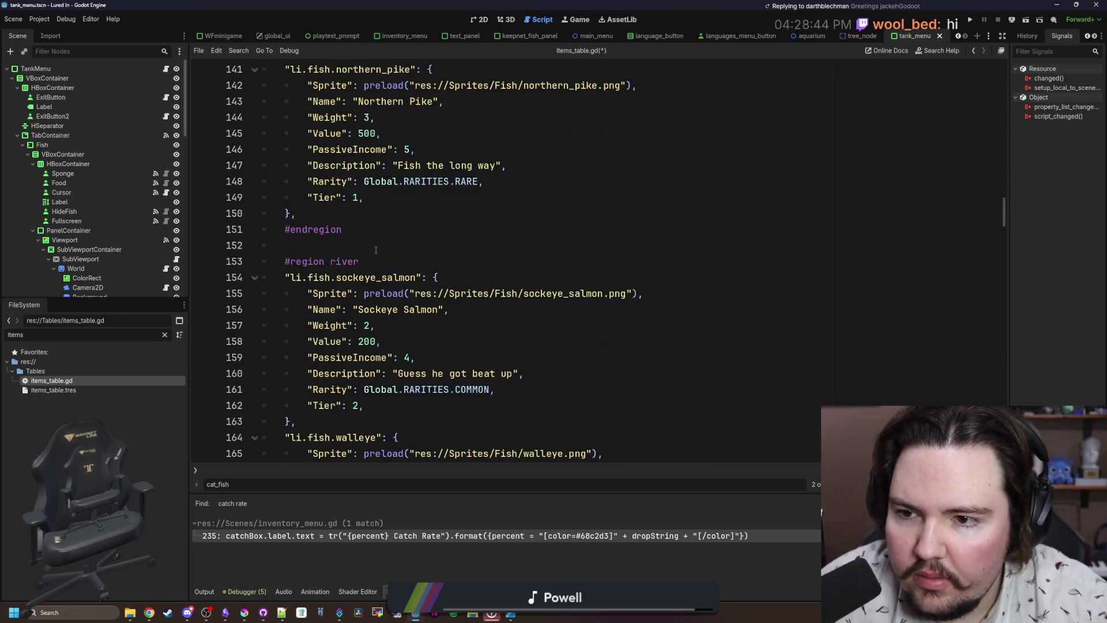
click(332, 220)
key(Return)
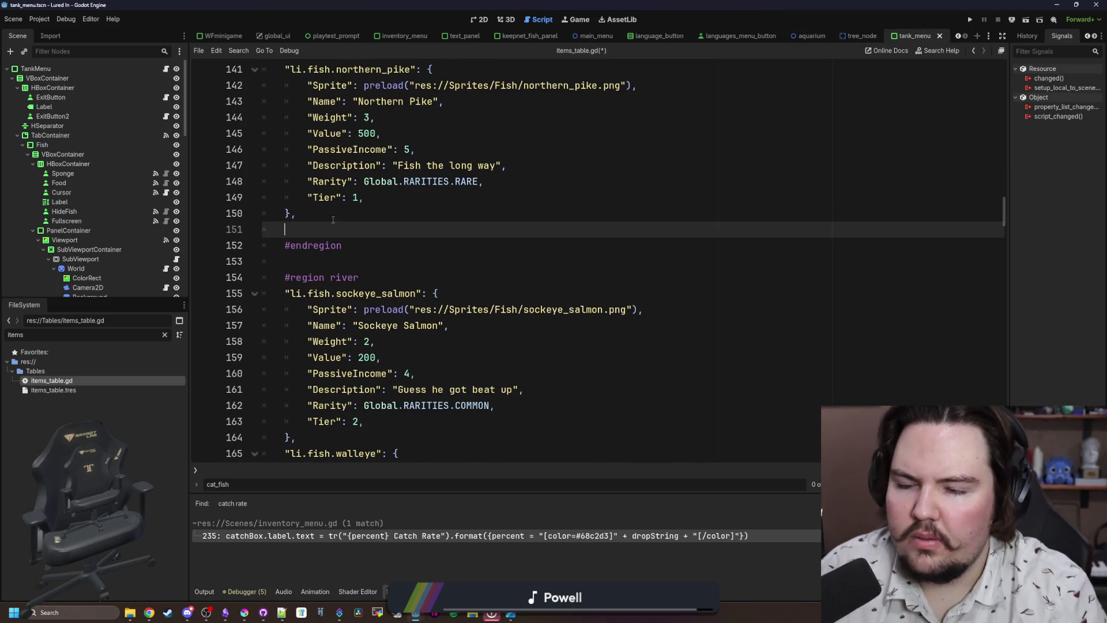
key(ctrl+v)
click(306, 141)
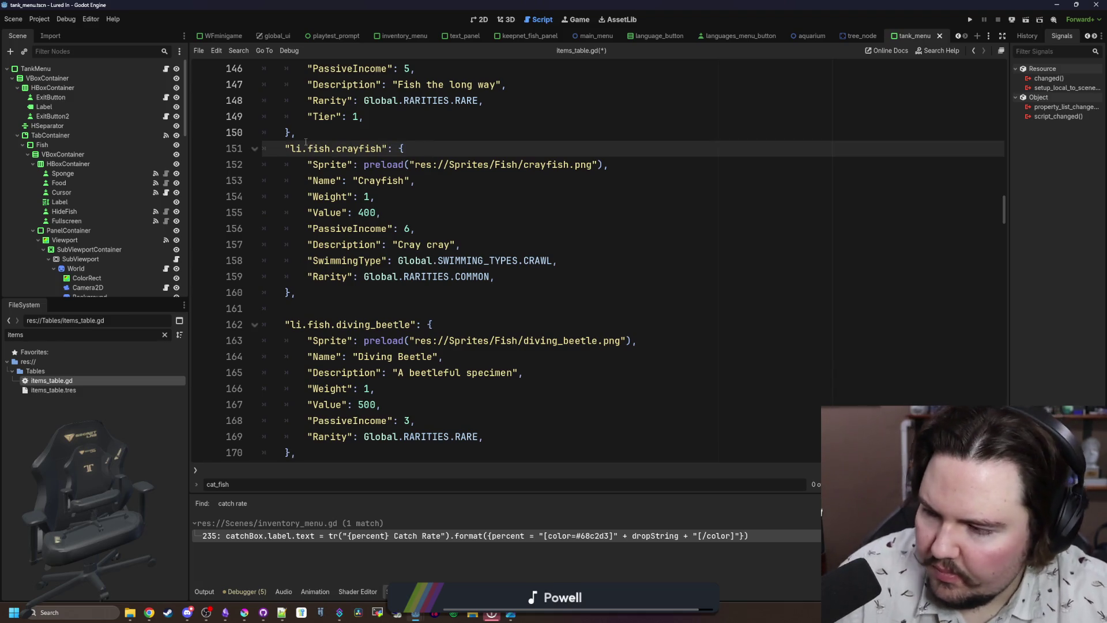
key(Home)
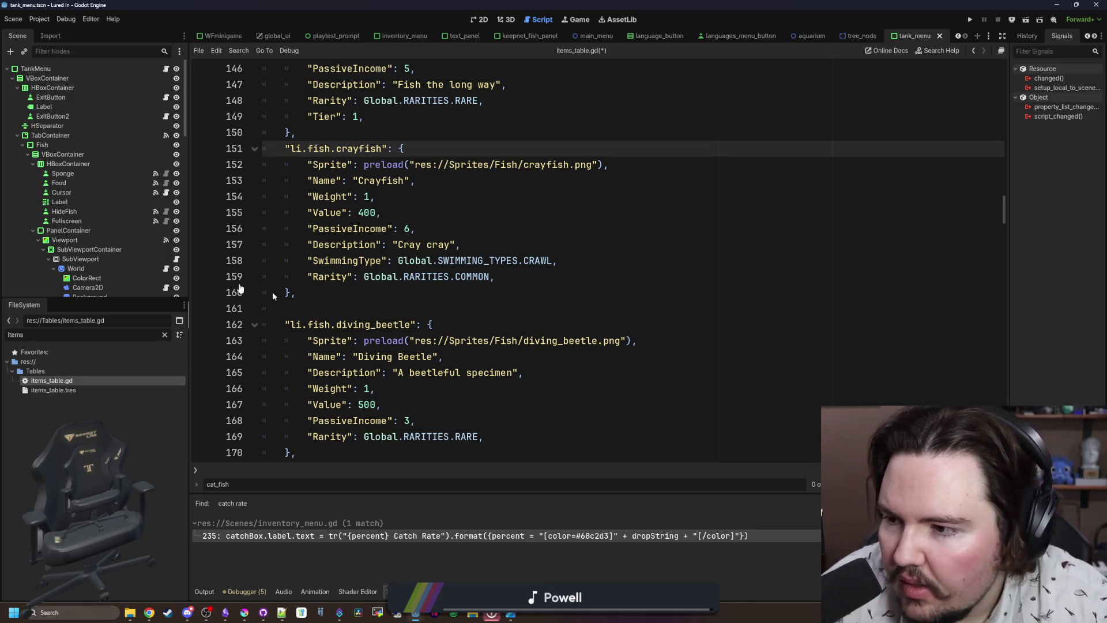
click(456, 301)
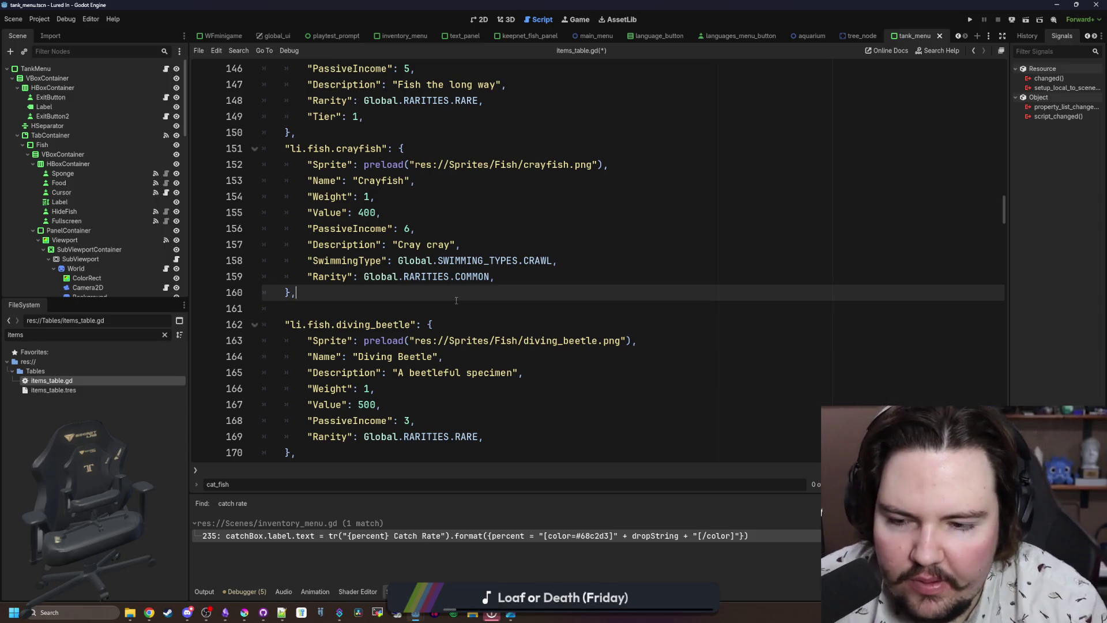
click(395, 282)
click(385, 287)
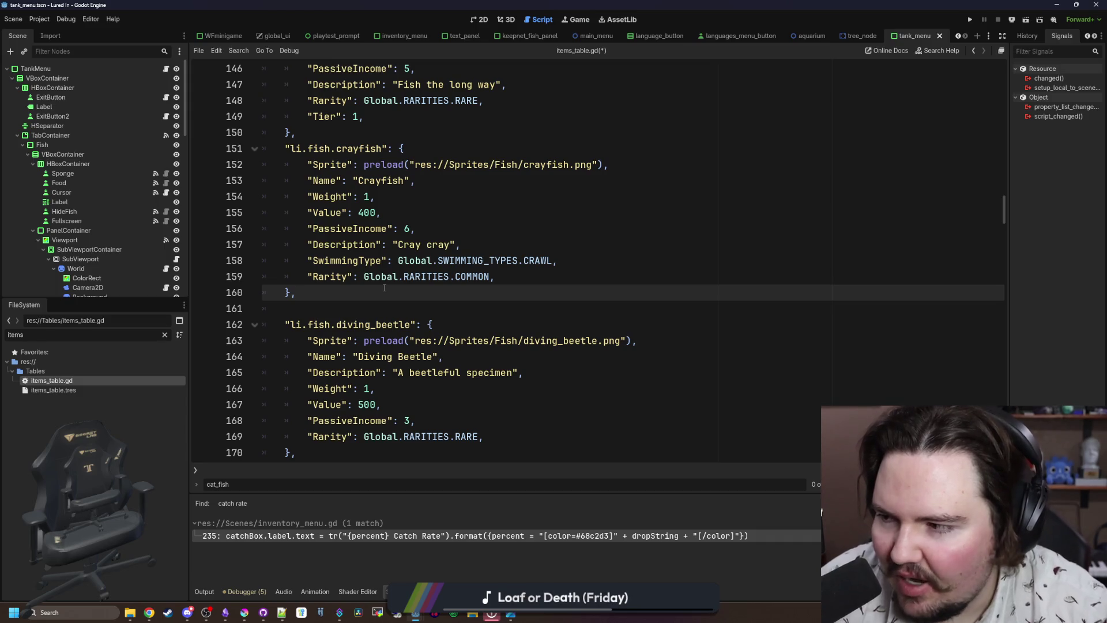
scroll(311, 360, up, 6)
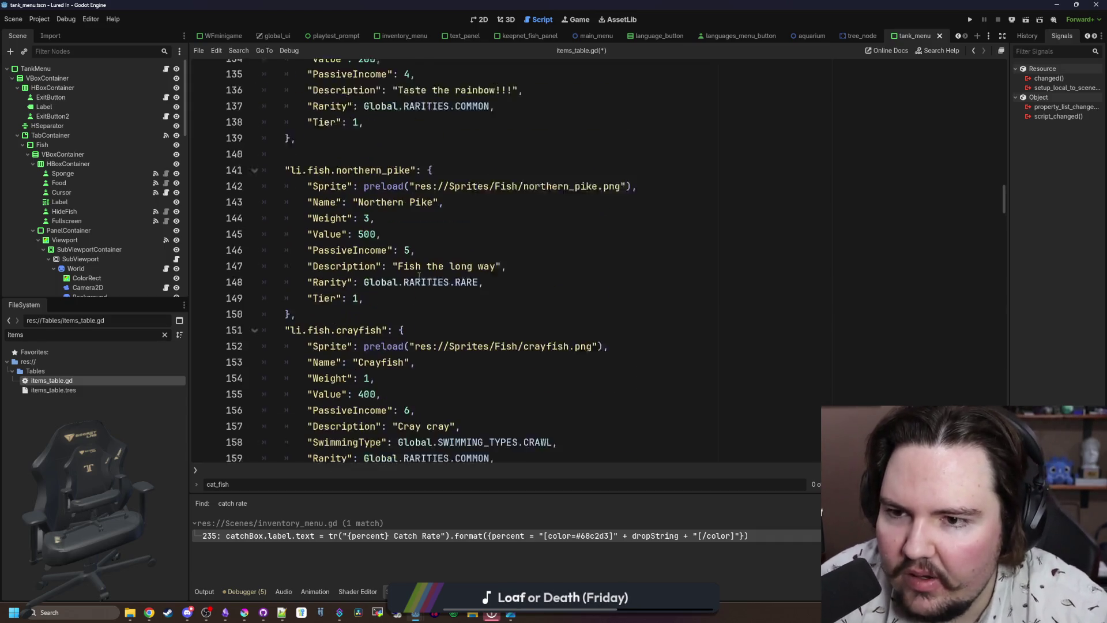
scroll(310, 360, down, 1)
click(305, 378)
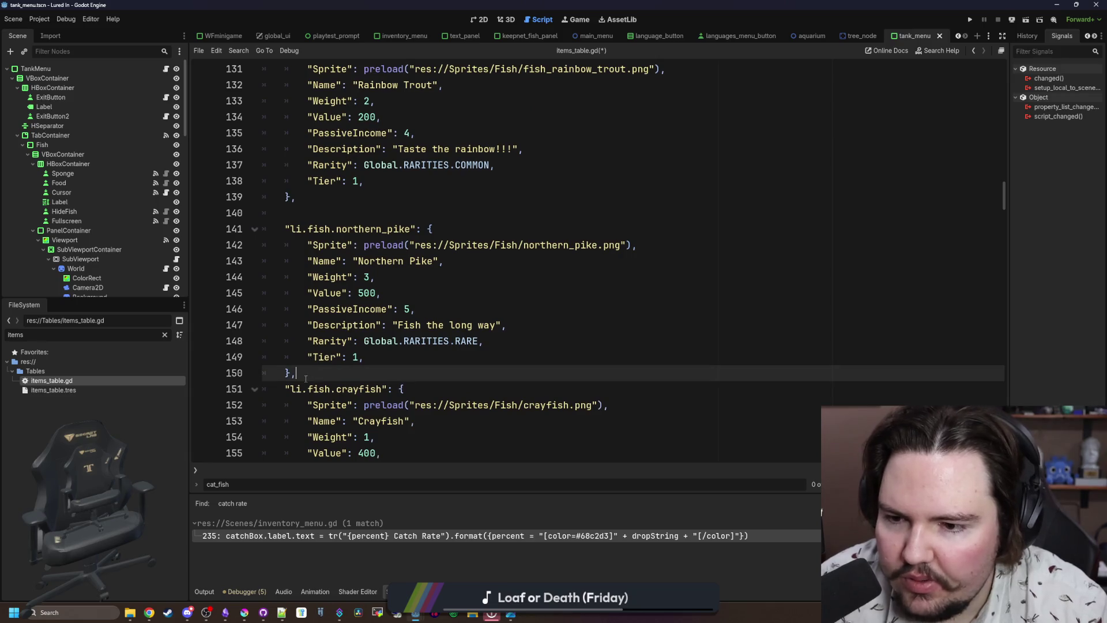
scroll(294, 375, up, 4)
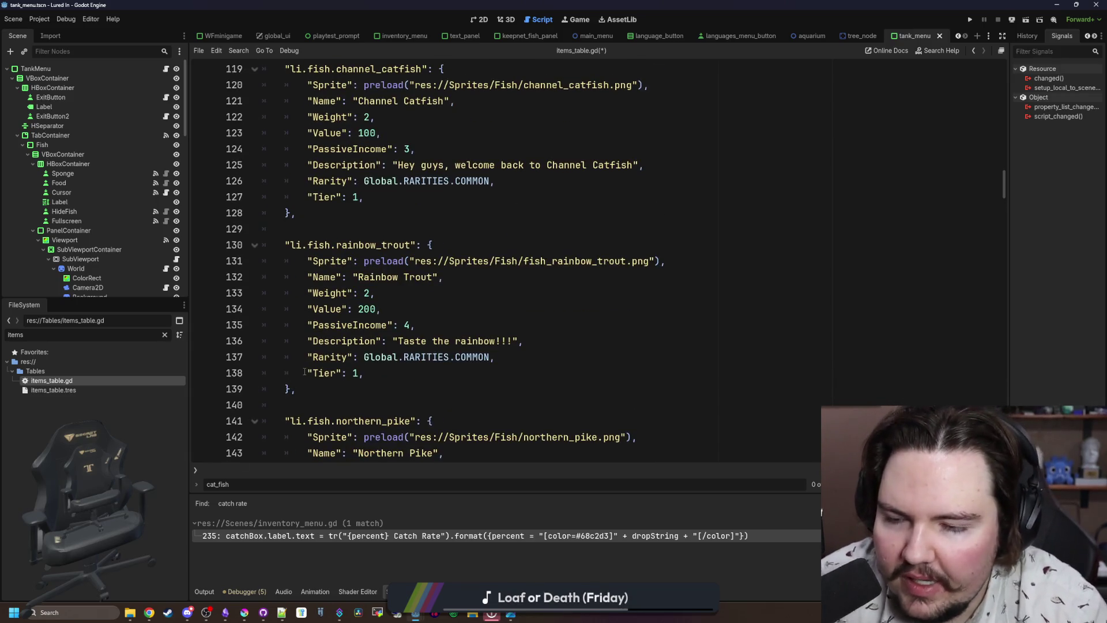
scroll(305, 371, down, 17)
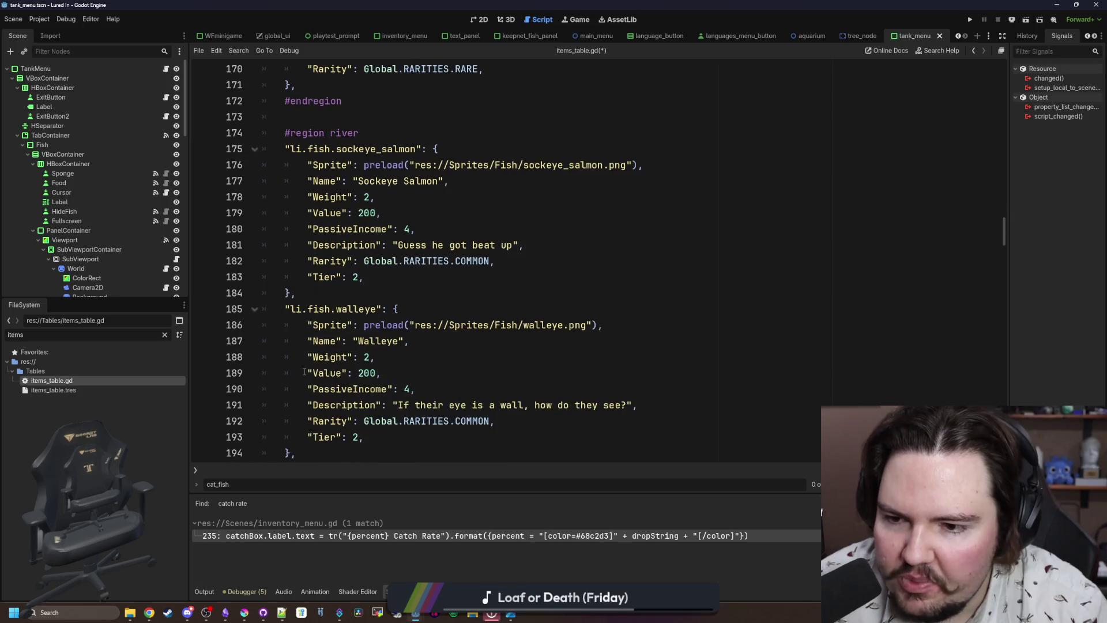
scroll(335, 306, up, 1)
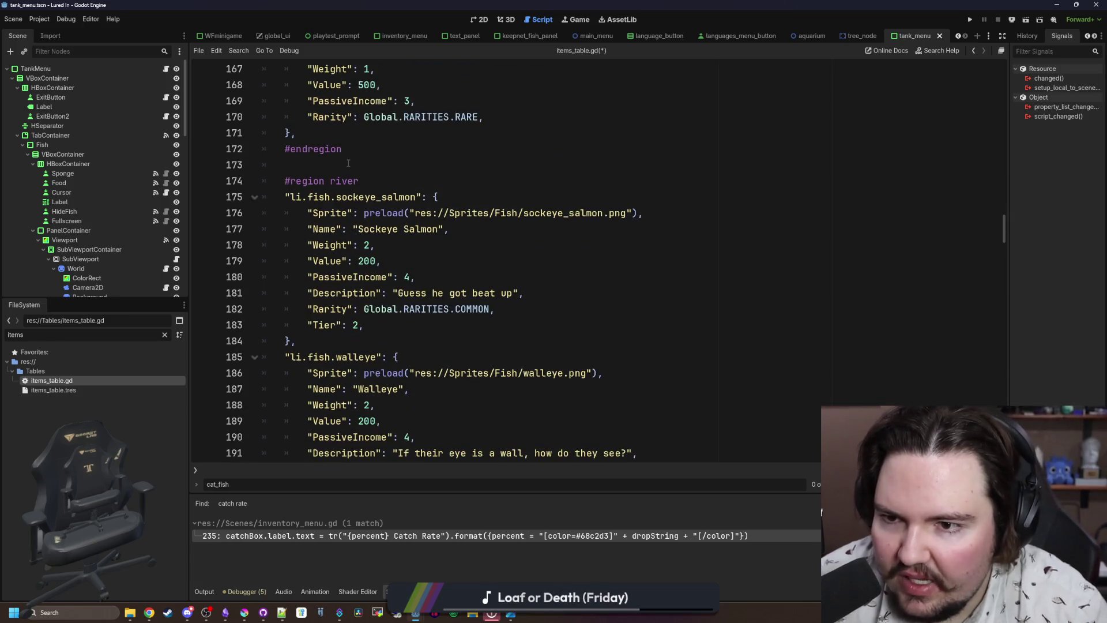
click(346, 162)
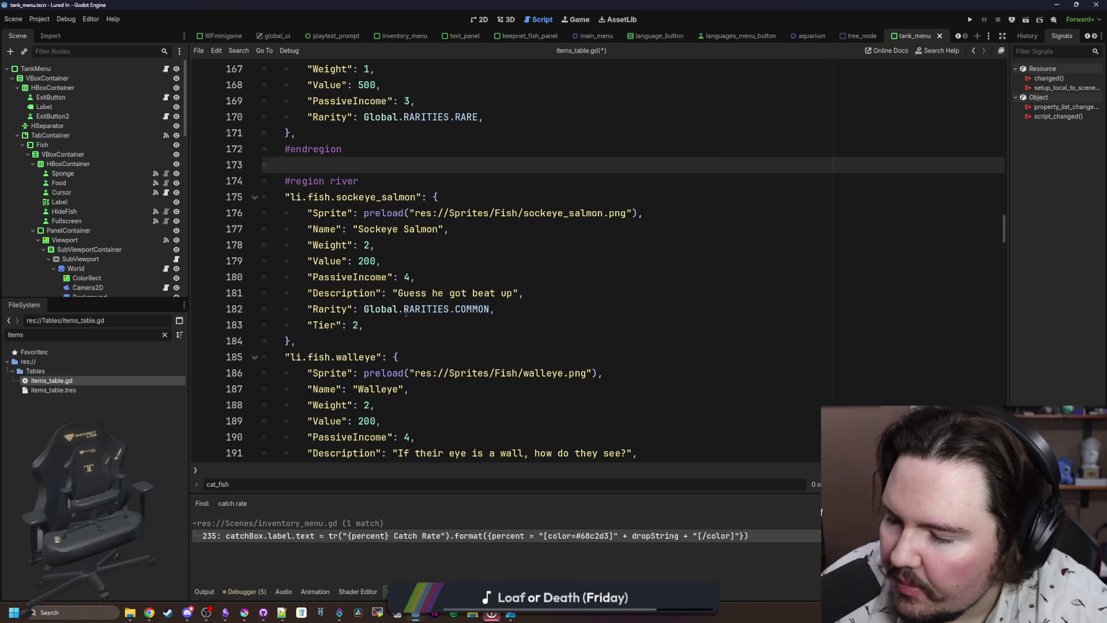
scroll(406, 312, down, 3)
scroll(406, 312, up, 3)
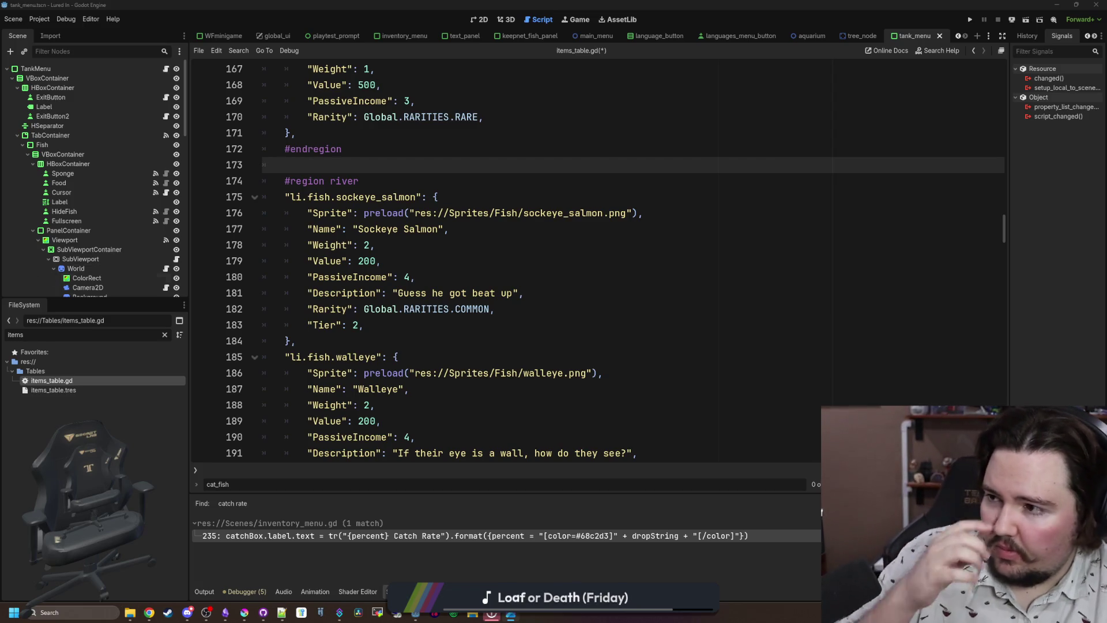
scroll(429, 297, down, 4)
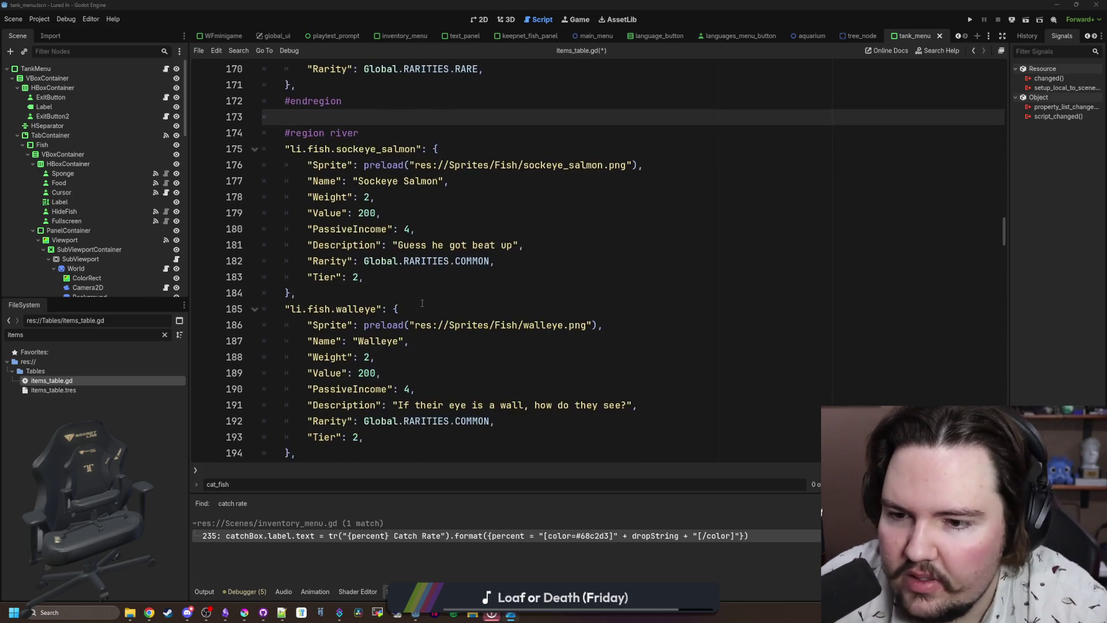
scroll(418, 304, down, 12)
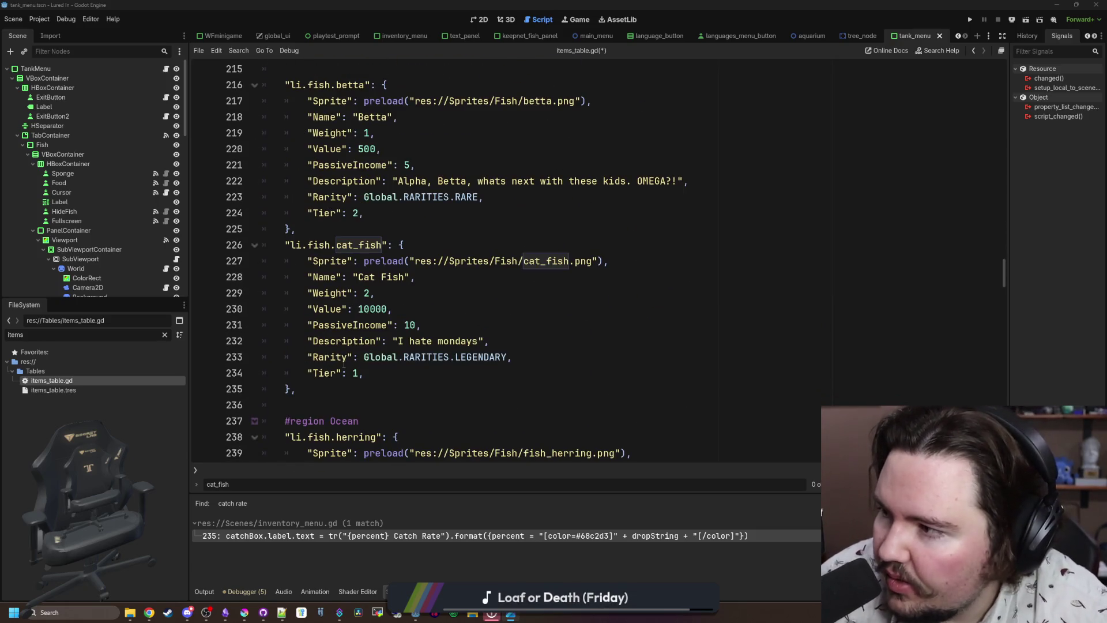
scroll(371, 347, up, 1)
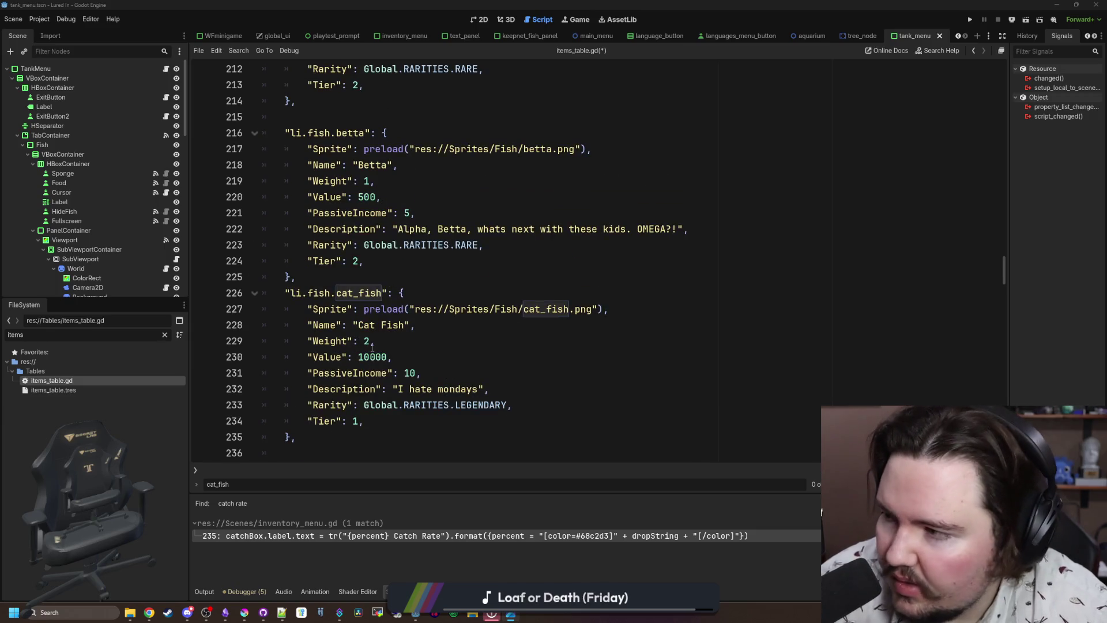
scroll(372, 347, up, 14)
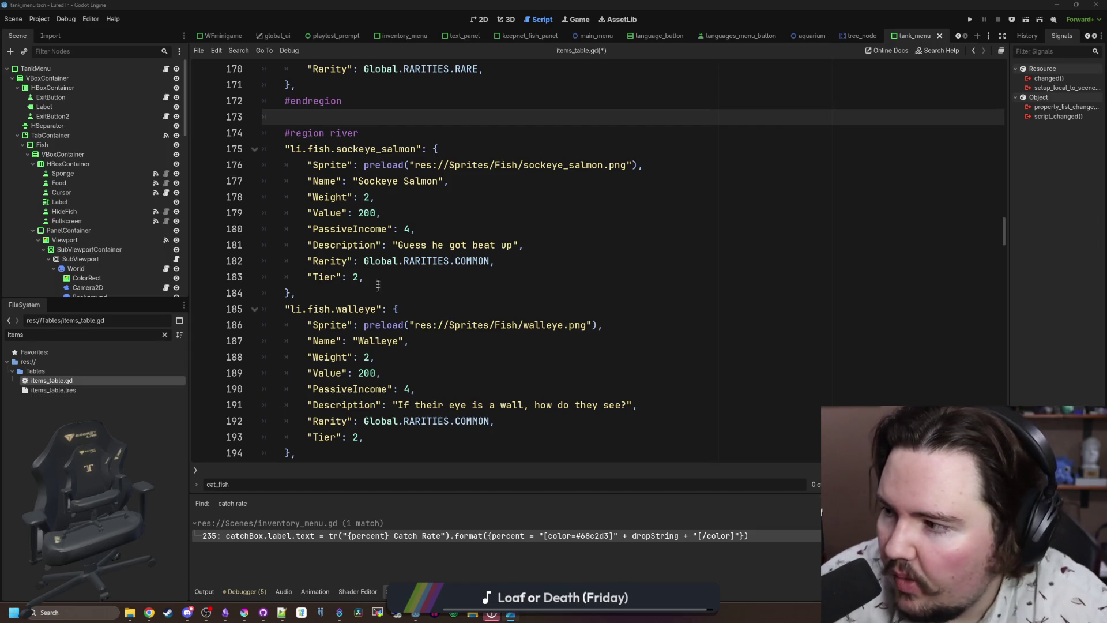
scroll(376, 278, down, 4)
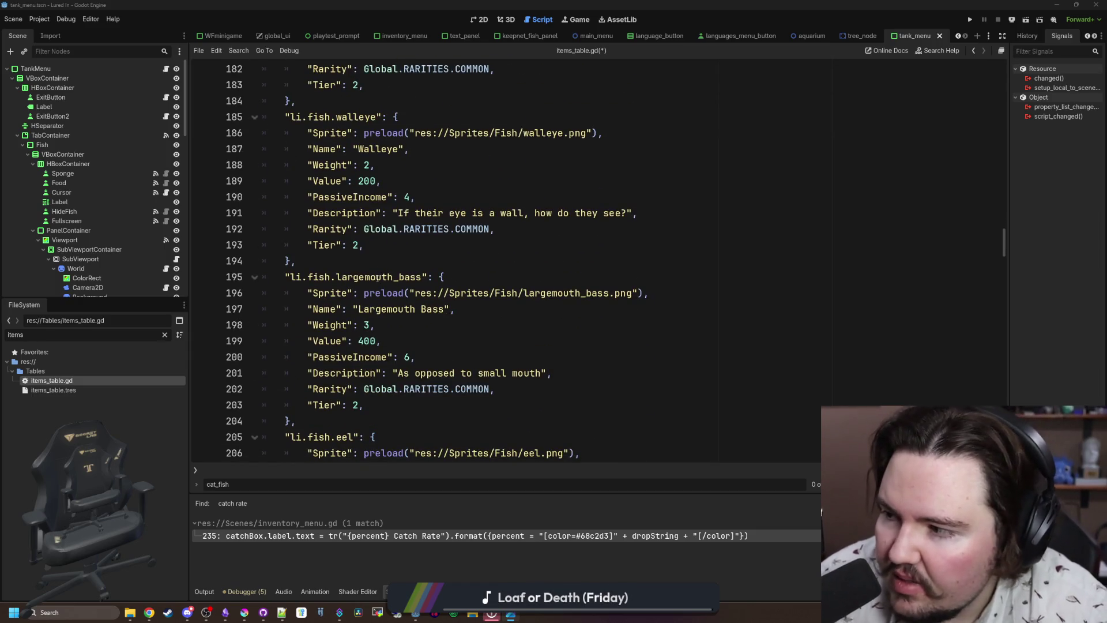
Add a blank line after the betta entry, above cat_fish.
scroll(376, 277, down, 6)
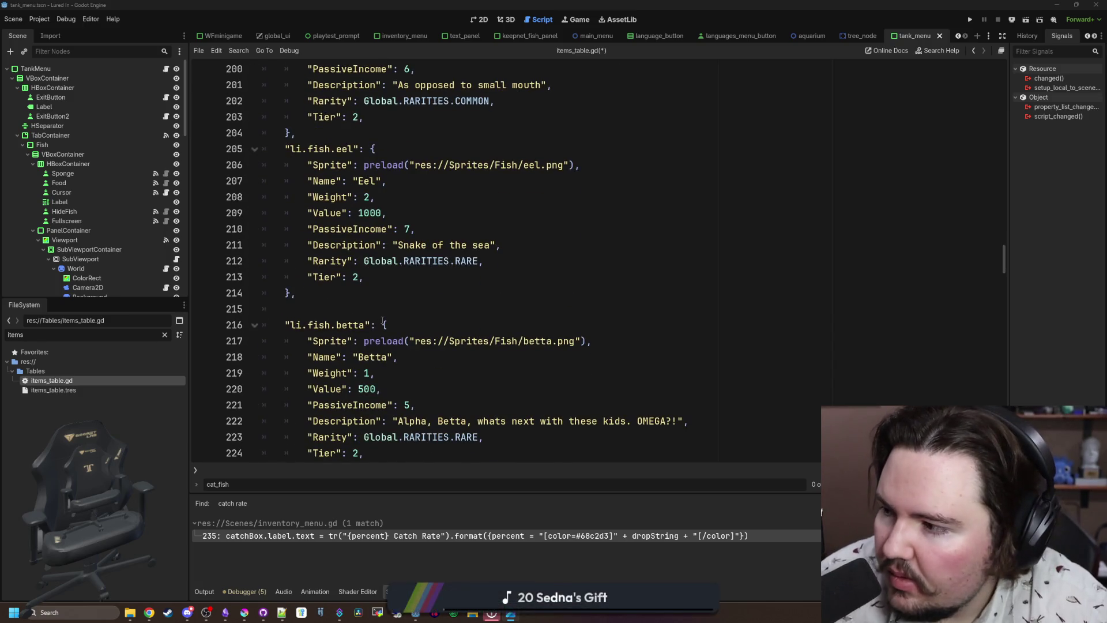
scroll(382, 320, down, 6)
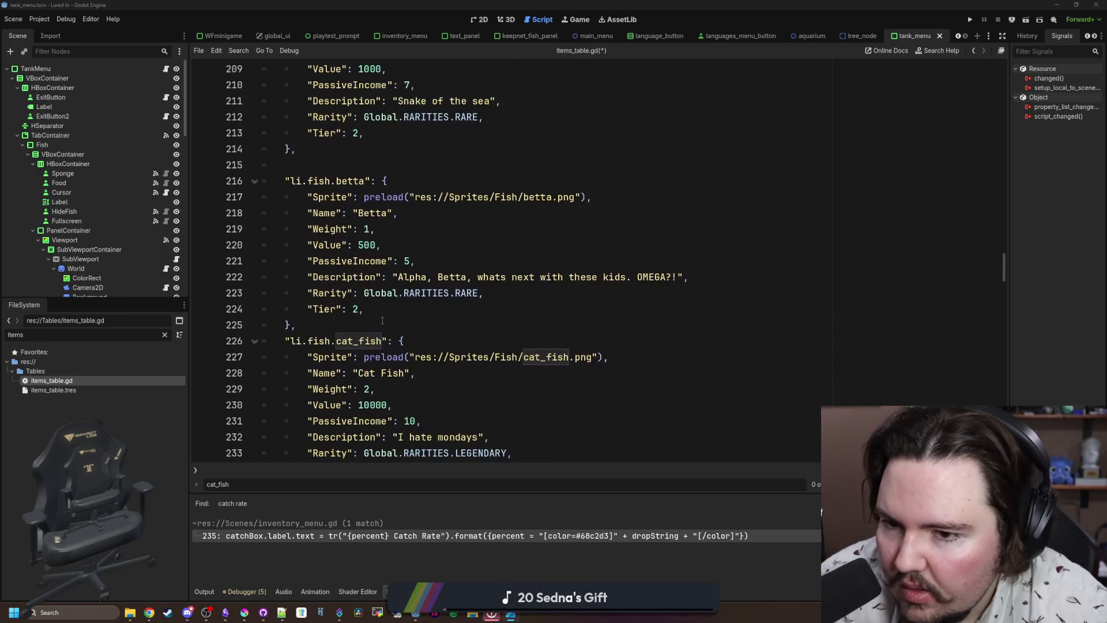
drag(327, 348, 262, 197)
scroll(323, 369, up, 4)
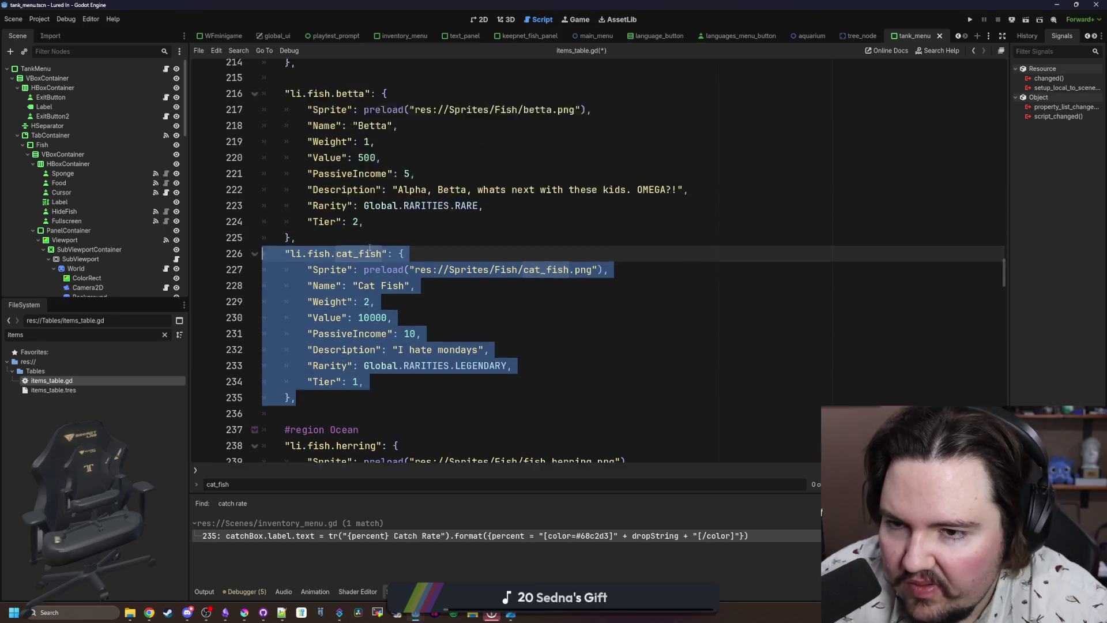
click(323, 370)
key(Return)
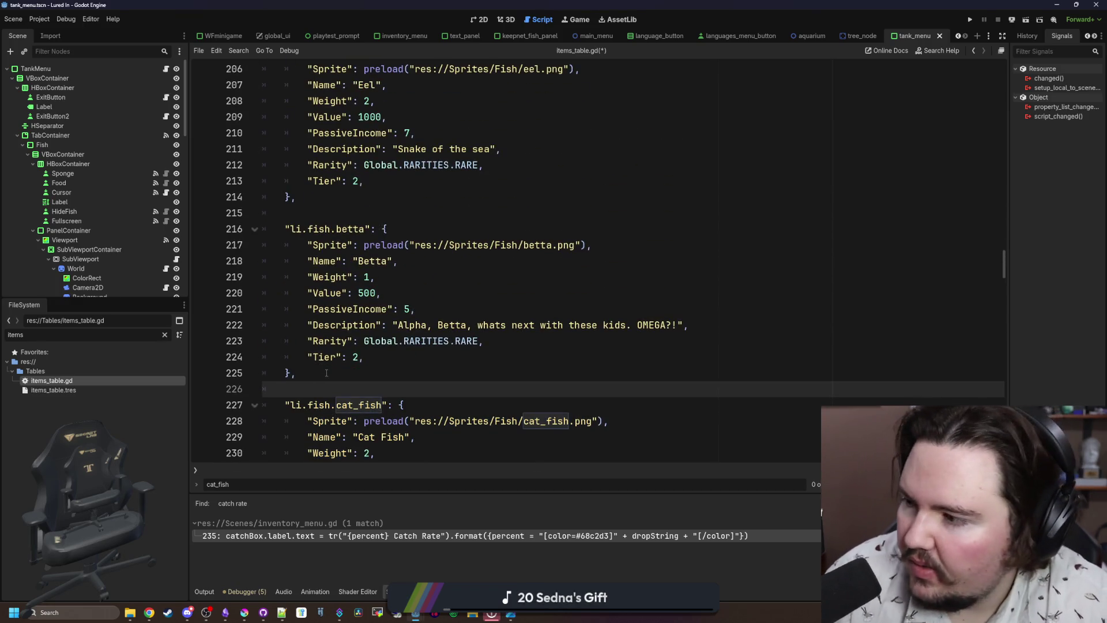
Move the corydoras entry directly below the axolotl entry.
scroll(391, 321, down, 2)
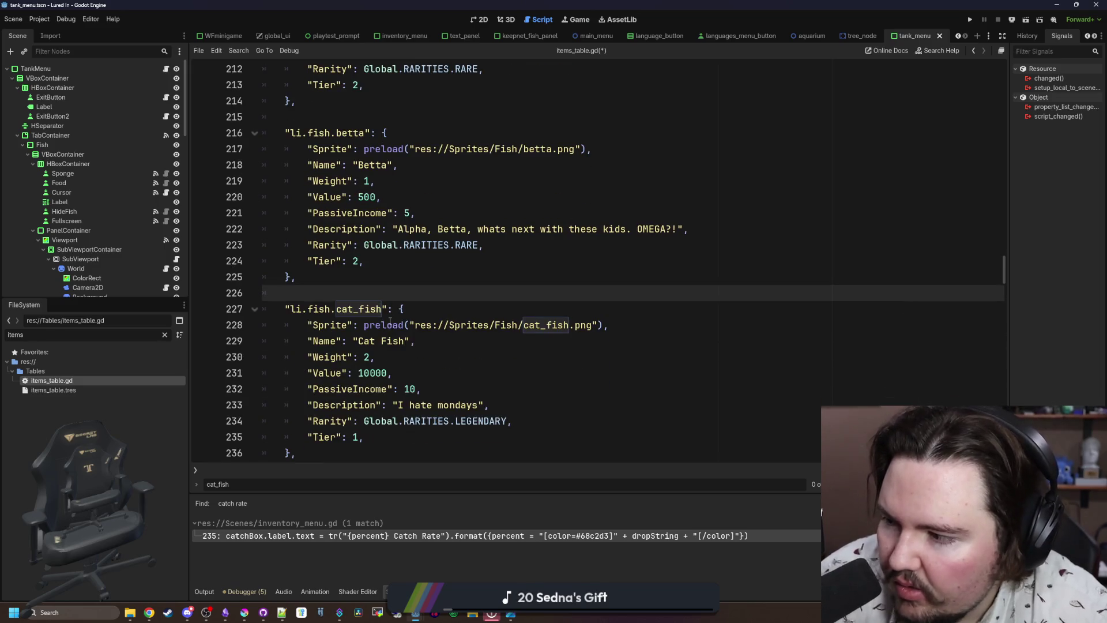
scroll(391, 321, down, 16)
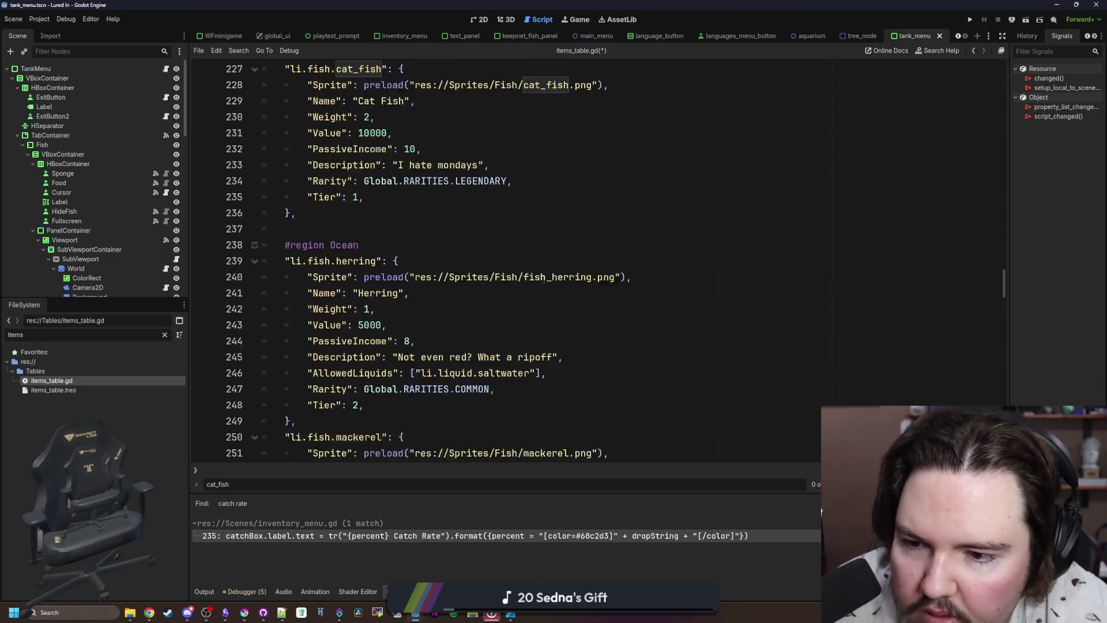
scroll(609, 246, down, 9)
scroll(502, 257, up, 1)
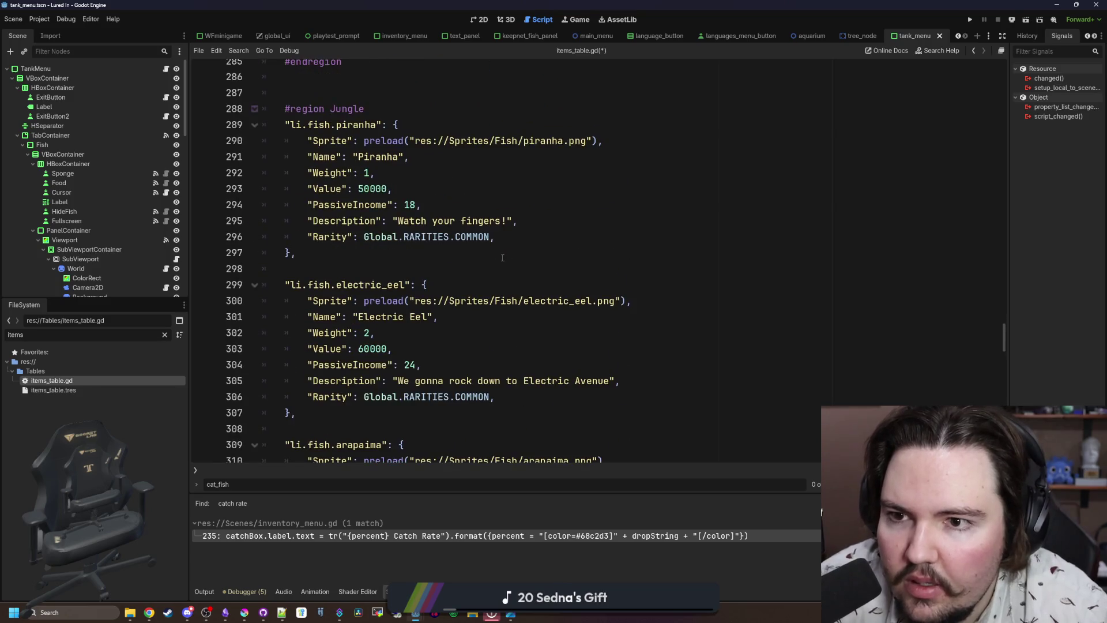
scroll(400, 221, down, 18)
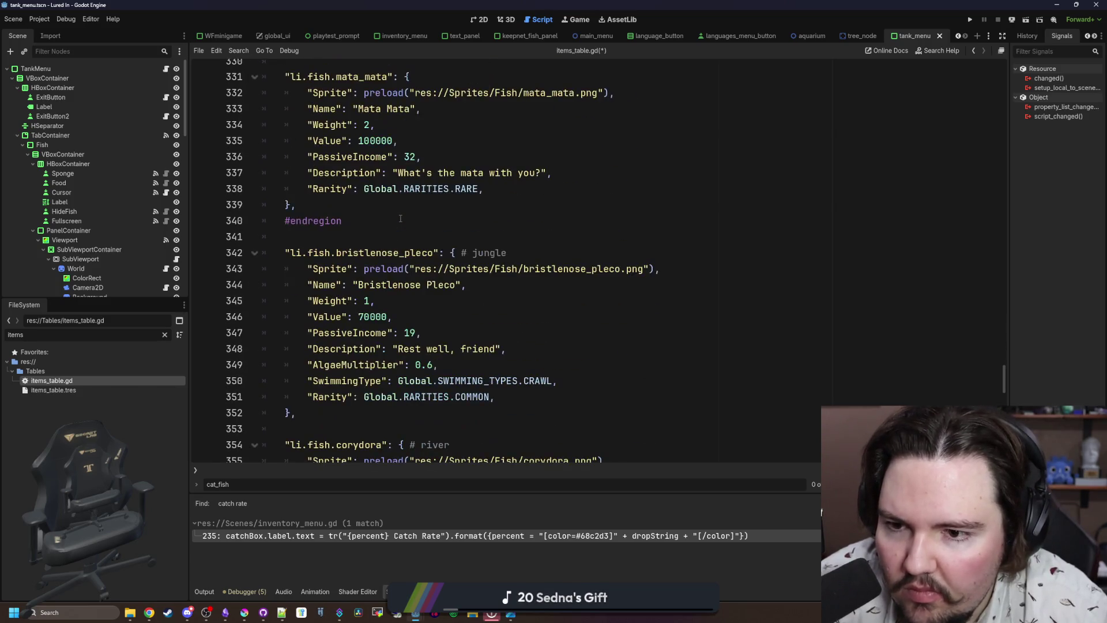
scroll(380, 231, down, 4)
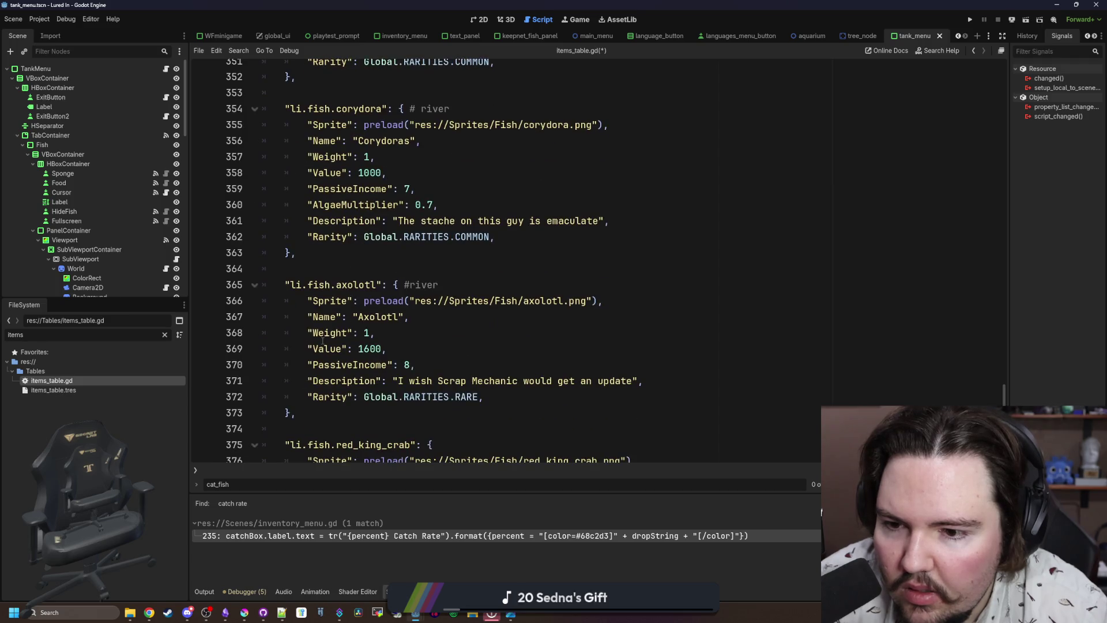
mouse_move(319, 407)
mouse_down()
mouse_move(312, 349)
mouse_move(303, 354)
mouse_up()
scroll(303, 355, up, 1)
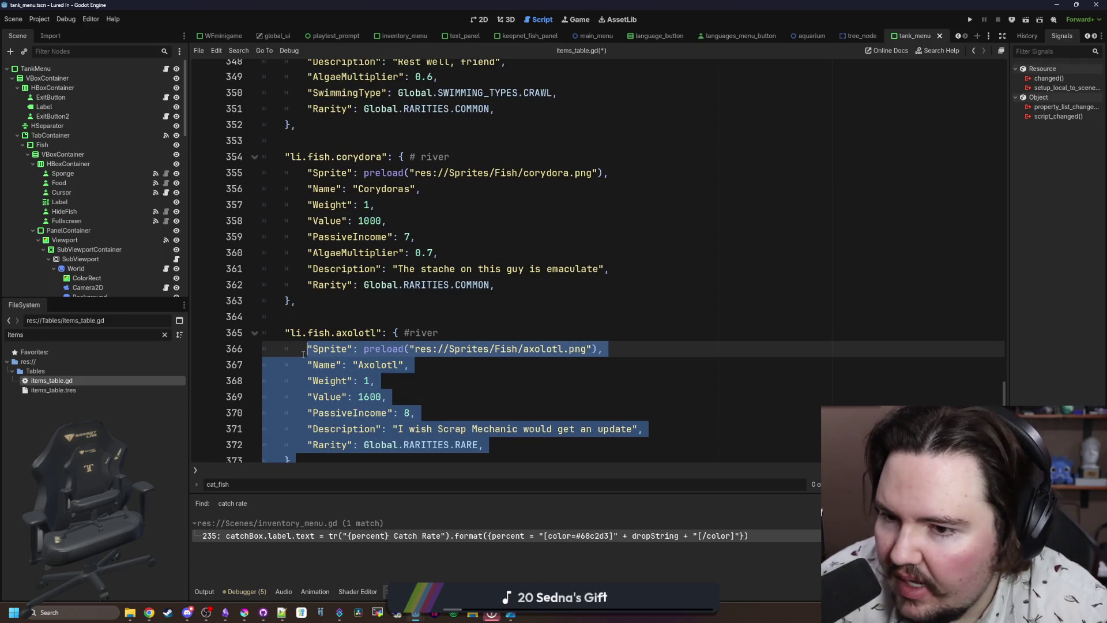
drag(297, 301, 271, 156)
key(ctrl+x)
click(318, 278)
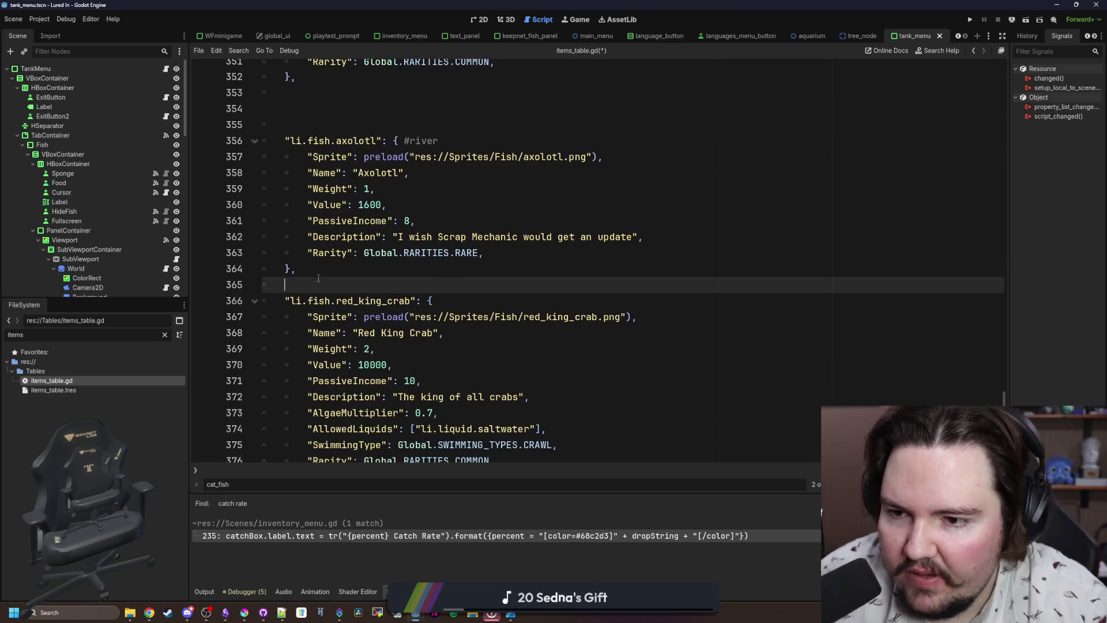
key(ctrl+v)
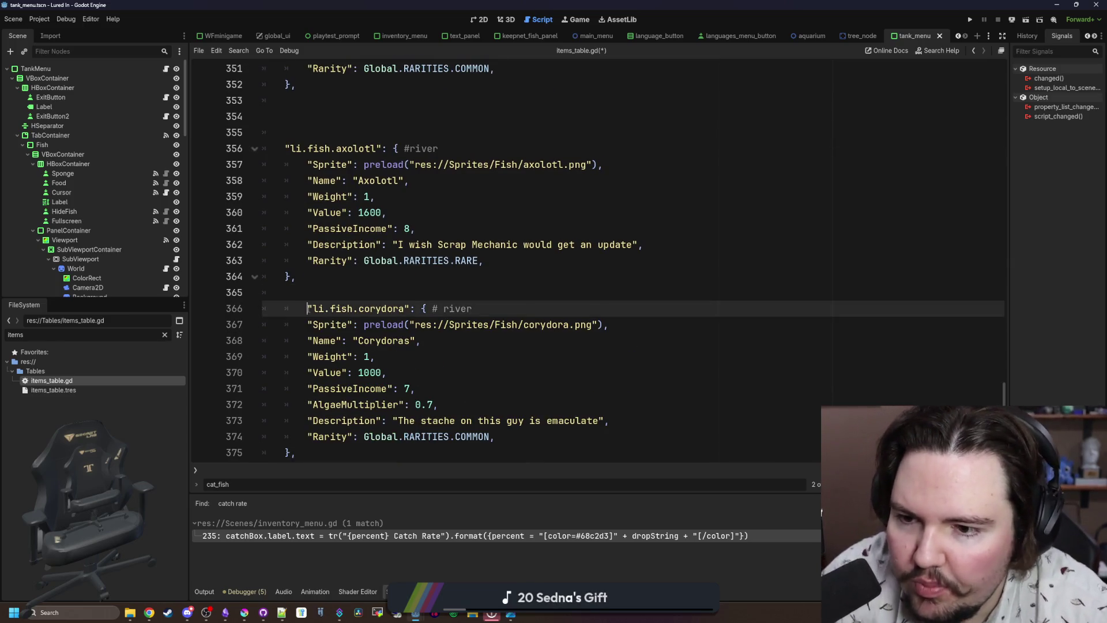
Move the axolotl and corydoras entries to right after cat_fish, clearing blank lines above red_king_crab.
mouse_move(311, 462)
mouse_down()
mouse_move(289, 444)
mouse_move(262, 87)
mouse_up()
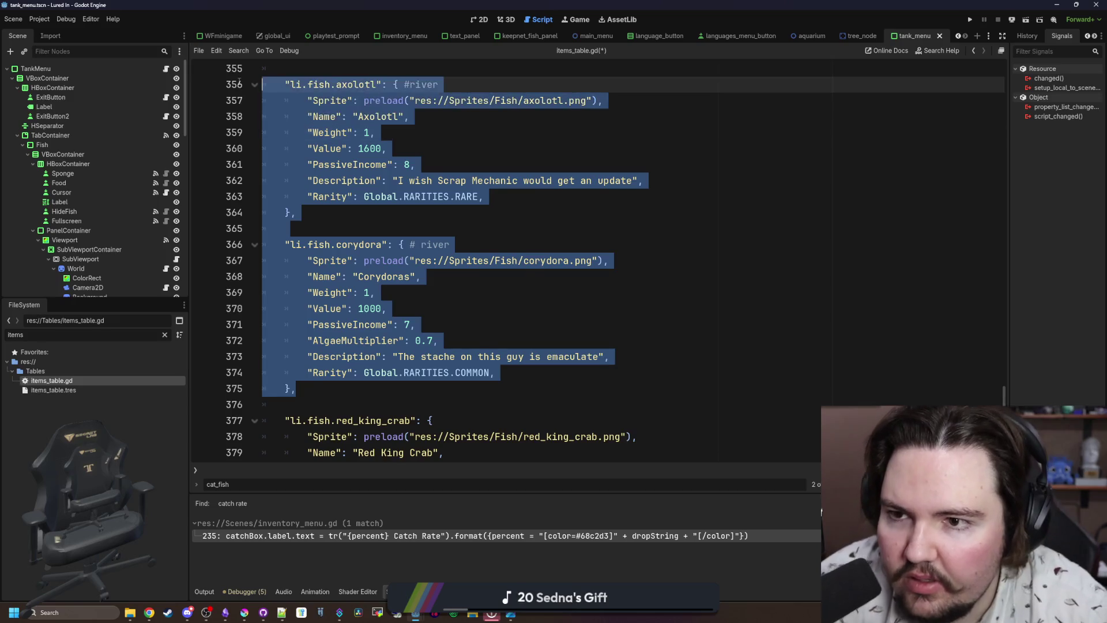
key(ctrl+x)
key(BackSpace)
key(BackSpace)
key(BackSpace)
scroll(997, 369, up, 5)
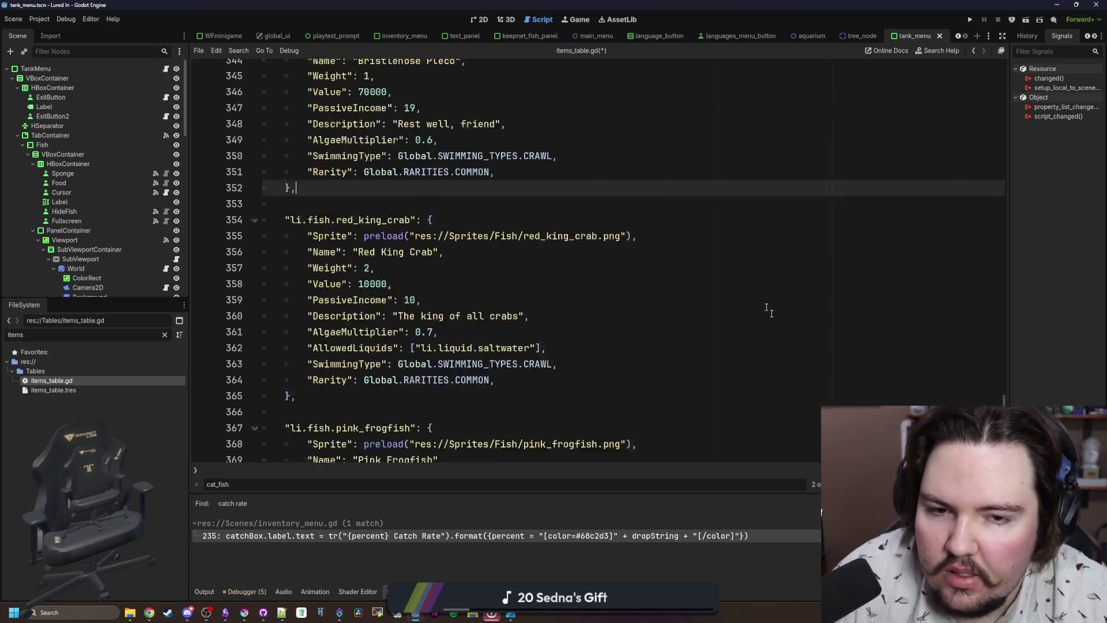
scroll(998, 369, up, 15)
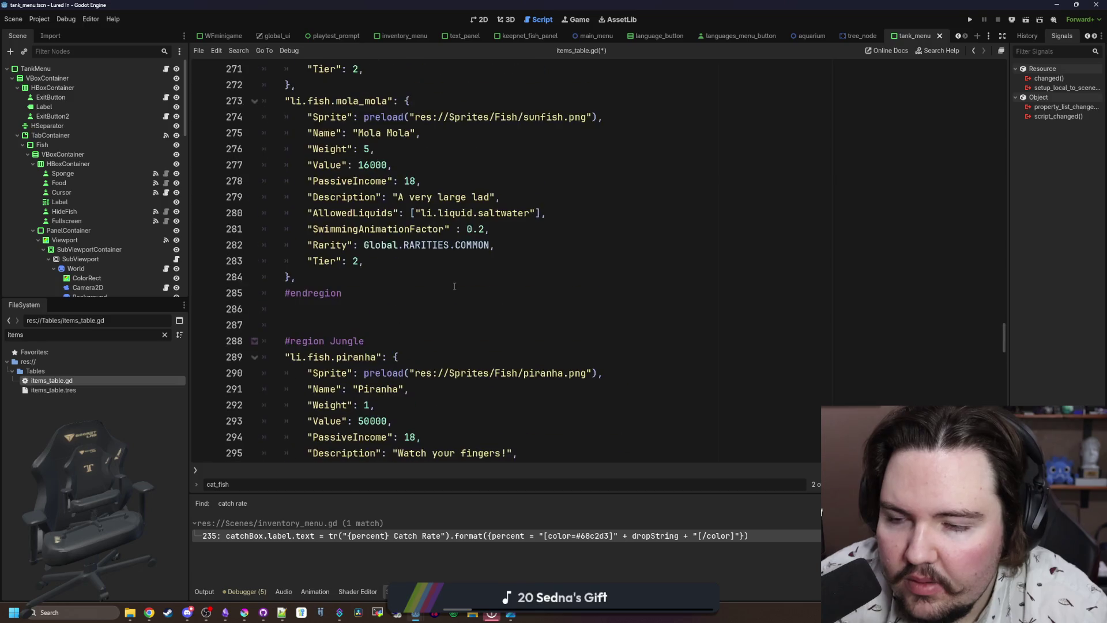
scroll(431, 290, up, 16)
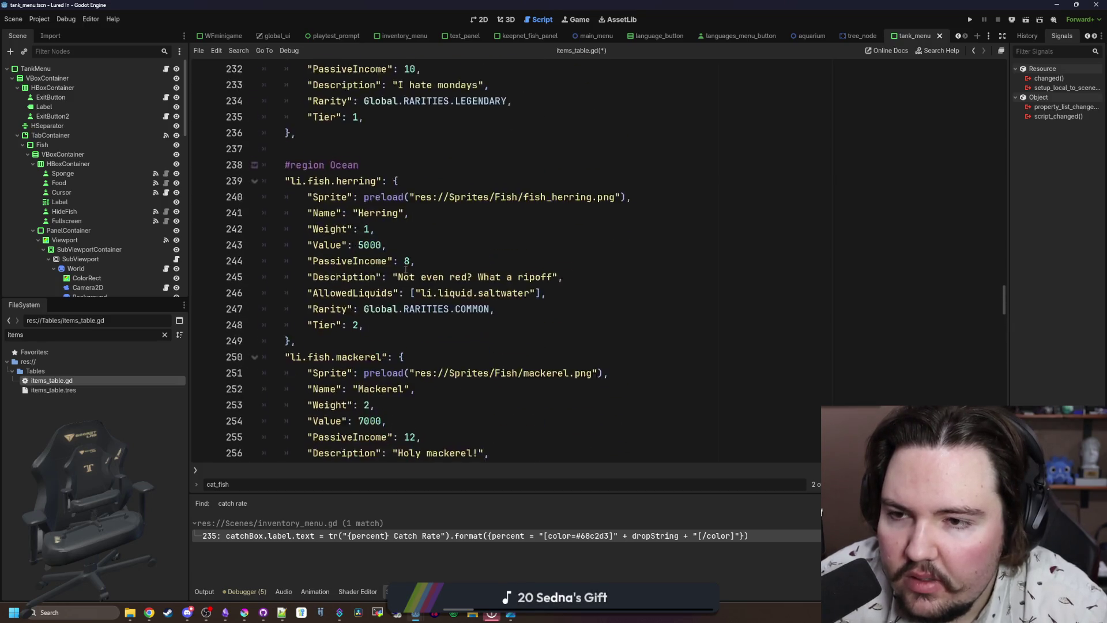
scroll(401, 269, up, 1)
scroll(337, 376, down, 2)
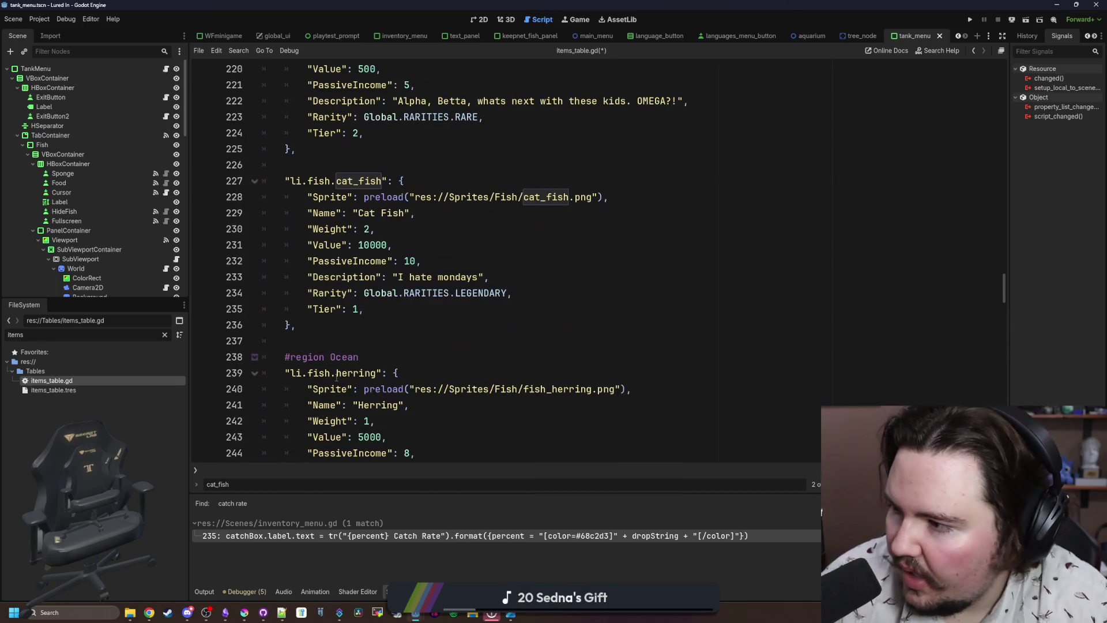
click(374, 319)
key(Return)
key(Return)
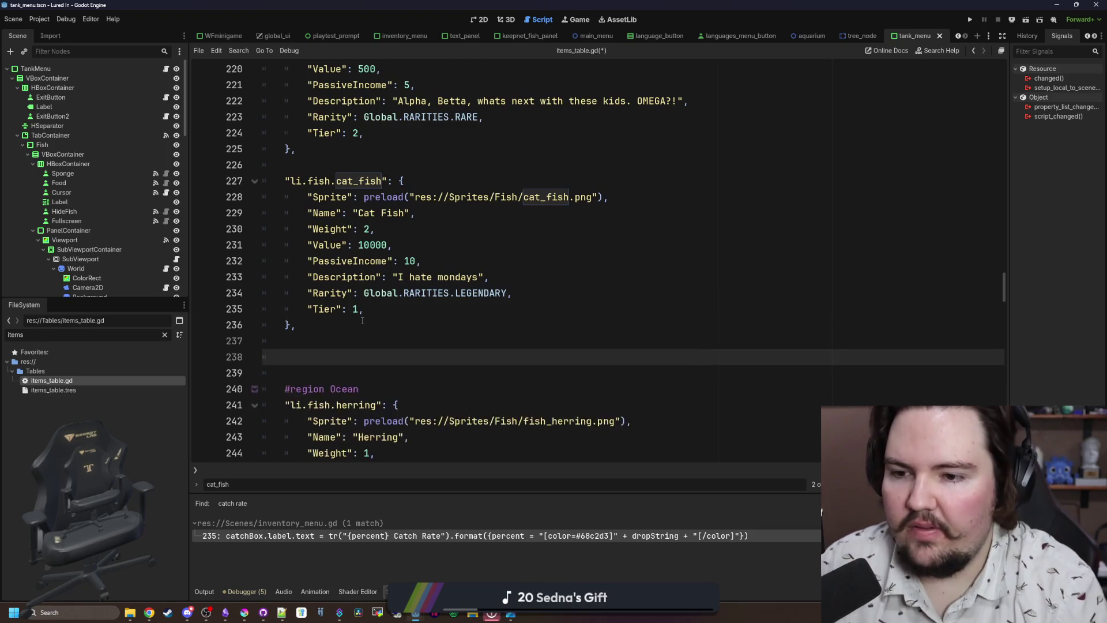
key(ctrl+v)
scroll(348, 329, up, 4)
click(332, 193)
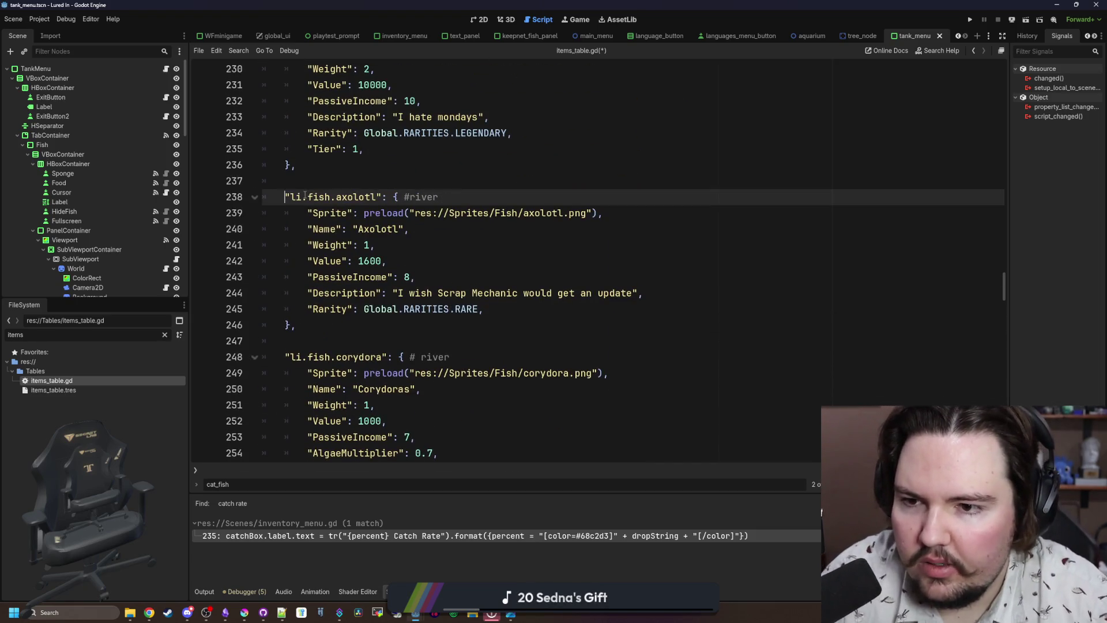
click(332, 187)
Cut the whole quahog entry out of the items table.
scroll(340, 188, down, 7)
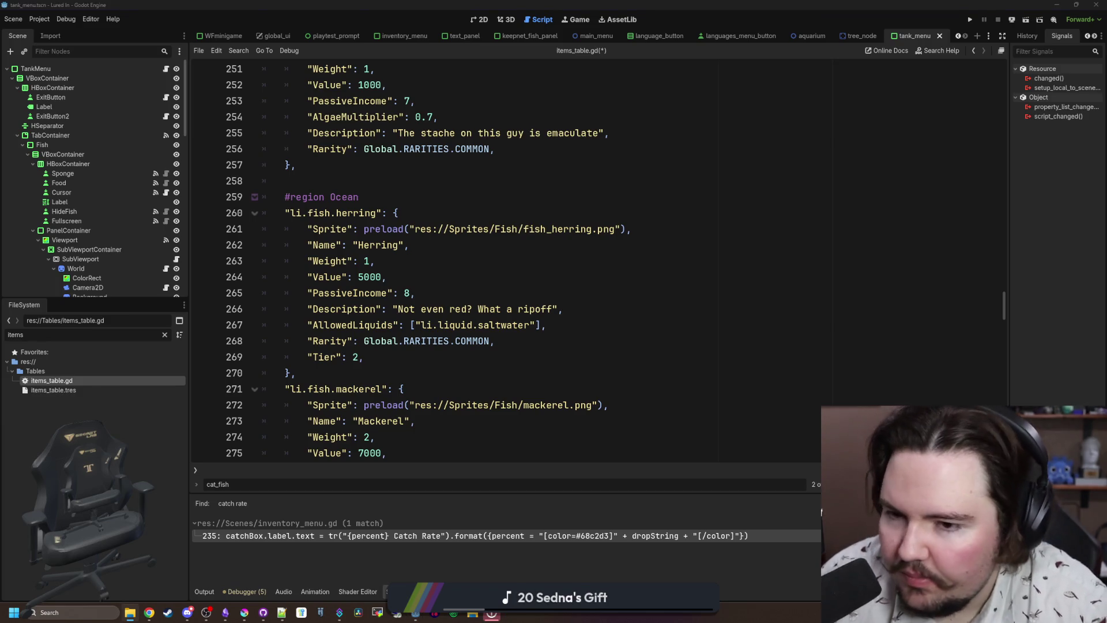
click(380, 179)
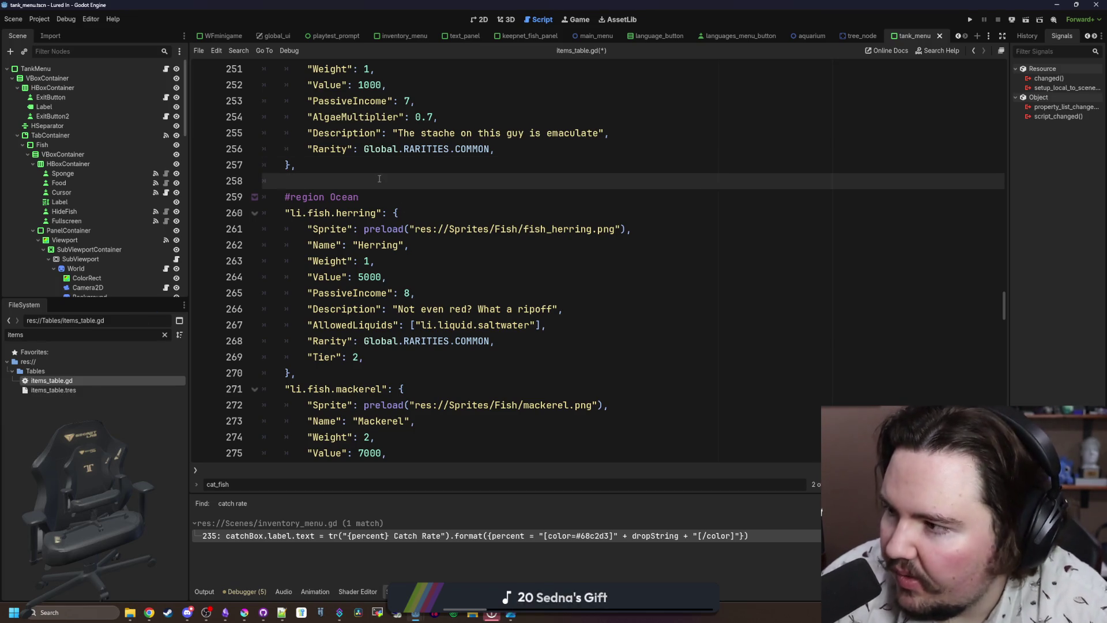
scroll(437, 262, down, 2)
scroll(454, 260, down, 4)
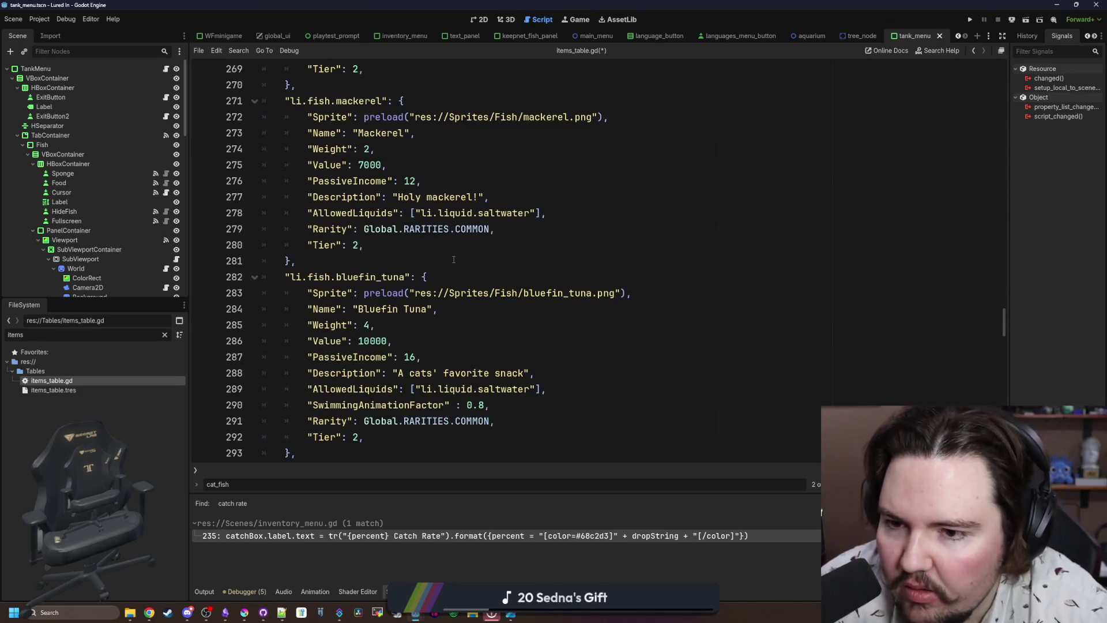
scroll(426, 276, down, 12)
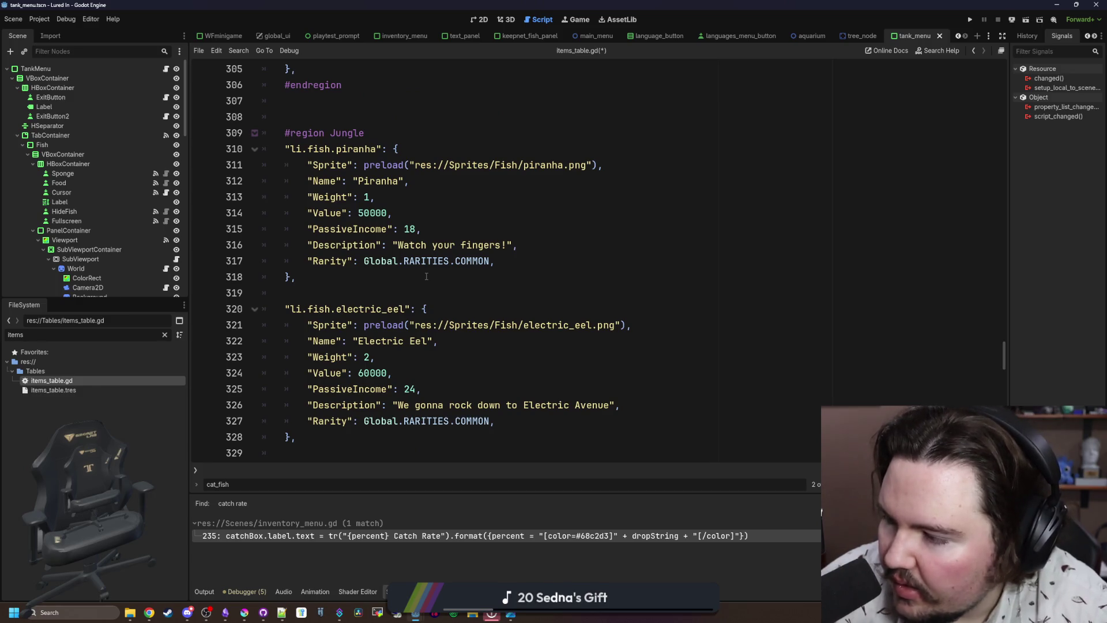
scroll(426, 277, down, 8)
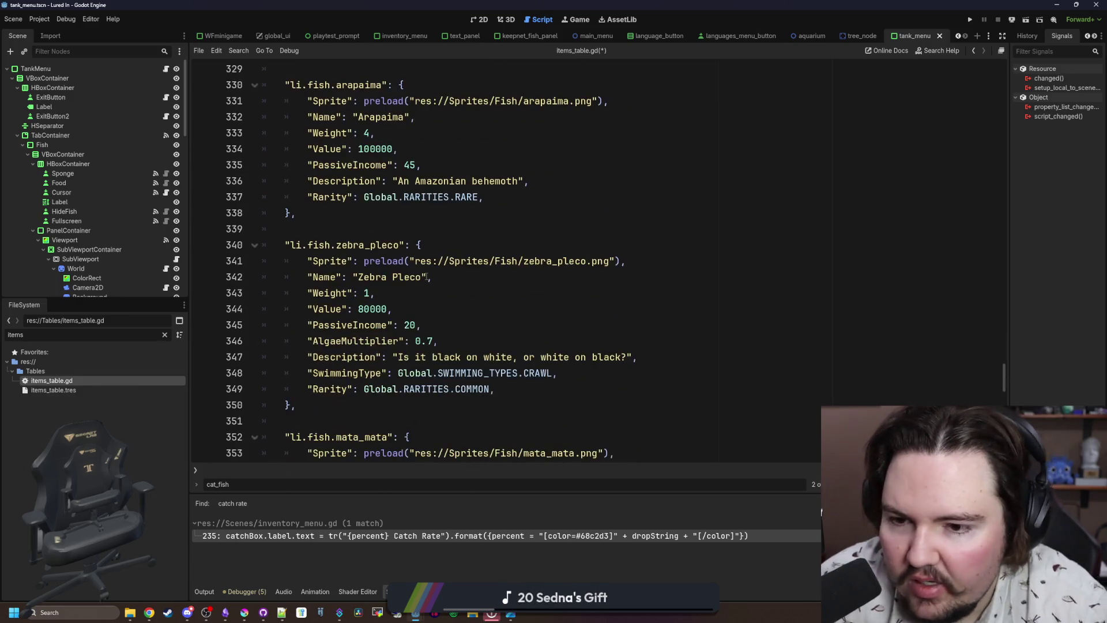
scroll(426, 276, down, 6)
scroll(426, 277, down, 5)
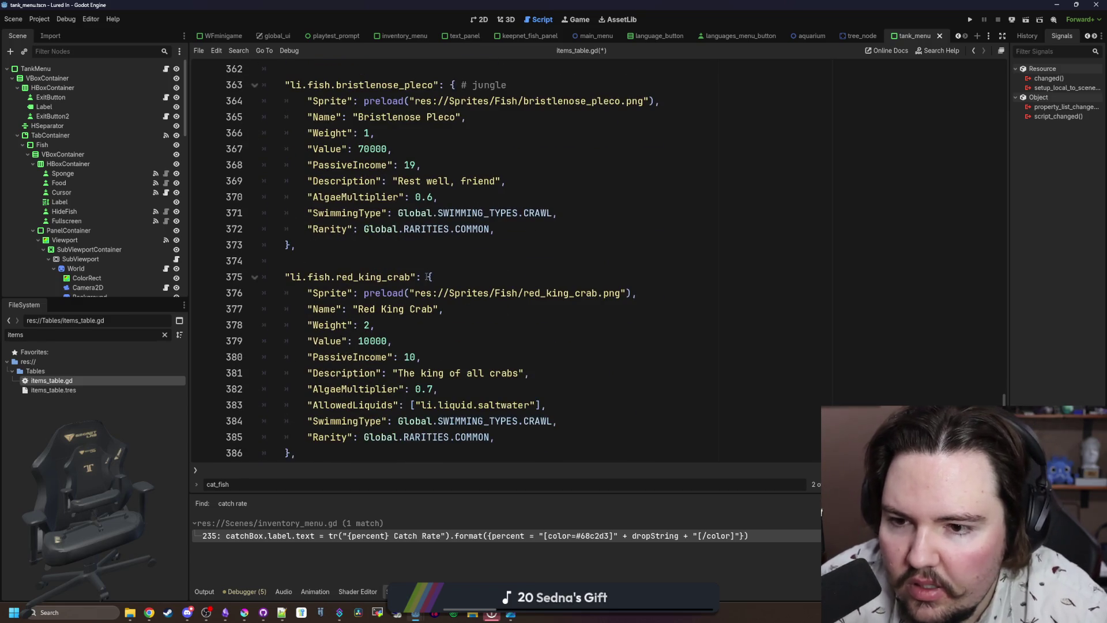
scroll(427, 277, down, 3)
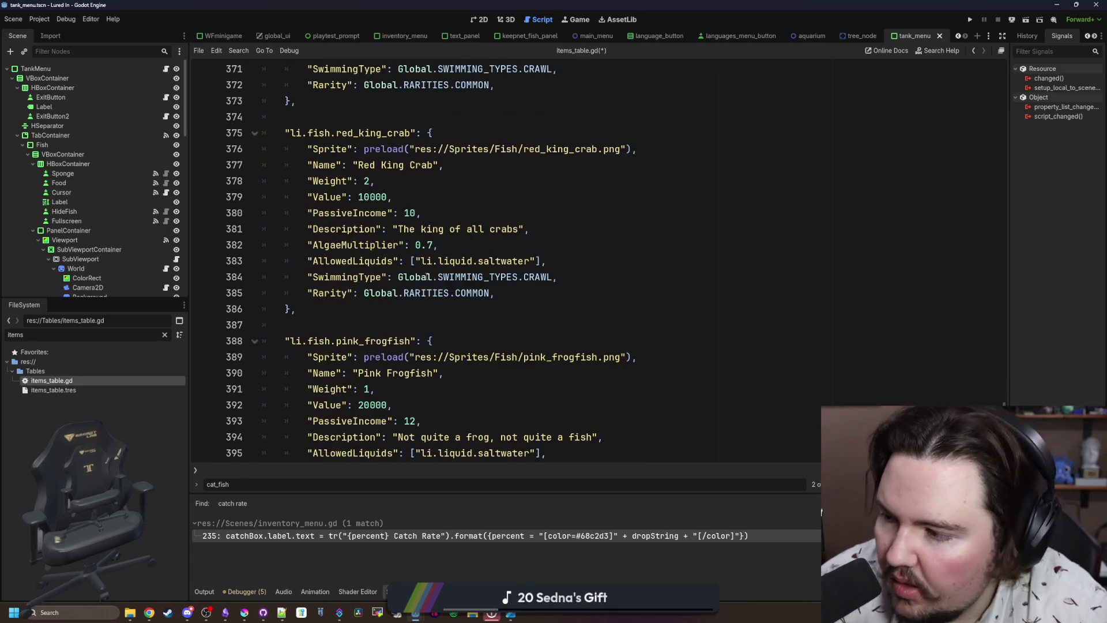
scroll(427, 277, down, 10)
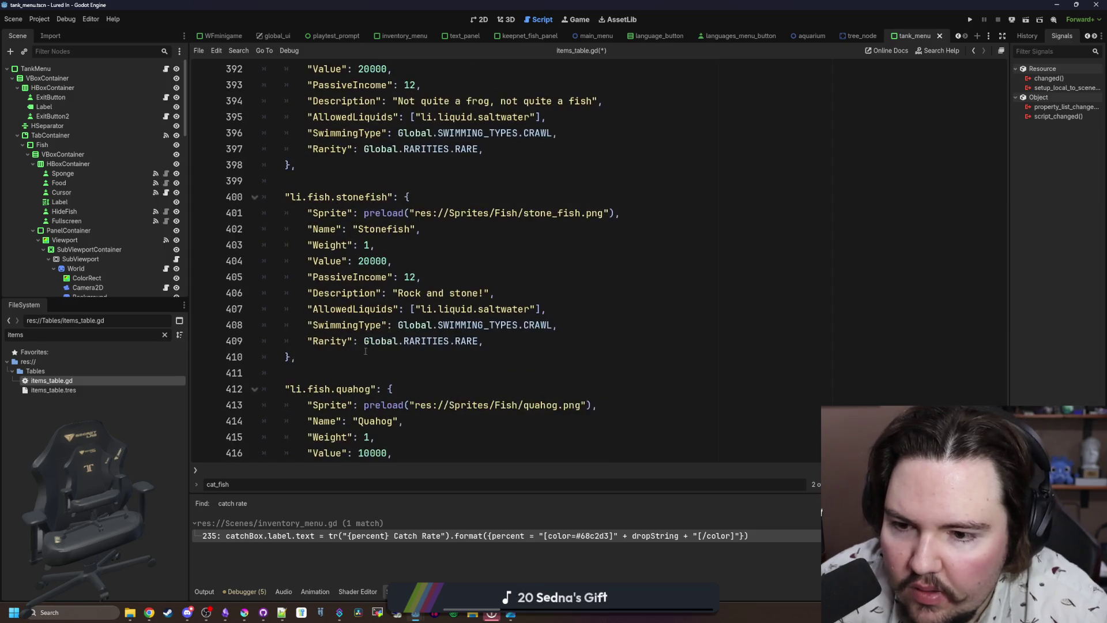
mouse_move(299, 422)
mouse_down()
mouse_move(285, 420)
mouse_move(230, 262)
mouse_move(217, 254)
mouse_up()
key(ctrl+c)
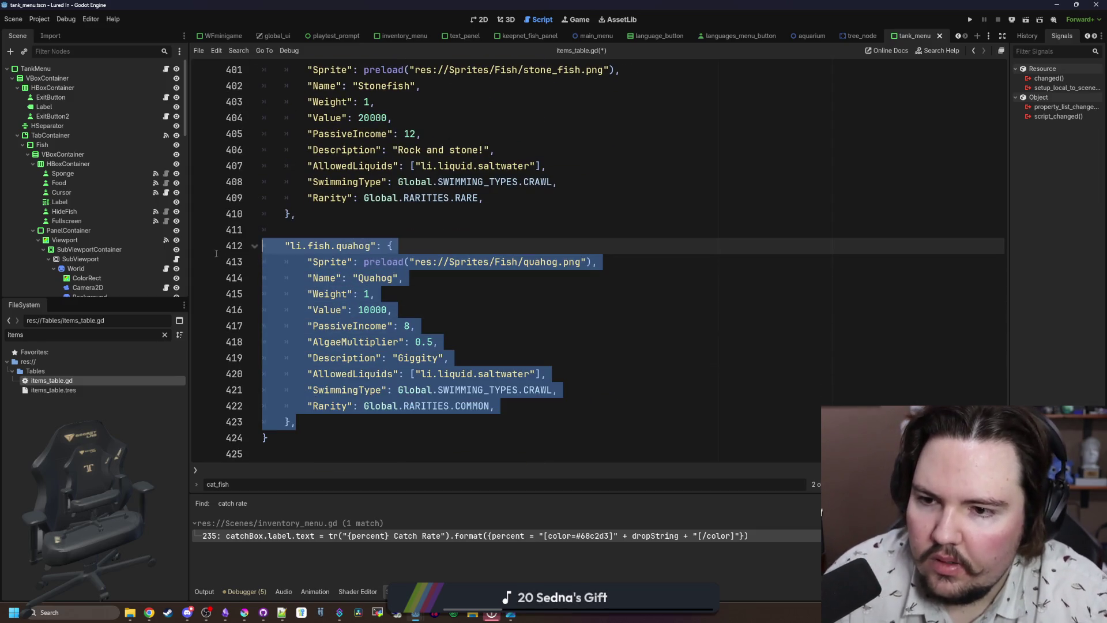
key(BackSpace)
key(BackSpace)
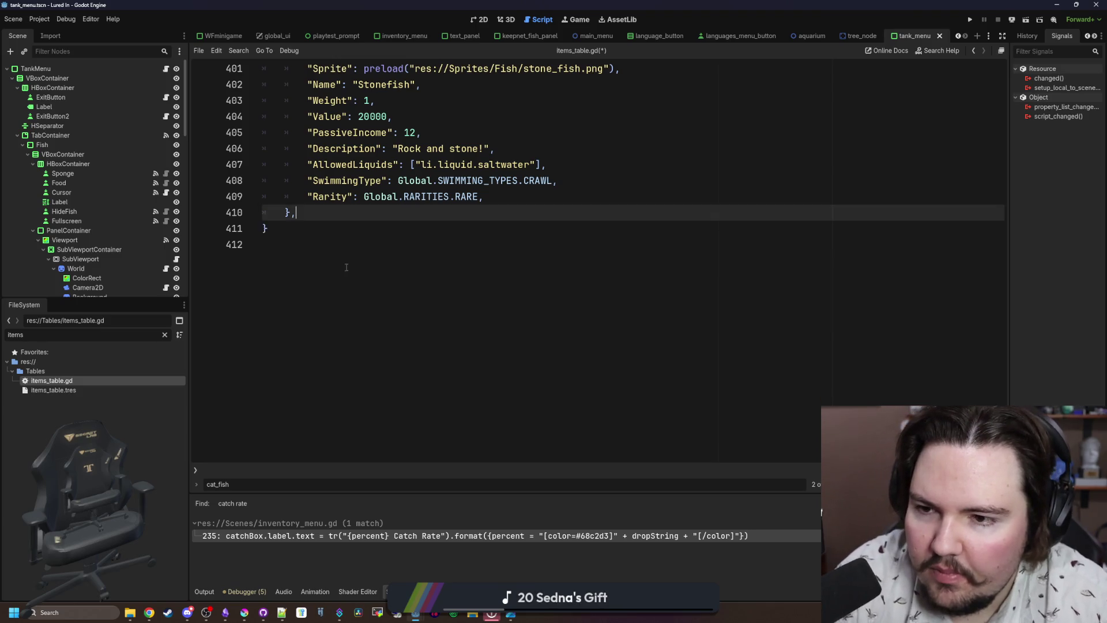
Paste the quahog entry after bristlenose pleco, above the red king crab entry.
scroll(348, 286, up, 10)
click(348, 181)
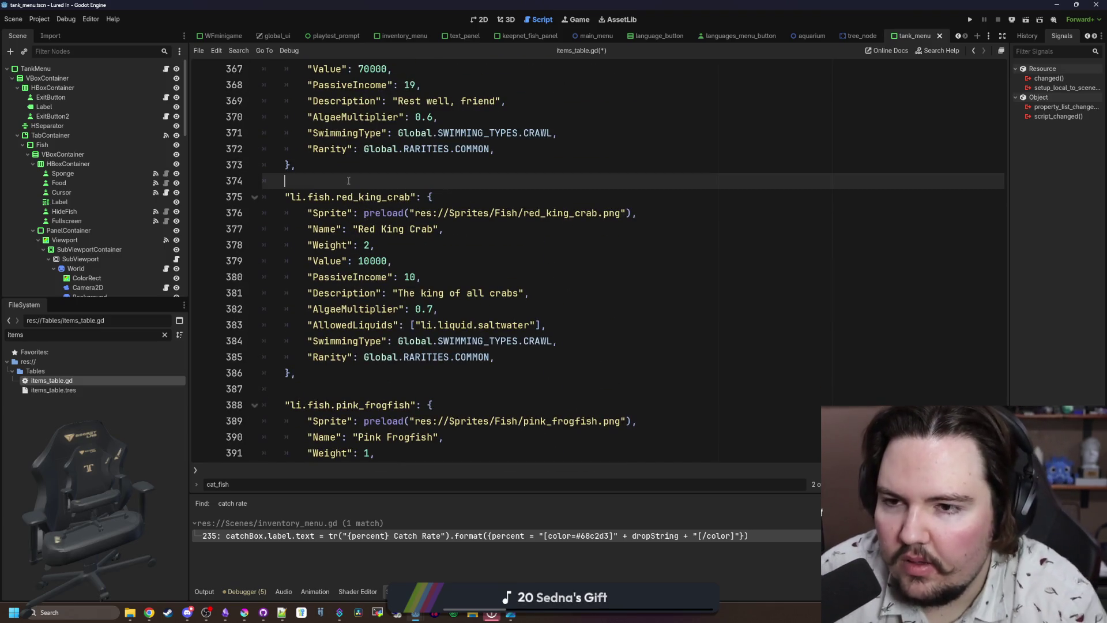
key(Return)
key(Return)
key(Up)
key(ctrl+v)
Move the fish block from quahog through stonefish into the Ocean region after mola mola.
scroll(346, 202, up, 3)
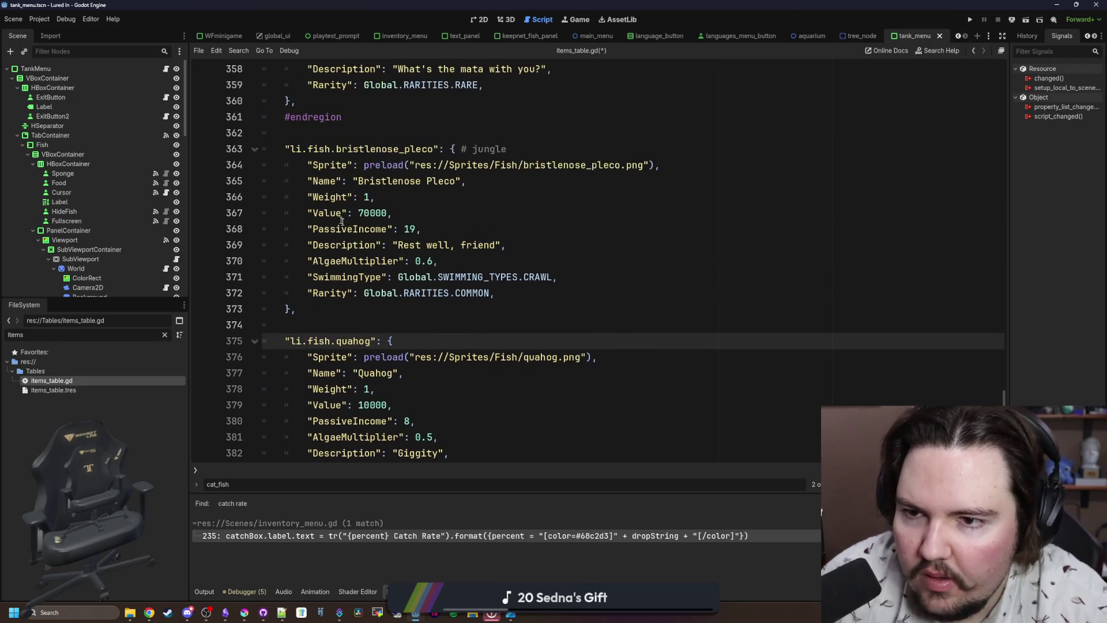
scroll(342, 221, down, 3)
scroll(315, 346, down, 10)
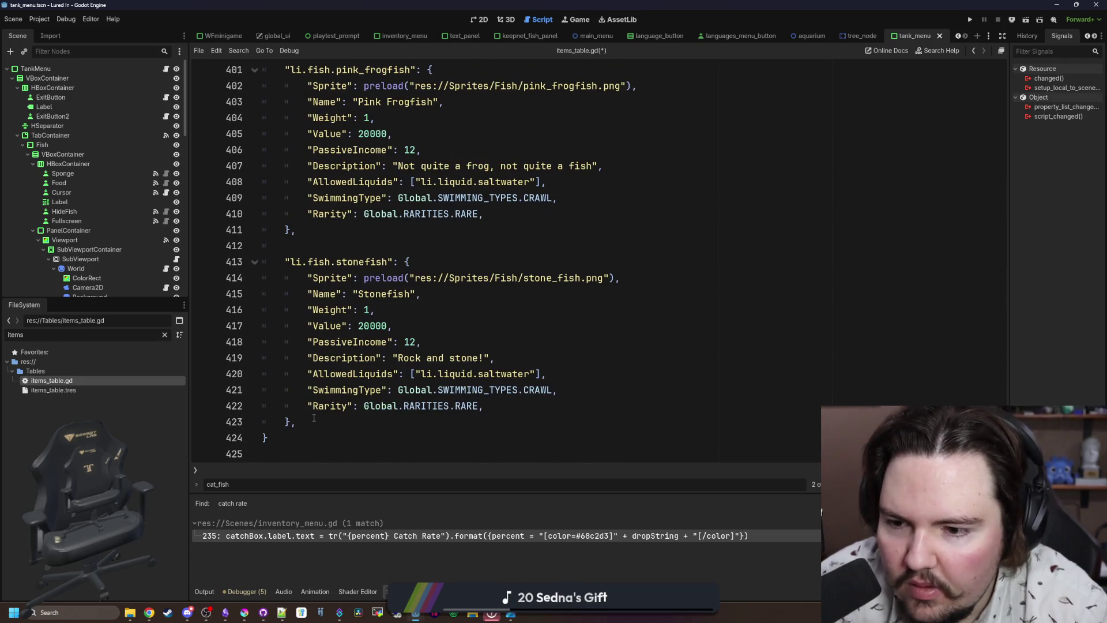
mouse_move(314, 418)
mouse_down()
mouse_move(316, 262)
mouse_move(280, 139)
mouse_up()
key(ctrl+c)
scroll(317, 344, up, 9)
scroll(316, 263, up, 3)
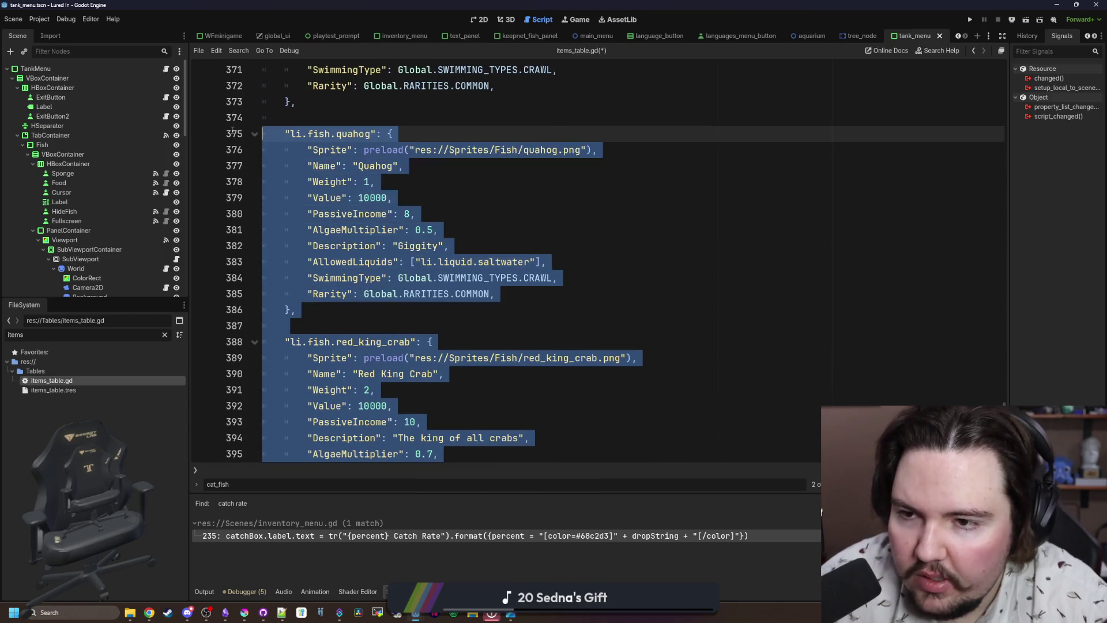
key(BackSpace)
key(BackSpace)
key(BackSpace)
scroll(348, 225, up, 20)
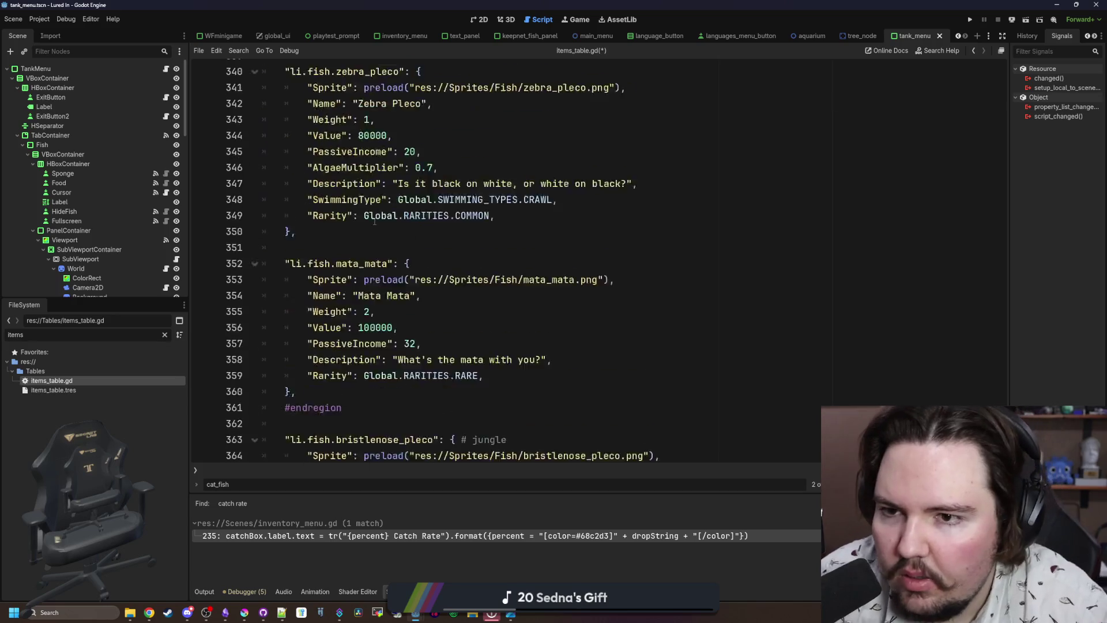
scroll(363, 248, up, 4)
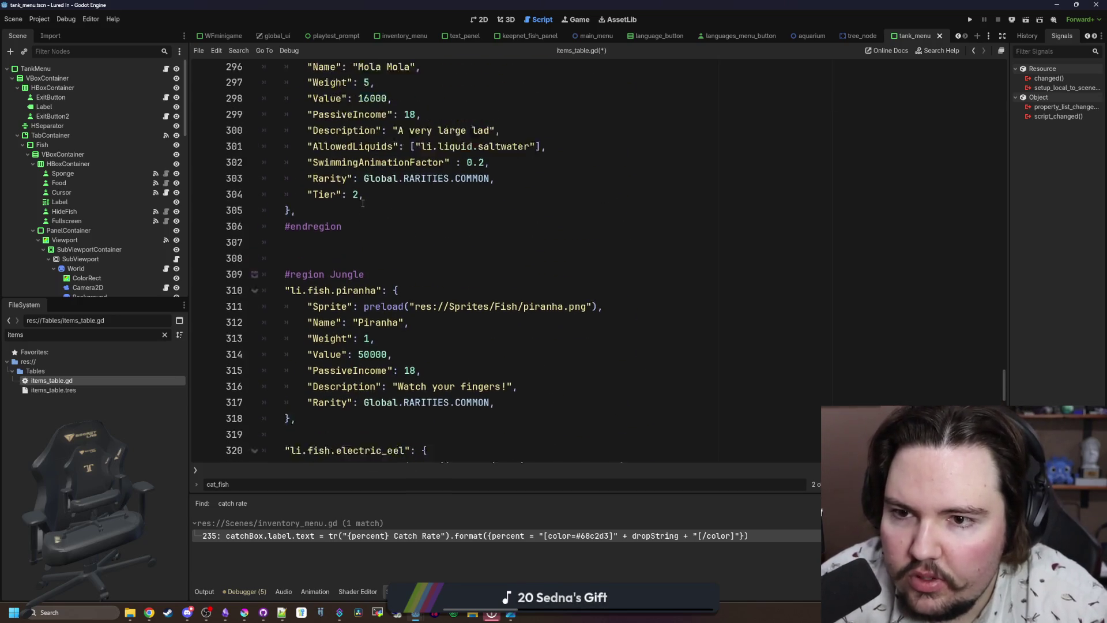
click(341, 288)
key(Return)
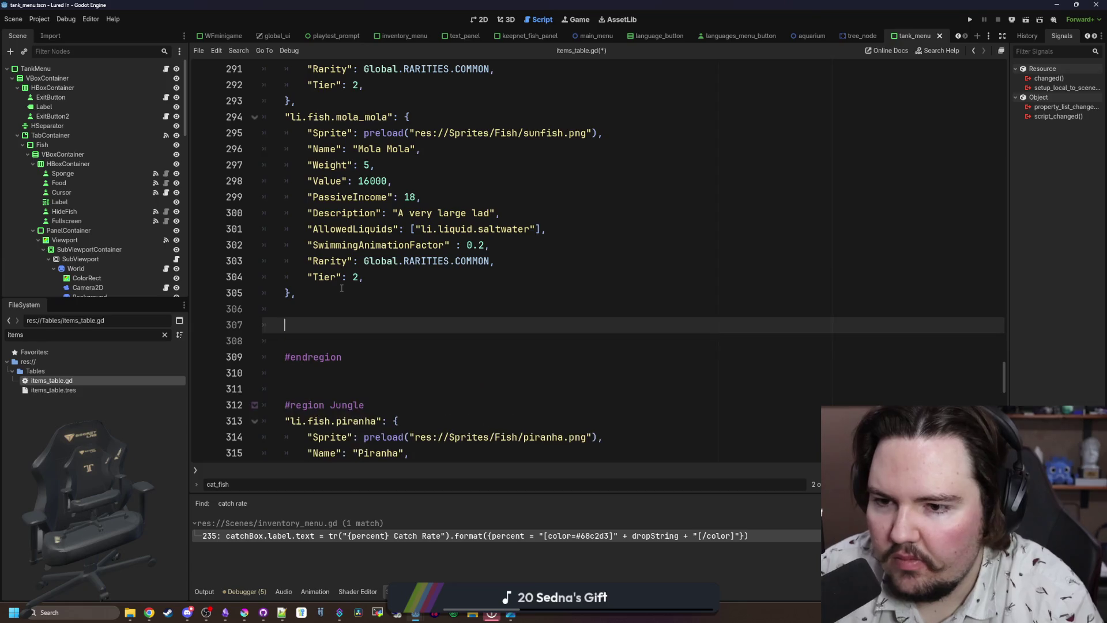
key(ctrl+v)
Replace the stray #endregion line with a new #endregion after bristlenose pleco.
scroll(335, 277, up, 10)
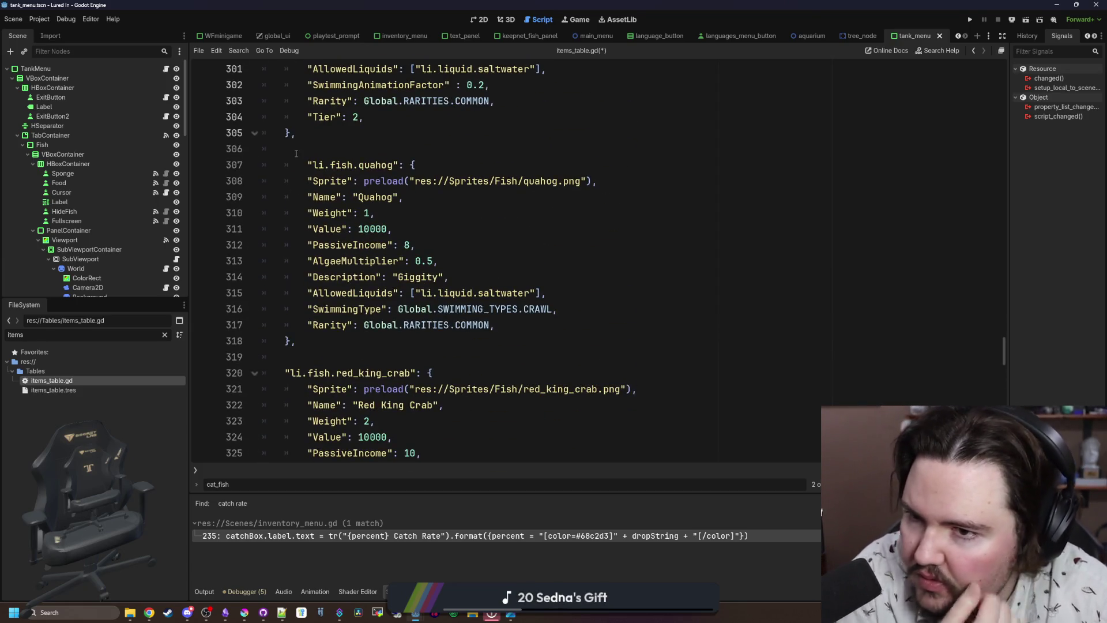
click(296, 153)
scroll(346, 260, down, 10)
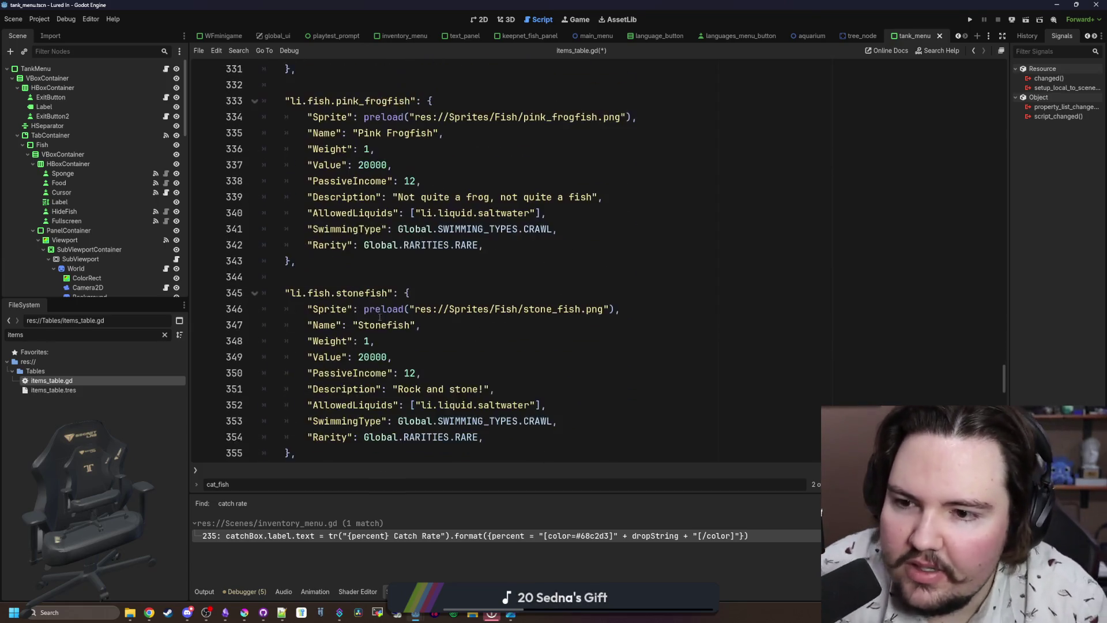
scroll(379, 317, down, 8)
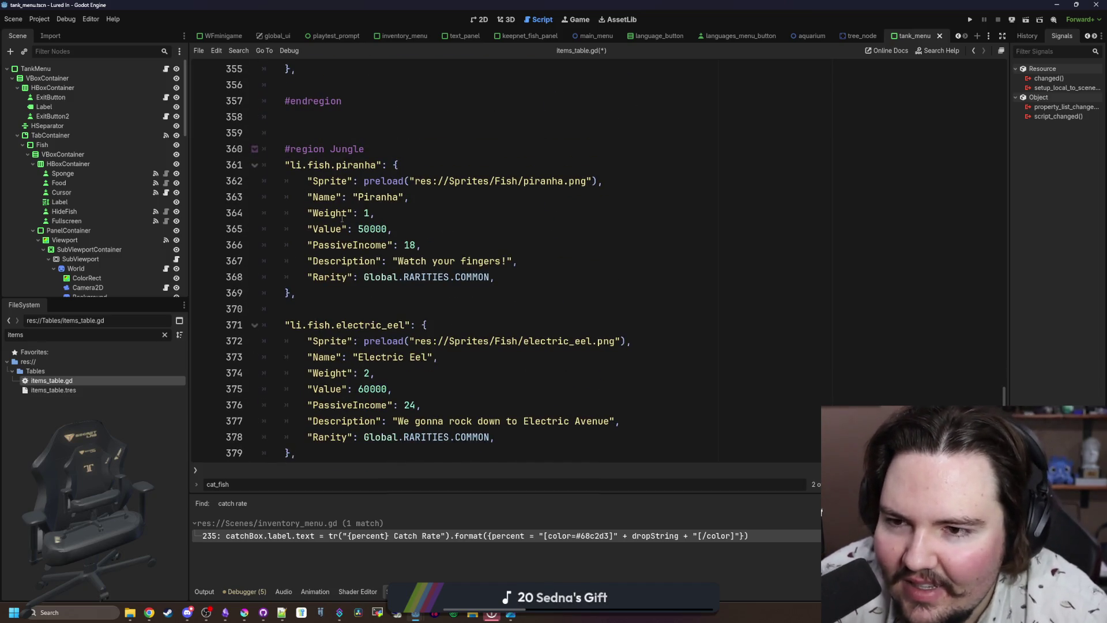
scroll(342, 218, down, 14)
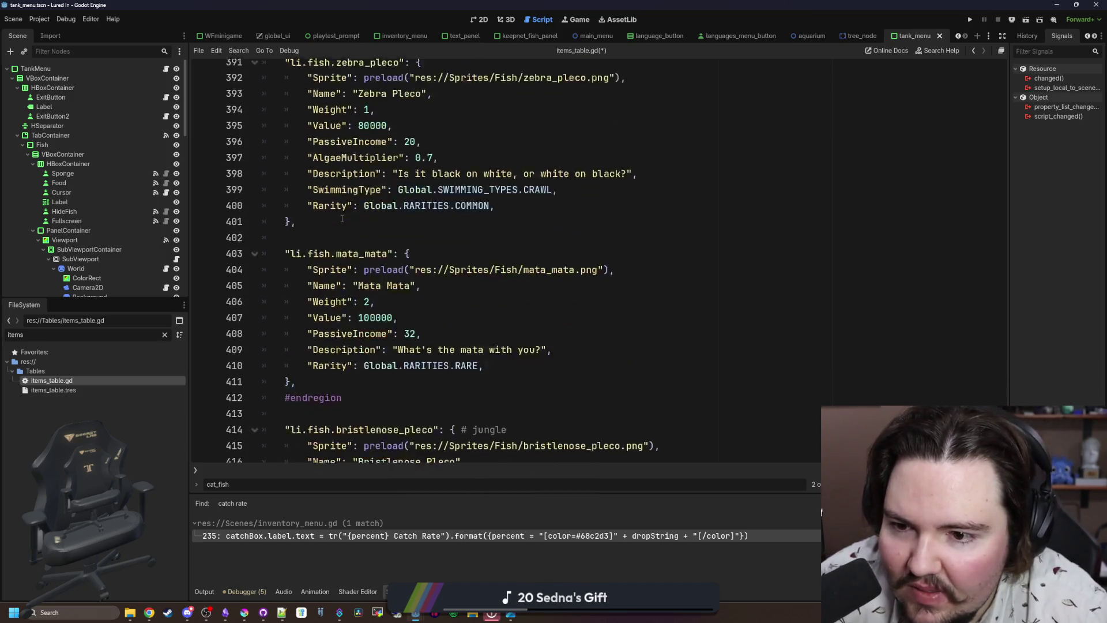
scroll(340, 236, down, 1)
click(340, 261)
key(BackSpace)
key(BackSpace)
key(BackSpace)
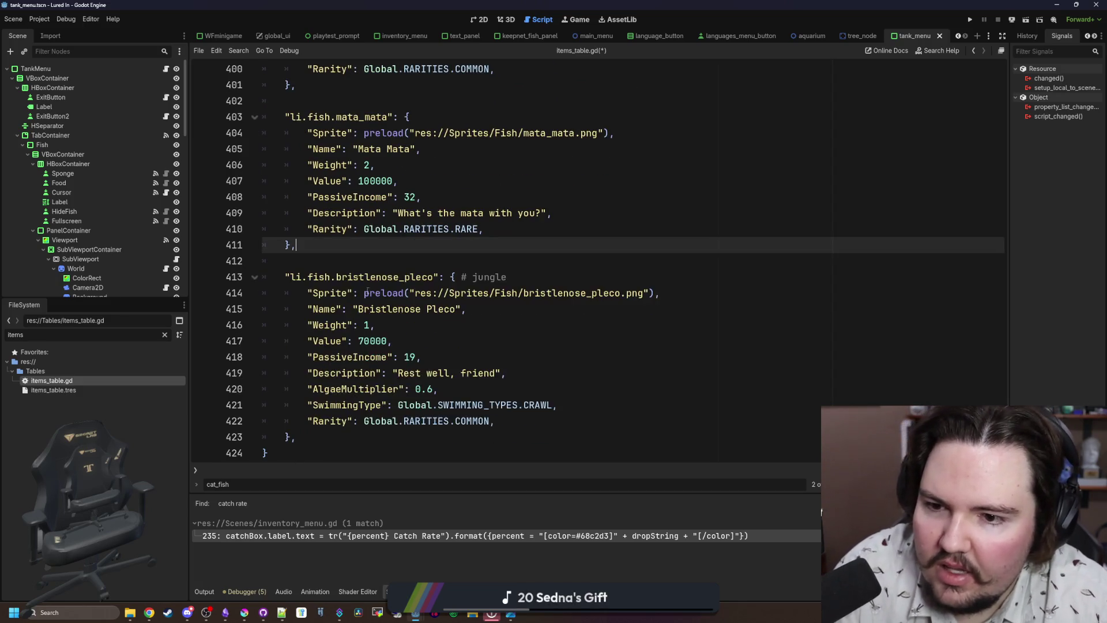
key(Return)
text(#)
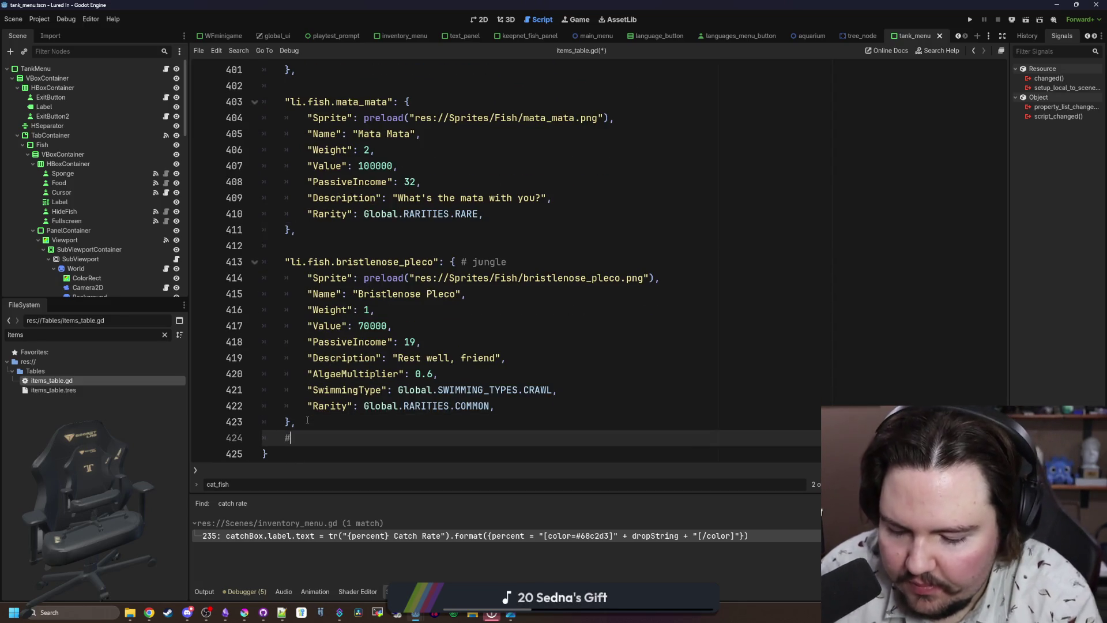
text(endregion)
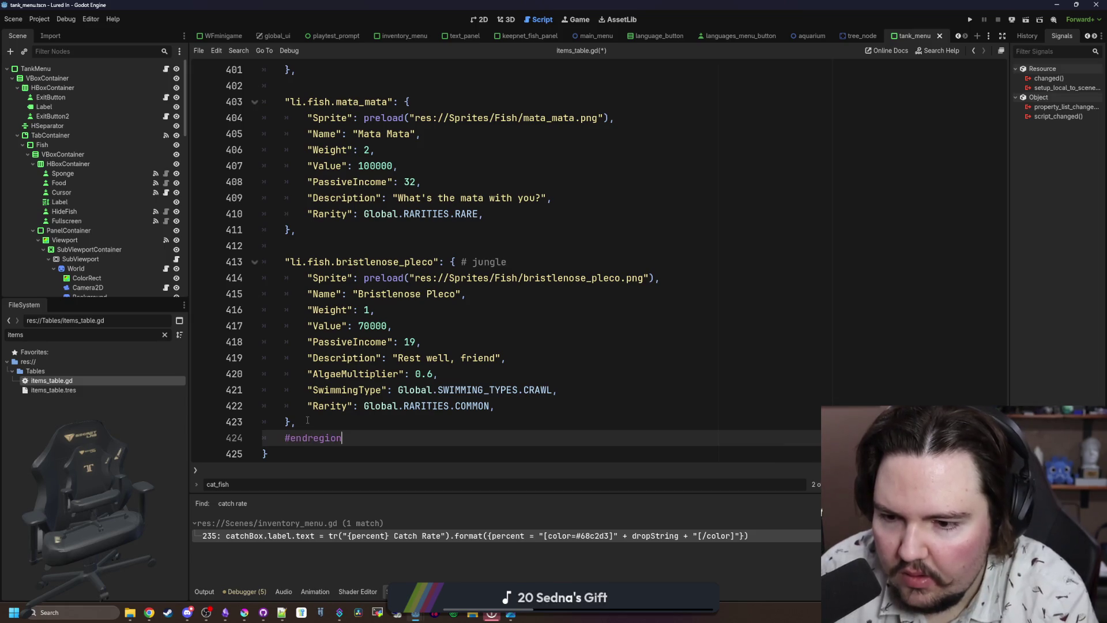
Save the edited items_table.gd script.
scroll(315, 380, up, 15)
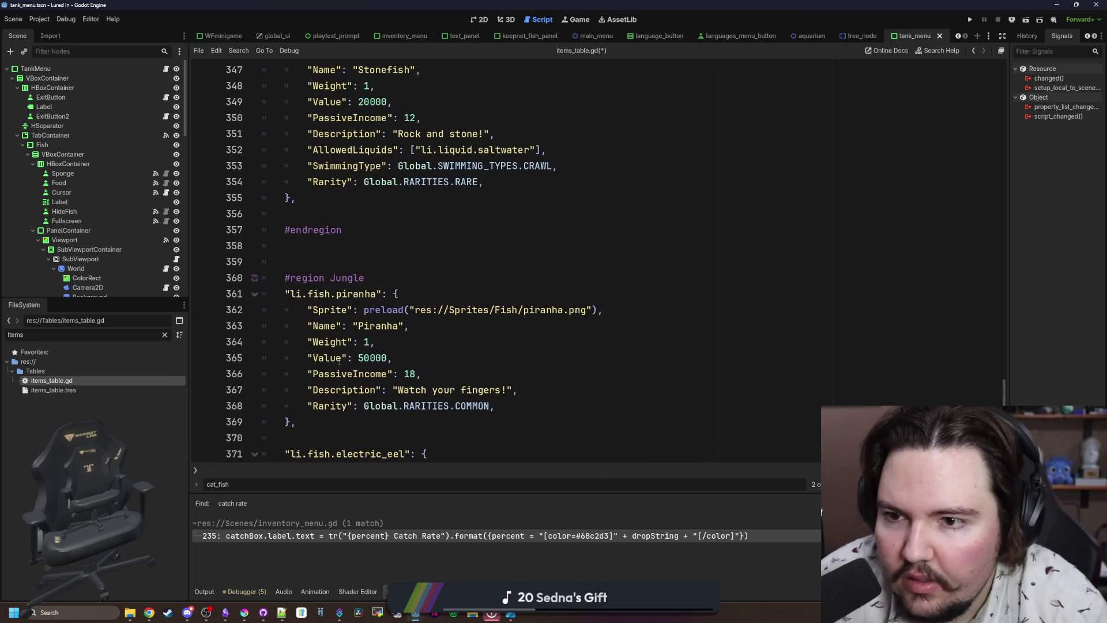
scroll(346, 250, down, 15)
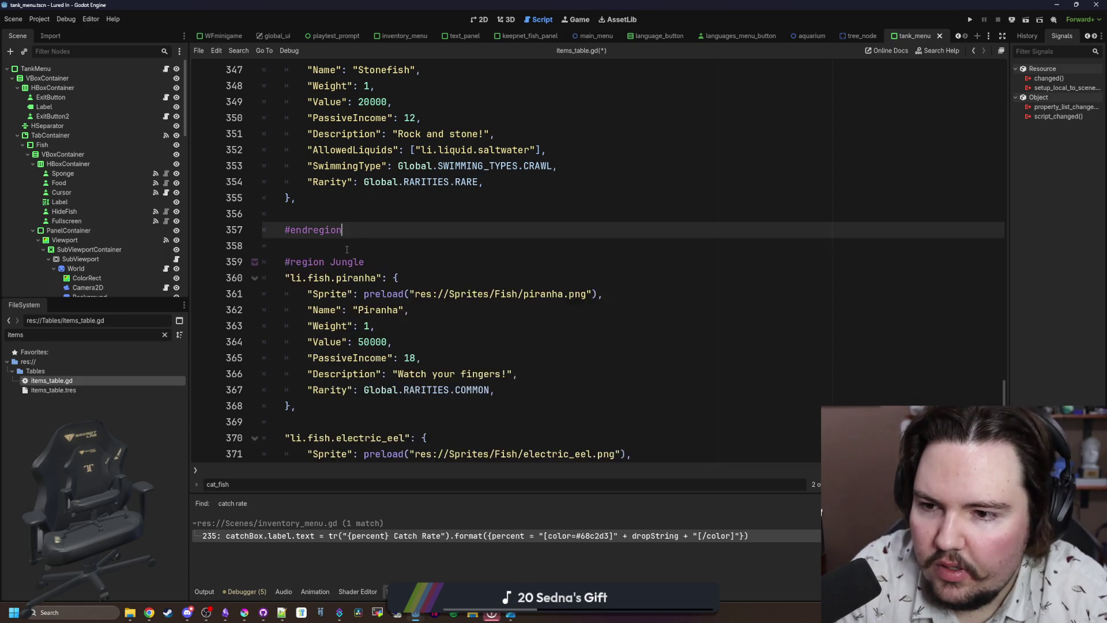
scroll(365, 265, down, 2)
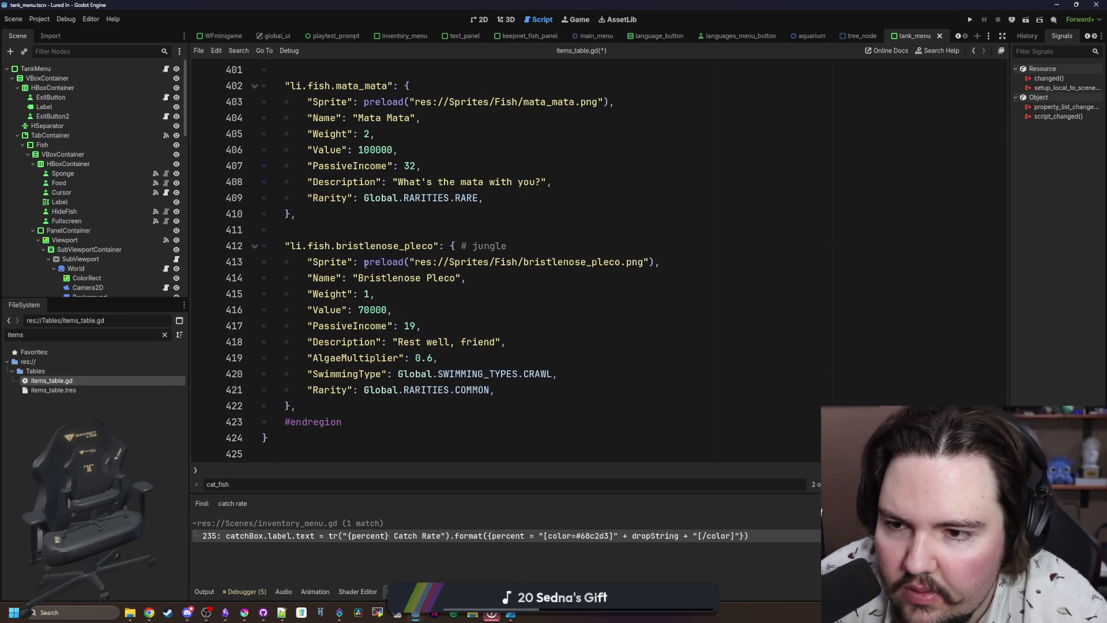
click(383, 233)
key(ctrl+s)
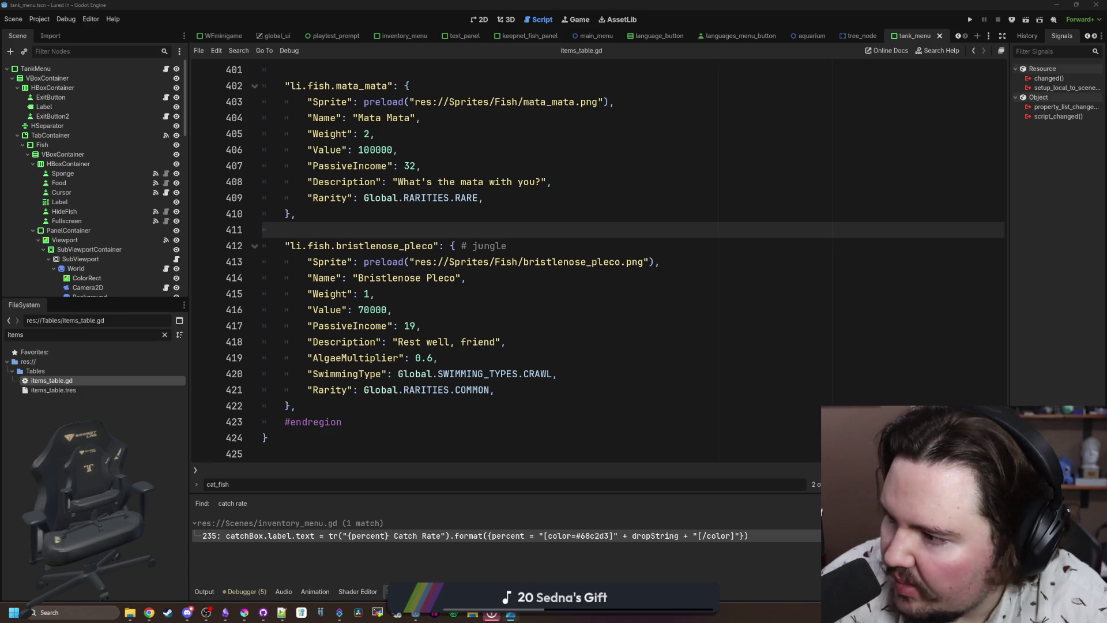
Move the mata mata entry to directly after the bristlenose pleco entry.
scroll(446, 309, up, 3)
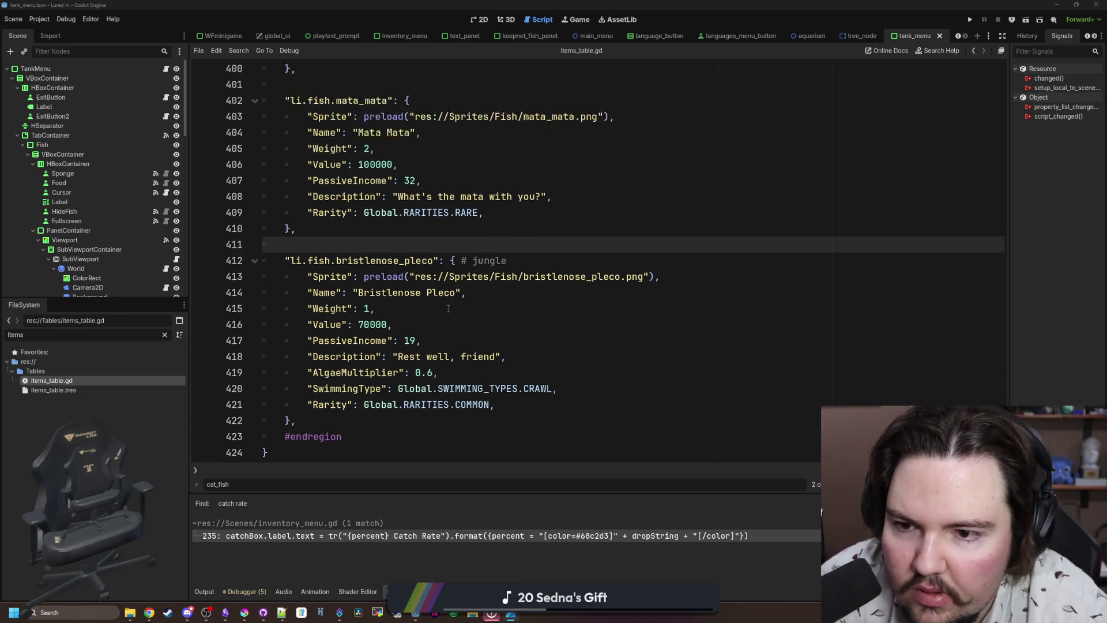
drag(338, 356, 266, 231)
key(ctrl+c)
key(BackSpace)
key(BackSpace)
key(BackSpace)
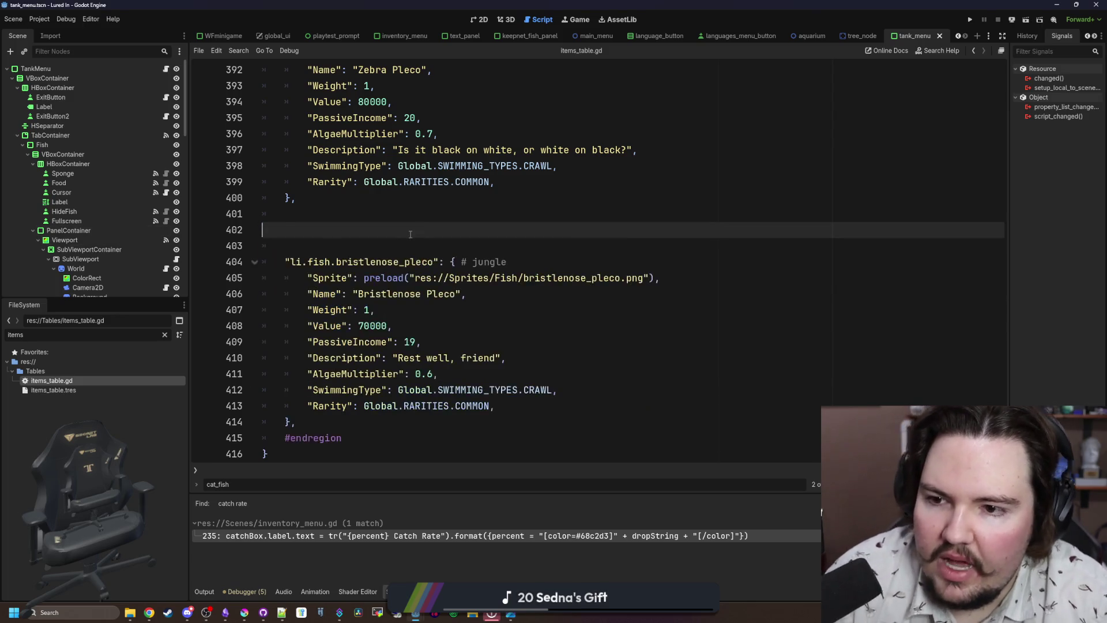
click(331, 394)
key(Return)
key(ctrl+v)
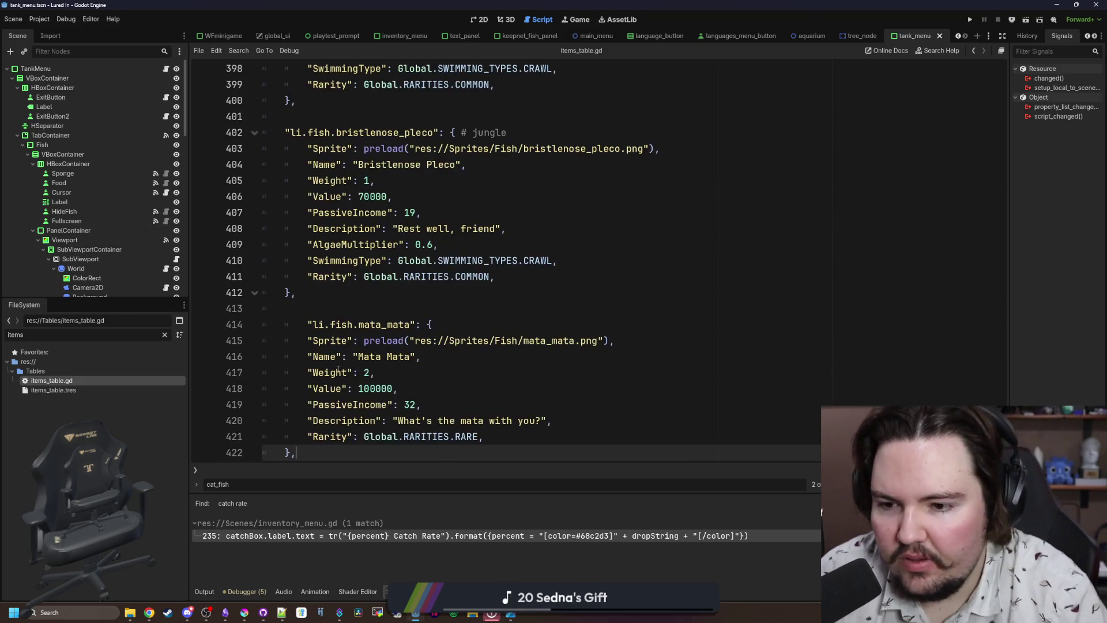
click(312, 325)
Cut the Zebra Pleco entry, paste it below Bristlenose Pleco, and save.
scroll(312, 325, up, 5)
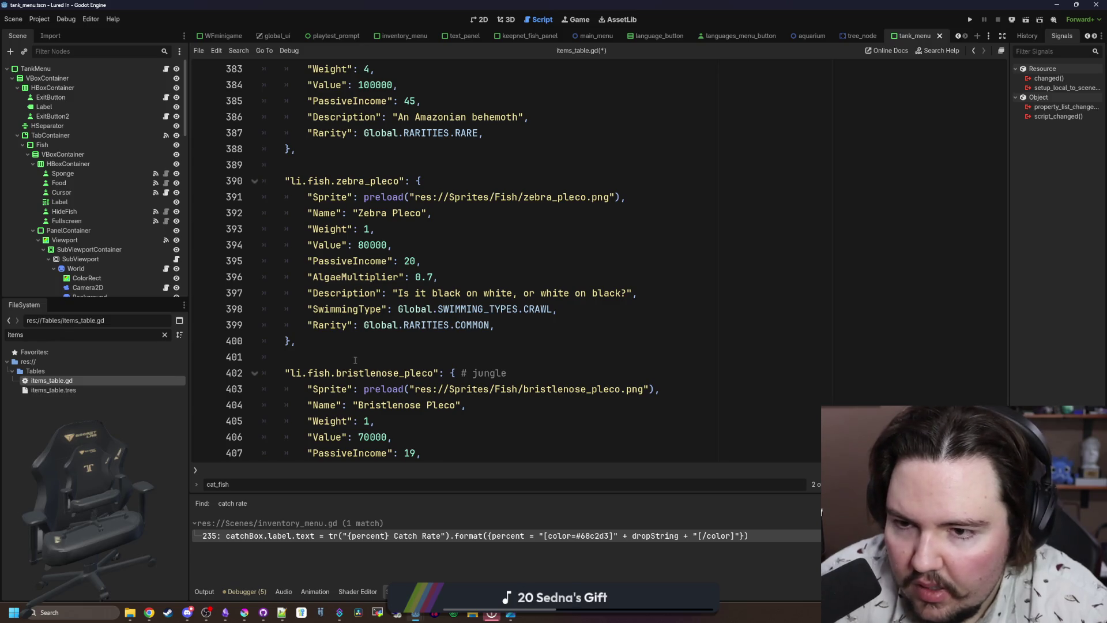
scroll(355, 360, up, 1)
scroll(355, 361, down, 1)
mouse_move(297, 342)
mouse_down()
mouse_move(231, 261)
mouse_move(209, 188)
mouse_up()
key(BackSpace)
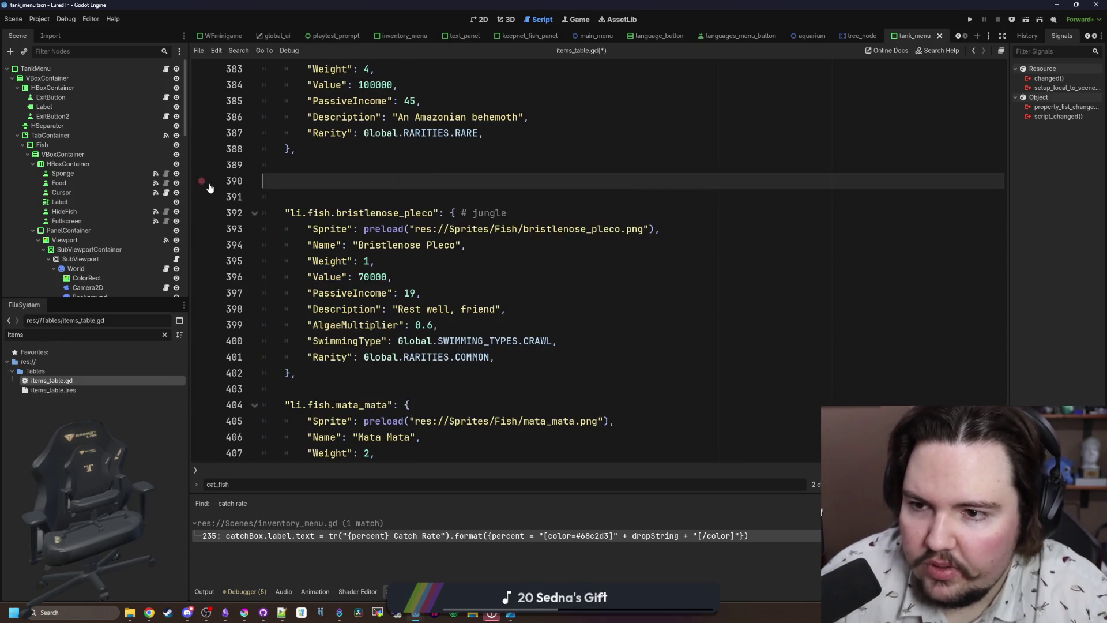
key(BackSpace)
click(320, 340)
key(Return)
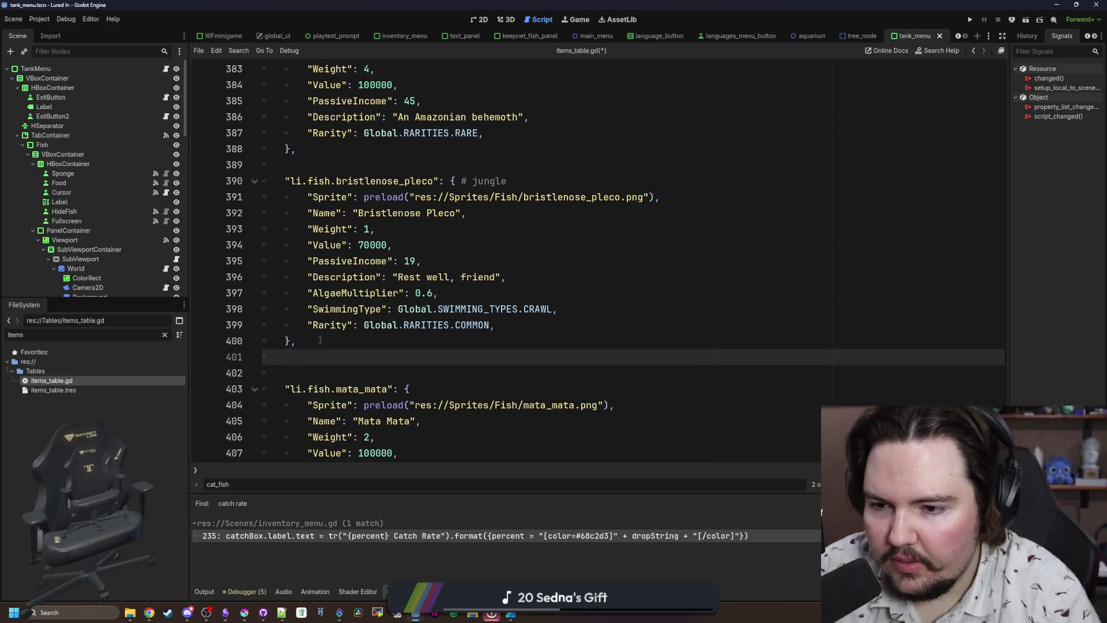
key(ctrl+v)
click(340, 276)
key(ctrl+s)
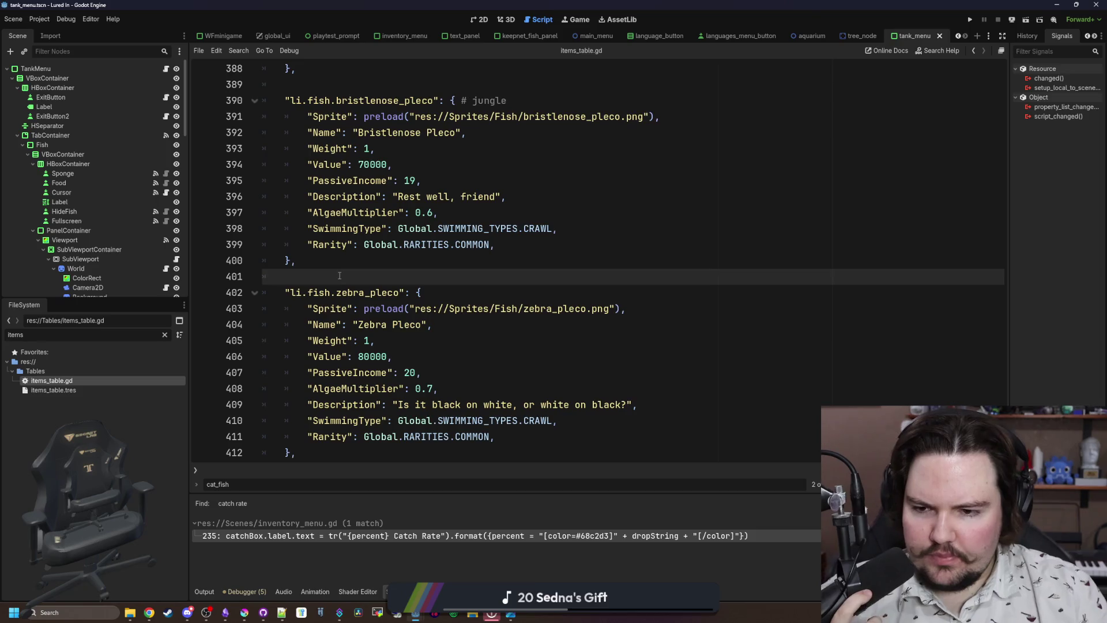
Check the Zebra Pleco value of 80000 and save the reordered items table again.
scroll(388, 299, down, 1)
double_click(379, 309)
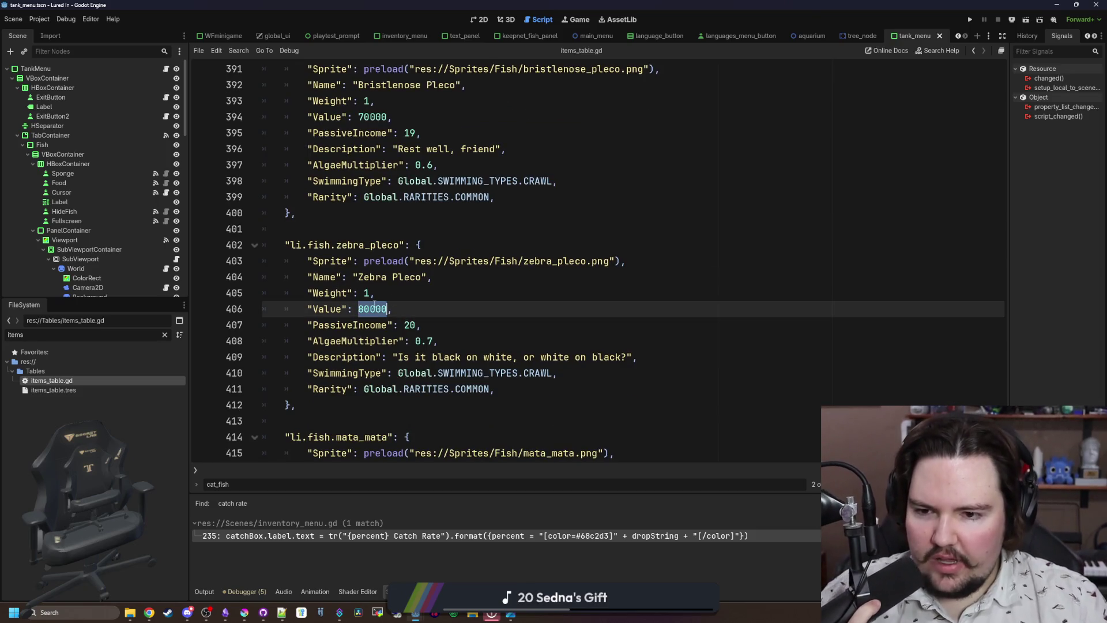
click(357, 211)
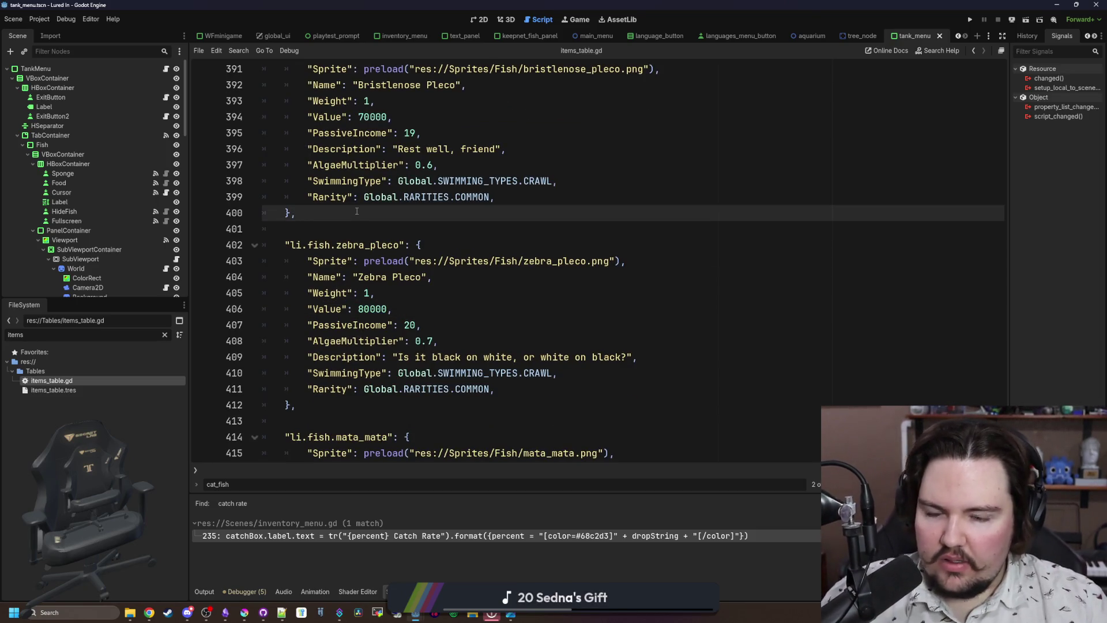
scroll(357, 212, down, 3)
click(365, 261)
scroll(404, 254, up, 2)
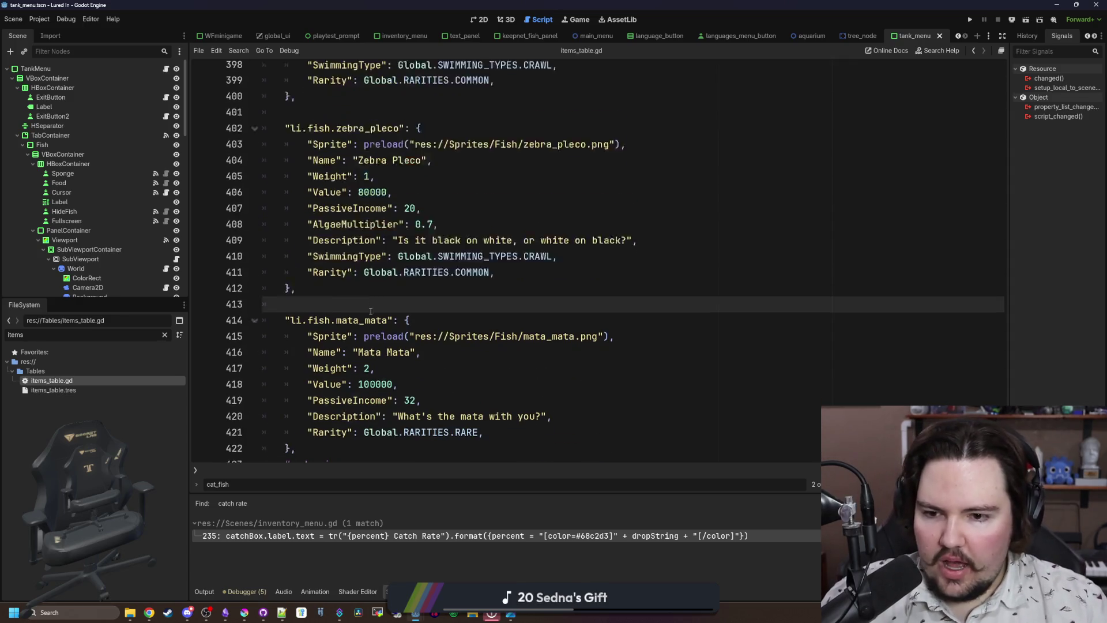
click(451, 232)
key(ctrl+s)
key(ctrl+s)
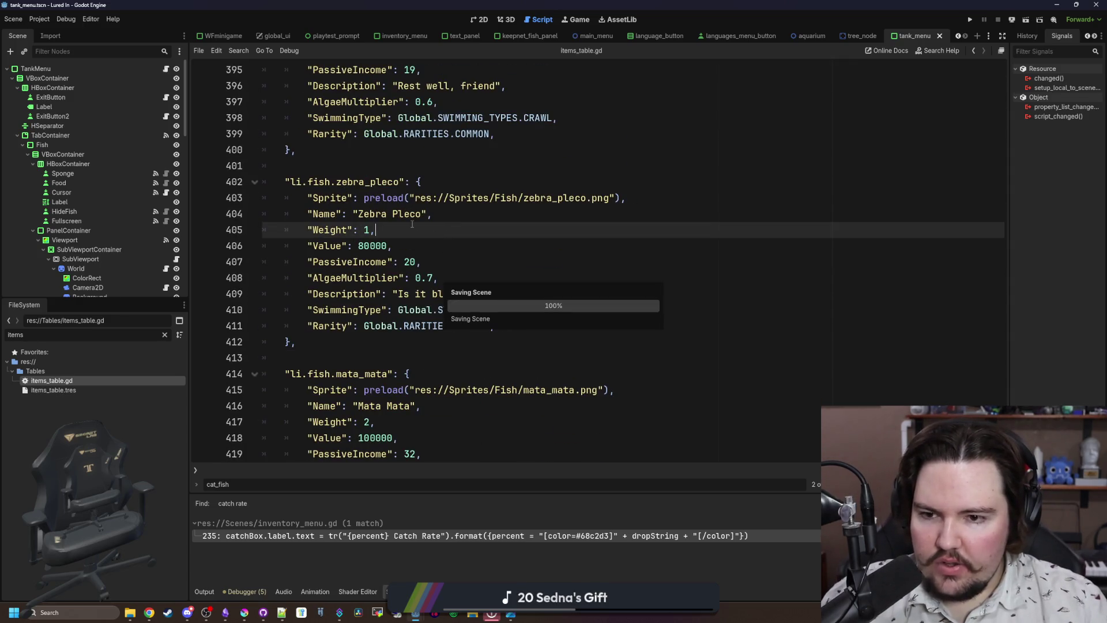
Search the whole project for 'Value' with Match Case enabled.
key(ctrl+shift+f)
text(Value)
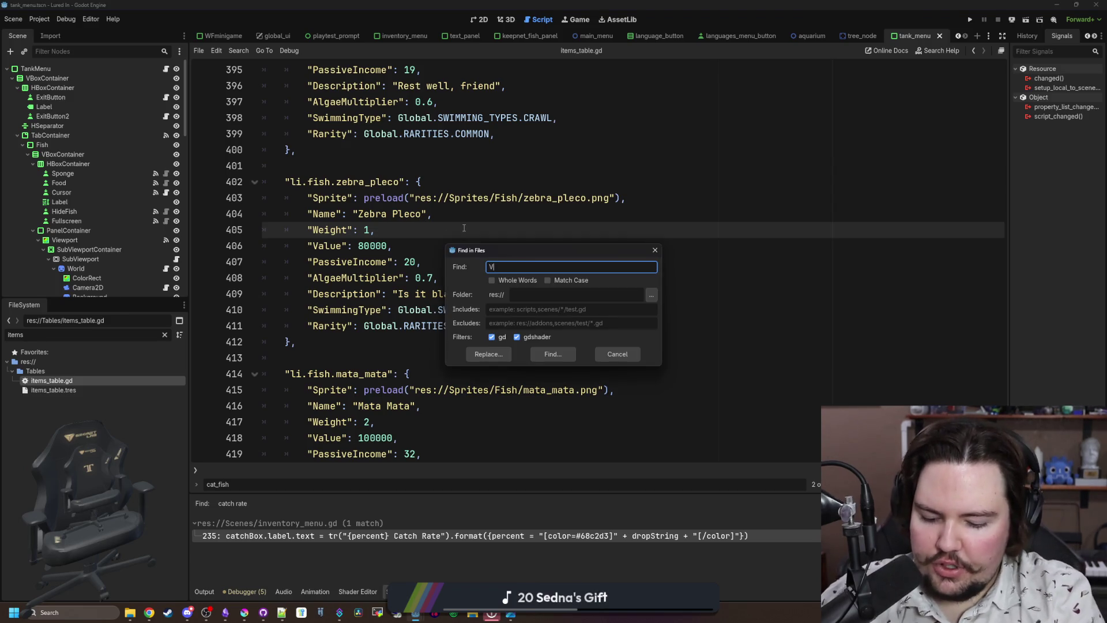
key(Return)
key(ctrl+shift+f)
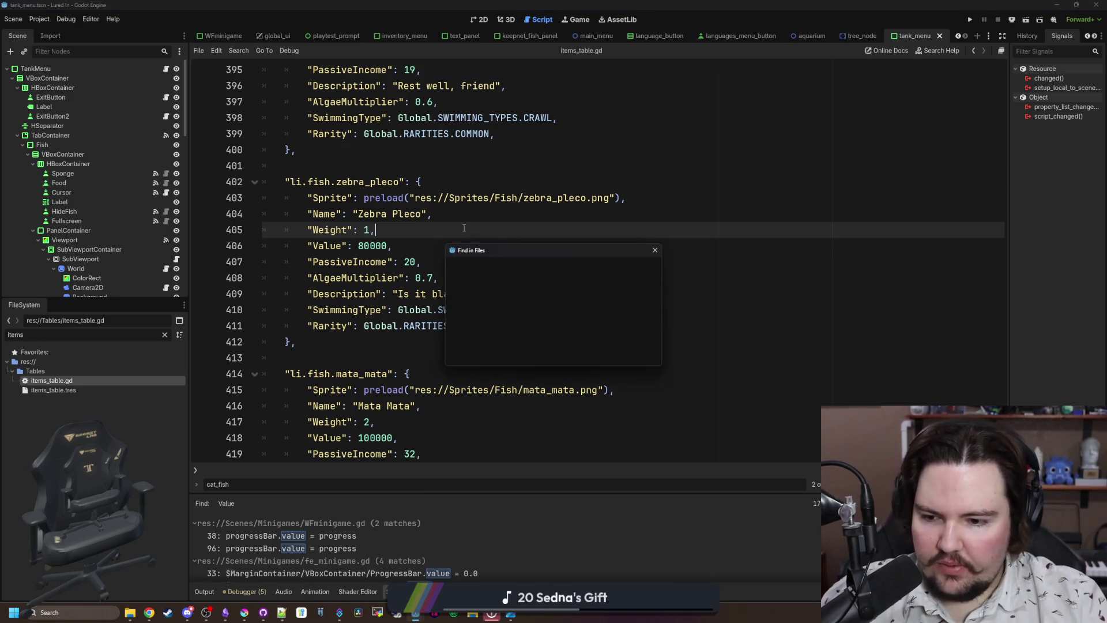
click(553, 353)
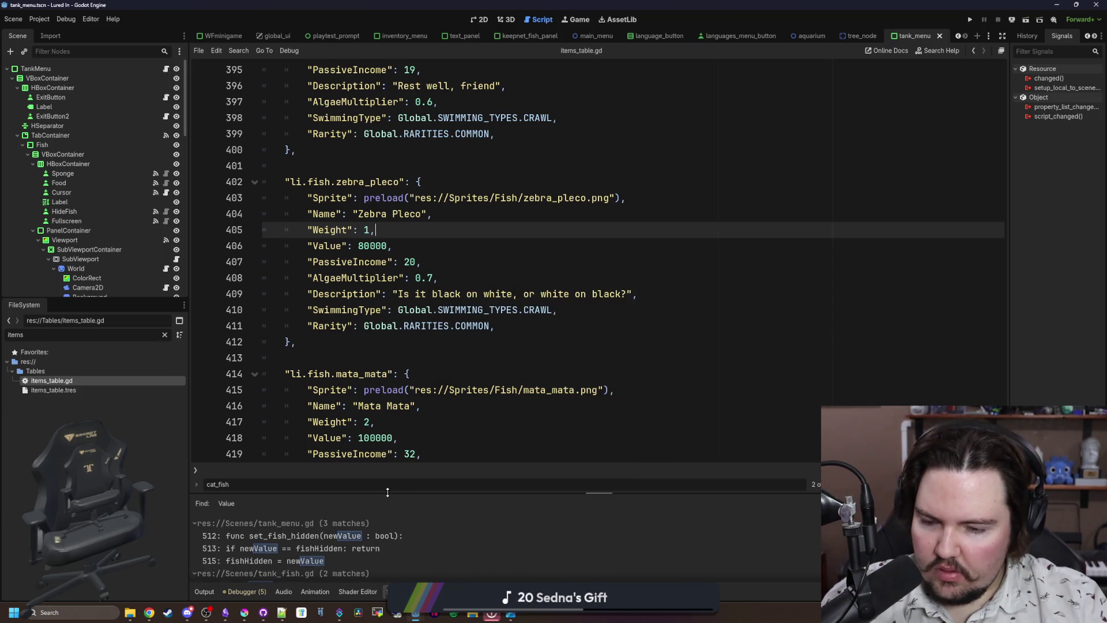
Enlarge the results panel and narrow the search term to '.Value'.
drag(392, 493, 394, 421)
click(426, 326)
key(ctrl+shift+f)
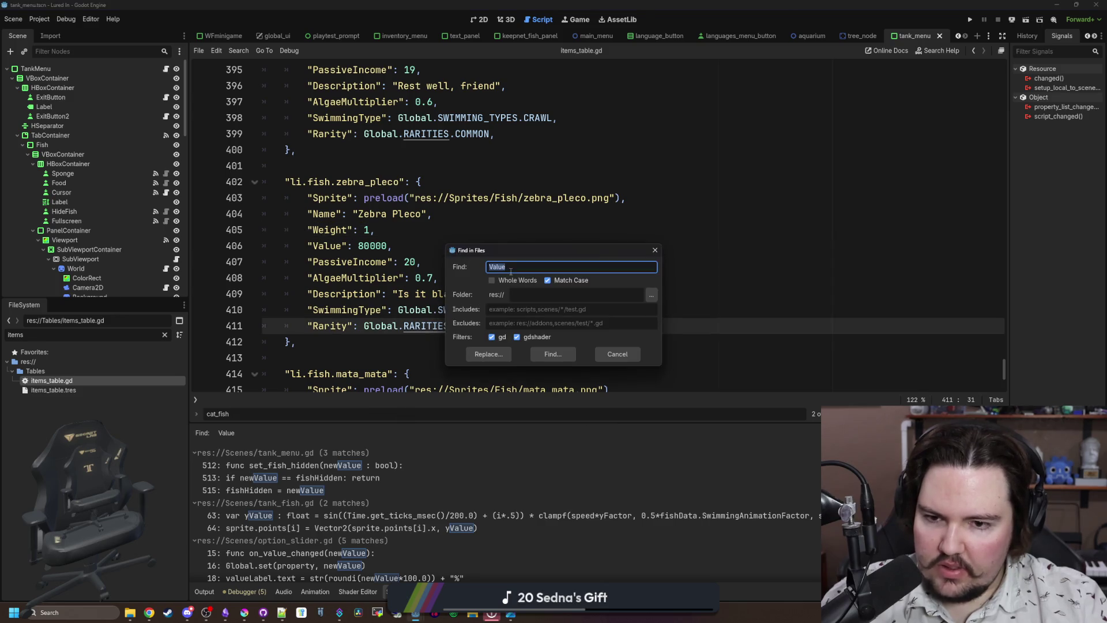
click(513, 280)
text(.)
key(Return)
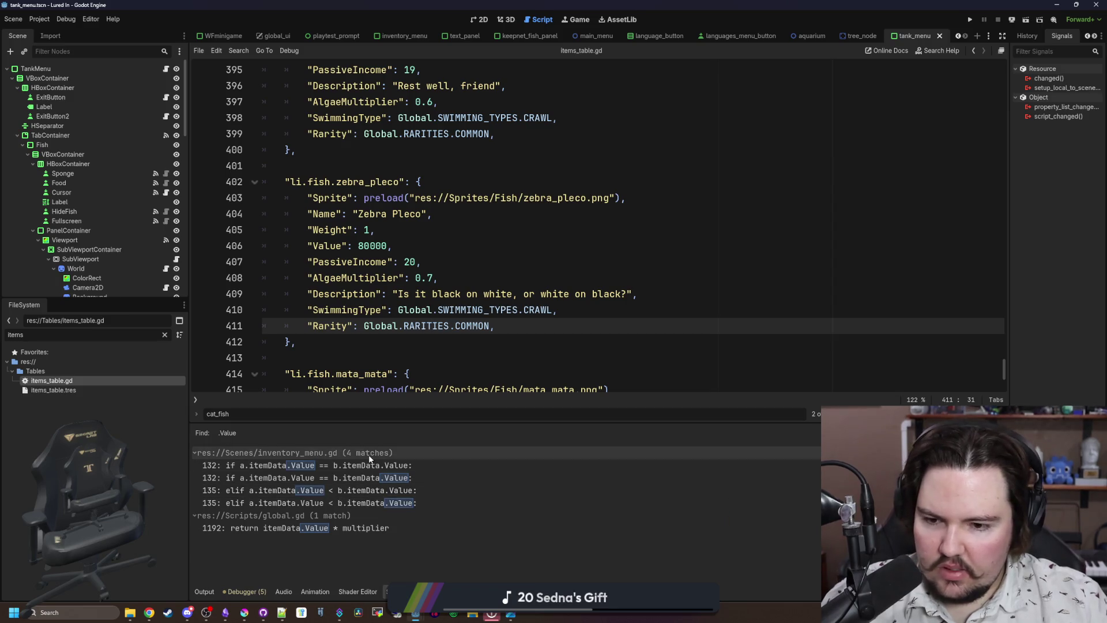
Follow the inventory_menu.gd and global.gd matches to the calculate_fish_value function.
click(340, 465)
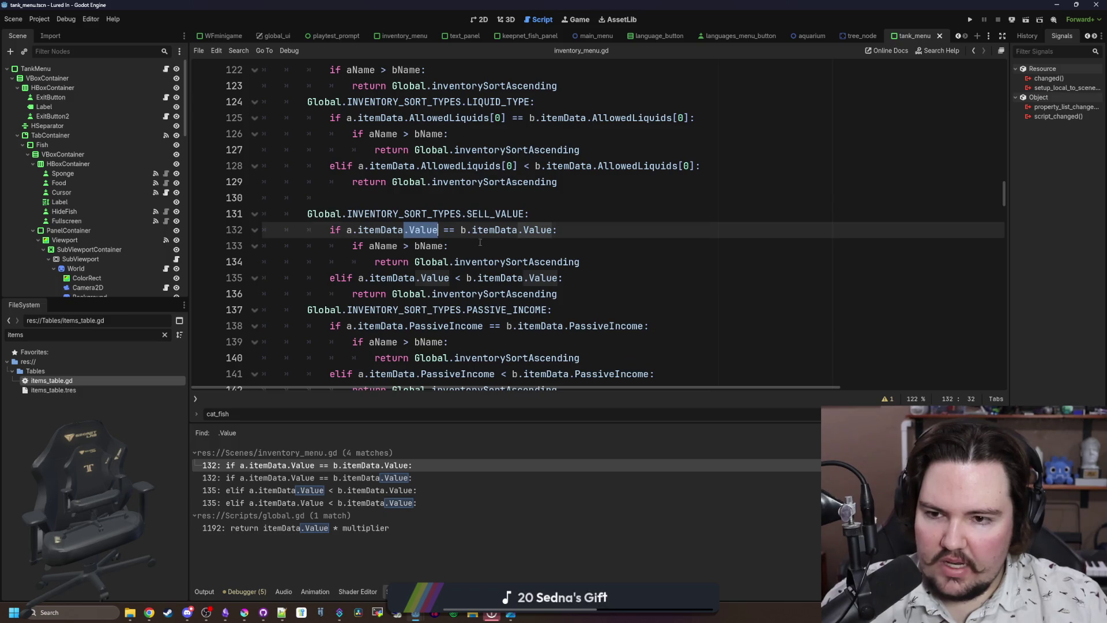
click(391, 528)
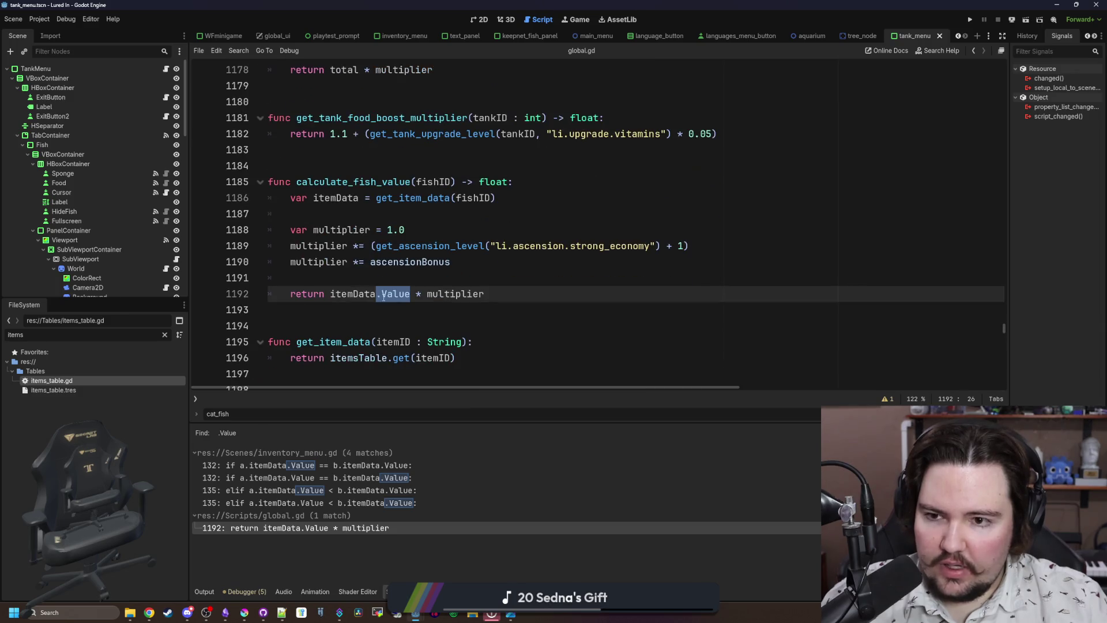
drag(539, 185, 298, 183)
click(332, 166)
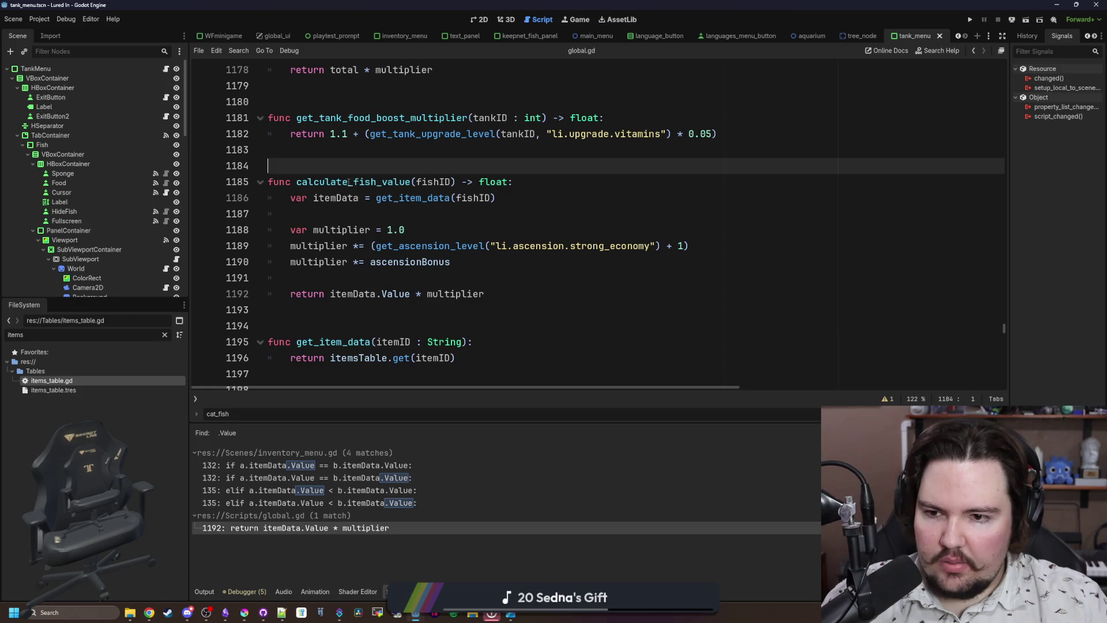
scroll(349, 182, up, 2)
scroll(348, 182, up, 3)
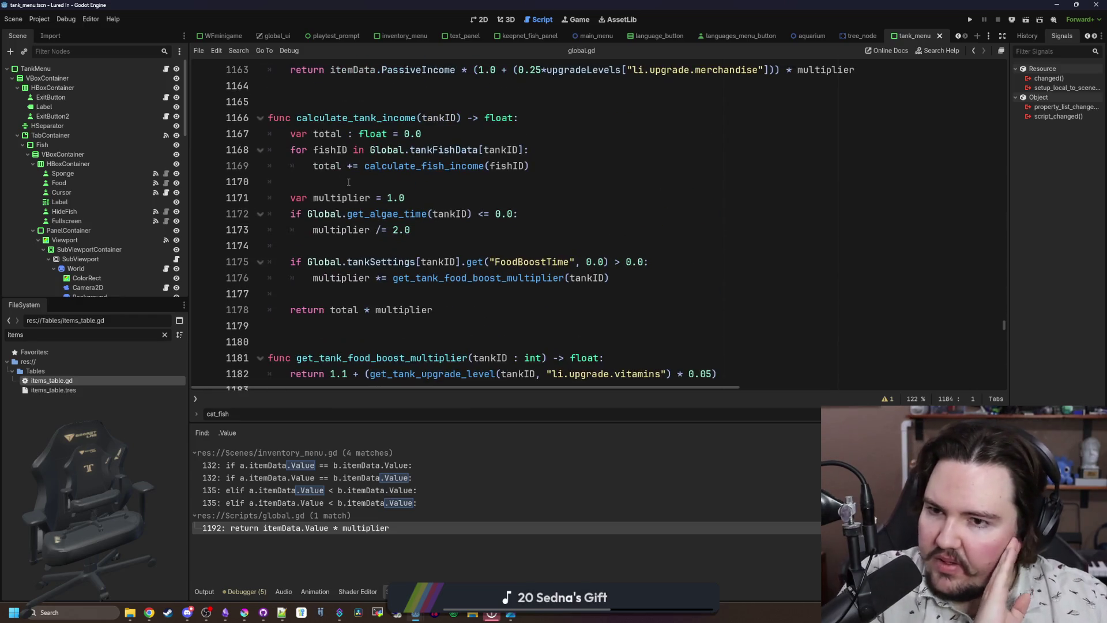
scroll(349, 182, up, 4)
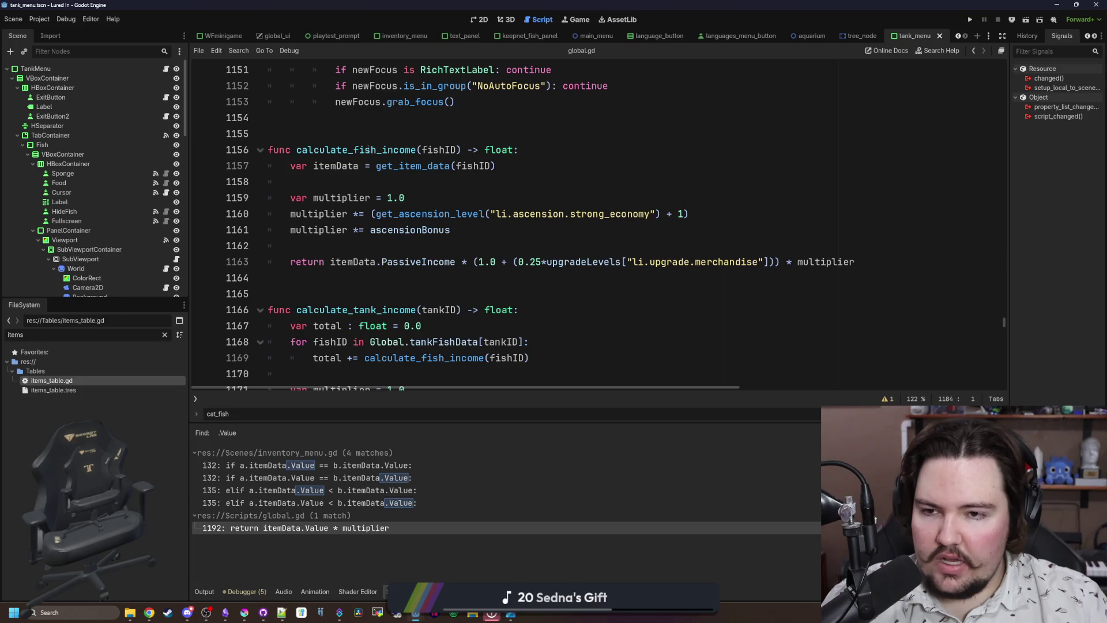
scroll(348, 148, down, 10)
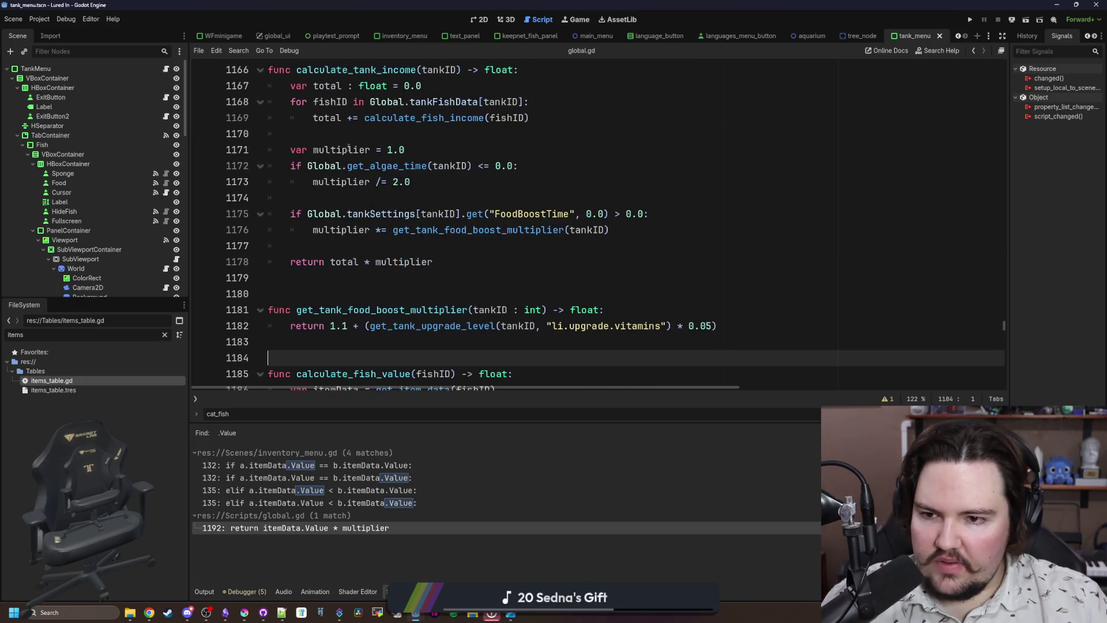
scroll(341, 214, up, 1)
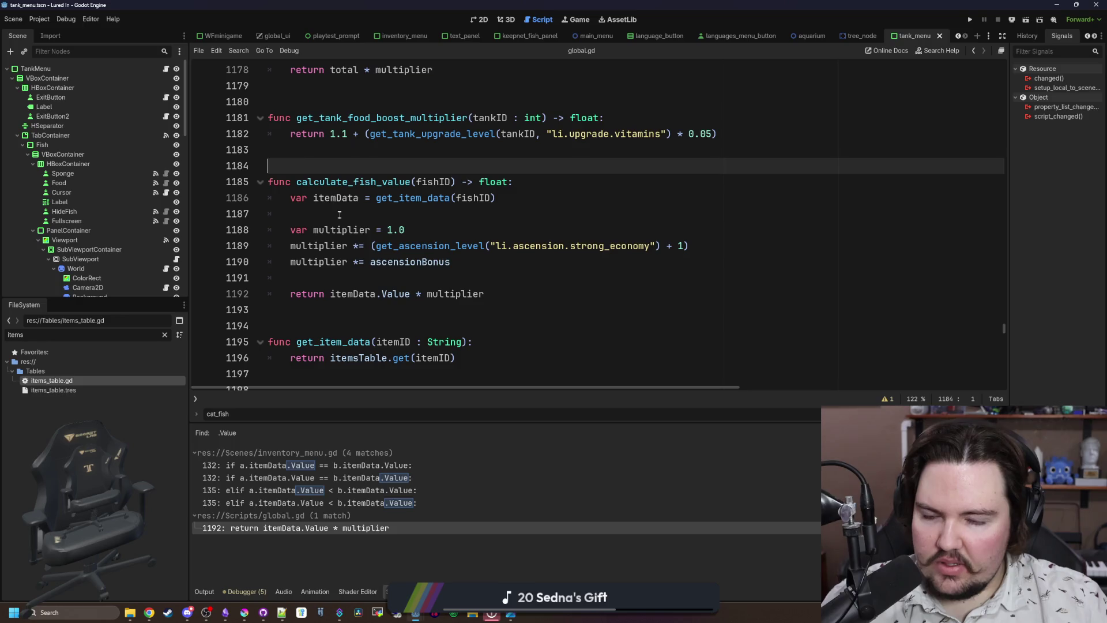
click(348, 182)
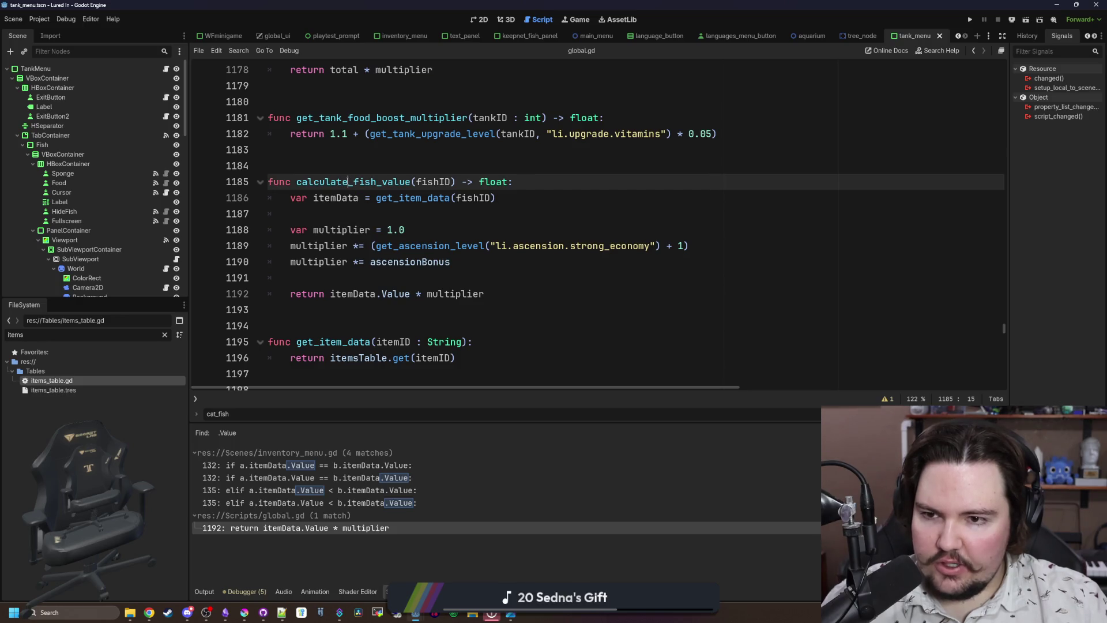
Search for calculate_fish_value and rename its definition in global.gd to get_fish_value.
click(350, 171)
key(ctrl+shift+f)
text(calculate_fish_)
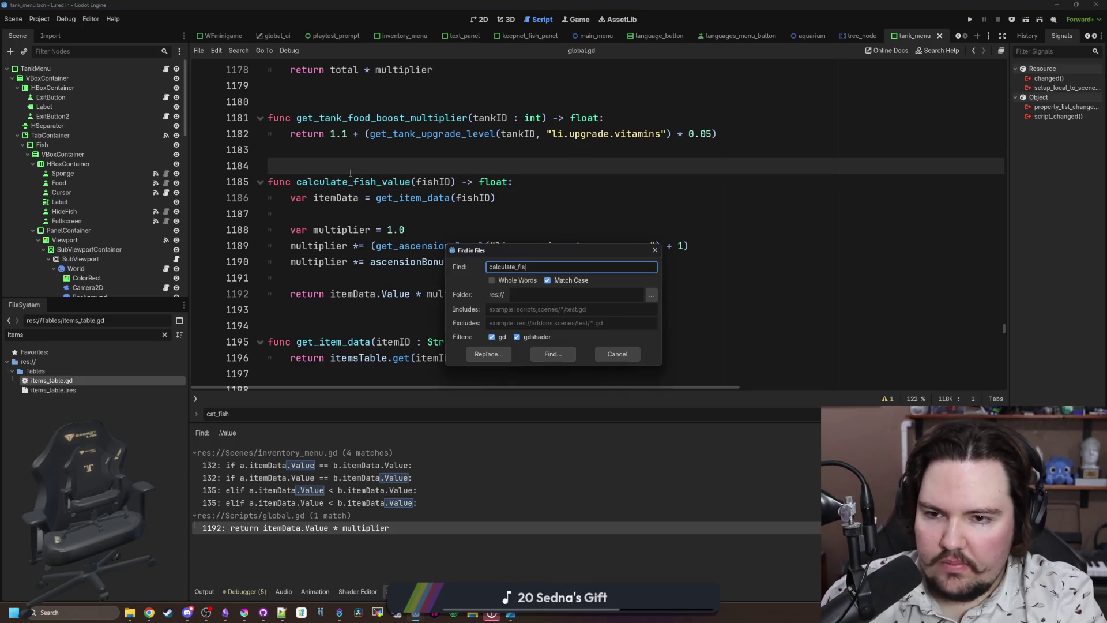
text(value)
key(Return)
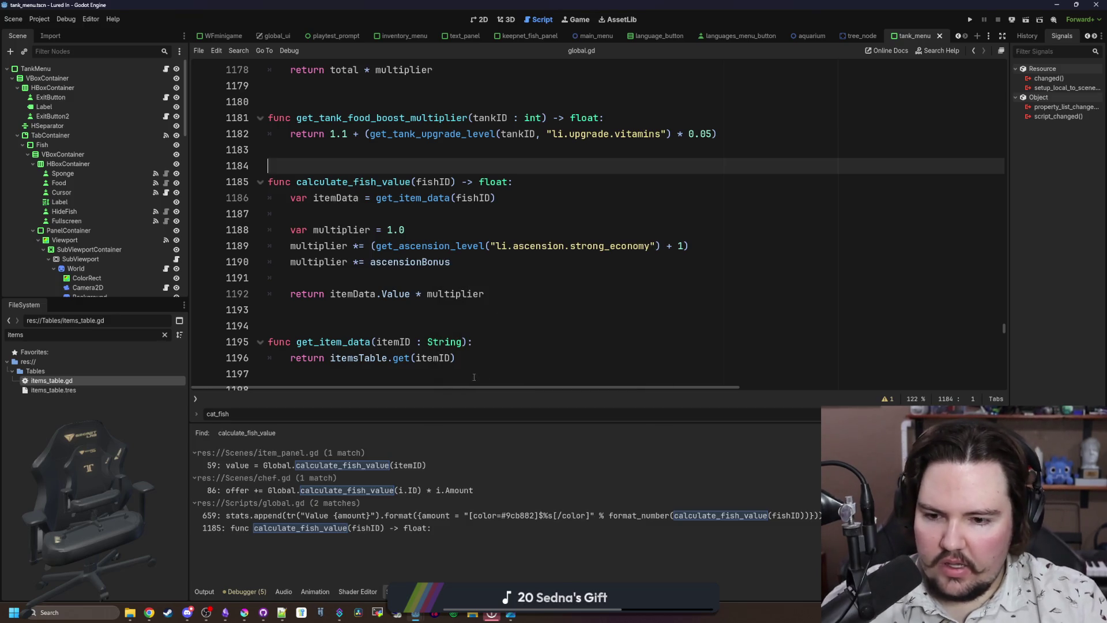
drag(351, 183, 296, 183)
text(get)
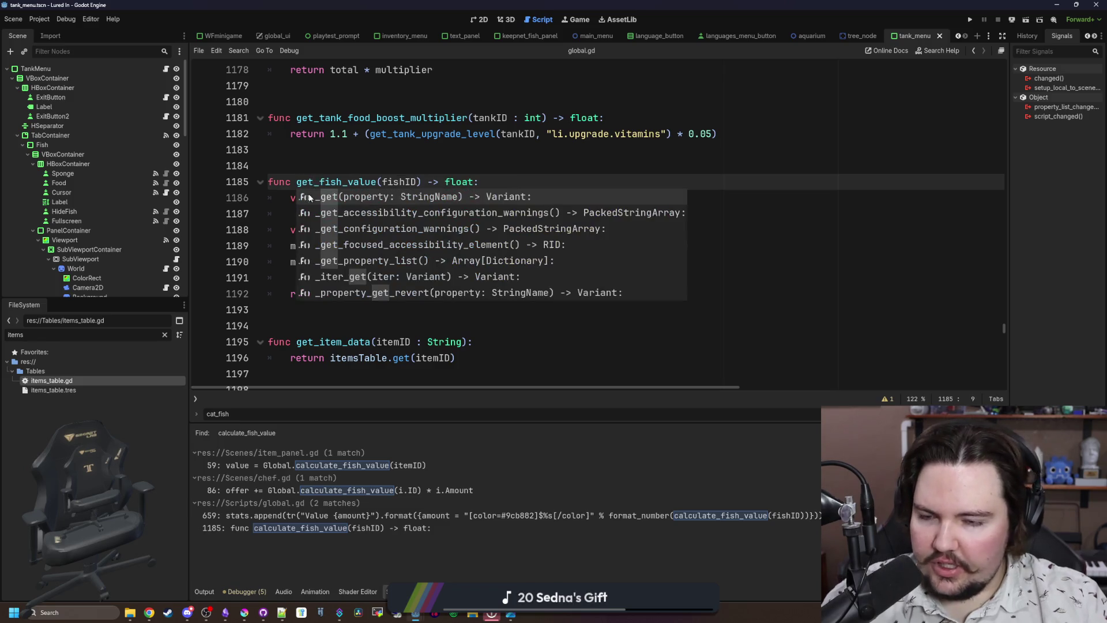
key(Escape)
Change the calculate_fish_value calls in item_panel.gd and chef.gd line 86 to get_fish_value.
click(346, 466)
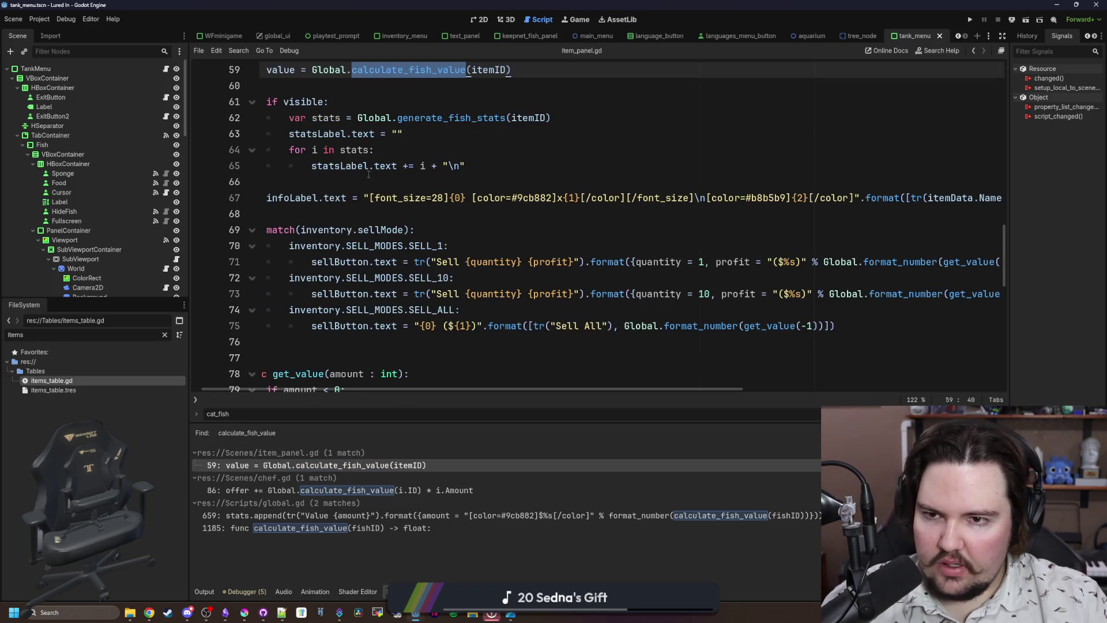
scroll(404, 173, up, 2)
drag(406, 165, 354, 166)
text(get)
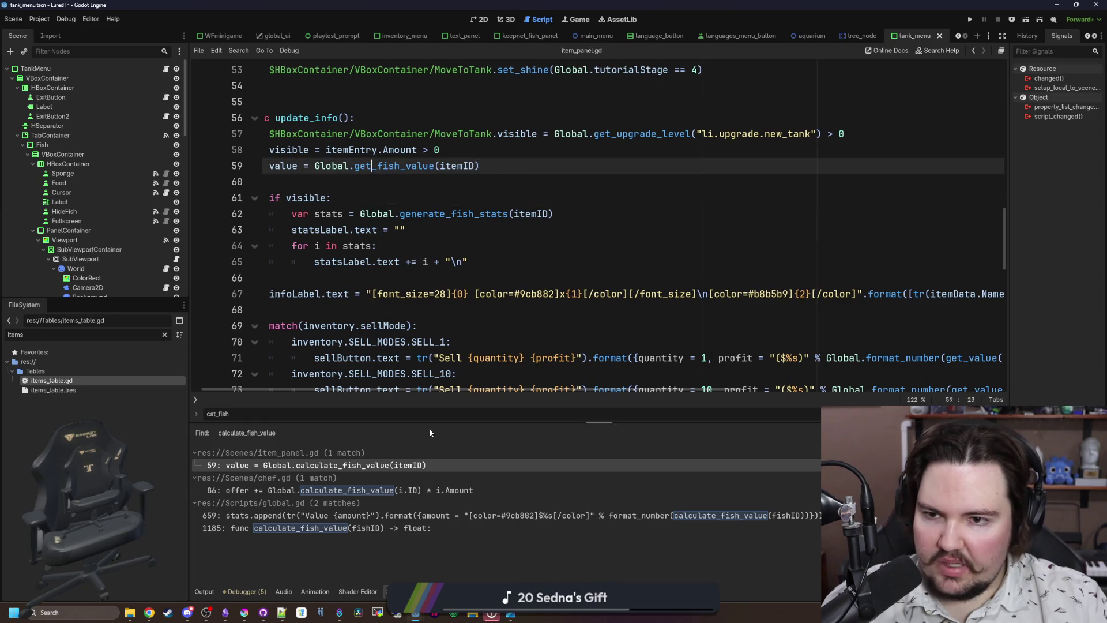
click(380, 491)
scroll(377, 274, up, 2)
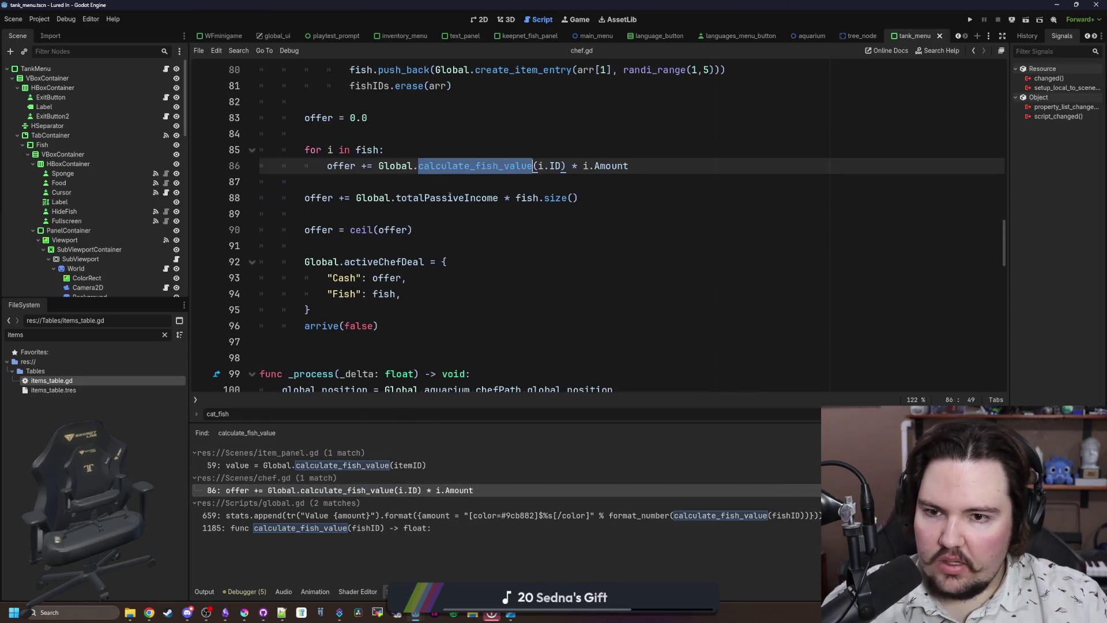
click(404, 214)
click(473, 166)
drag(472, 166, 421, 166)
text(get)
Update the line 659 Value stat call in global.gd to get_fish_value and save all scripts.
click(344, 515)
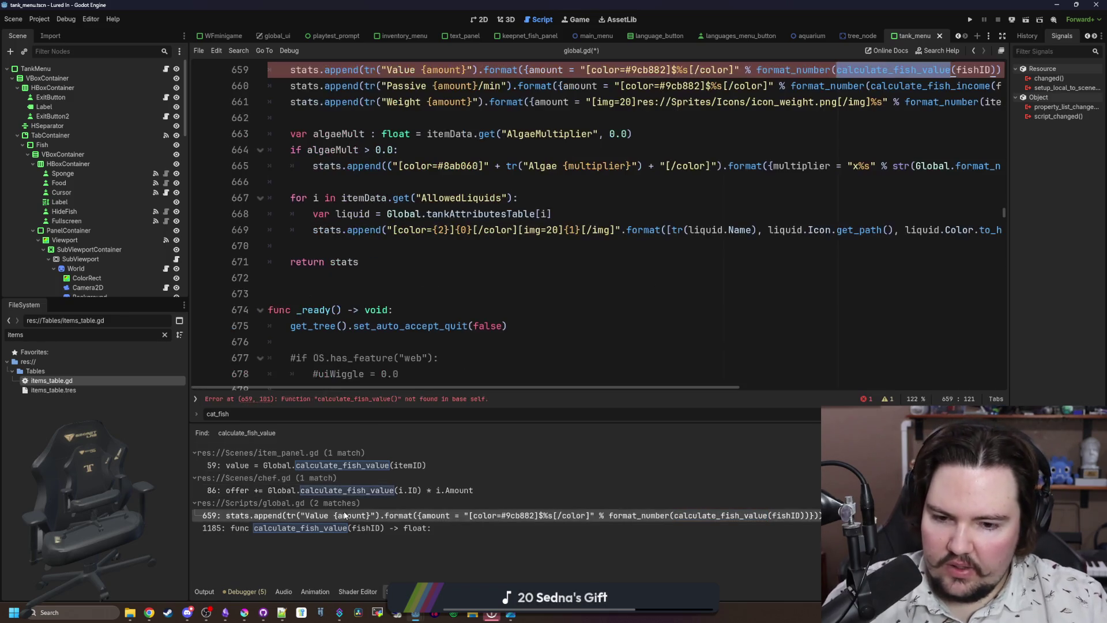
scroll(663, 313, up, 2)
click(881, 262)
drag(890, 166, 836, 166)
text(get)
click(635, 310)
click(344, 529)
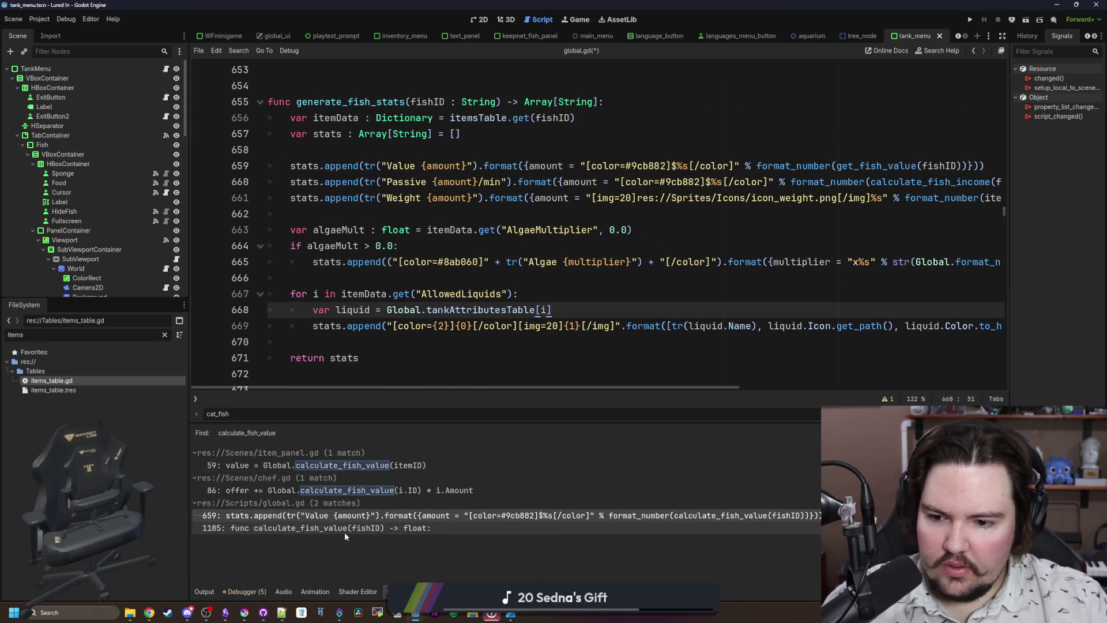
scroll(421, 249, down, 2)
click(422, 249)
key(ctrl+s)
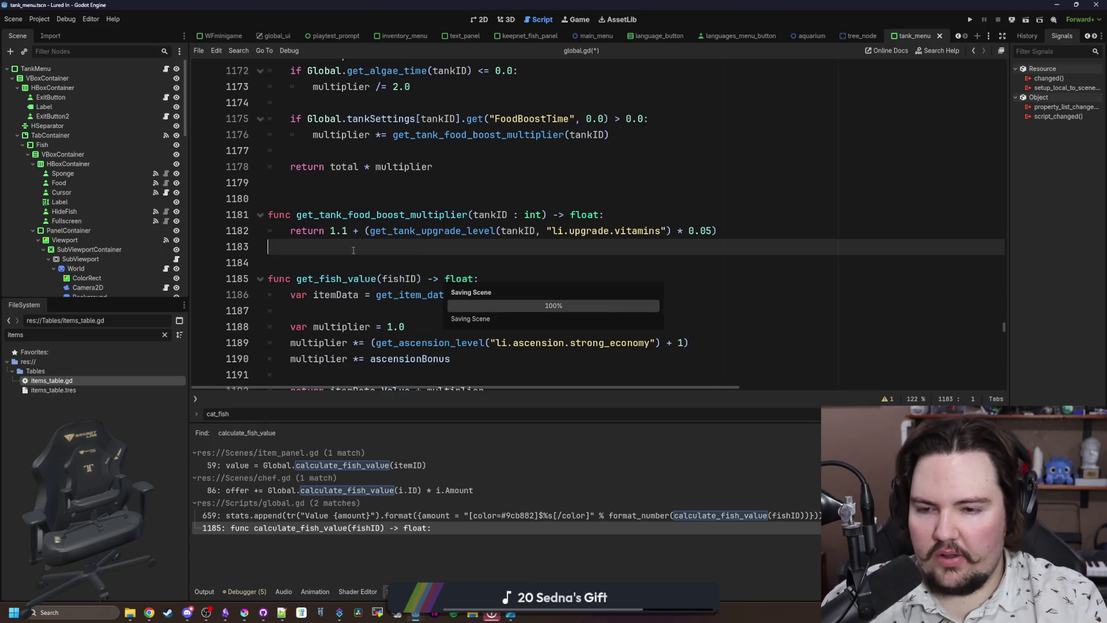
key(ctrl+shift+f)
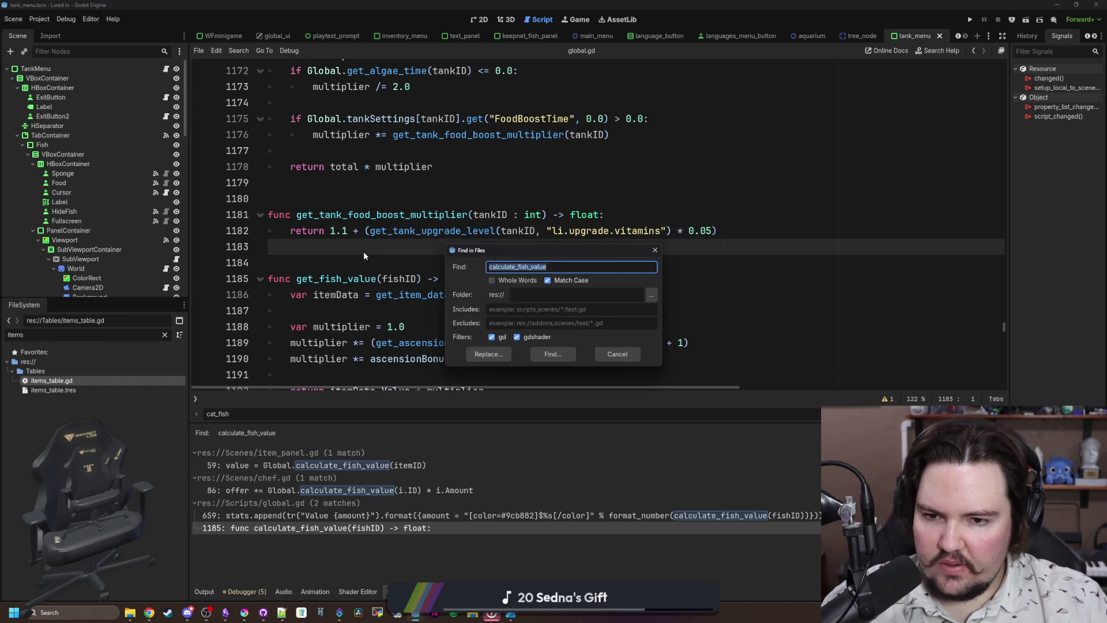
Search all project files for '.Value' and open the first match in inventory_menu.gd.
key(Return)
key(F3)
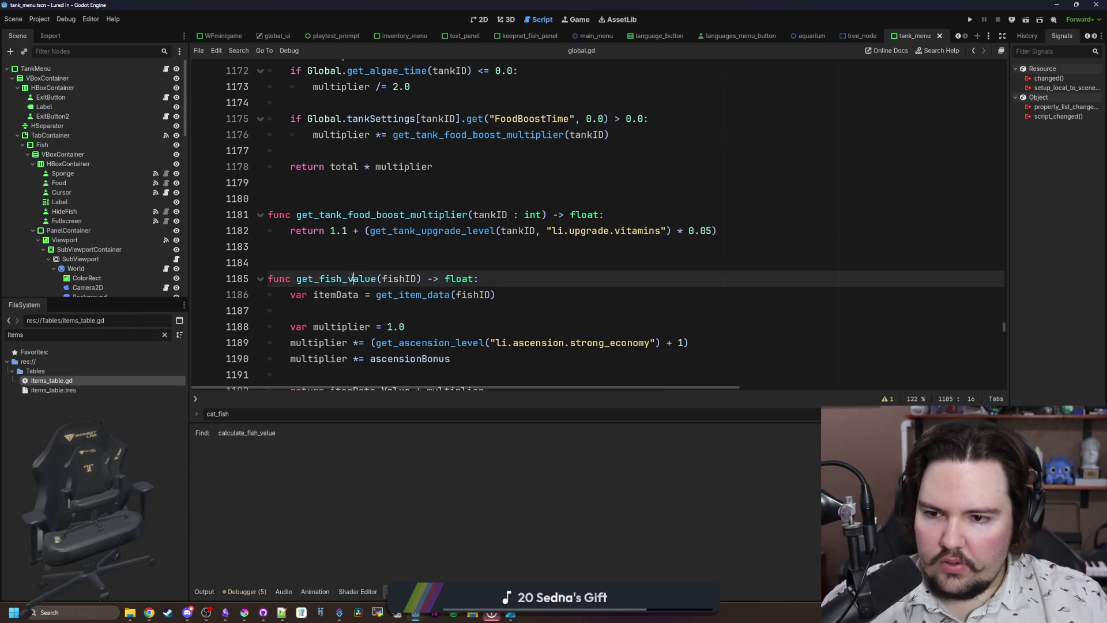
click(347, 241)
key(ctrl+shift+f)
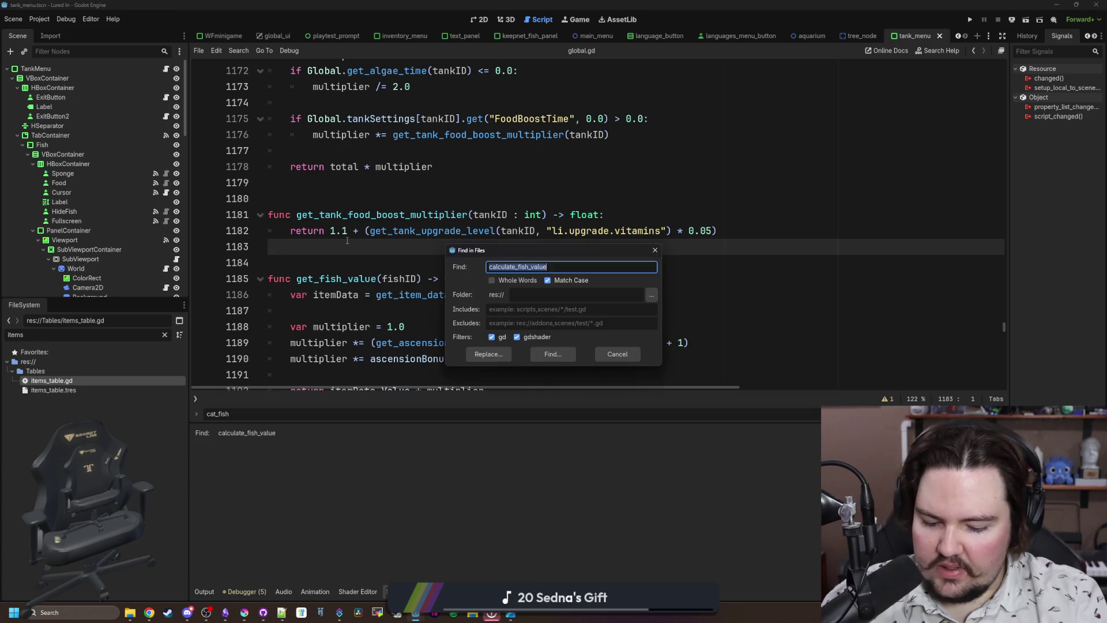
text(.)
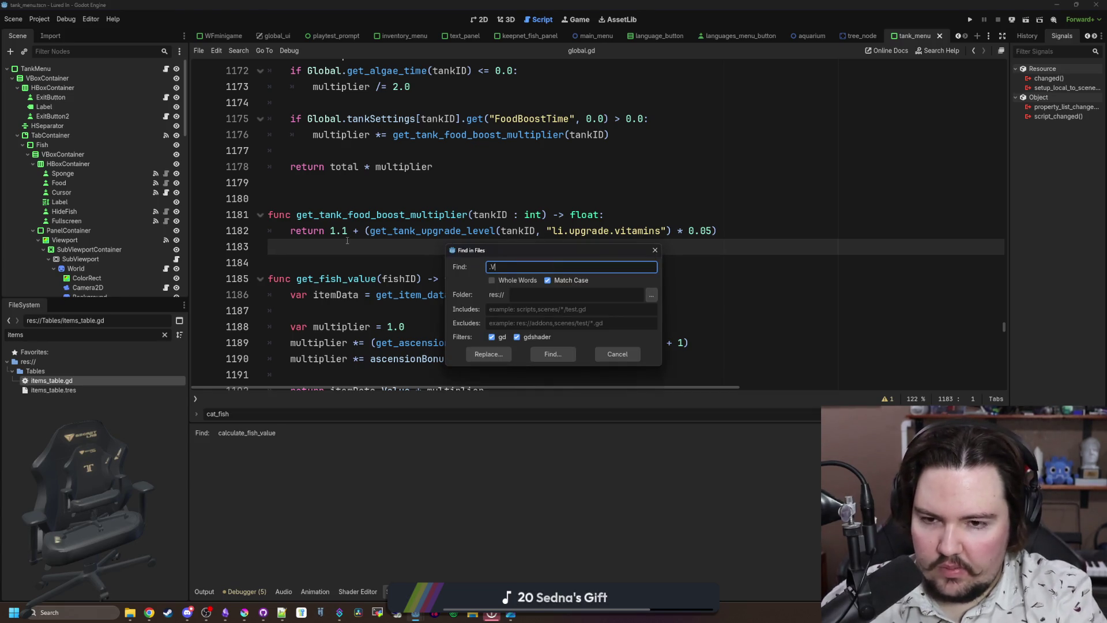
text(Value)
key(Return)
click(372, 465)
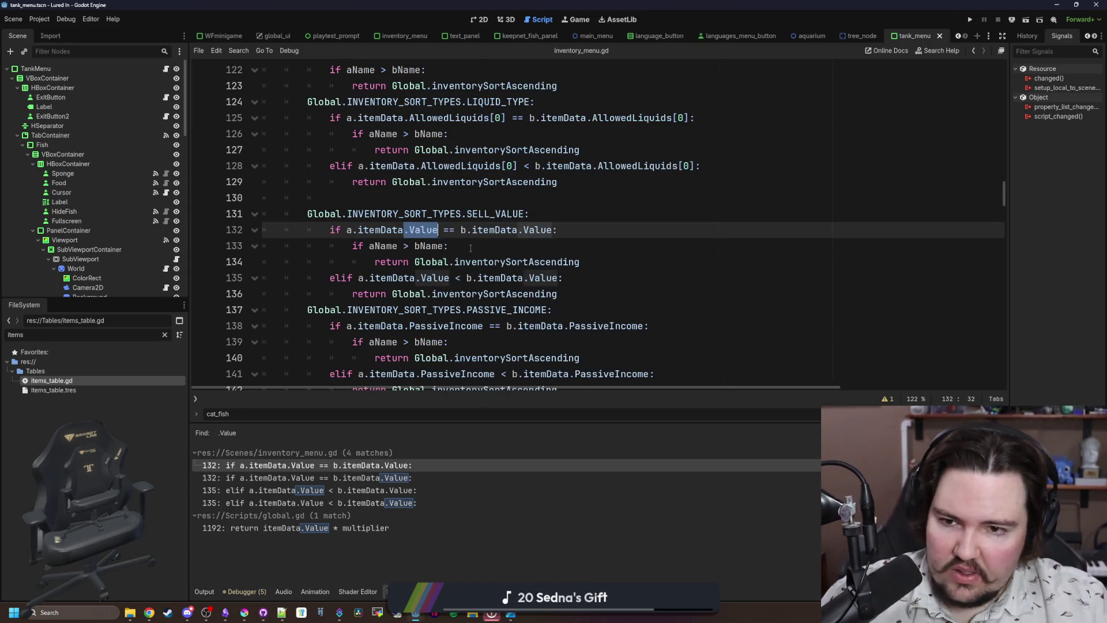
Inspect the Value reference on line 132 and open a new line after line 119.
click(444, 247)
double_click(424, 230)
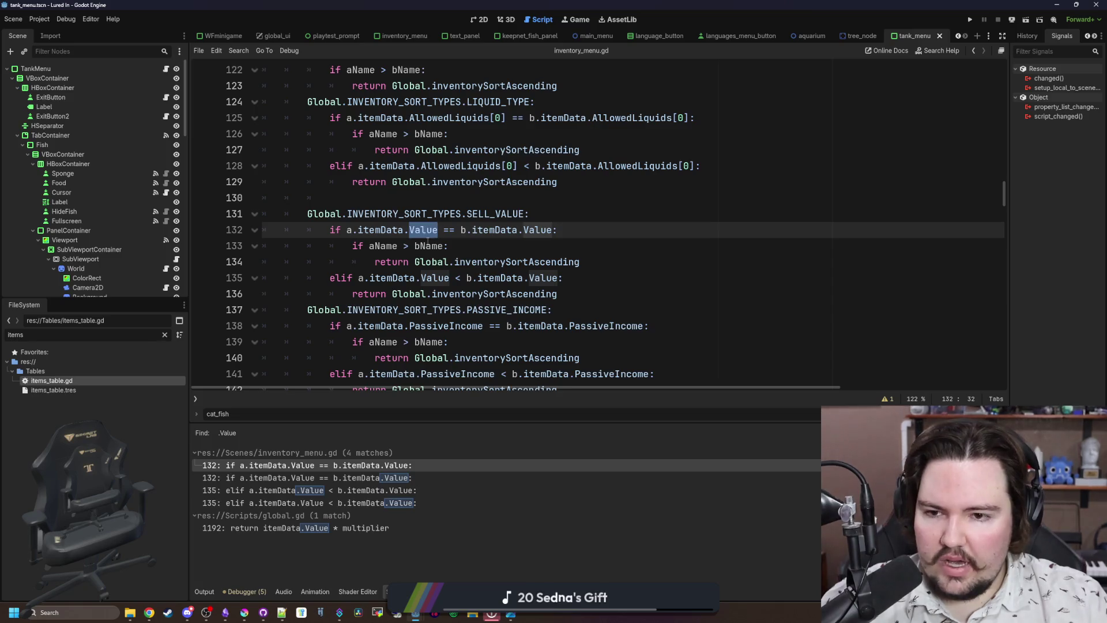
click(388, 231)
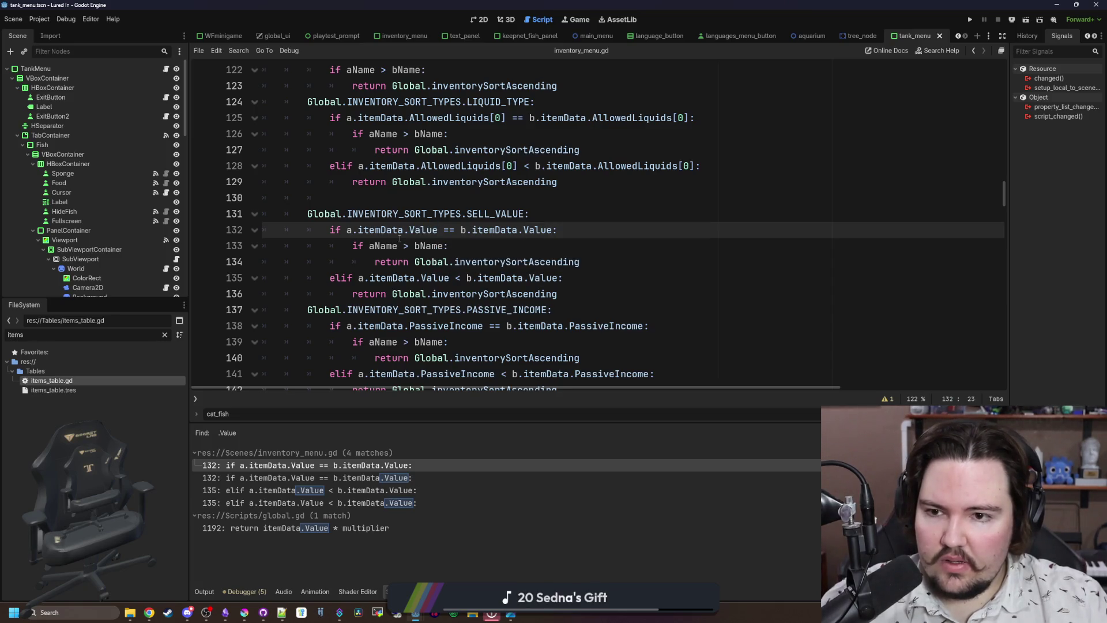
scroll(392, 279, up, 5)
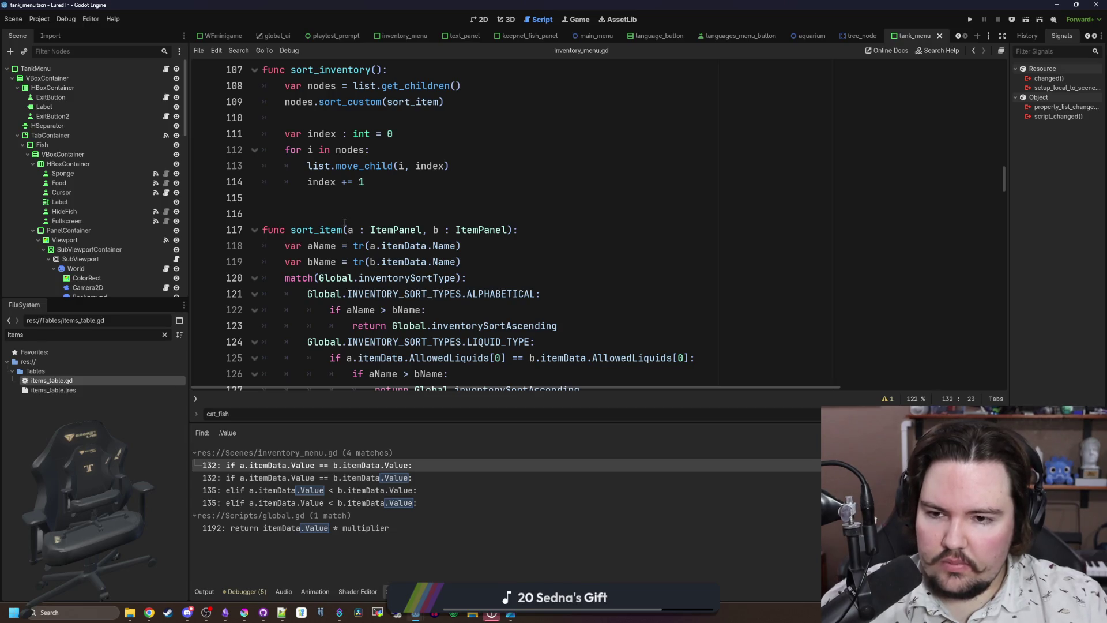
click(495, 266)
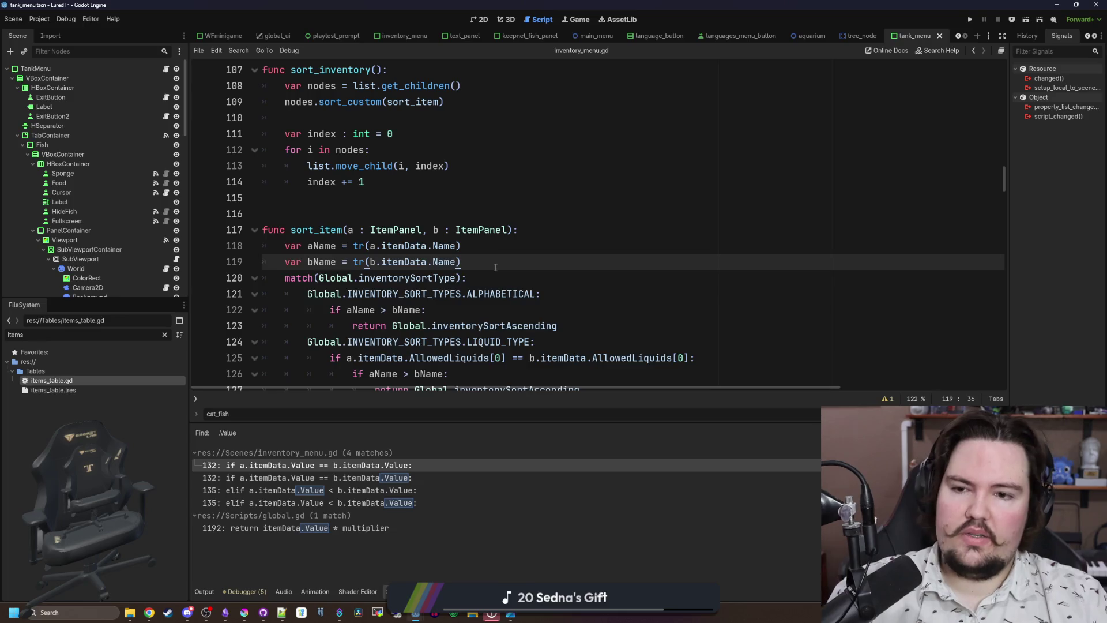
key(Return)
Adjust the blank lines between line 119 and the match block.
scroll(530, 223, down, 1)
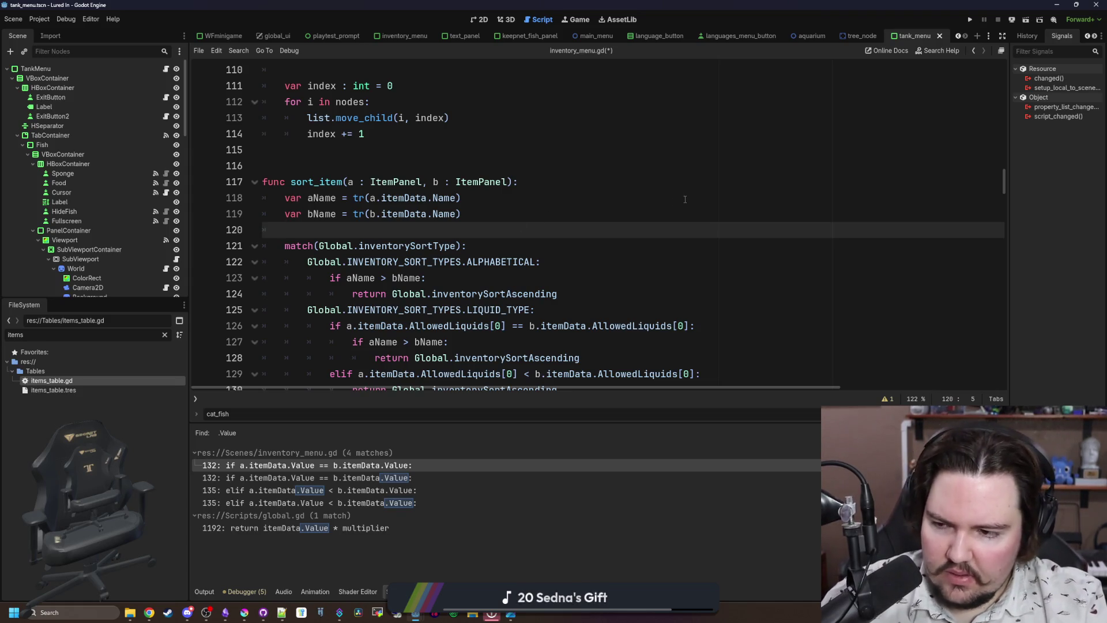
key(Return)
key(Return)
key(Up)
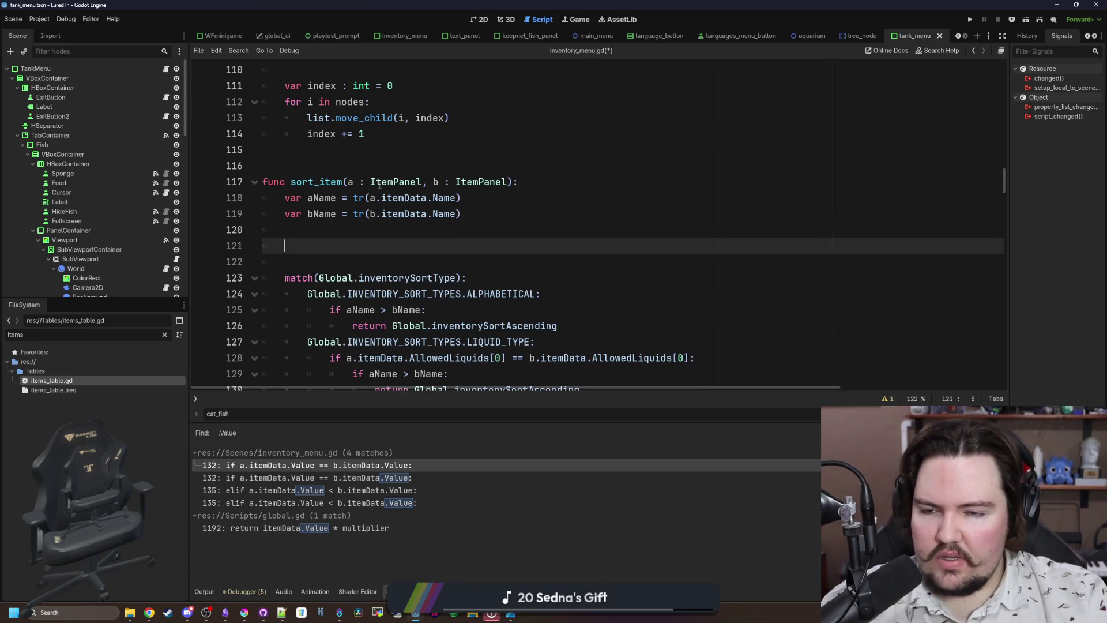
scroll(514, 235, up, 8)
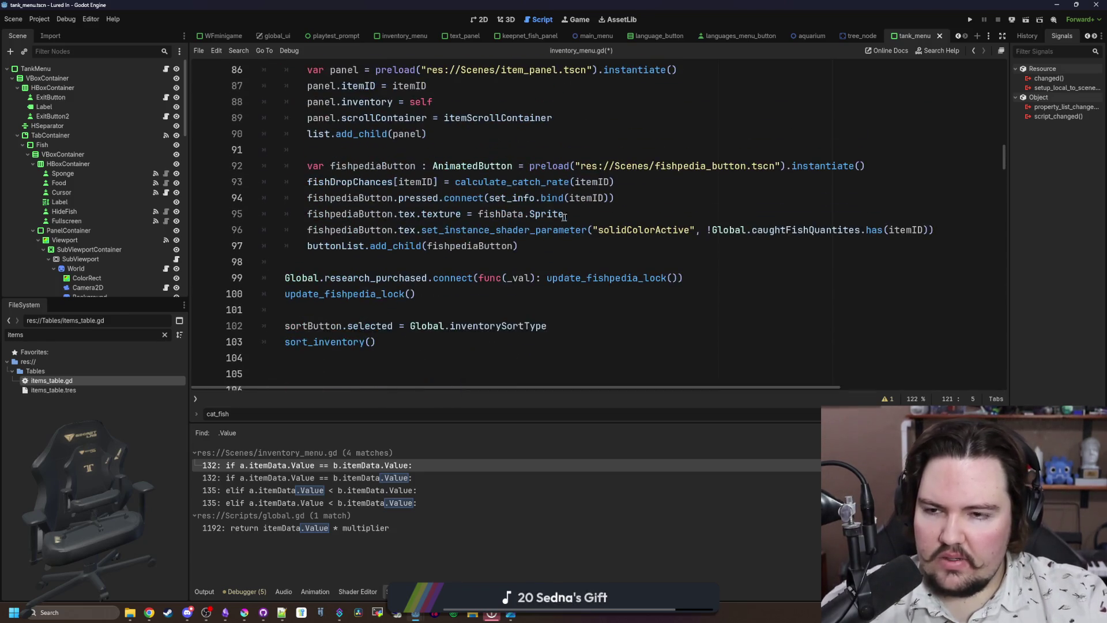
scroll(534, 221, up, 6)
scroll(534, 221, down, 13)
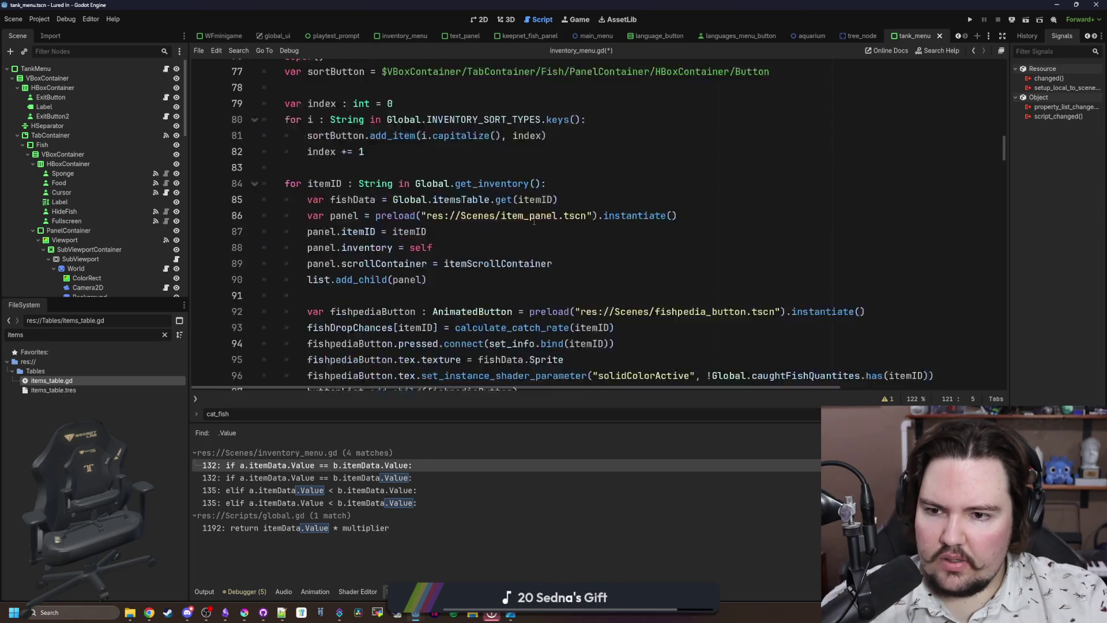
scroll(534, 221, down, 2)
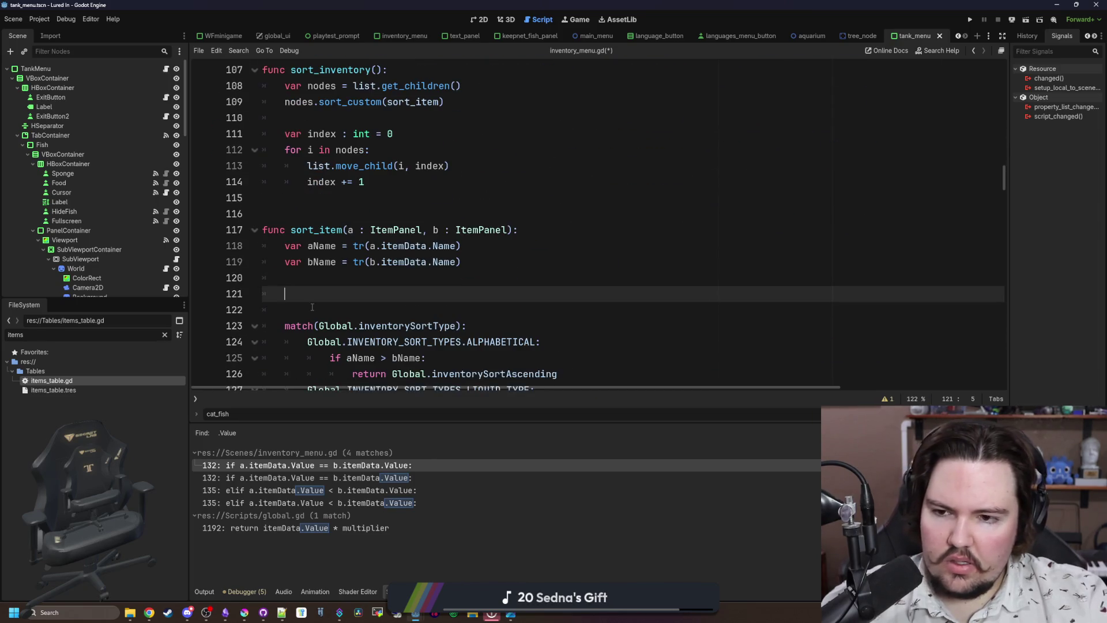
key(BackSpace)
key(BackSpace)
key(BackSpace)
Filter the script list by 'item' and check item_panel.gd's fields, then return to inventory_menu.gd.
click(165, 334)
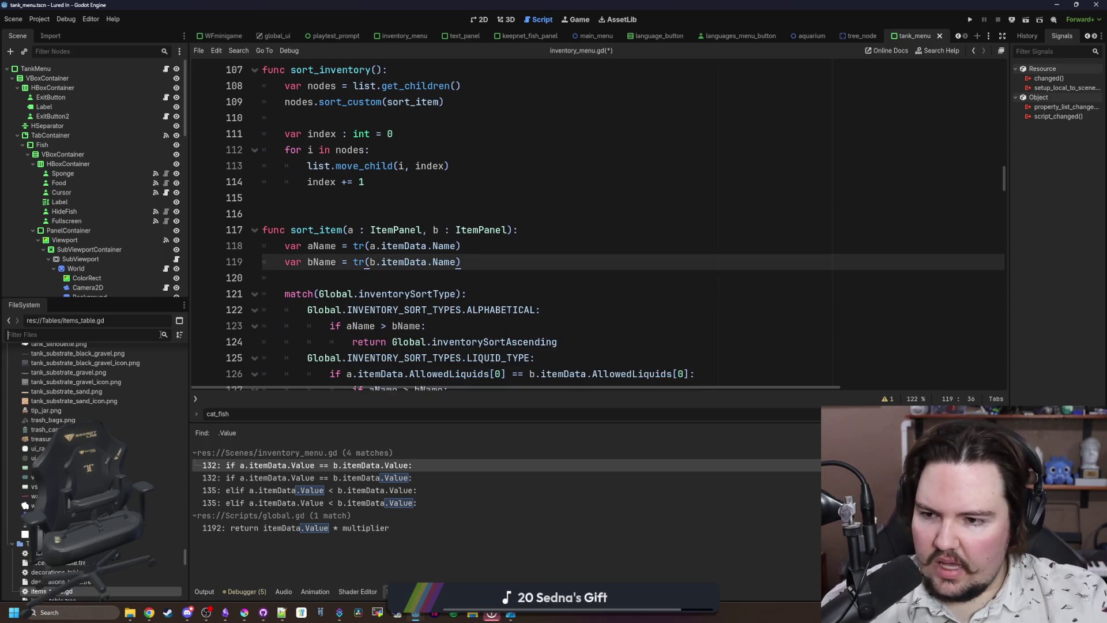
text(item)
double_click(138, 381)
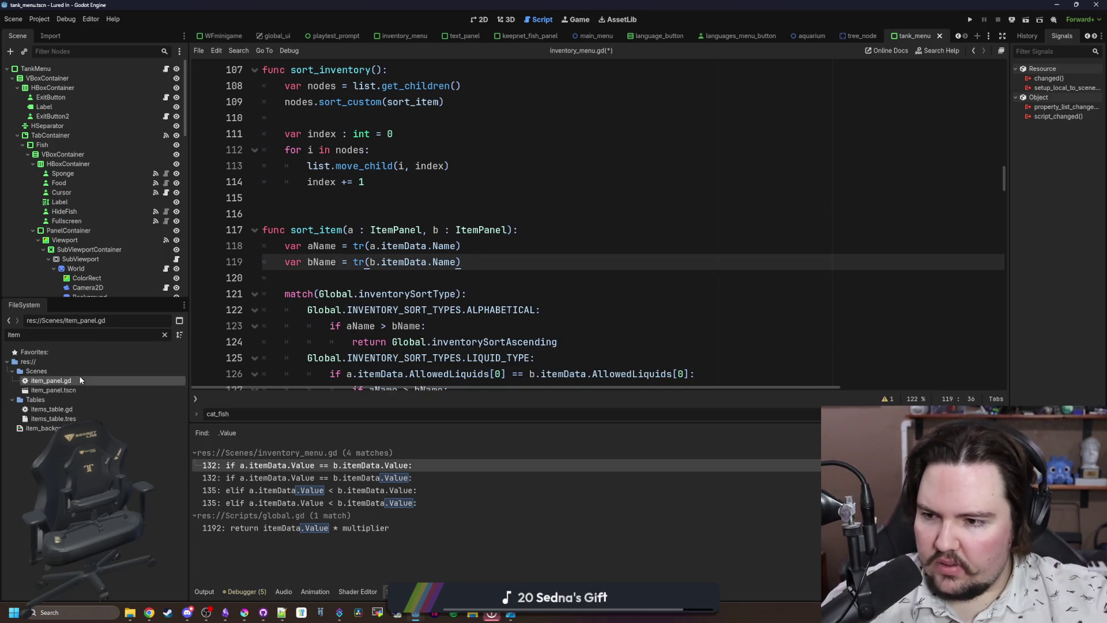
scroll(338, 137, up, 15)
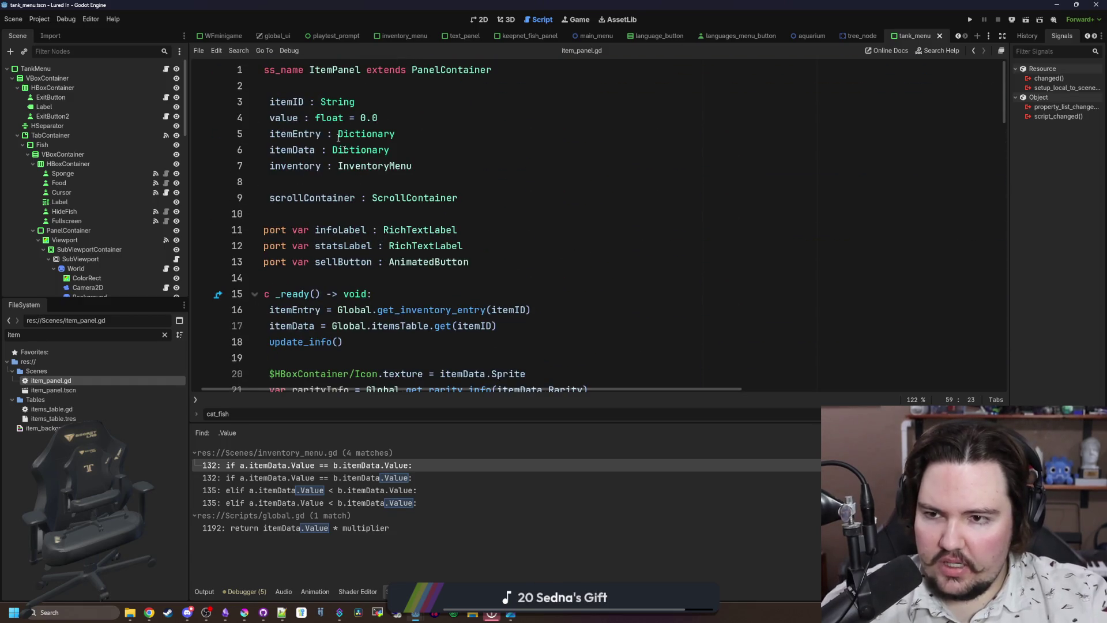
key(alt+Left)
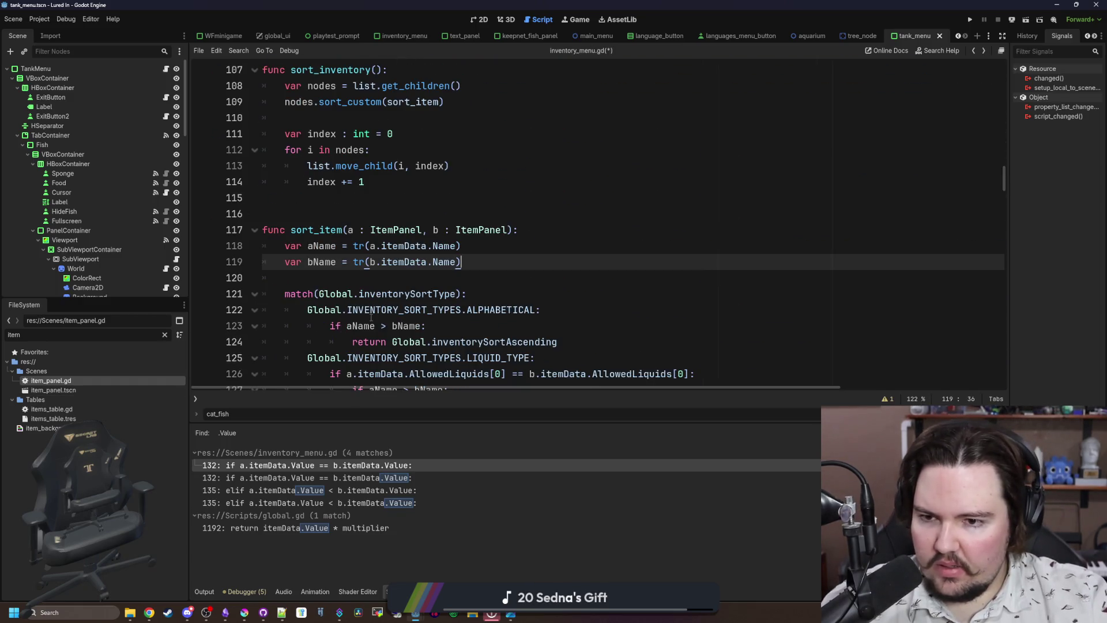
On line 133, replace a.itemData.Value with Global.get_fish_value(a.itemID).
scroll(377, 192, down, 2)
click(377, 196)
scroll(377, 196, down, 2)
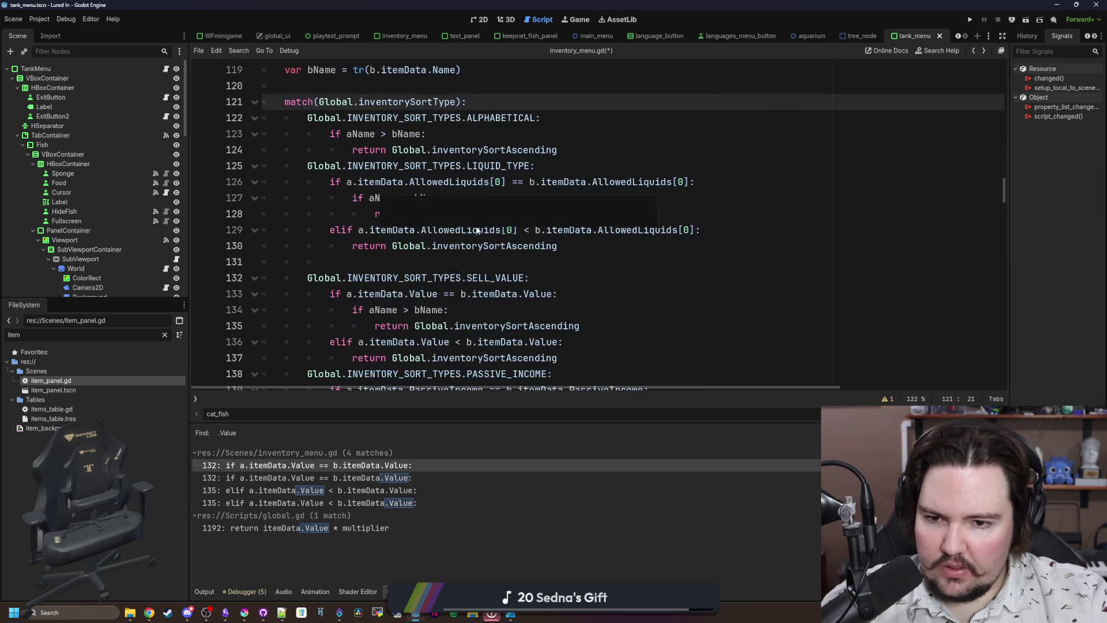
click(467, 308)
scroll(438, 297, down, 1)
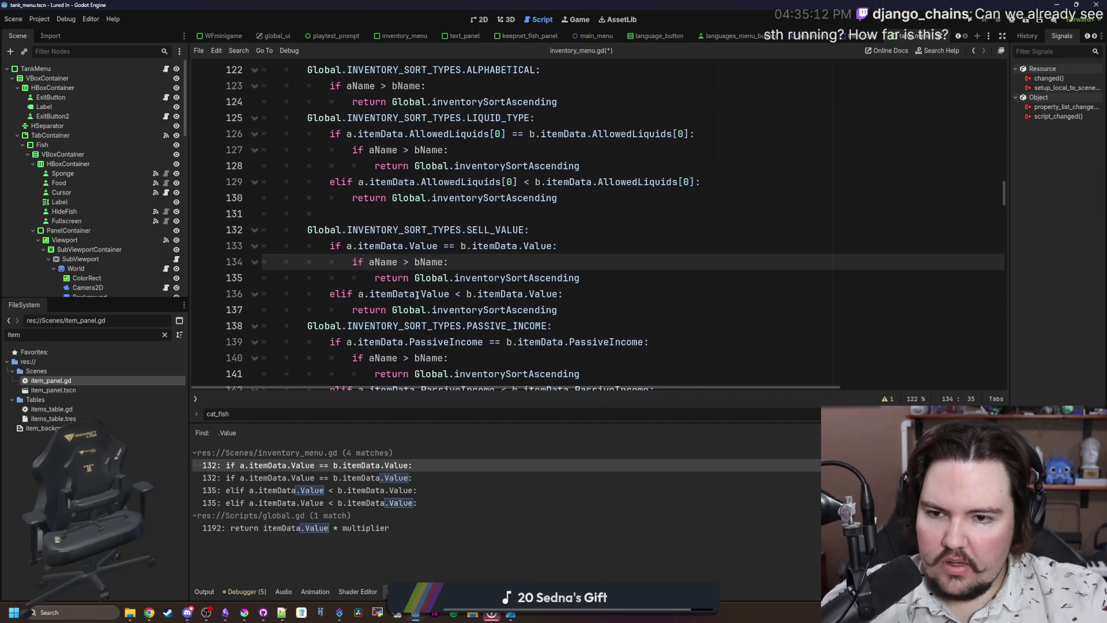
drag(439, 248, 357, 246)
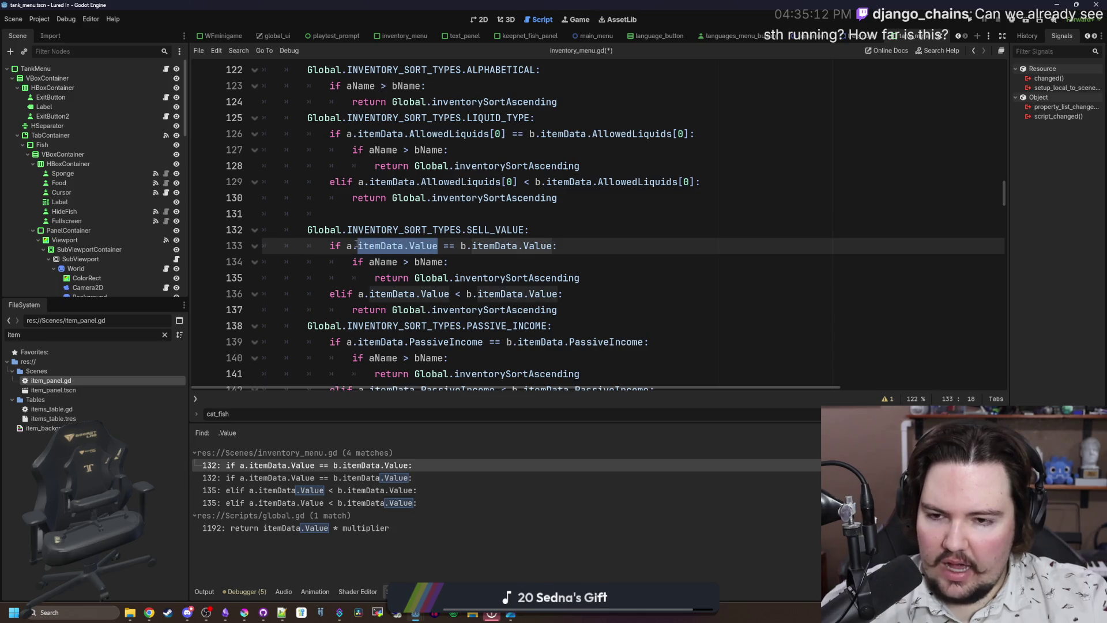
text(get_fish_value)
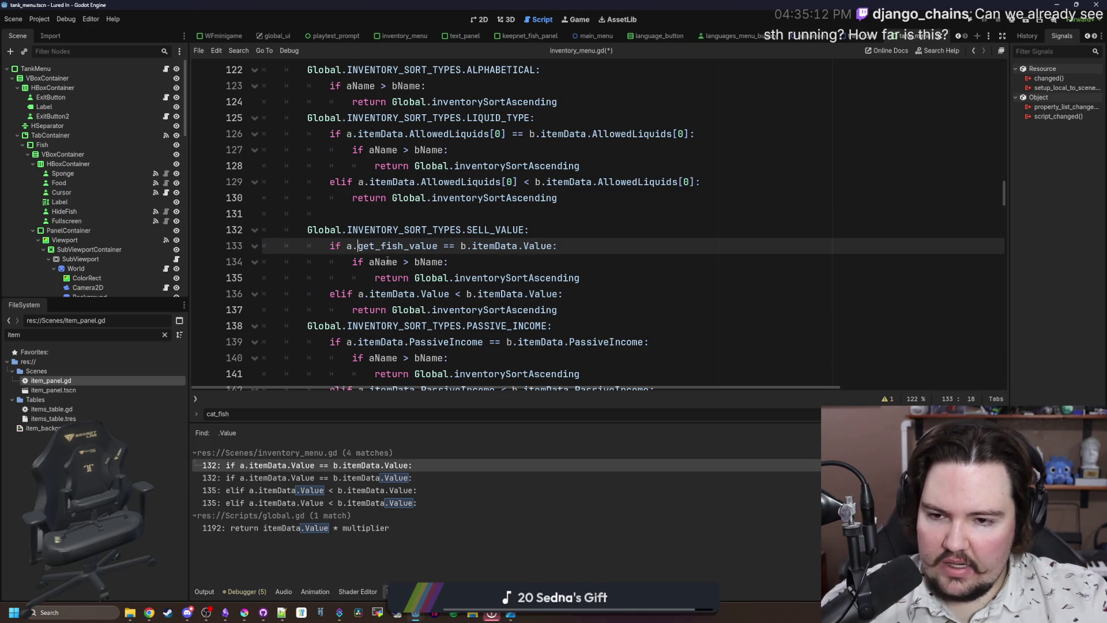
drag(437, 247, 358, 242)
key(ctrl+c)
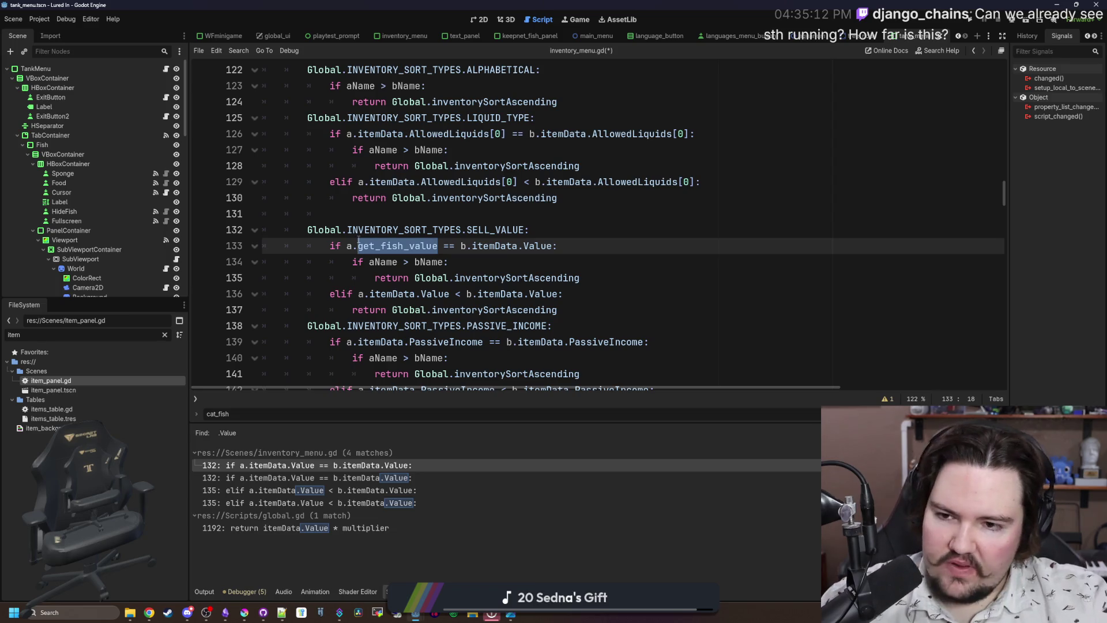
key(BackSpace)
key(BackSpace)
key(BackSpace)
text(Global.)
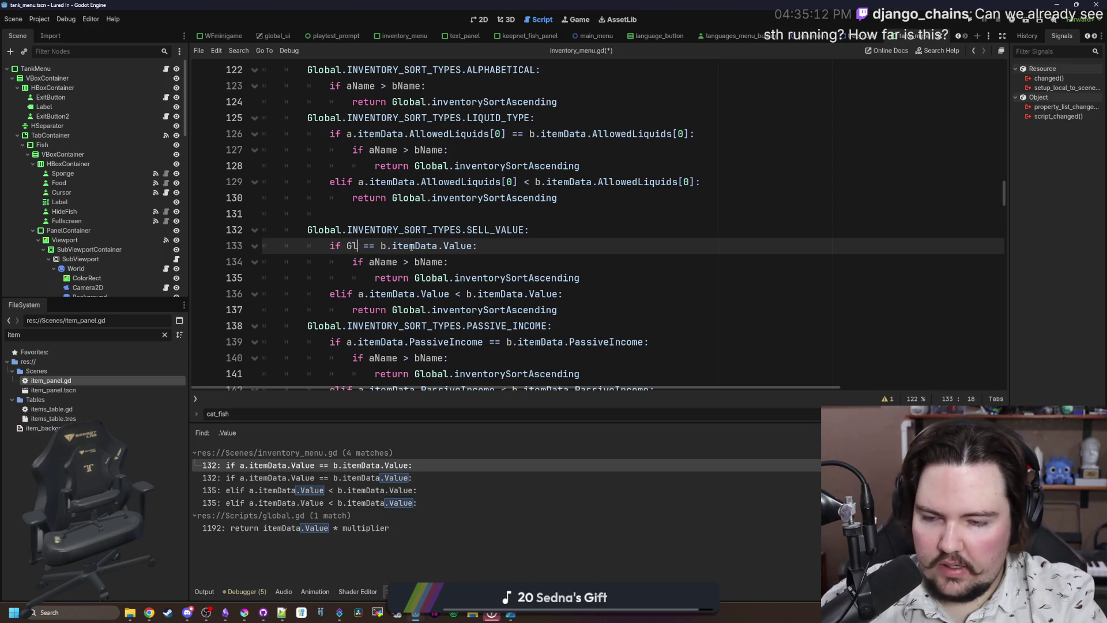
key(ctrl+v)
text((a.)
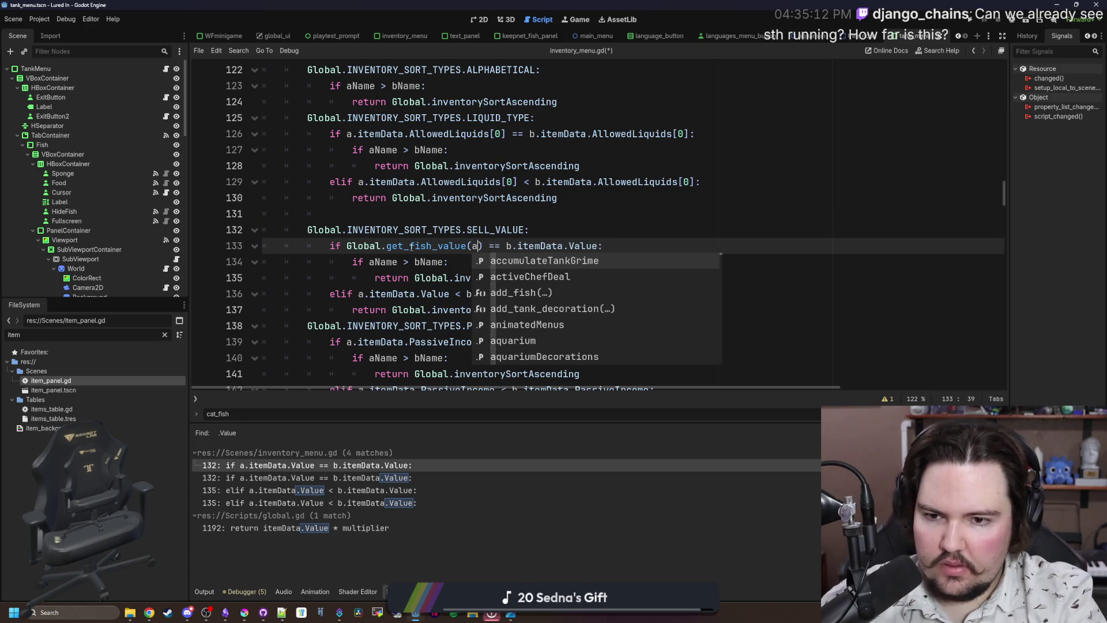
text(itemID))
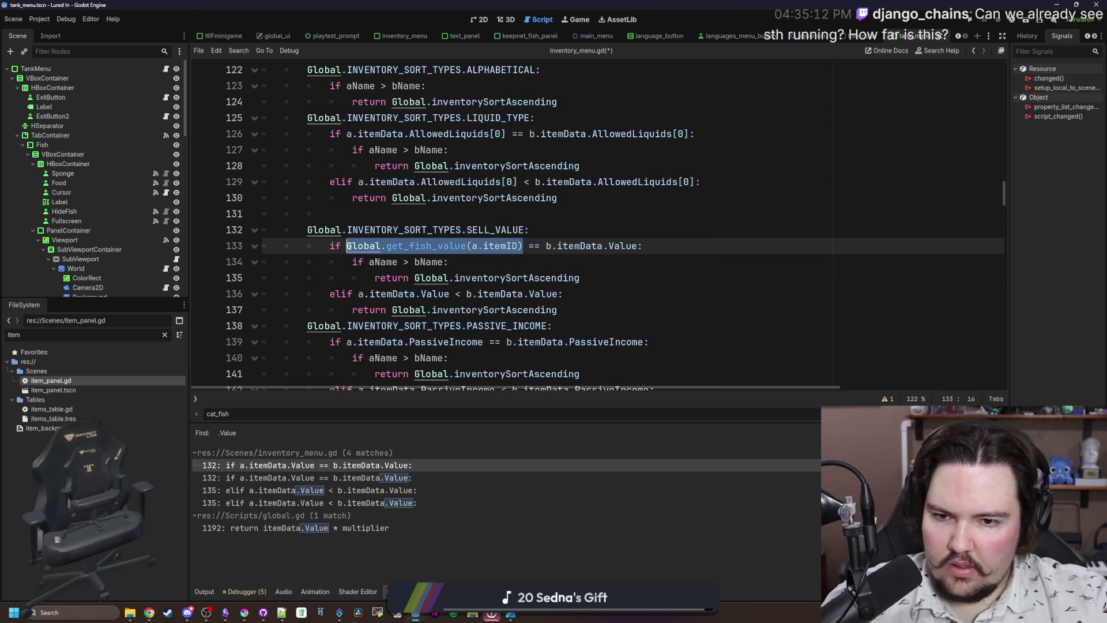
Replace b.itemData.Value on line 133 with Global.get_fish_value(b.itemID).
key(Down)
key(Down)
drag(638, 246, 547, 246)
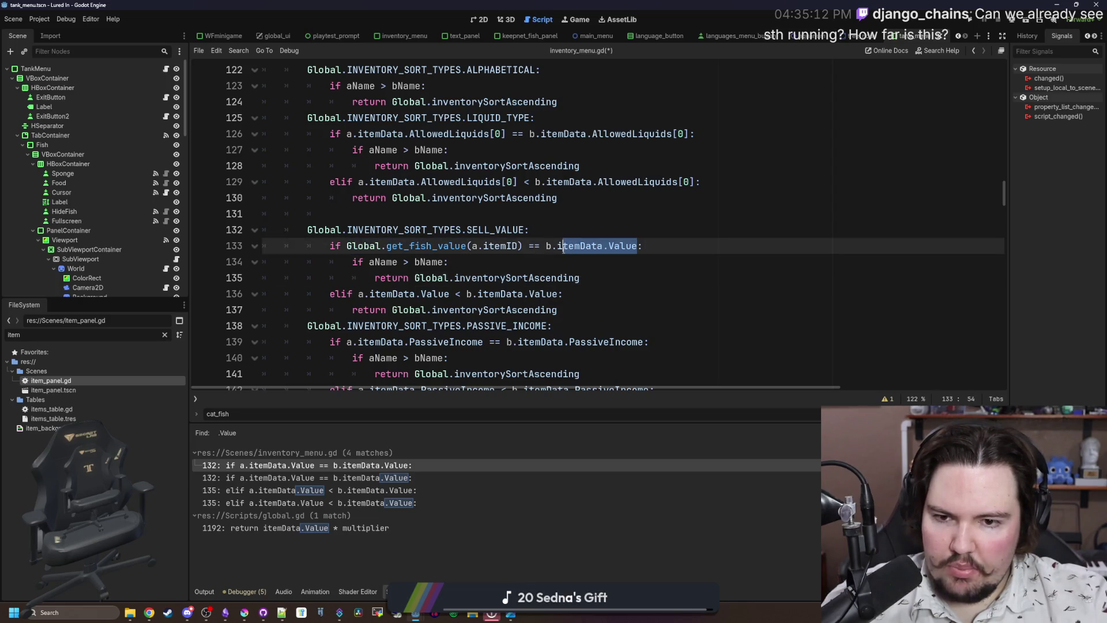
text(Global.get_fish_value(a.itemID))
key(Left)
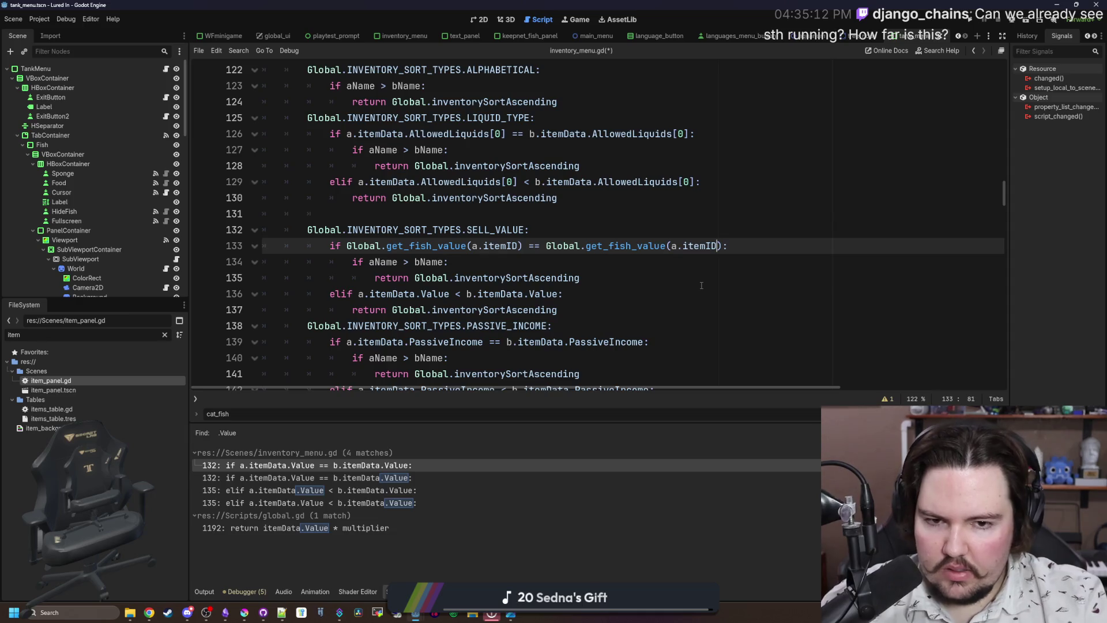
key(BackSpace)
text(b)
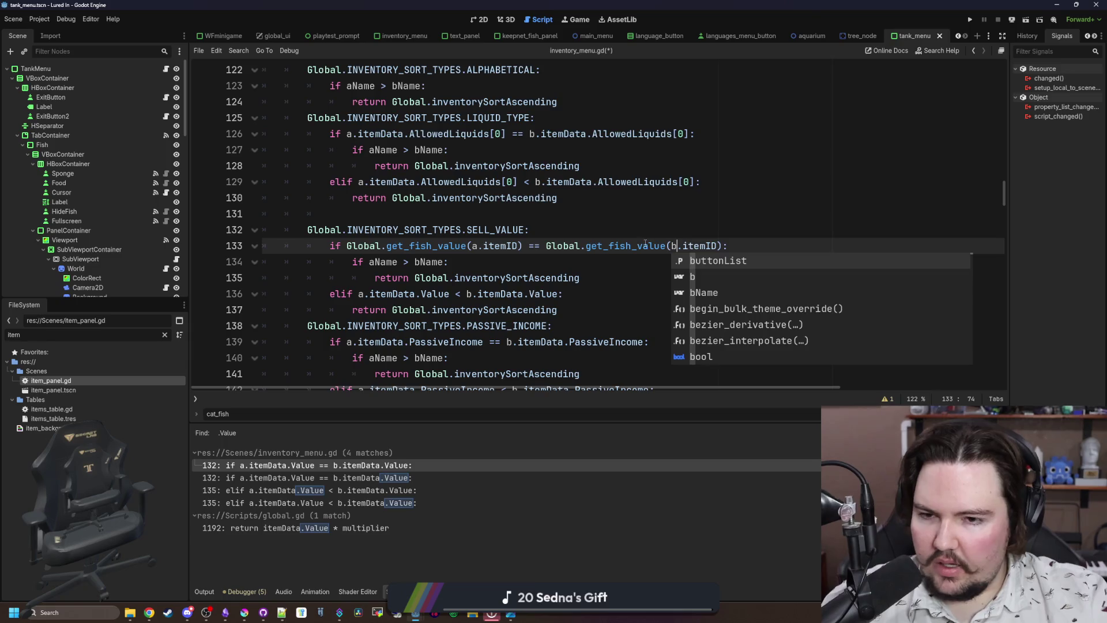
click(611, 278)
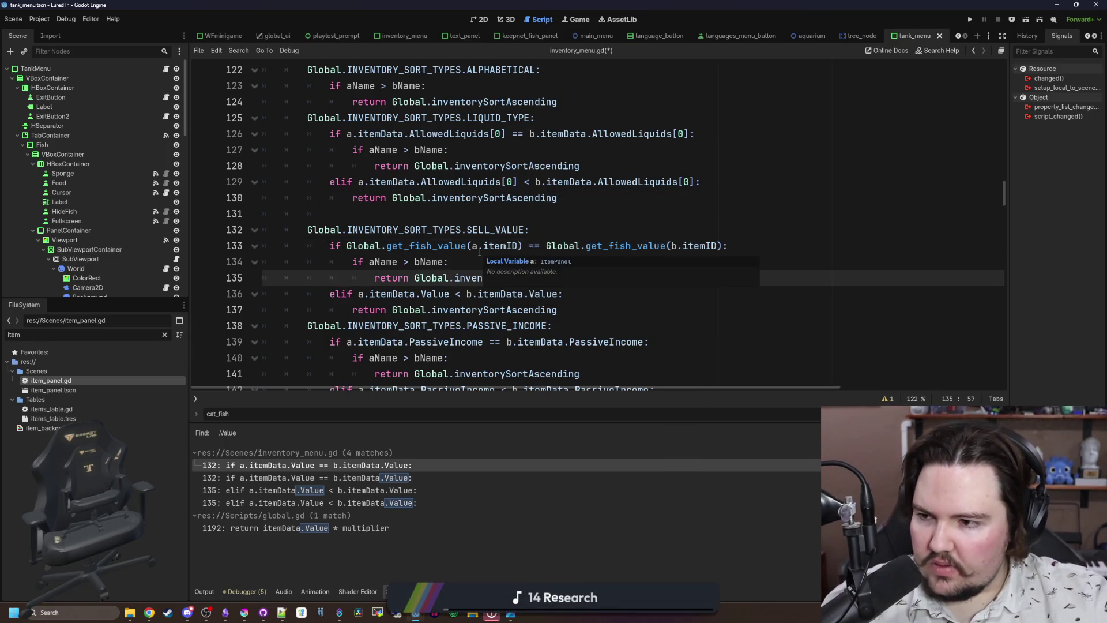
Copy the Global.get_fish_value(a.itemID) call for reuse.
mouse_move(522, 245)
mouse_down()
mouse_move(333, 246)
mouse_move(346, 246)
mouse_up()
scroll(419, 232, down, 1)
click(576, 230)
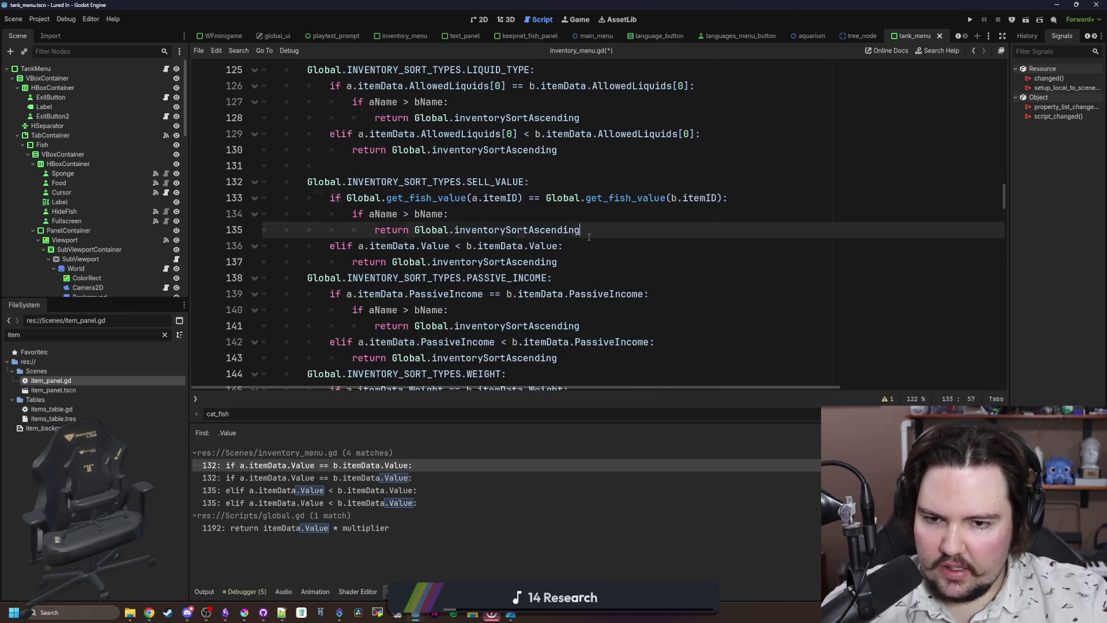
click(470, 198)
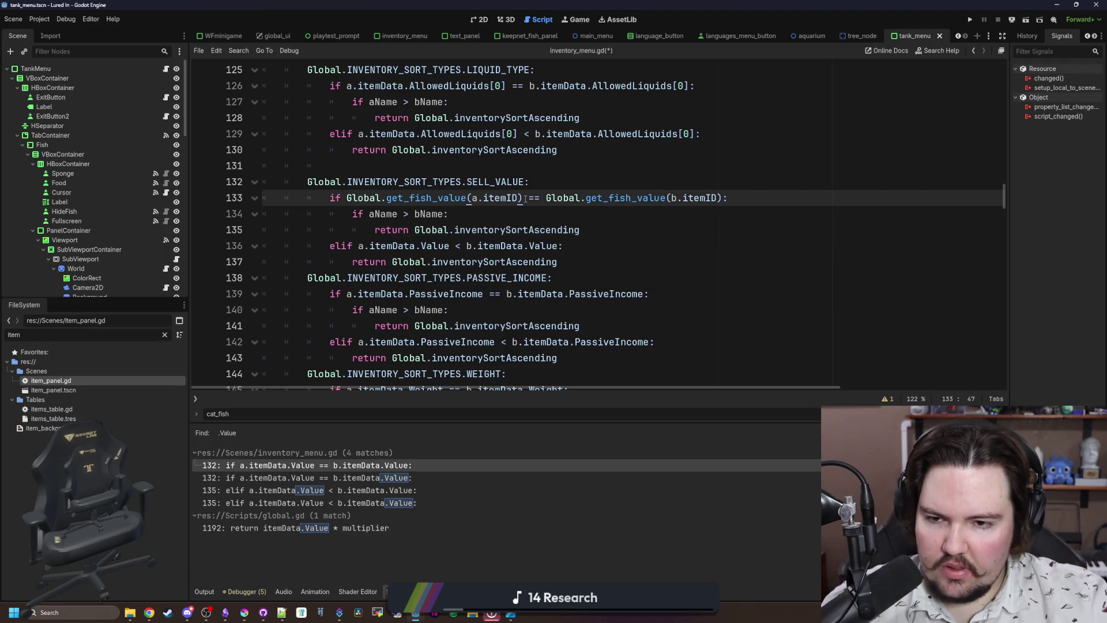
drag(525, 197, 346, 198)
key(ctrl+c)
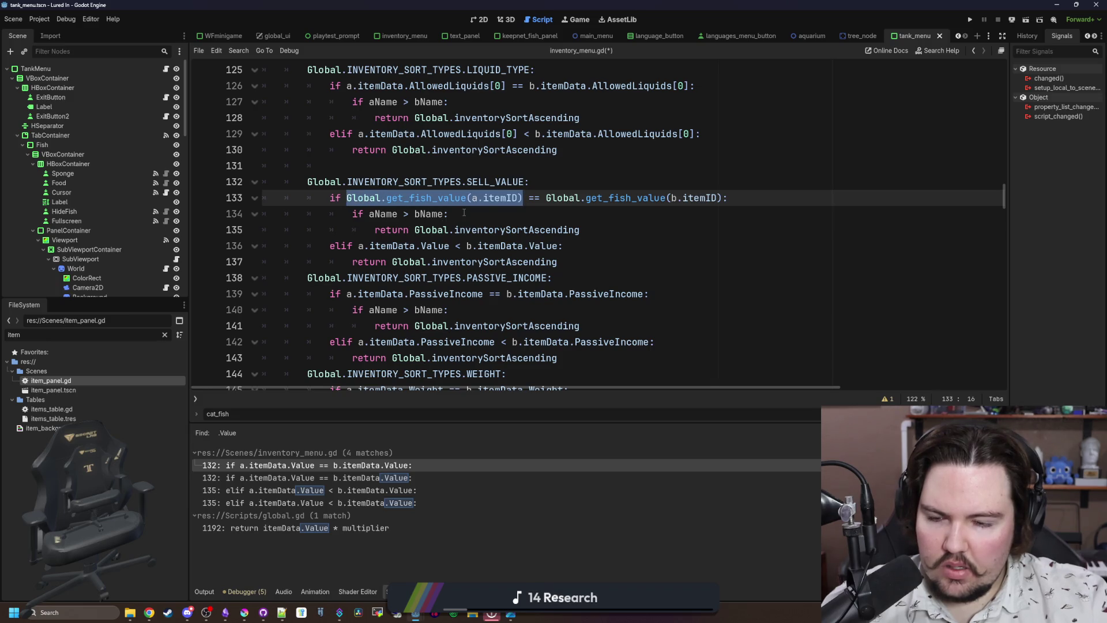
click(464, 214)
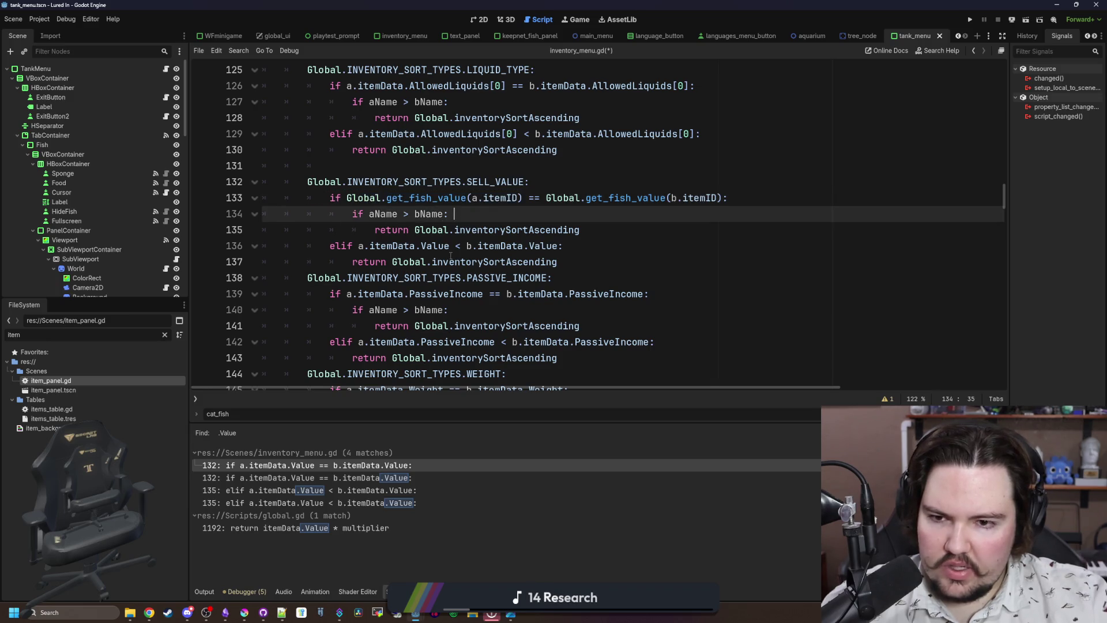
Make line 136 compare Global.get_fish_value for a.itemID and b.itemID, then save the script.
click(450, 246)
drag(450, 246, 358, 245)
key(ctrl+v)
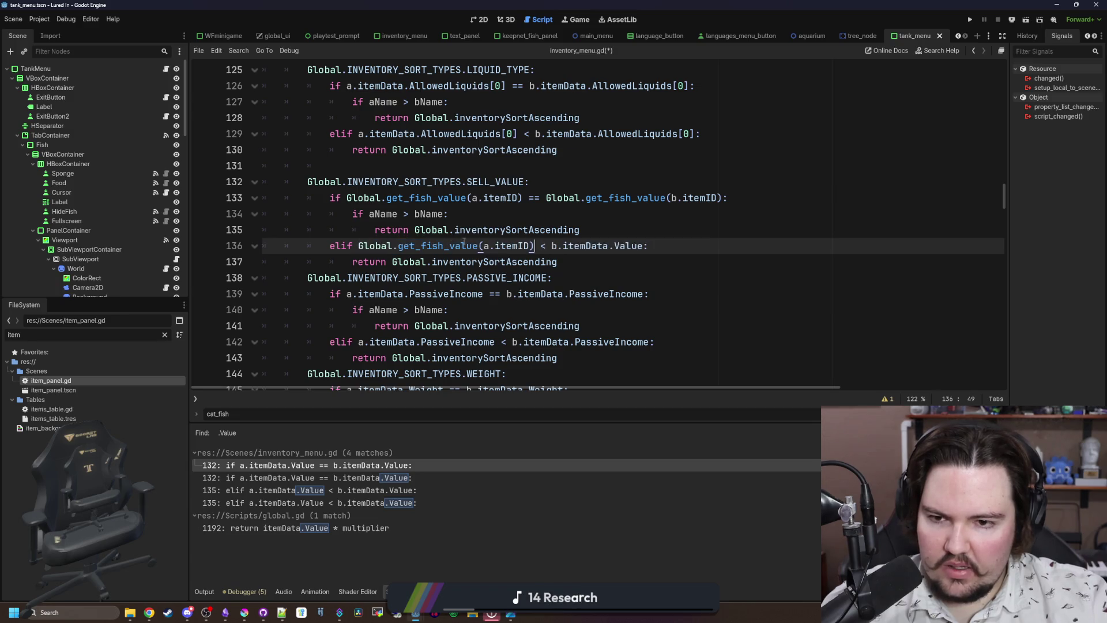
drag(645, 246, 552, 246)
key(ctrl+v)
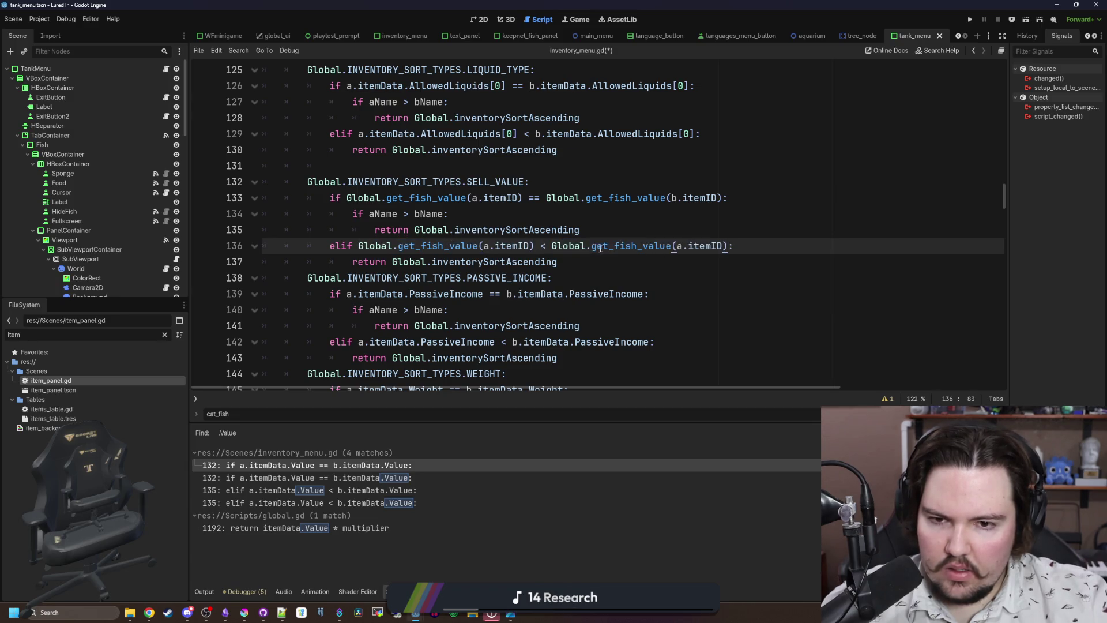
key(BackSpace)
text(b)
click(717, 231)
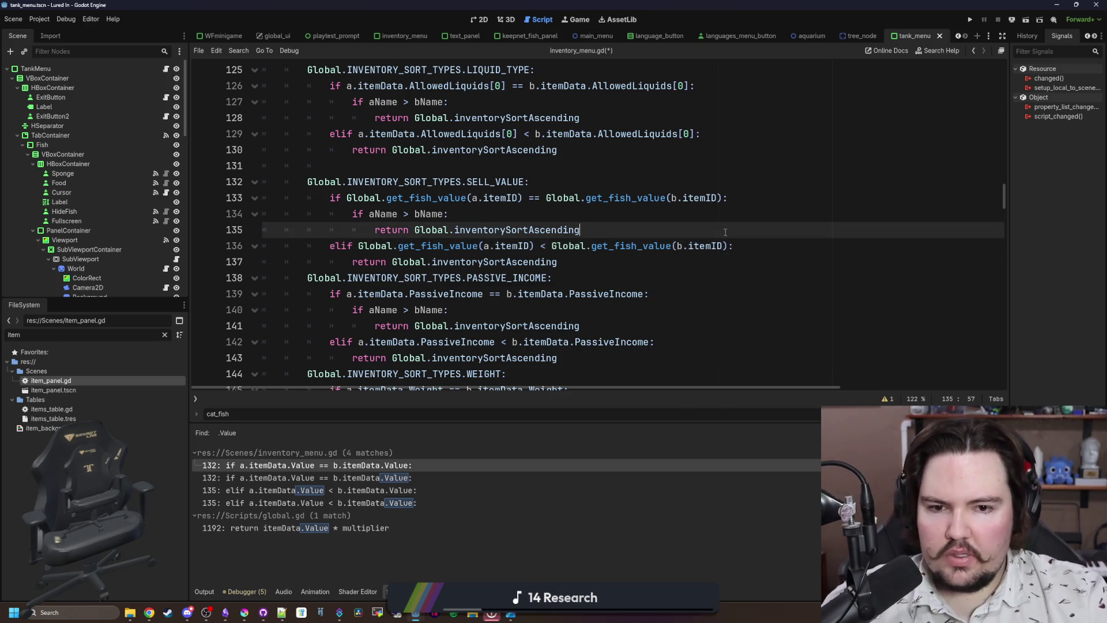
key(ctrl+s)
Rerun the '.Value' project search and open the remaining match in global.gd.
key(ctrl+shift+f)
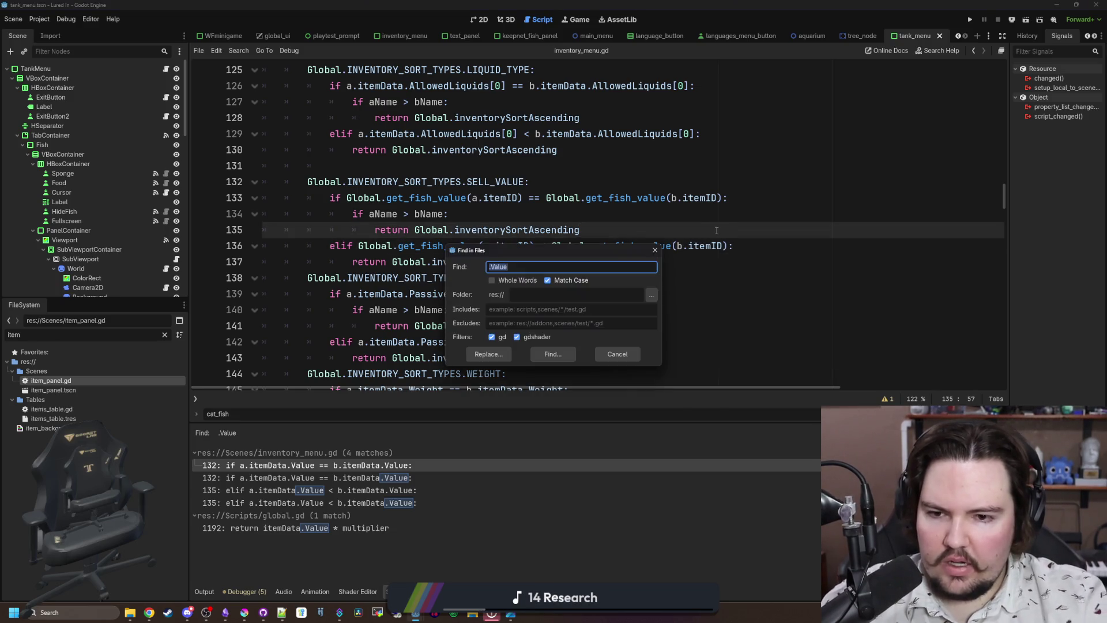
key(Return)
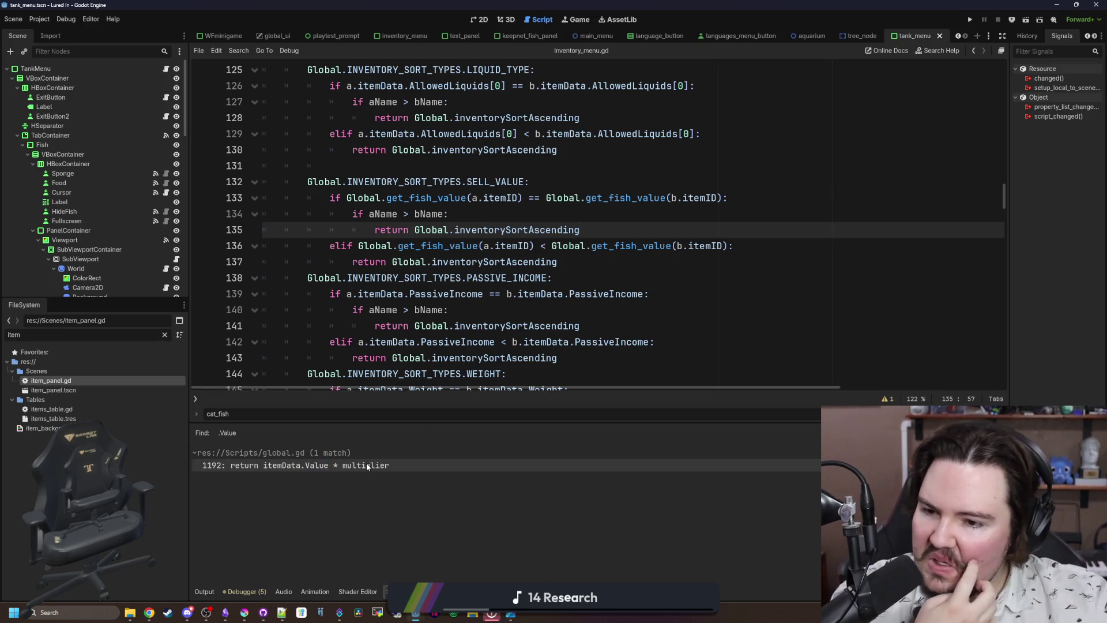
click(366, 465)
scroll(419, 323, down, 1)
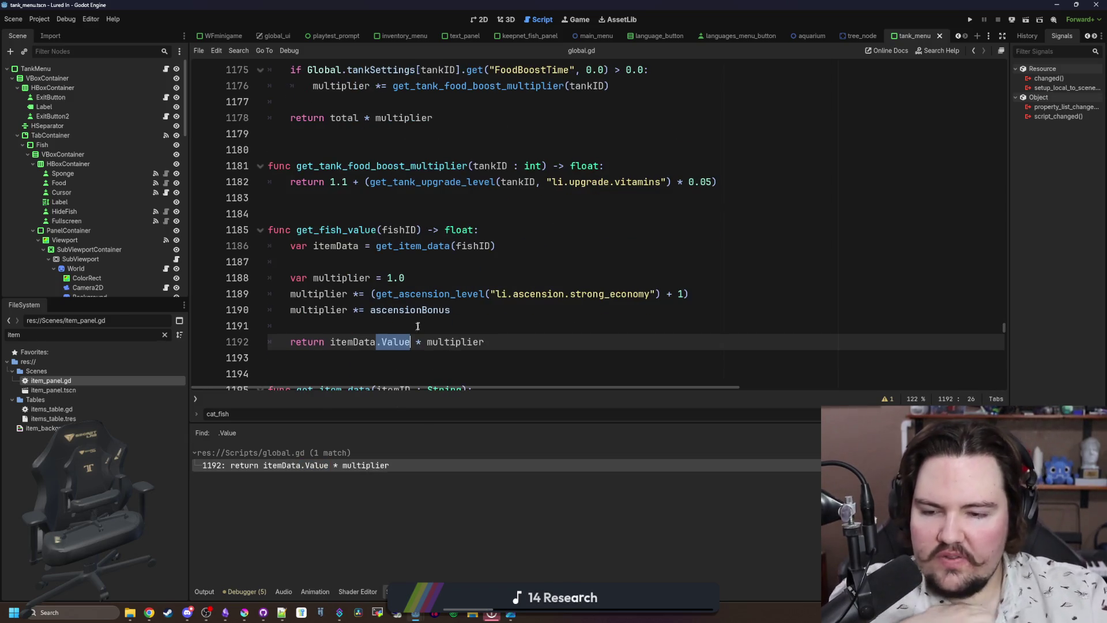
Add a ##TODO: CHANGE comment line under the get_fish_value header.
click(414, 327)
drag(547, 341, 292, 230)
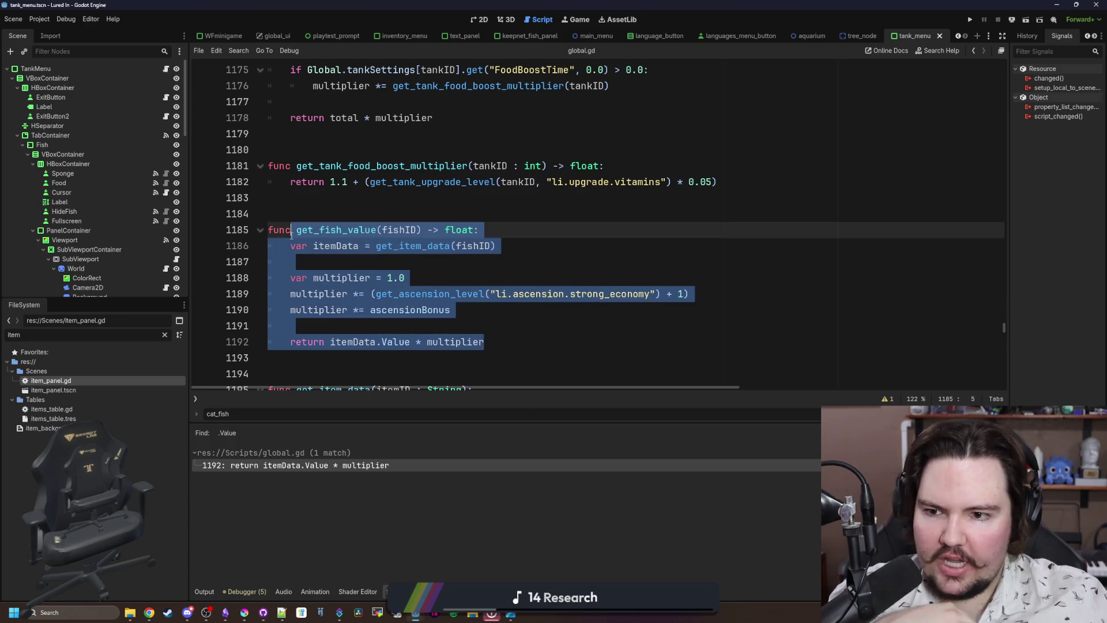
click(371, 266)
click(510, 230)
key(Return)
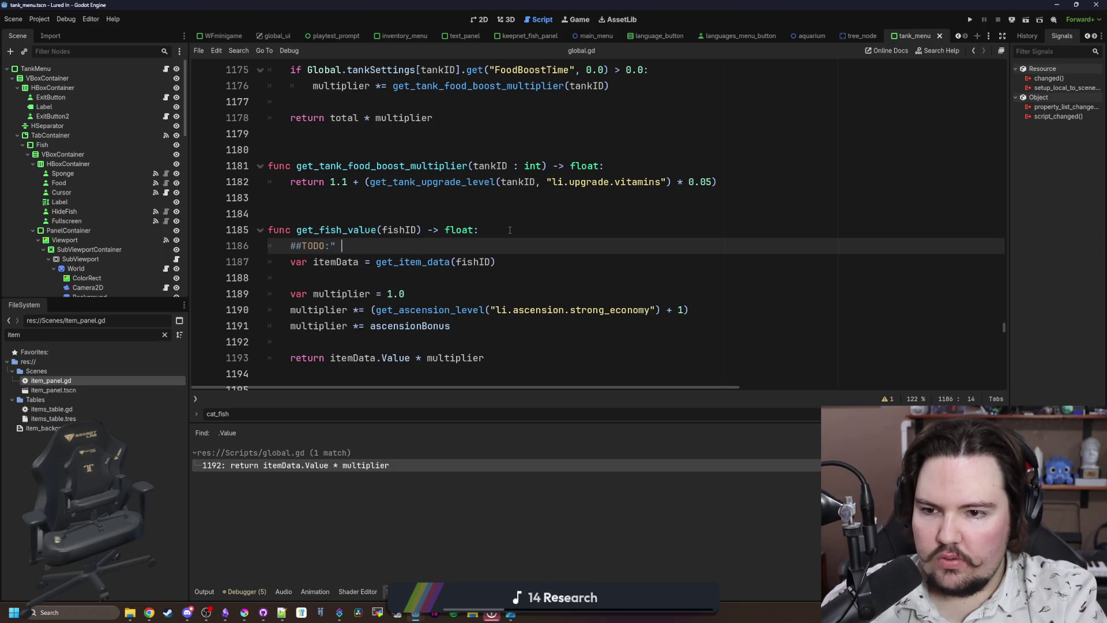
text(CHANGE)
click(510, 231)
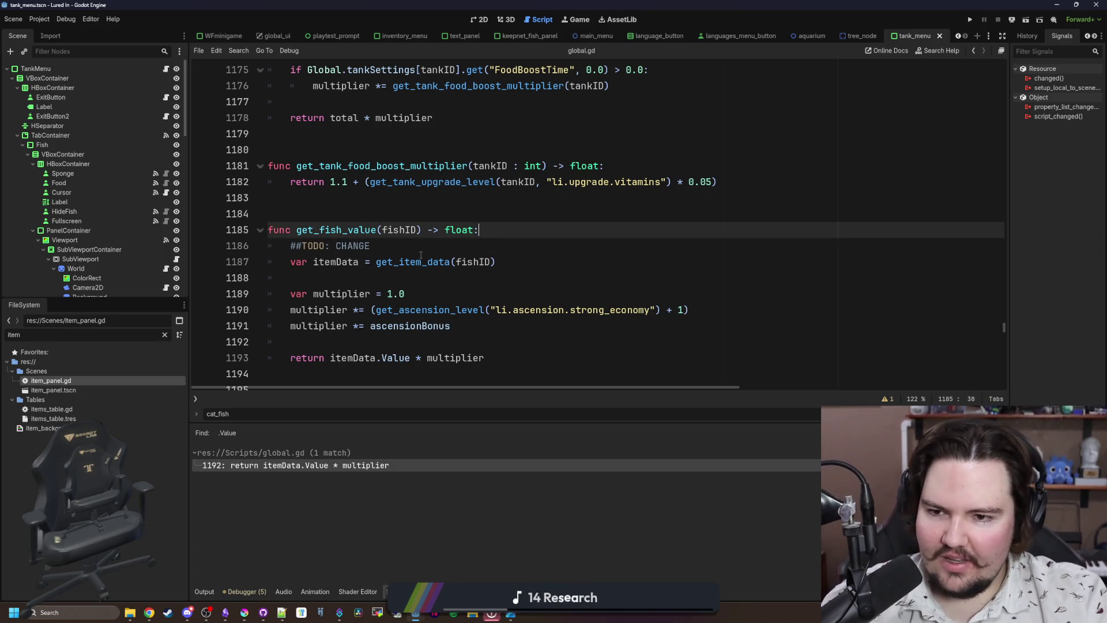
click(297, 247)
Cut the calculate_fish_income function and remove its leftover blank lines.
scroll(412, 198, up, 4)
click(413, 184)
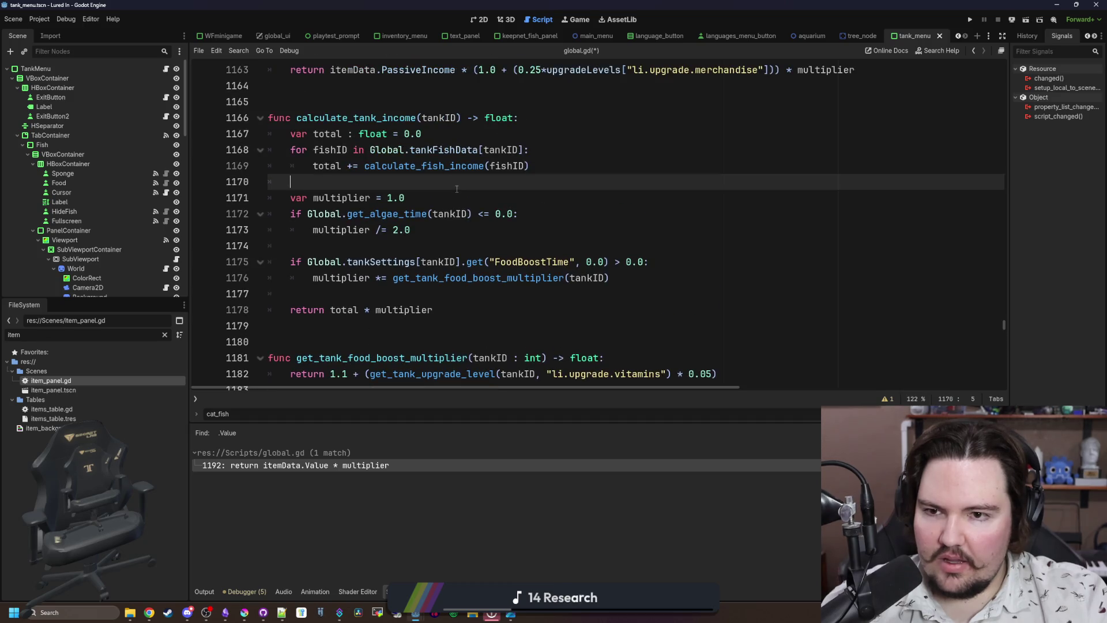
scroll(413, 198, up, 3)
drag(872, 213, 269, 85)
key(ctrl+c)
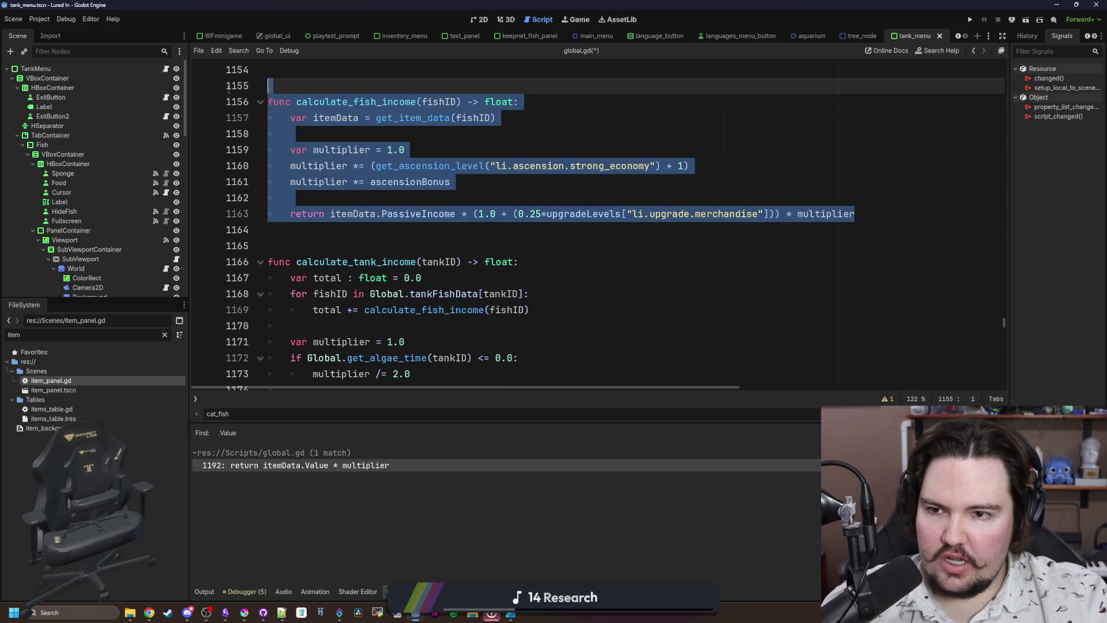
key(BackSpace)
scroll(460, 195, up, 2)
key(BackSpace)
key(BackSpace)
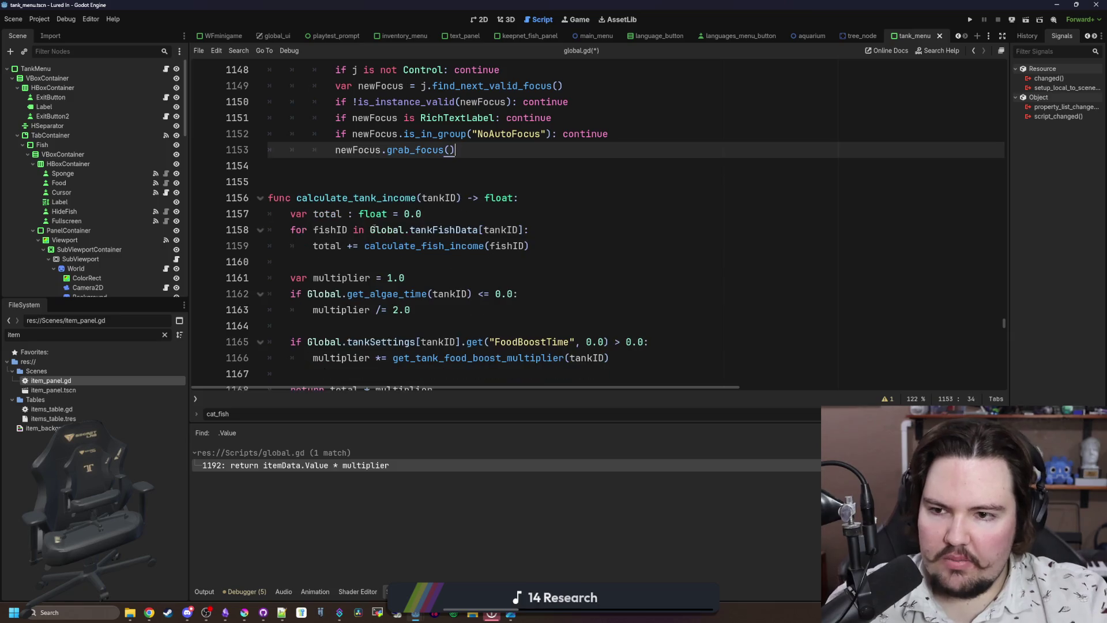
Paste calculate_fish_income directly above get_fish_value, tidy the spacing, and save global.gd.
scroll(460, 196, down, 8)
scroll(318, 189, up, 1)
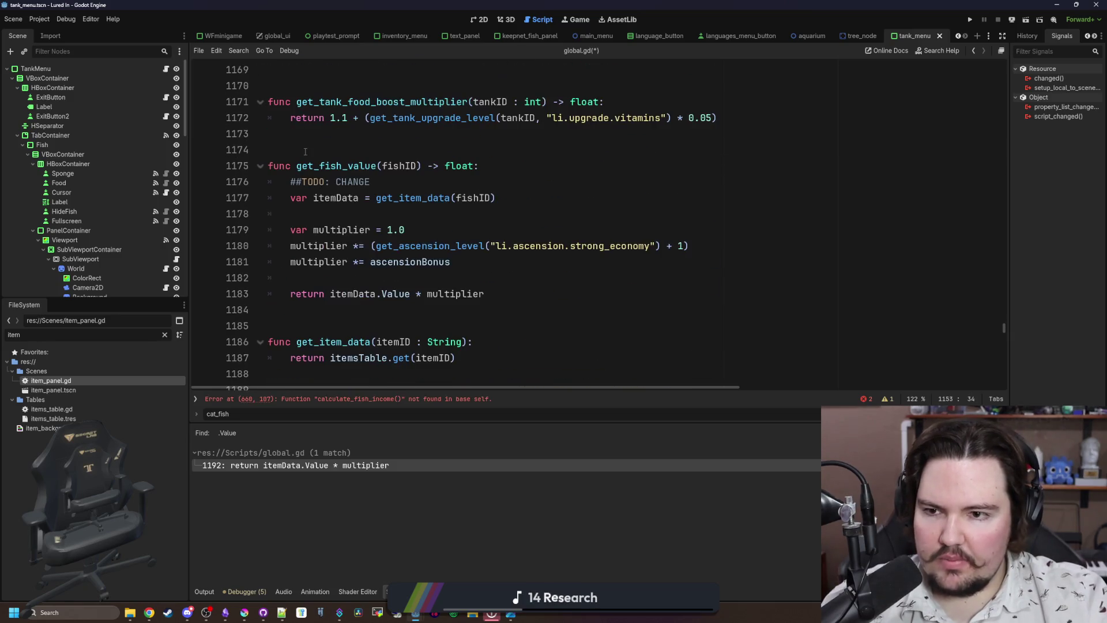
click(303, 149)
key(Return)
key(Up)
key(ctrl+v)
key(Return)
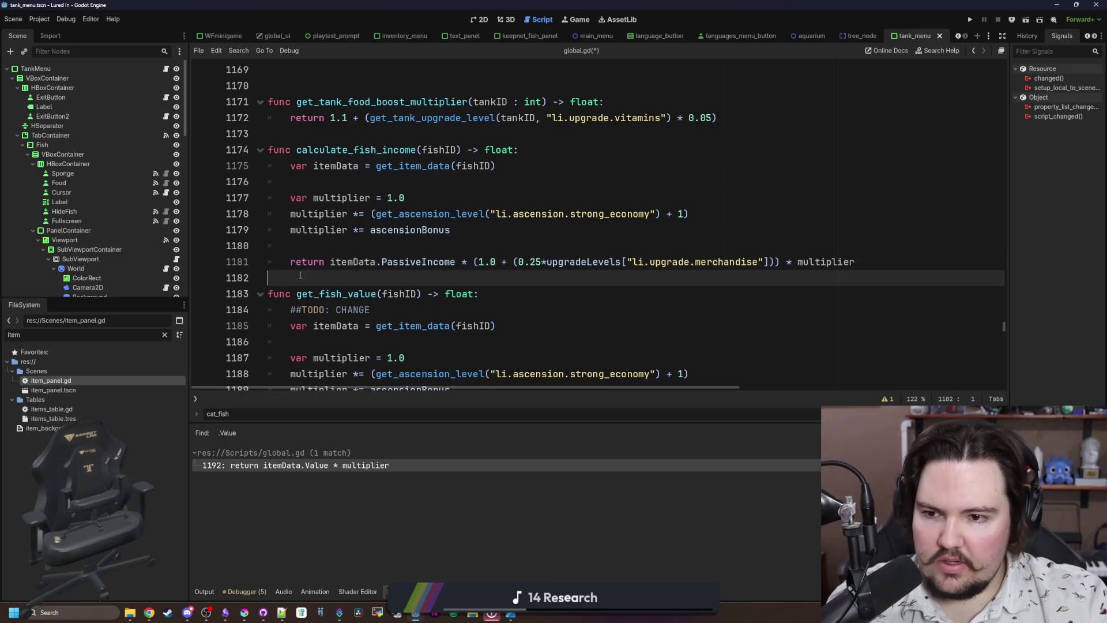
click(306, 134)
key(Return)
key(Up)
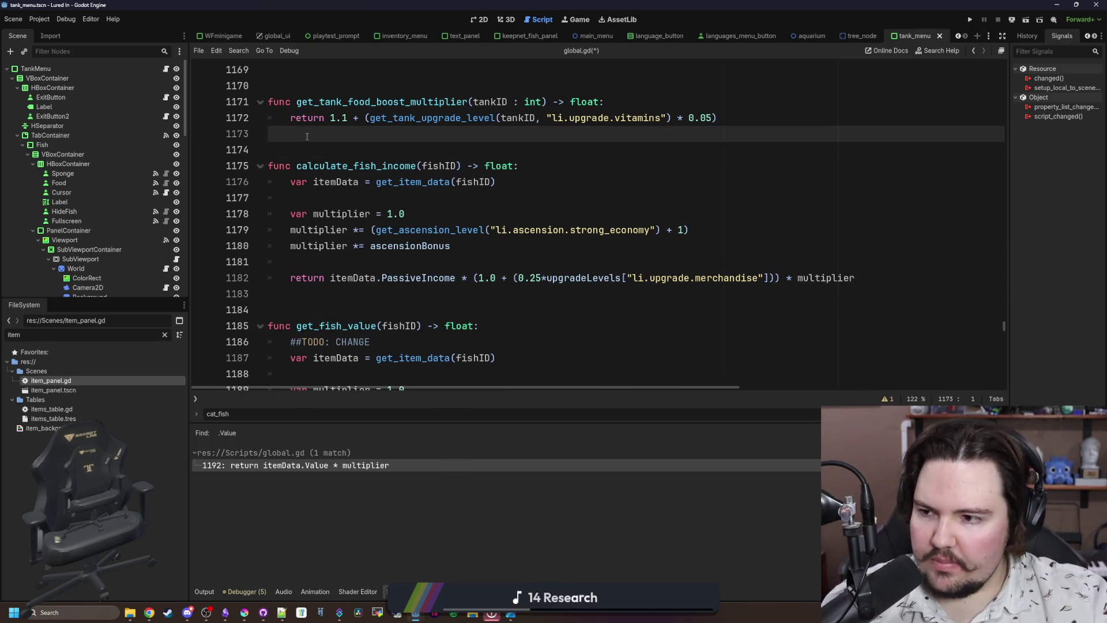
key(ctrl+s)
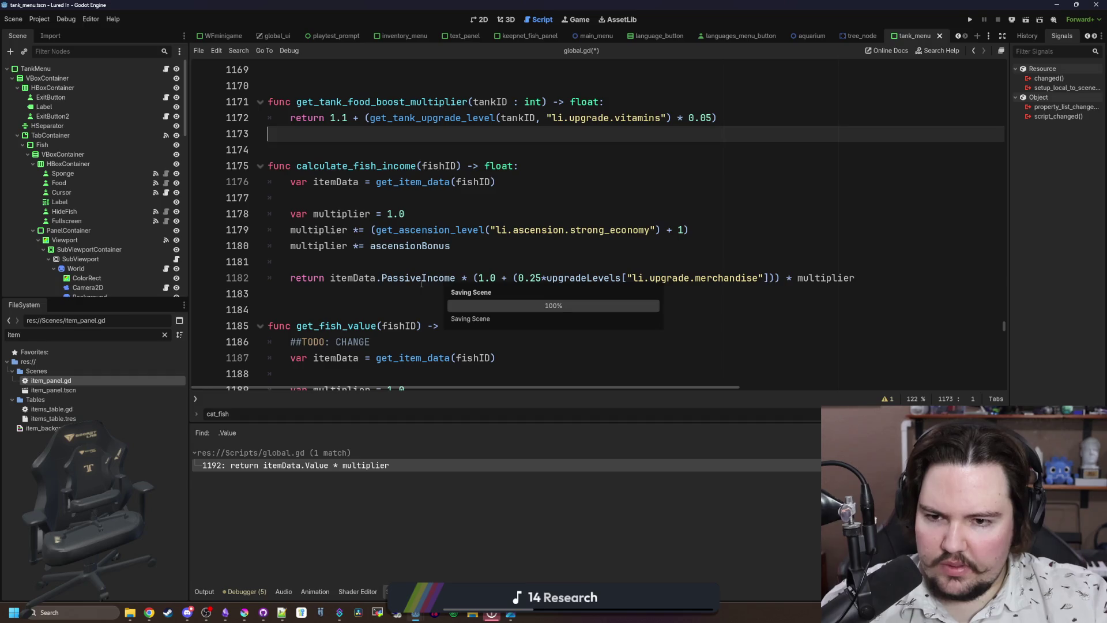
Insert a blank line before get_fish_value's return statement.
scroll(420, 262, down, 4)
click(290, 246)
key(Return)
key(Up)
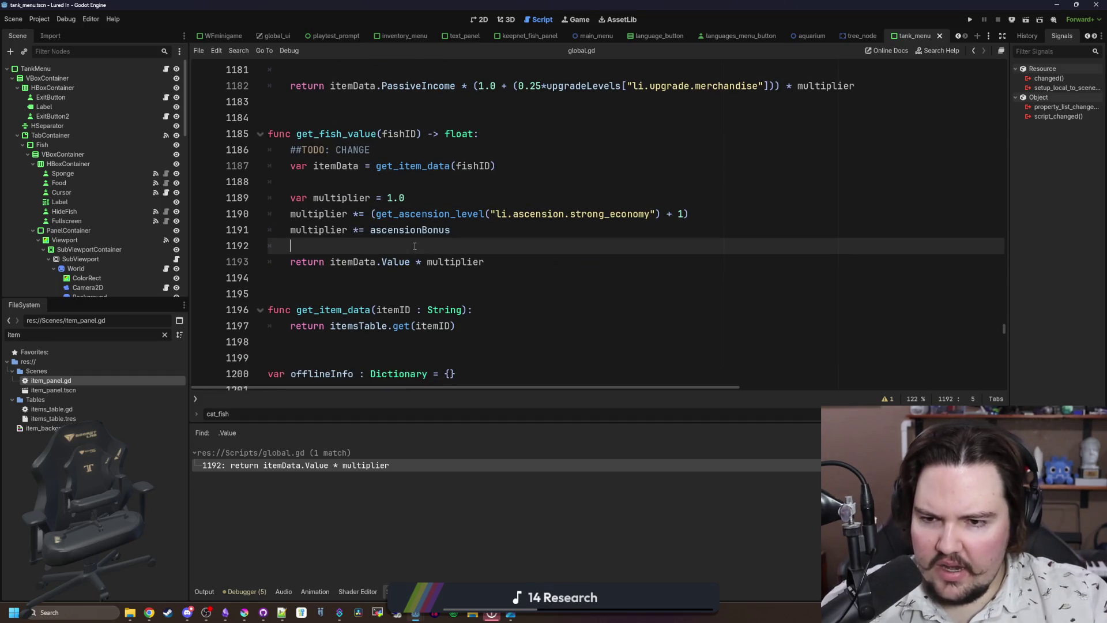
Run the project and get past the feedback popup, main menu and welcome-back notice.
click(971, 21)
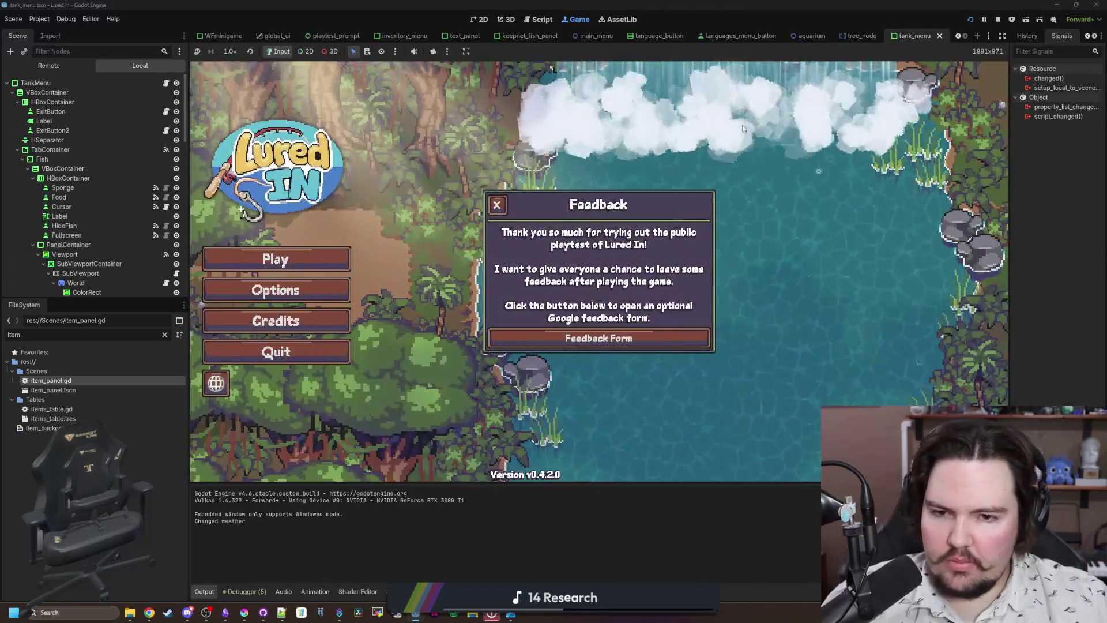
click(508, 206)
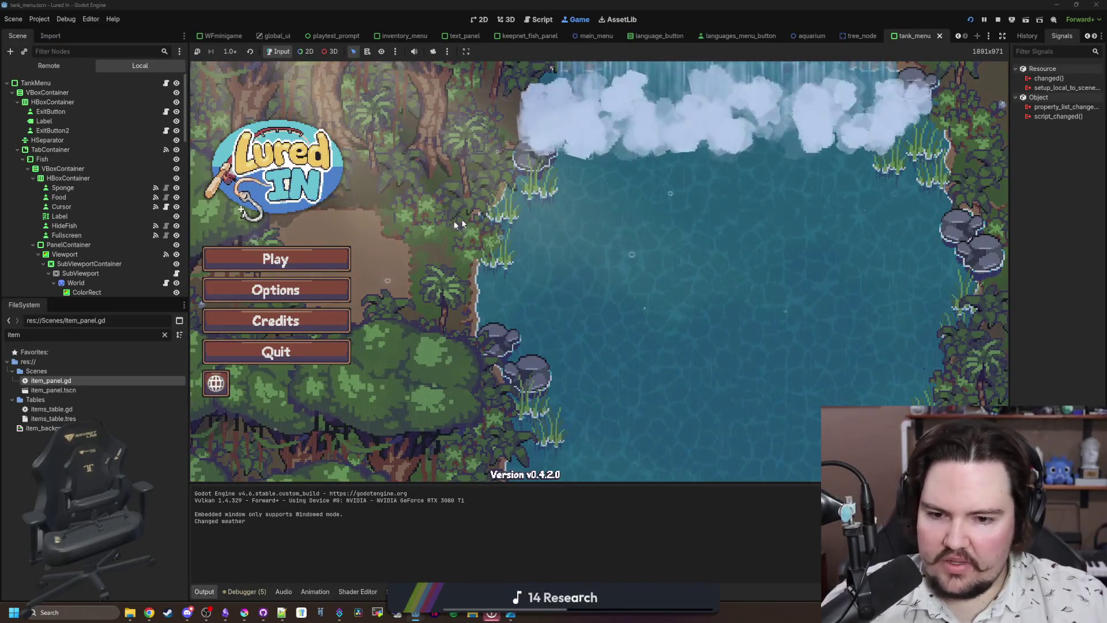
click(290, 260)
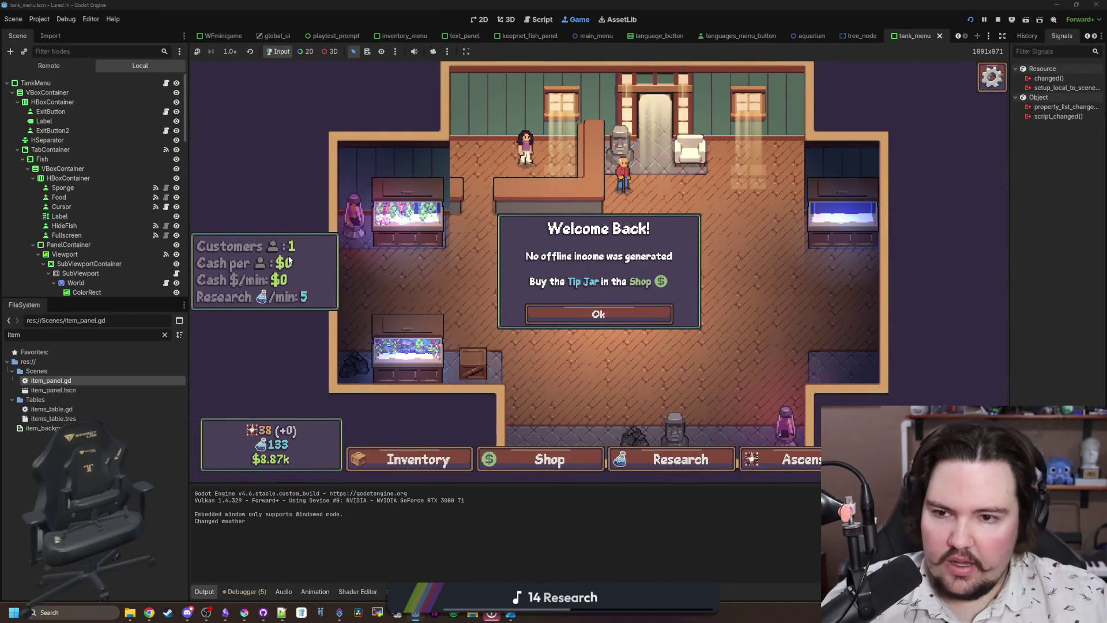
click(612, 313)
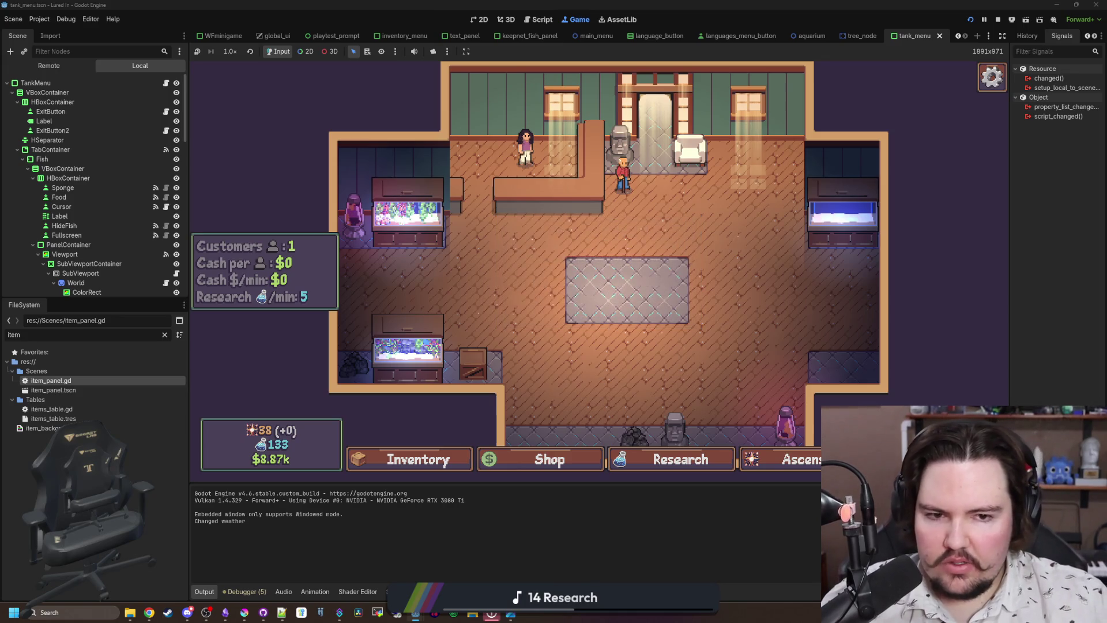
Travel to the pond, cast the fishing line, and reel it in.
click(734, 198)
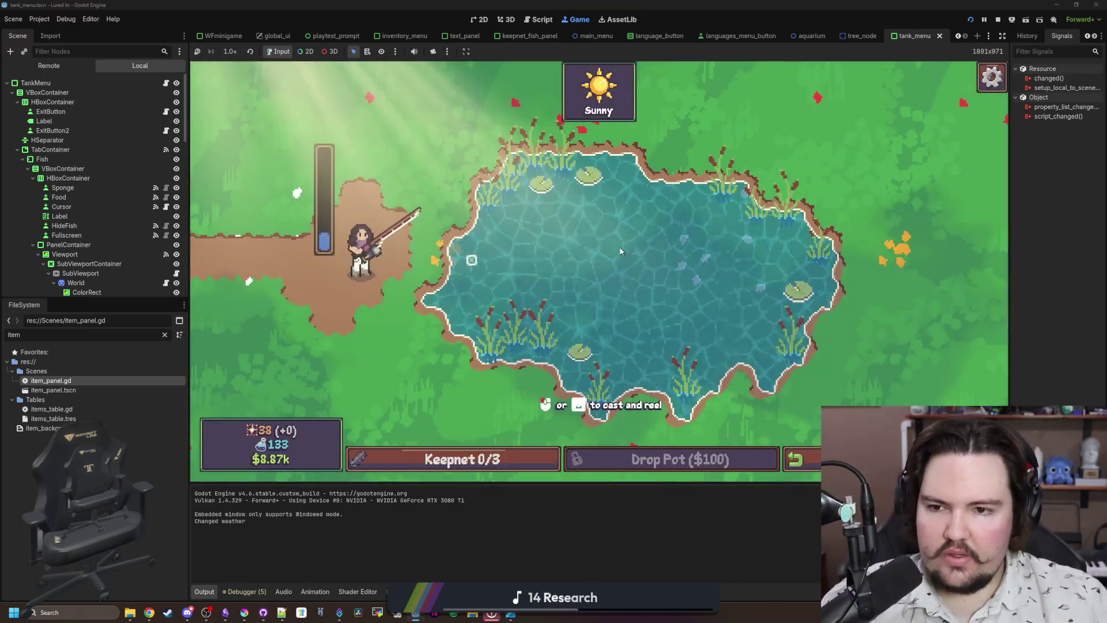
click(623, 265)
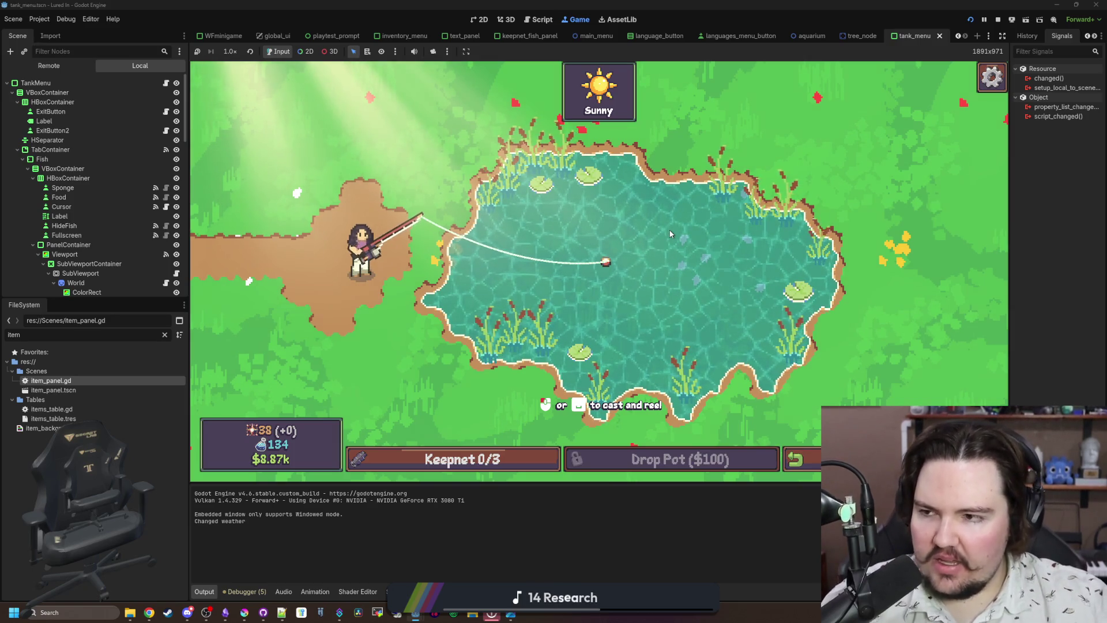
click(670, 234)
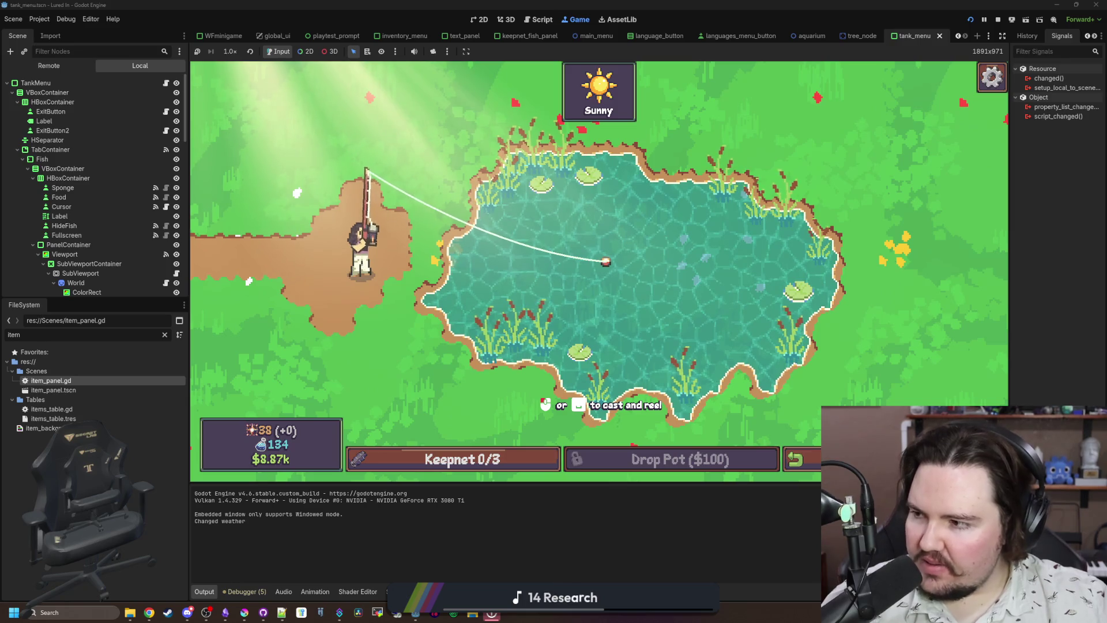
click(565, 299)
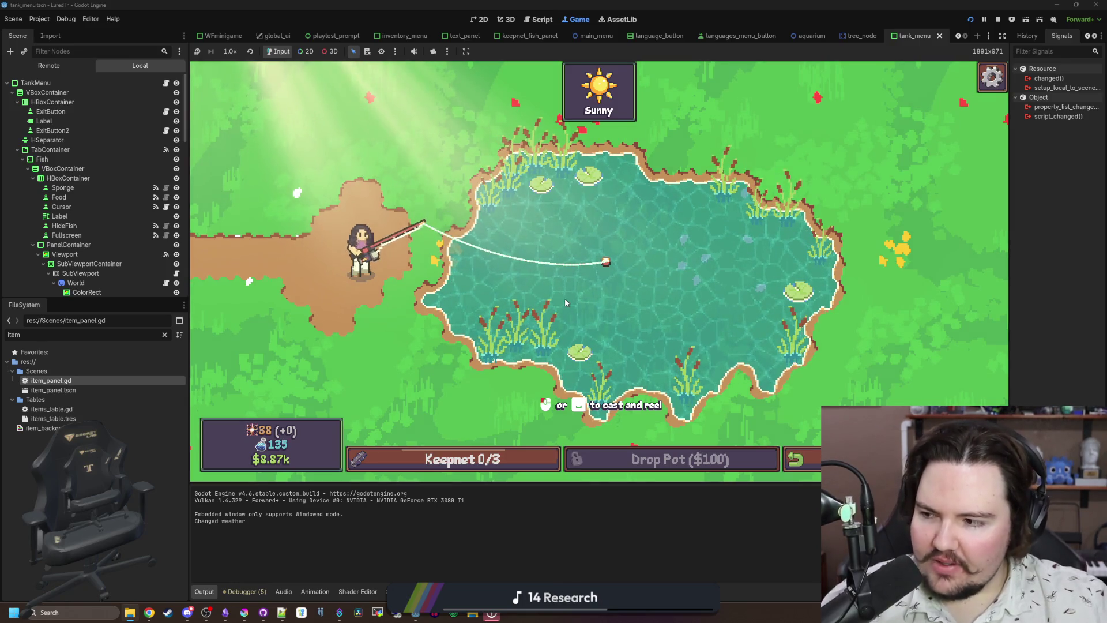
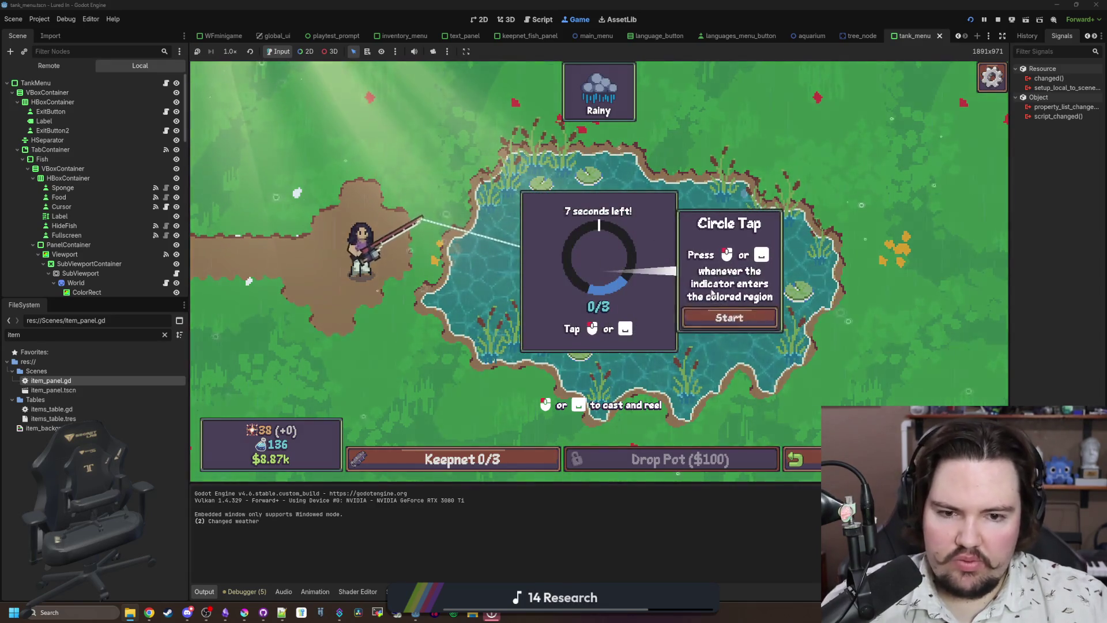
Catch a Goldfish by winning the Circle Tap minigame, then leave the pond.
click(750, 316)
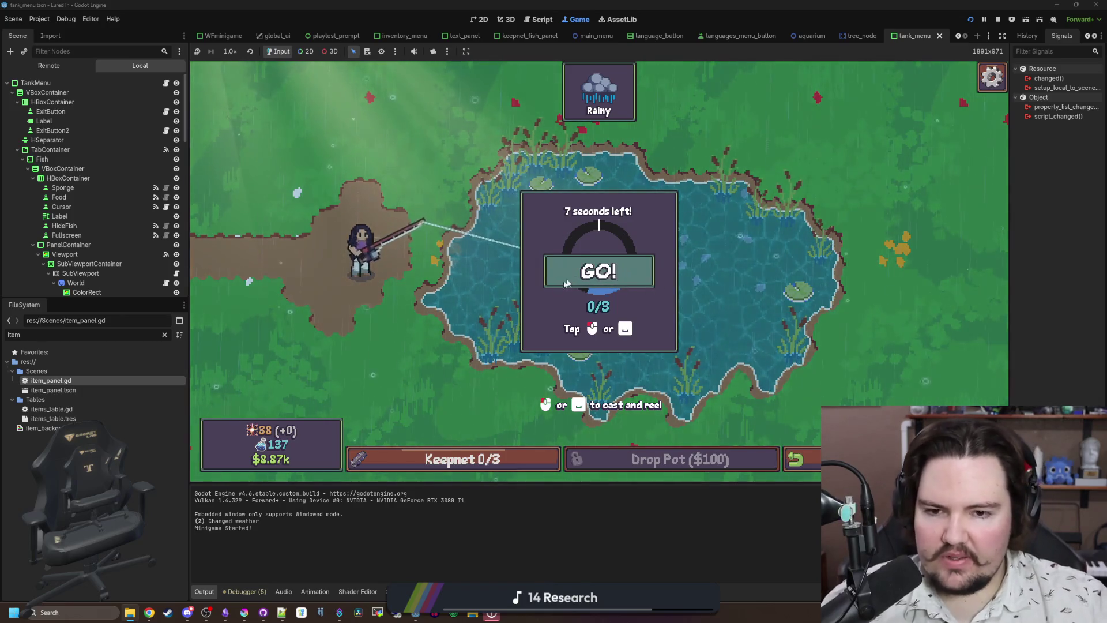
click(632, 254)
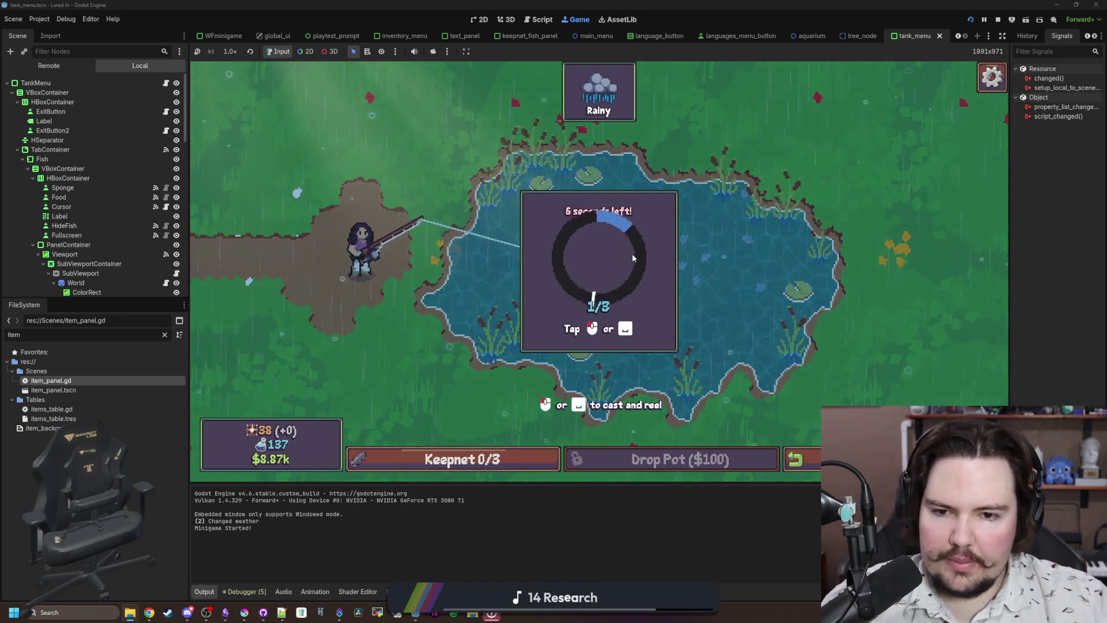
click(634, 253)
click(638, 252)
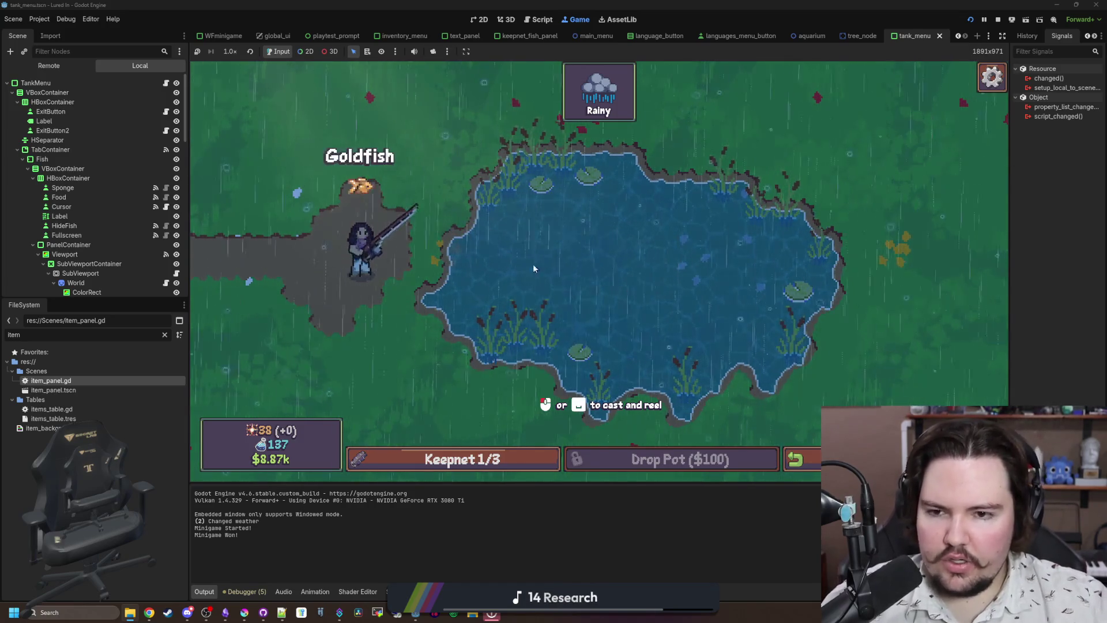
key(Escape)
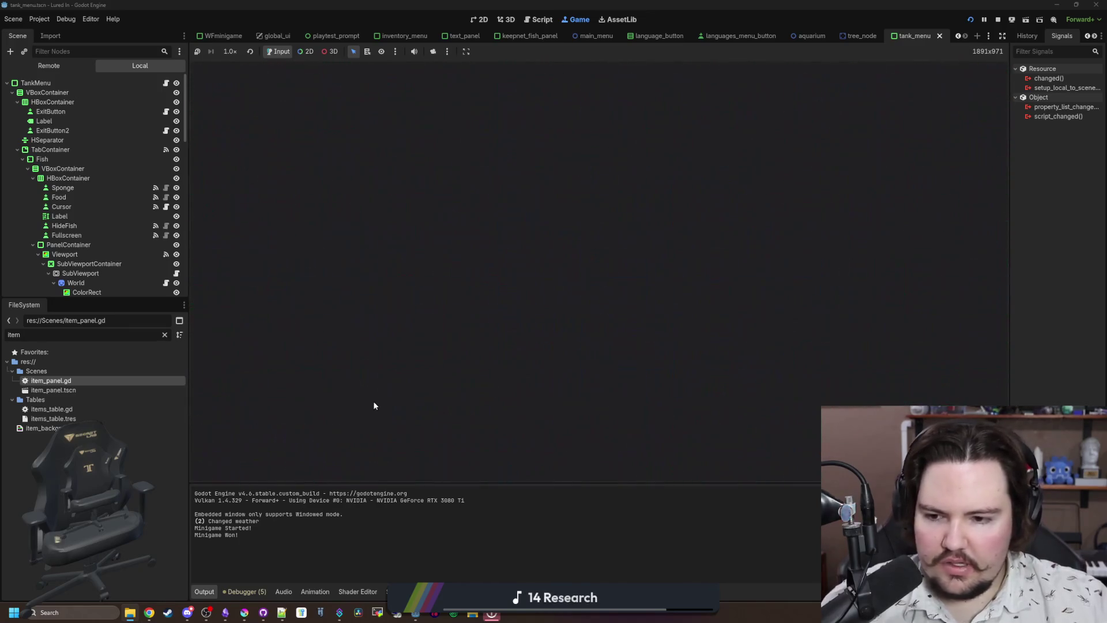
Move the Goldfish and Minnow from the inventory into the top-left tank and check it.
click(423, 462)
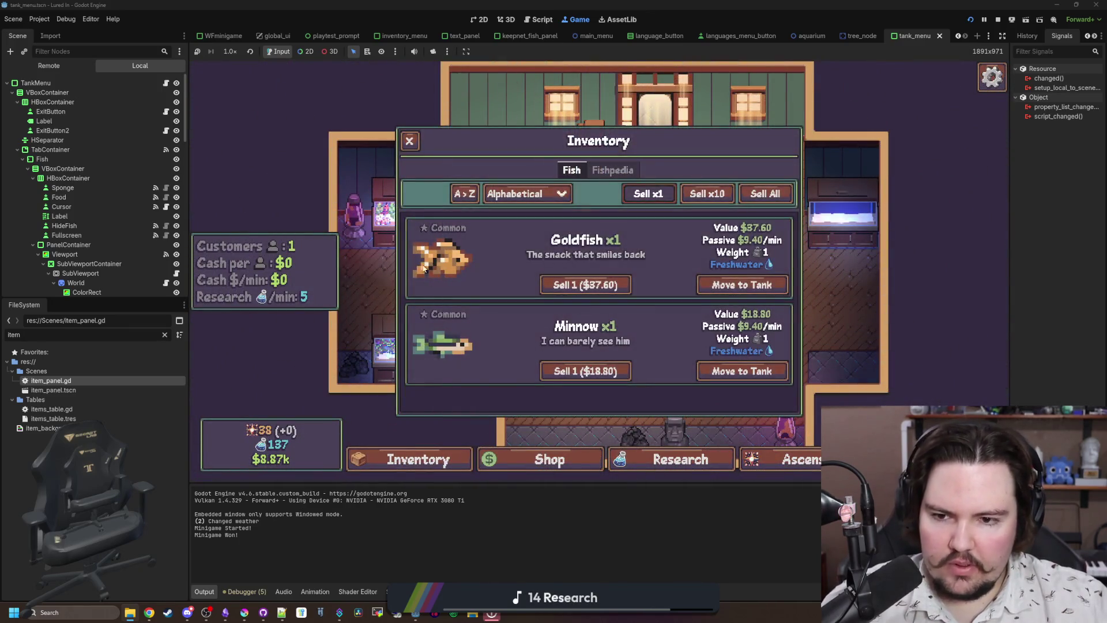
click(706, 285)
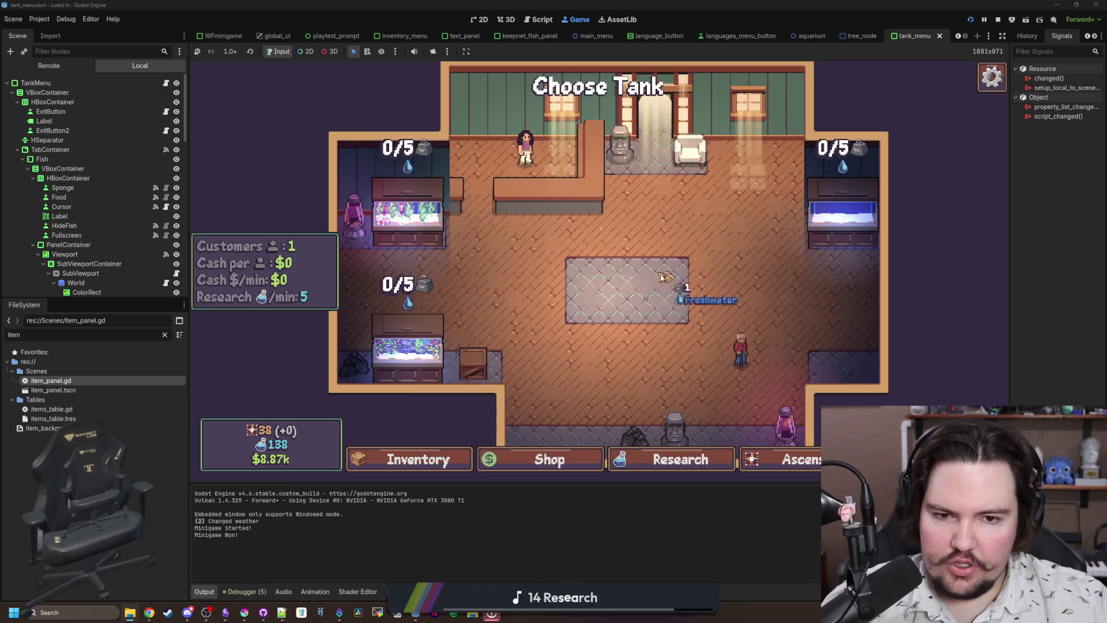
click(407, 208)
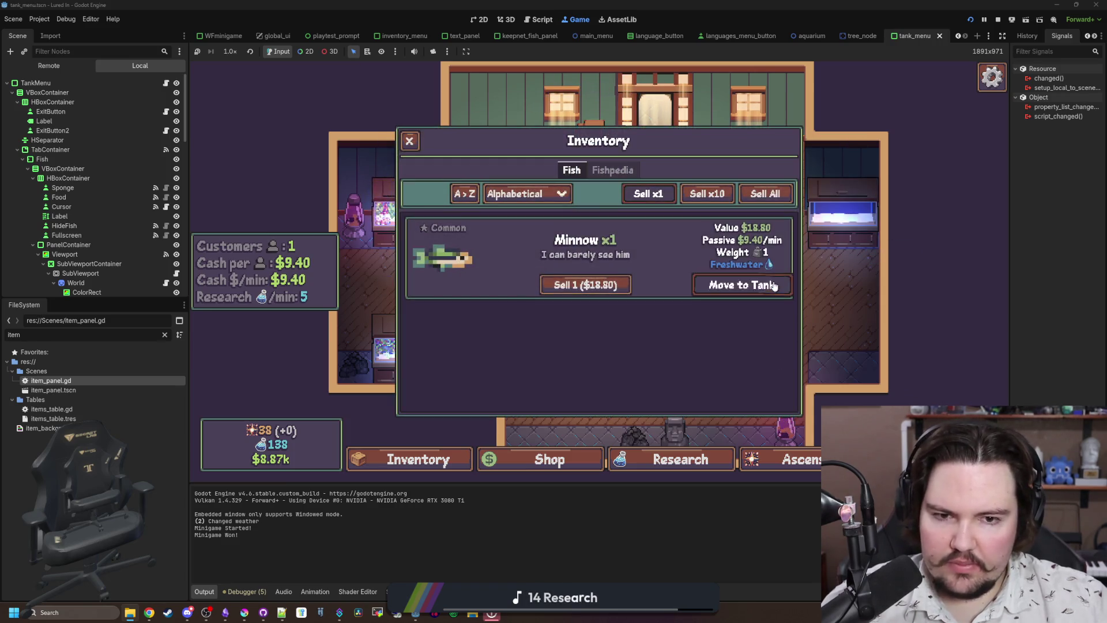
click(706, 286)
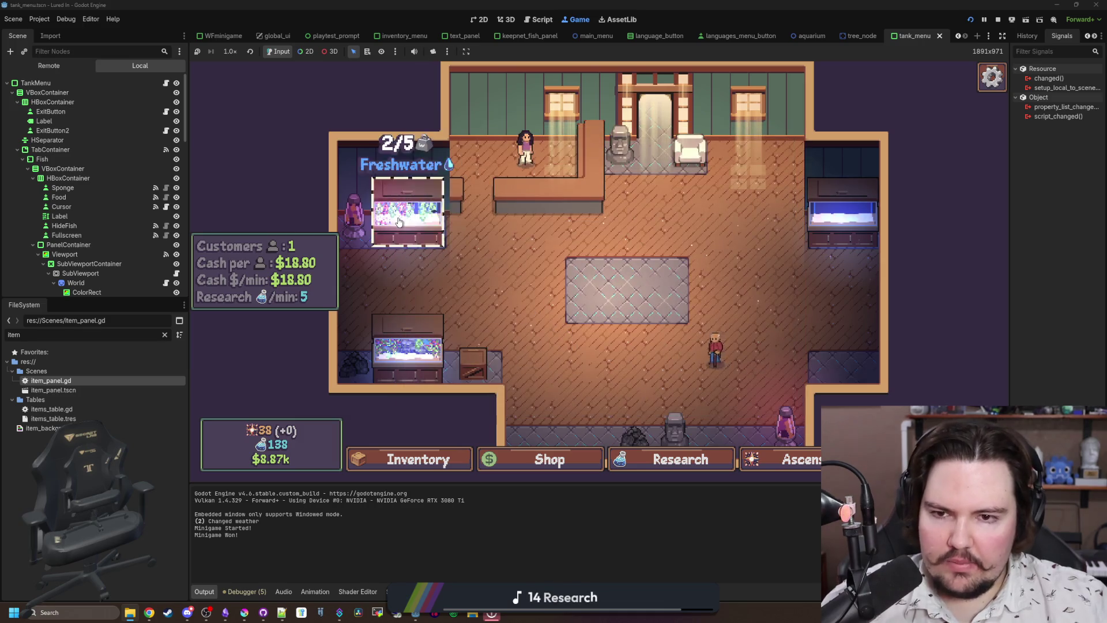
click(411, 214)
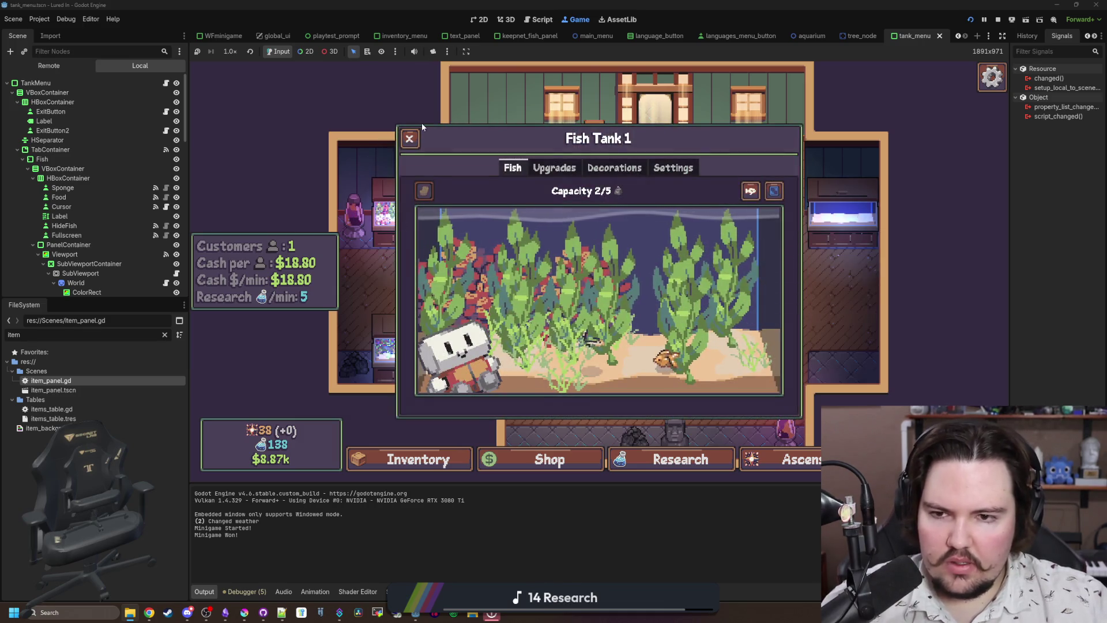
click(409, 141)
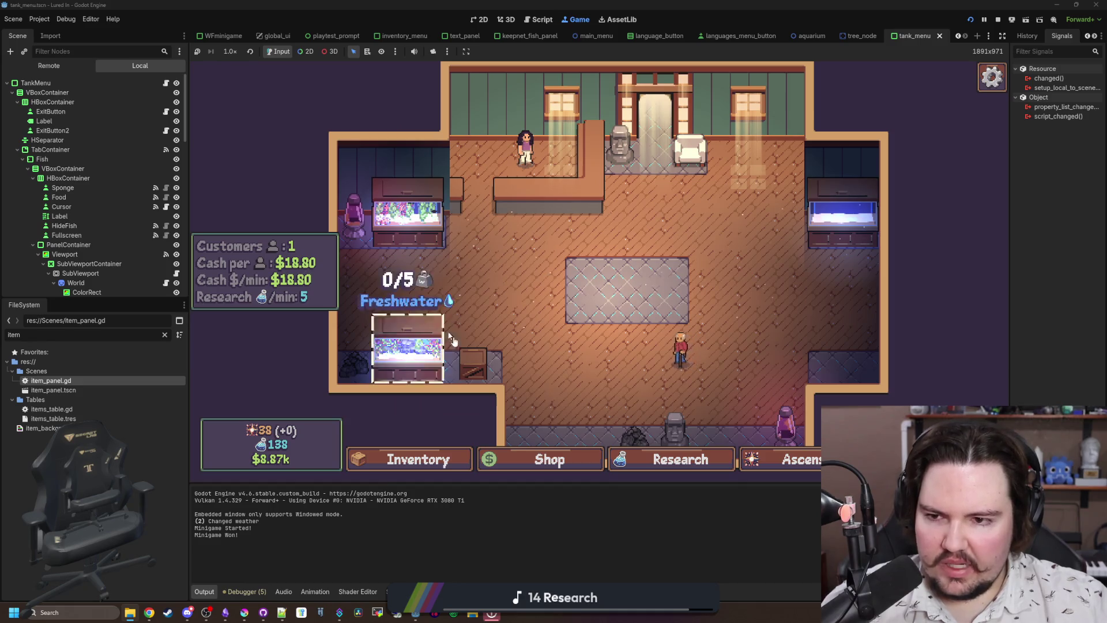
Buy a $500 Armchair from Shop > Decorations, place it on the rug, and glance at Research.
click(583, 464)
click(563, 171)
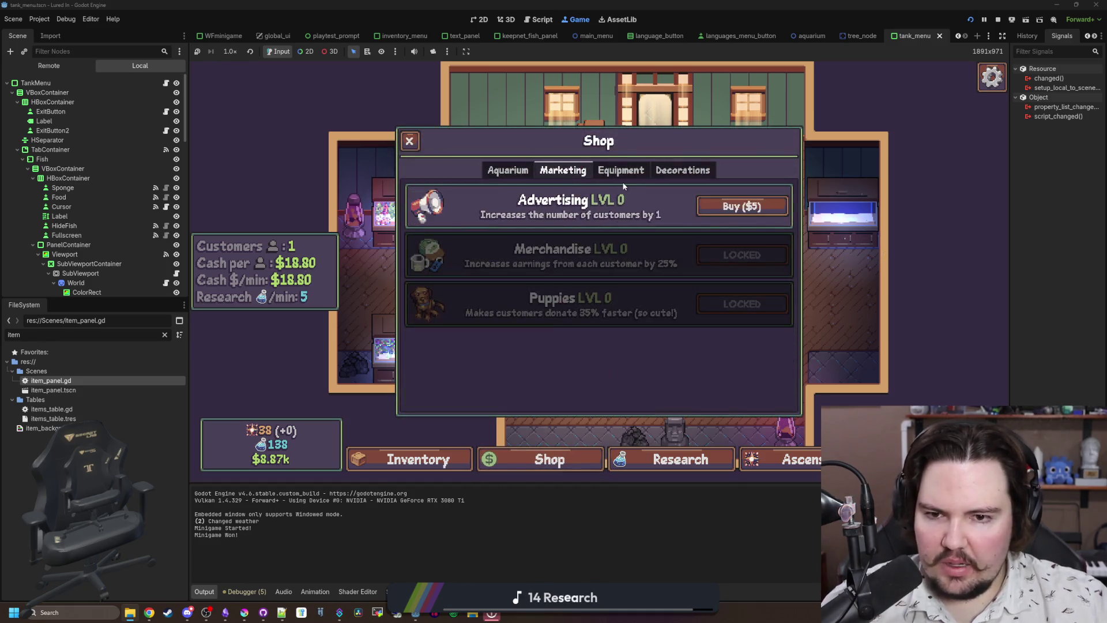
click(621, 171)
click(683, 170)
scroll(610, 256, down, 5)
scroll(610, 257, down, 2)
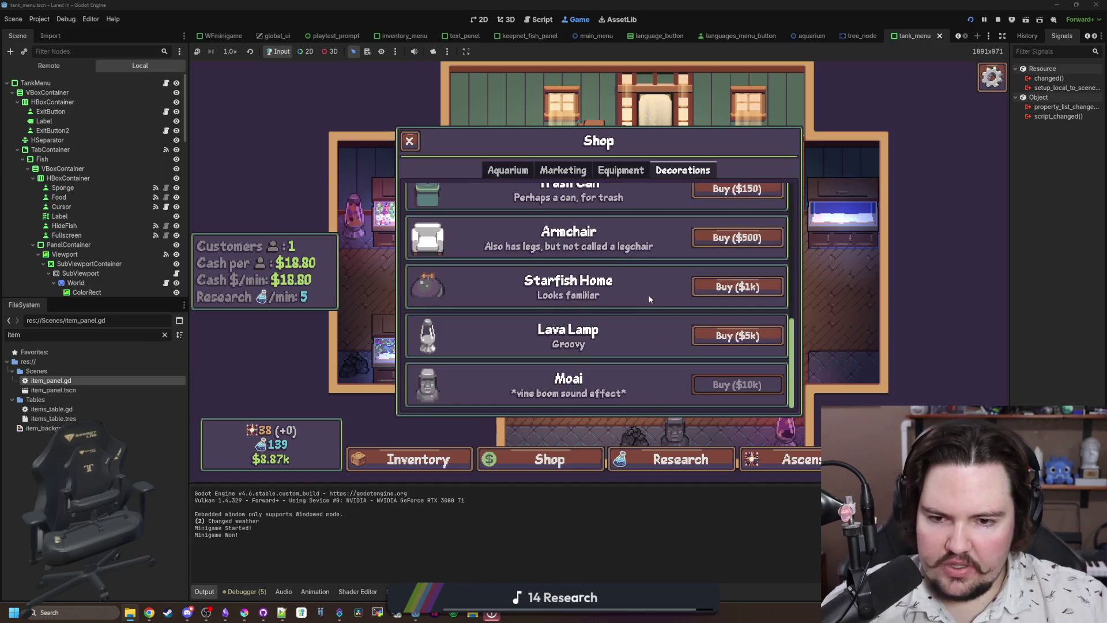
click(740, 237)
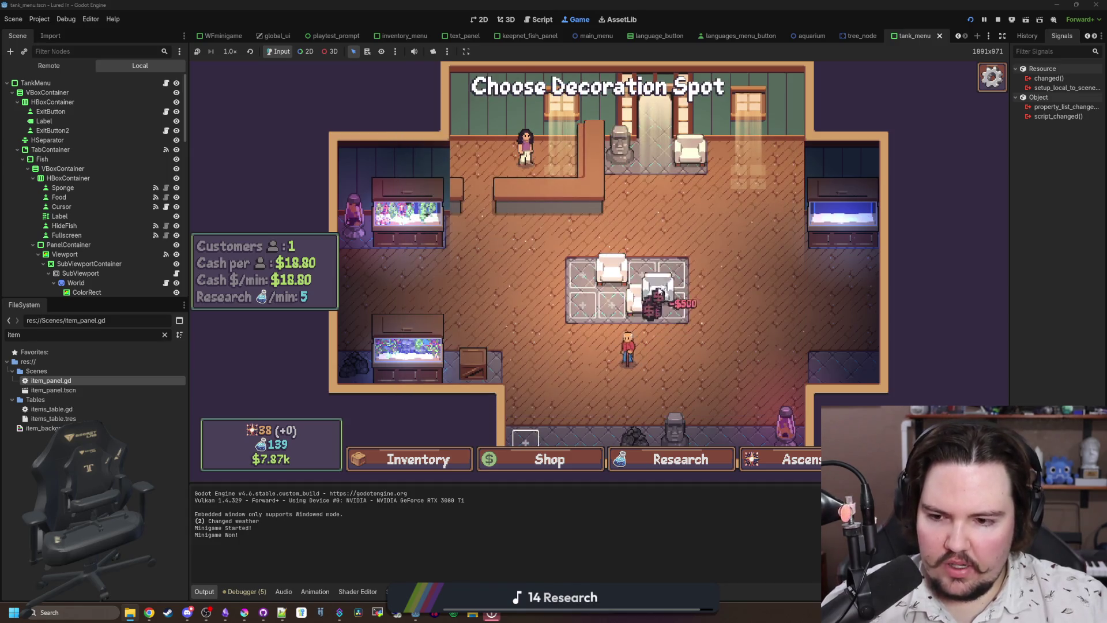
click(642, 293)
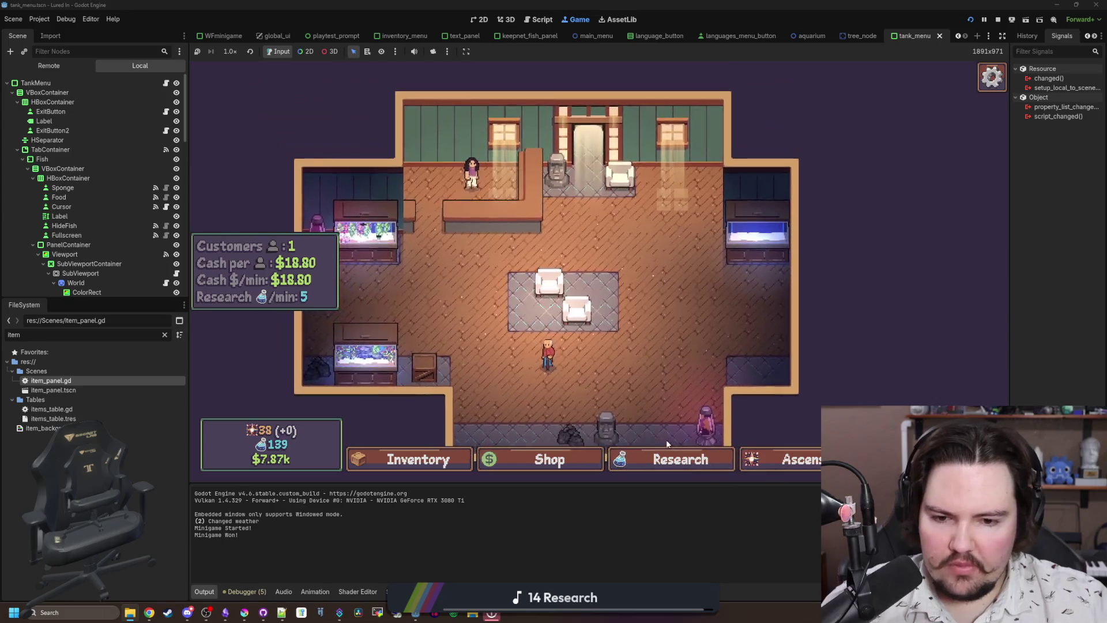
click(676, 454)
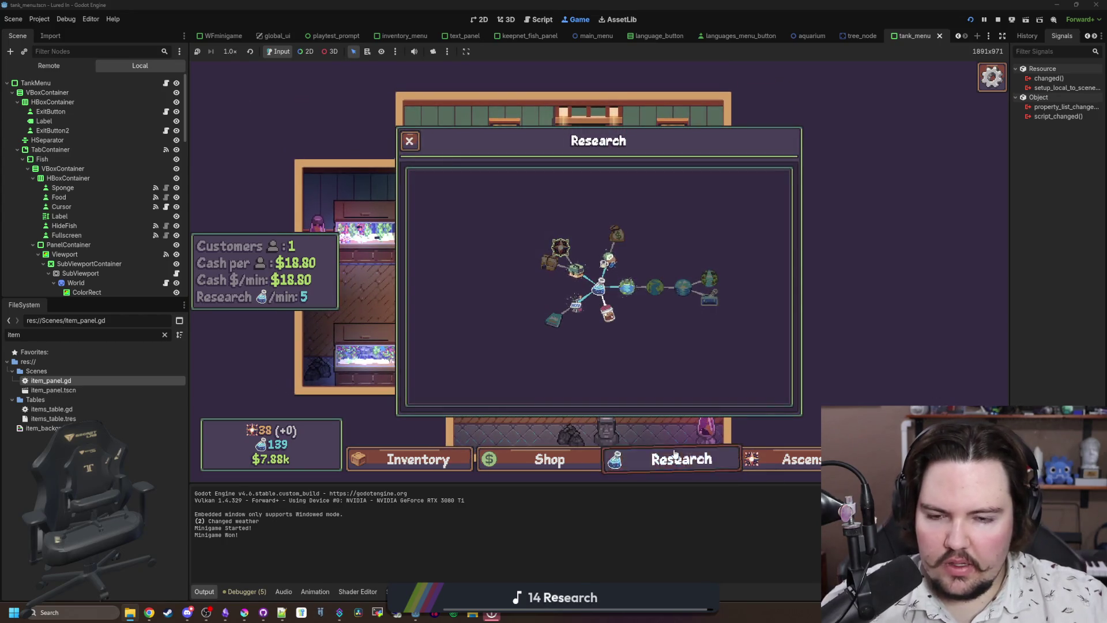
click(677, 455)
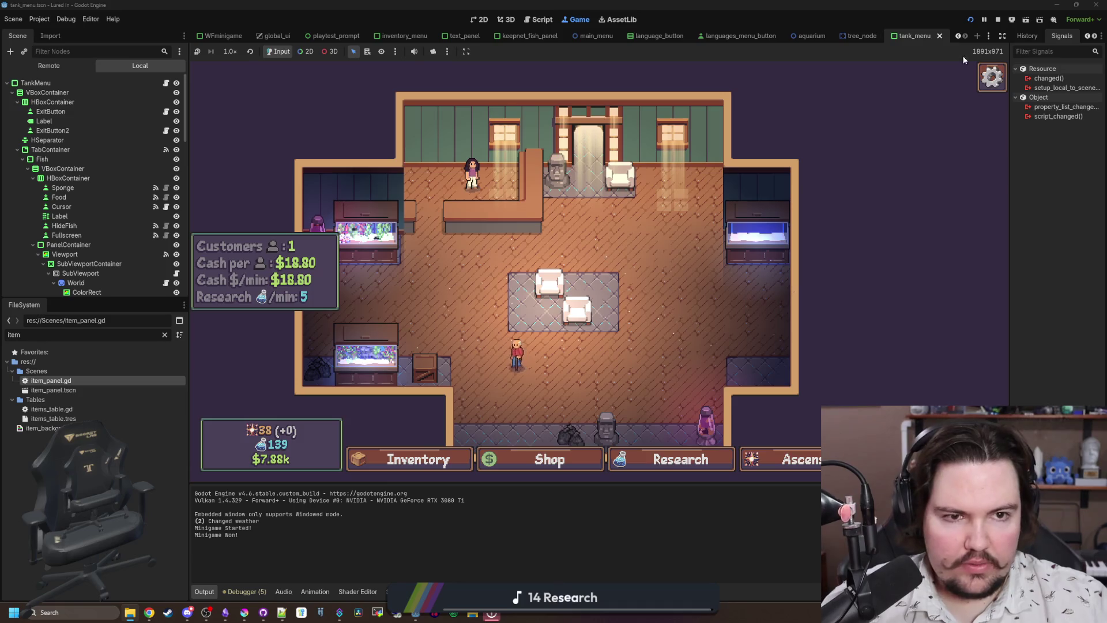
Stop the playtest, put the caret on blank line 1192 of get_fish_value, and save with Ctrl+S.
click(998, 19)
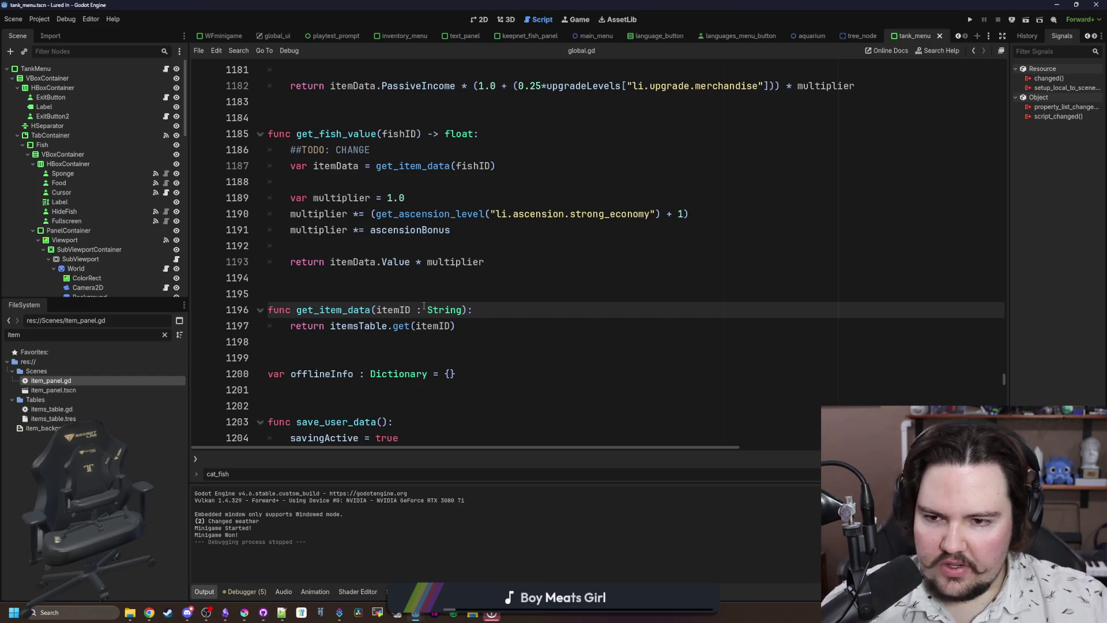
click(407, 294)
click(370, 229)
click(362, 254)
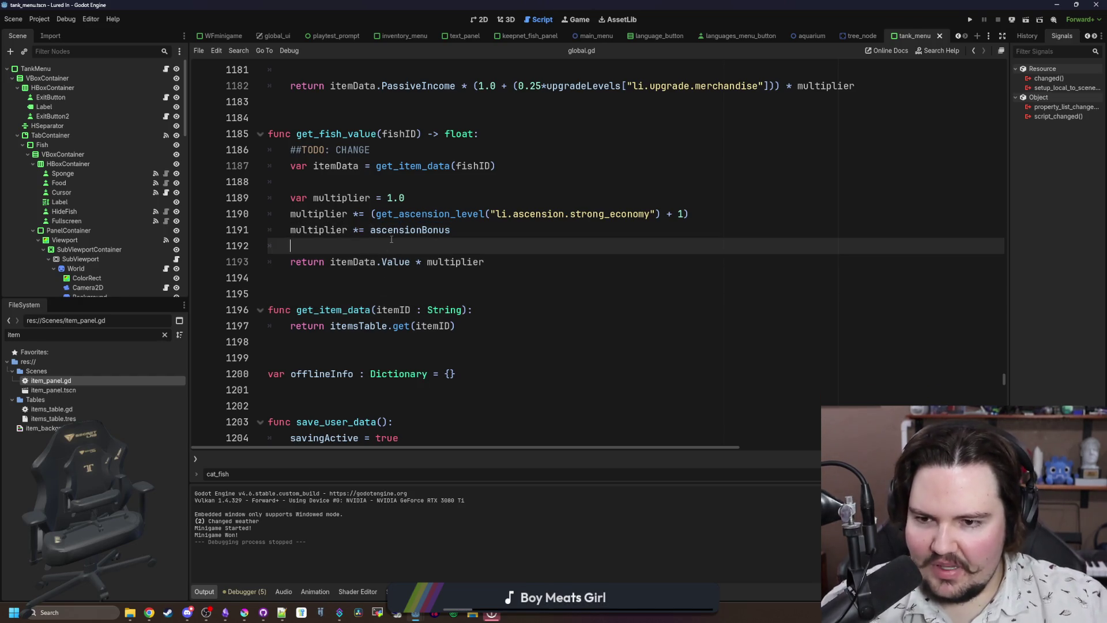
mouse_move(188, 610)
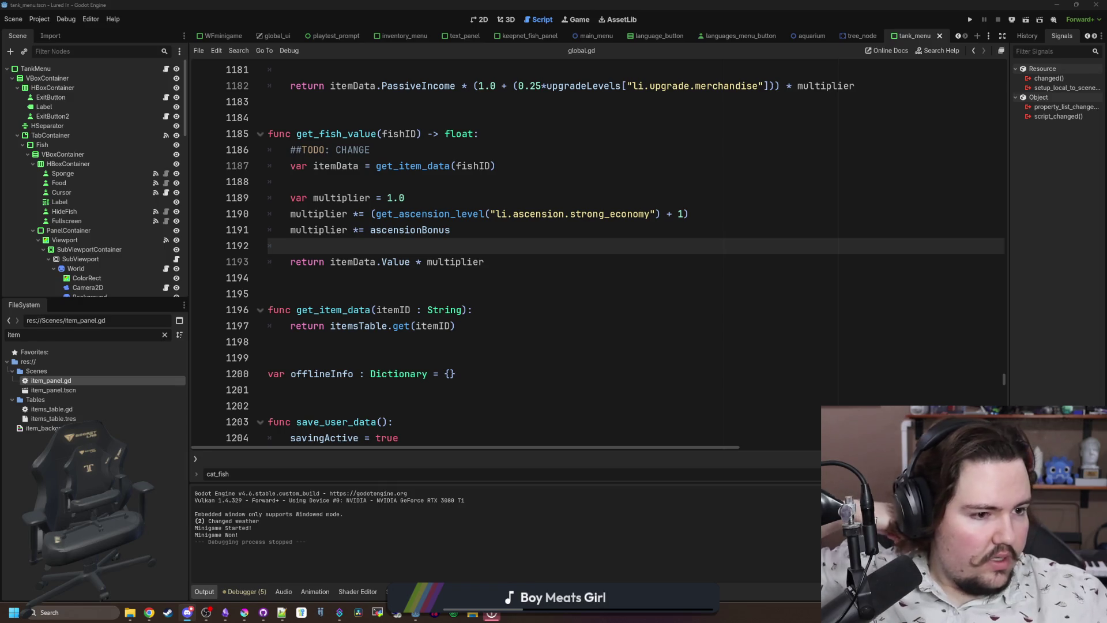
click(544, 264)
click(398, 250)
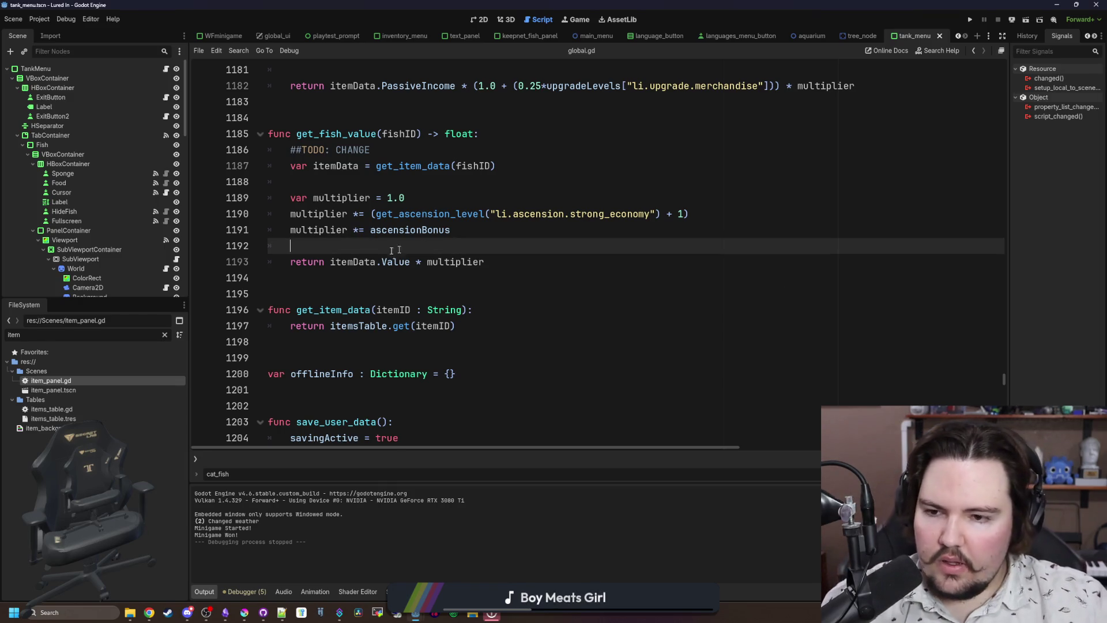
scroll(399, 249, up, 2)
key(ctrl+s)
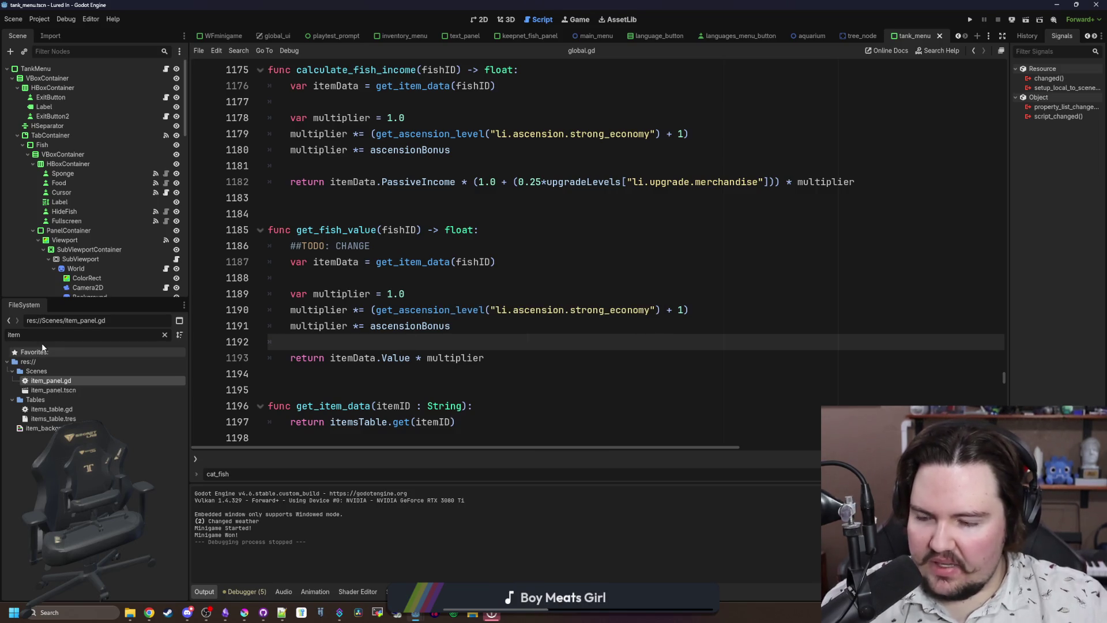
Open items_table.gd and comment out the "Value": 2 default on line 9.
double_click(89, 384)
click(504, 281)
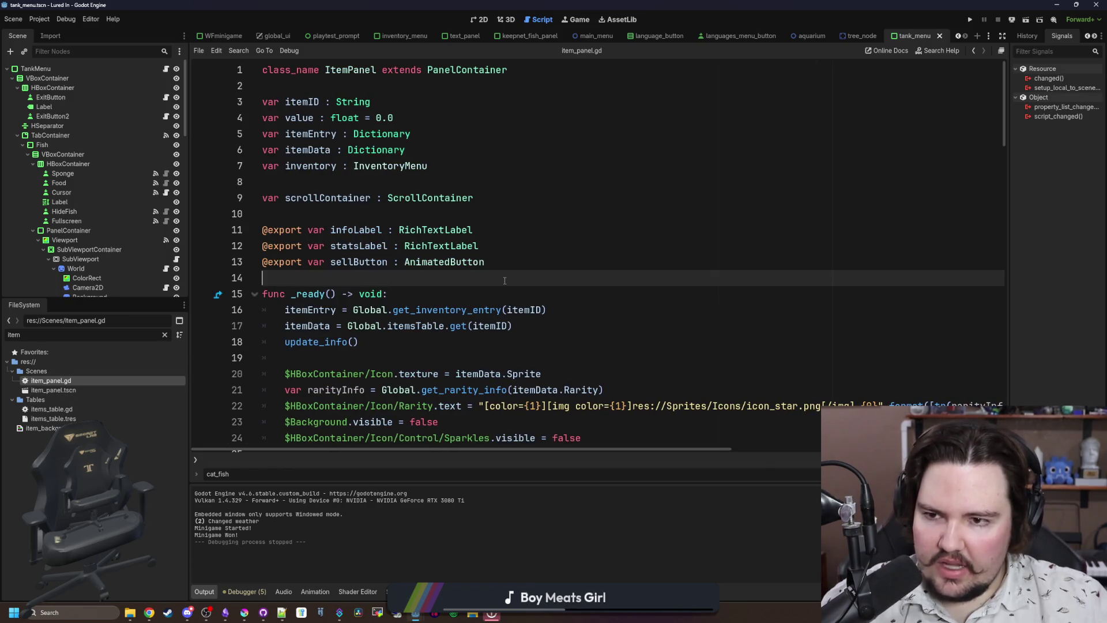
double_click(67, 410)
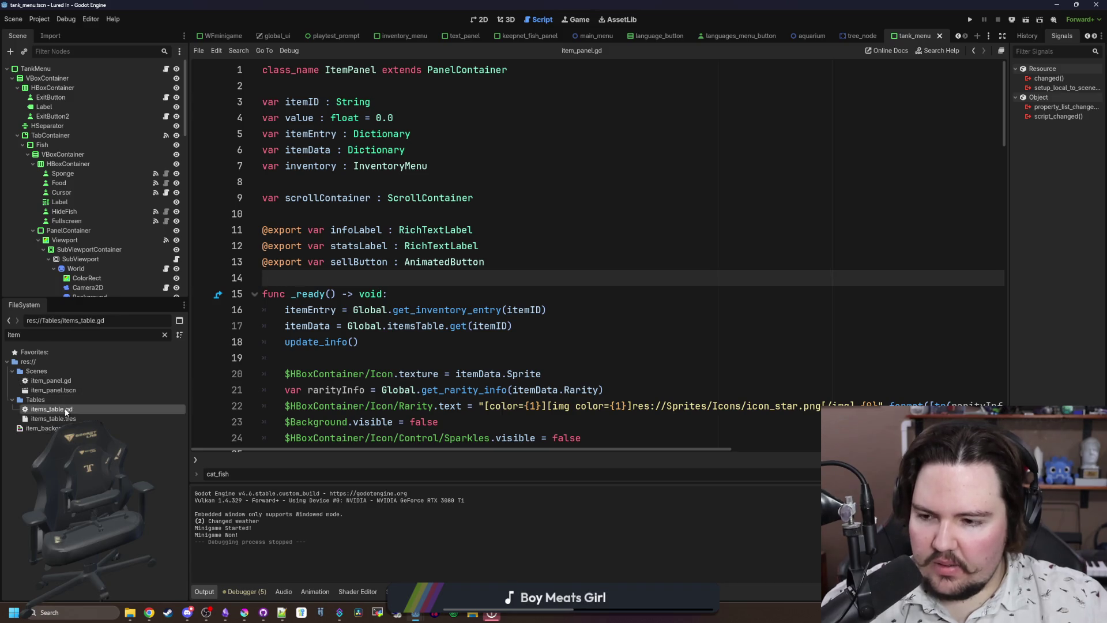
scroll(950, 357, up, 5)
scroll(327, 291, up, 20)
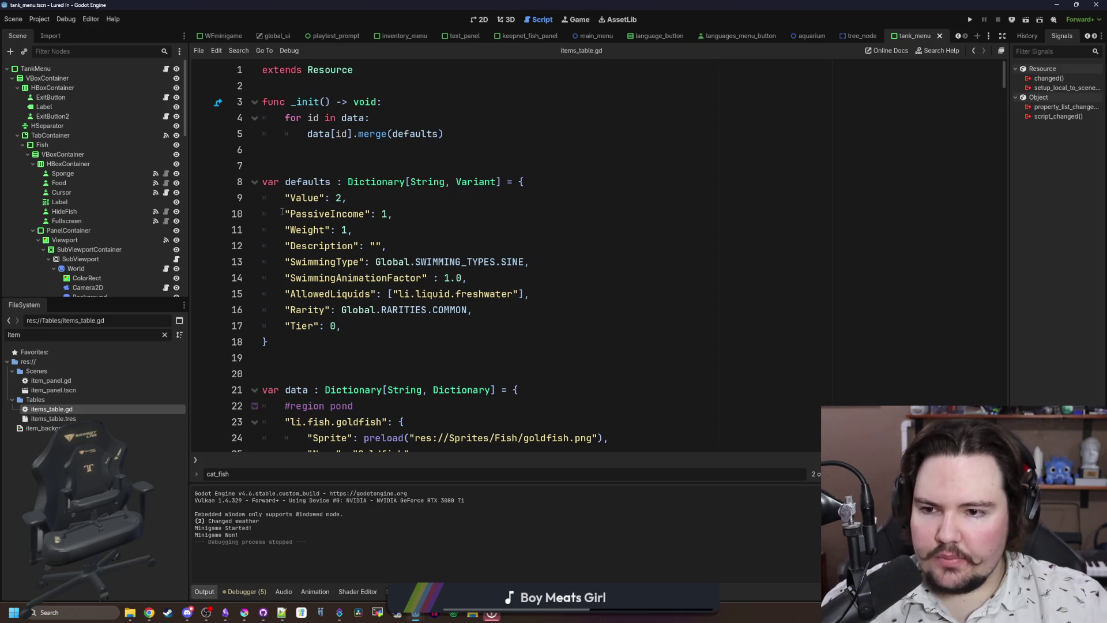
click(282, 213)
click(282, 199)
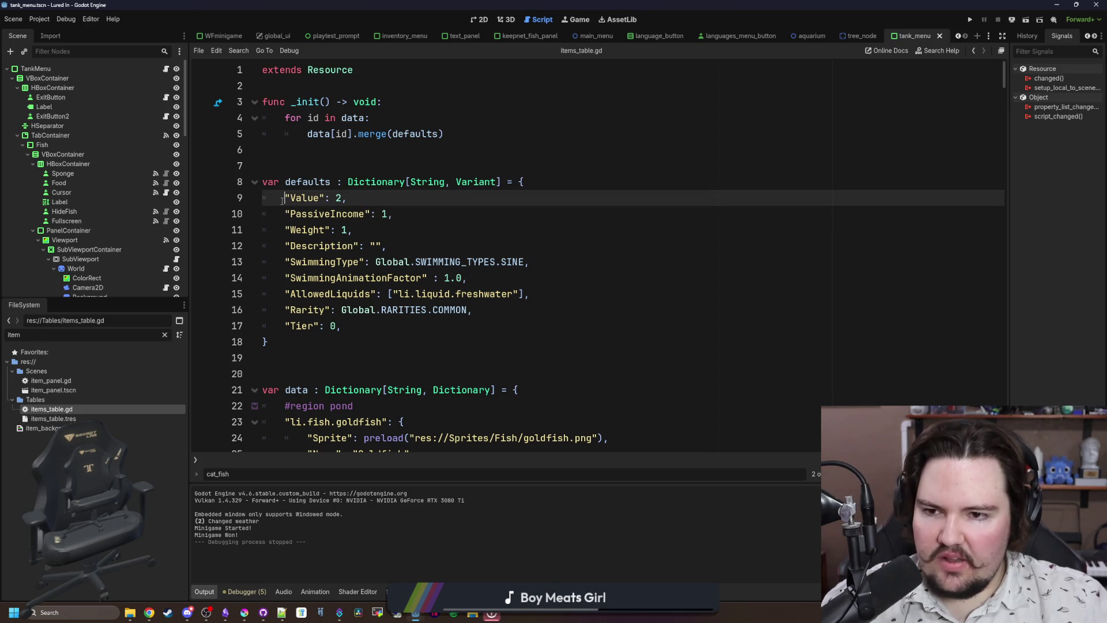
text(#)
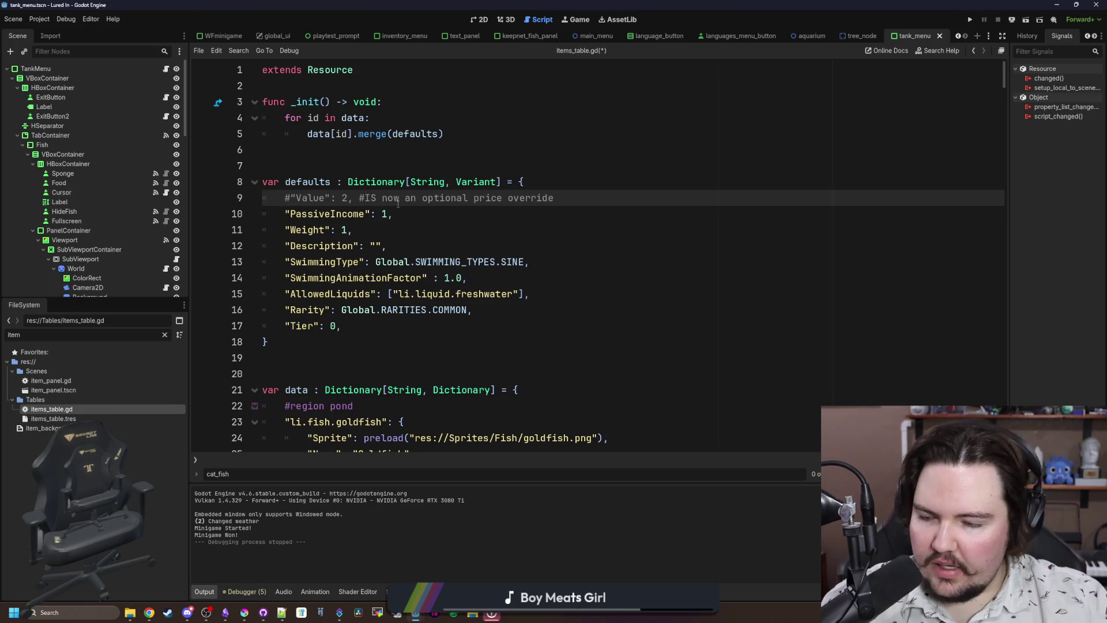
Review the commented default line, then filter the FileSystem dock for 'glob'.
click(406, 218)
click(588, 196)
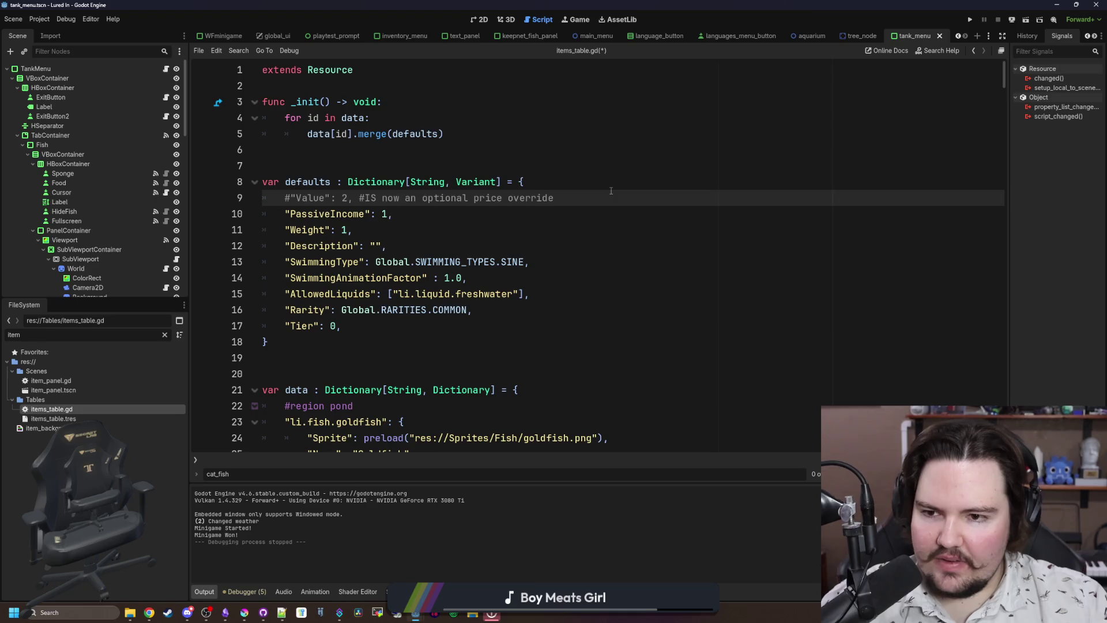
click(430, 208)
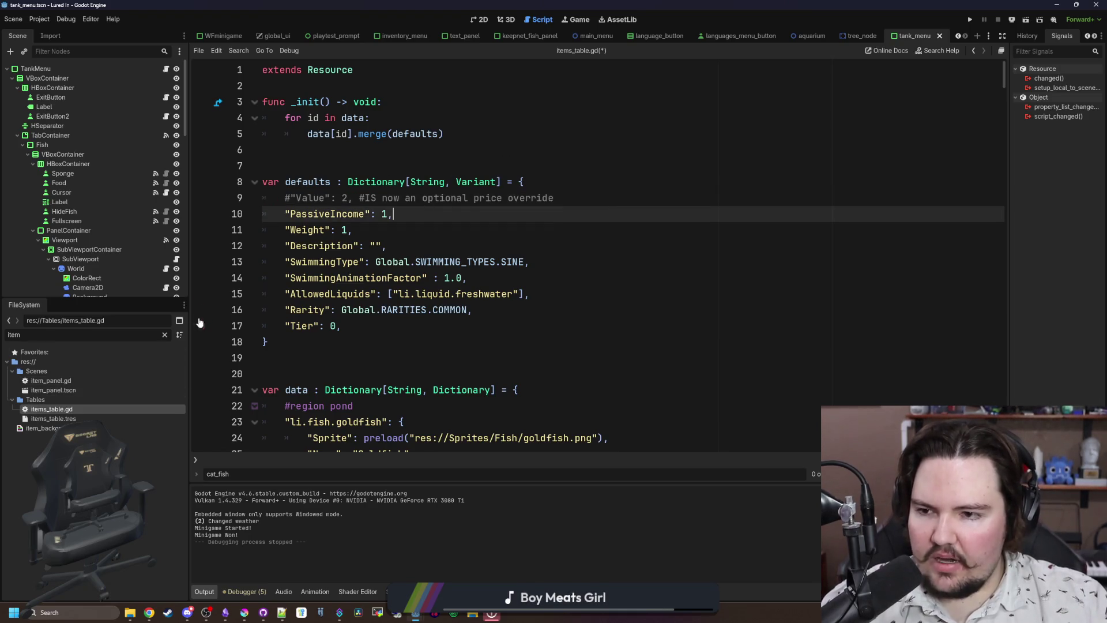
double_click(158, 334)
text(glob)
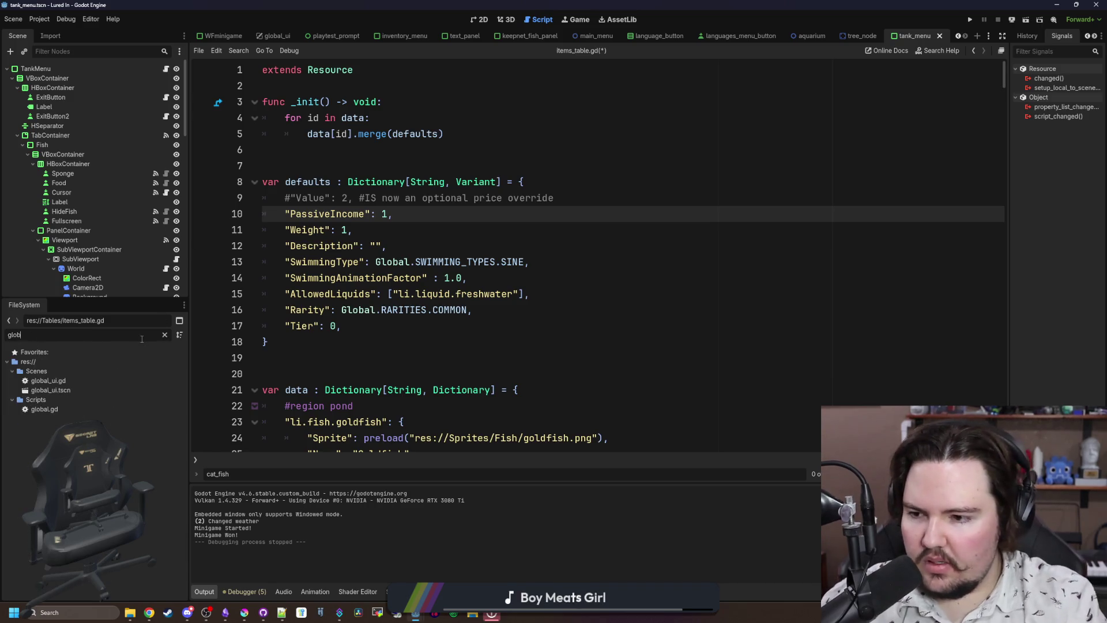
Open global.gd and add a blank line above get_fish_value's return statement.
double_click(37, 411)
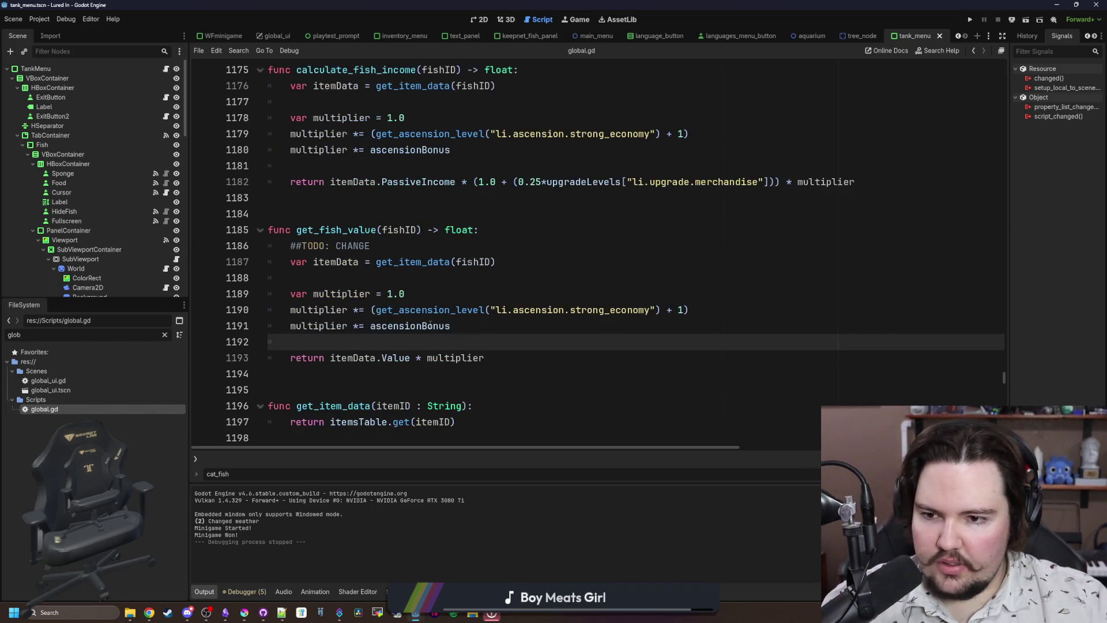
scroll(443, 294, down, 2)
scroll(390, 343, up, 2)
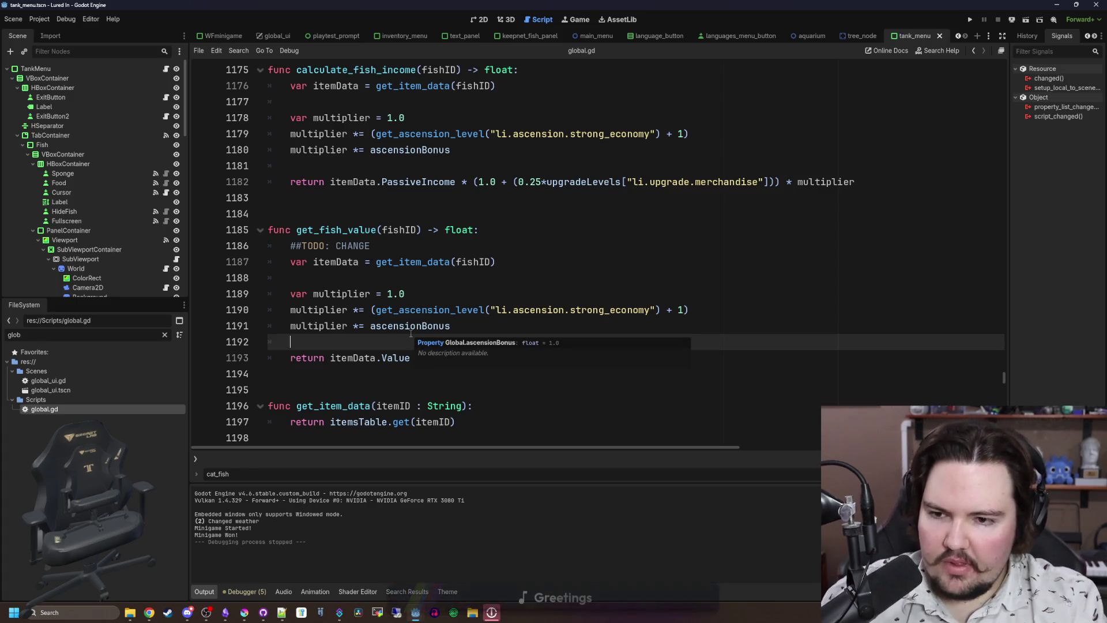
key(Return)
key(Return)
key(Up)
scroll(411, 333, down, 1)
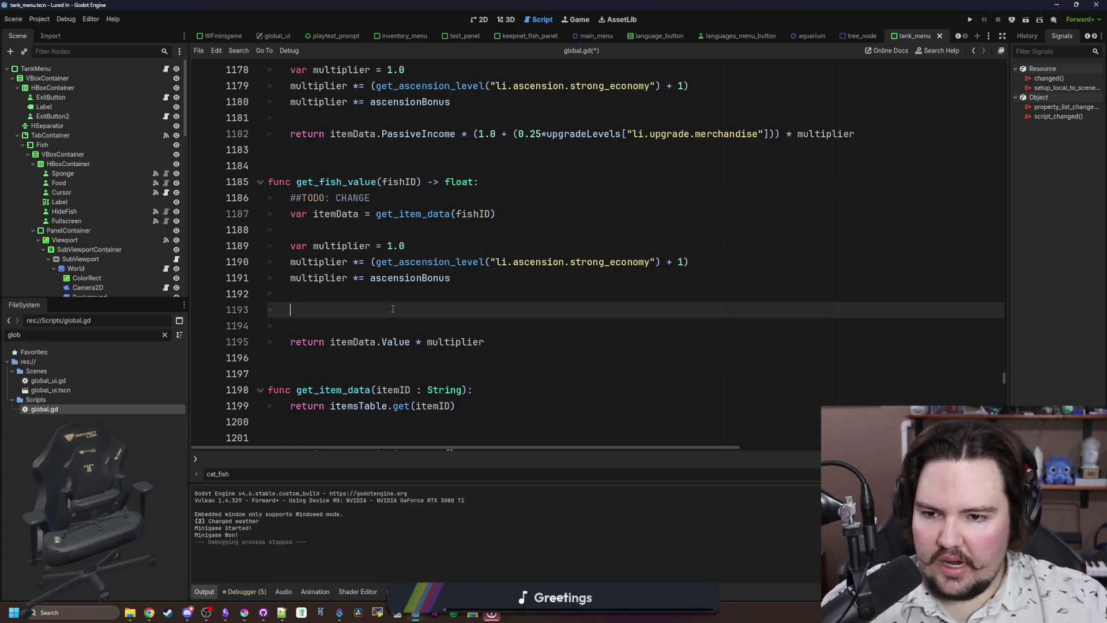
Write 'if itemData.get("Value"):' and indent the return line beneath it.
text(if itemD)
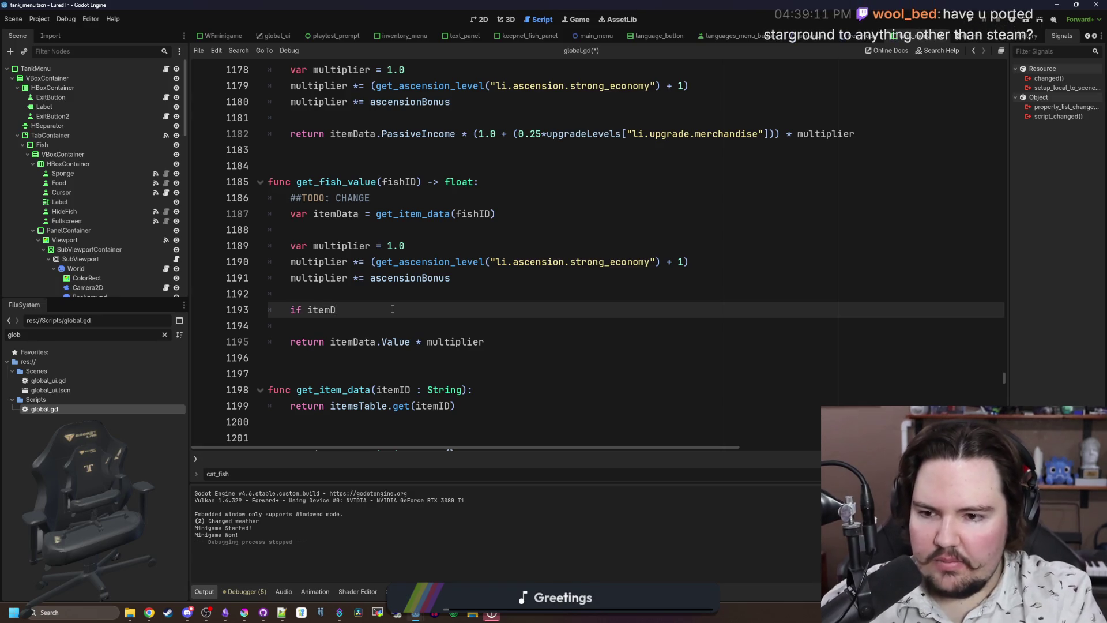
text(ata.get(V)
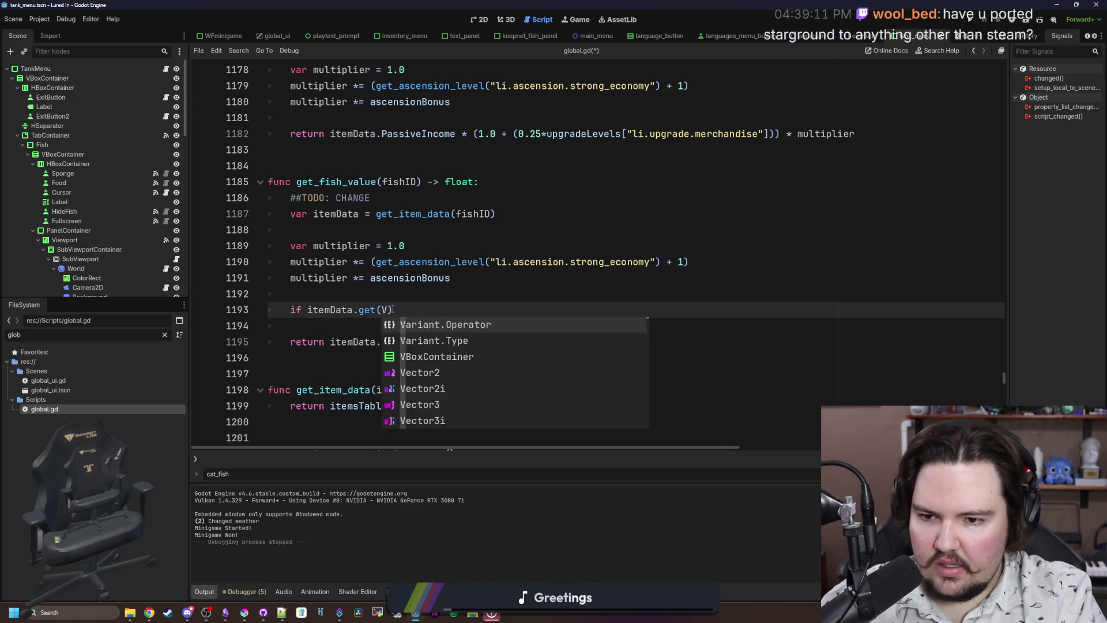
text("vALUE)
key(BackSpace)
key(BackSpace)
key(BackSpace)
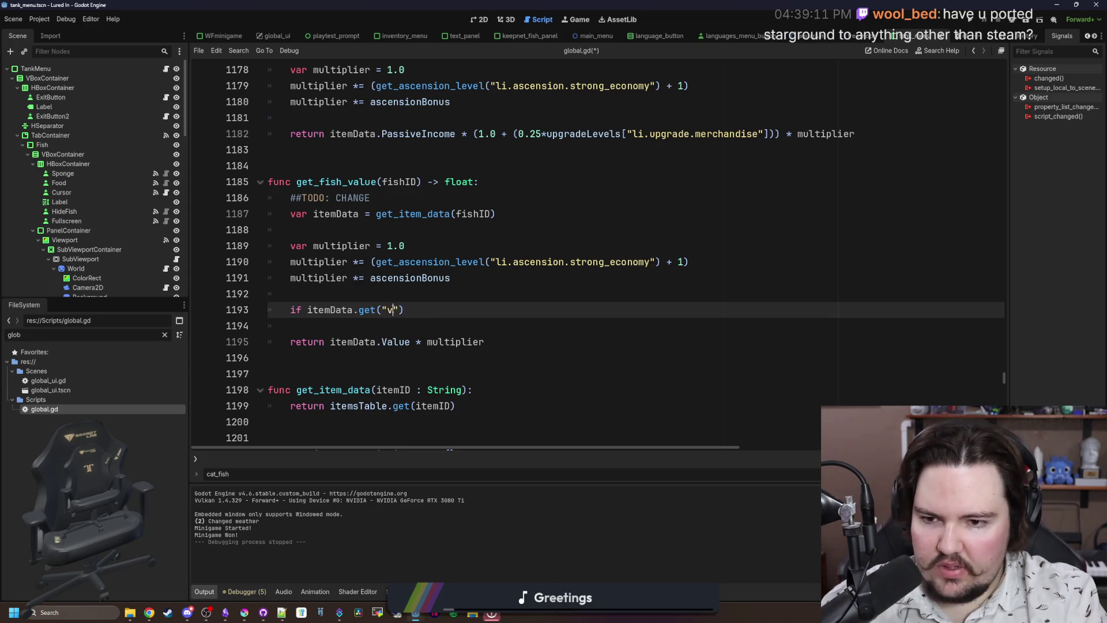
text(alue)
key(End)
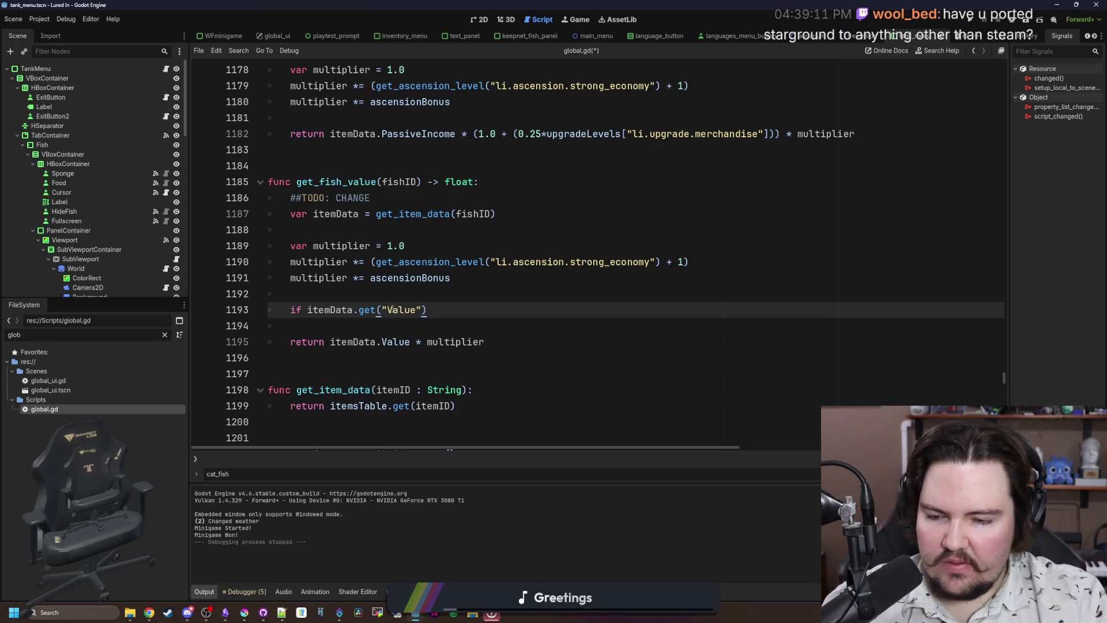
text(:)
key(Return)
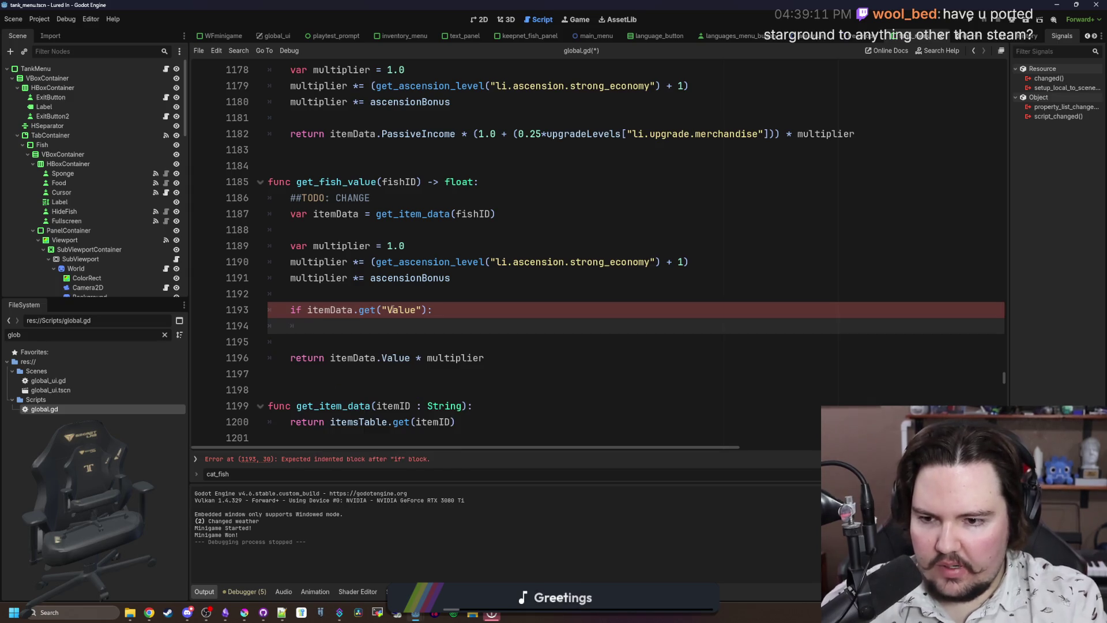
key(Down)
key(Down)
key(Tab)
key(Up)
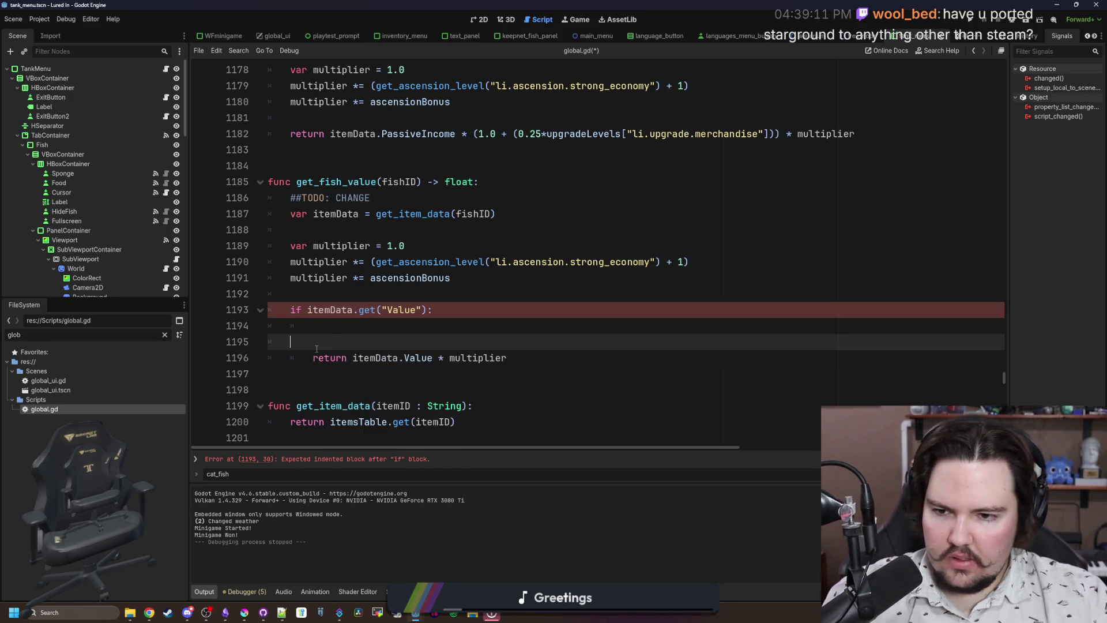
key(BackSpace)
key(BackSpace)
key(BackSpace)
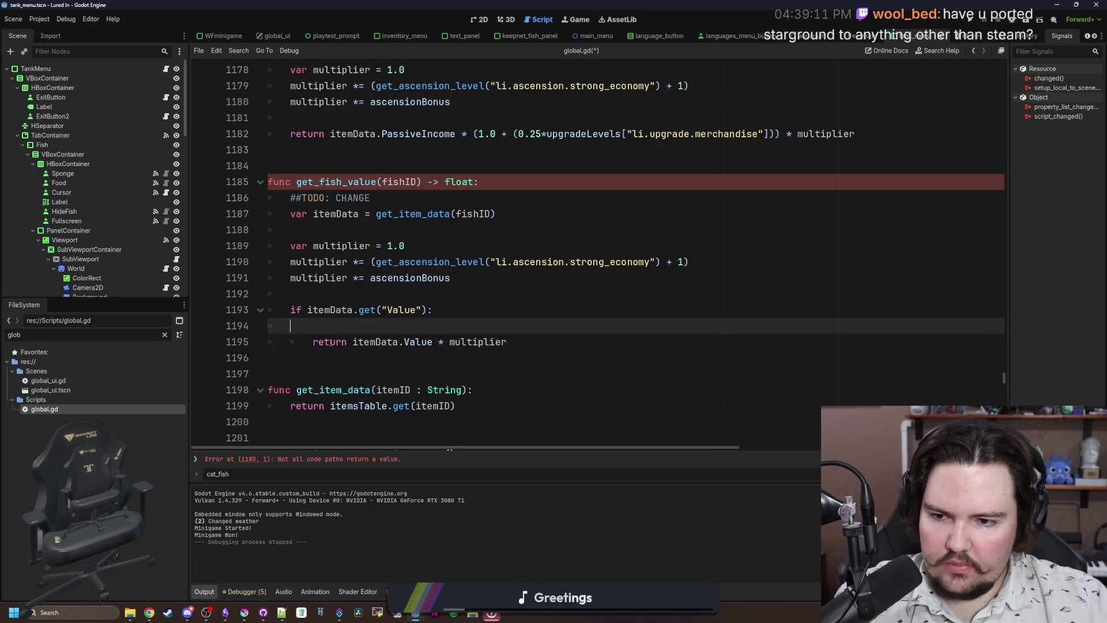
key(Delete)
Add 'var value = itemData.get("Value")' above the if statement.
click(312, 326)
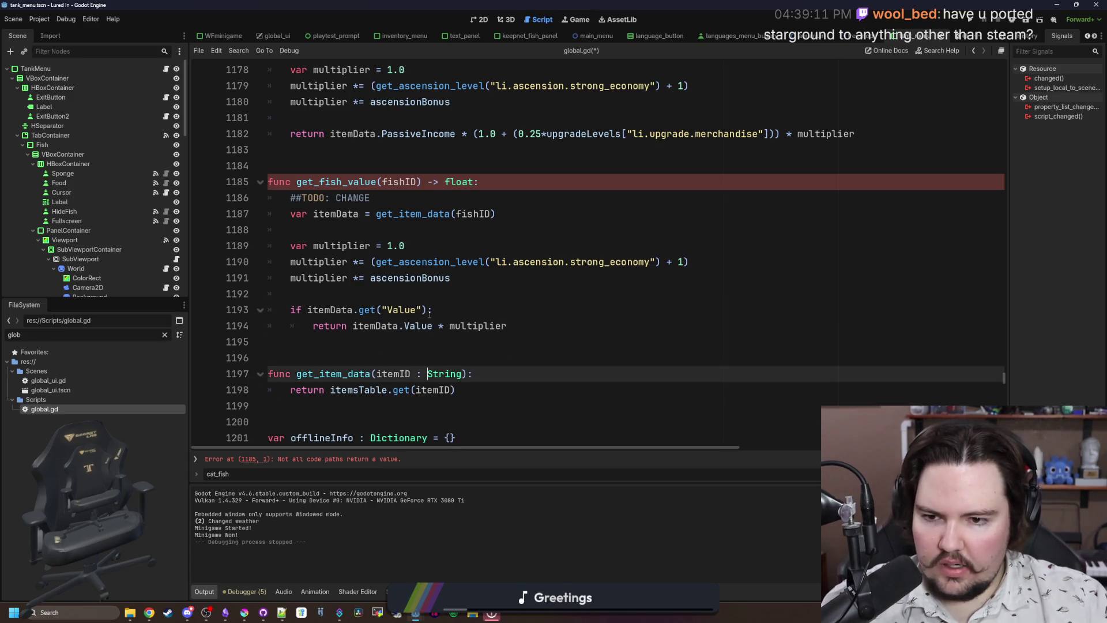
click(322, 290)
key(Return)
text(var value =)
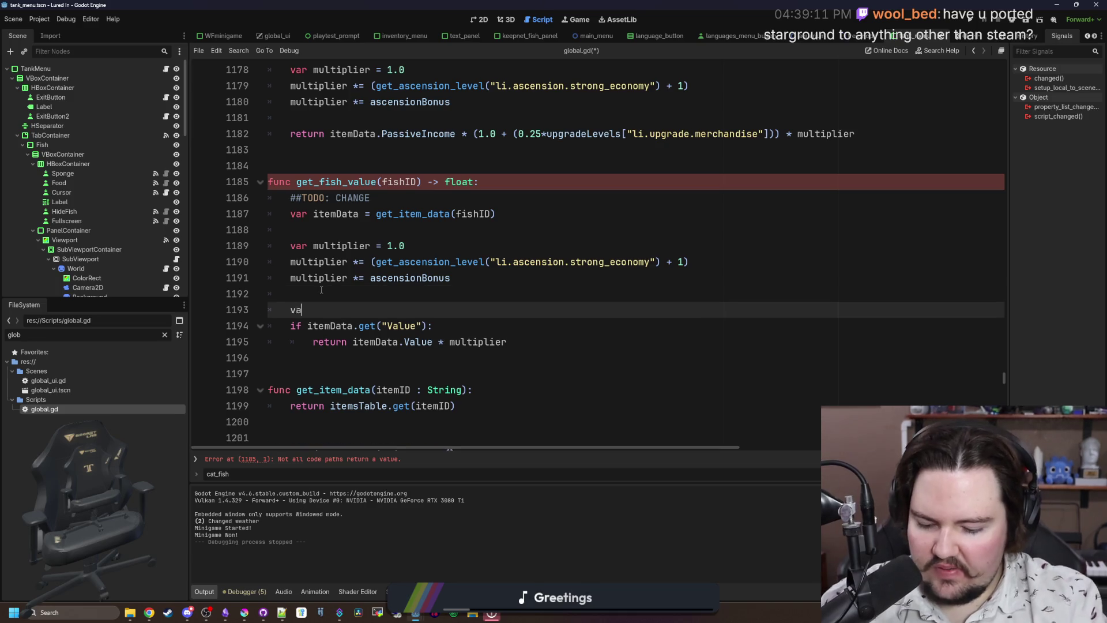
key(Home)
key(Return)
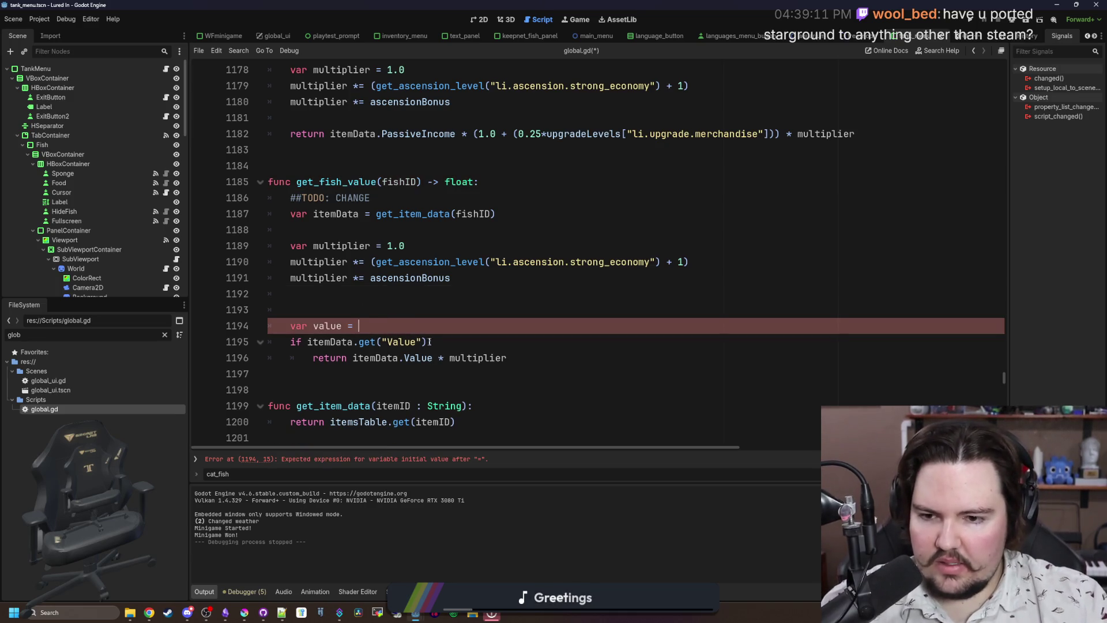
drag(431, 342, 305, 342)
key(ctrl+c)
click(475, 333)
key(ctrl+v)
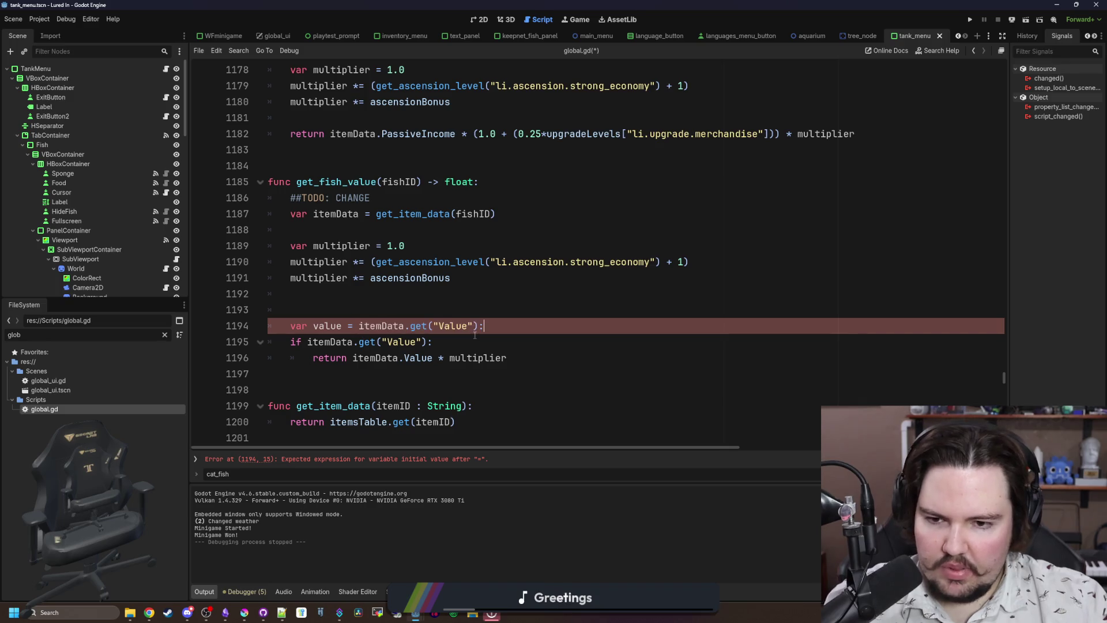
key(BackSpace)
click(380, 312)
key(Delete)
Change the condition to 'if value:' and make the return use value * multiplier.
drag(427, 327, 306, 327)
text(value:)
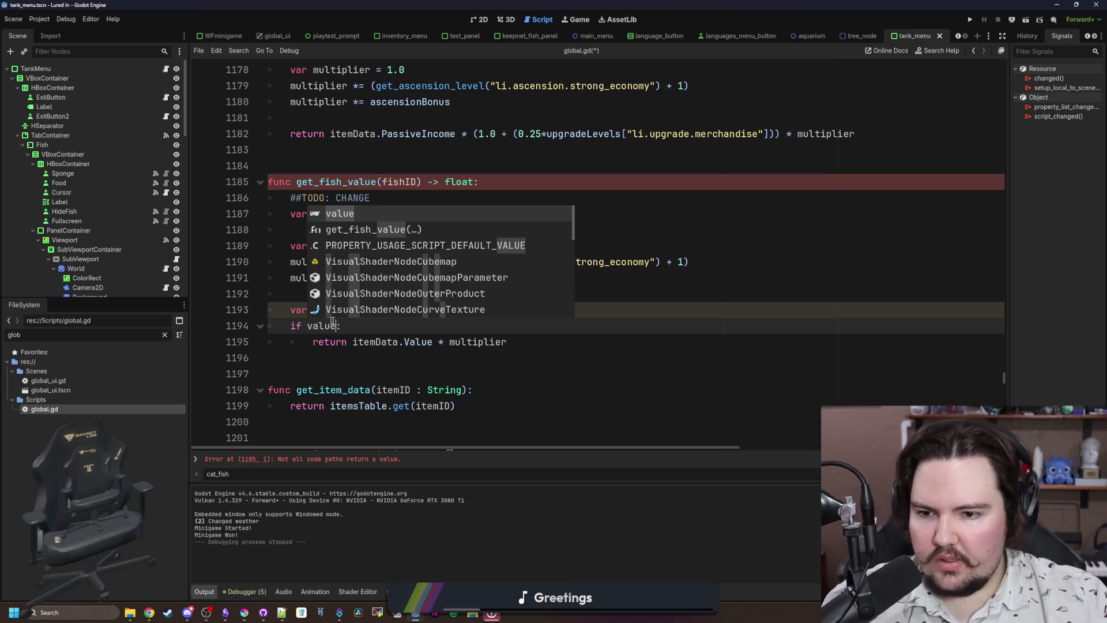
double_click(419, 342)
key(BackSpace)
key(BackSpace)
key(BackSpace)
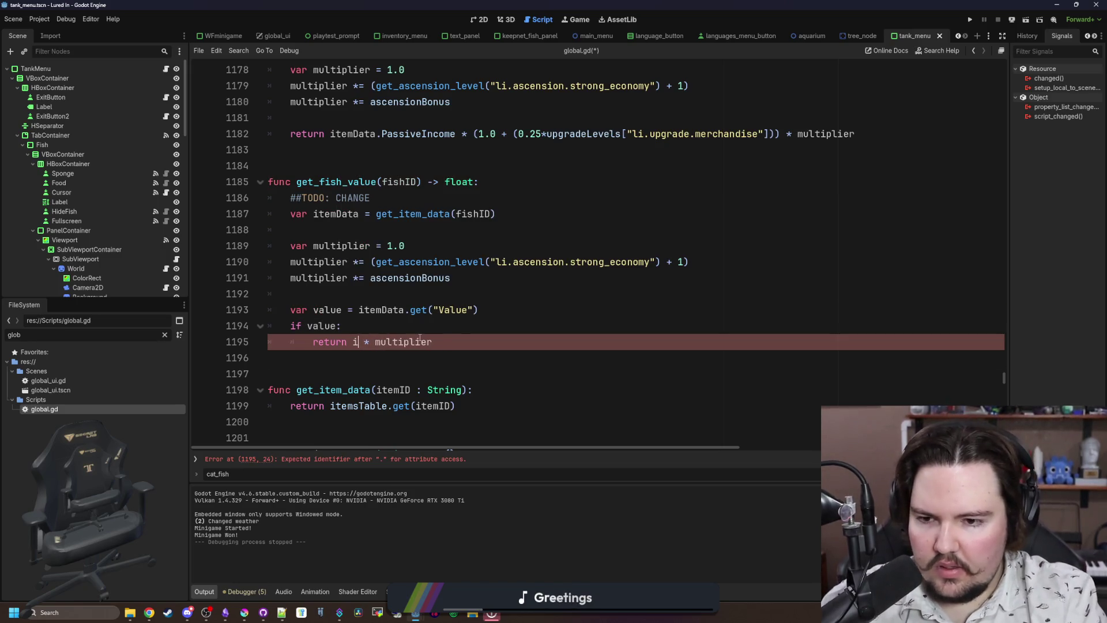
text(value)
click(472, 348)
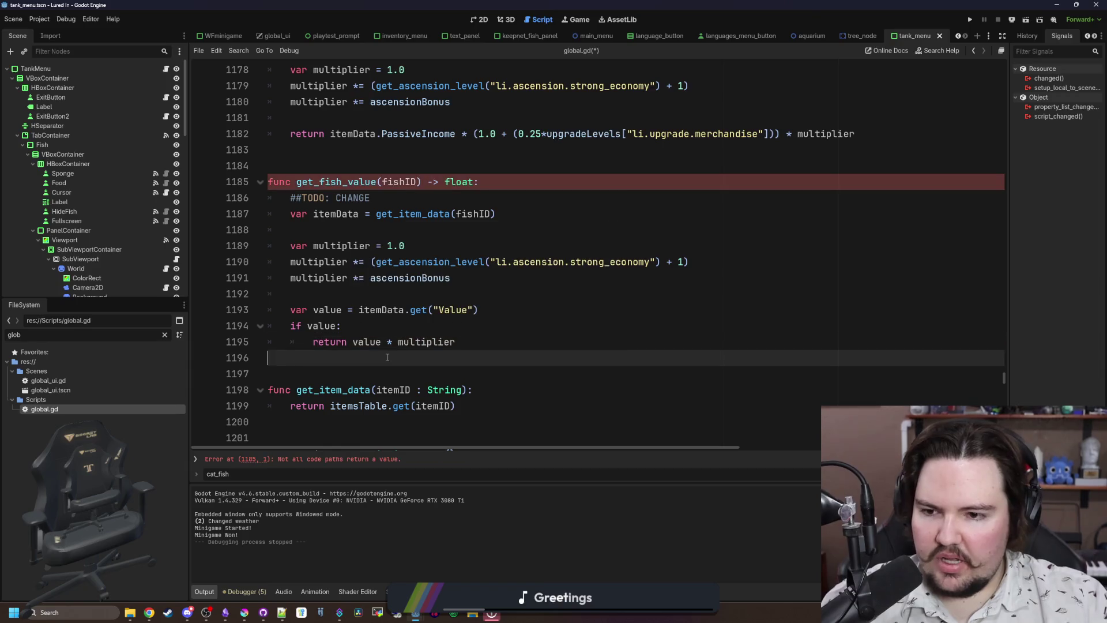
Add the fallback line 'return 4 * multiplier' after the if block.
key(Return)
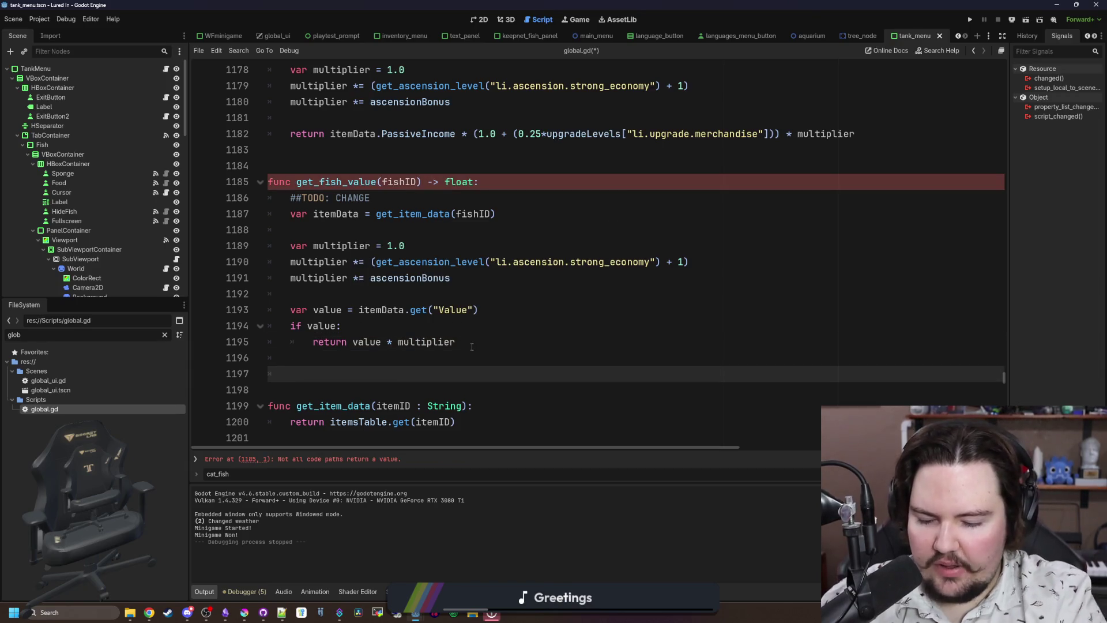
text(return 4 * multipl)
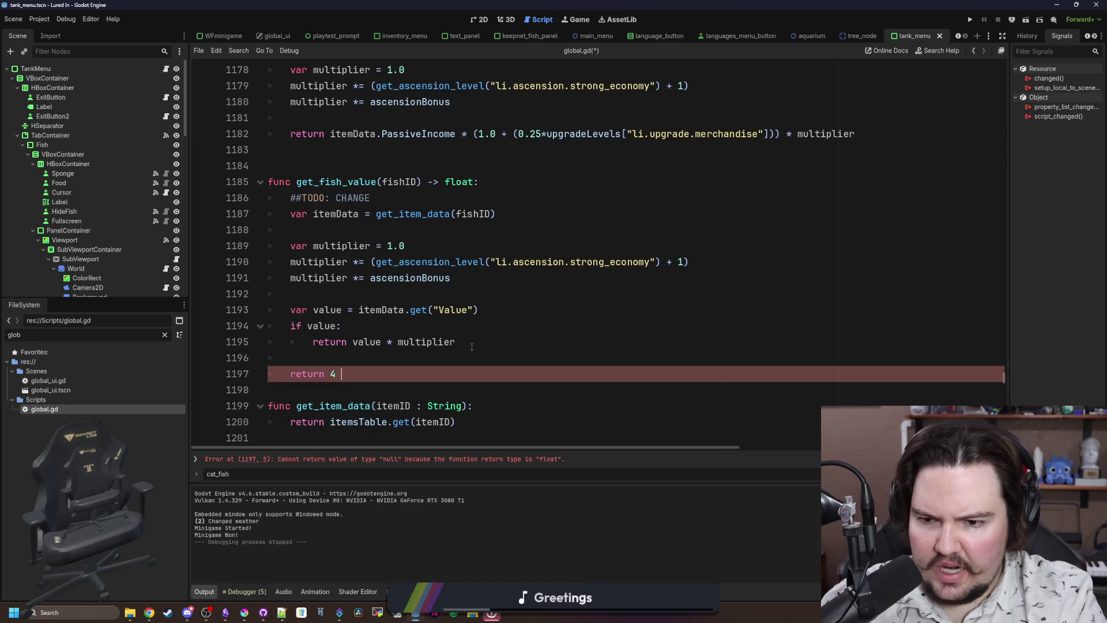
text(ier)
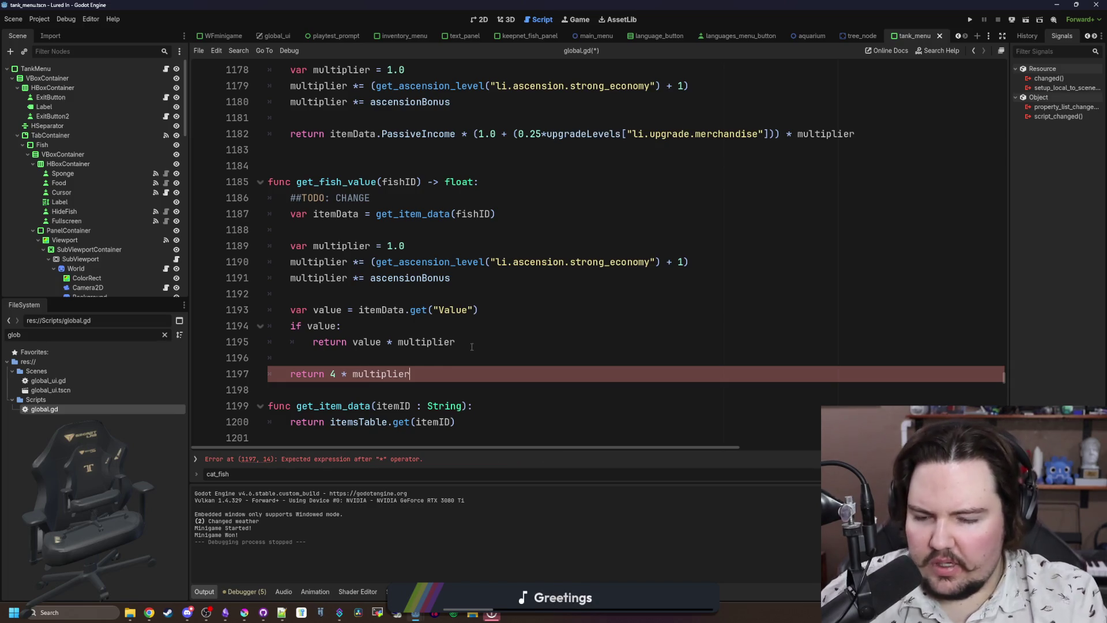
click(461, 392)
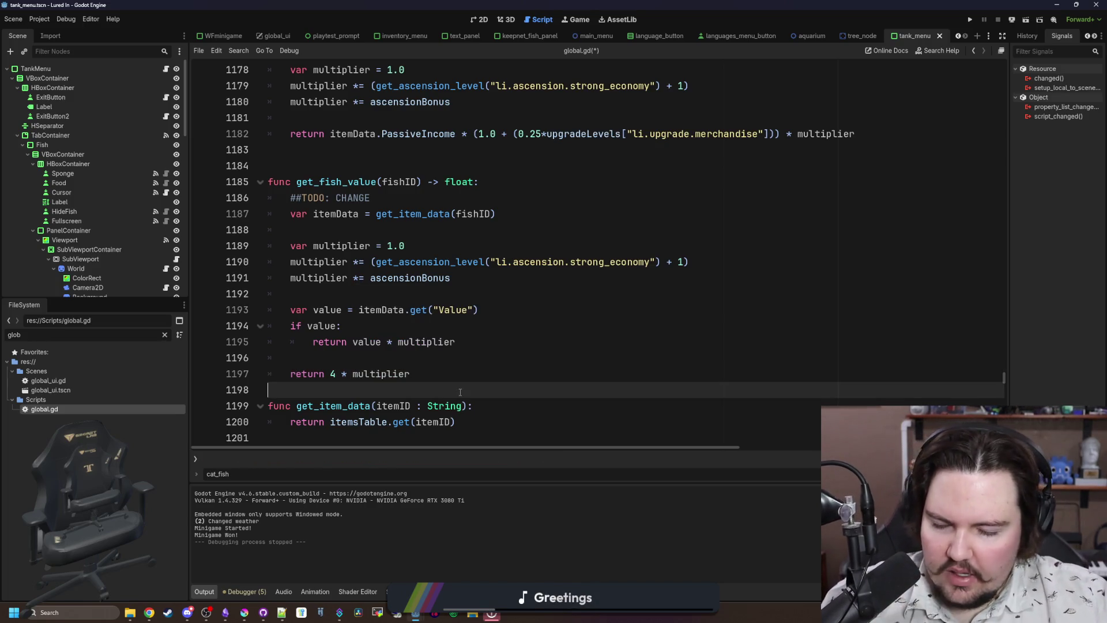
Add a blank line after get_fish_value's fallback return.
click(493, 381)
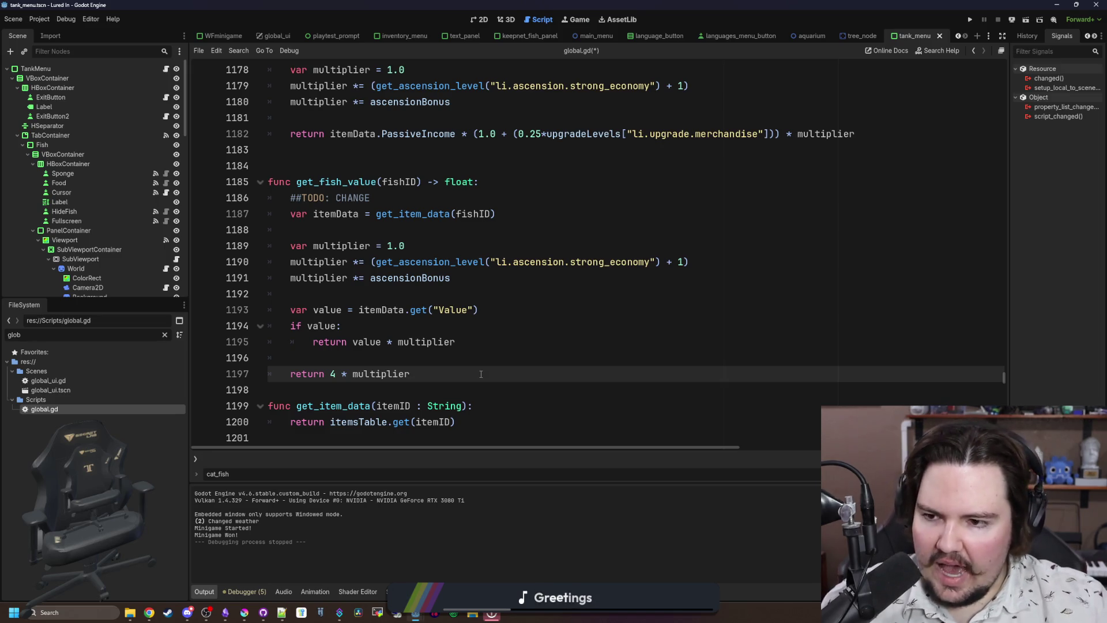
click(337, 384)
key(Return)
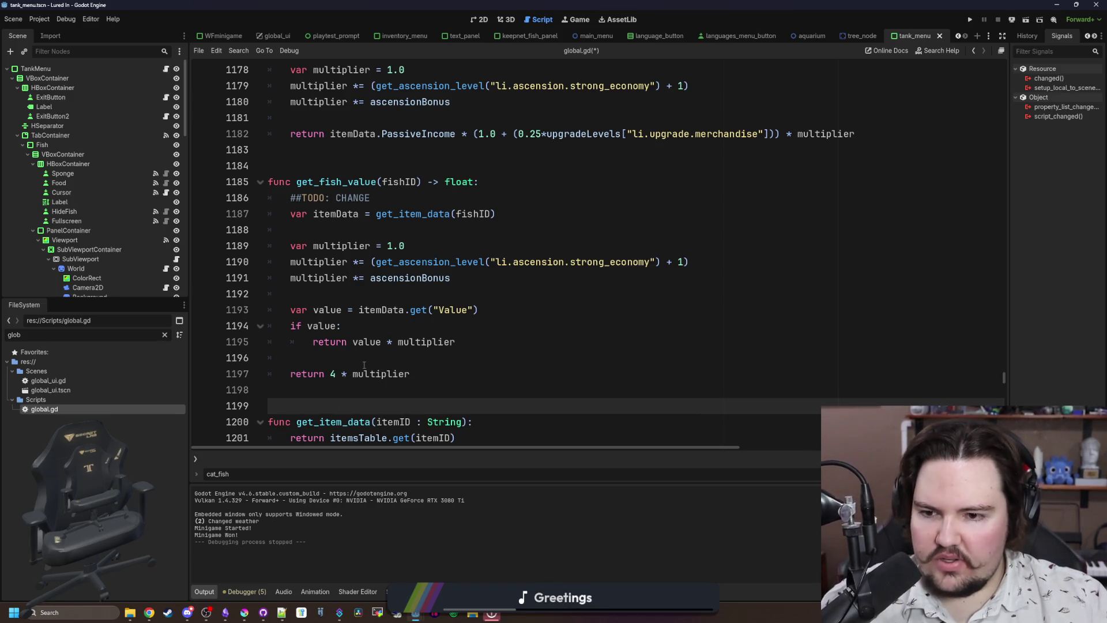
click(364, 365)
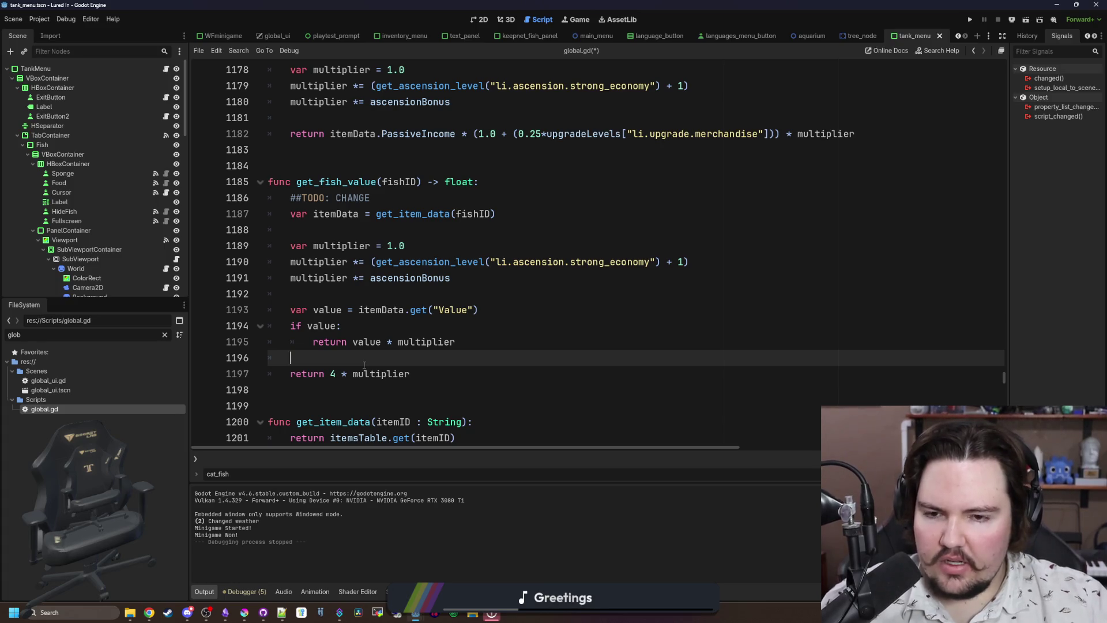
Select and compare calculate_fish_income against the revised get_fish_value code.
scroll(373, 361, up, 4)
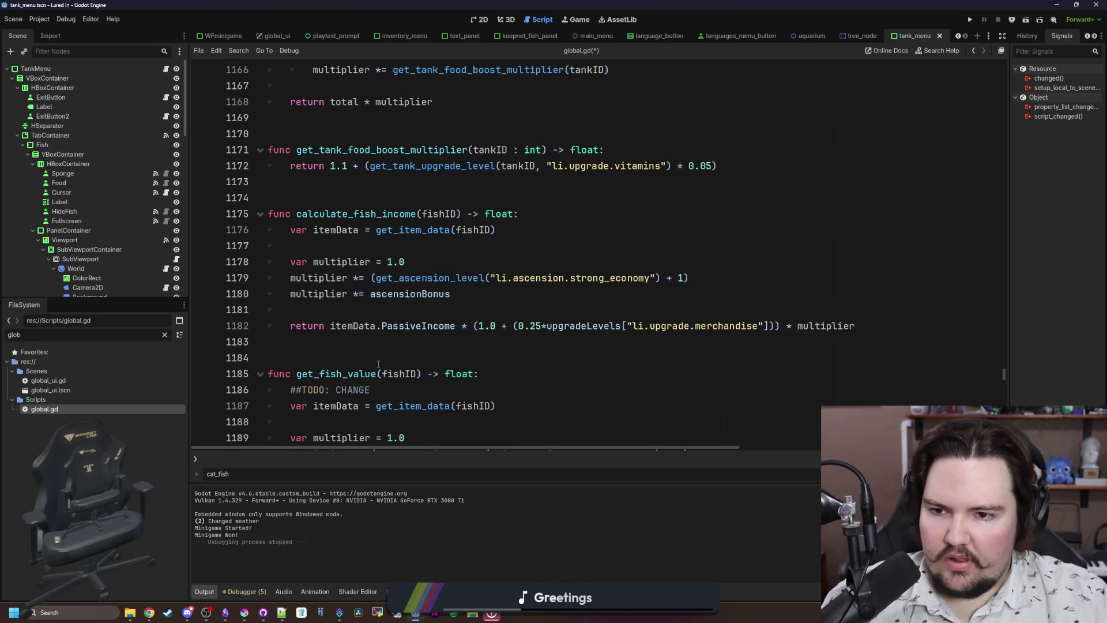
drag(270, 342, 273, 215)
click(275, 198)
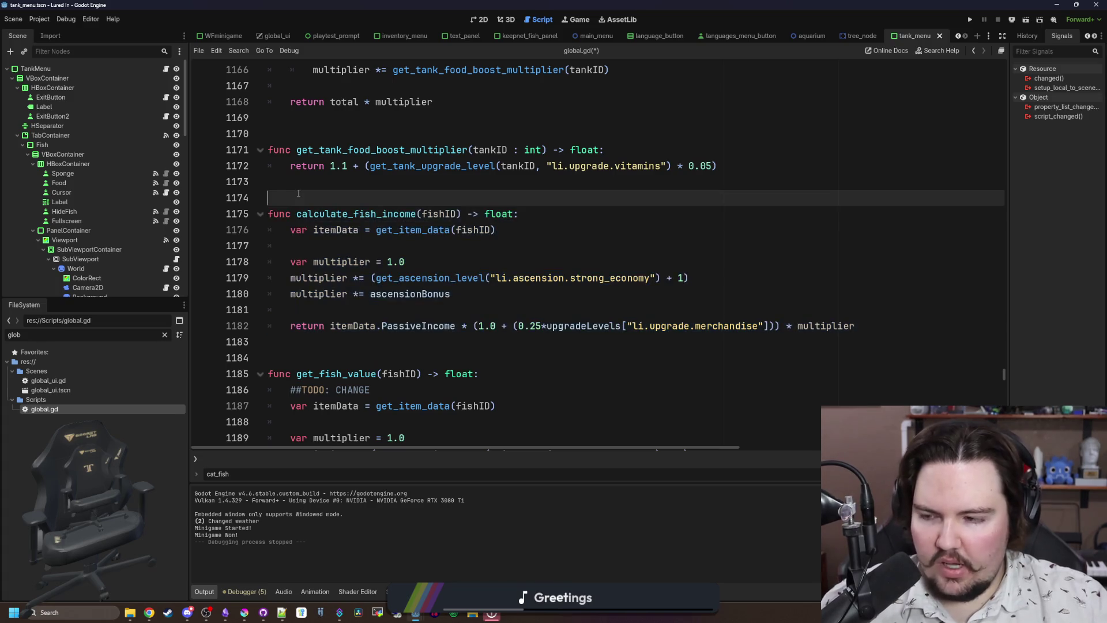
scroll(344, 238, down, 3)
scroll(344, 237, down, 3)
mouse_move(271, 390)
mouse_down()
mouse_move(323, 213)
mouse_move(271, 181)
mouse_up()
click(399, 162)
click(428, 384)
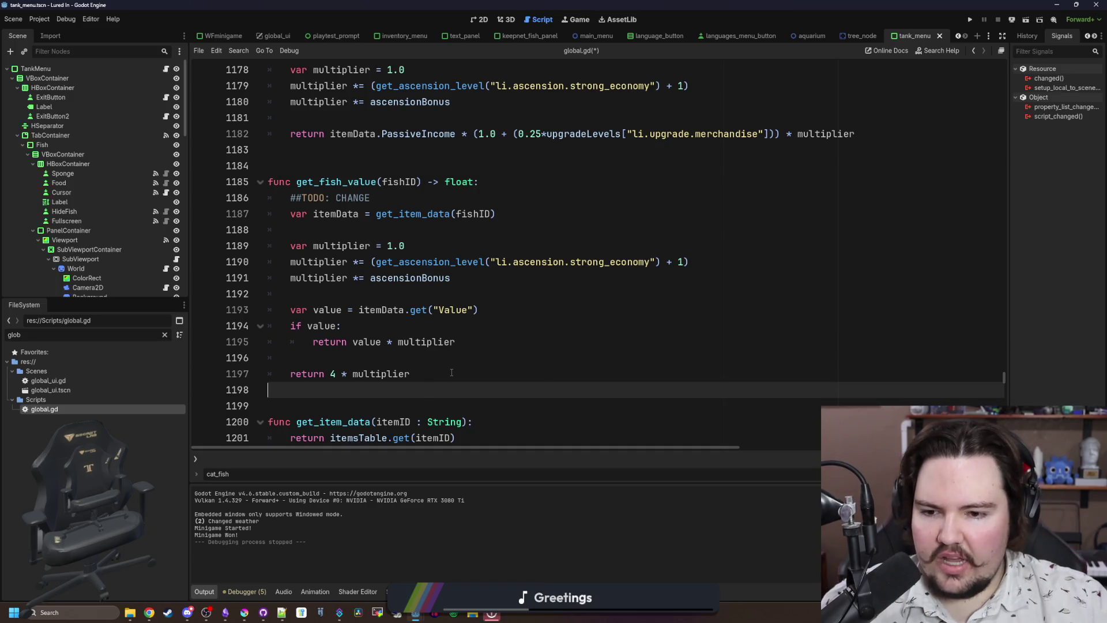
click(452, 372)
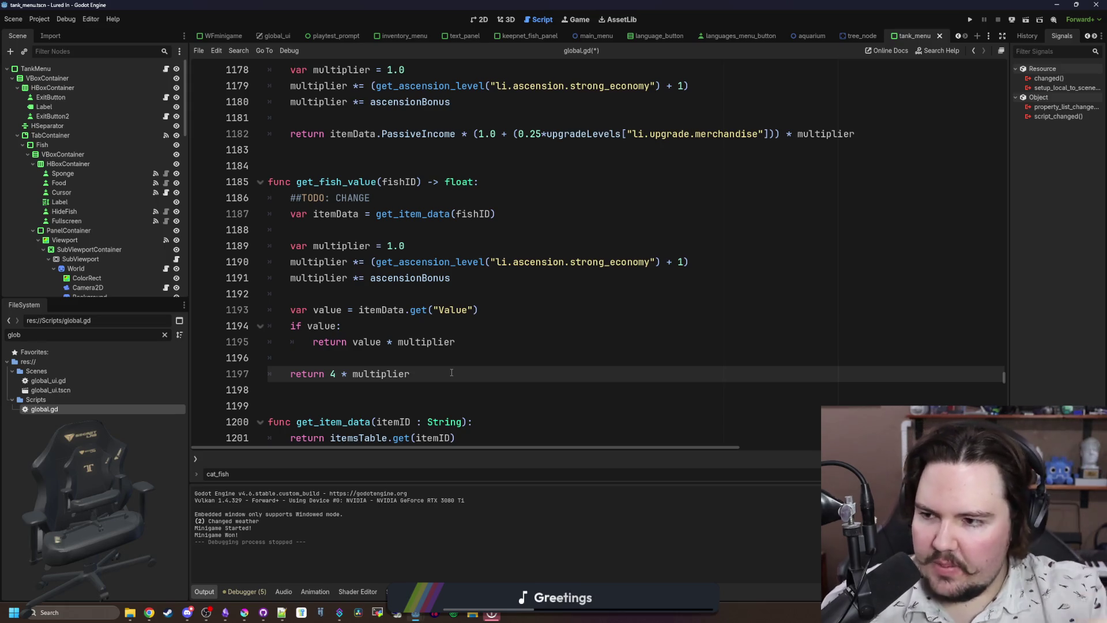
scroll(452, 372, up, 4)
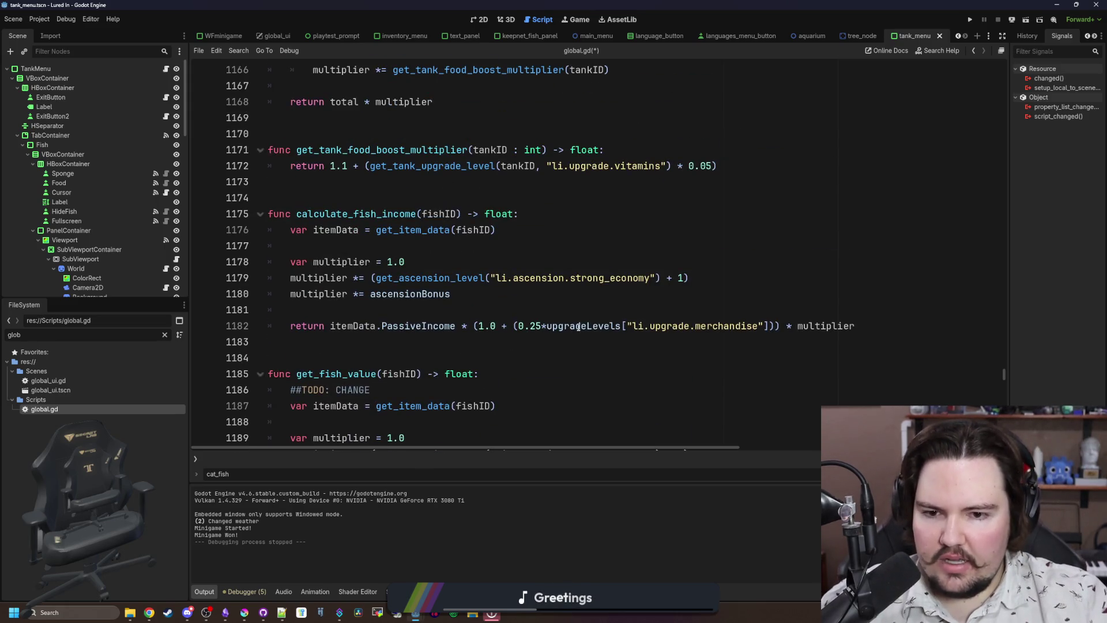
drag(575, 327, 196, 213)
click(379, 200)
scroll(379, 201, down, 4)
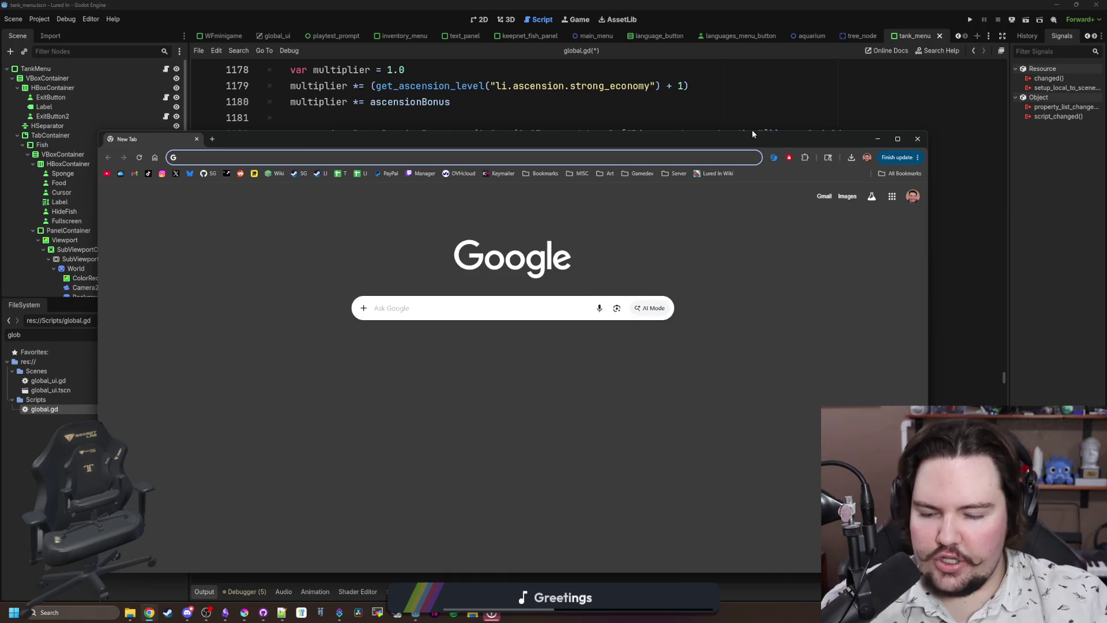
Go to itch.io and upvote the first comment in the Lured In Demo thread.
text(itch)
key(Return)
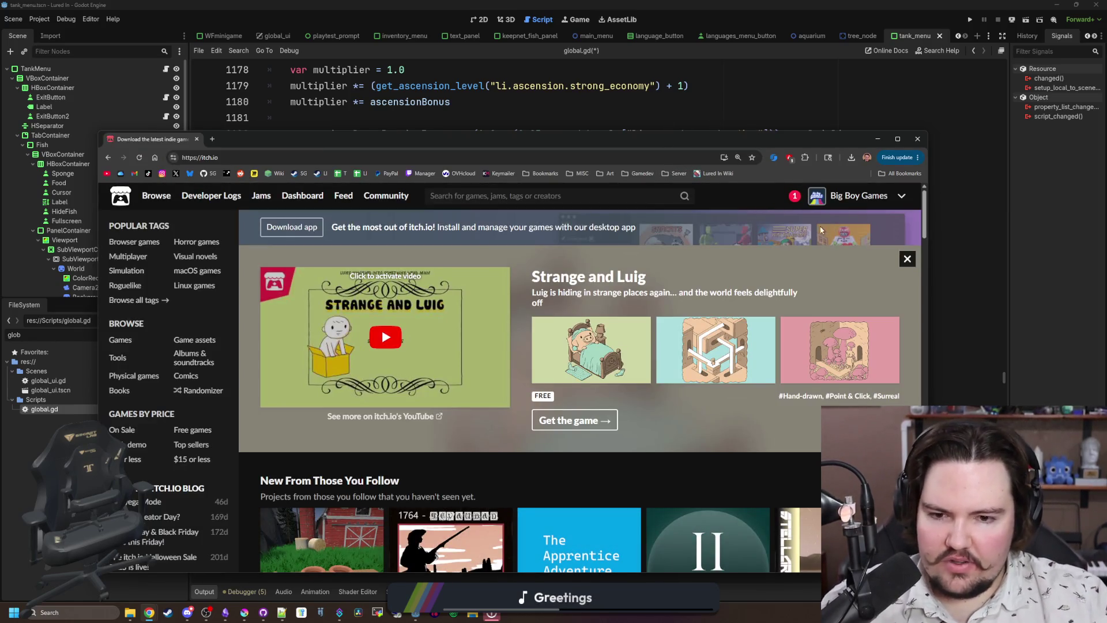
click(796, 197)
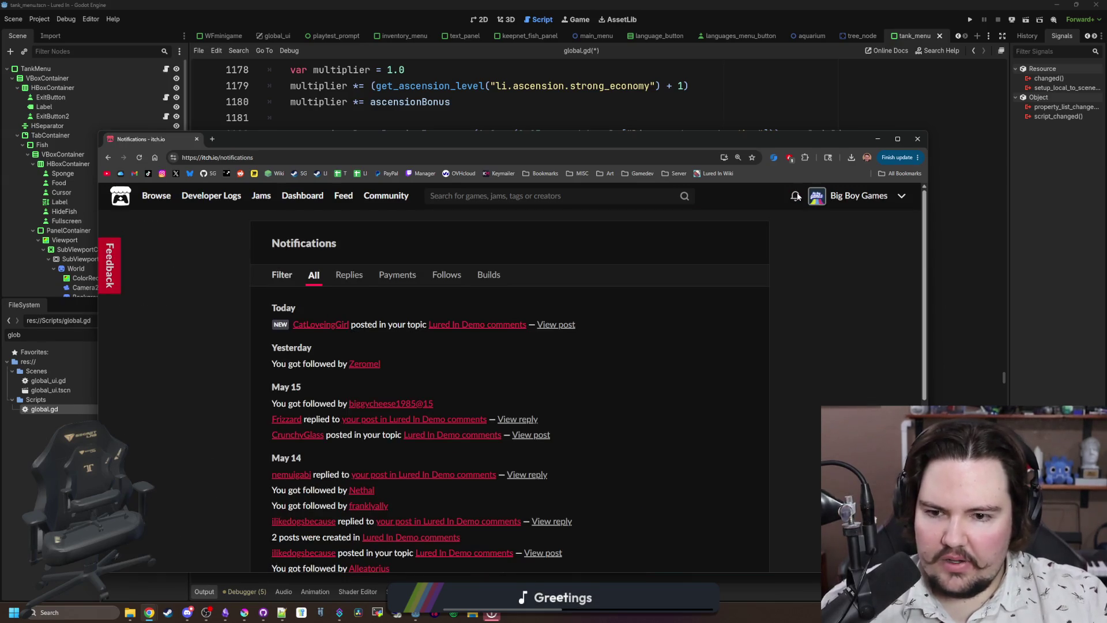
click(484, 324)
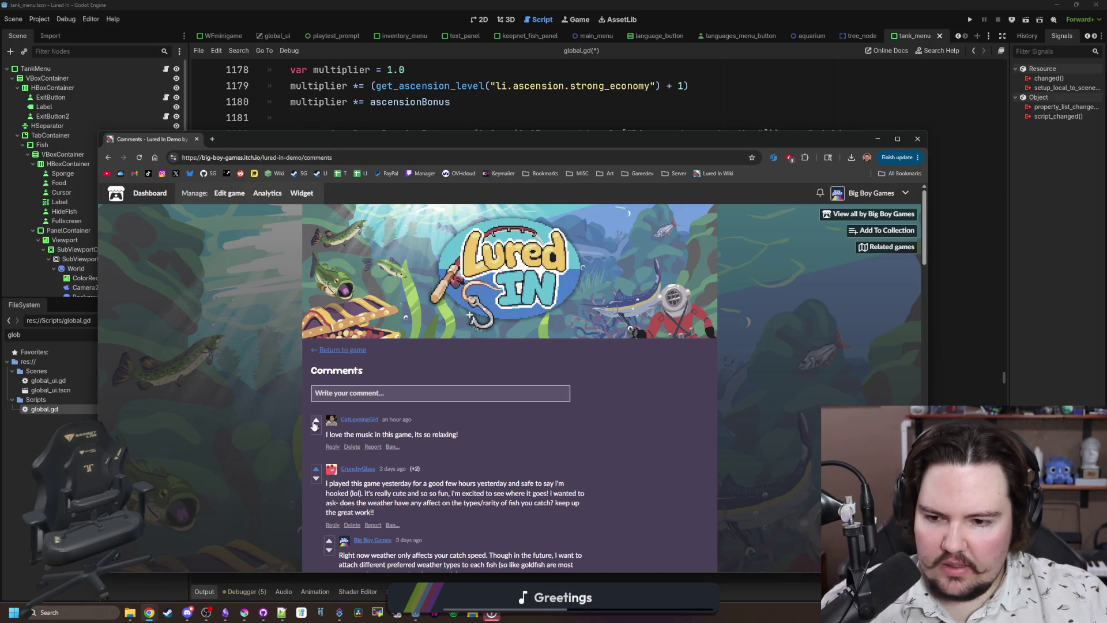
click(316, 421)
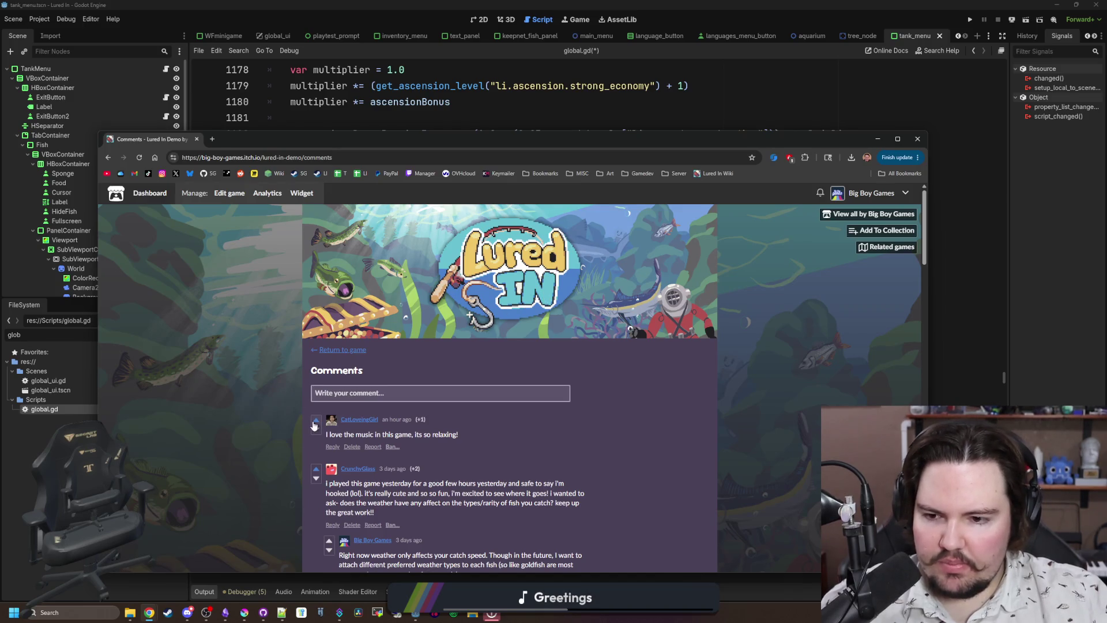
Browse the creator dashboard and the Starground Demo page, then return to the dashboard.
click(161, 195)
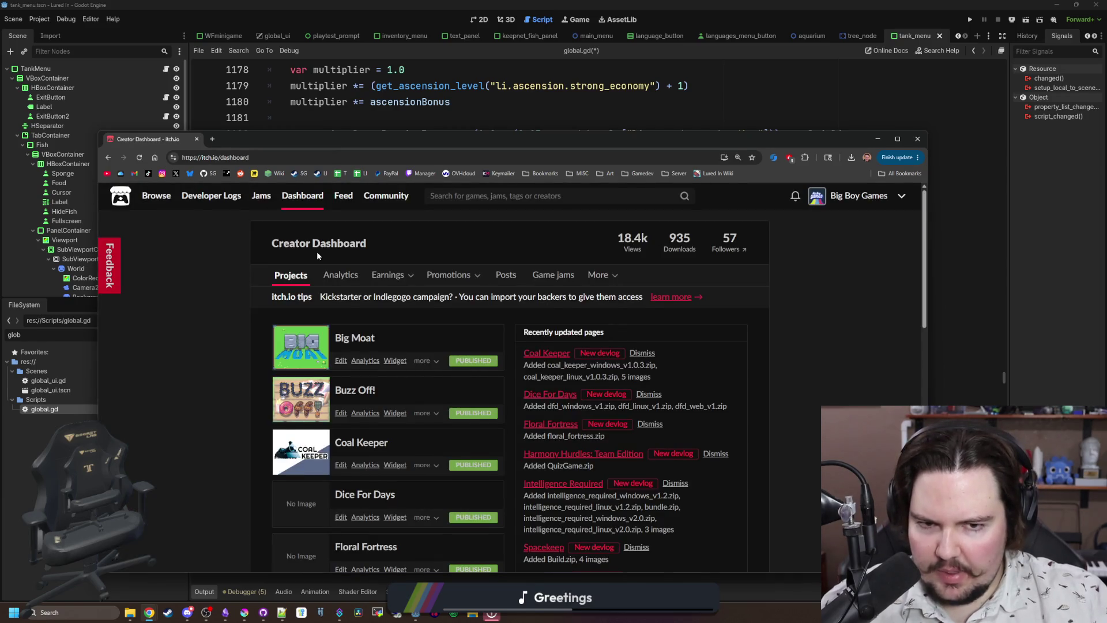
scroll(316, 251, down, 3)
scroll(317, 251, down, 1)
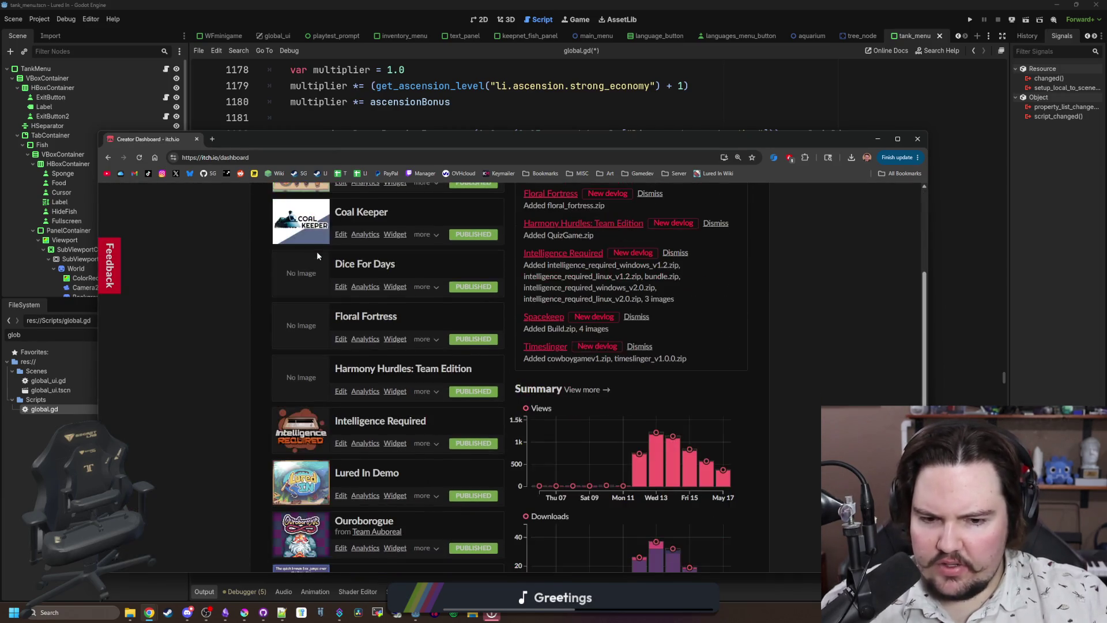
scroll(536, 346, down, 2)
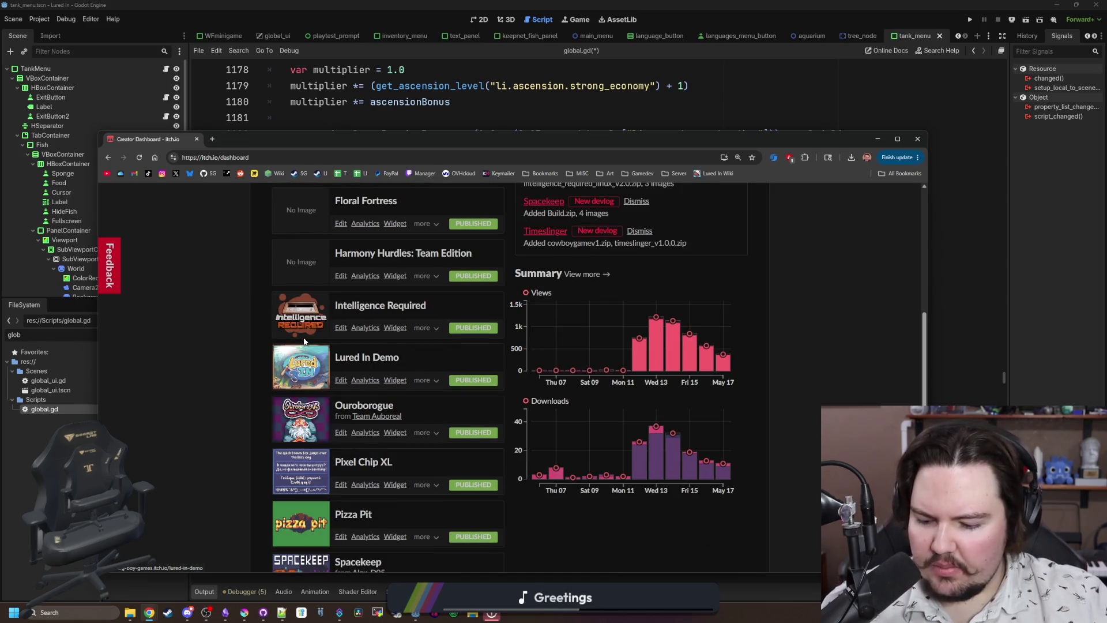
scroll(319, 327, down, 3)
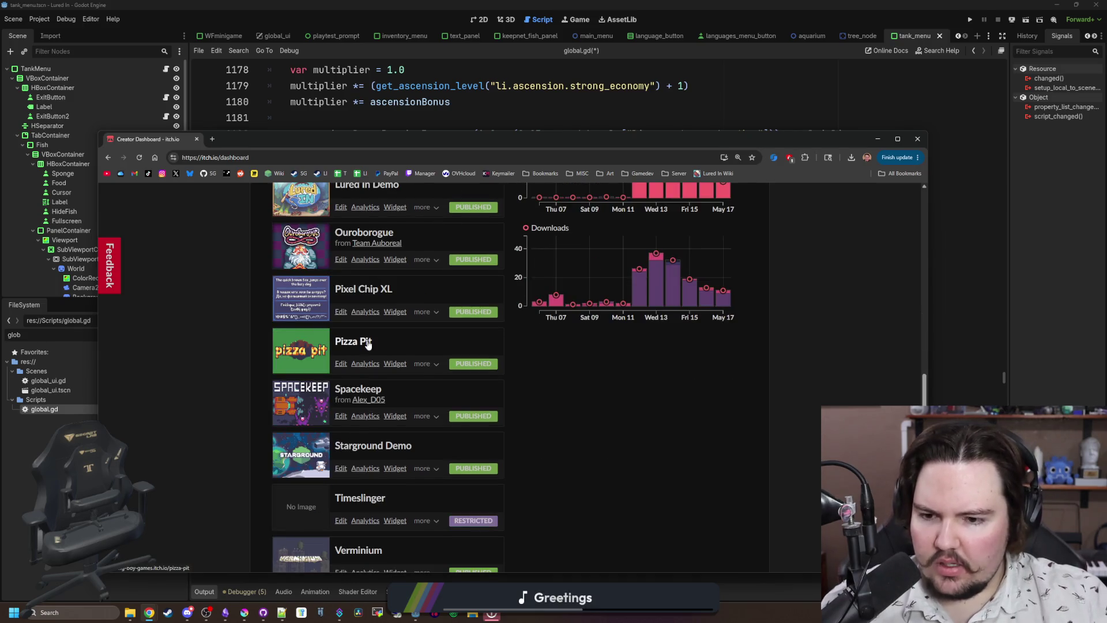
scroll(368, 346, down, 1)
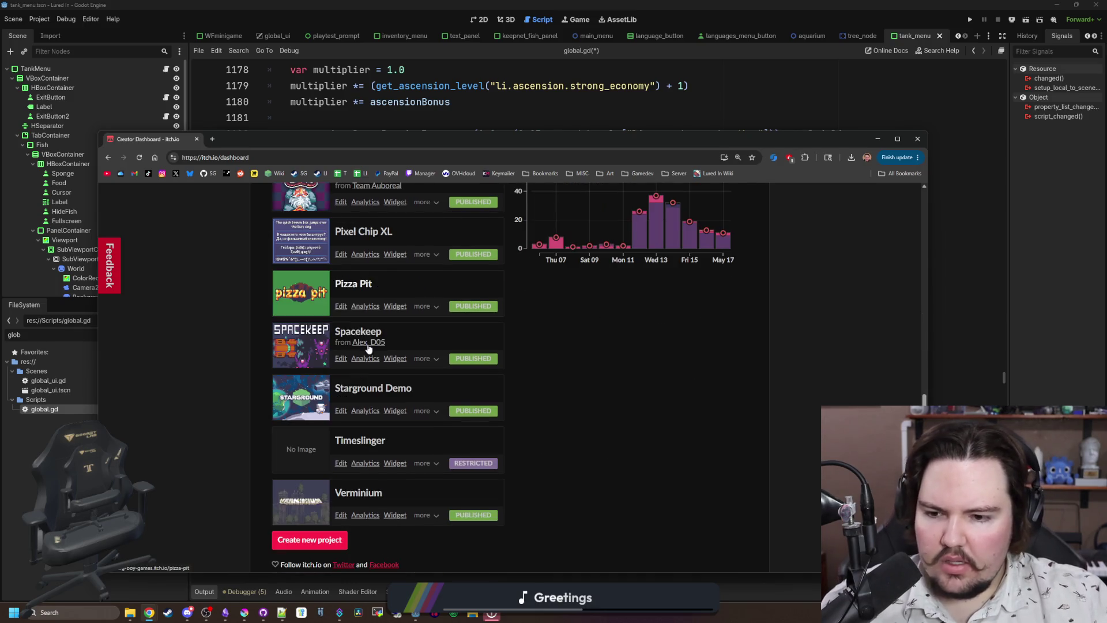
click(324, 400)
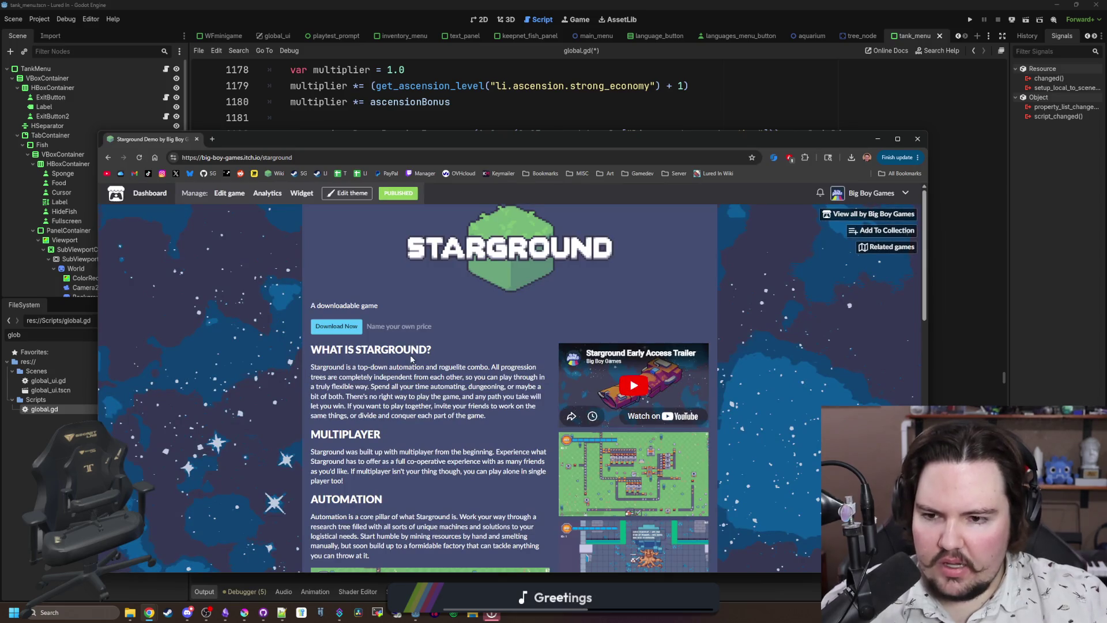
scroll(338, 334, down, 3)
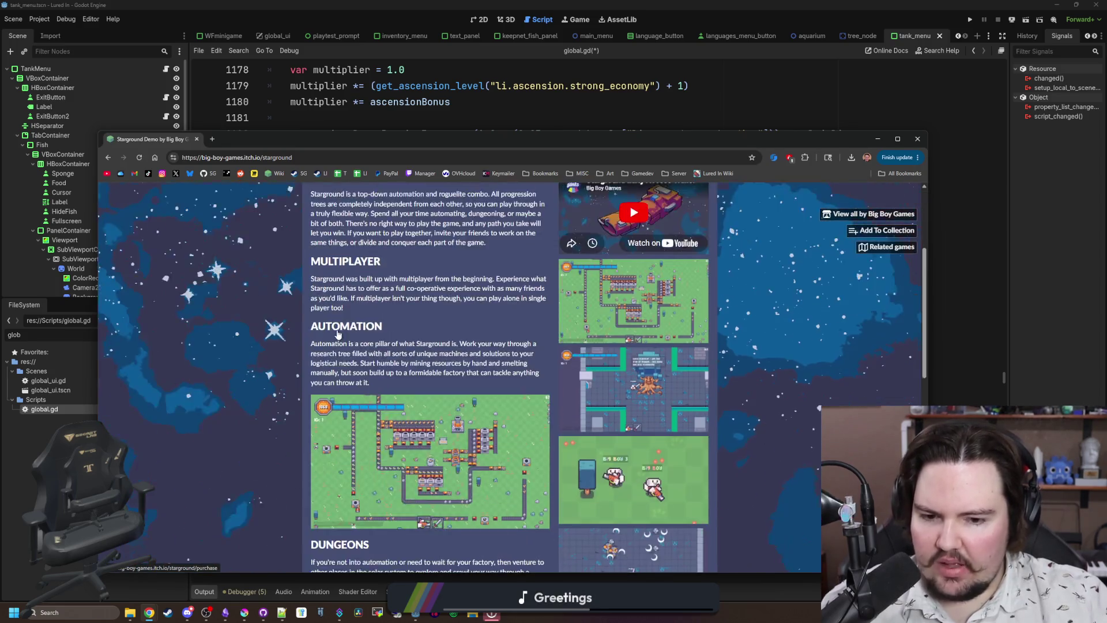
scroll(339, 334, down, 9)
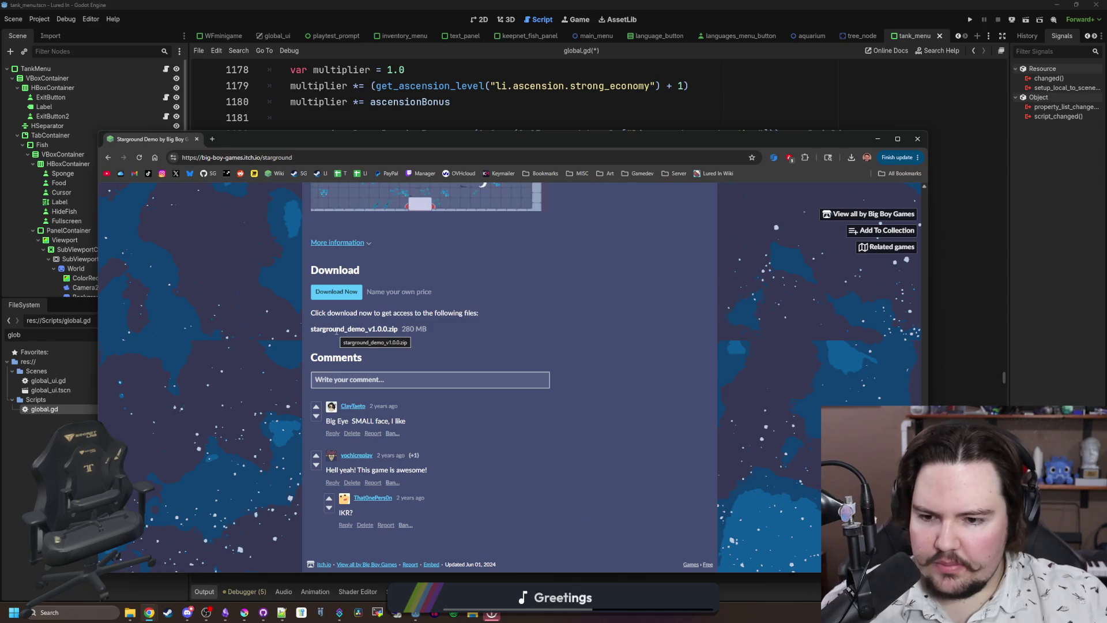
scroll(337, 330, up, 12)
key(alt+Left)
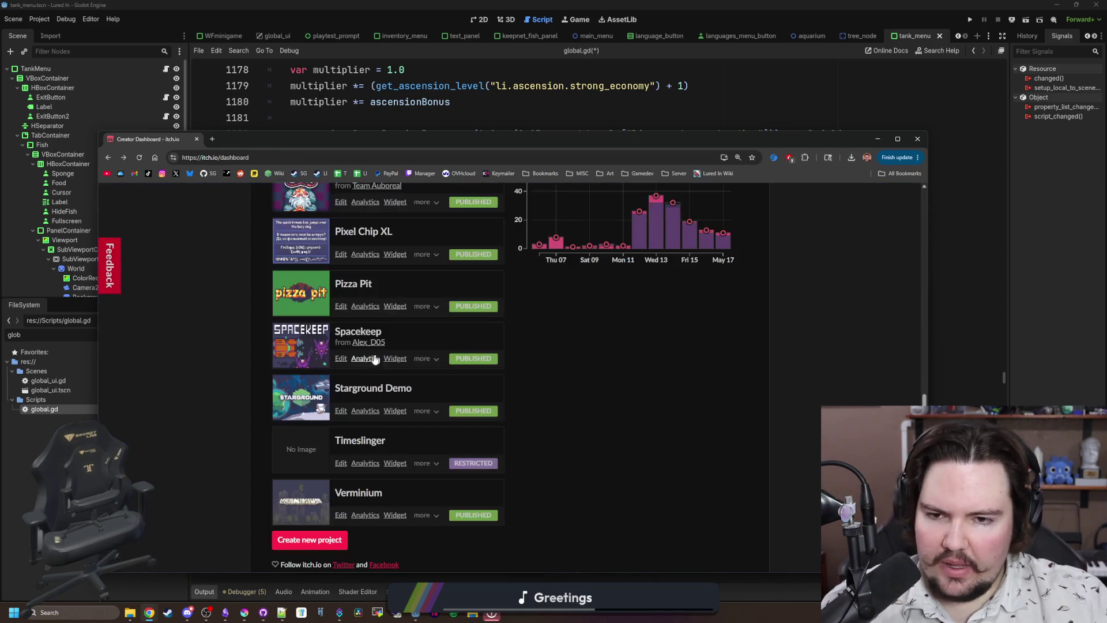
Review Lured In Demo's analytics (4,710 views, 123 downloads) and go back to the dashboard.
scroll(705, 300, up, 3)
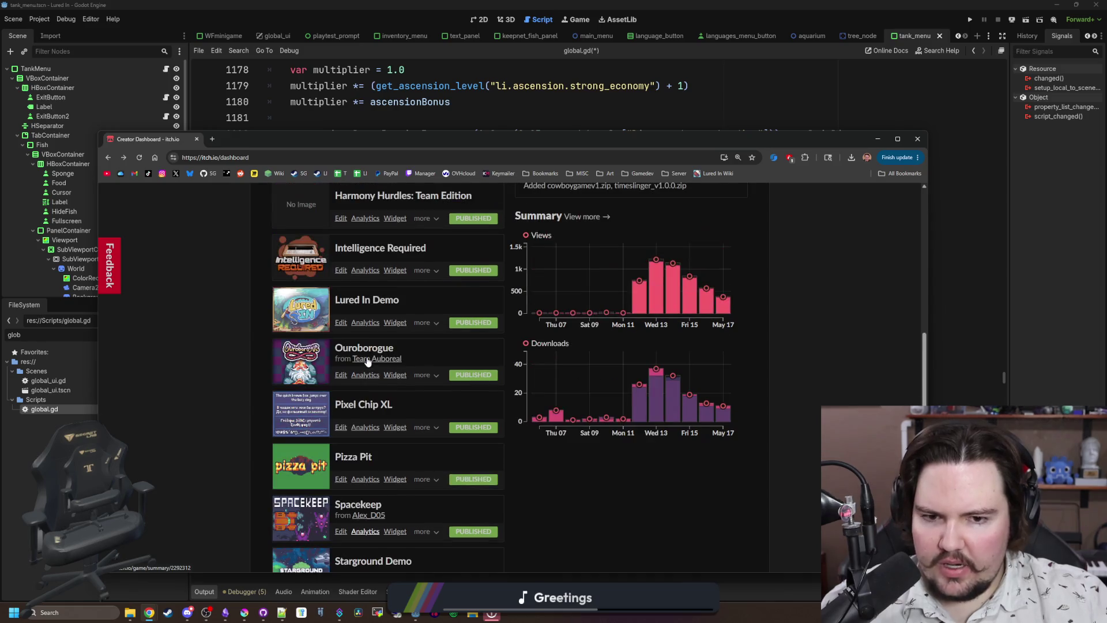
scroll(704, 300, up, 3)
mouse_move(688, 473)
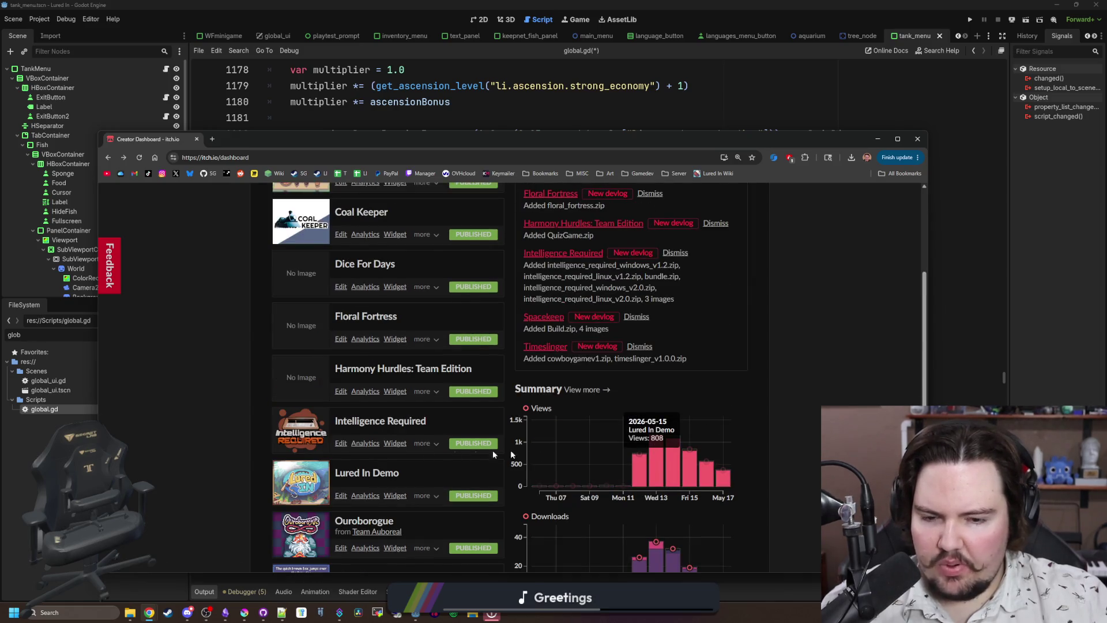
scroll(374, 427, up, 4)
scroll(347, 412, down, 5)
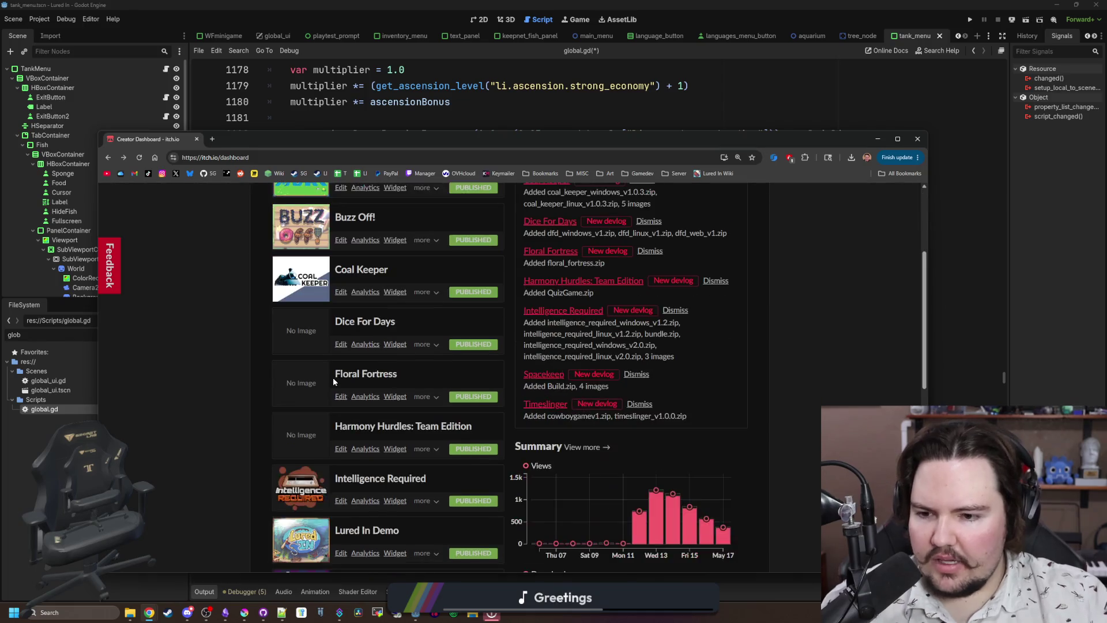
click(365, 437)
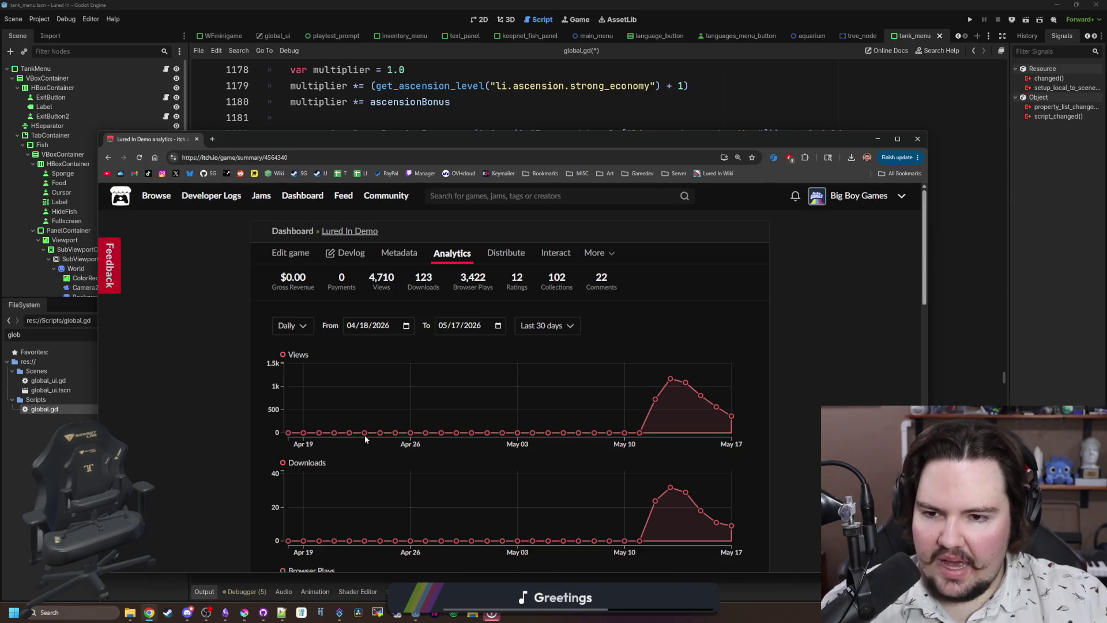
scroll(365, 435, down, 10)
scroll(341, 399, down, 1)
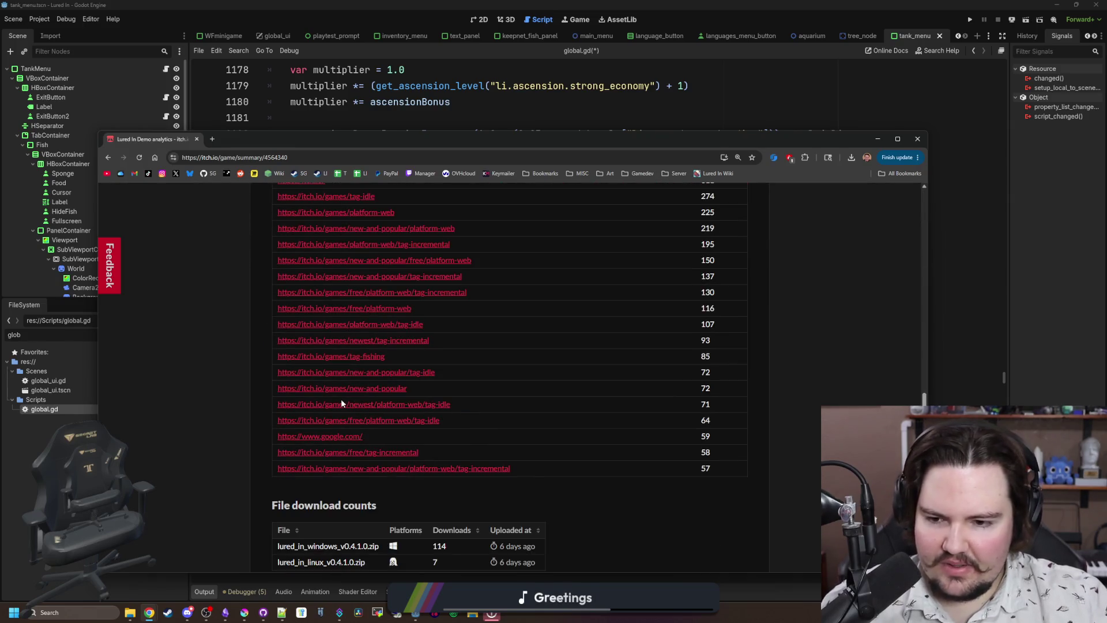
key(alt+Left)
Return to the get_fish_value code in global.gd and save the script.
click(196, 139)
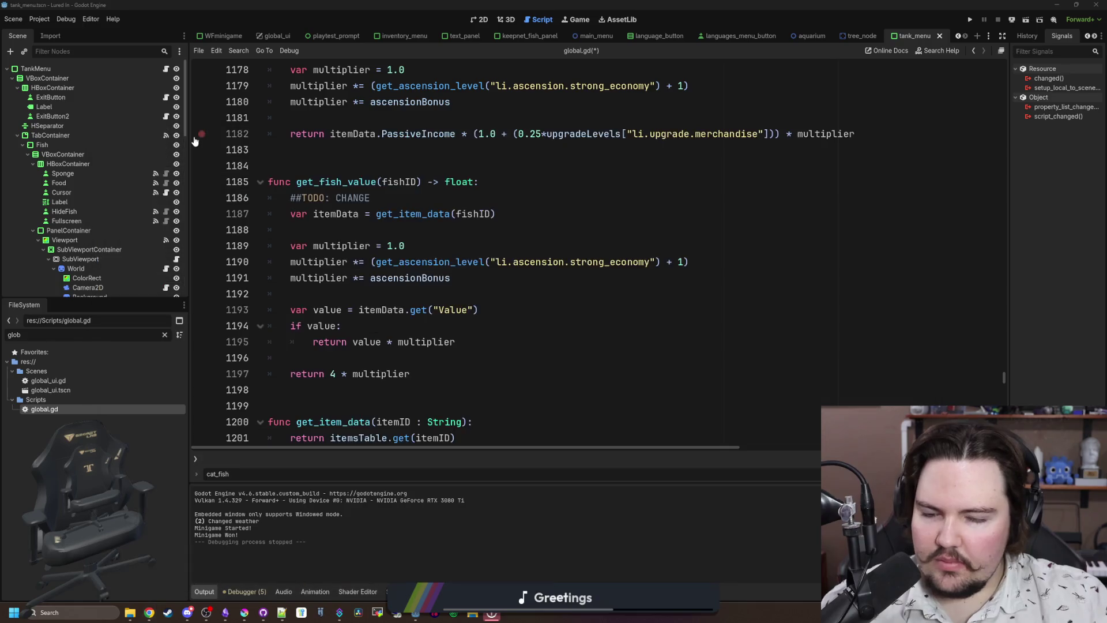
click(365, 293)
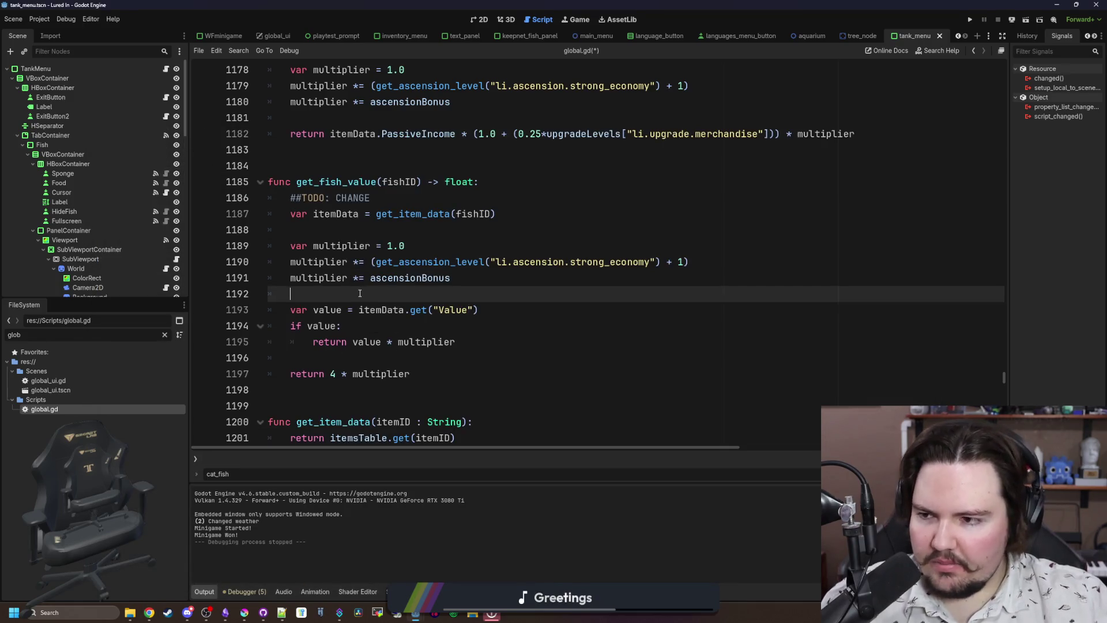
click(372, 176)
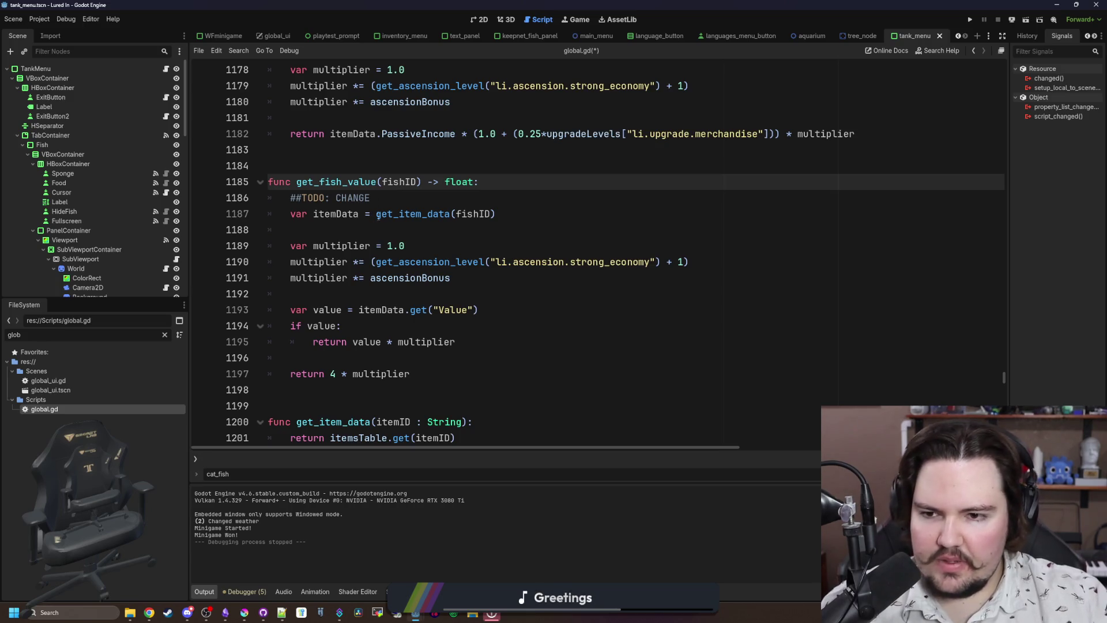
click(379, 214)
click(368, 226)
key(ctrl+s)
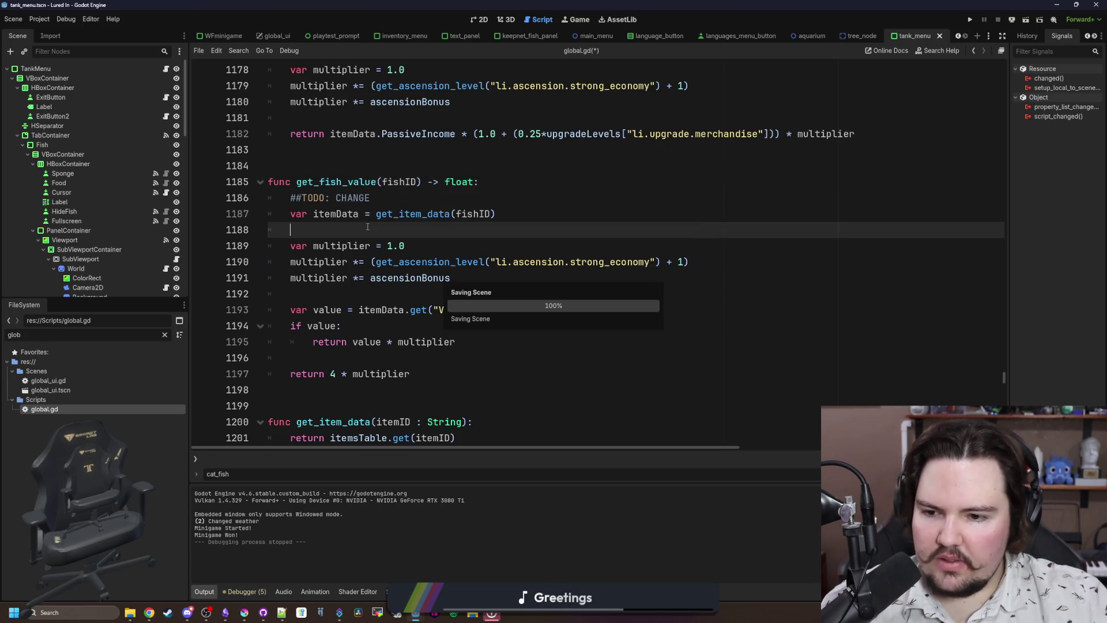
Copy the ##TODO: CHANGE comment under the calculate_fish_income header and save global.gd.
scroll(365, 293, up, 4)
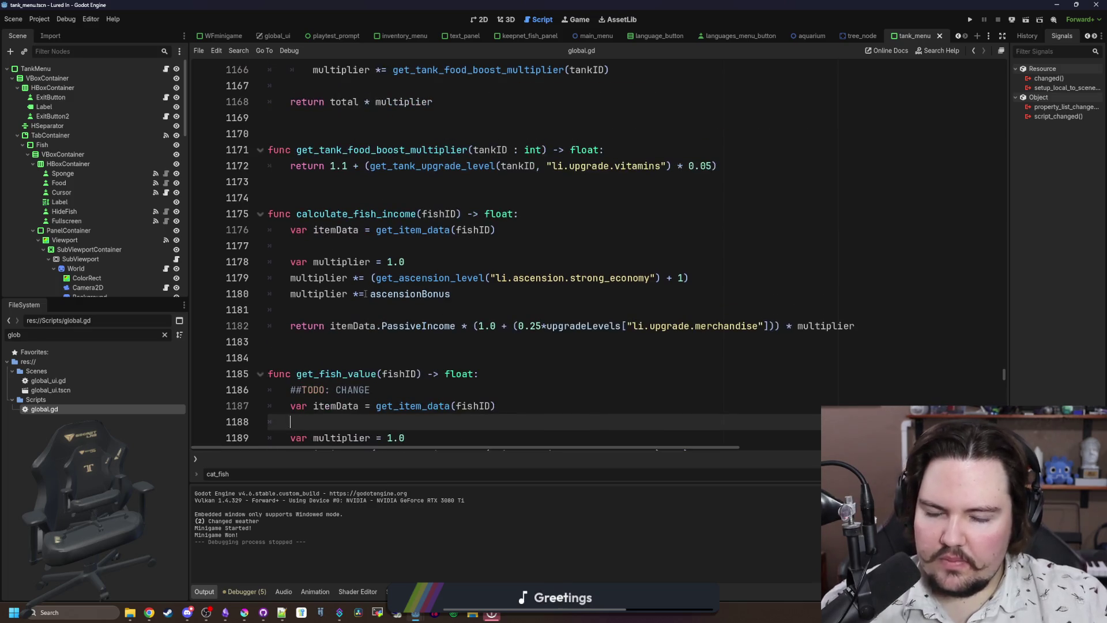
scroll(365, 294, up, 1)
scroll(362, 346, down, 3)
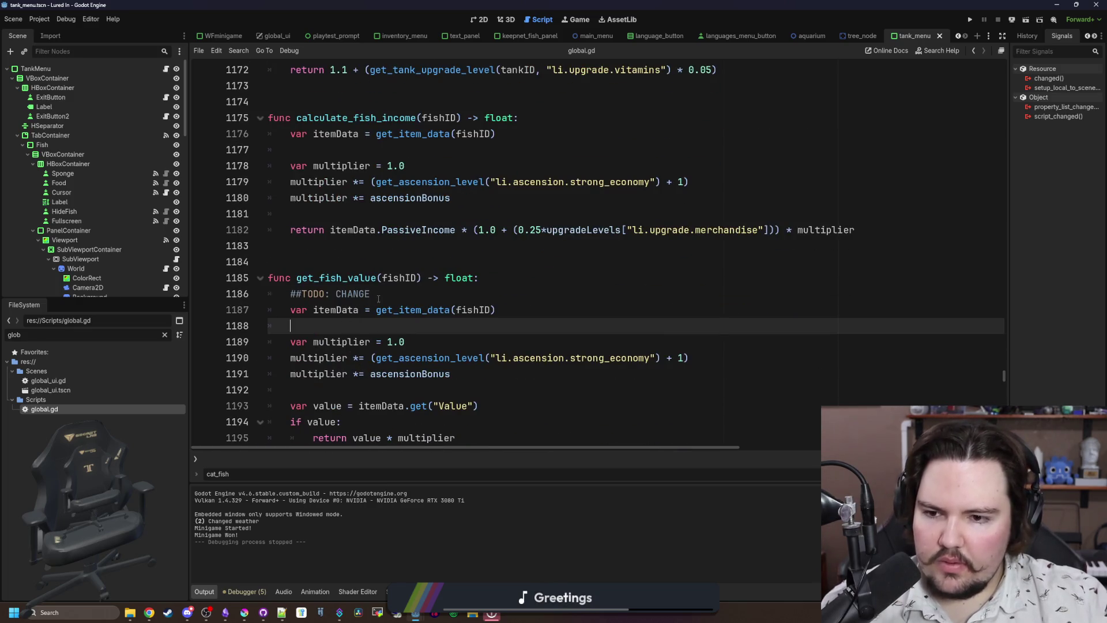
drag(378, 298, 290, 294)
key(ctrl+c)
click(533, 117)
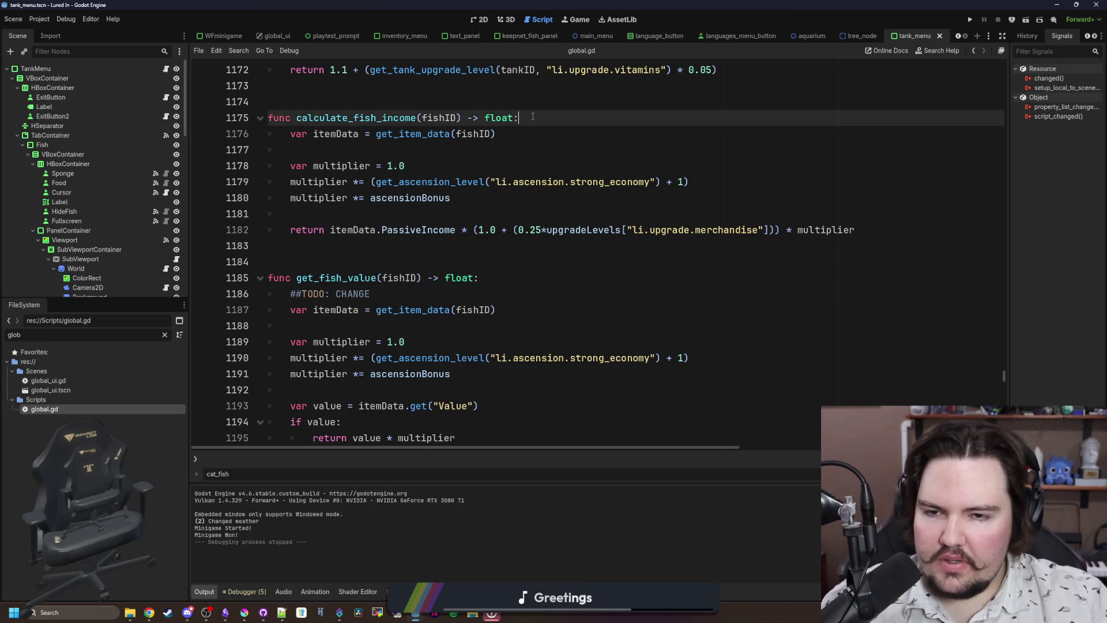
key(Return)
key(ctrl+v)
key(Return)
scroll(445, 225, down, 4)
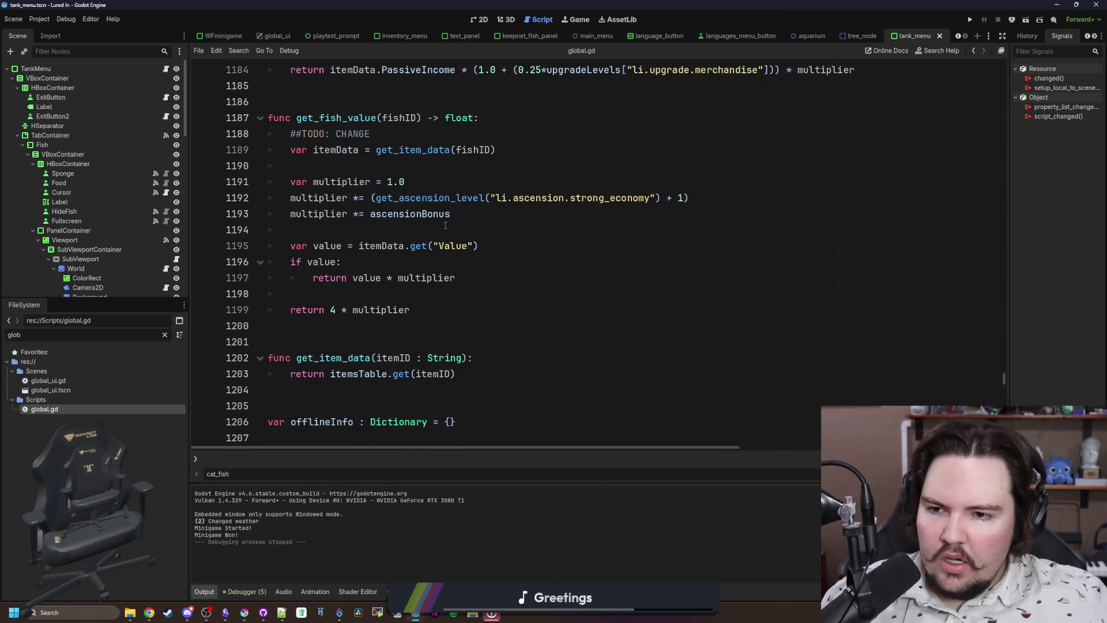
click(435, 229)
key(ctrl+s)
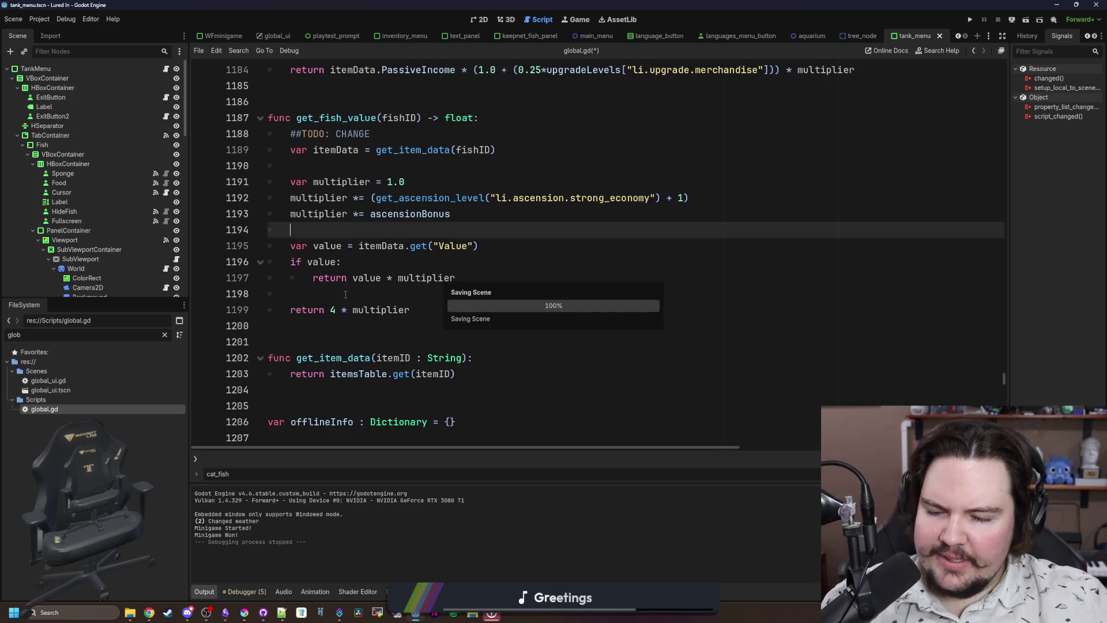
Replace the FileSystem filter text with 'items'.
click(345, 294)
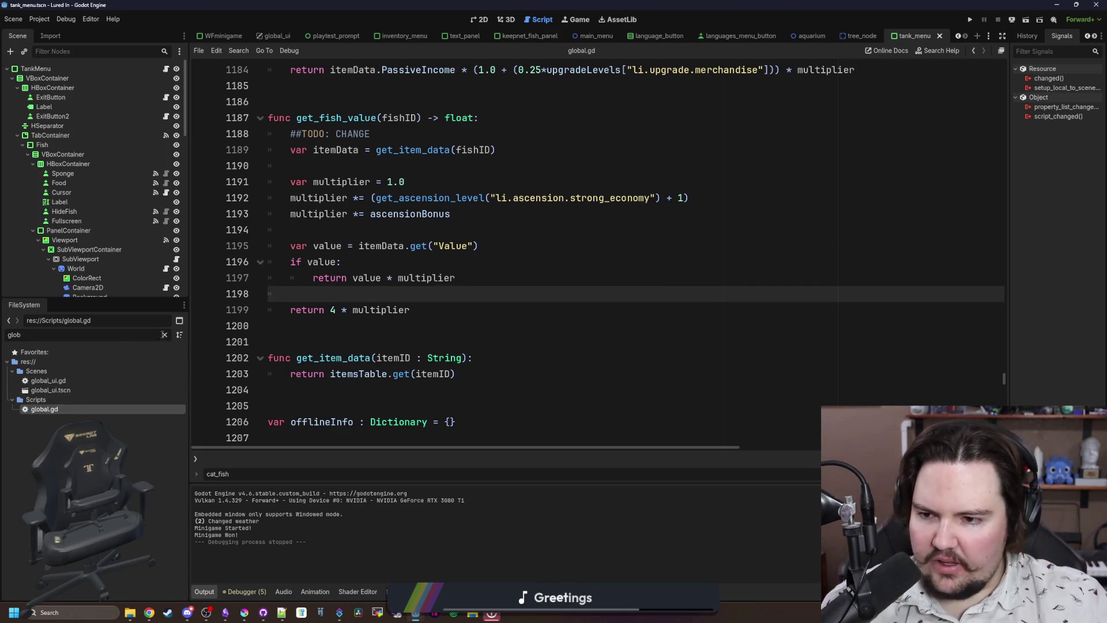
double_click(17, 335)
text(items)
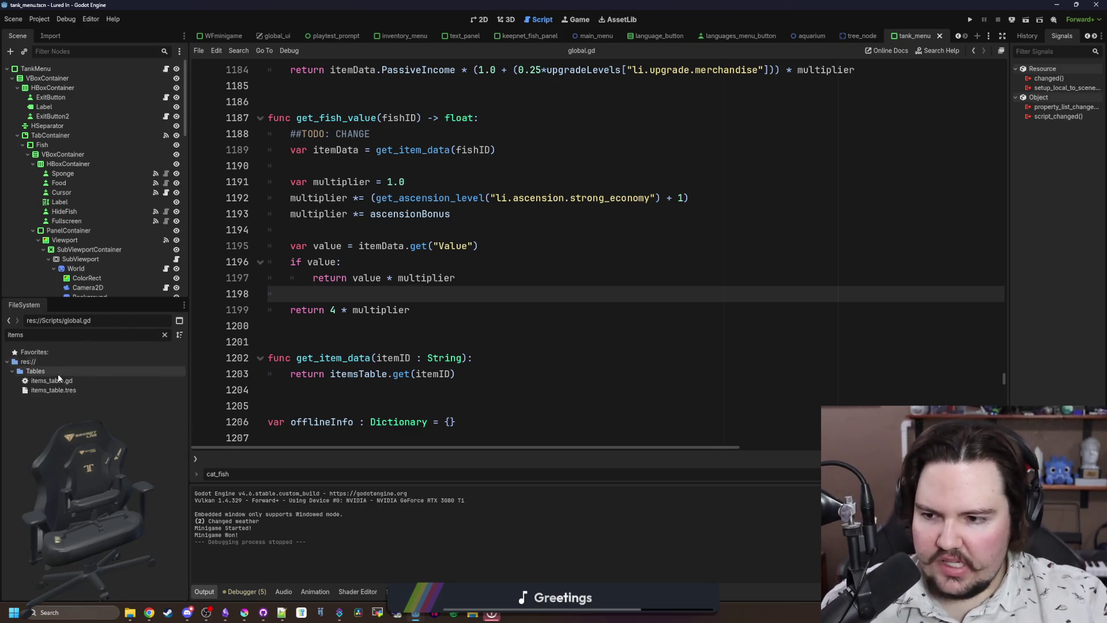
Open items_table.gd and locate the goldfish and bluegill "Value" lines.
double_click(58, 381)
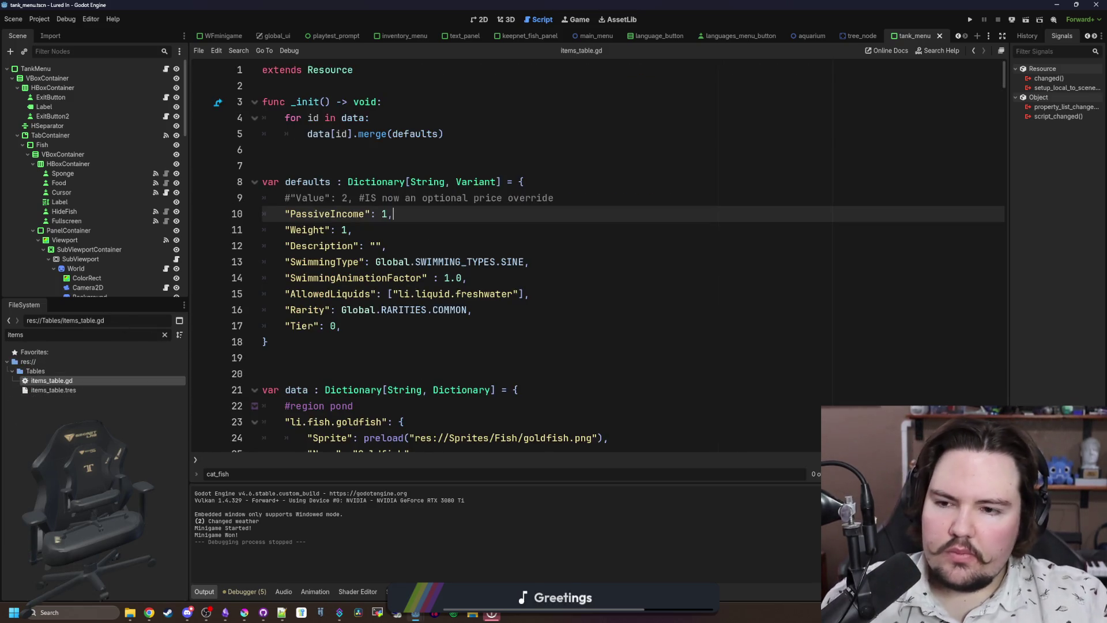
click(443, 315)
scroll(415, 298, down, 5)
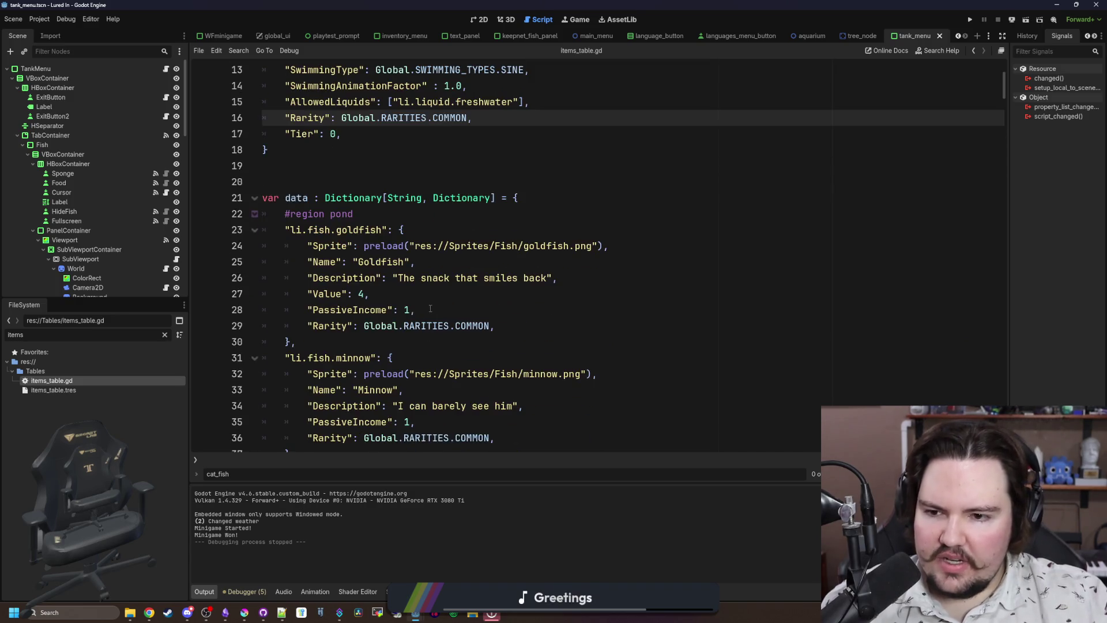
scroll(345, 278, down, 1)
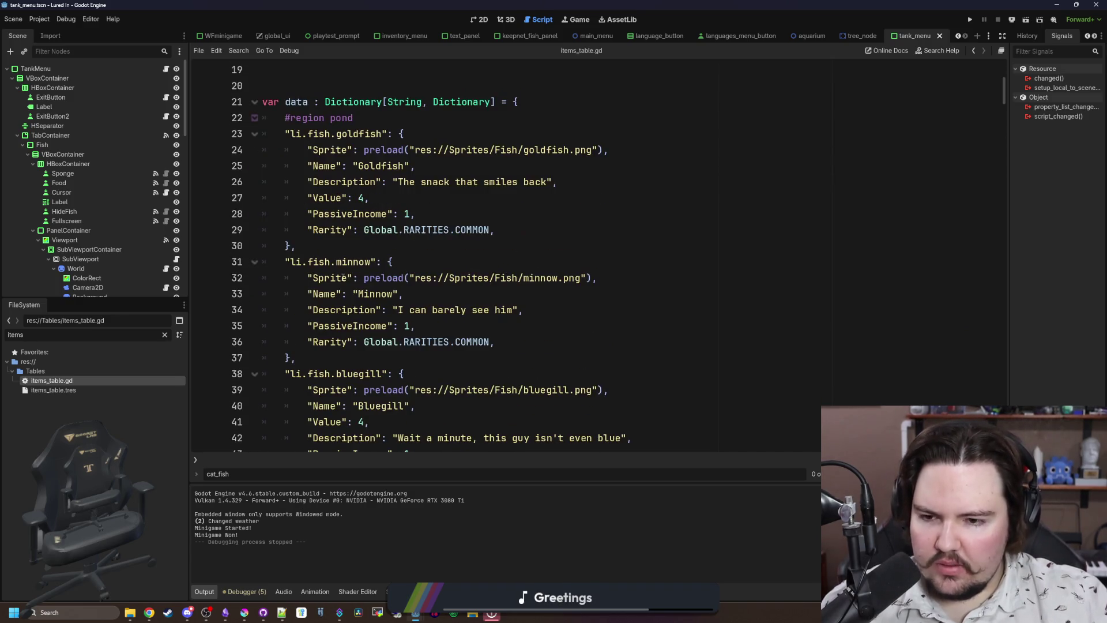
click(396, 245)
scroll(396, 248, down, 2)
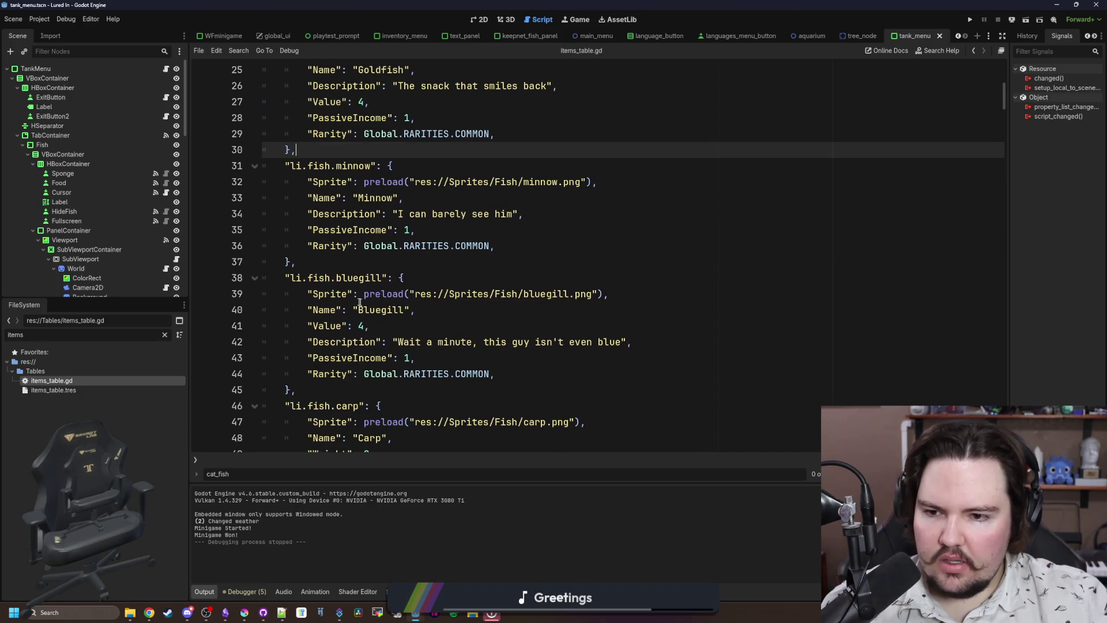
drag(383, 324, 262, 329)
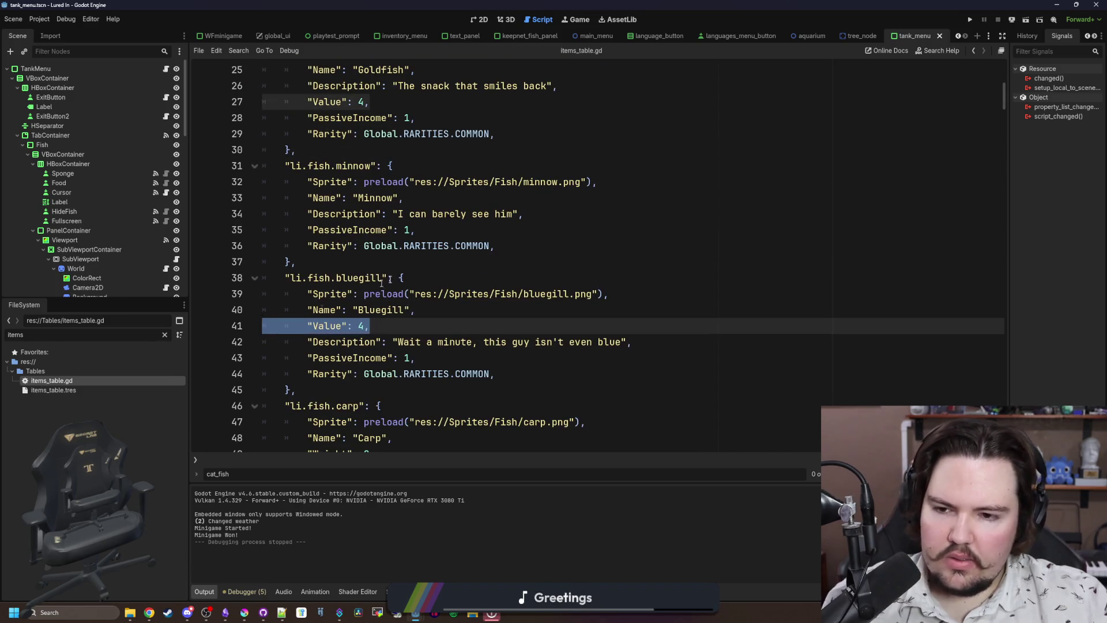
scroll(404, 229, up, 7)
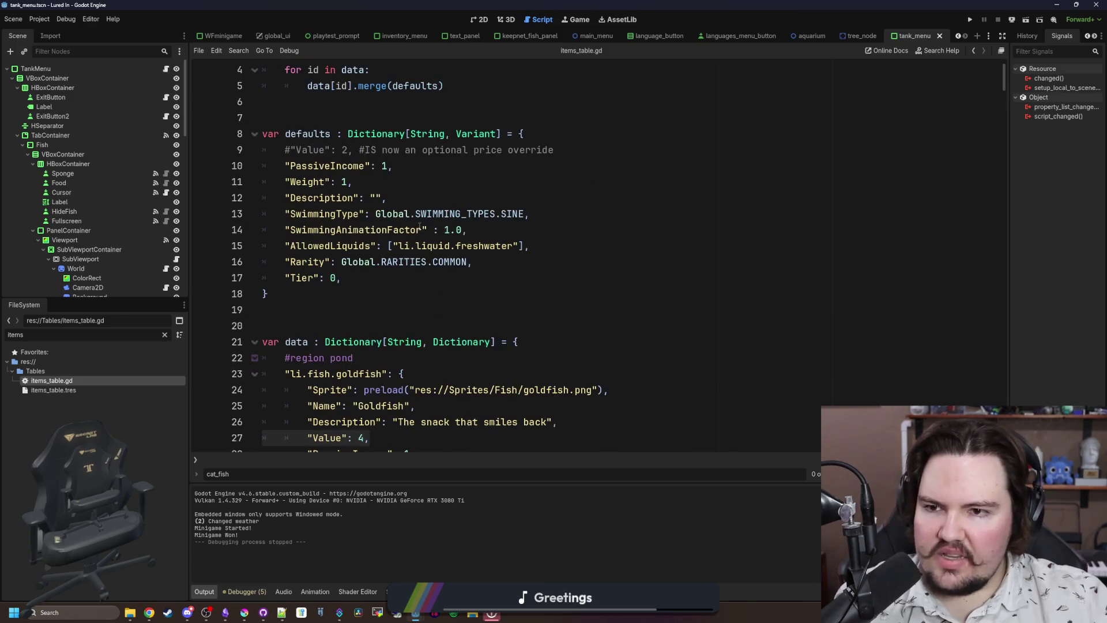
scroll(364, 194, up, 1)
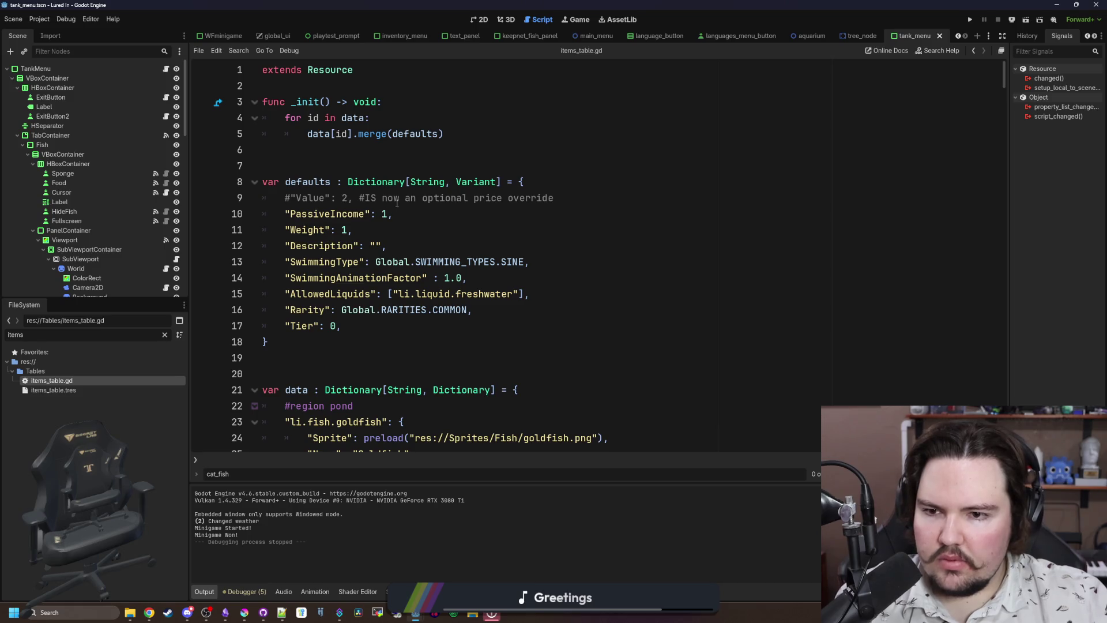
scroll(353, 204, down, 6)
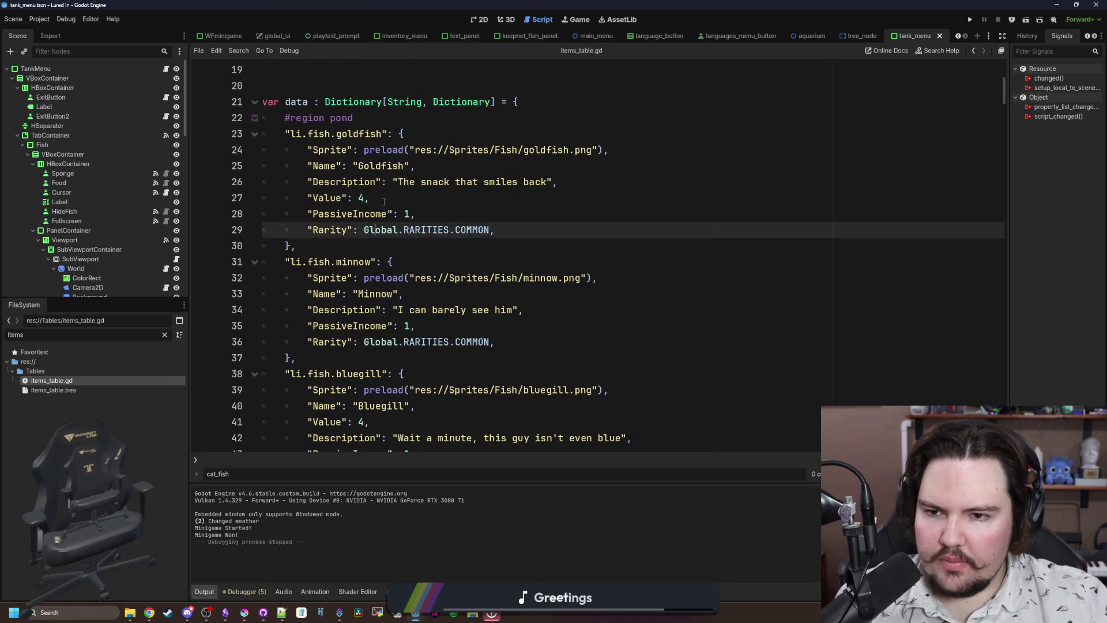
Cut the "Value": 4 lines from goldfish and bluegill, save, and clear the file filter.
drag(369, 198, 248, 195)
key(ctrl+x)
key(BackSpace)
scroll(391, 341, down, 2)
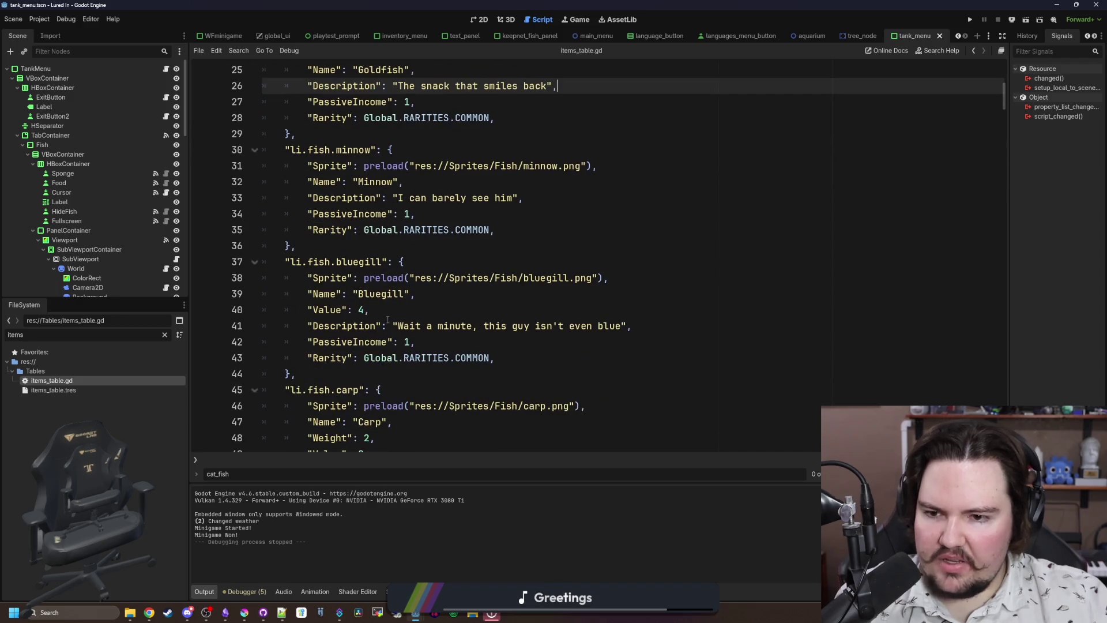
drag(371, 310, 249, 310)
key(ctrl+x)
key(BackSpace)
click(336, 249)
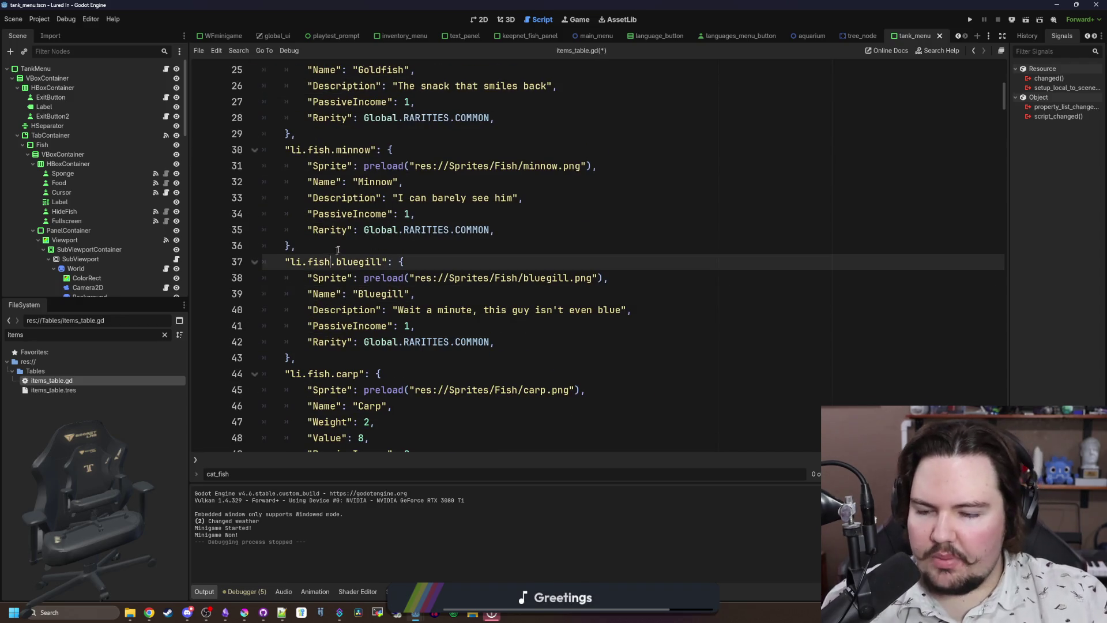
key(ctrl+s)
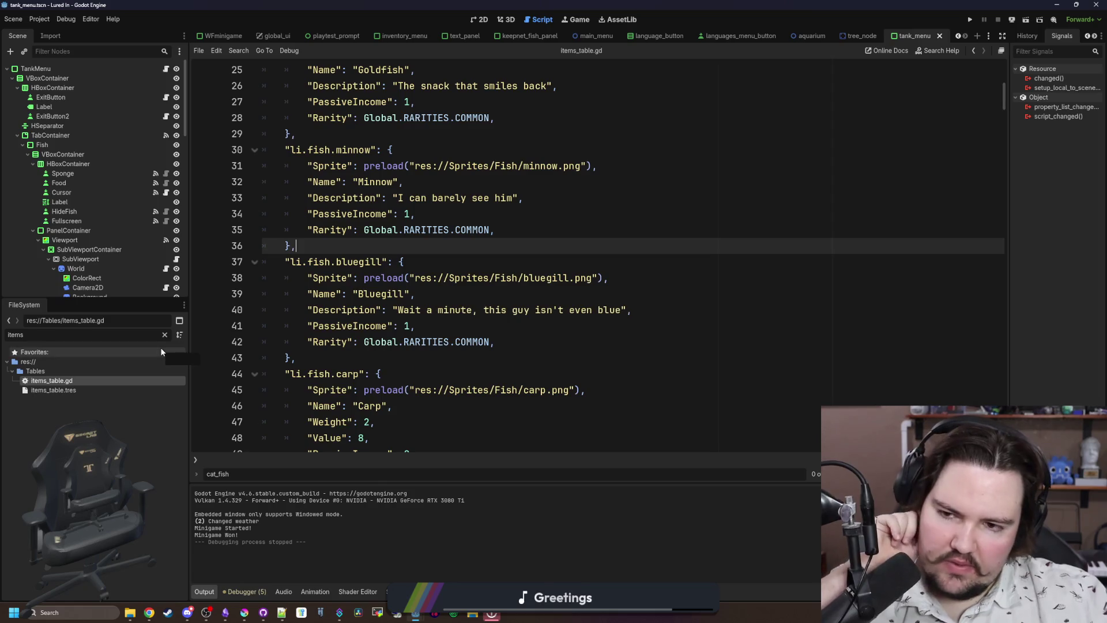
click(165, 334)
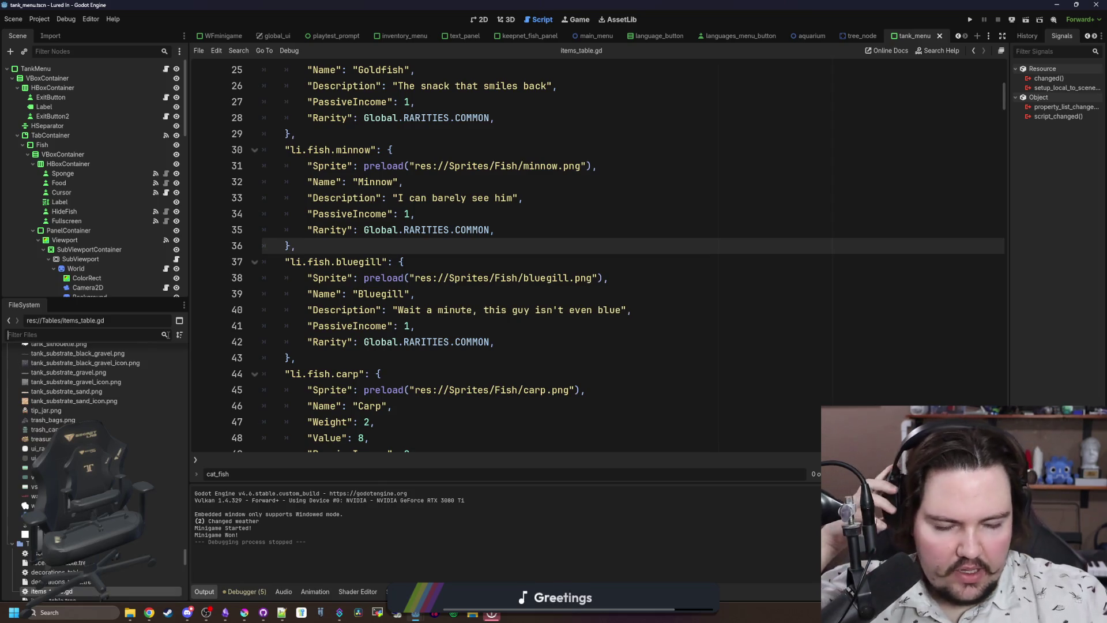
Filter to 'glob', open global.gd, and add var baseValue : float = 4.0 above the fallback return.
text(glob)
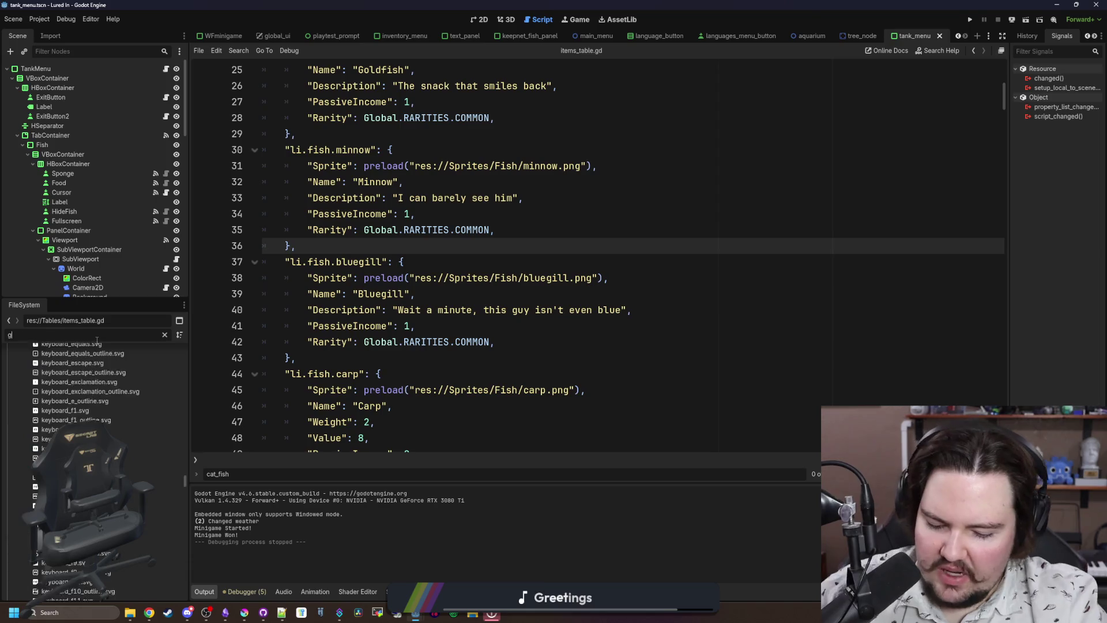
double_click(44, 410)
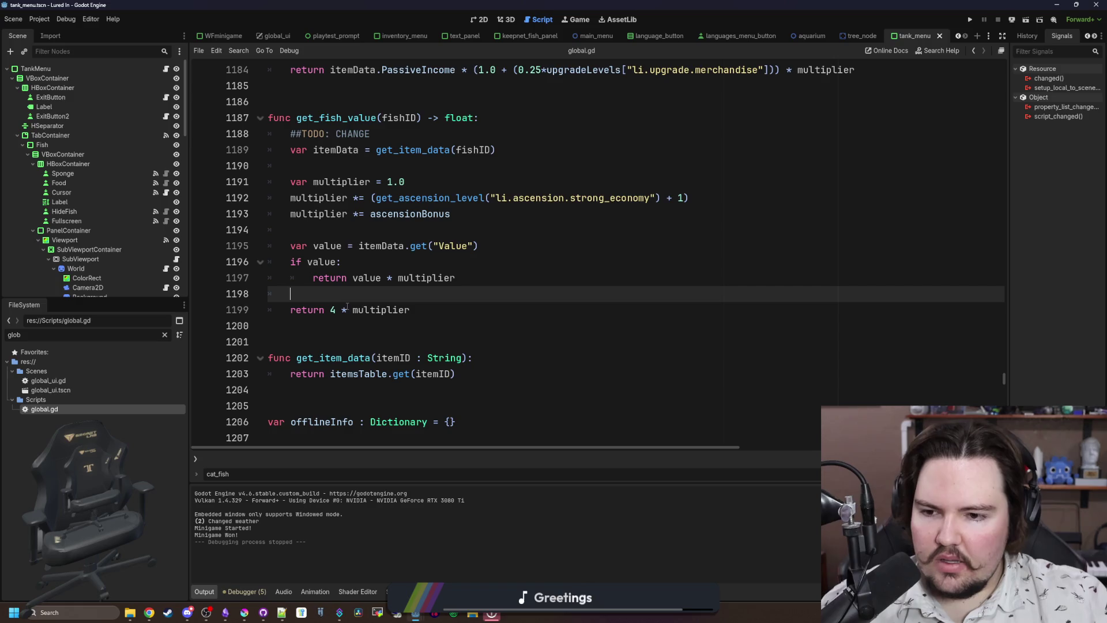
key(Return)
key(Return)
key(Up)
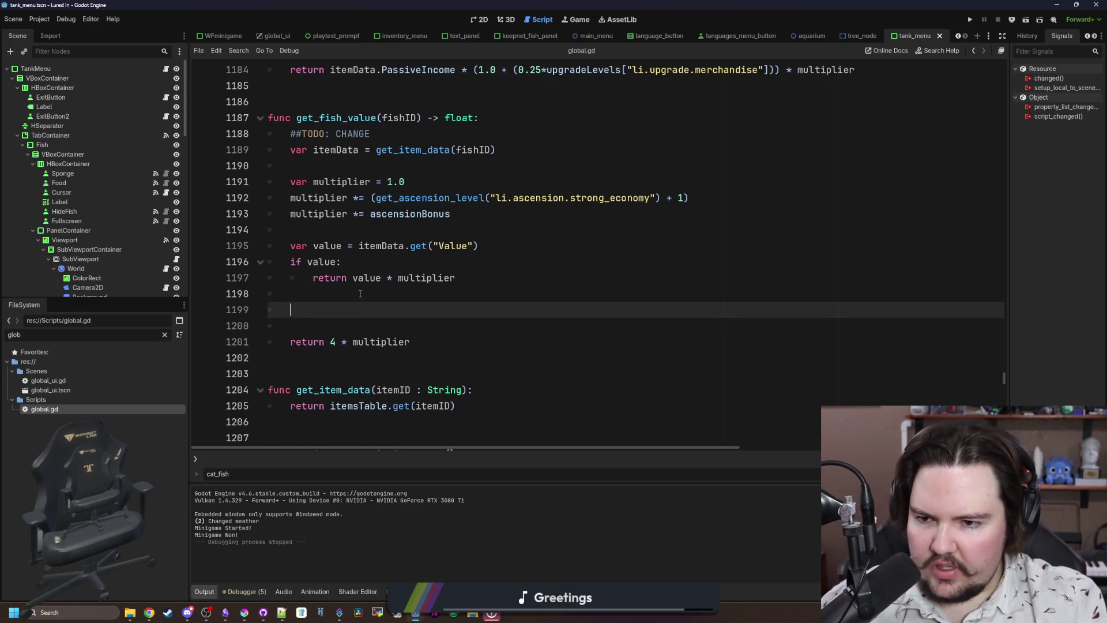
text(var baseVa)
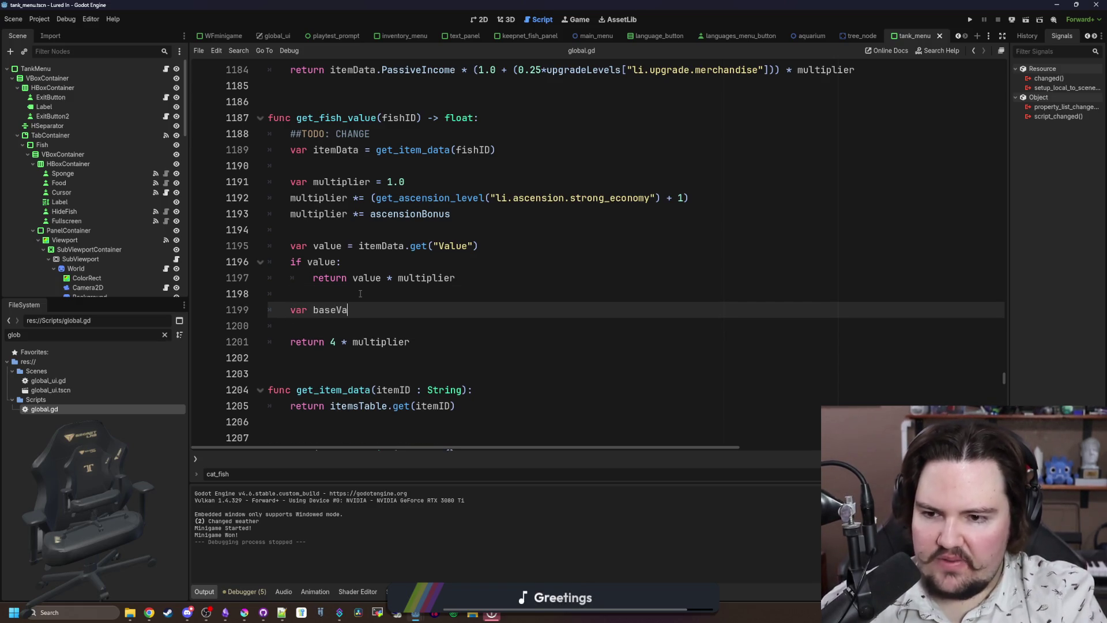
text(lue : float = 4.0)
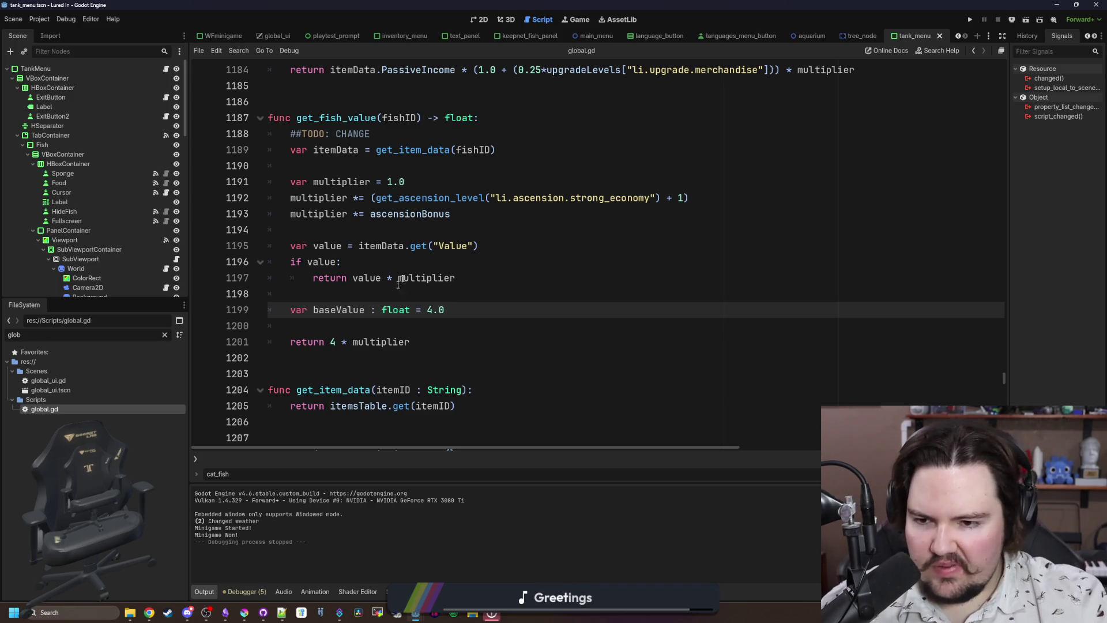
Change the return to baseValue * multiplier, save global.gd, and clear the filter.
click(341, 342)
key(BackSpace)
text(baseValue)
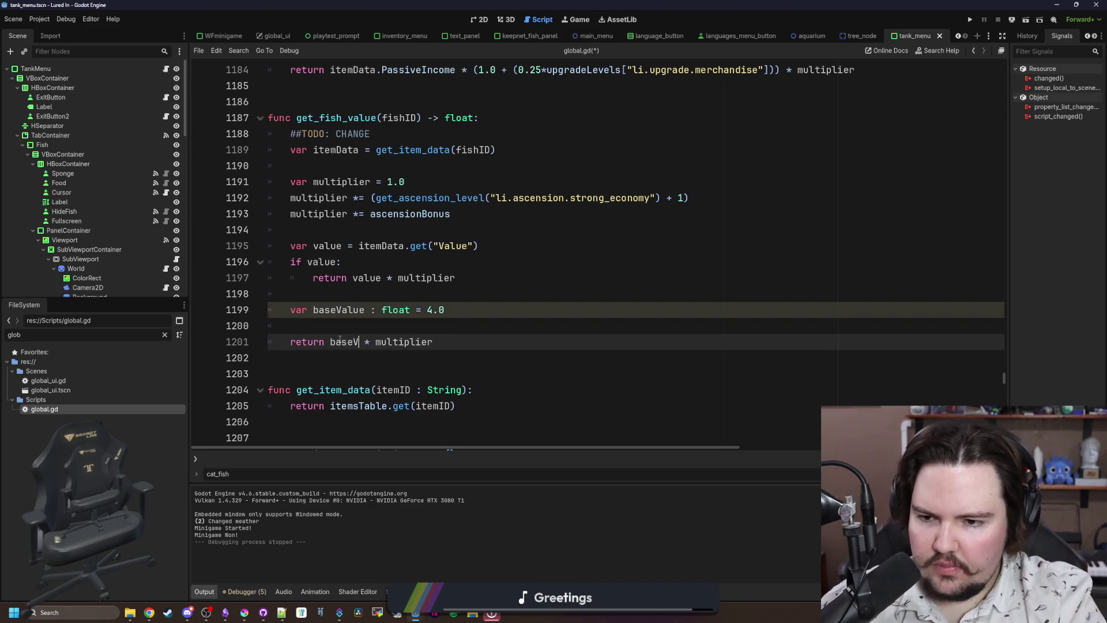
click(383, 318)
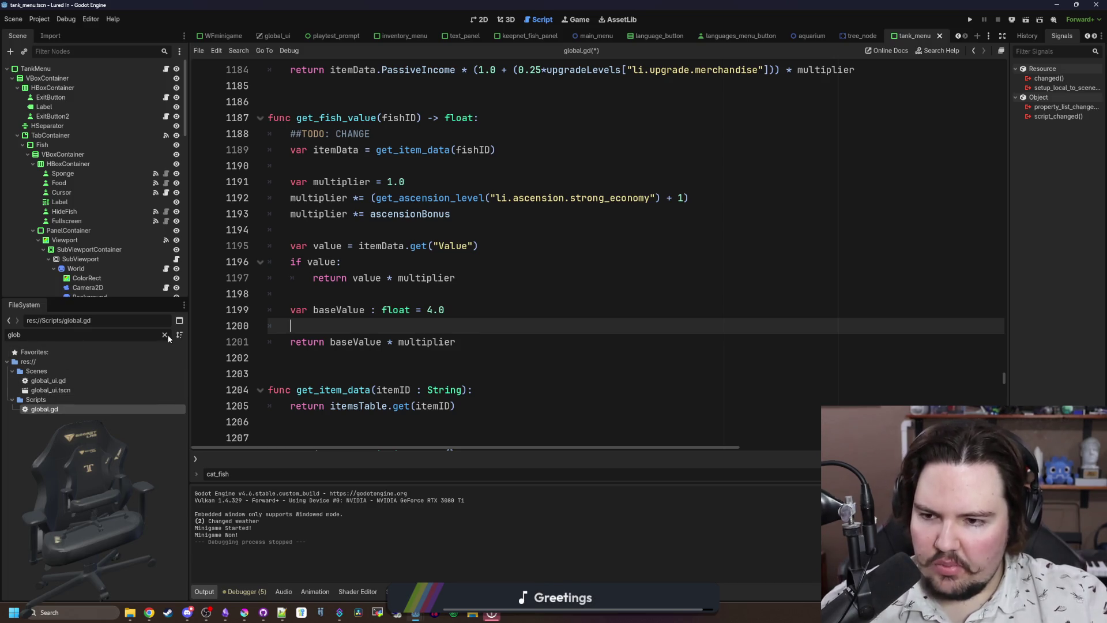
click(336, 295)
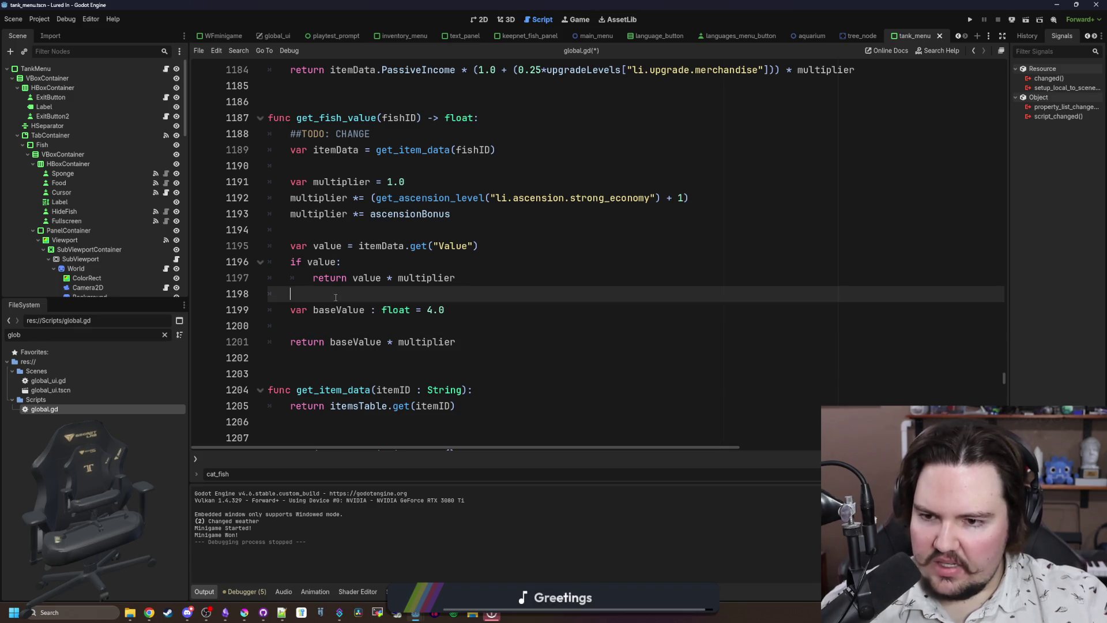
key(ctrl+s)
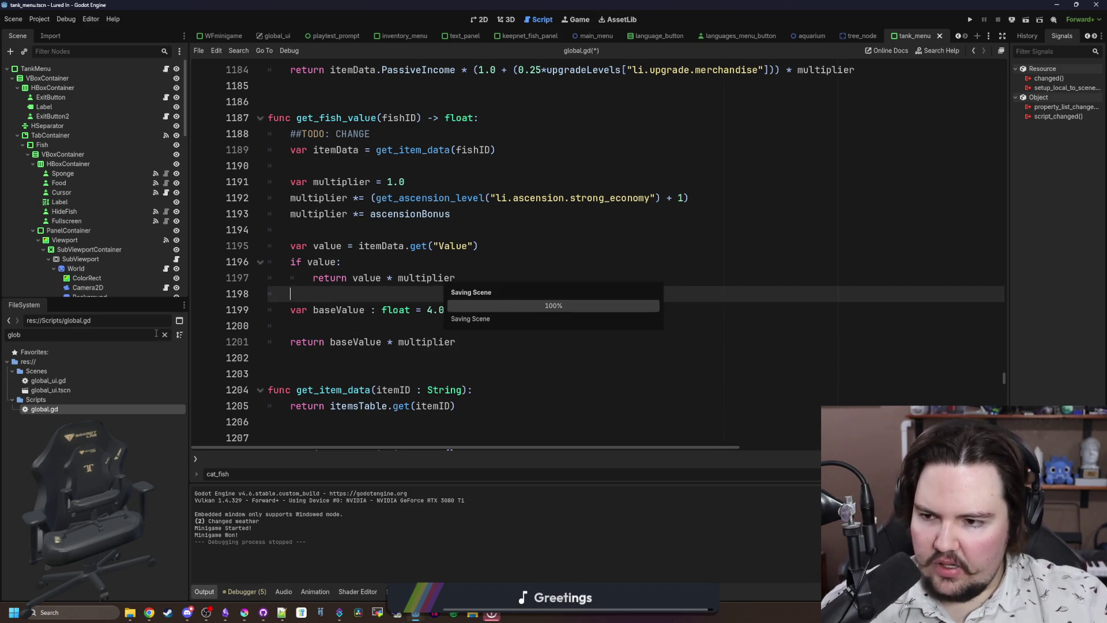
click(164, 335)
Filter to 'ITEMS', open items_table.gd, and review the Tier default and tadpole's value.
text(ITEM)
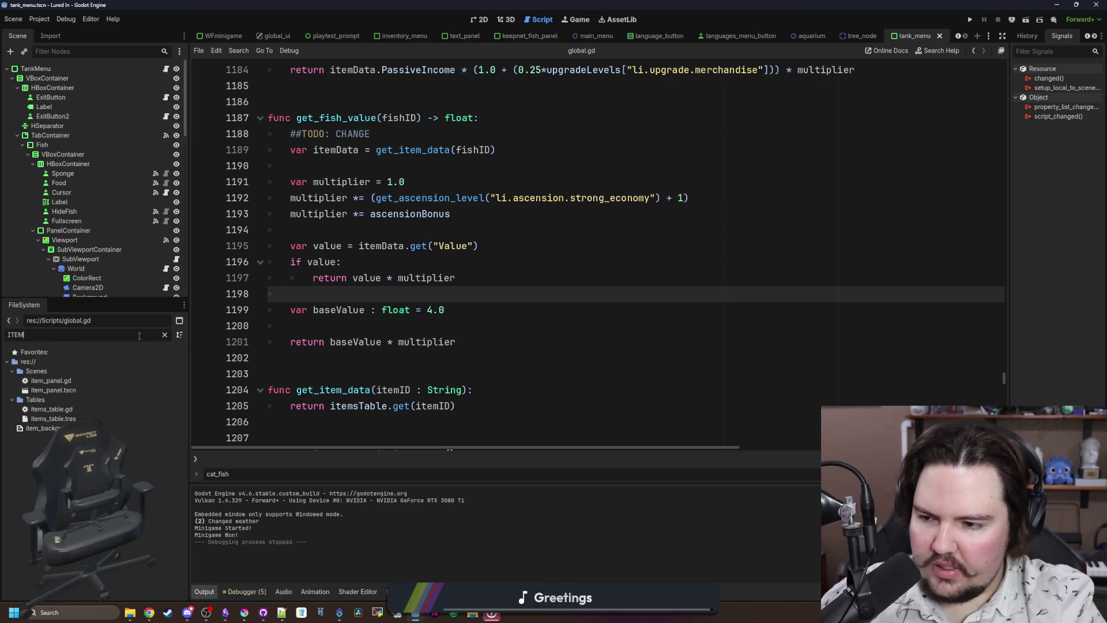
text(S)
double_click(51, 380)
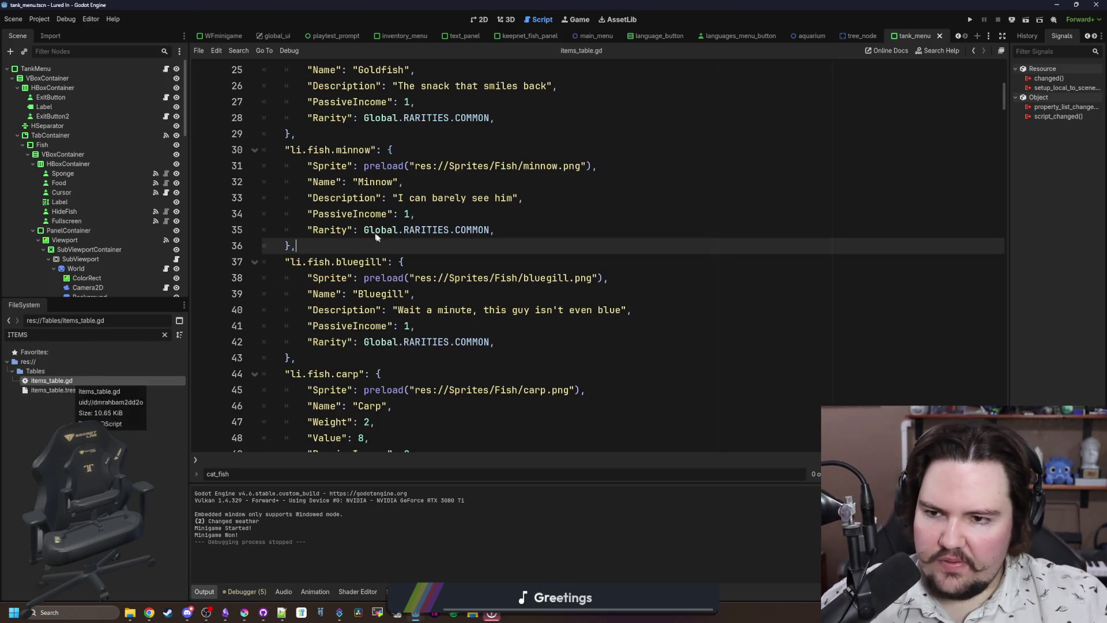
scroll(376, 237, up, 8)
click(362, 325)
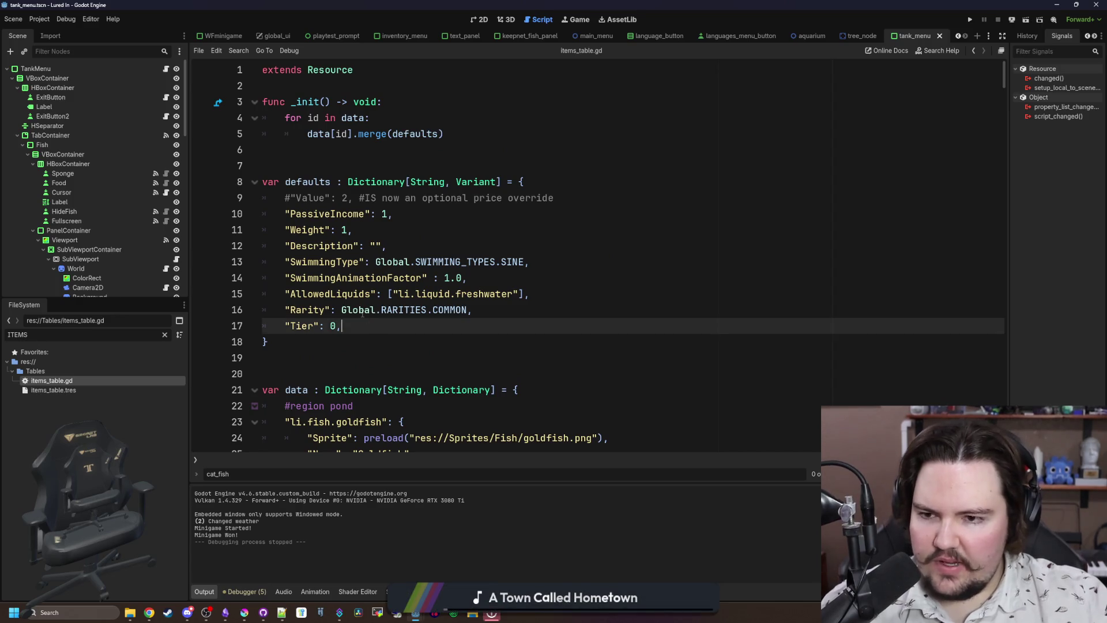
scroll(422, 273, down, 4)
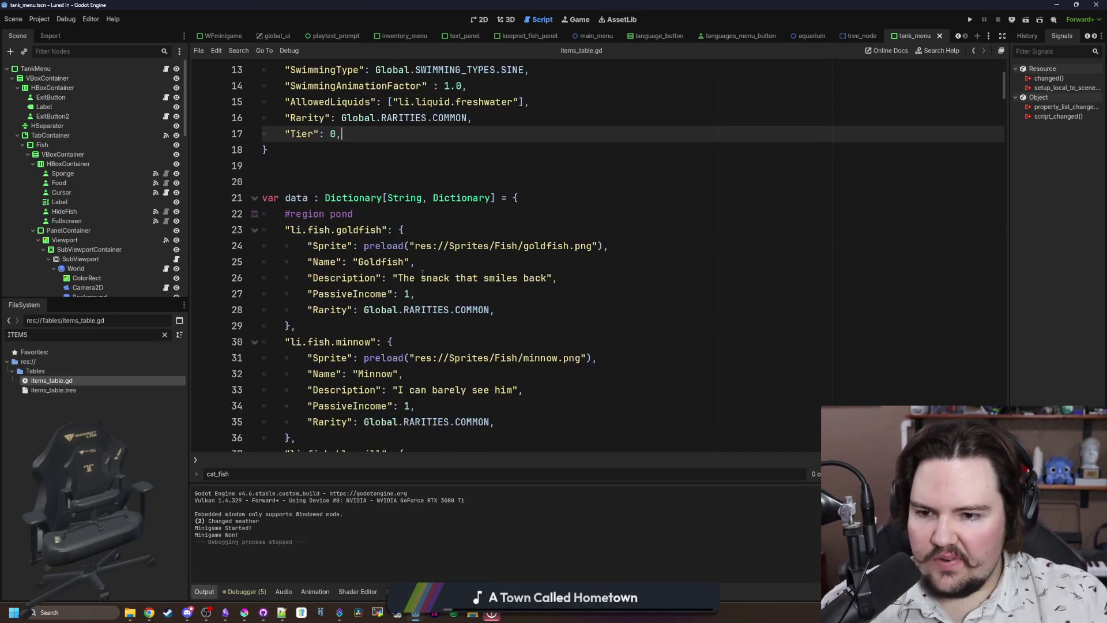
scroll(422, 273, down, 8)
scroll(452, 356, down, 3)
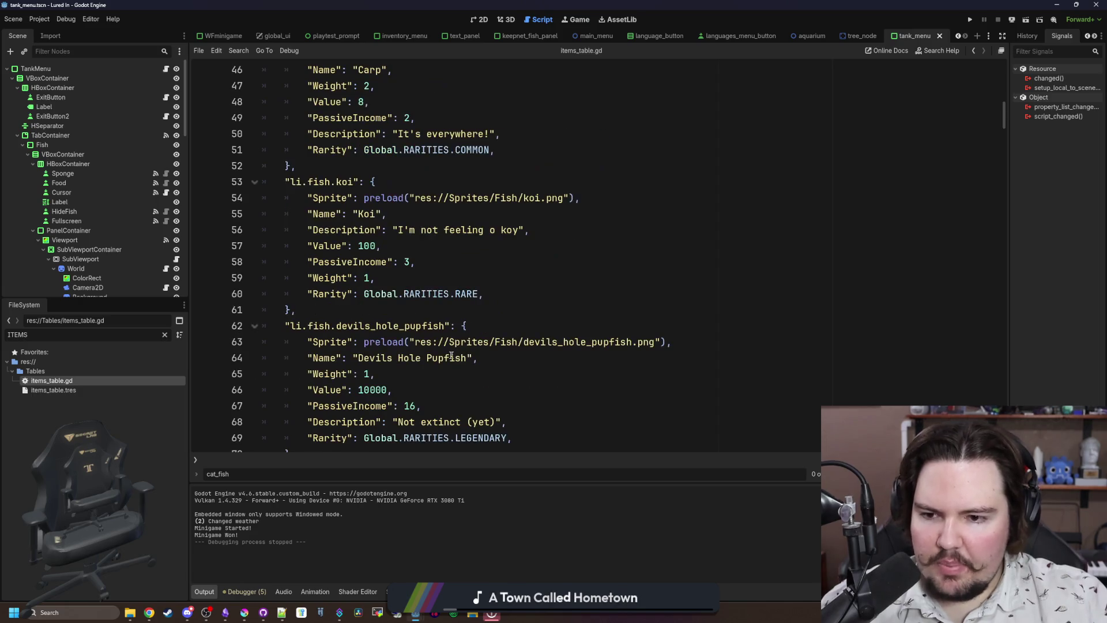
scroll(415, 328, down, 2)
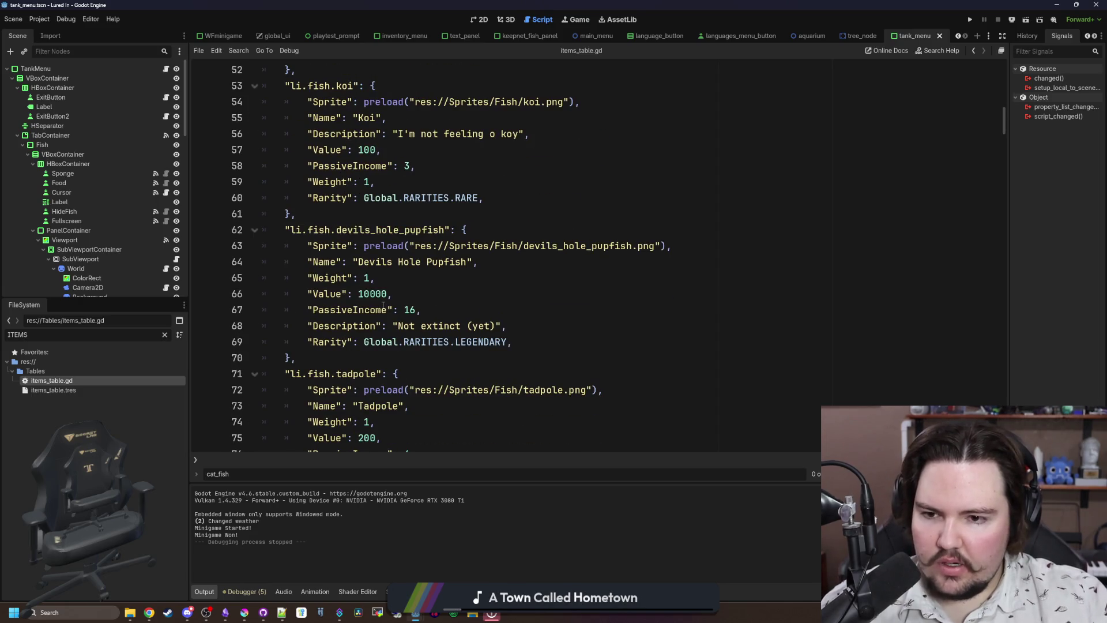
scroll(358, 295, down, 3)
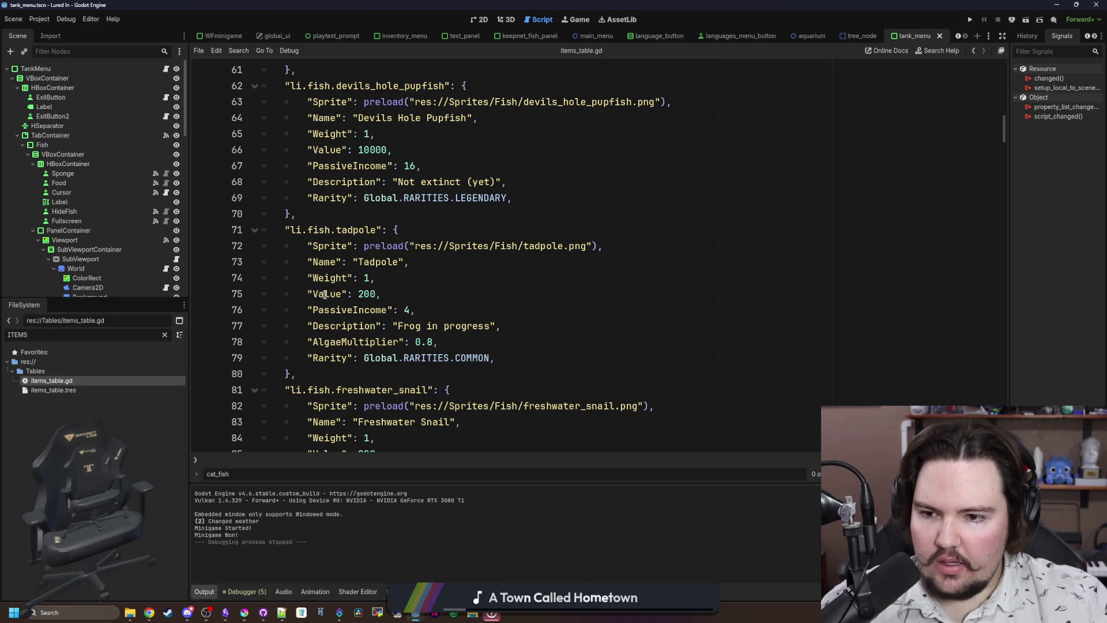
drag(358, 294, 370, 294)
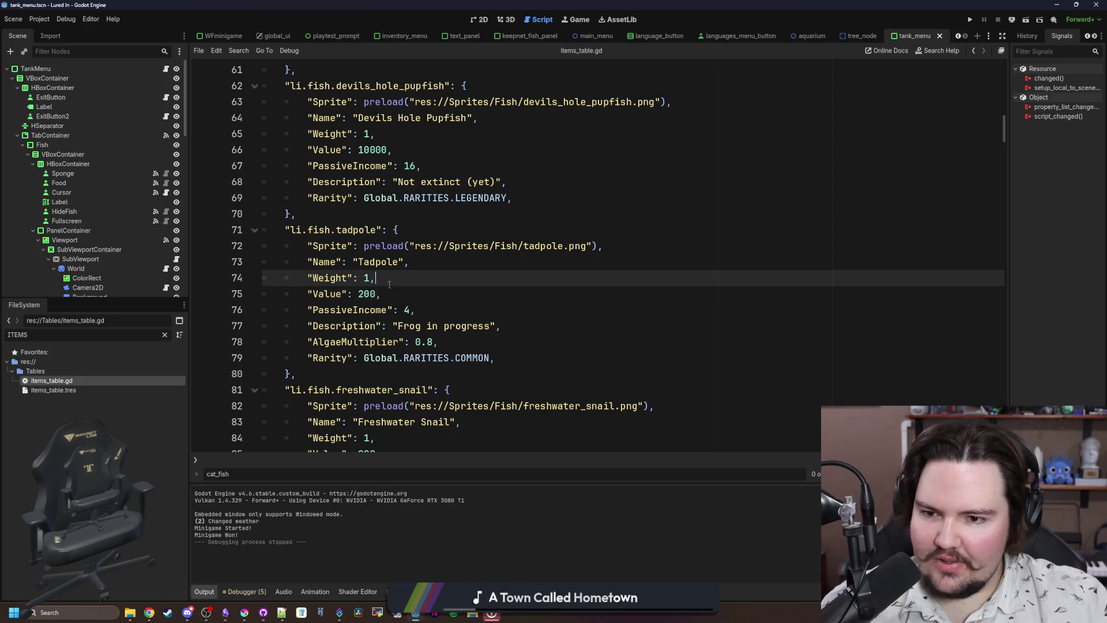
scroll(375, 288, down, 8)
scroll(389, 284, down, 4)
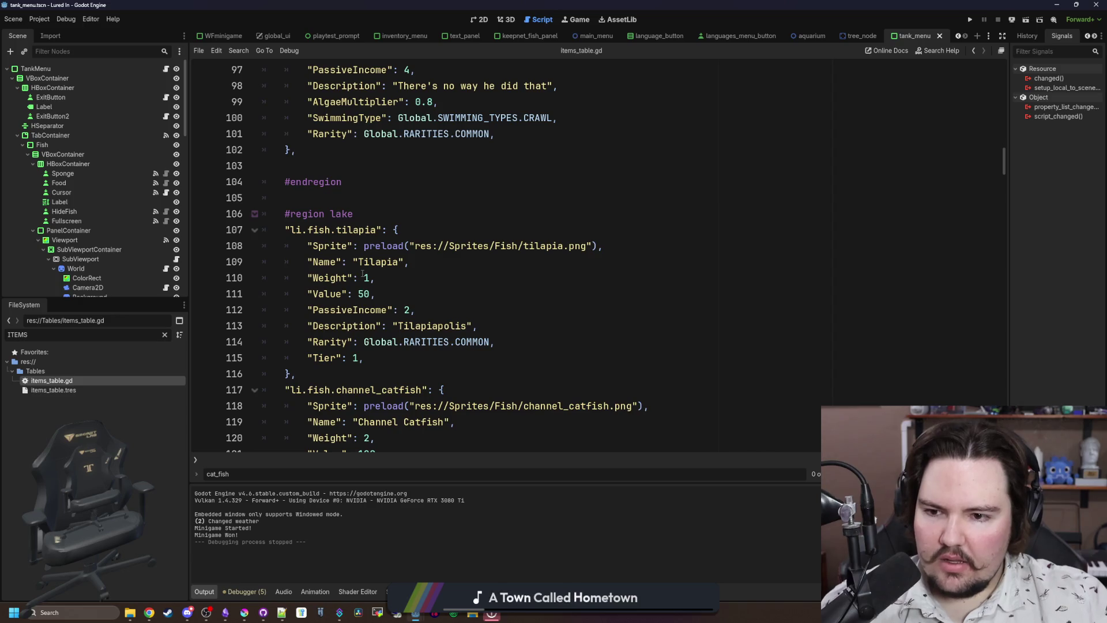
scroll(362, 274, up, 4)
scroll(363, 273, up, 5)
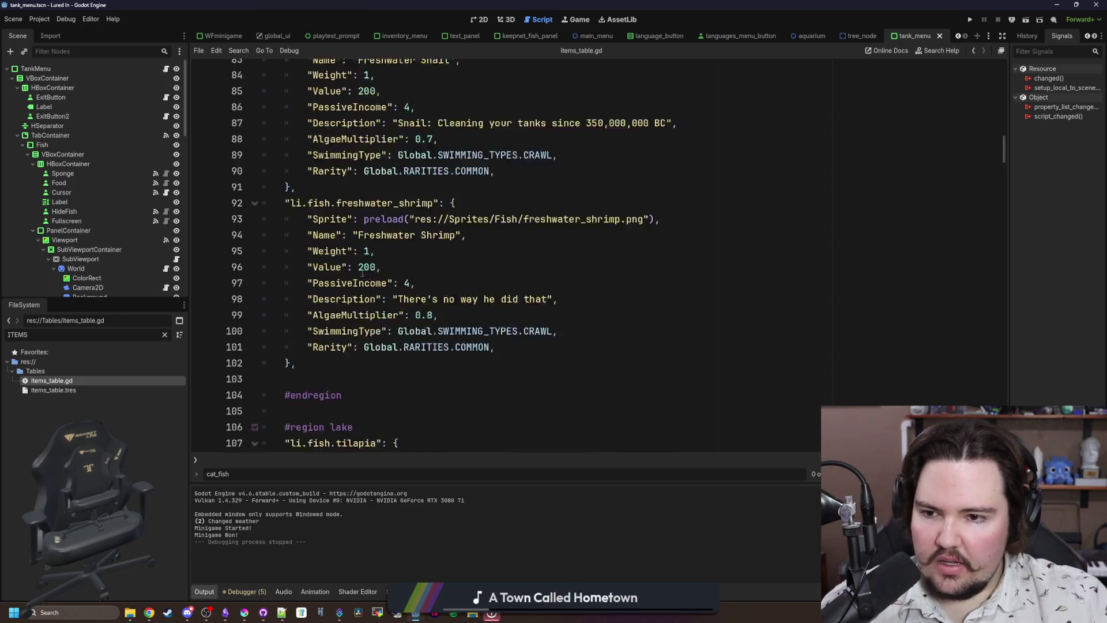
Inspect the tilapia's Value of 50 and the channel catfish's Value of 100.
drag(386, 309, 297, 230)
click(297, 229)
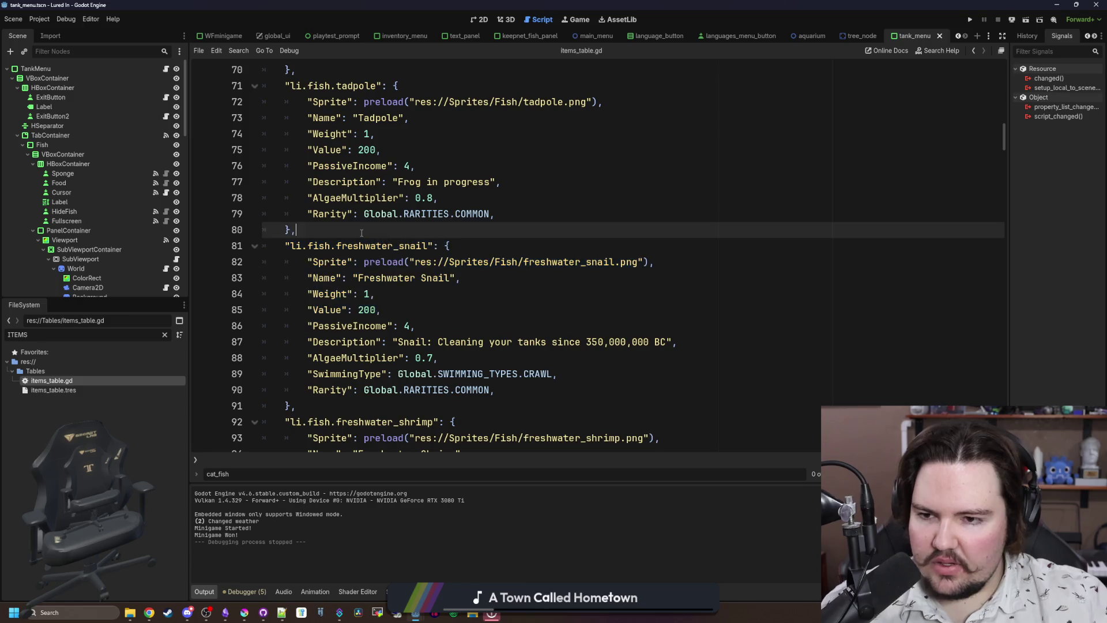
scroll(362, 258, down, 5)
scroll(362, 258, down, 4)
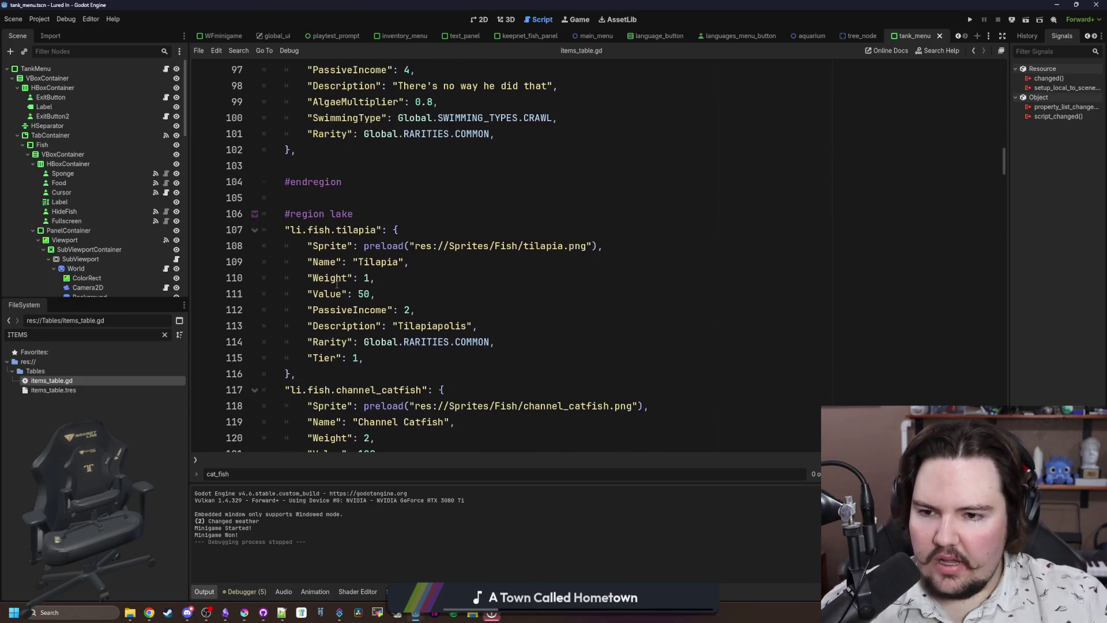
double_click(363, 294)
scroll(364, 311, down, 2)
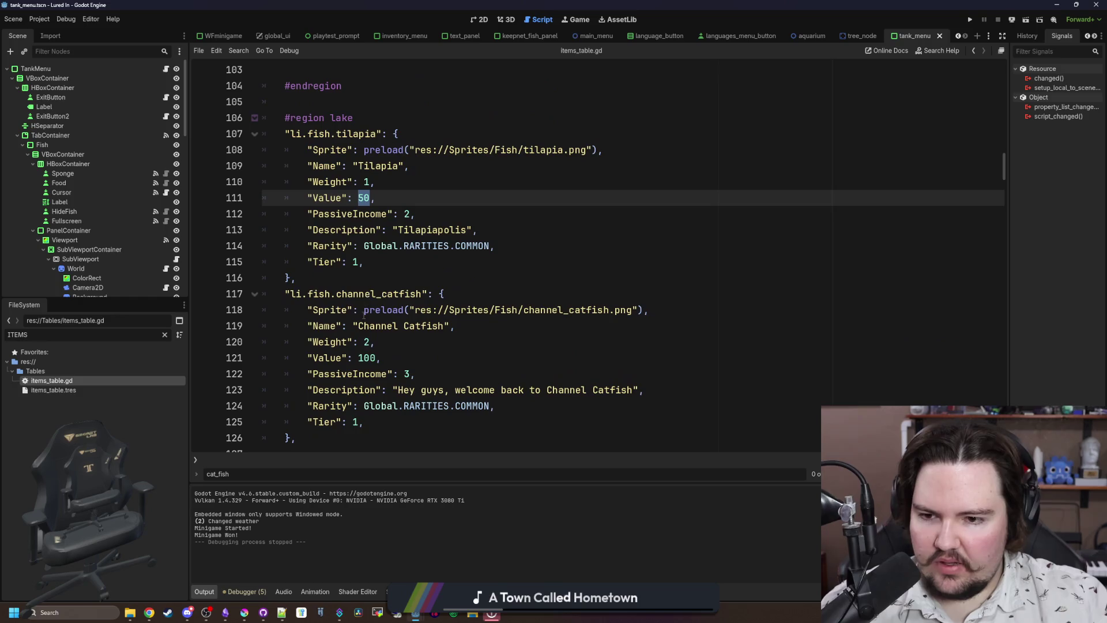
double_click(366, 358)
click(361, 230)
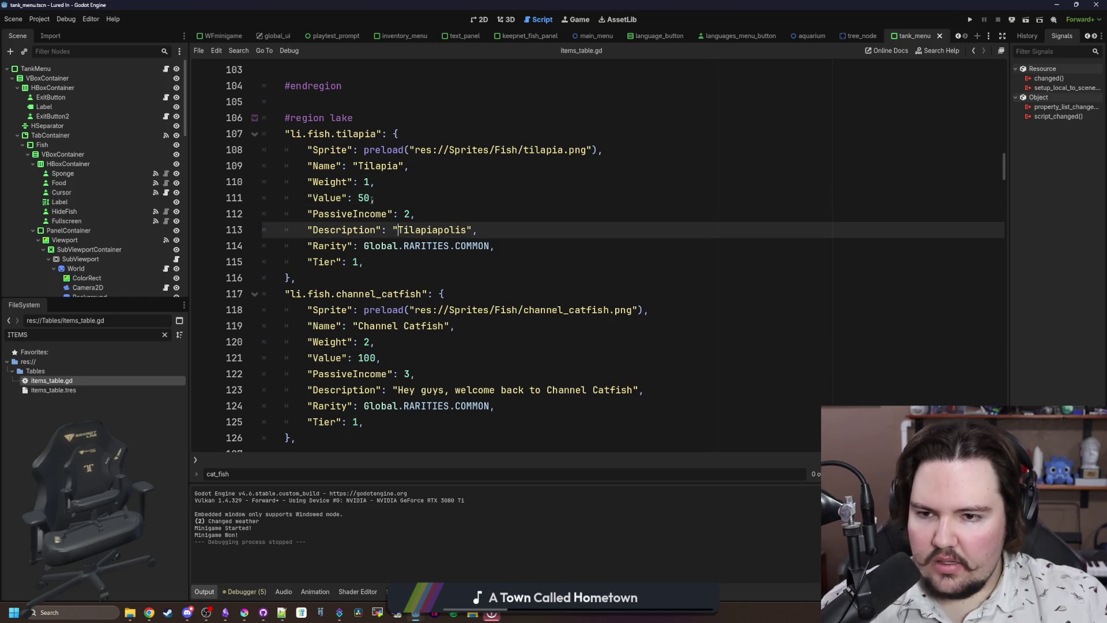
click(358, 198)
double_click(364, 198)
click(358, 198)
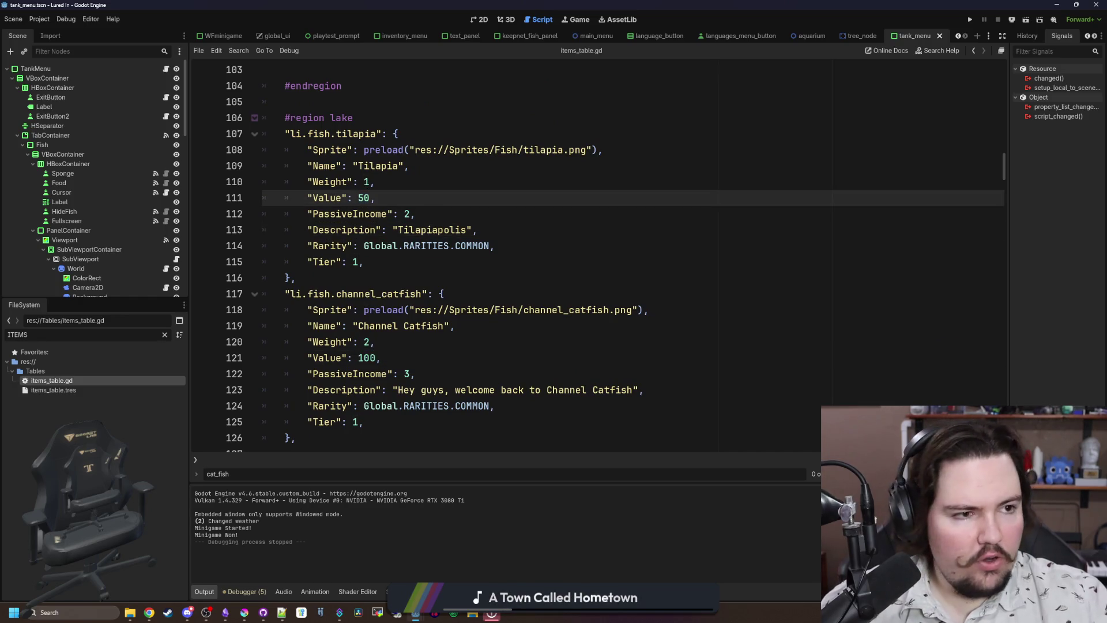
Open a new browser window at desmos.com.
click(149, 612)
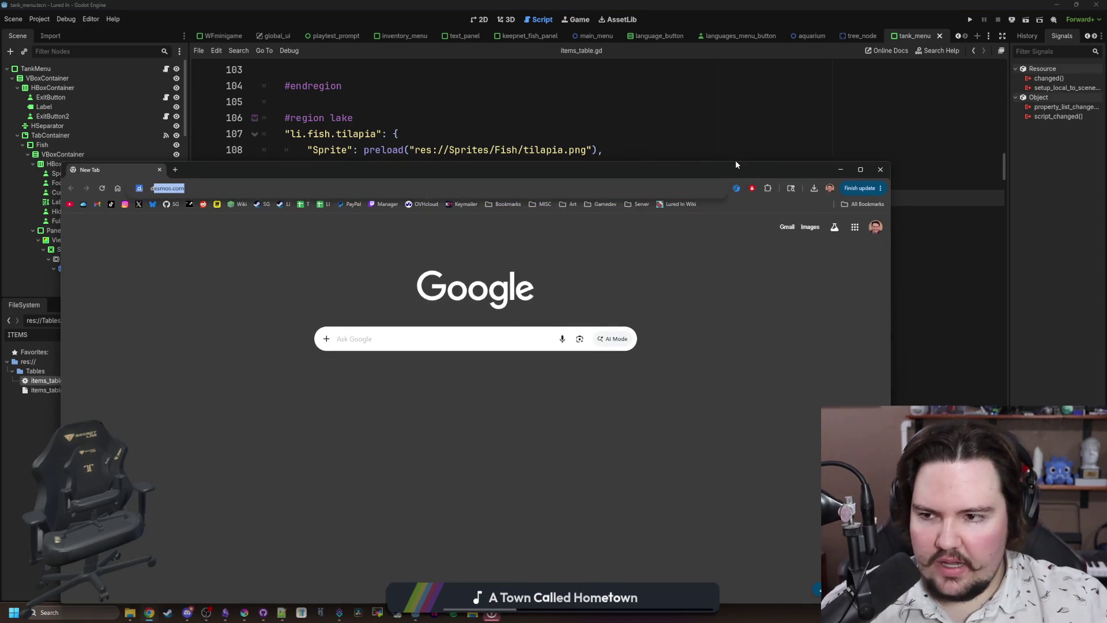
text(desmos.com)
key(Return)
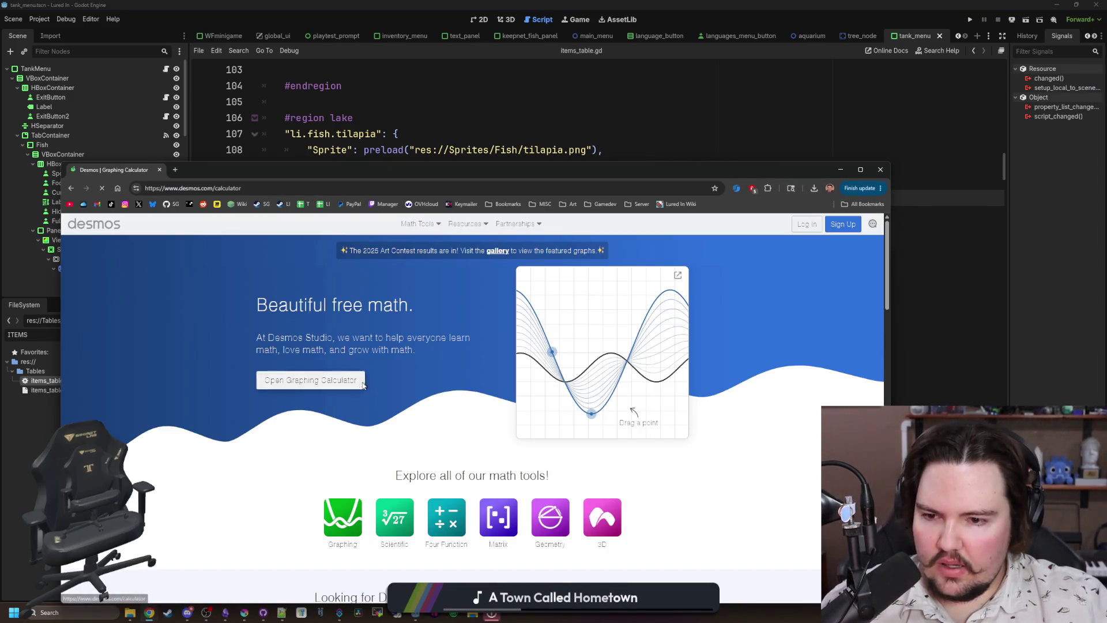
Open the Desmos graphing calculator, plot 4·x, delete it, then plot 4+x⁴.
click(358, 385)
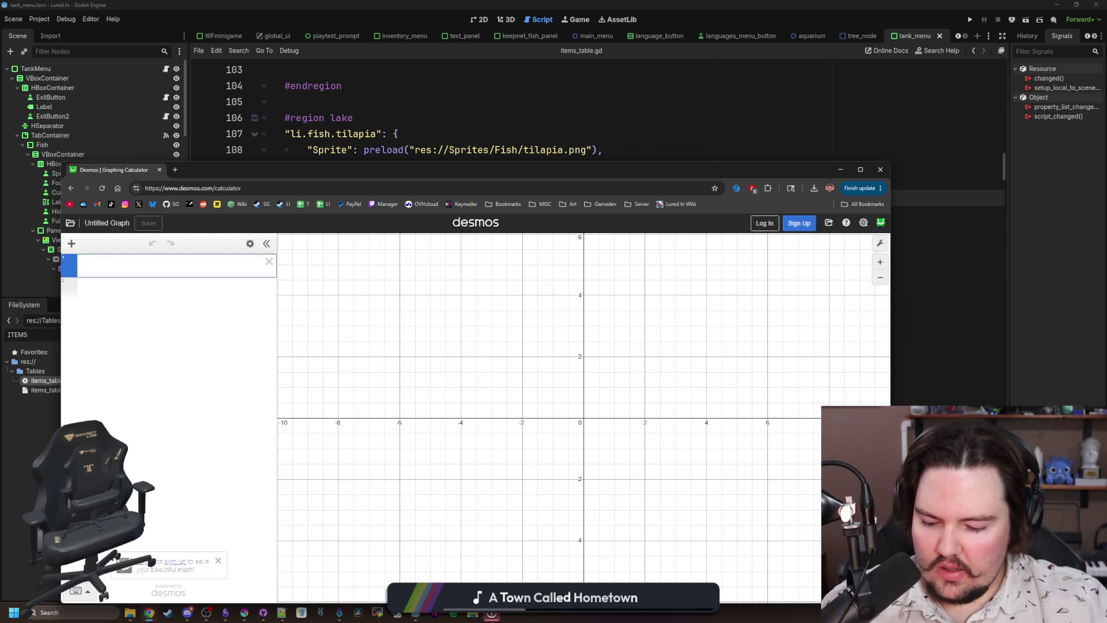
text(4*x)
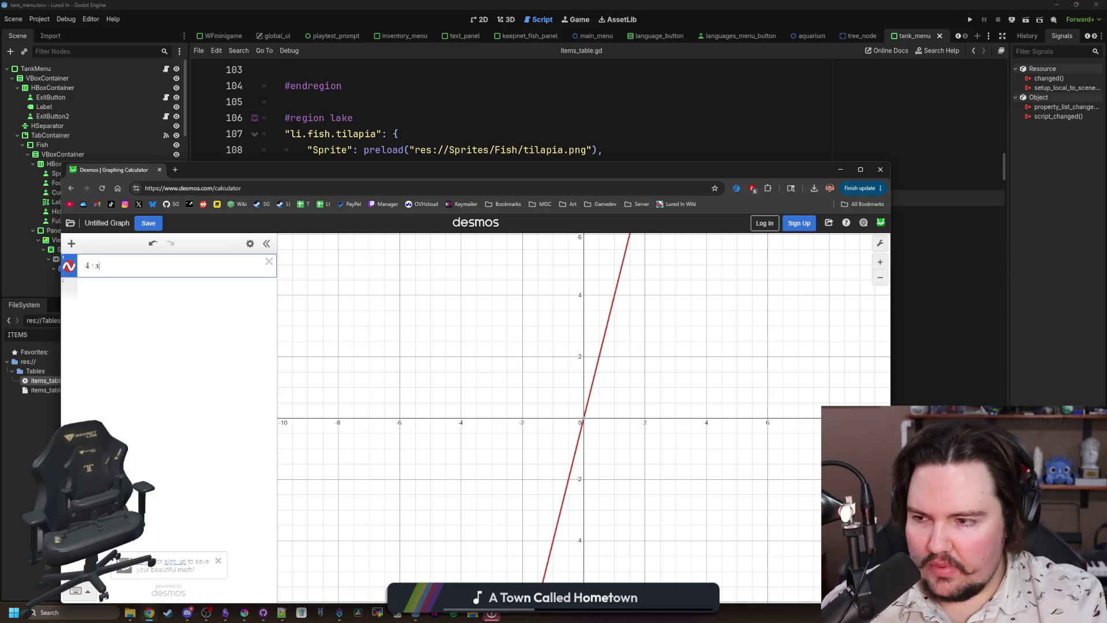
scroll(438, 470, down, 3)
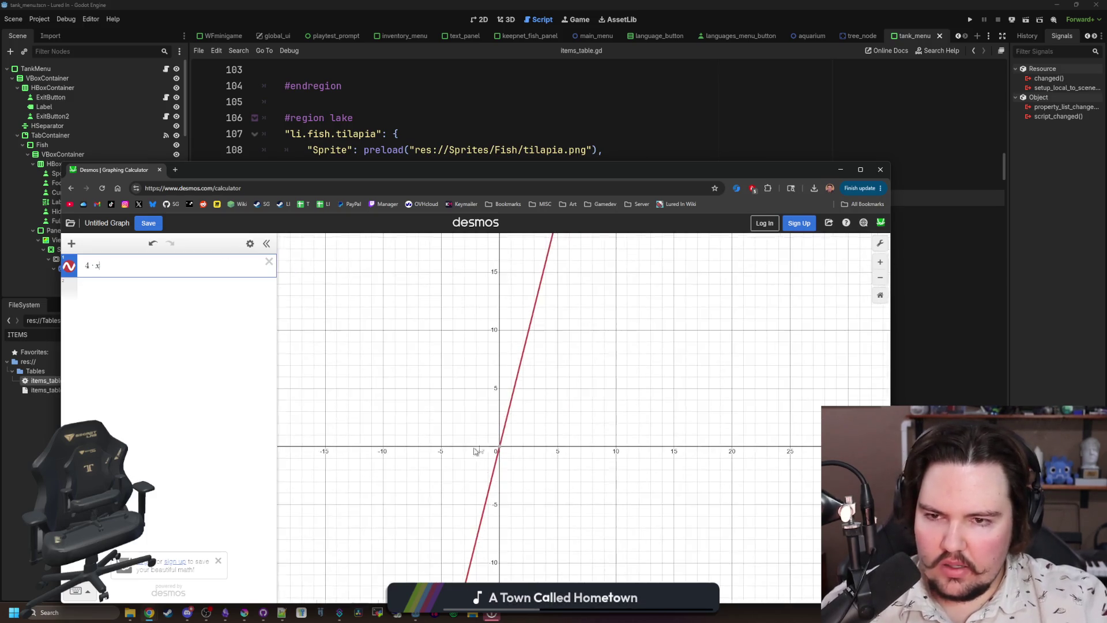
scroll(627, 312, up, 2)
click(268, 261)
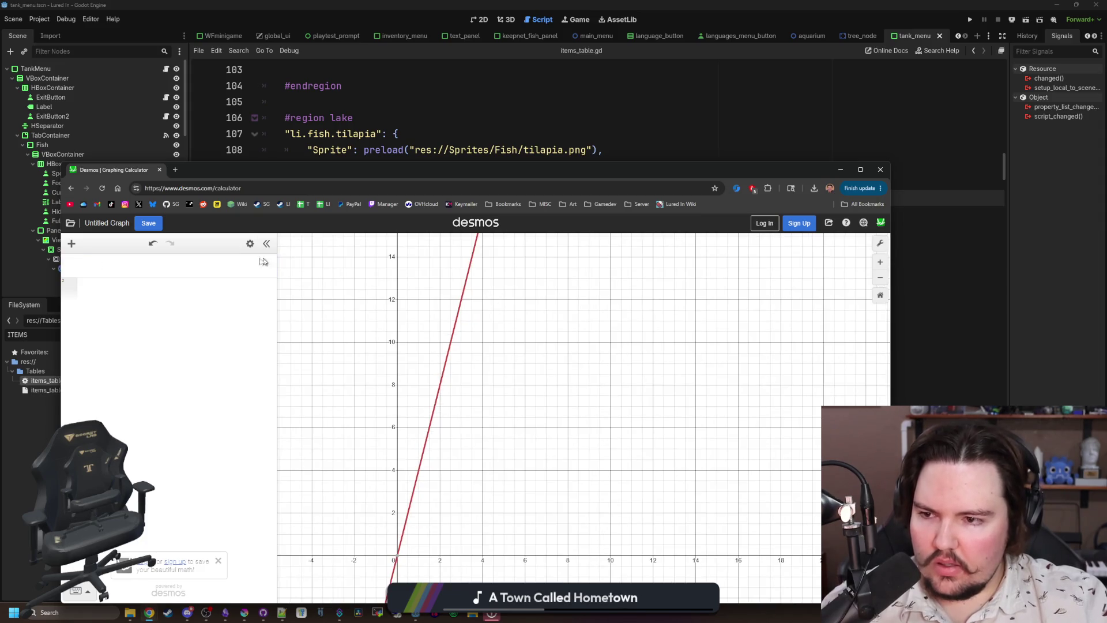
text(x^4)
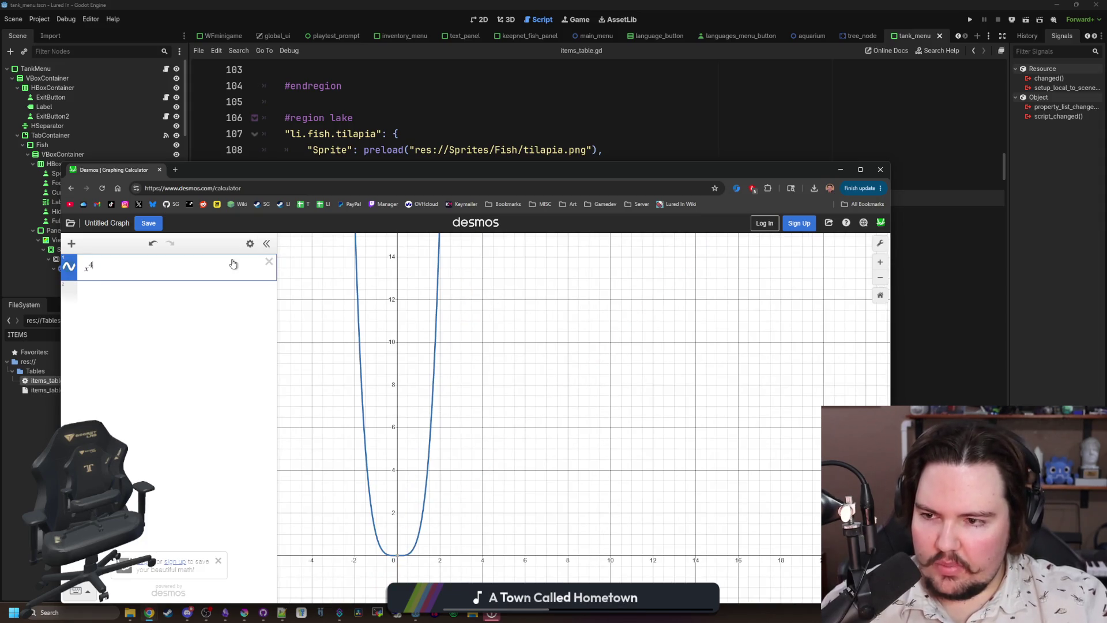
key(Home)
text(4+)
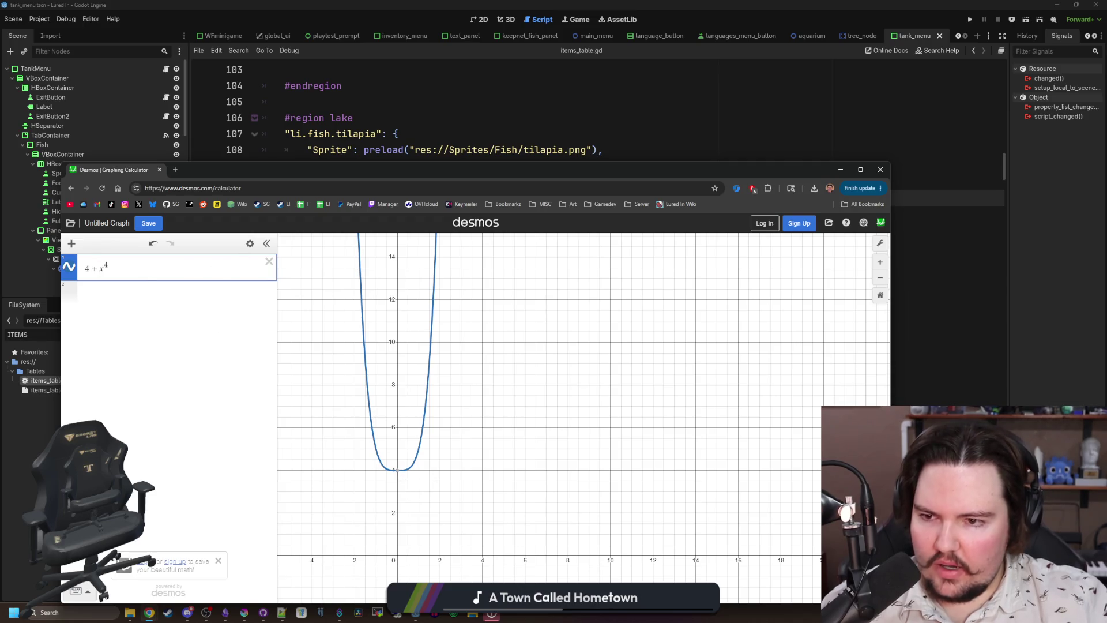
Delete 4+x⁴, move the calculator window right, and enter 4+x².
click(269, 262)
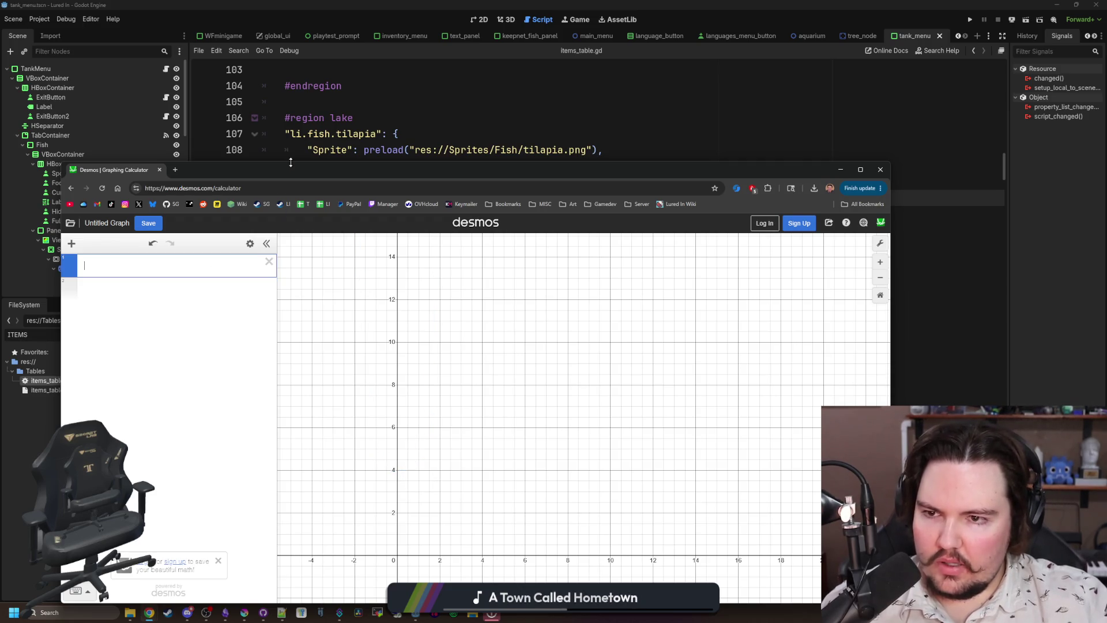
mouse_move(284, 175)
mouse_down()
mouse_move(678, 195)
mouse_move(563, 184)
mouse_up()
text(4)
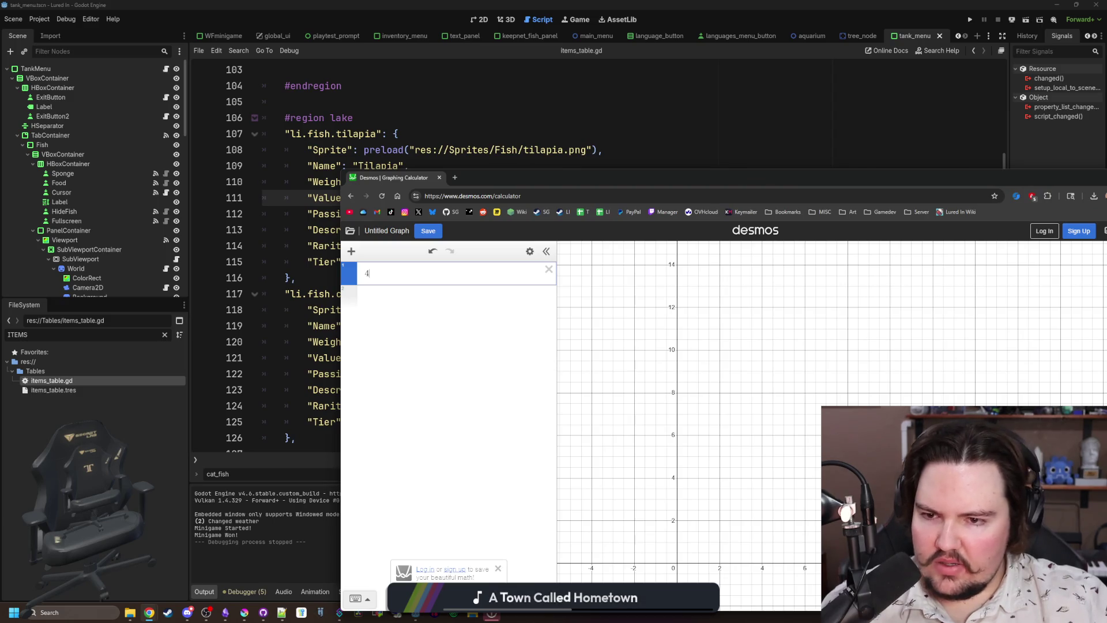
text(*)
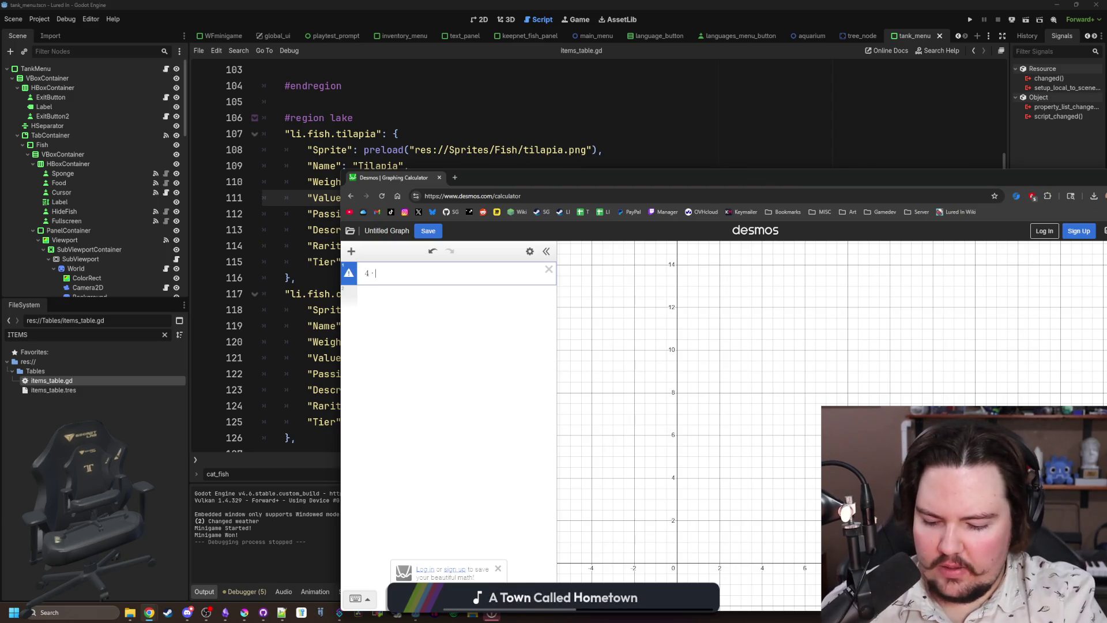
text(x^2)
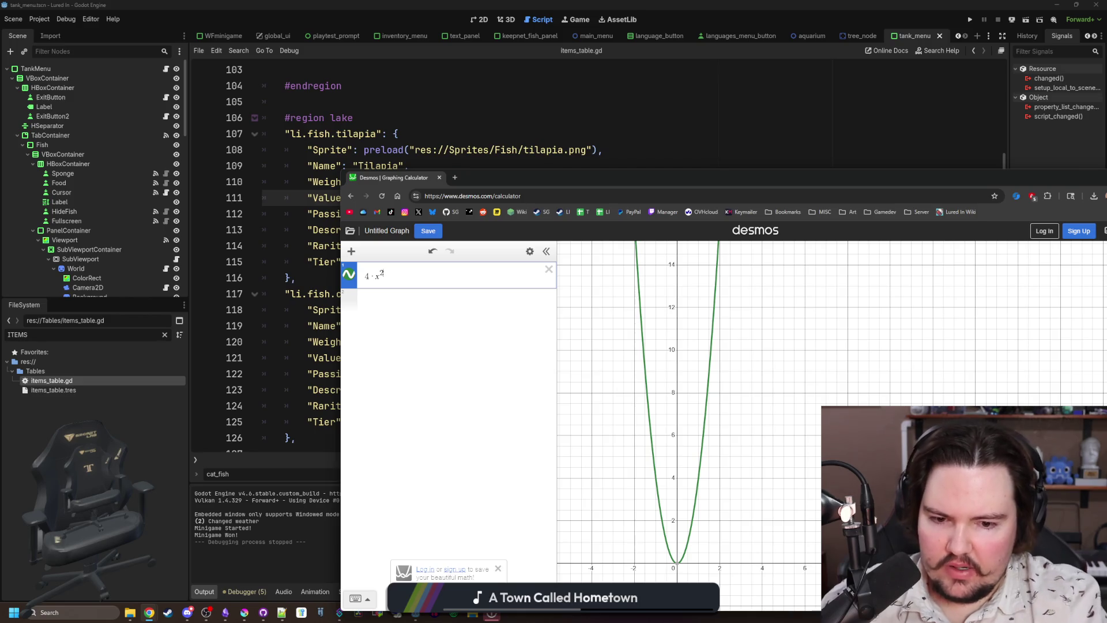
scroll(696, 554, up, 2)
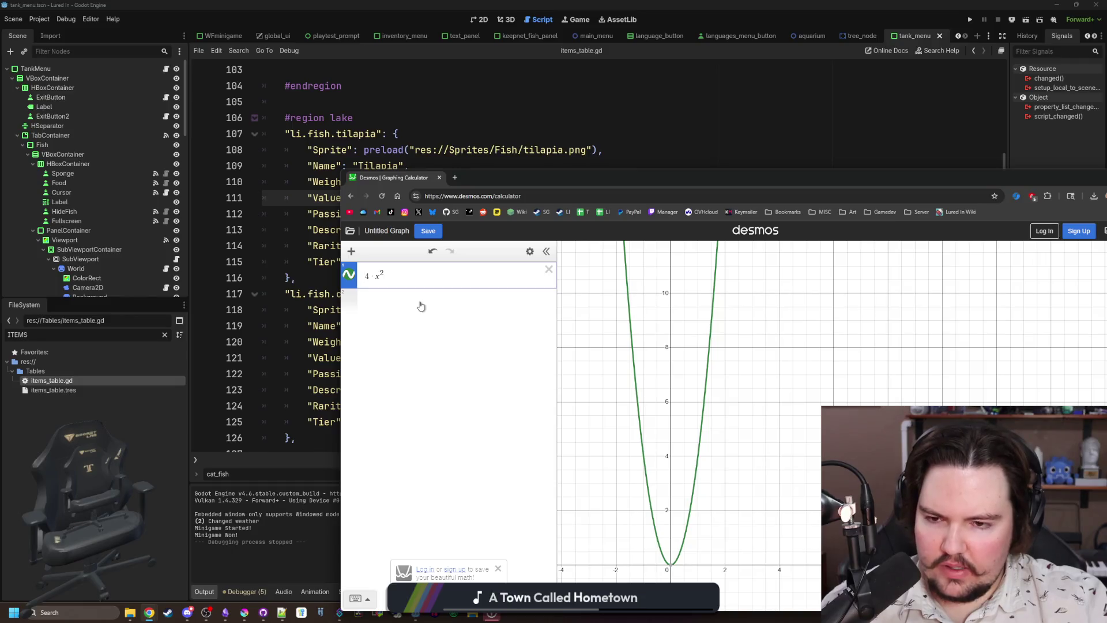
key(Right)
key(Delete)
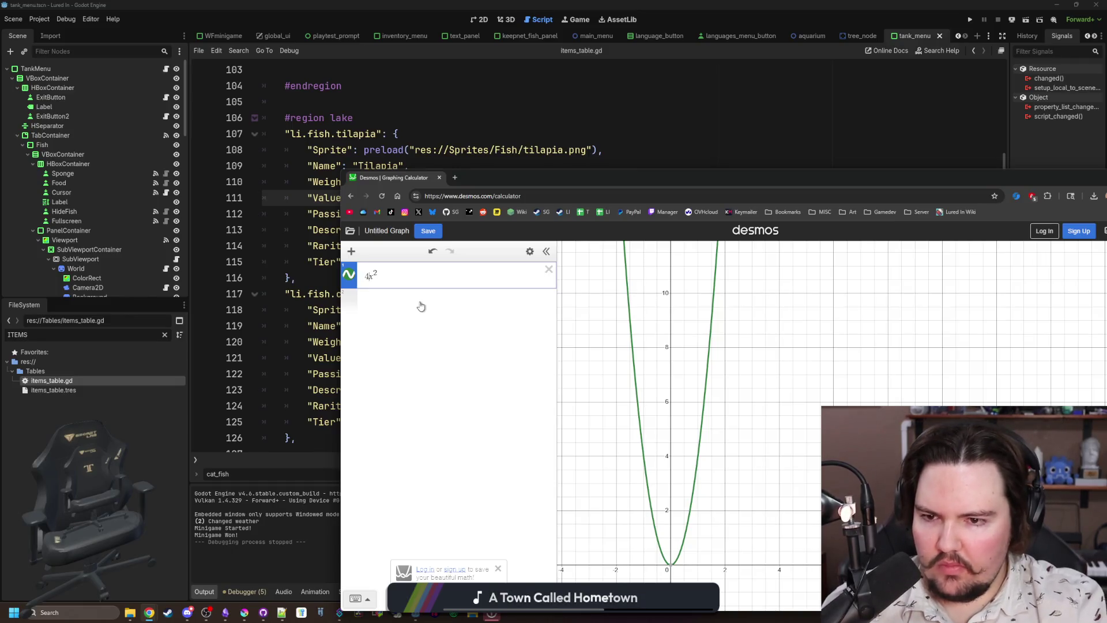
text(+)
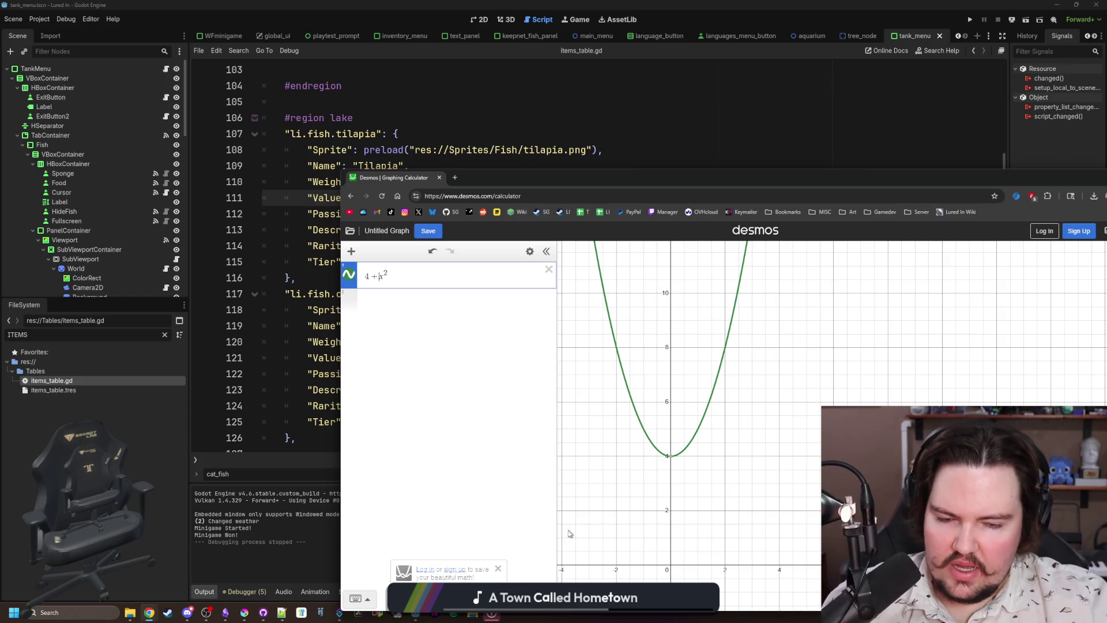
Trace the parabola's vertex at (0, 4), then delete the expression and reposition the window.
mouse_move(810, 358)
mouse_down()
mouse_move(746, 365)
mouse_move(744, 433)
mouse_up()
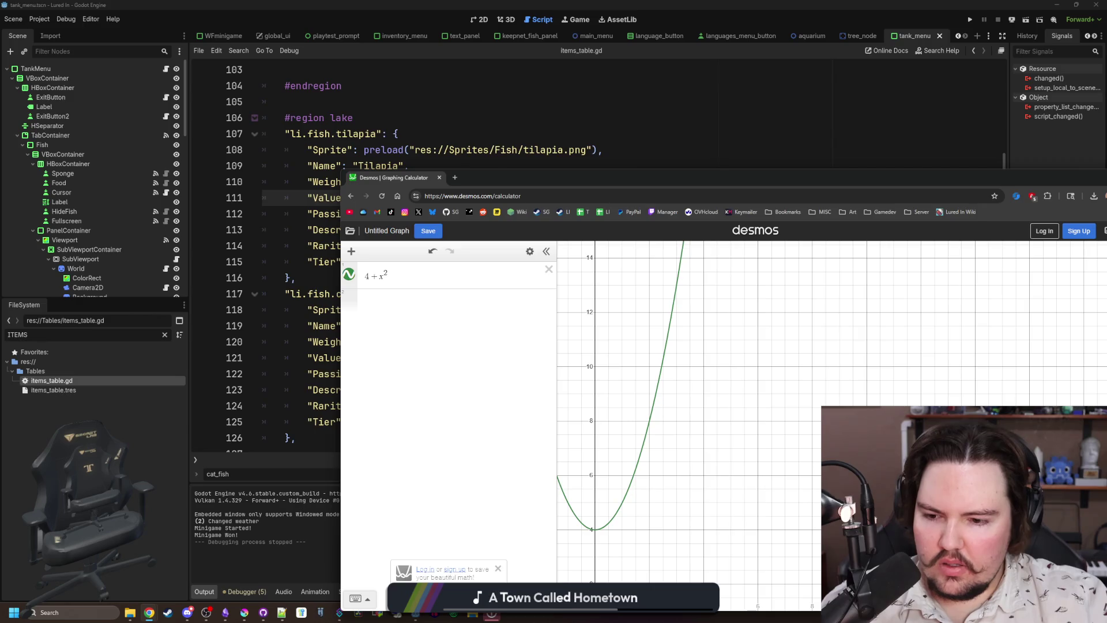
click(597, 532)
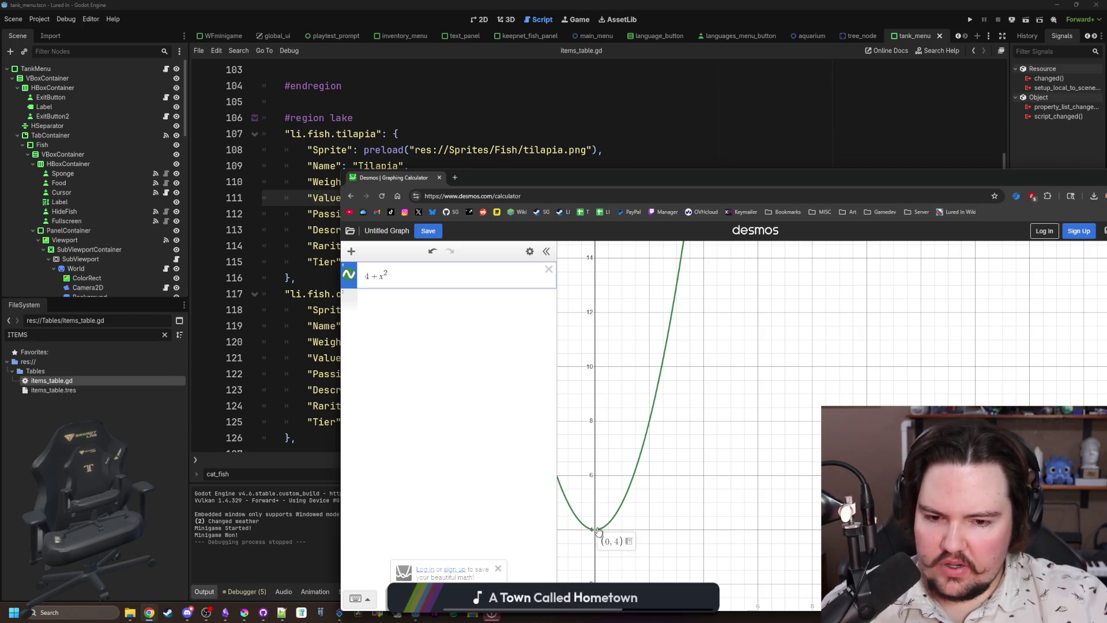
mouse_move(614, 519)
mouse_down()
mouse_move(628, 499)
mouse_move(619, 502)
mouse_up()
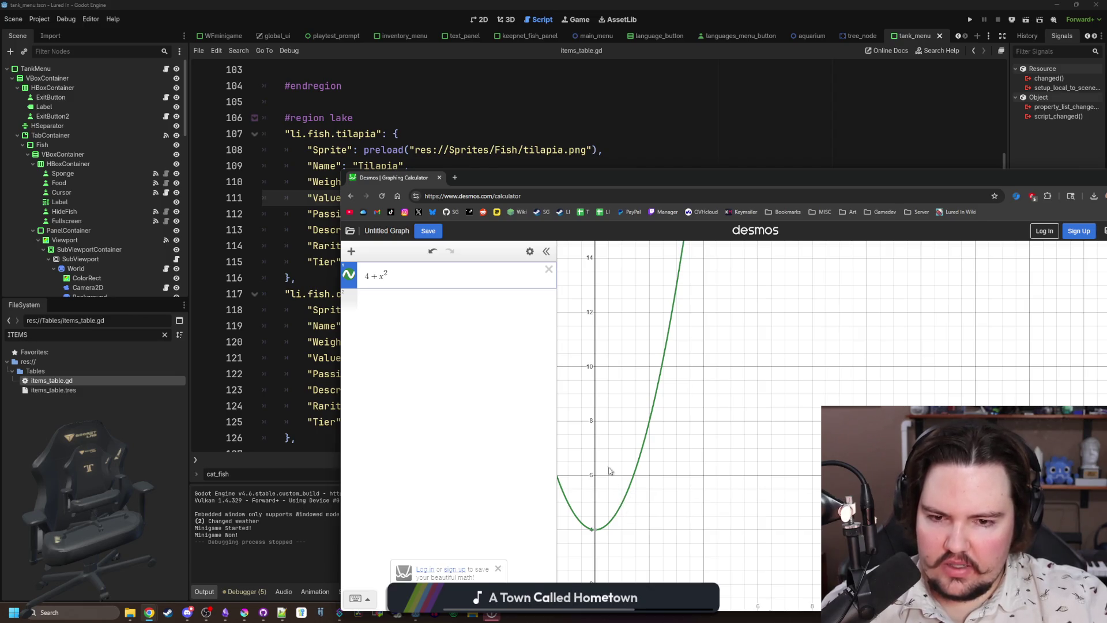
click(549, 269)
mouse_move(478, 177)
mouse_down()
mouse_move(742, 143)
mouse_move(795, 118)
mouse_up()
Enter 4*10 (= 40) in Desmos and scroll items_table.gd comparing fish Value and Tier fields.
click(758, 265)
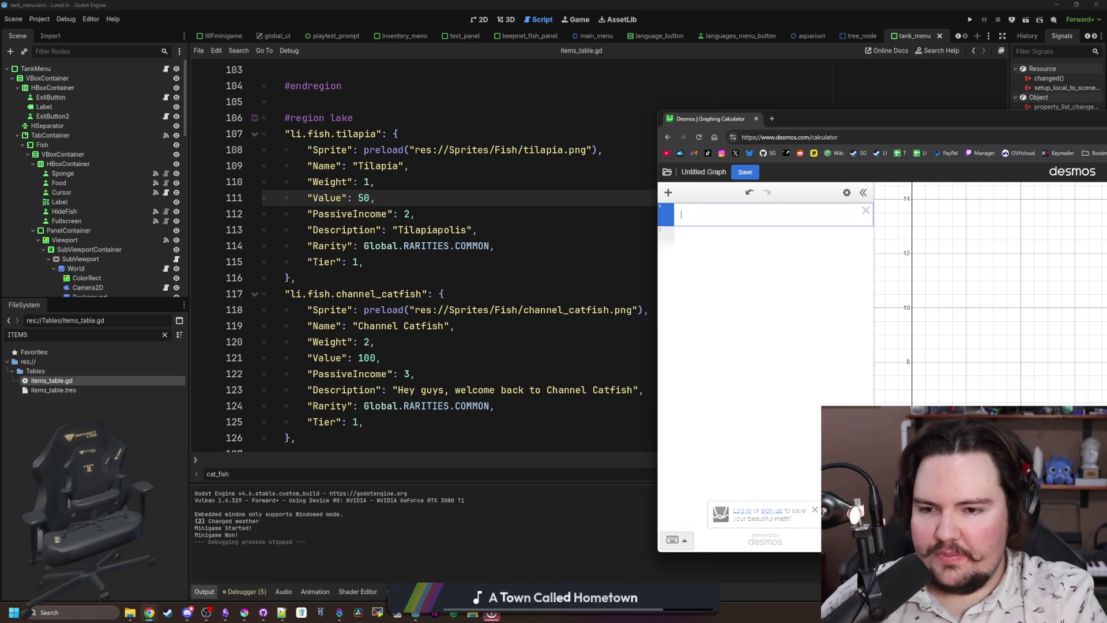
text(4*10)
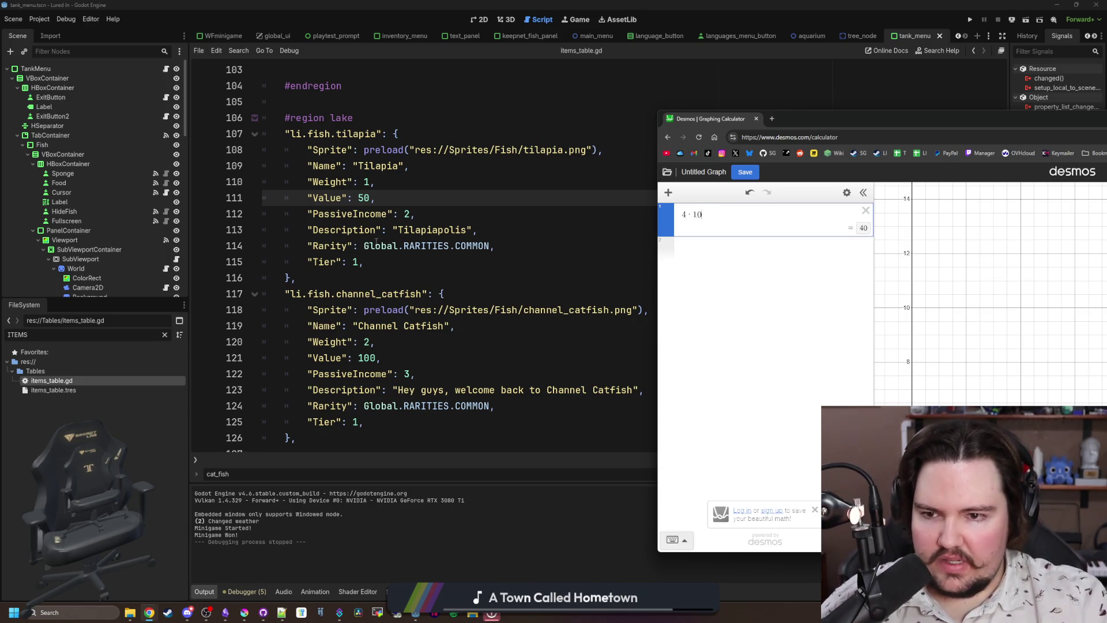
scroll(365, 199, down, 10)
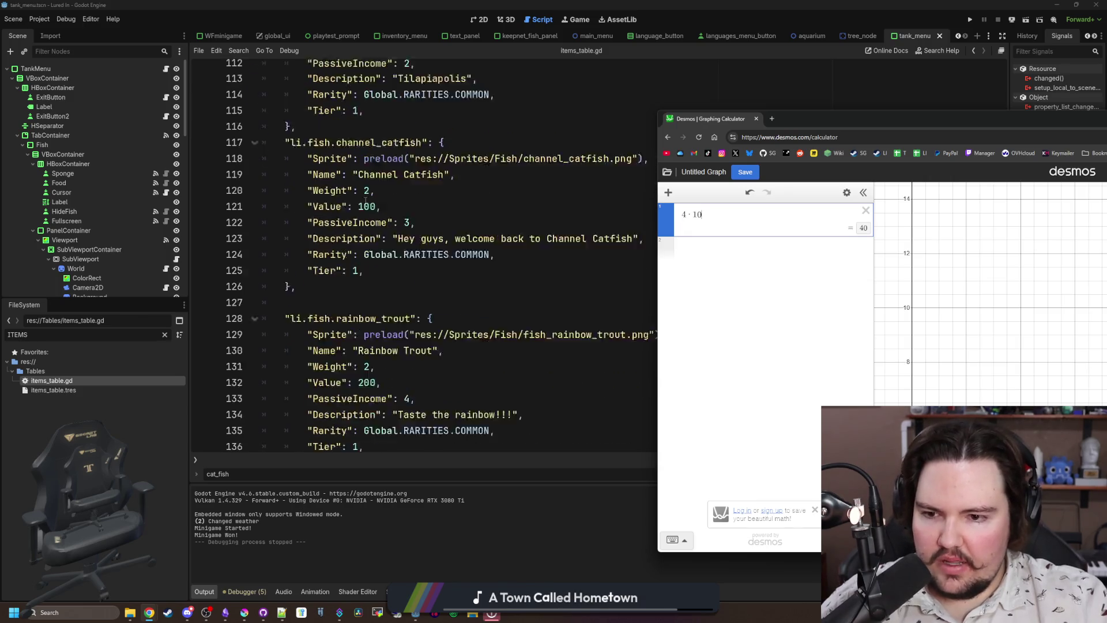
scroll(366, 199, down, 8)
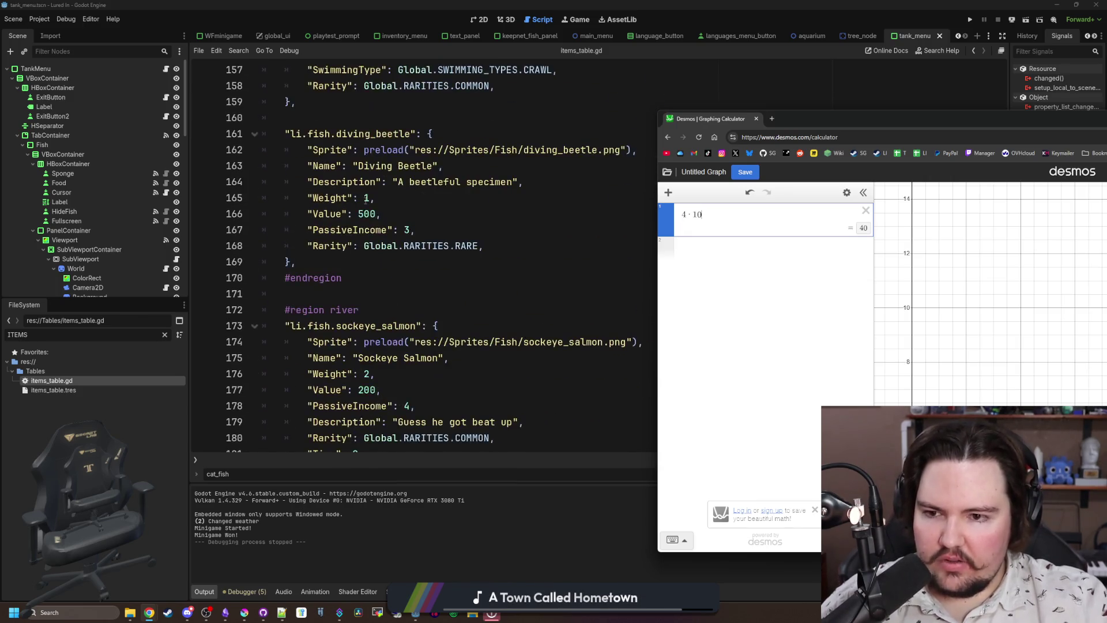
scroll(368, 287, down, 5)
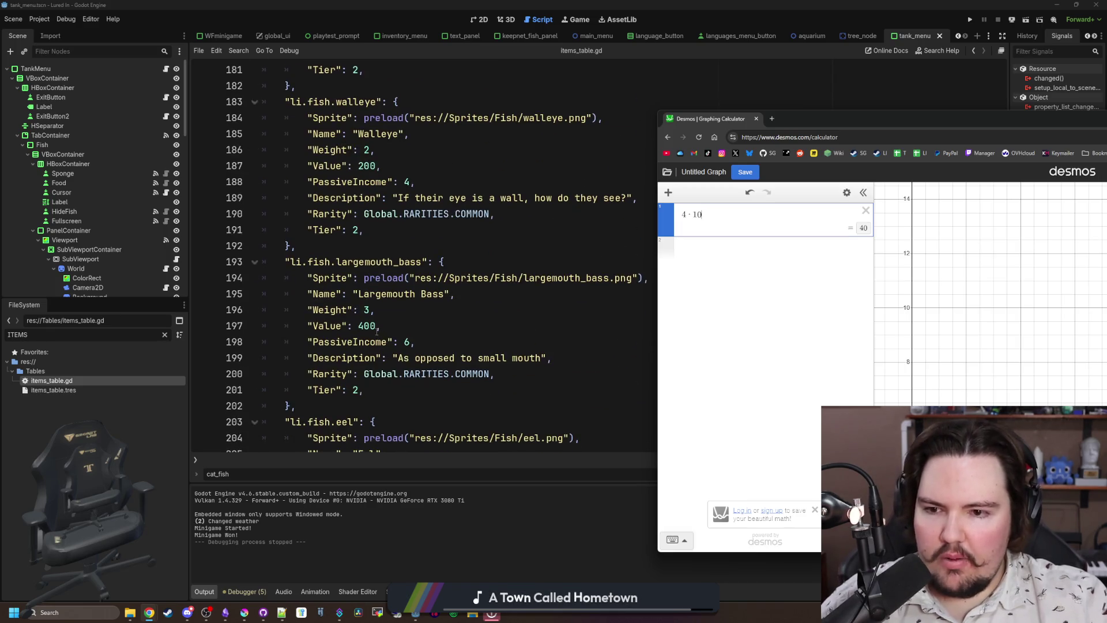
scroll(374, 239, up, 4)
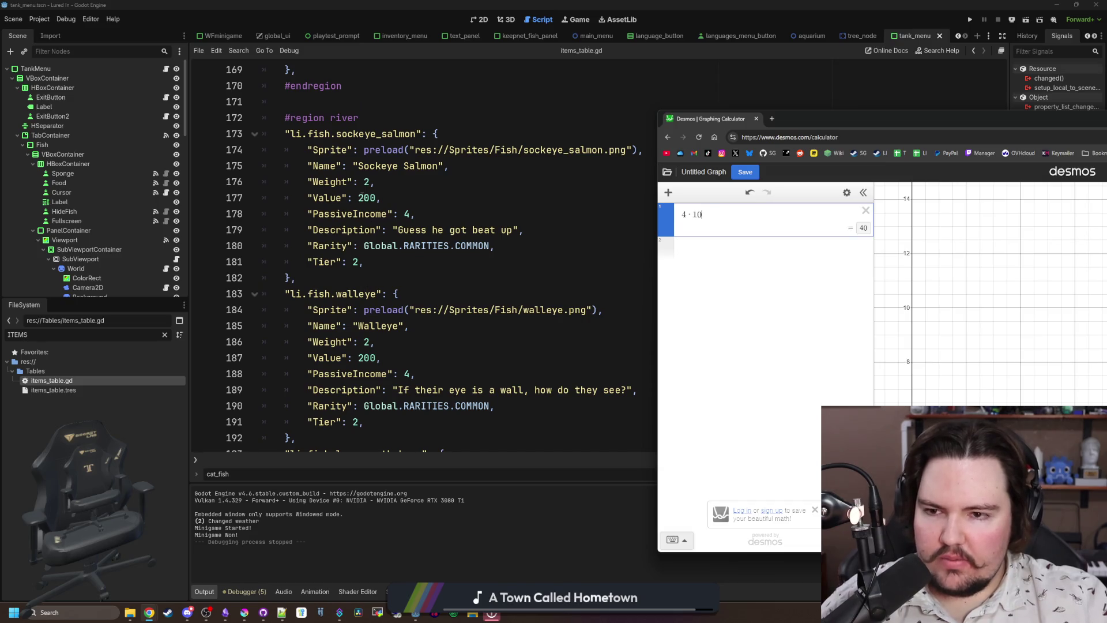
scroll(361, 196, up, 4)
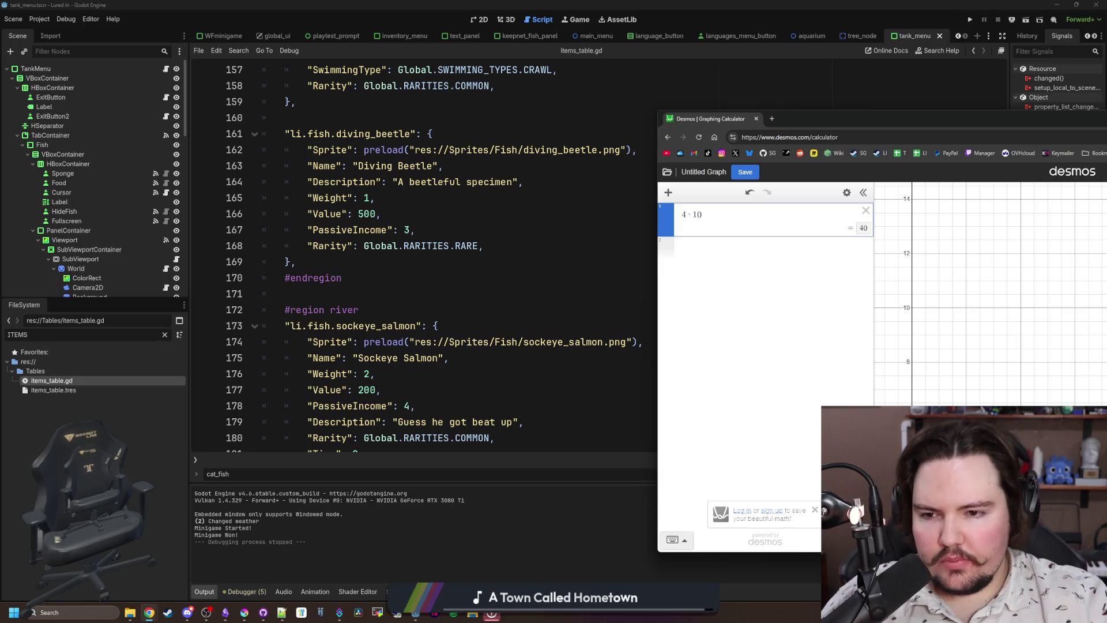
scroll(372, 371, up, 5)
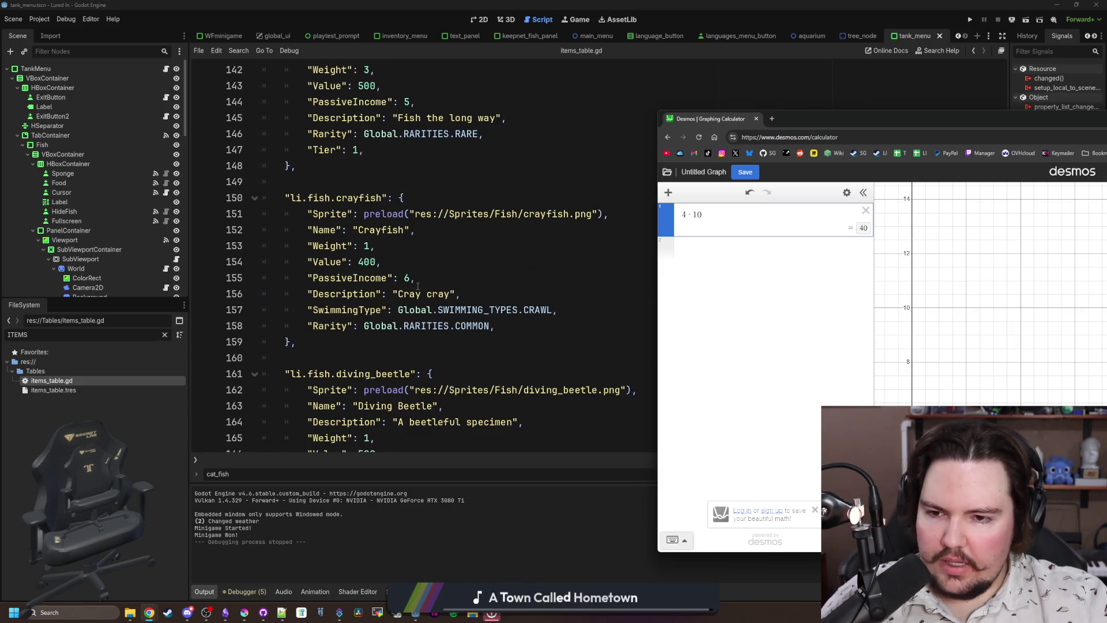
scroll(418, 287, up, 2)
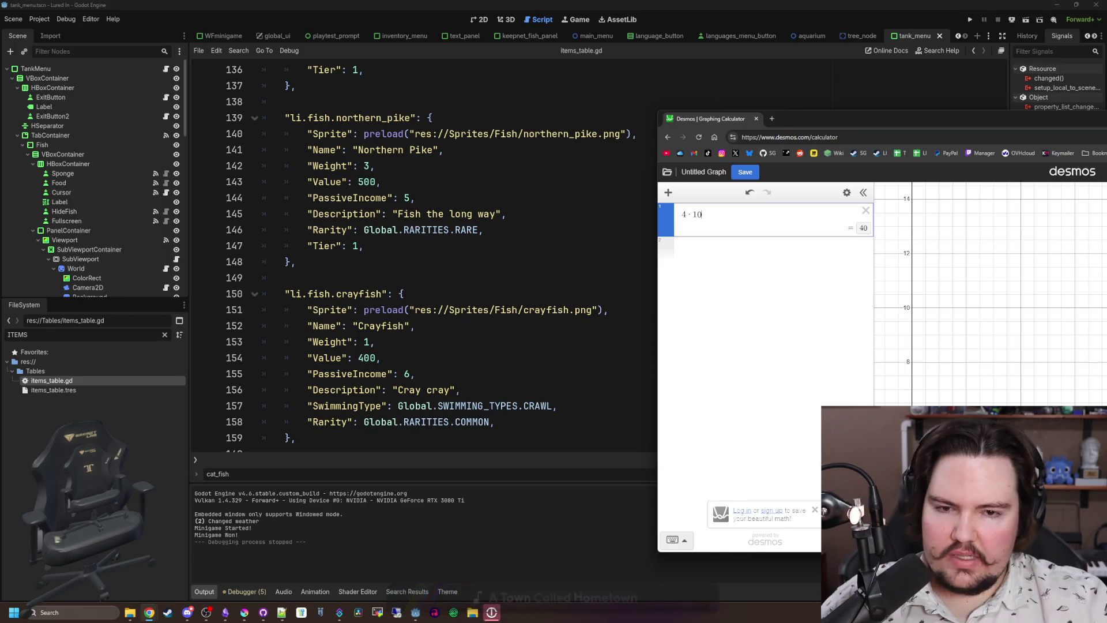
Change 4·10 to 4·8 = 32 and add 32·8 = 256 below it.
key(BackSpace)
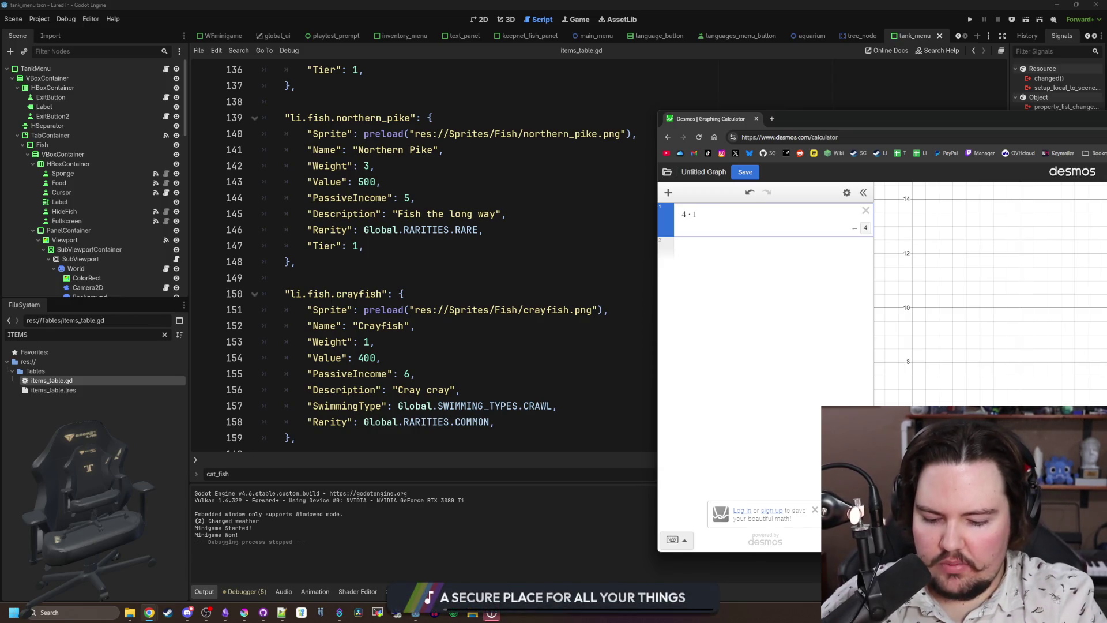
key(BackSpace)
text(8)
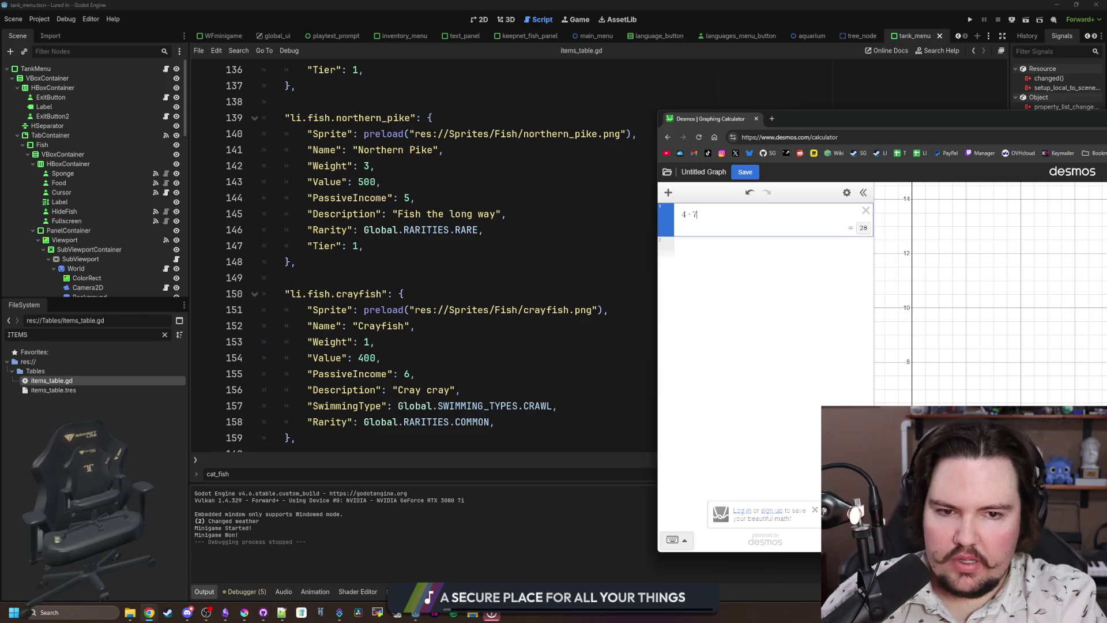
key(BackSpace)
text(8)
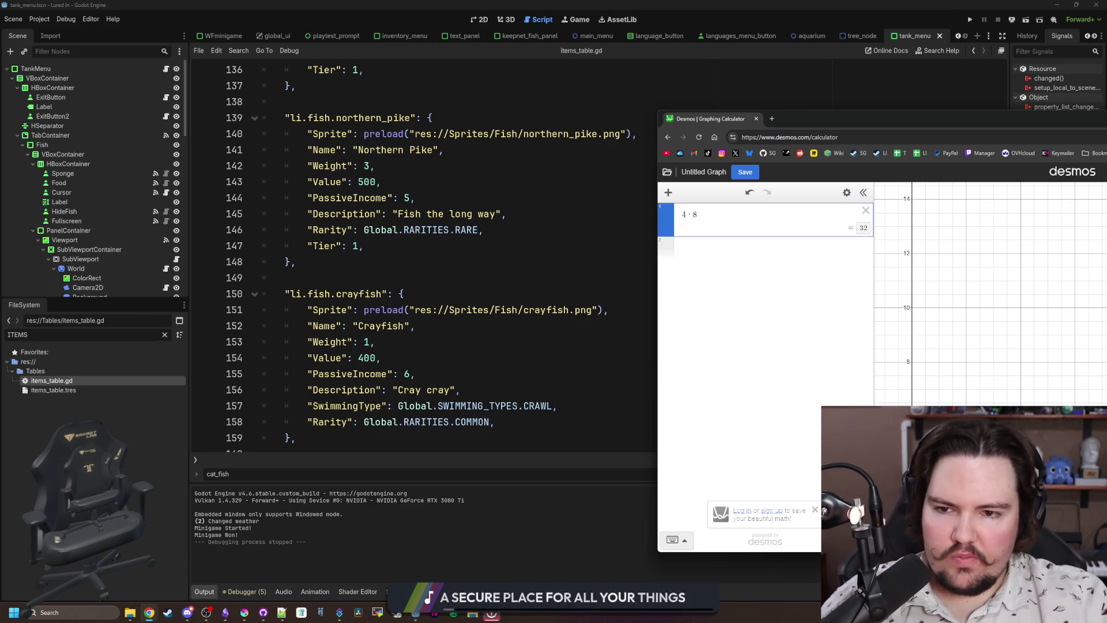
click(732, 261)
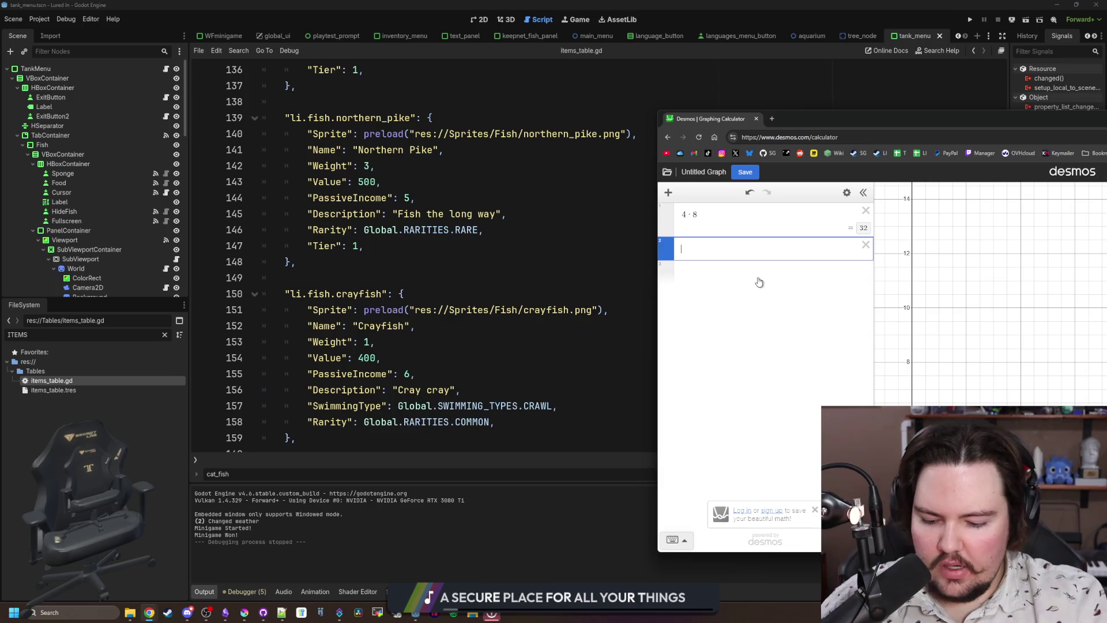
text(32*8)
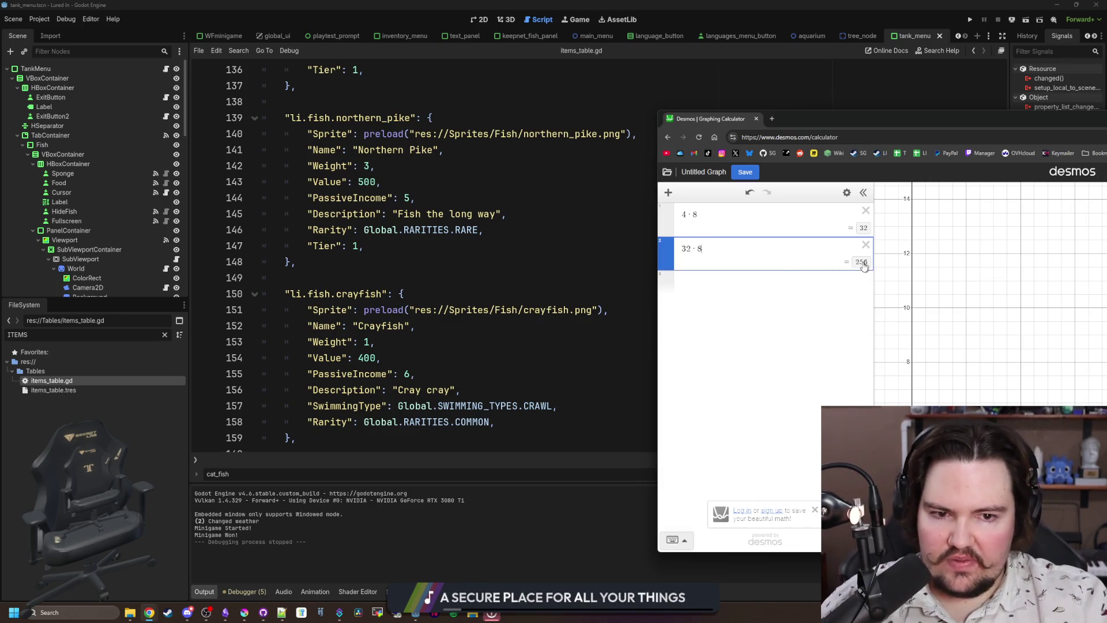
Add a third expression 256·8 = 2048 while scrolling through the item table.
click(714, 281)
scroll(475, 306, down, 4)
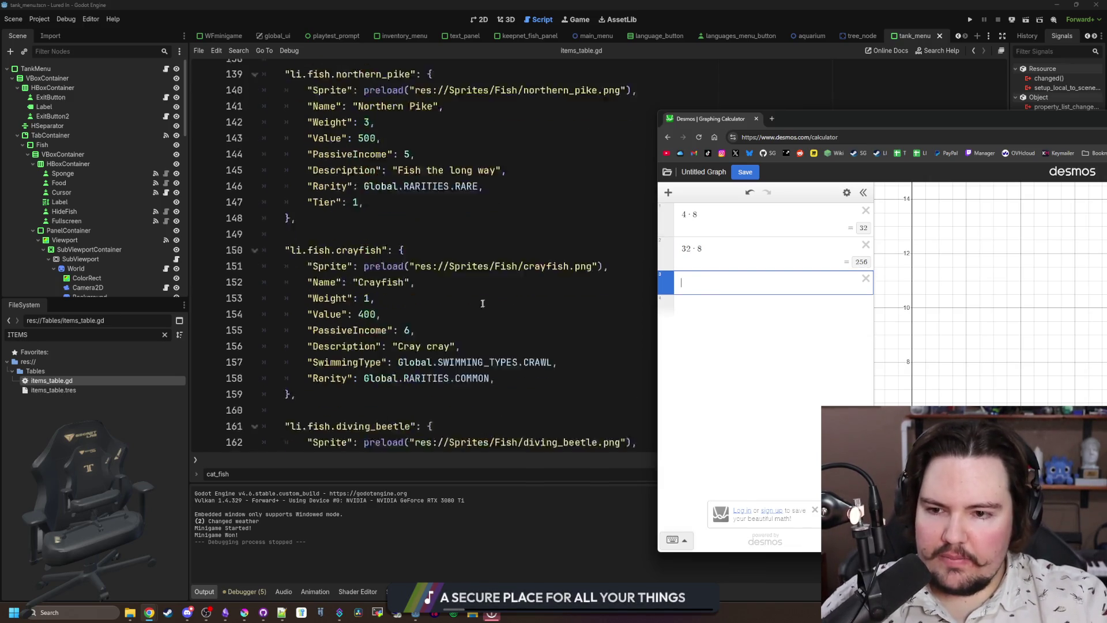
scroll(476, 306, down, 4)
scroll(425, 266, down, 11)
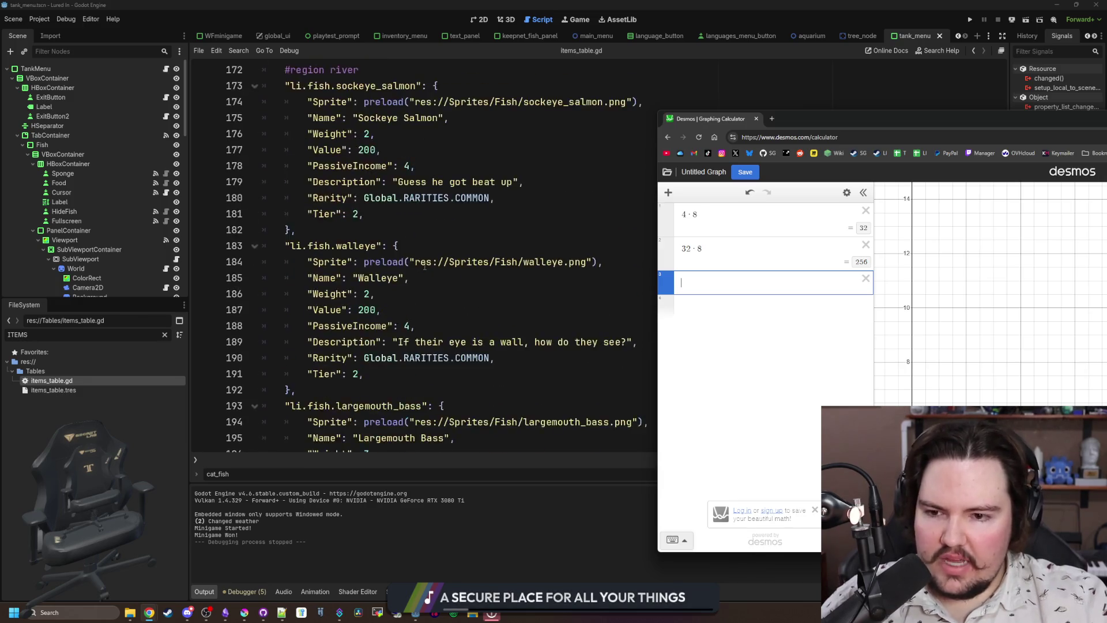
scroll(425, 265, down, 1)
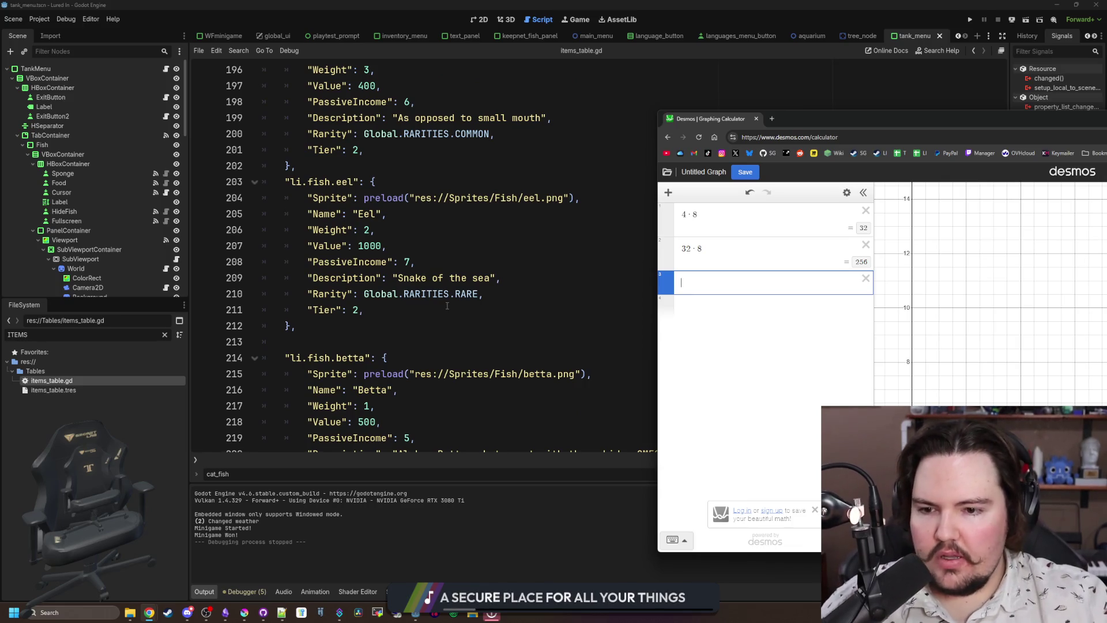
scroll(447, 306, down, 3)
scroll(447, 306, down, 2)
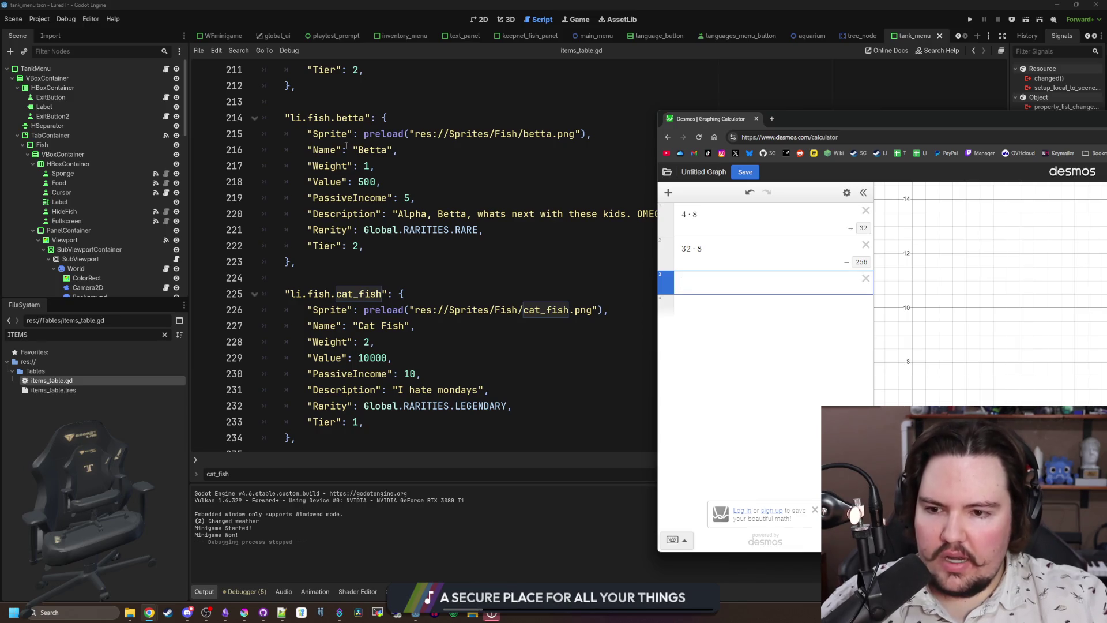
scroll(346, 145, down, 6)
scroll(348, 149, down, 7)
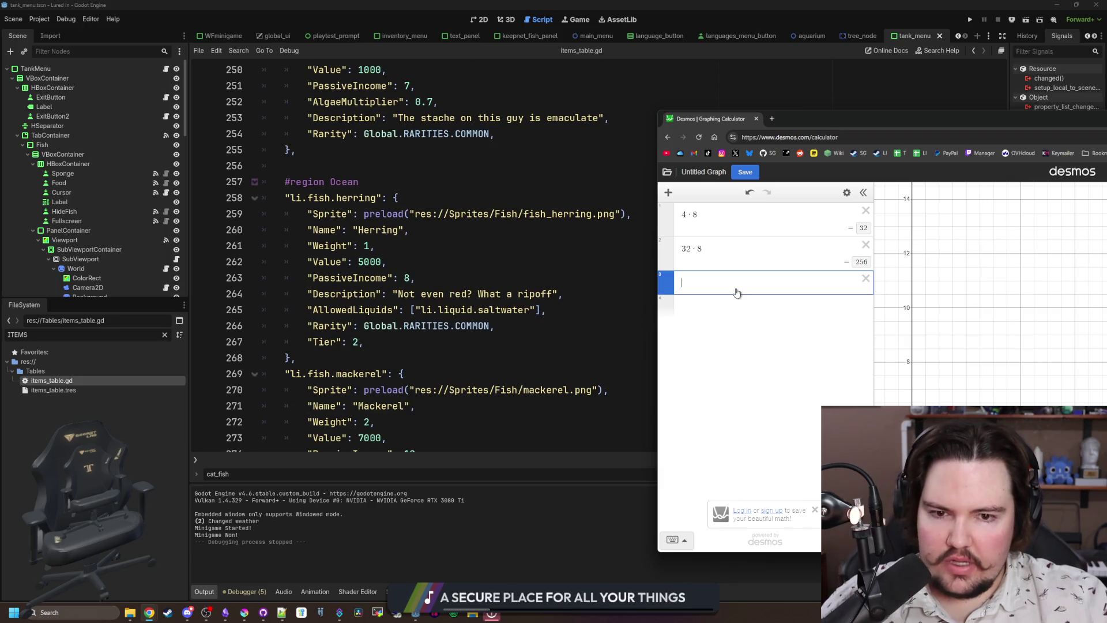
text(256*7)
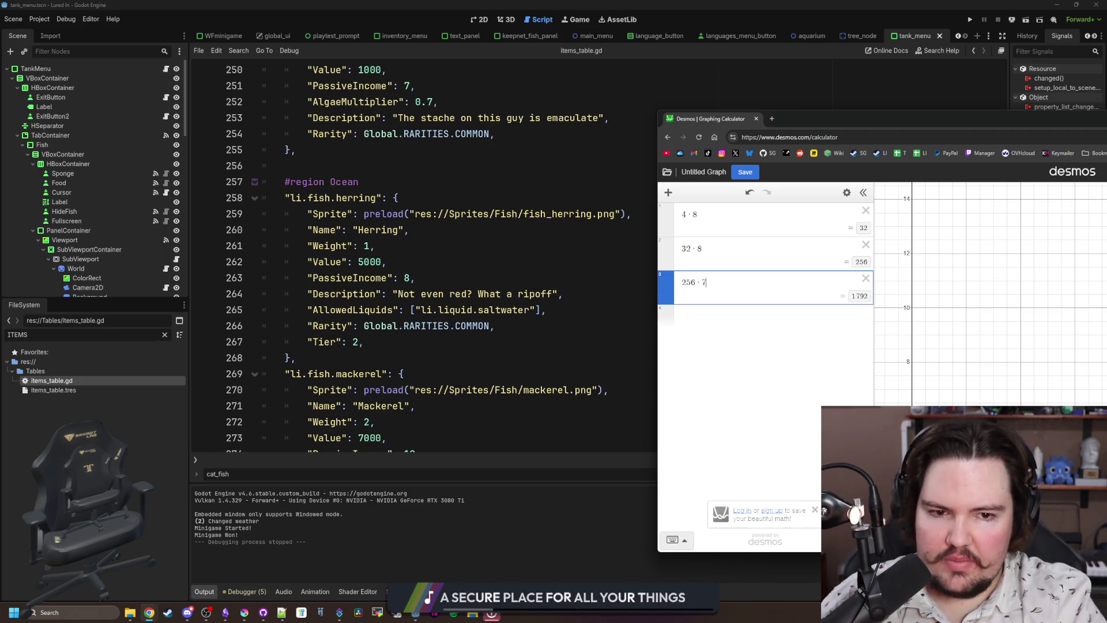
key(BackSpace)
text(8)
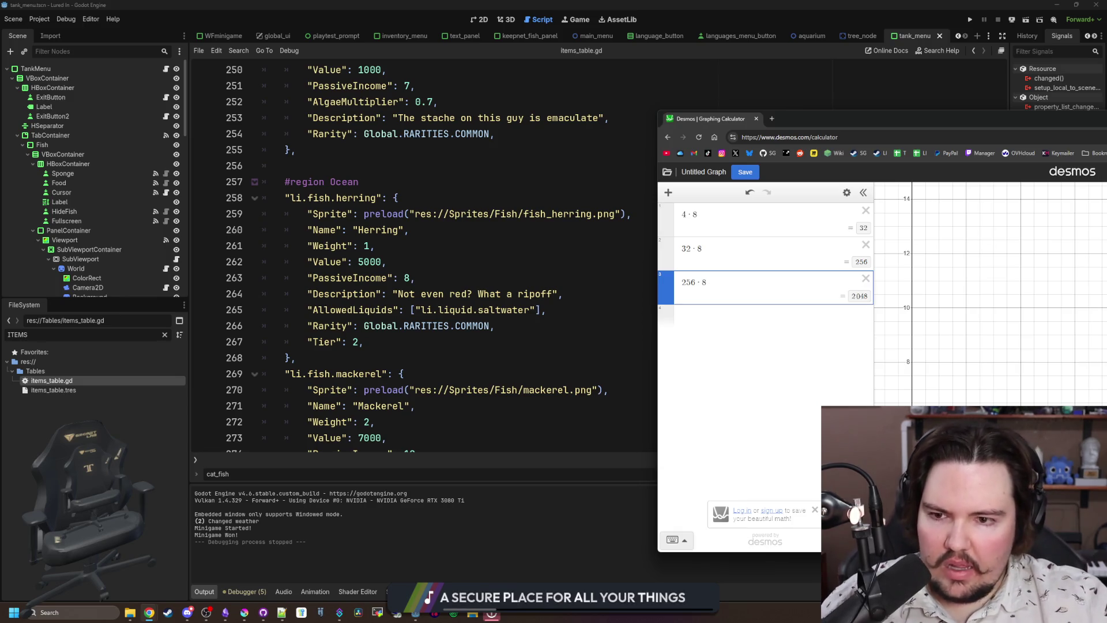
scroll(510, 274, down, 3)
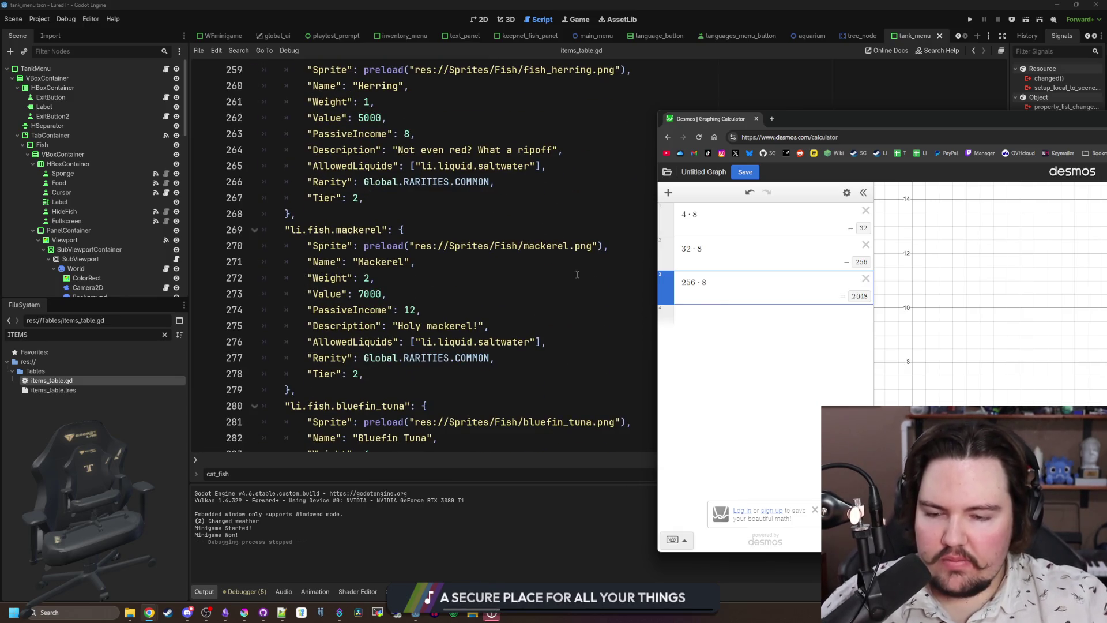
scroll(576, 274, down, 5)
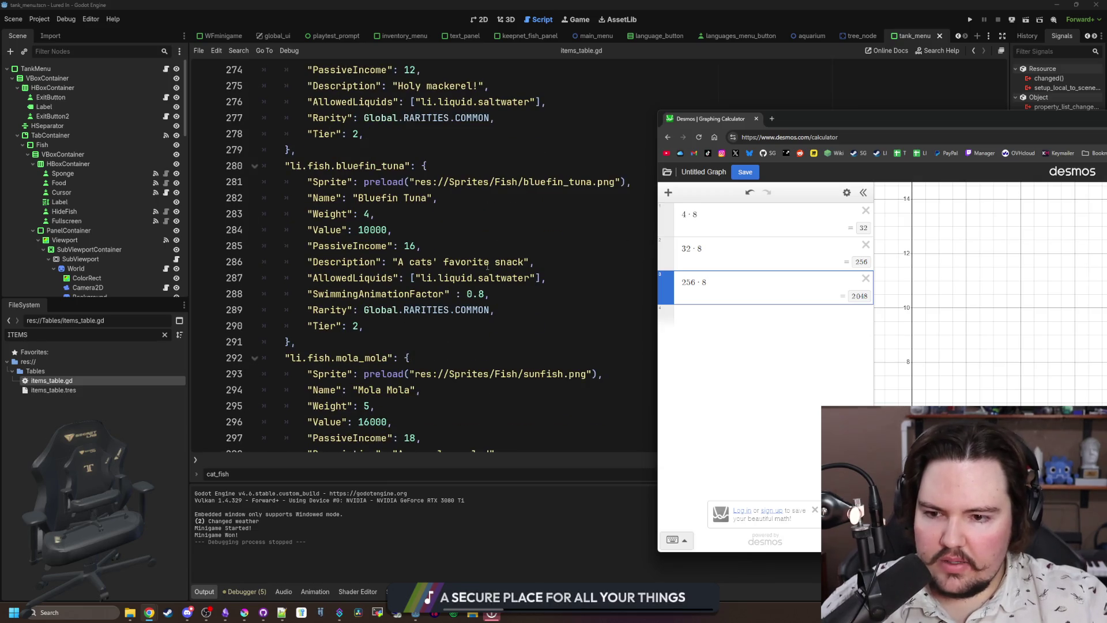
scroll(487, 266, down, 2)
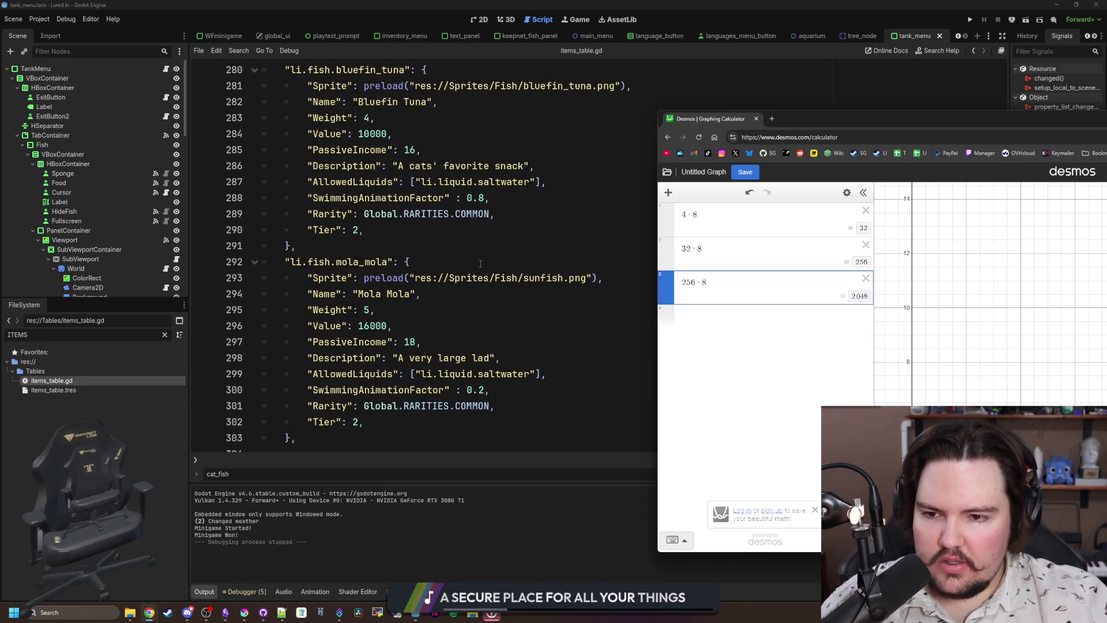
scroll(480, 263, down, 8)
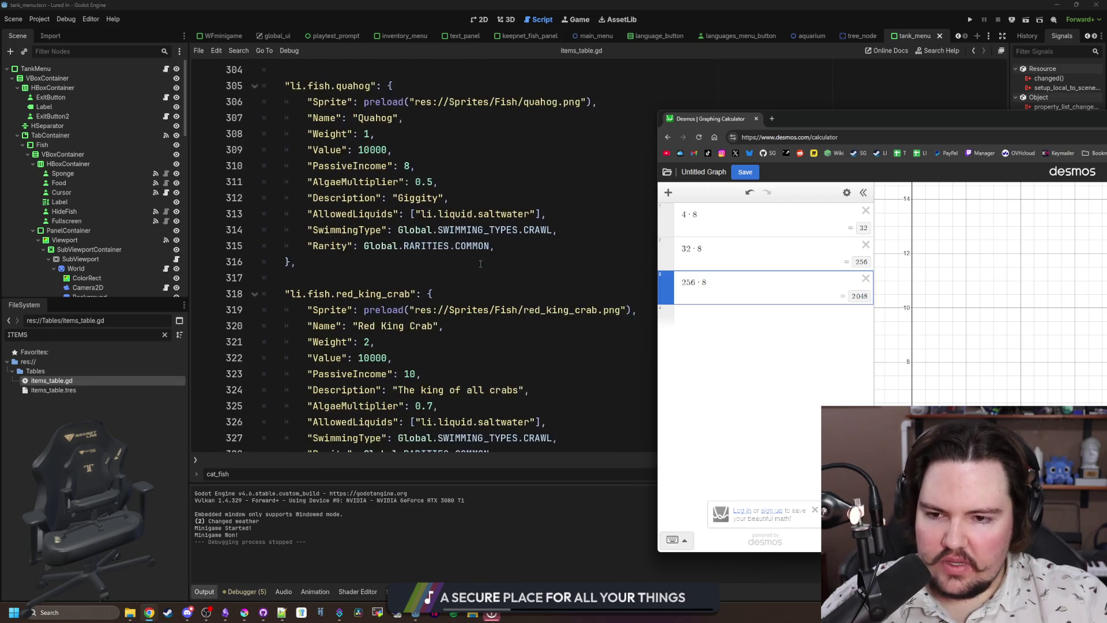
scroll(480, 263, down, 13)
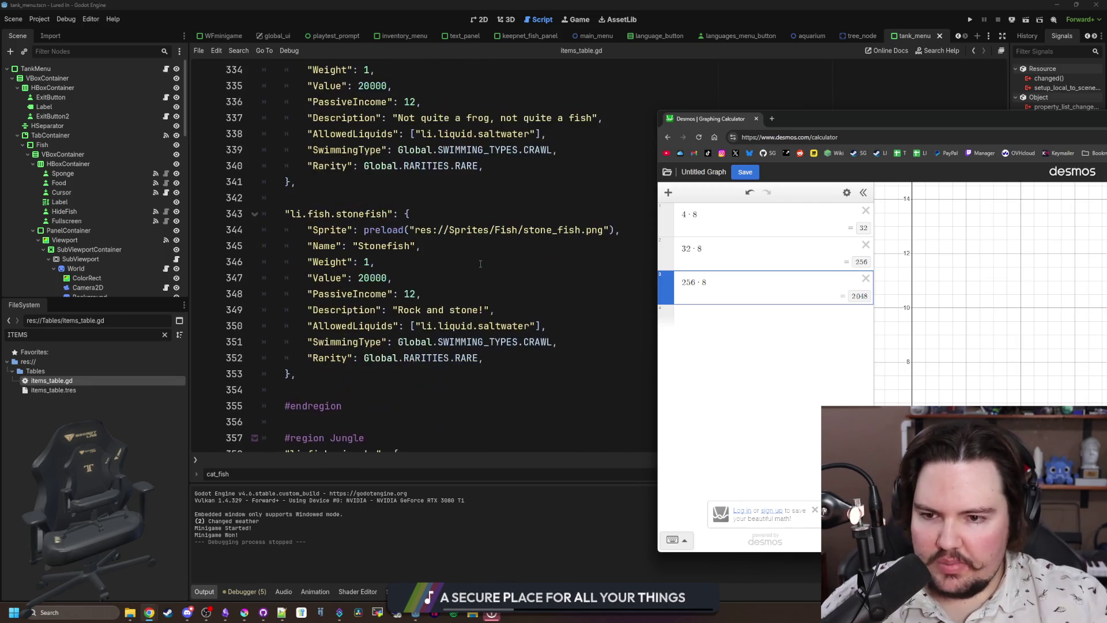
scroll(480, 264, down, 1)
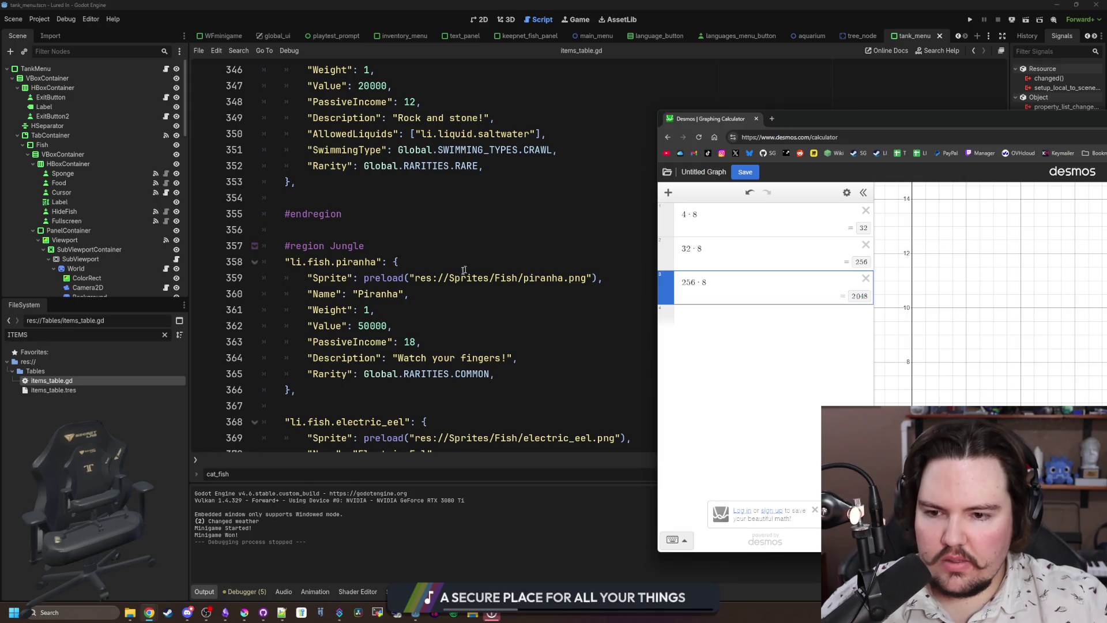
scroll(466, 269, down, 4)
scroll(466, 269, down, 4)
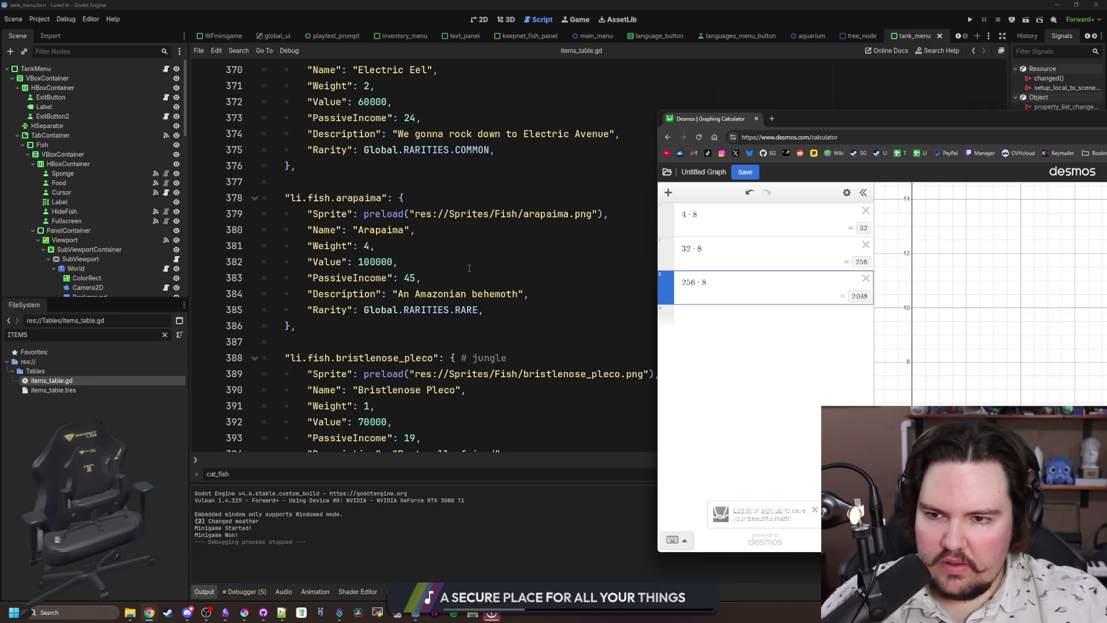
scroll(470, 268, down, 3)
scroll(379, 294, up, 20)
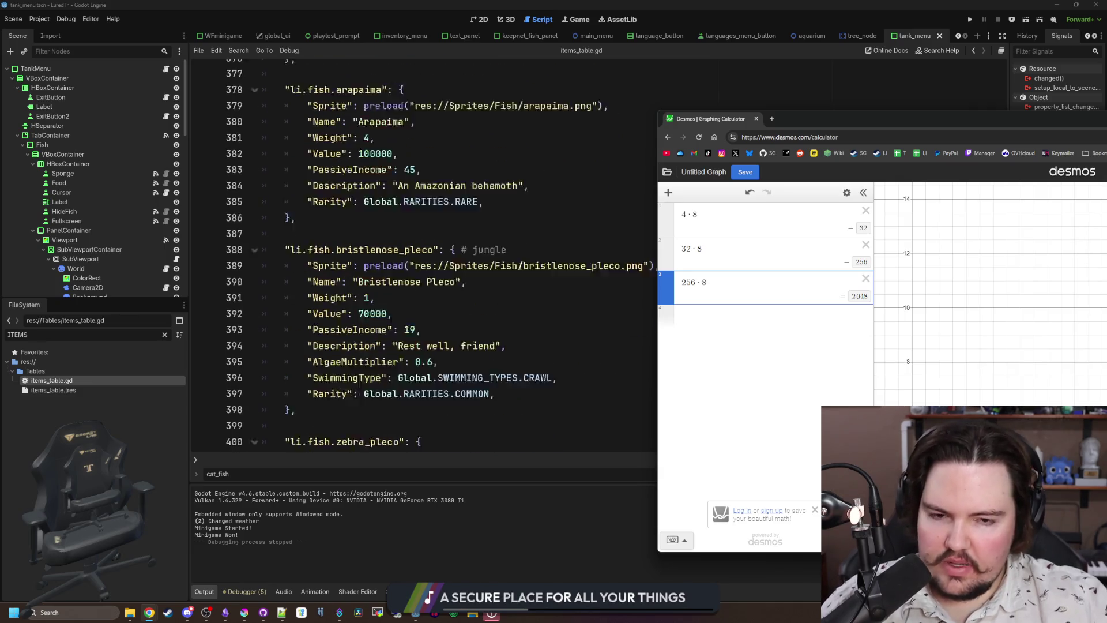
scroll(503, 314, up, 7)
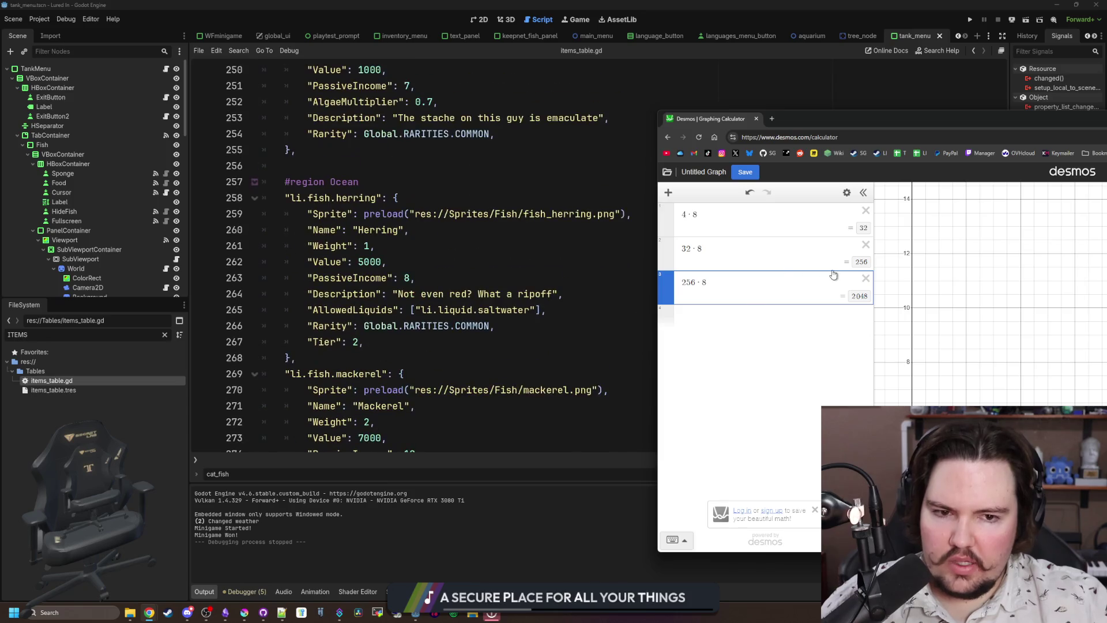
Rework the Desmos rows to show 4·10 = 40 and 400·100·2 = 80,000.
key(BackSpace)
key(BackSpace)
key(BackSpace)
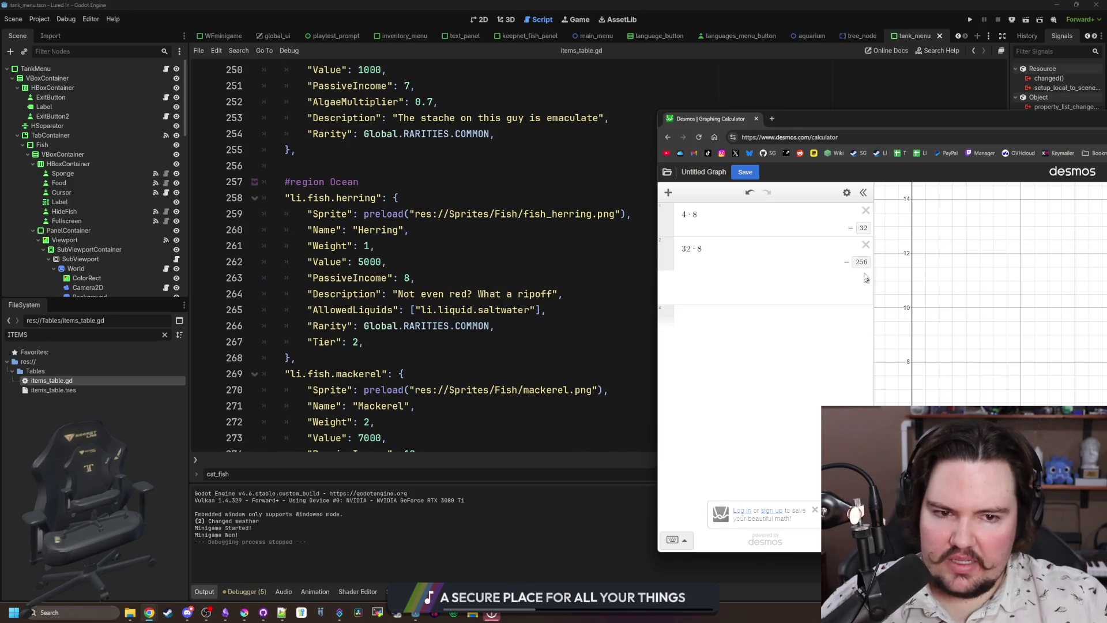
text(10)
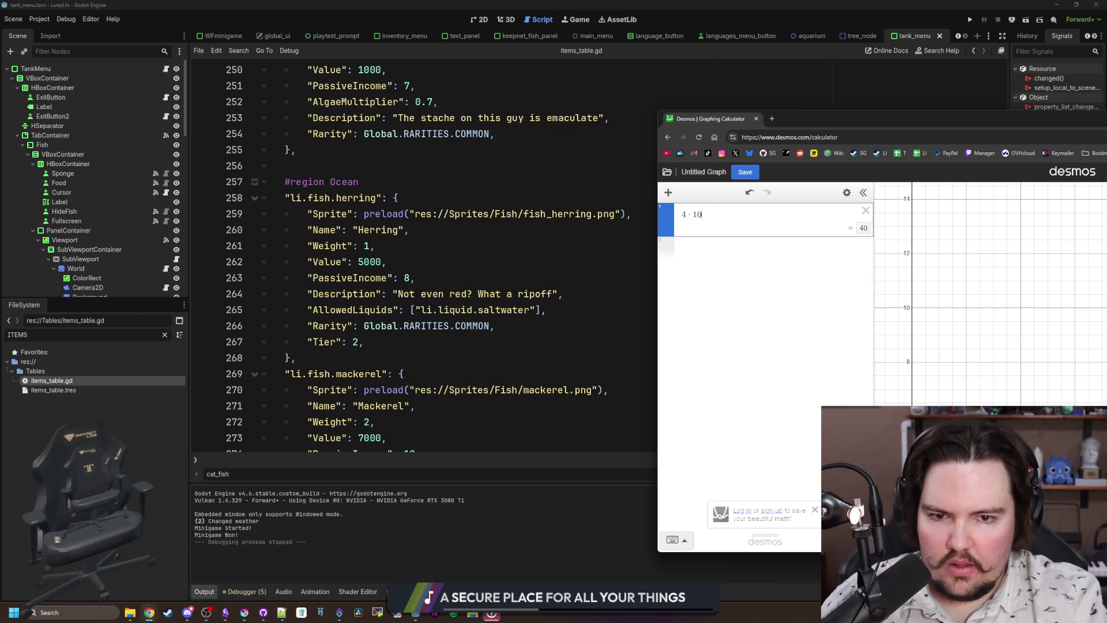
click(728, 249)
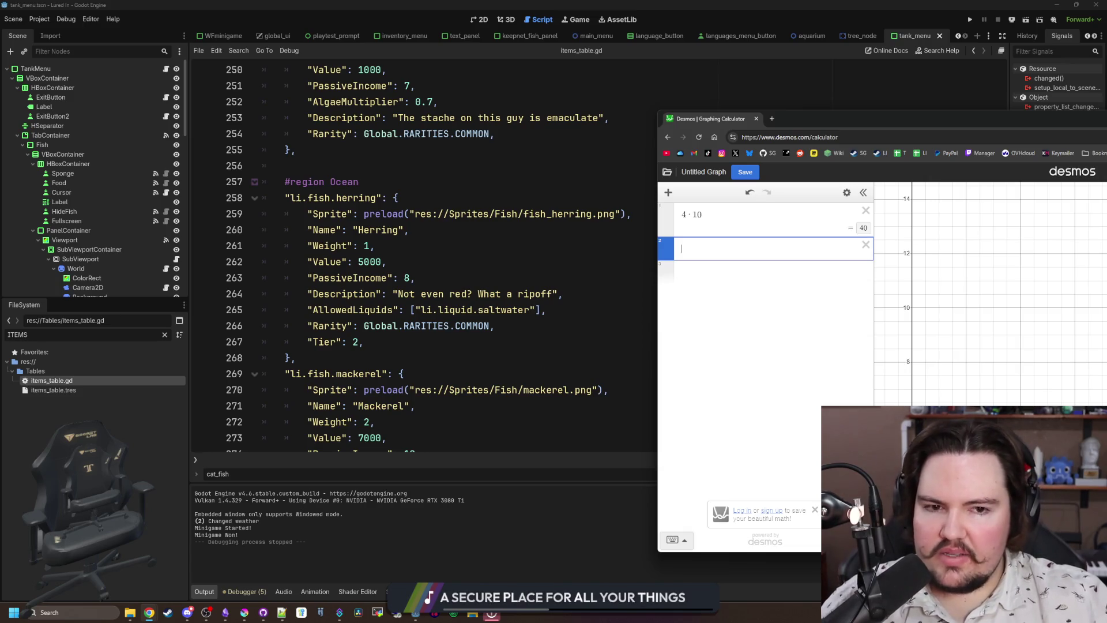
text(40*10)
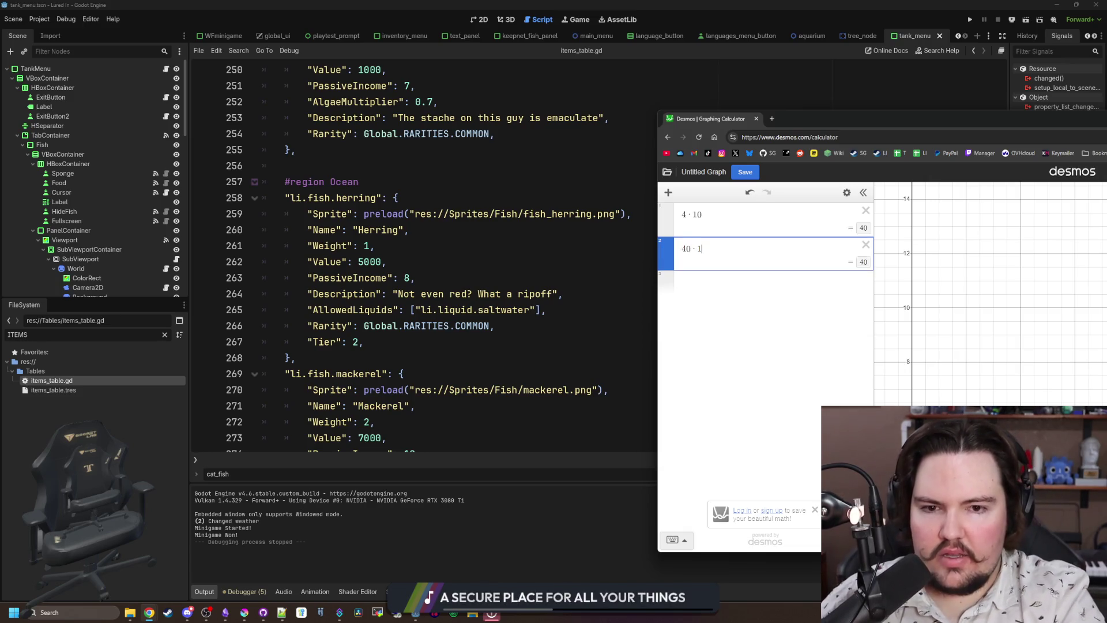
key(BackSpace)
key(BackSpace)
key(BackSpace)
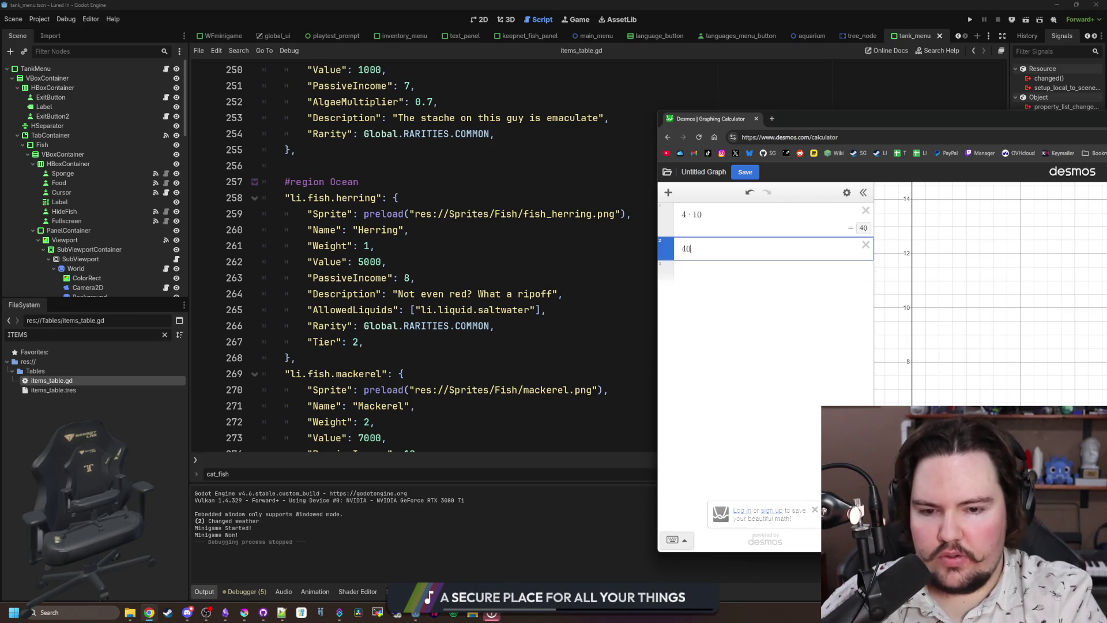
text(0*10)
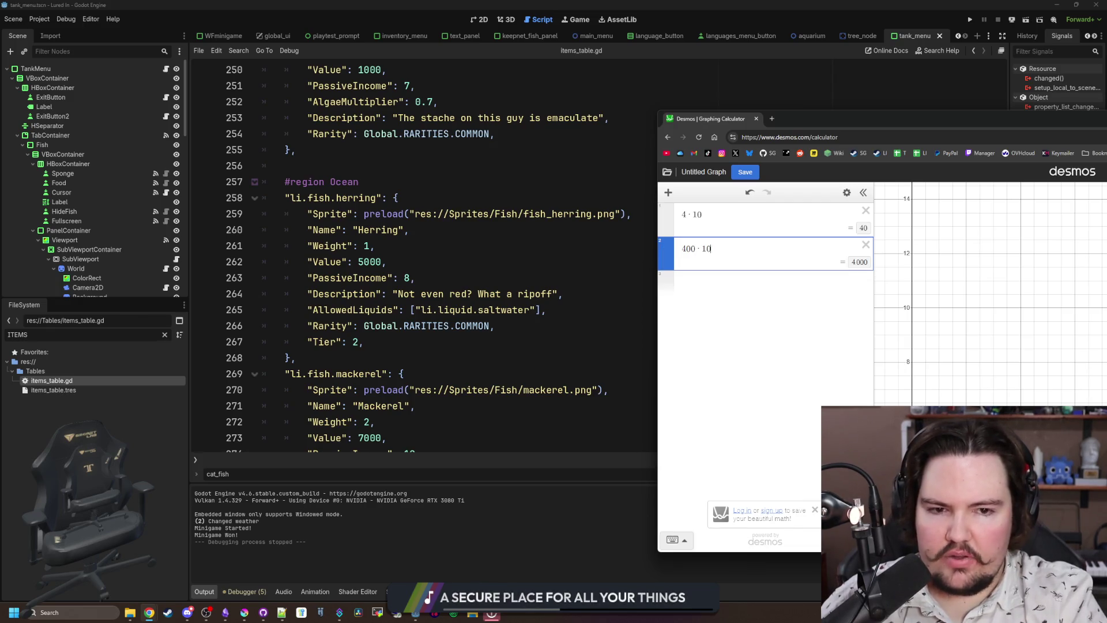
key(BackSpace)
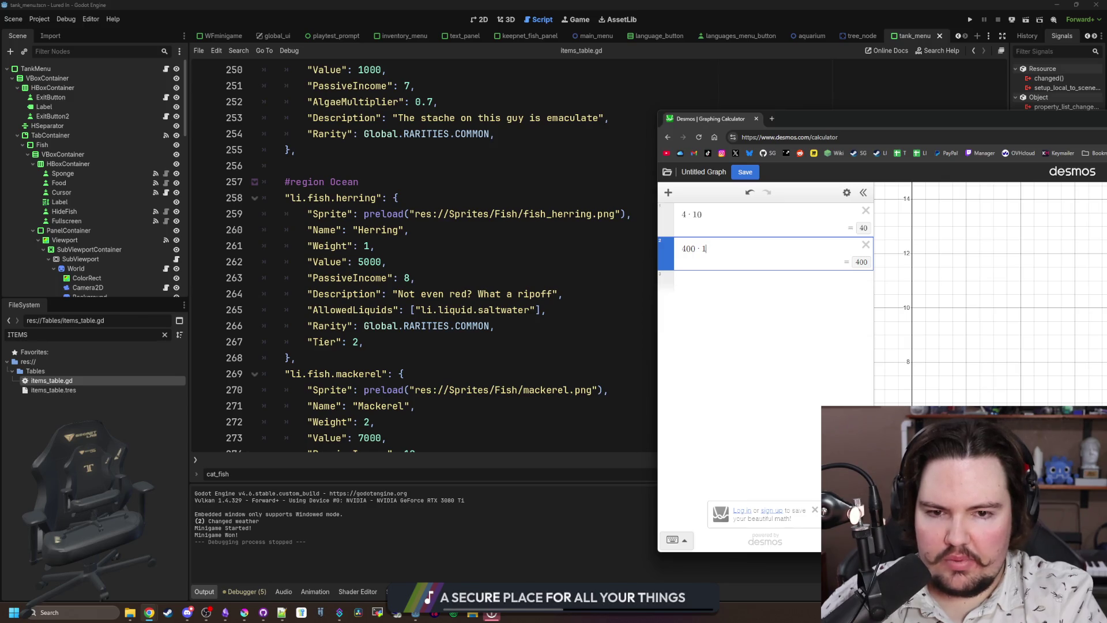
text(00)
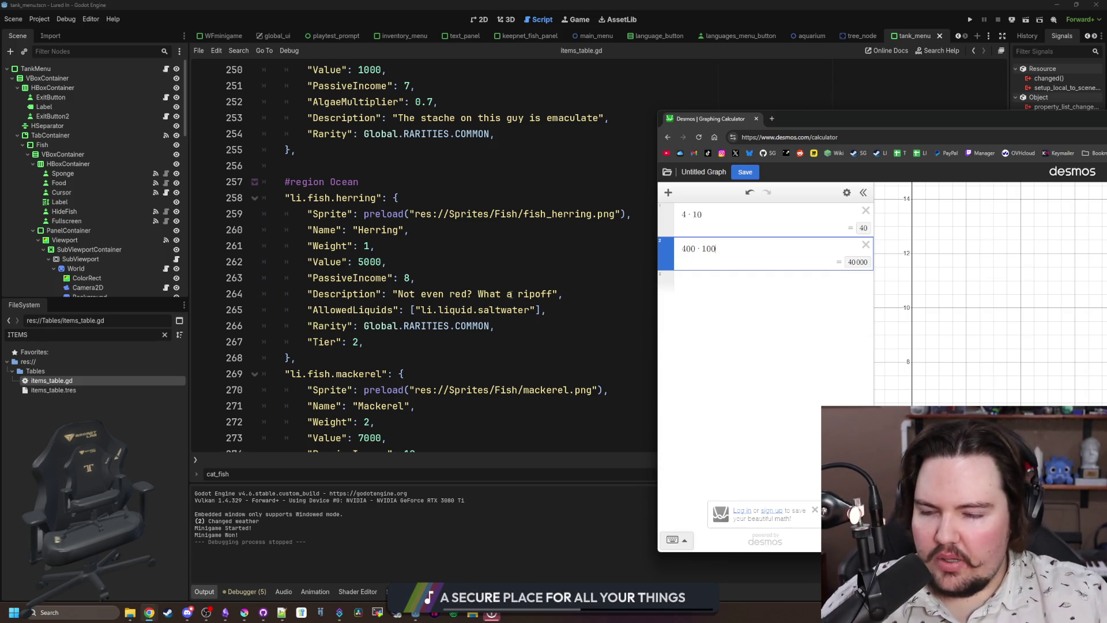
scroll(406, 352, up, 7)
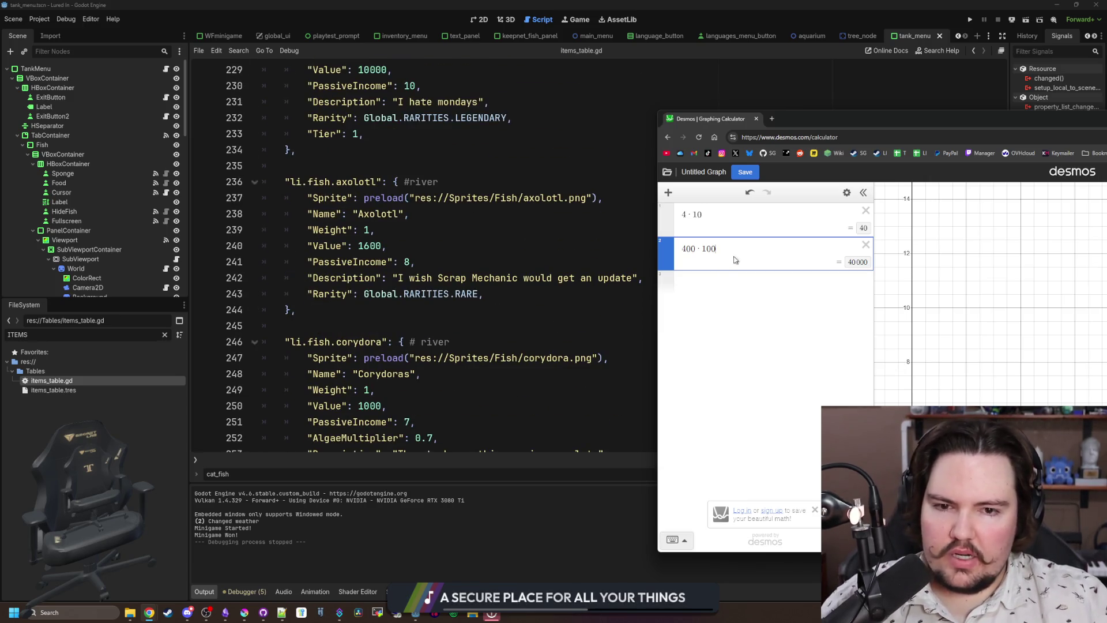
text(*3)
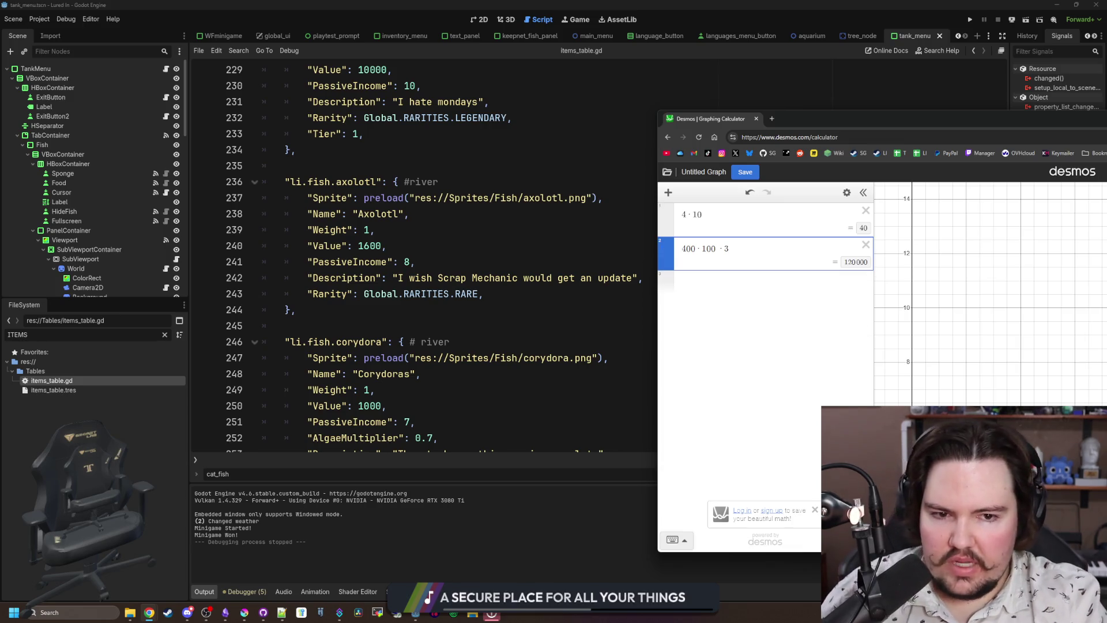
key(BackSpace)
text(2)
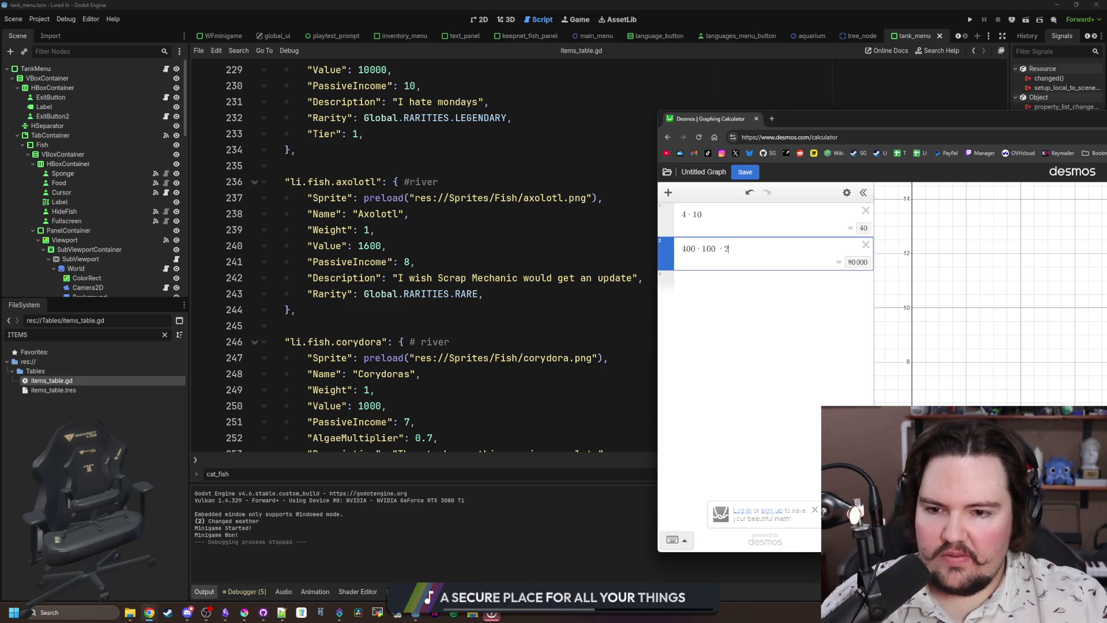
scroll(425, 359, down, 5)
scroll(425, 359, down, 18)
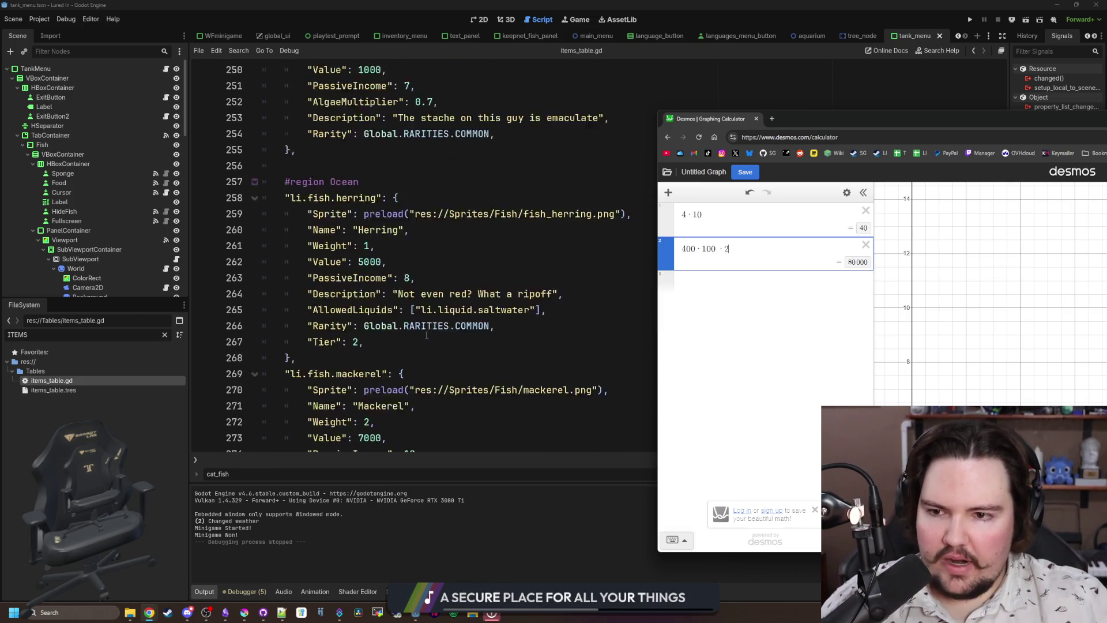
scroll(426, 335, down, 18)
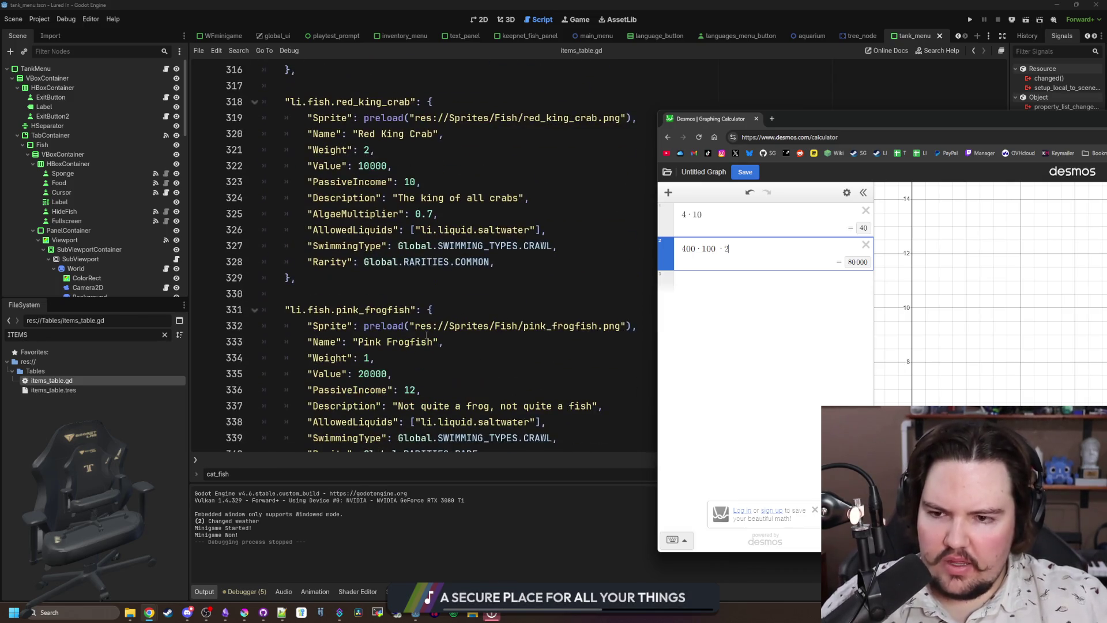
scroll(427, 335, down, 5)
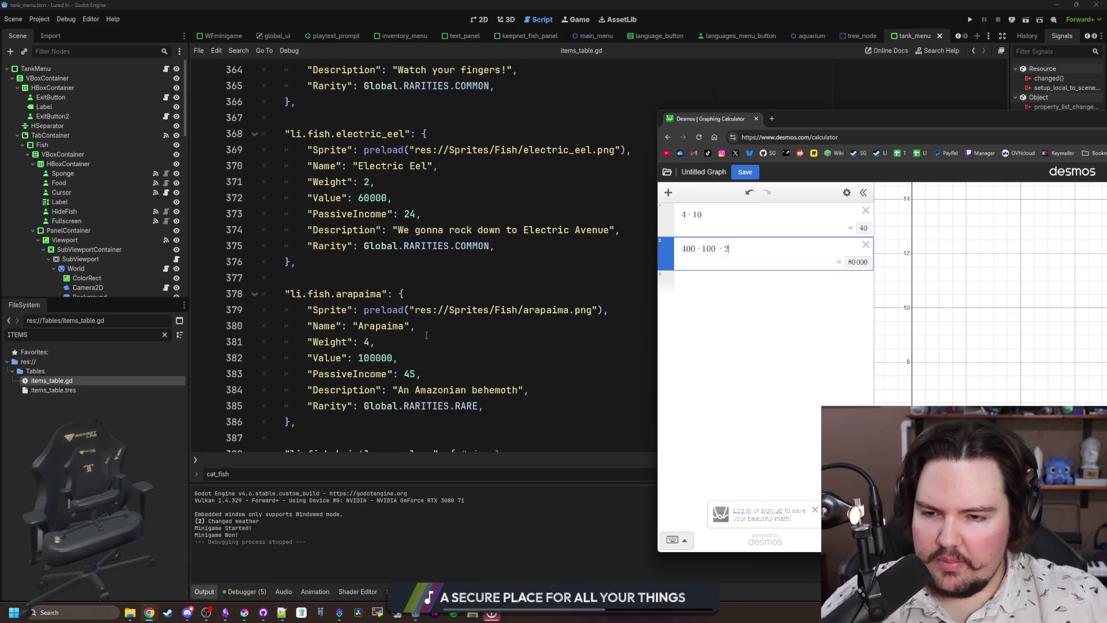
Add a new row computing 80000·4 = 320,000, followed by a fresh empty row.
click(729, 279)
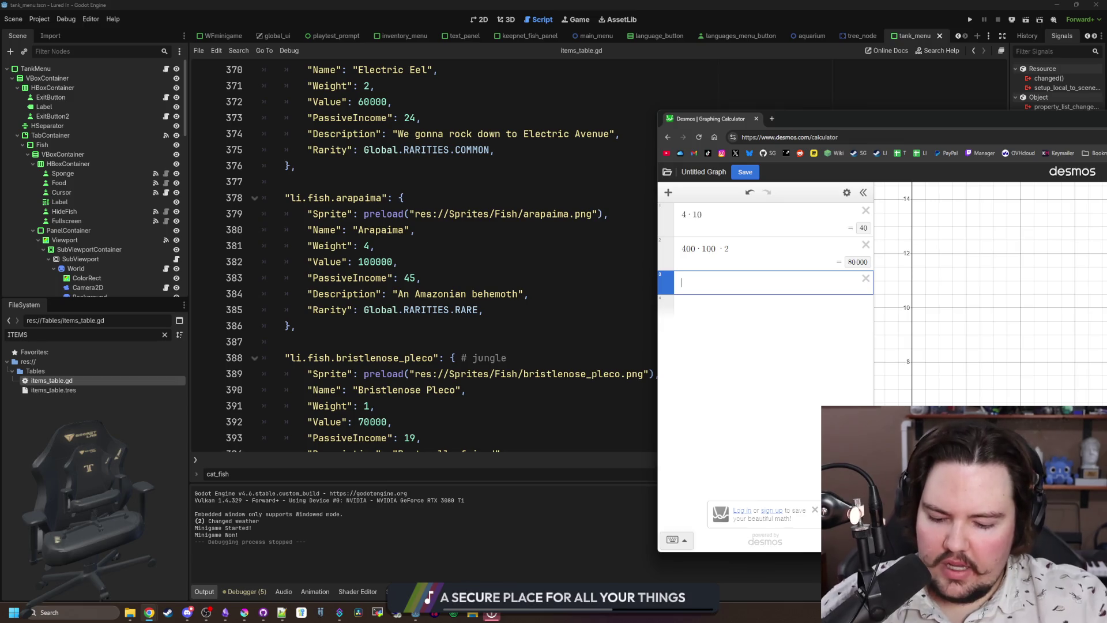
text(80000*4)
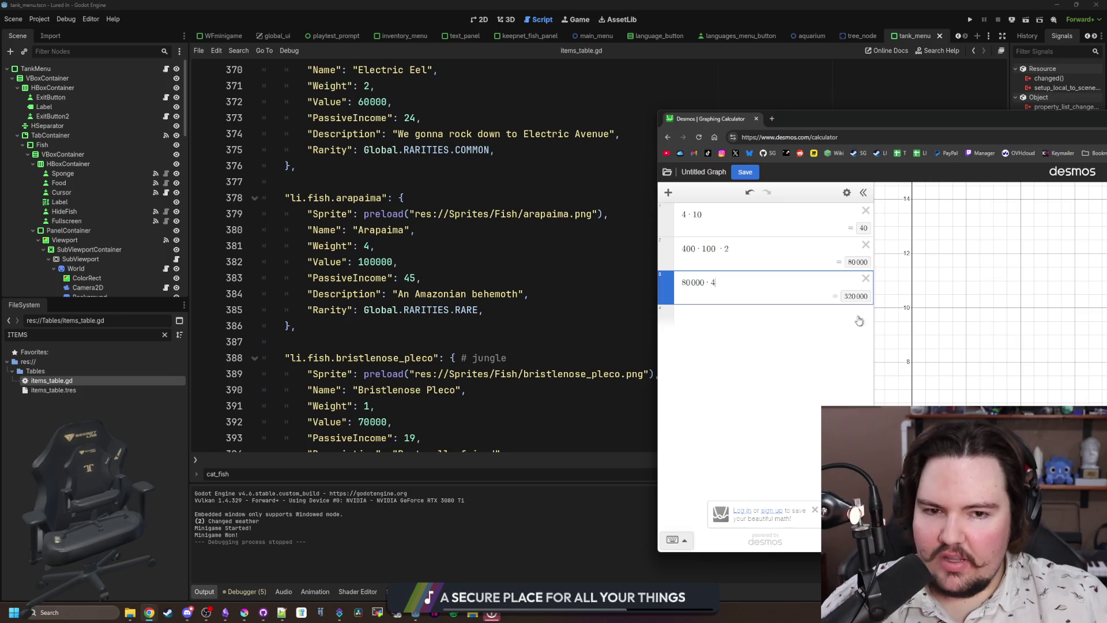
click(724, 316)
key(Return)
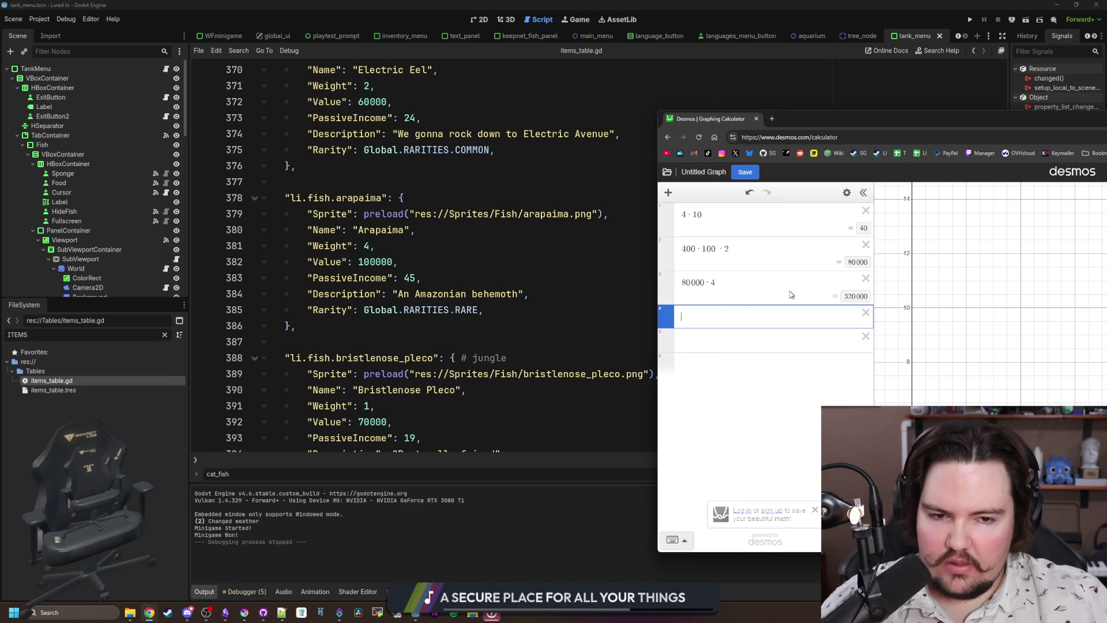
Delete the 80000·4, 400·100·2 and 4·10 calculations from Desmos.
click(865, 279)
click(865, 245)
click(866, 211)
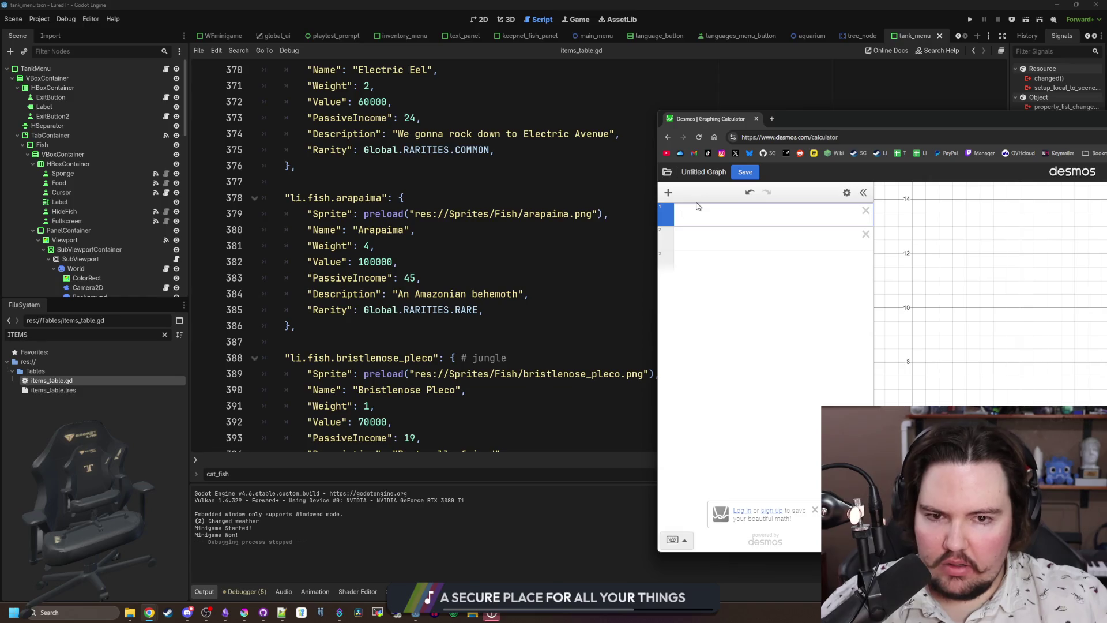
Scroll items_table.gd up to the Cat Fish entry and open Find in Files.
scroll(494, 315, up, 15)
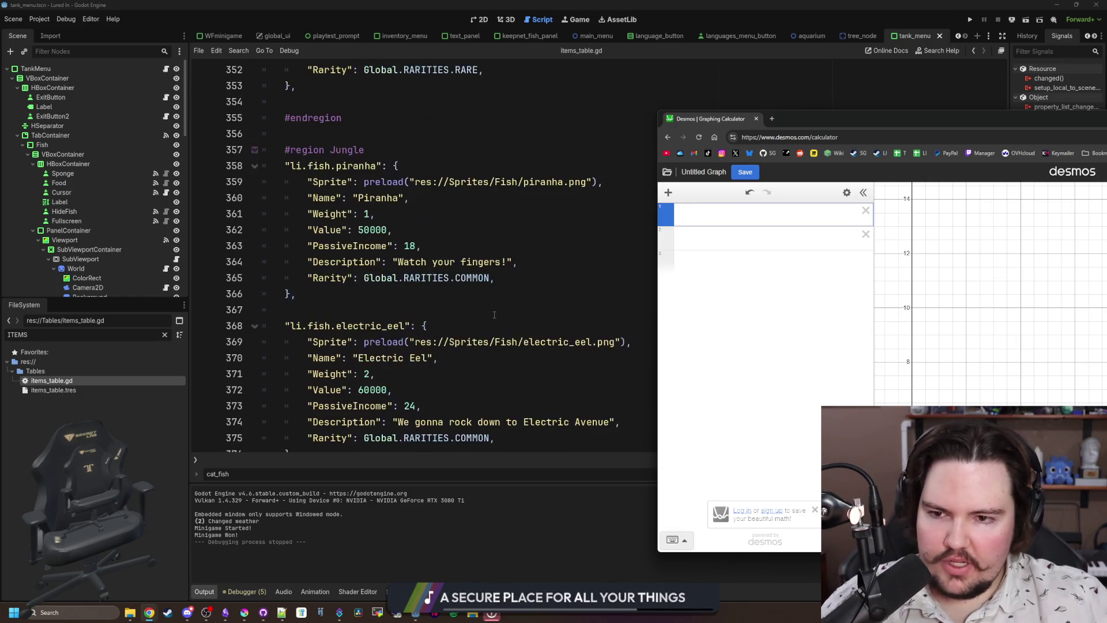
scroll(552, 282, up, 14)
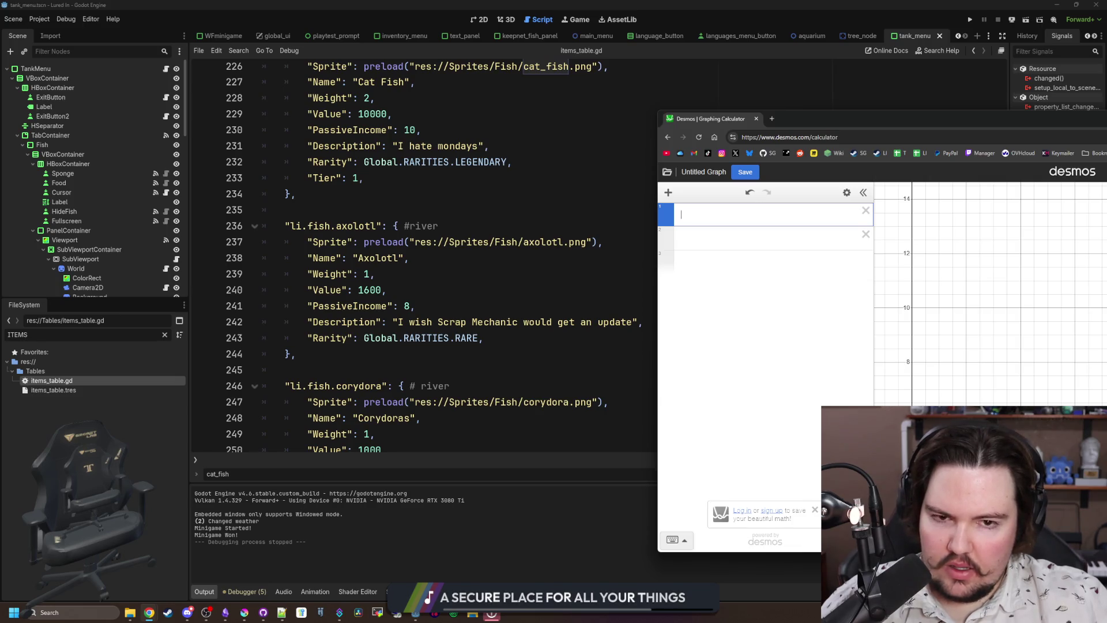
click(556, 210)
key(ctrl+shift+f)
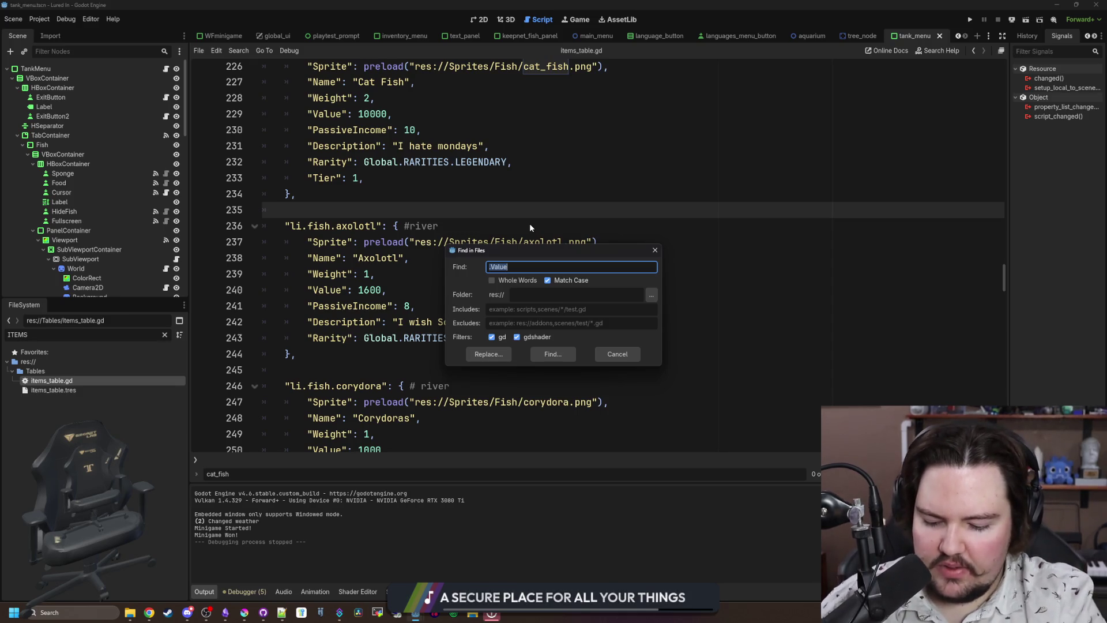
Cancel the search and open item_panel.gd by filtering FileSystem for 'item_pa'.
click(655, 250)
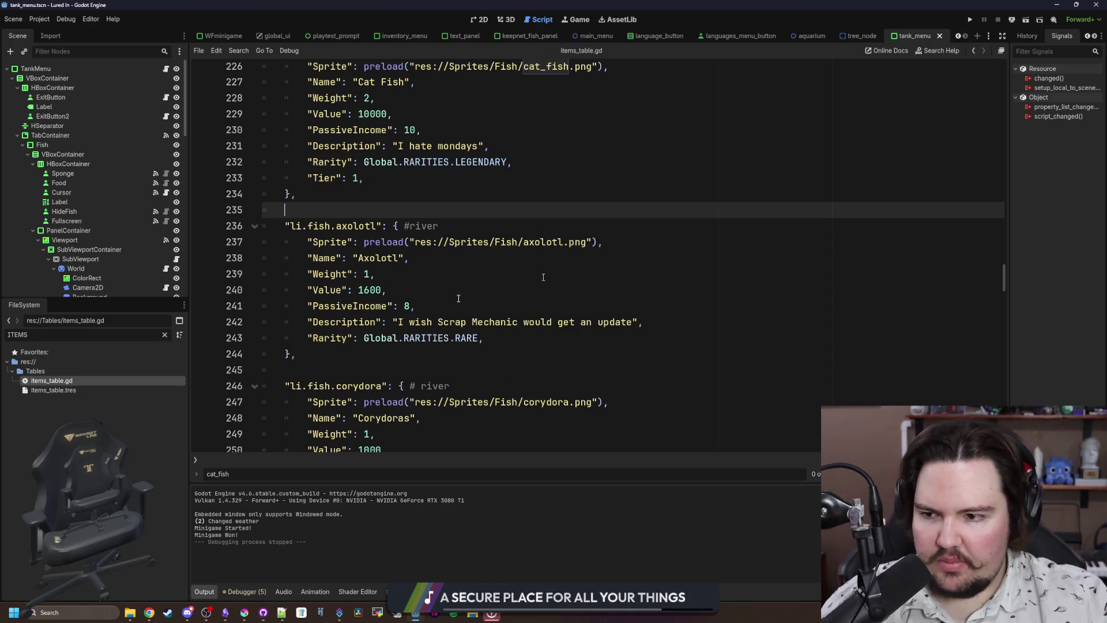
click(165, 335)
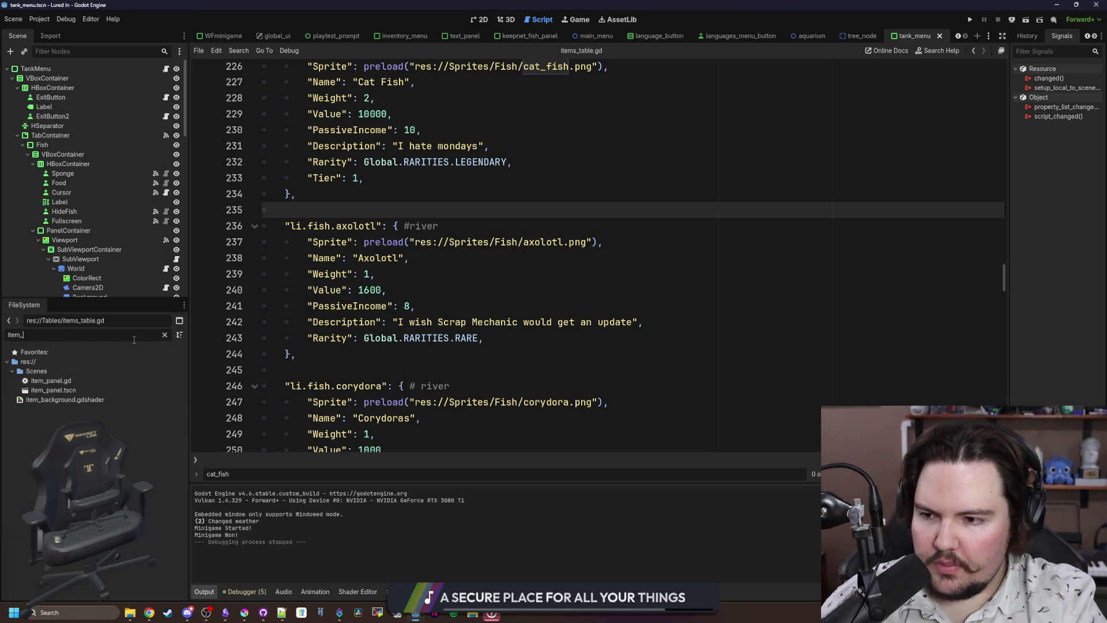
text(item_pa)
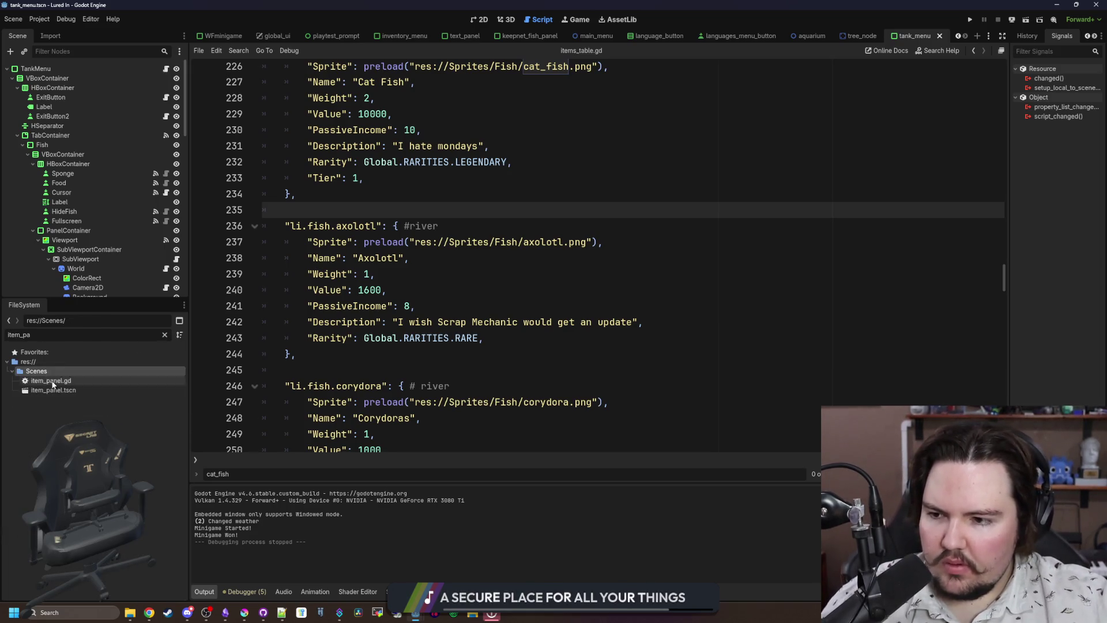
double_click(49, 381)
Scroll to update_info, where value comes from Global.get_fish_value(itemID), then clear the filter.
scroll(600, 183, down, 13)
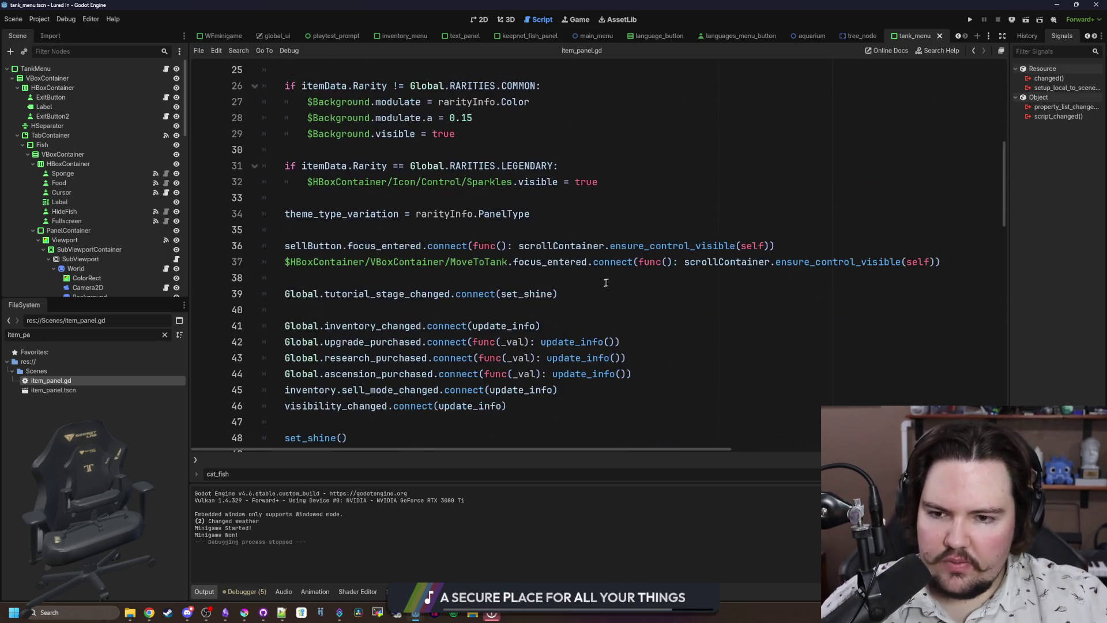
scroll(490, 296, down, 5)
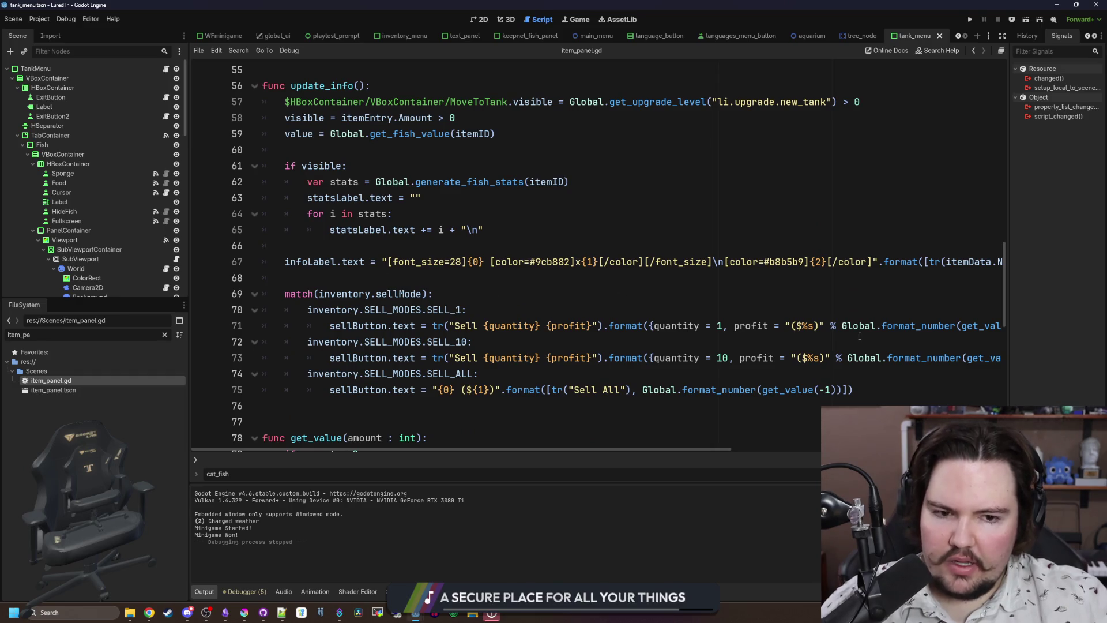
drag(674, 375, 372, 310)
click(476, 278)
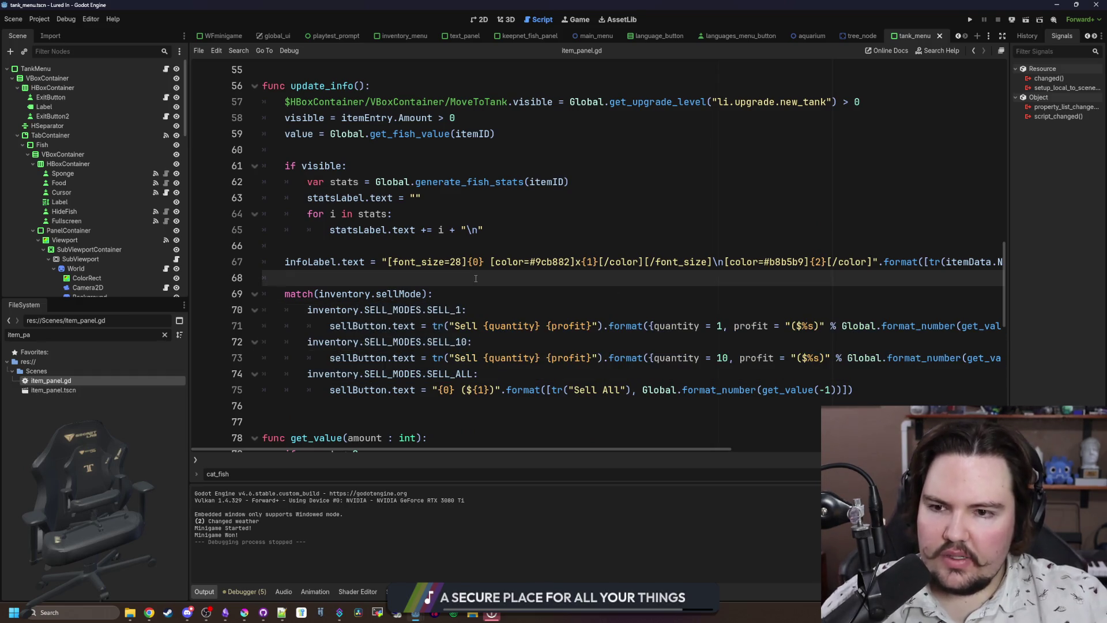
click(404, 252)
click(371, 281)
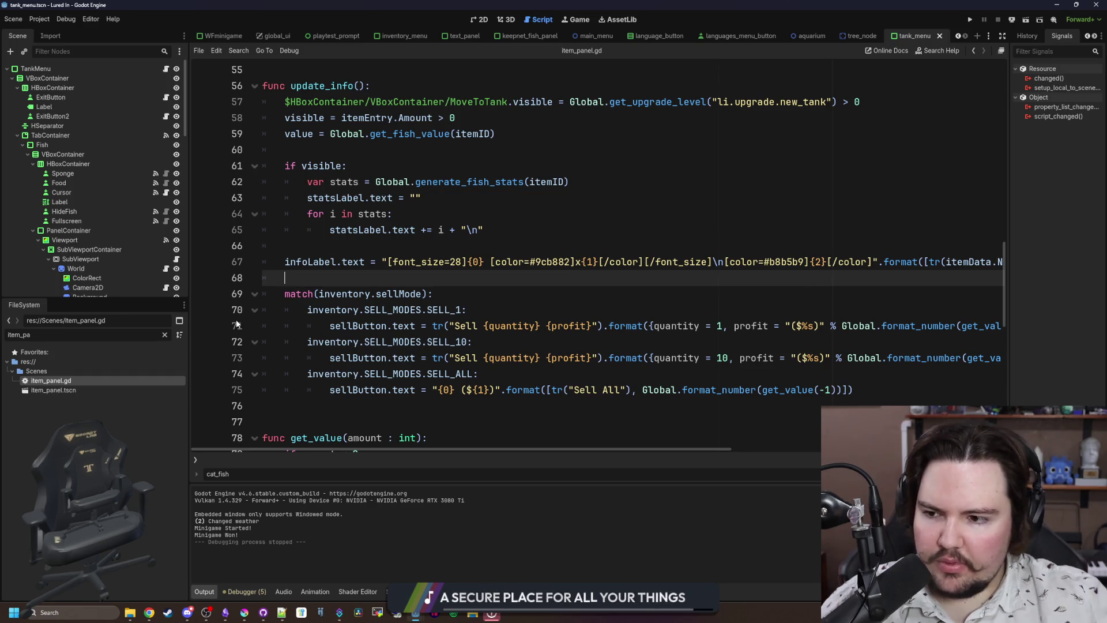
click(164, 335)
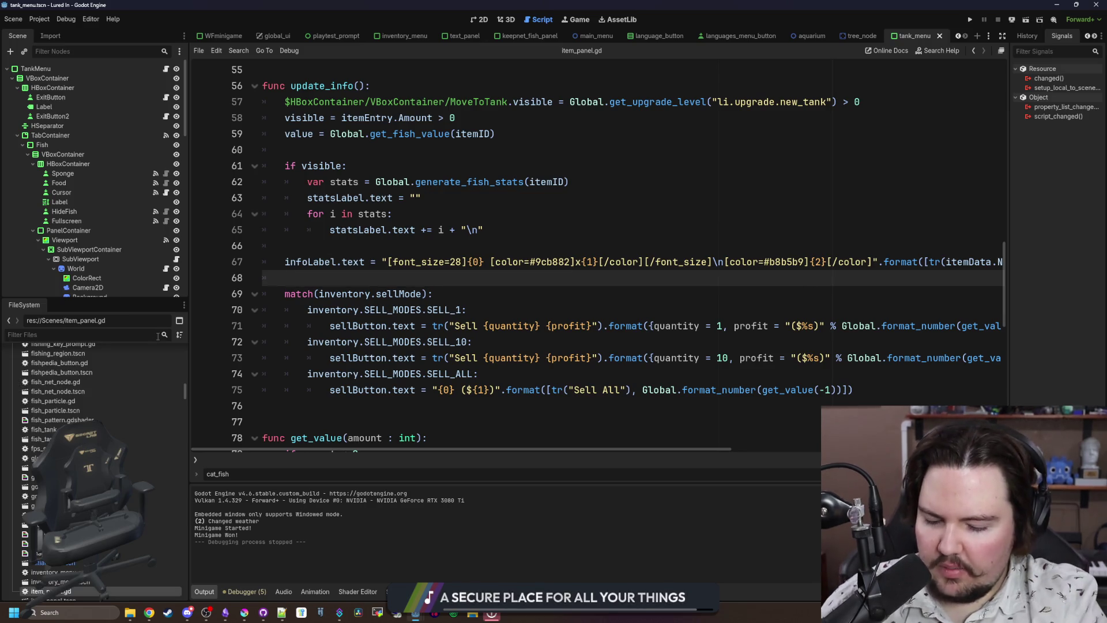
Open upgrade_panel.gd, follow calculate_upgrade_cost to its global.gd definition, and return to Desmos.
text(upgrade)
double_click(96, 385)
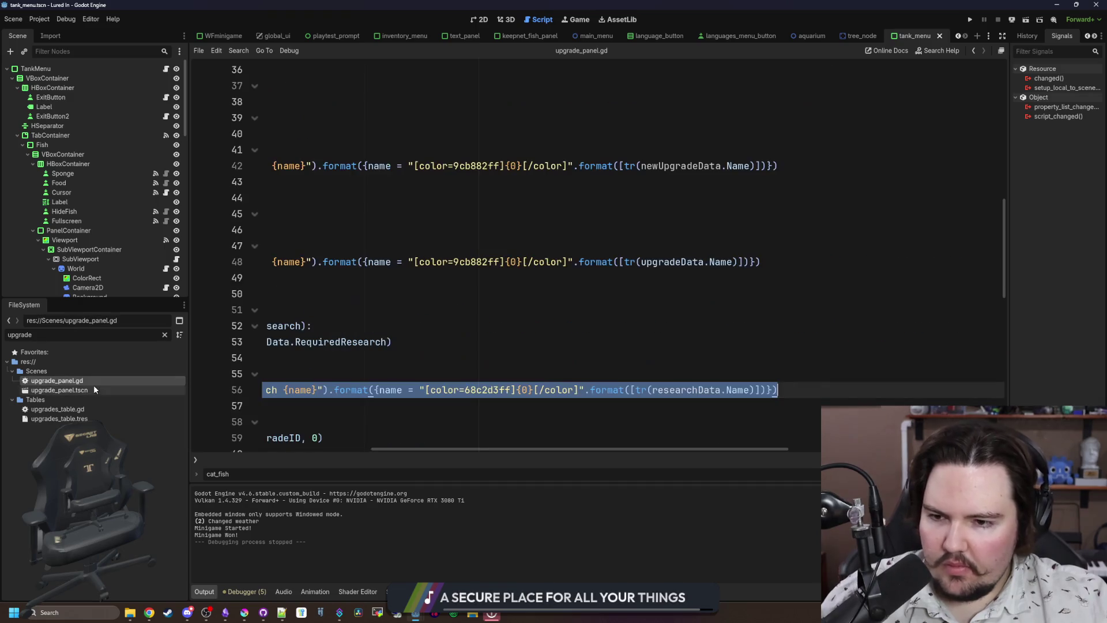
click(421, 329)
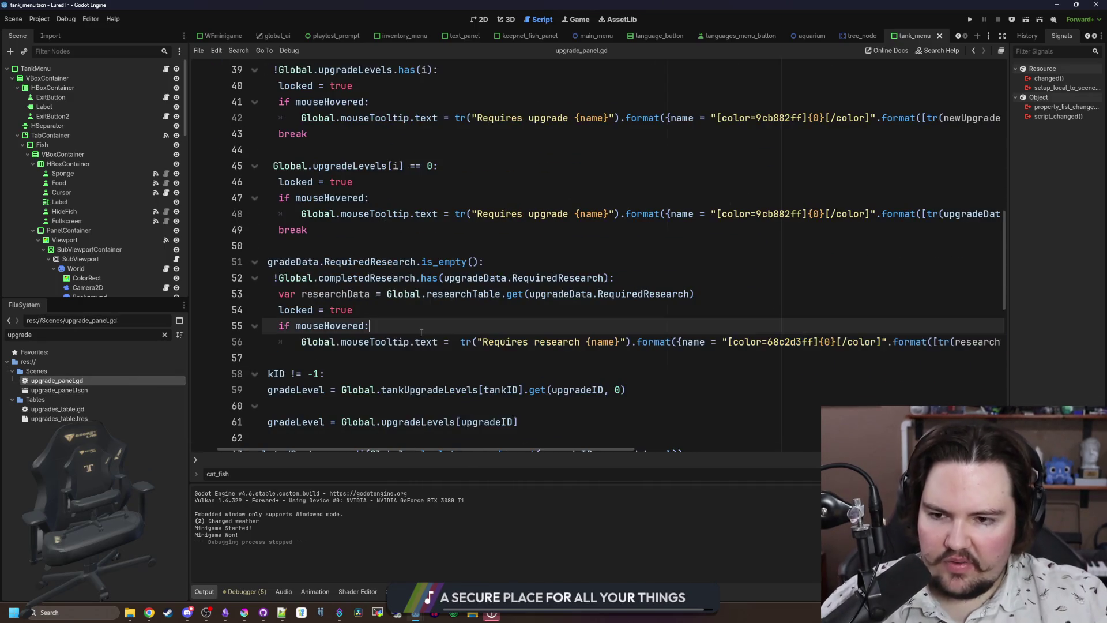
scroll(426, 312, left, 2)
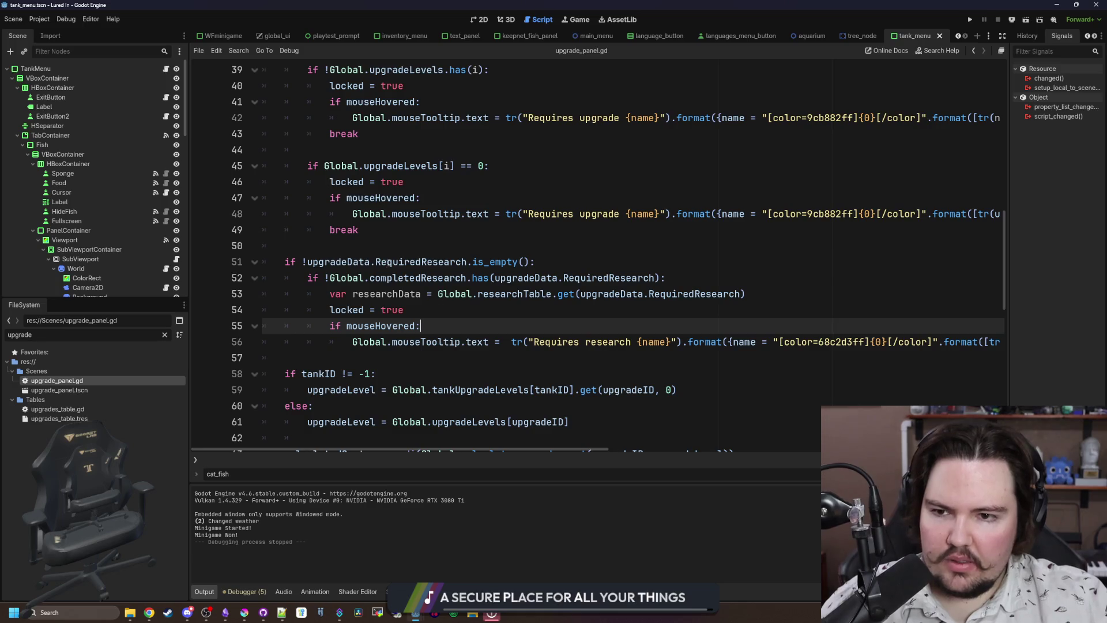
scroll(421, 328, down, 2)
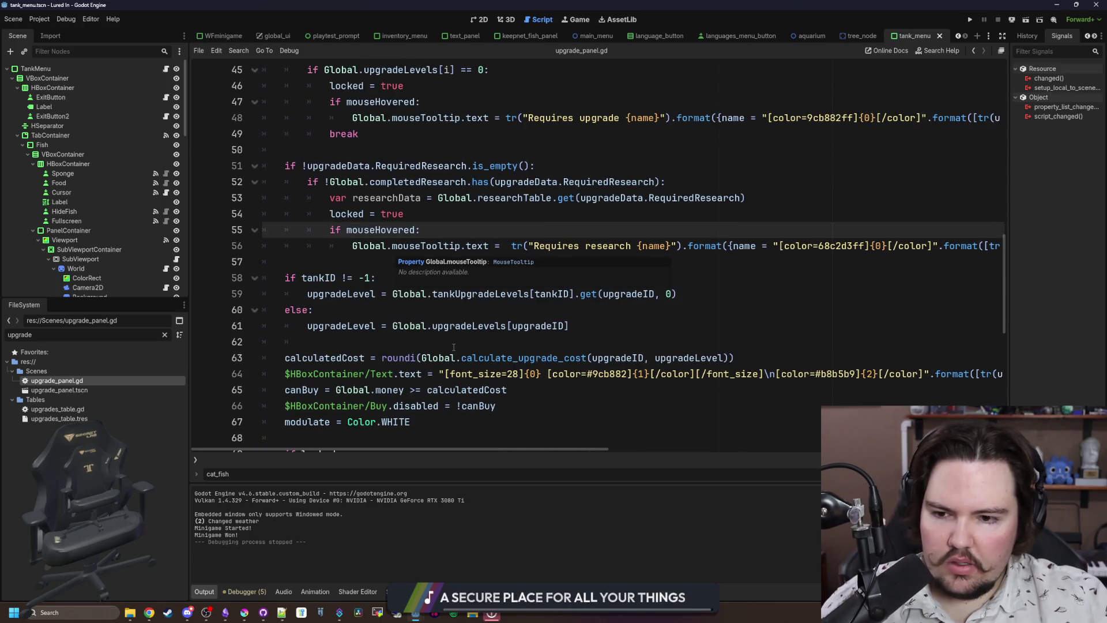
ctrl+click(537, 357)
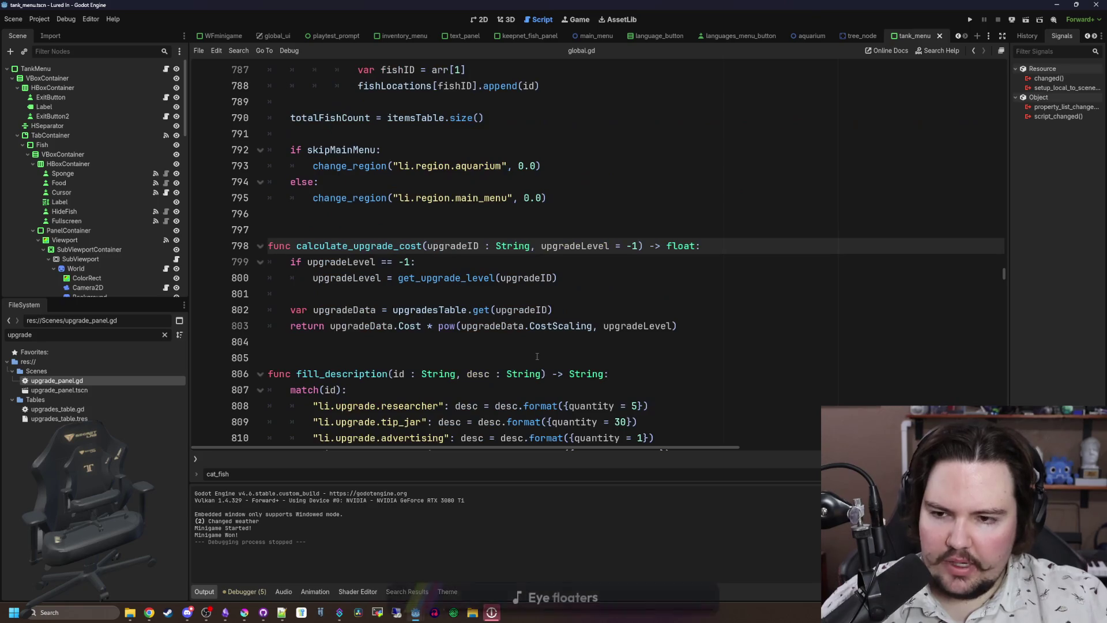
click(470, 298)
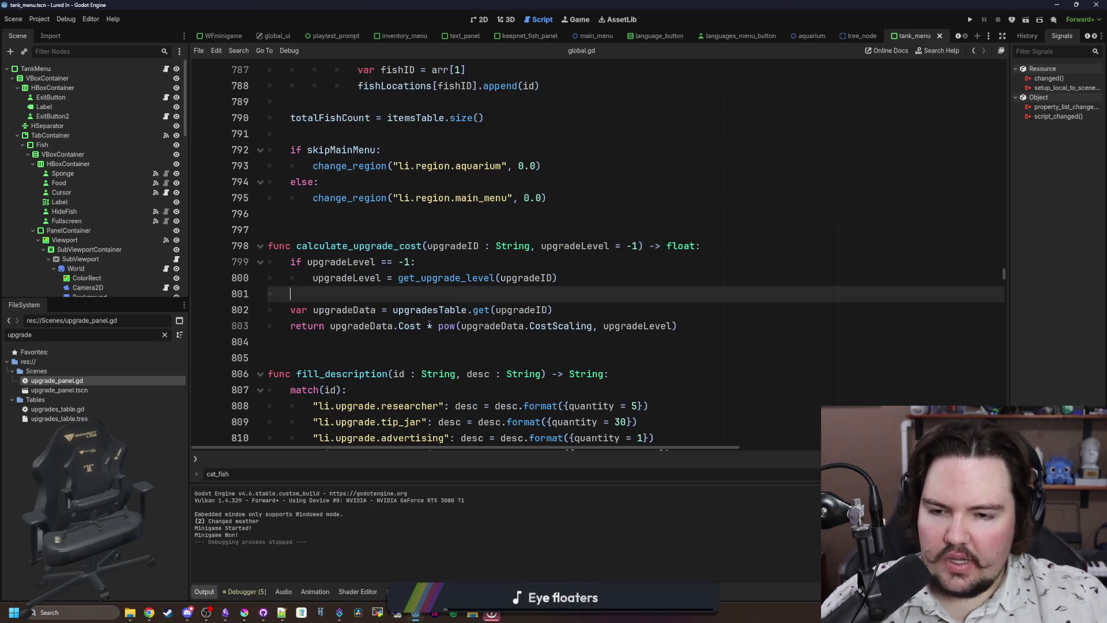
key(alt+Tab)
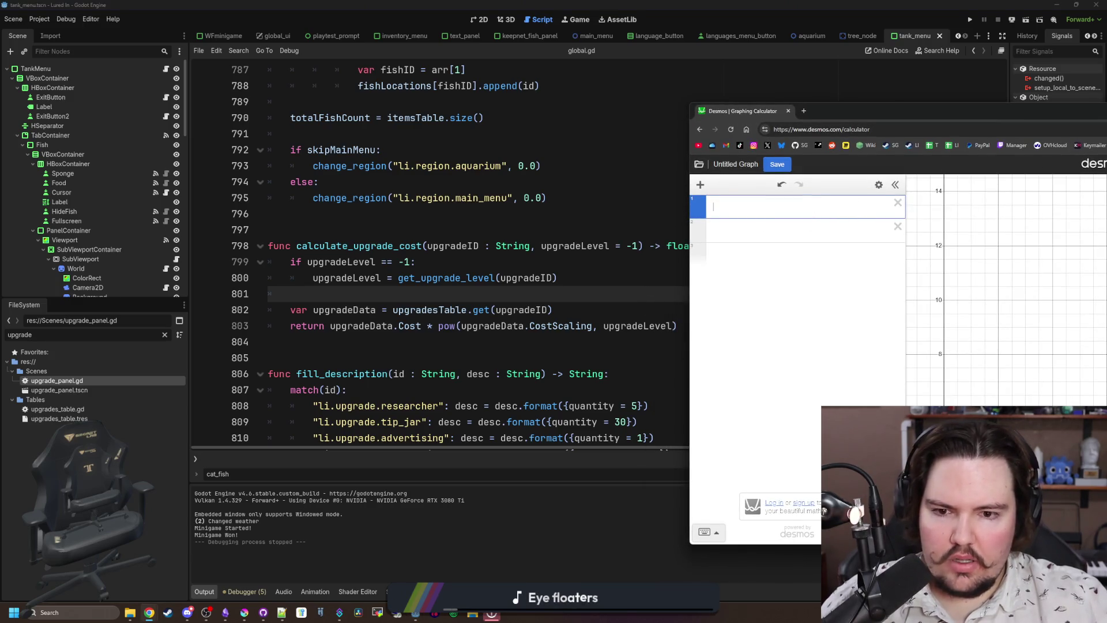
Enter 4·10^c in Desmos with a separate row defining c = 0.
drag(869, 106, 901, 100)
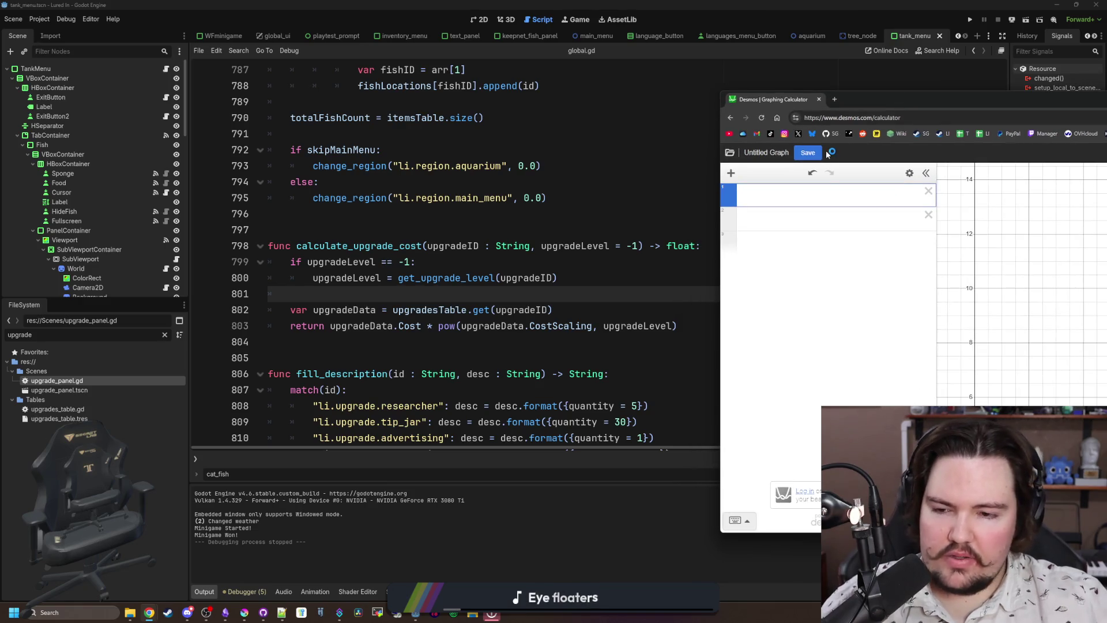
text(4*)
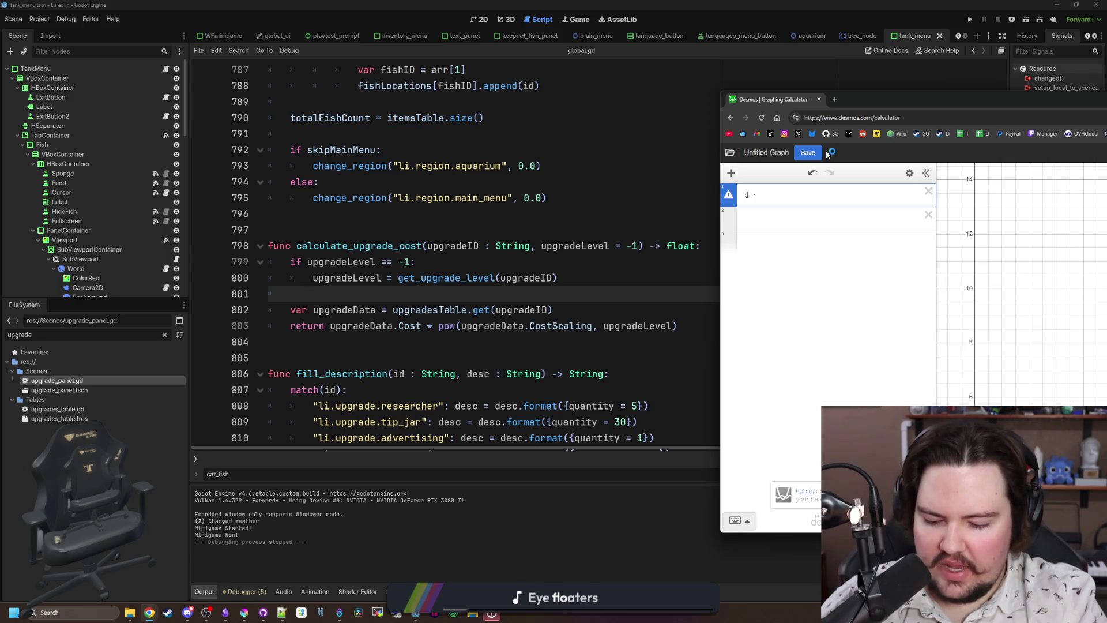
text(10)
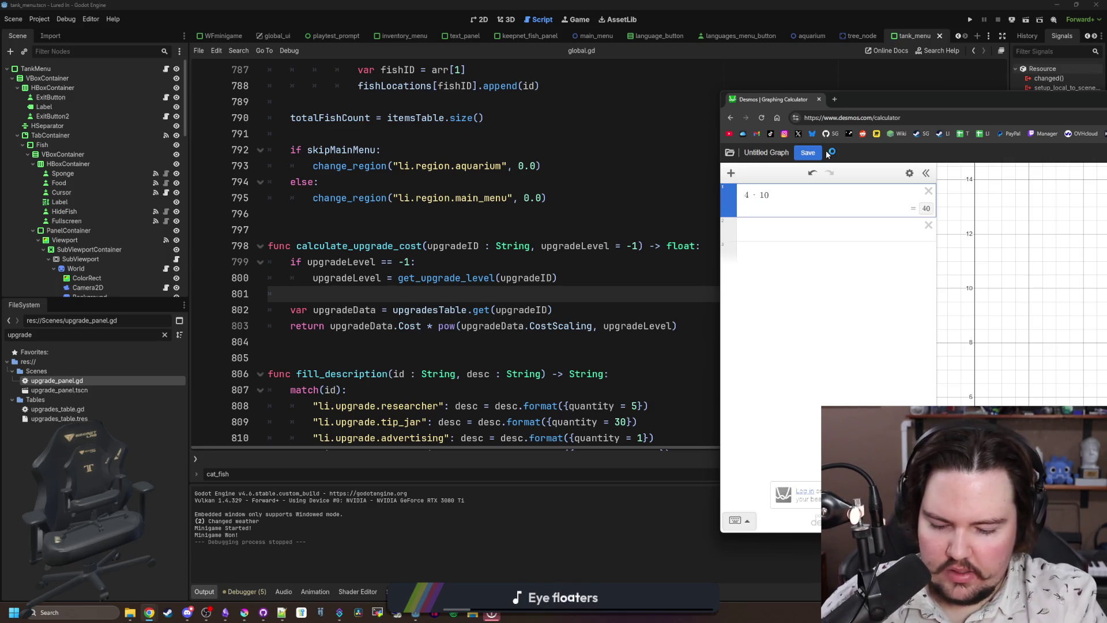
text(^x)
key(BackSpace)
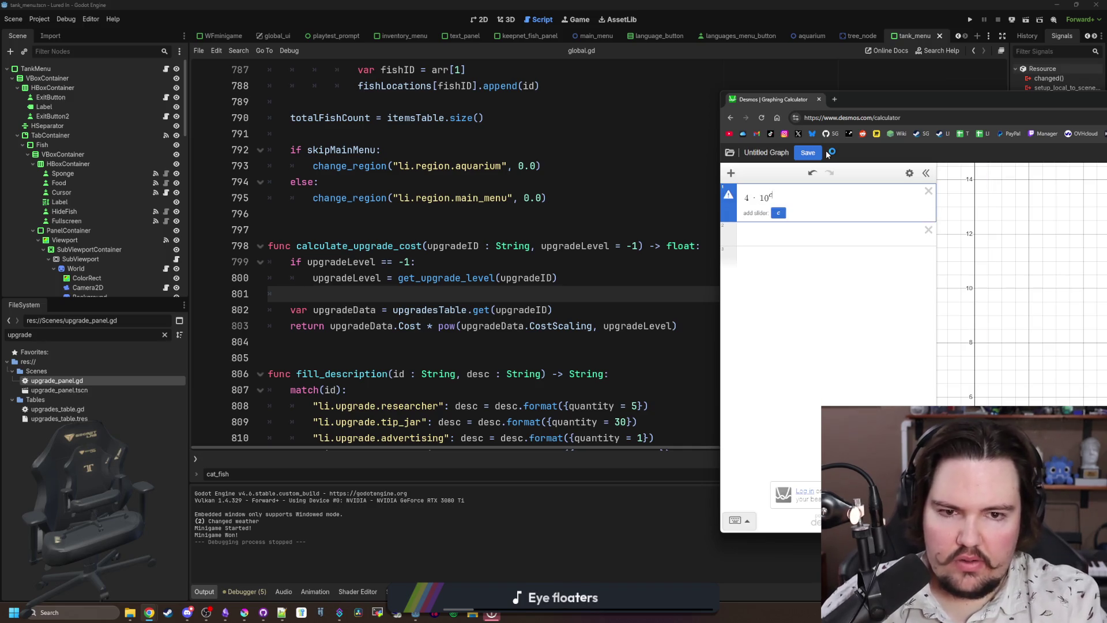
text(c)
key(Return)
text(c )
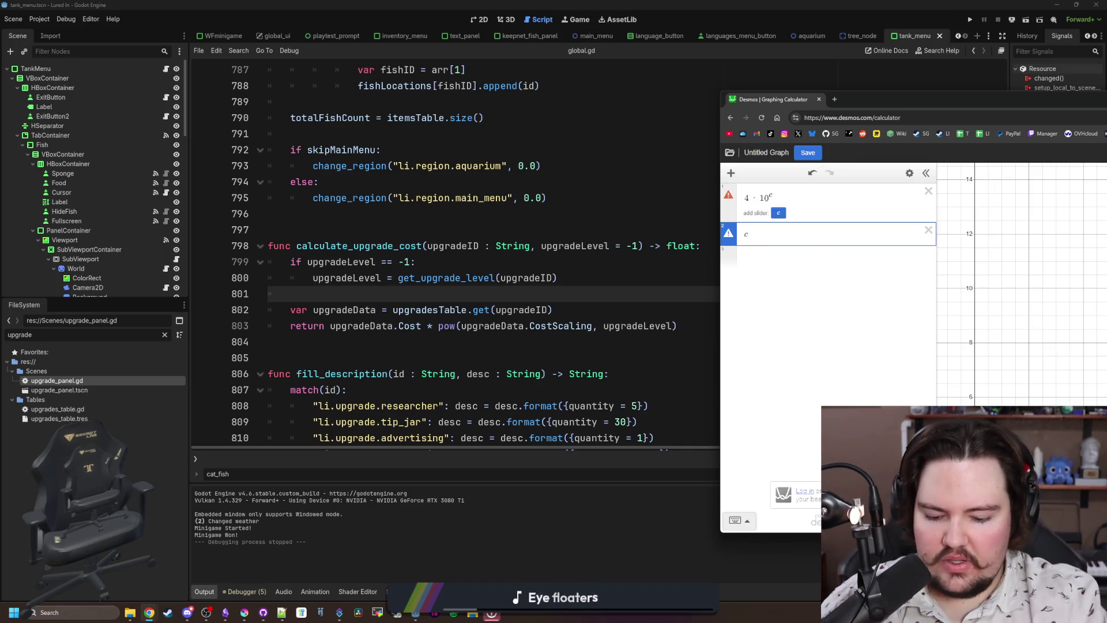
text(= 0)
Try c = 1, 0, 1, 2 and 4 to watch the result grow, then clear c.
key(BackSpace)
text(1)
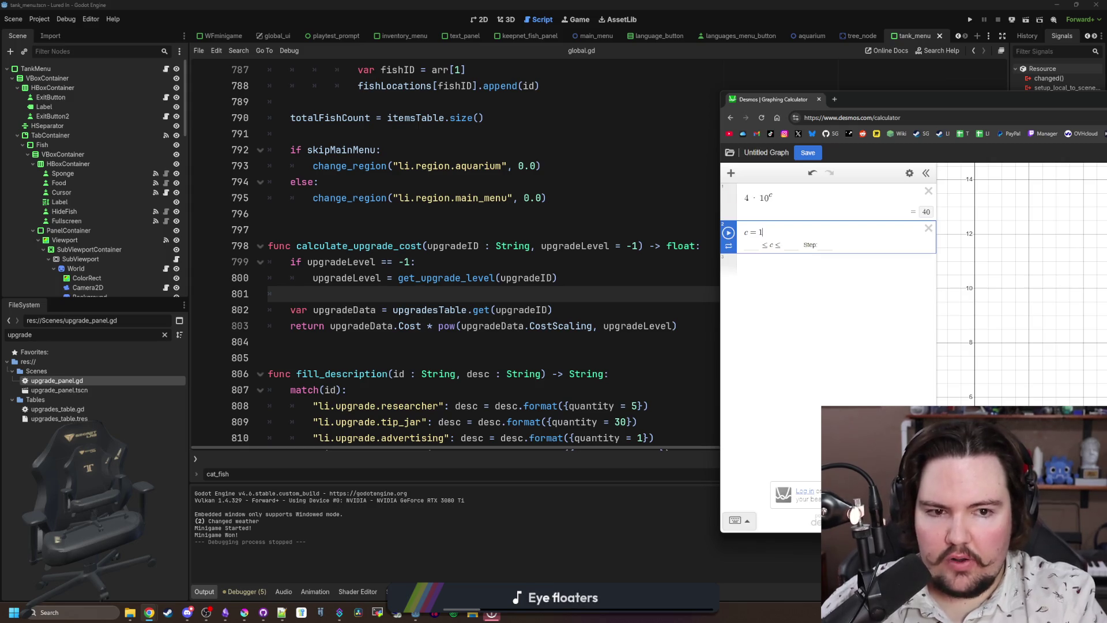
key(BackSpace)
text(0)
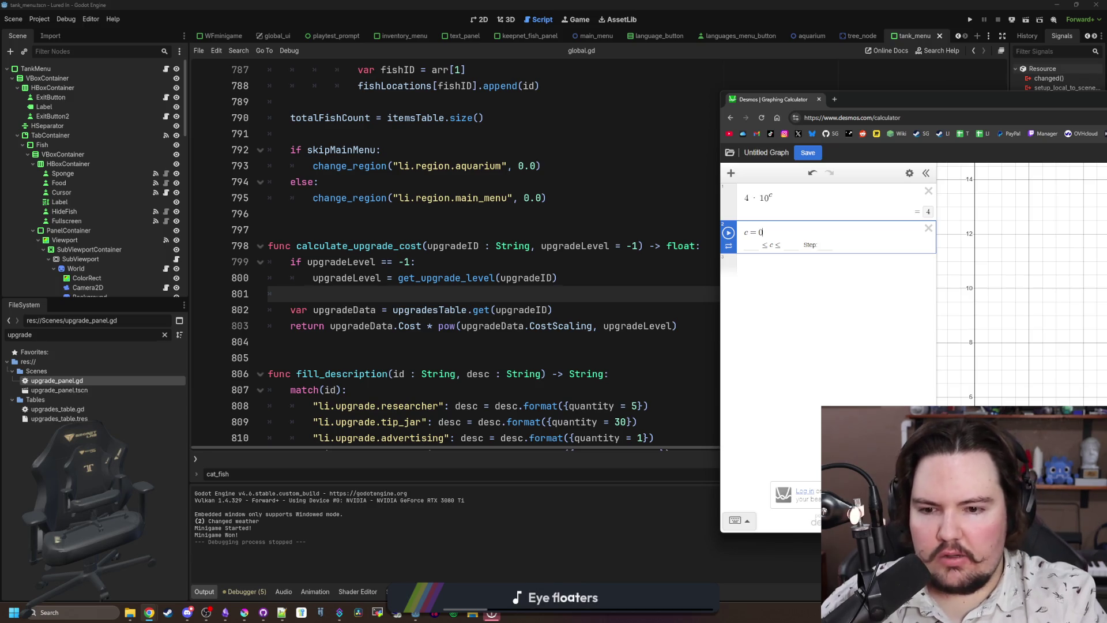
key(BackSpace)
text(1)
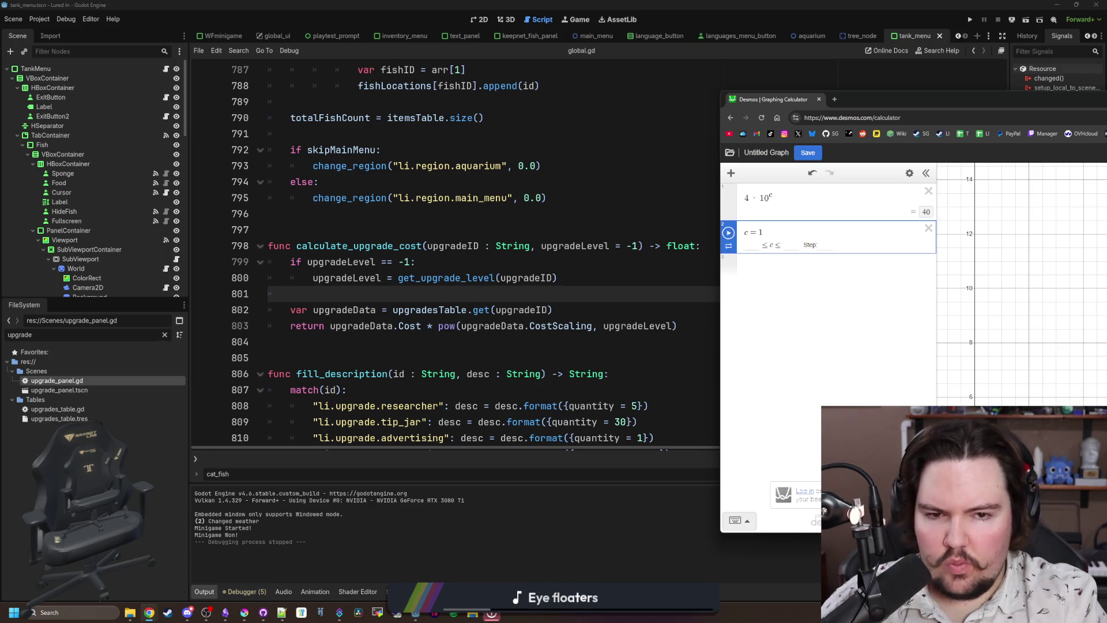
key(BackSpace)
text(2)
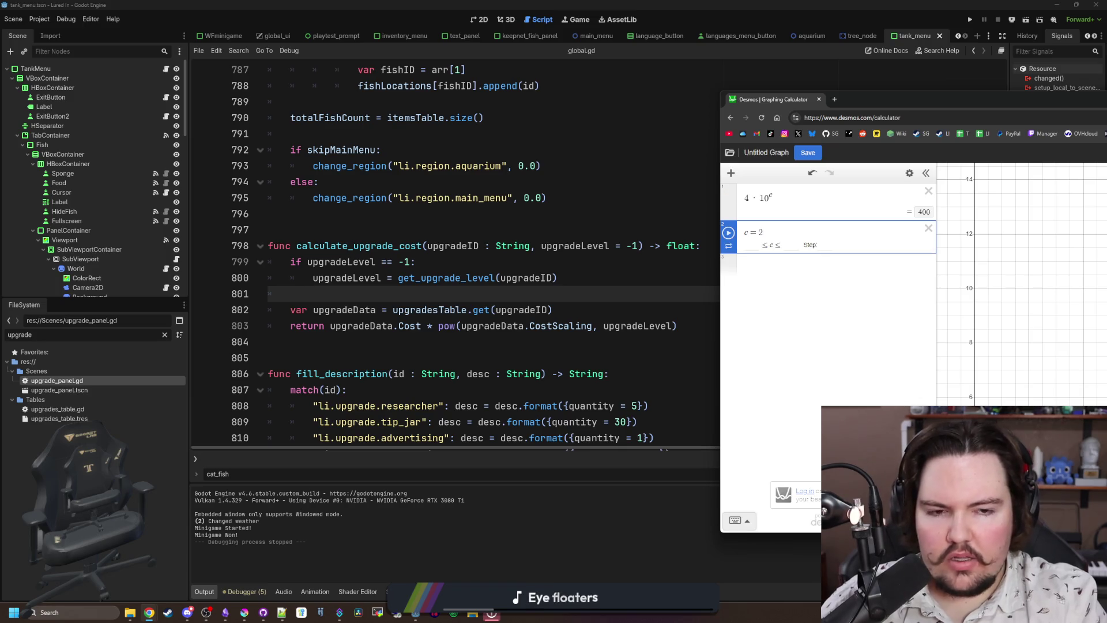
key(BackSpace)
text(4)
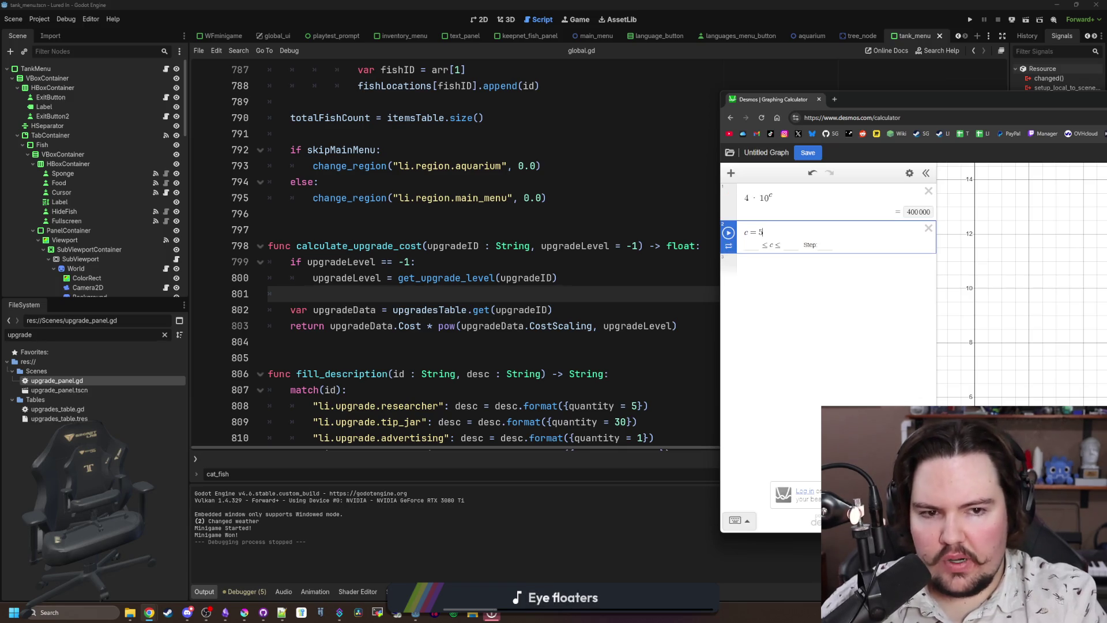
key(BackSpace)
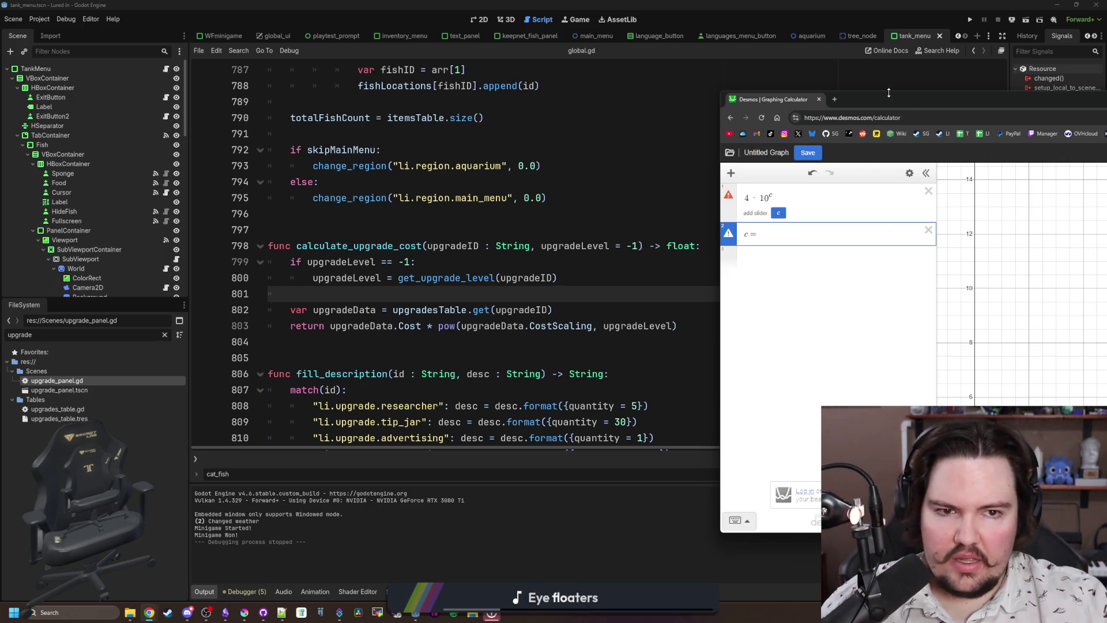
key(alt+Tab)
Save in Godot and select the calculate_upgrade_cost formula line to copy it.
click(427, 246)
click(428, 214)
key(ctrl+s)
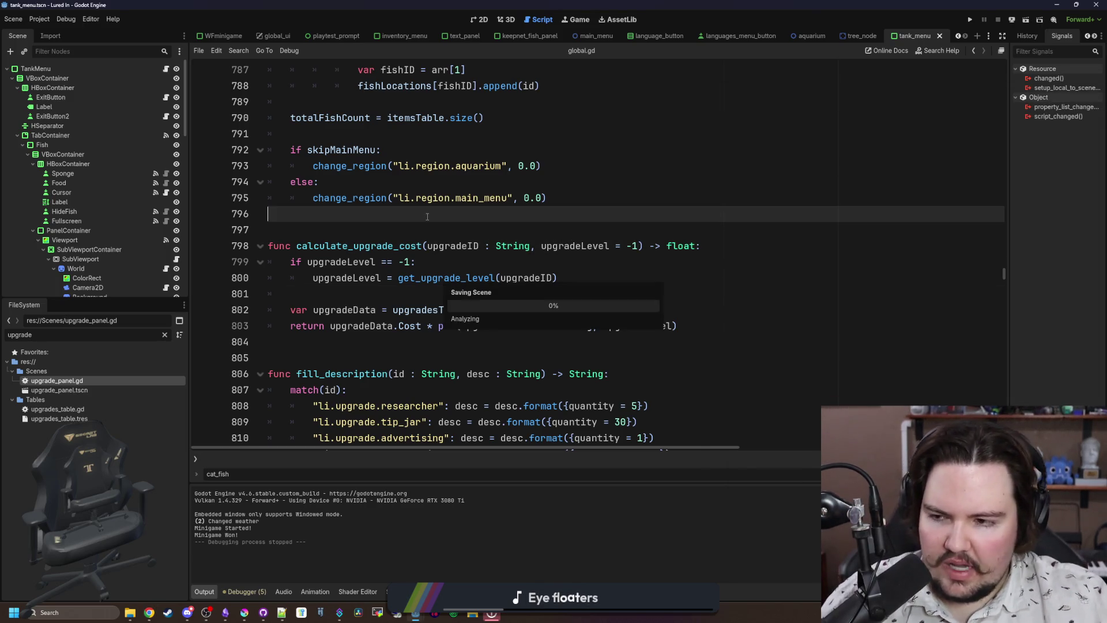
click(349, 227)
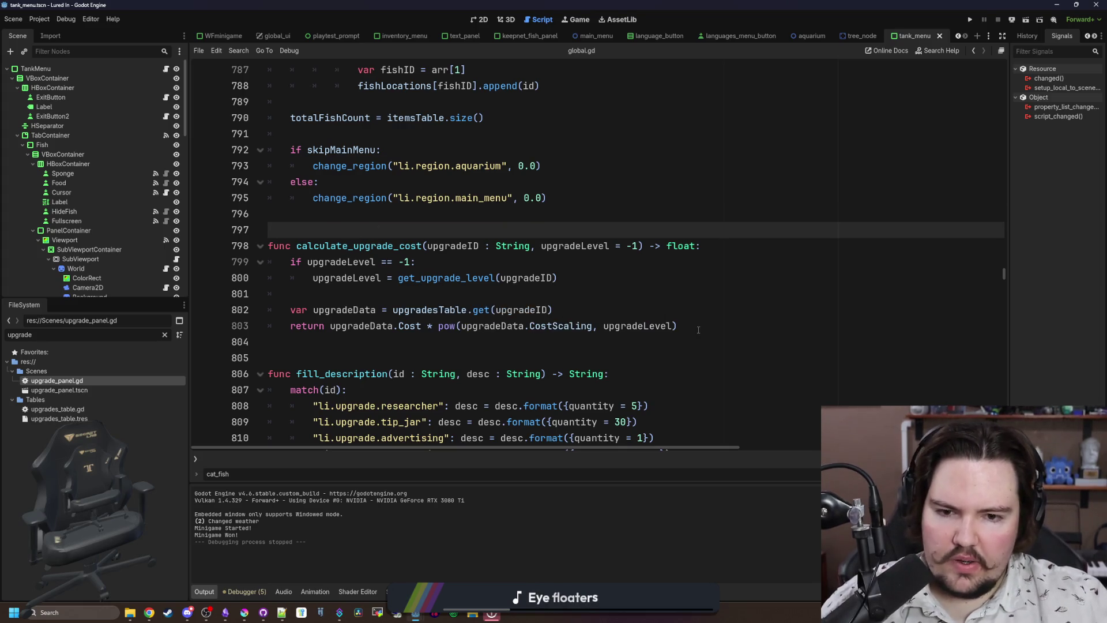
drag(699, 330, 330, 328)
key(ctrl+c)
scroll(770, 284, down, 6)
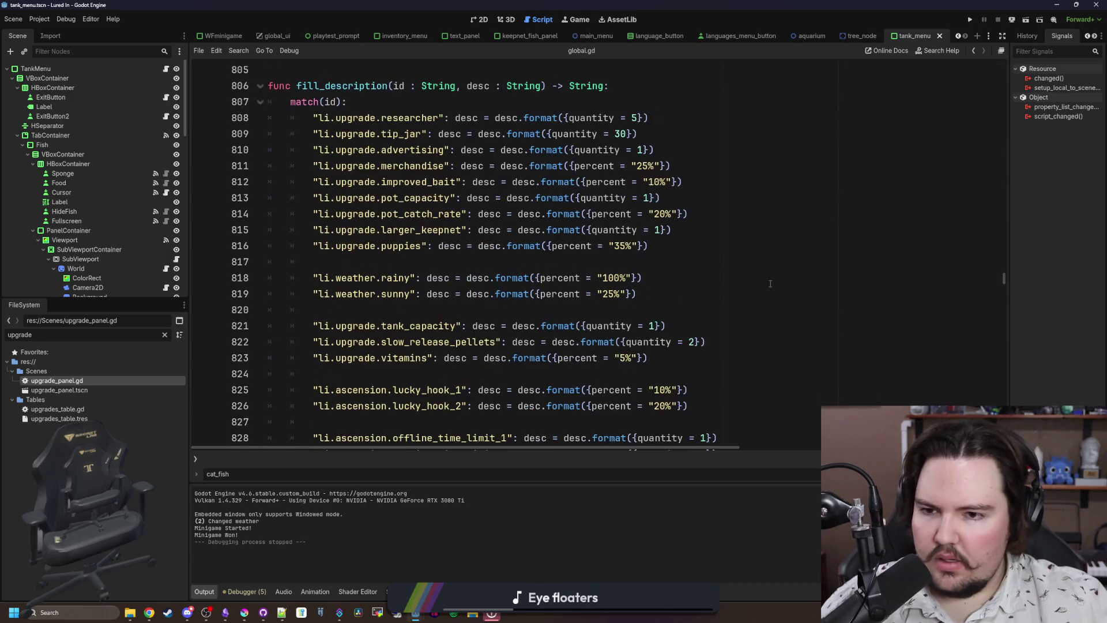
Find get_fish_value and paste the upgrade cost formula on a new line before its return.
key(ctrl+f)
text(calculate_fish)
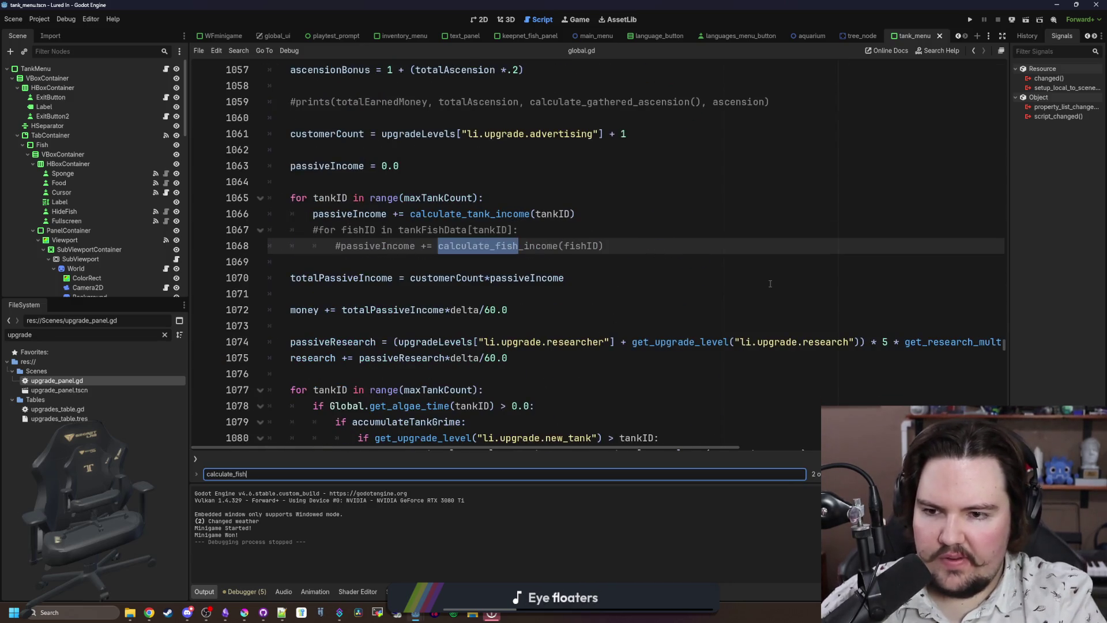
text(-va)
key(BackSpace)
key(BackSpace)
key(BackSpace)
text(get_fish_va)
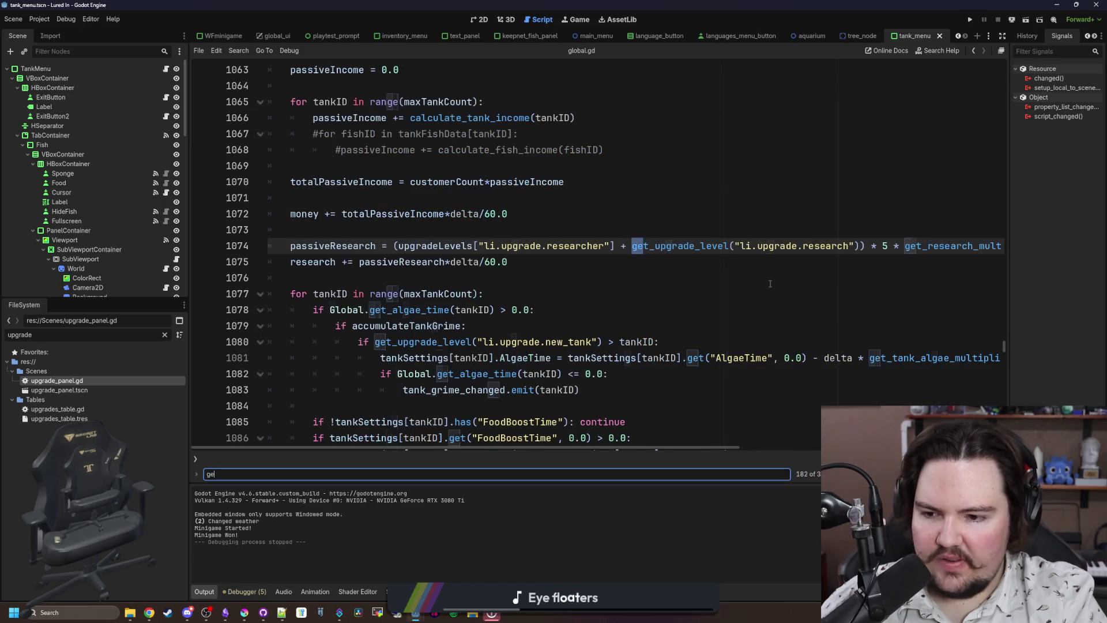
scroll(357, 281, down, 4)
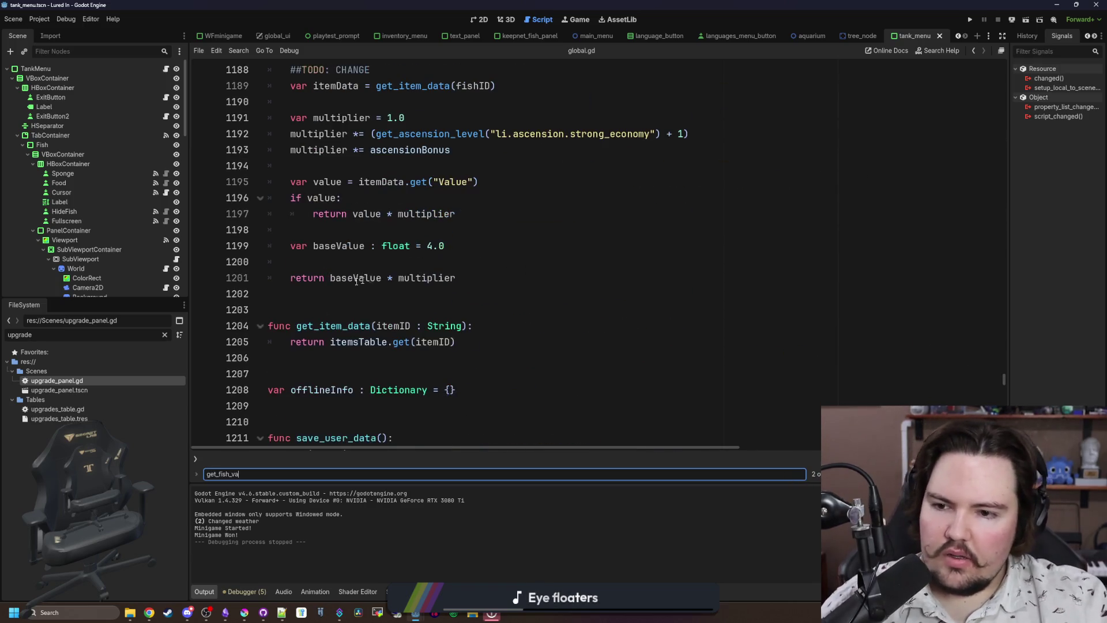
click(358, 270)
key(Return)
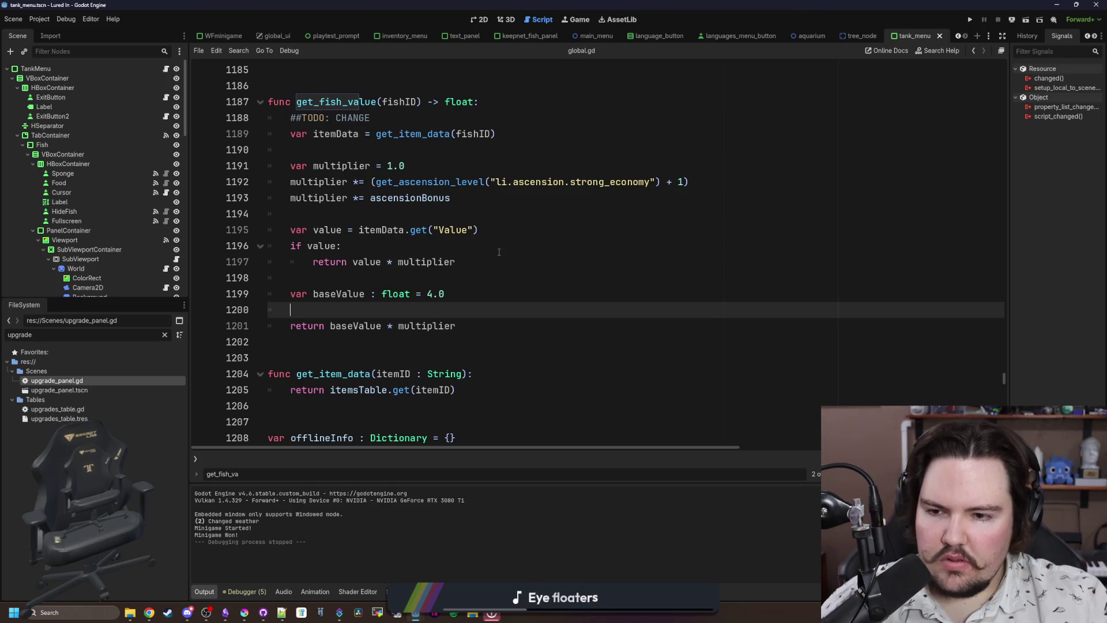
scroll(499, 252, up, 1)
key(ctrl+v)
Add a 'var tierMult = 1.0' line above the return in get_fish_value.
click(390, 311)
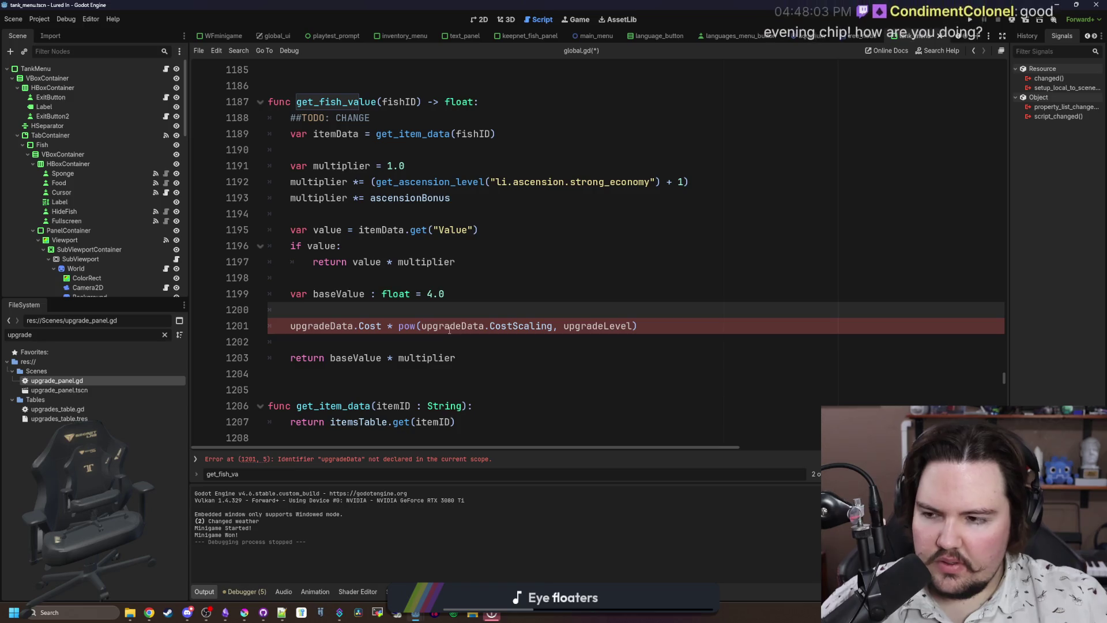
click(340, 344)
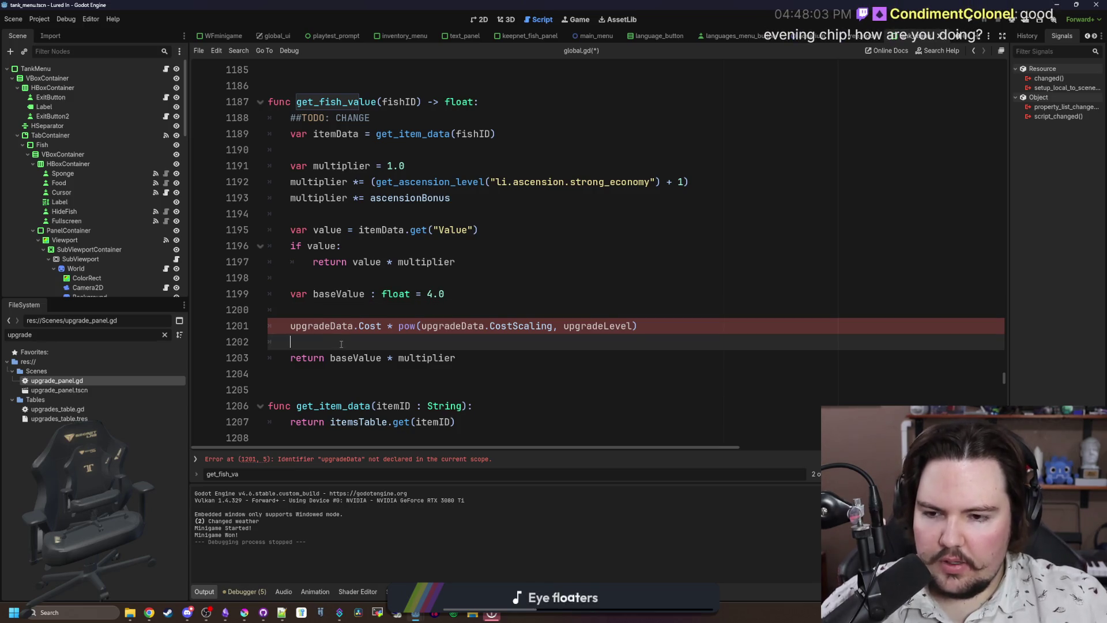
key(Return)
key(Return)
key(Up)
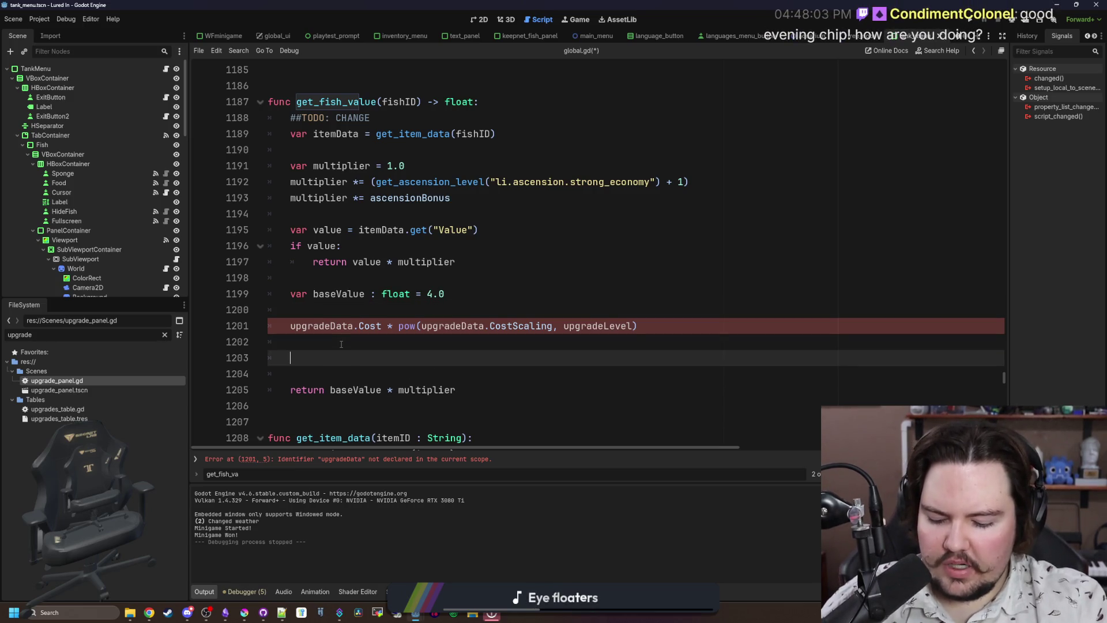
text(var tierMult)
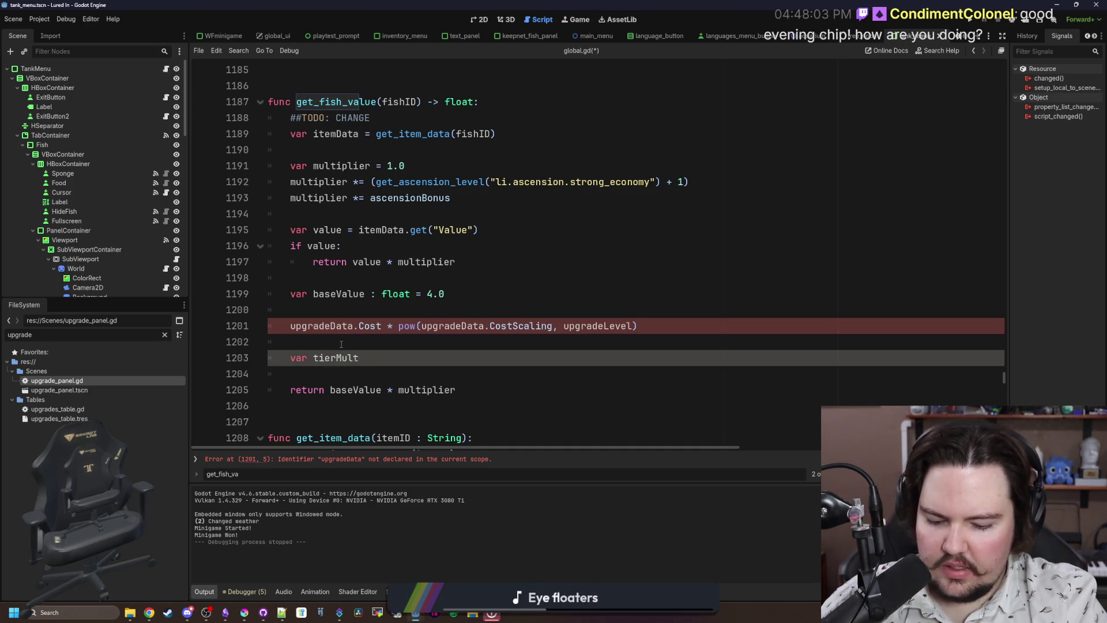
text( = )
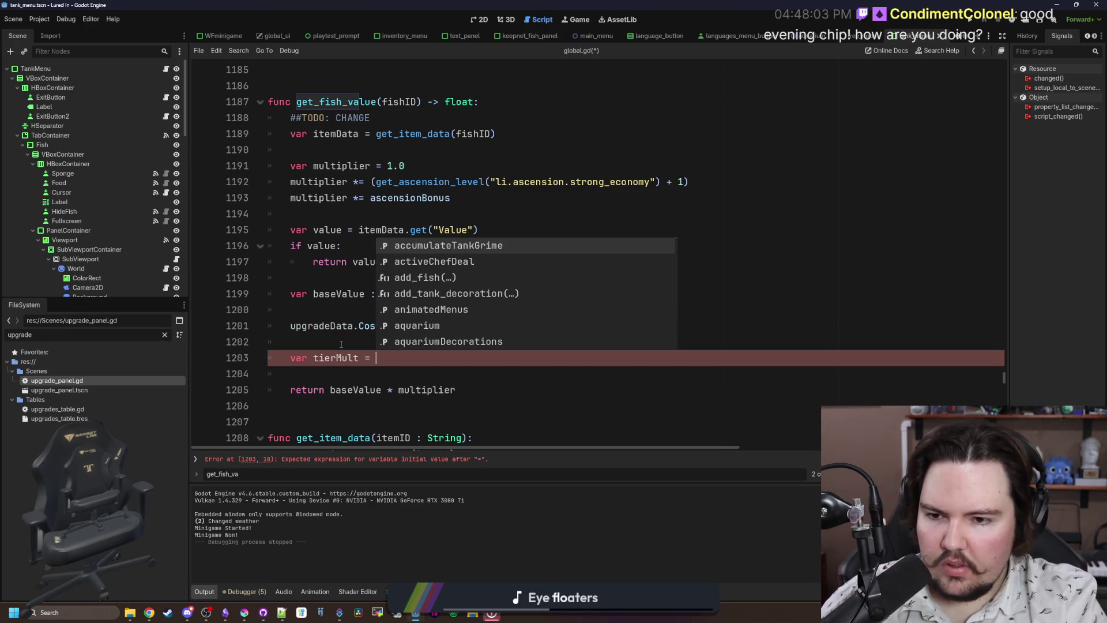
text(1.0)
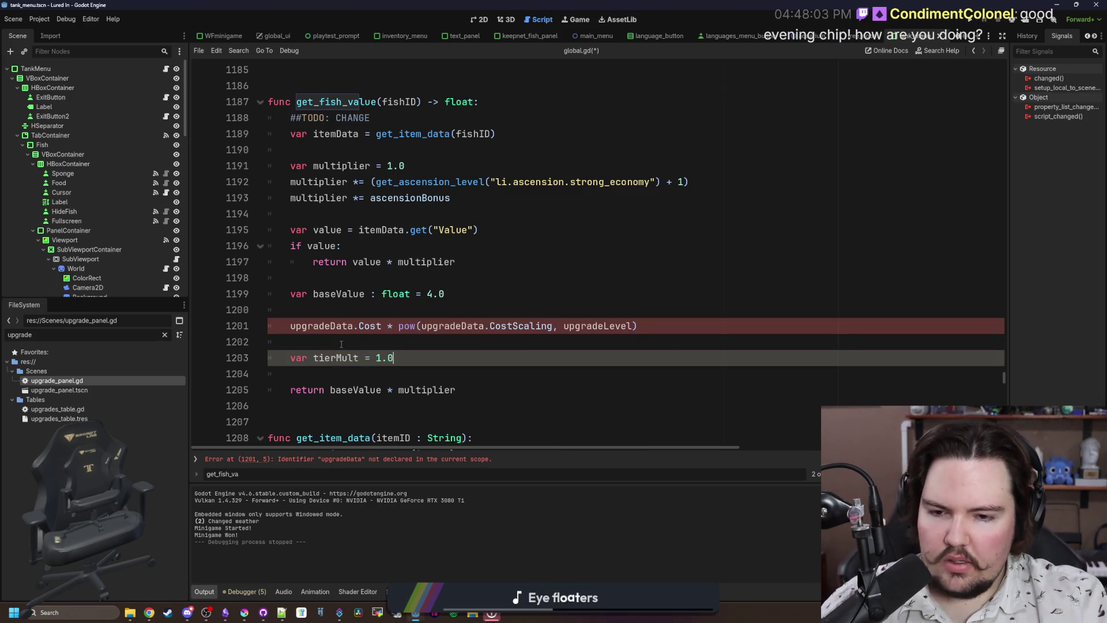
Move the pow(...) expression into the return, wrapping it as (baseValue * pow(...)) *.
drag(637, 327, 401, 323)
key(ctrl+c)
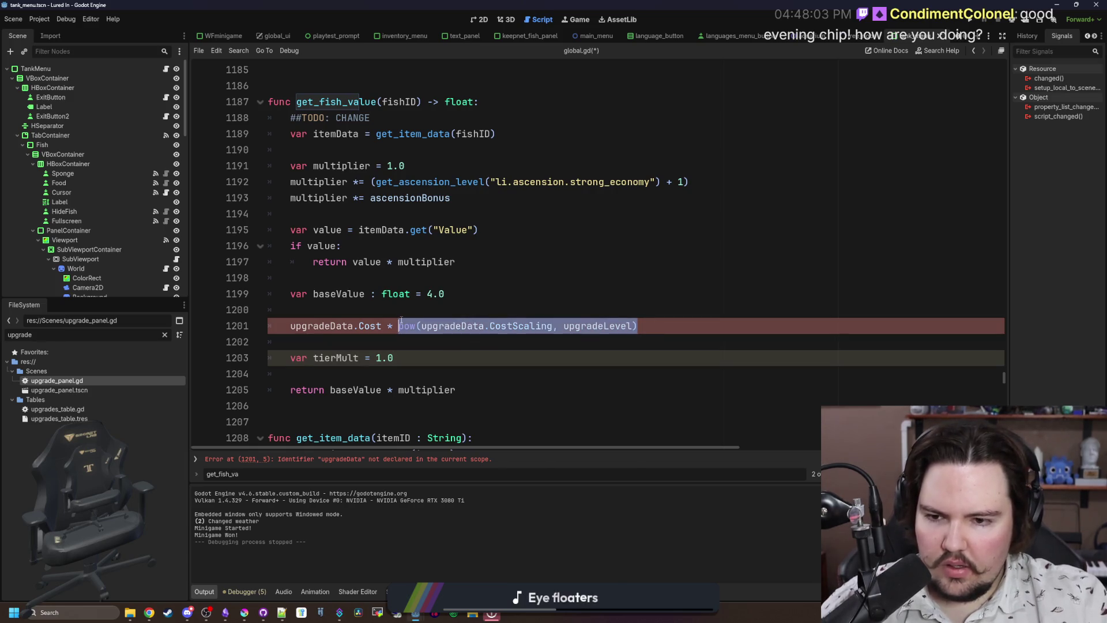
key(BackSpace)
click(385, 390)
text())
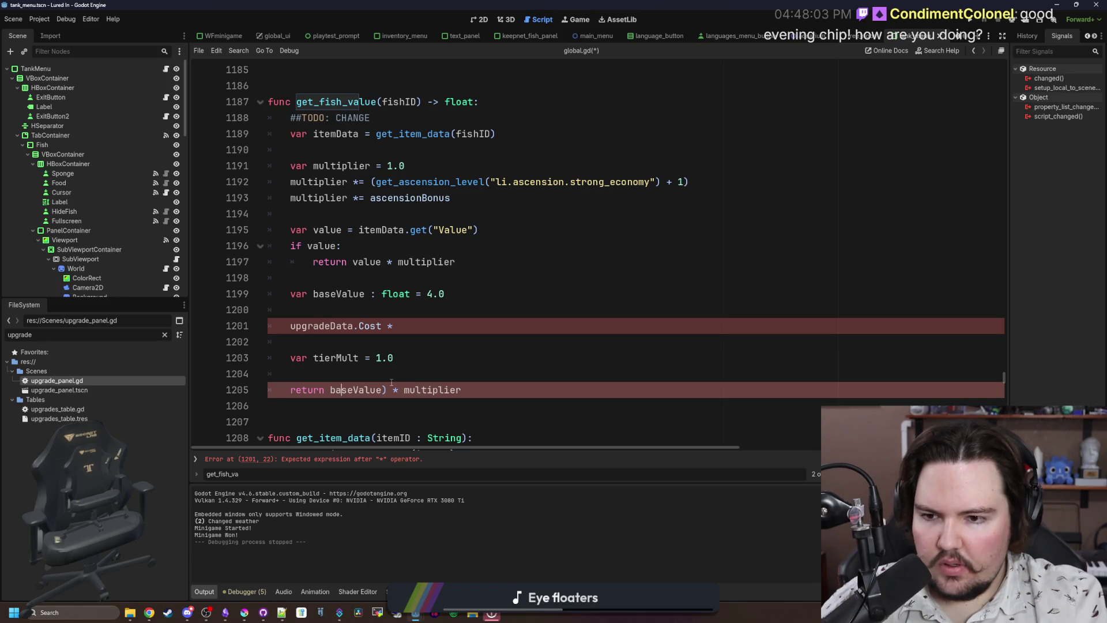
text(()
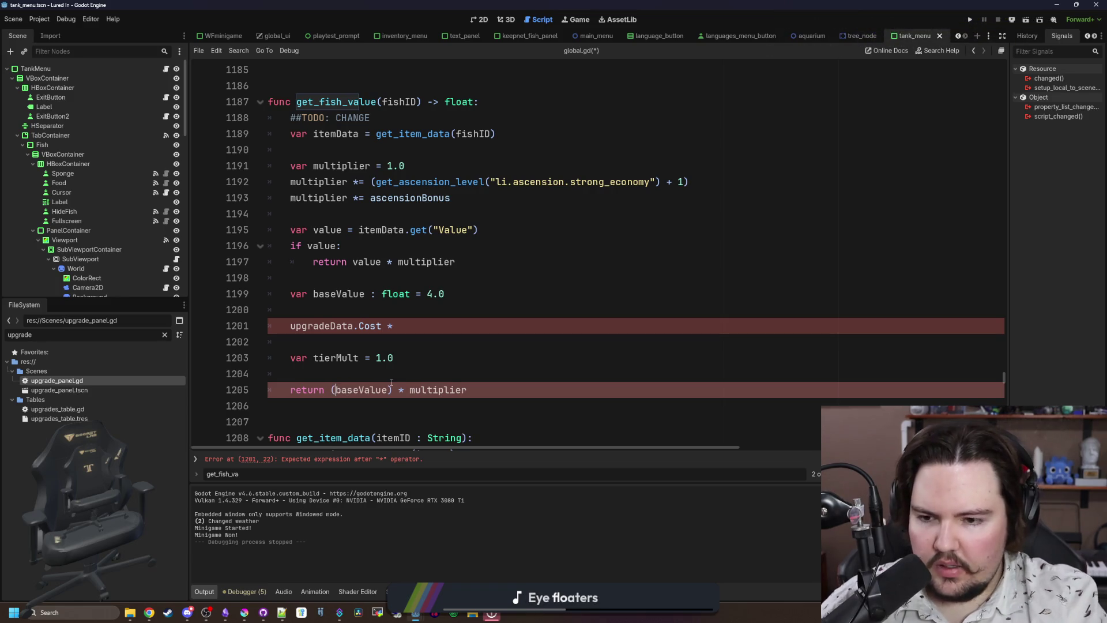
key(ctrl+v)
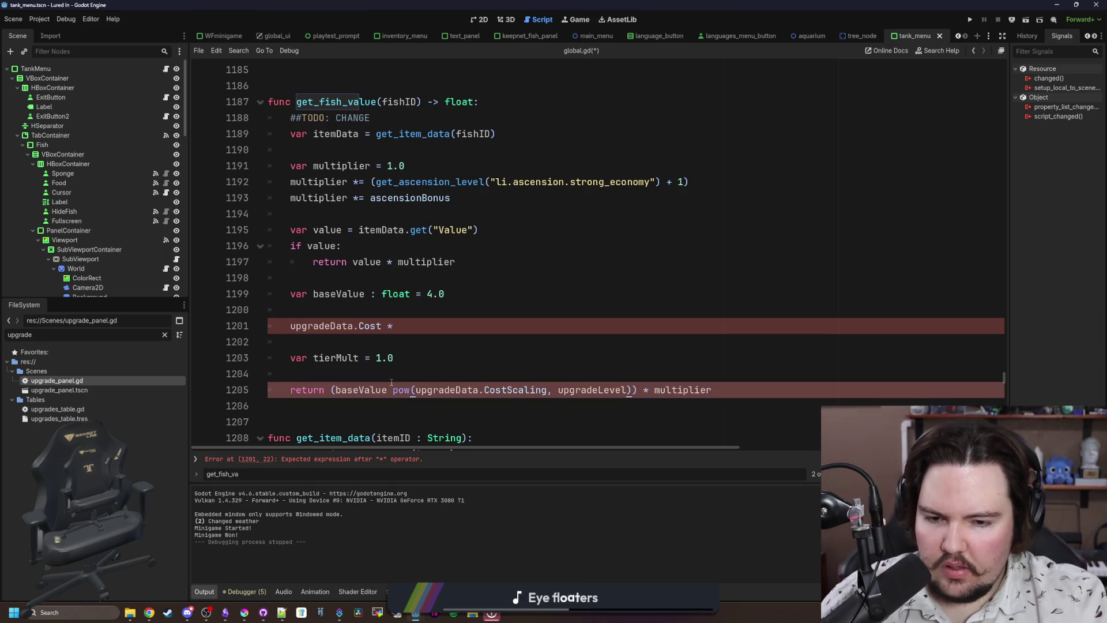
text(*)
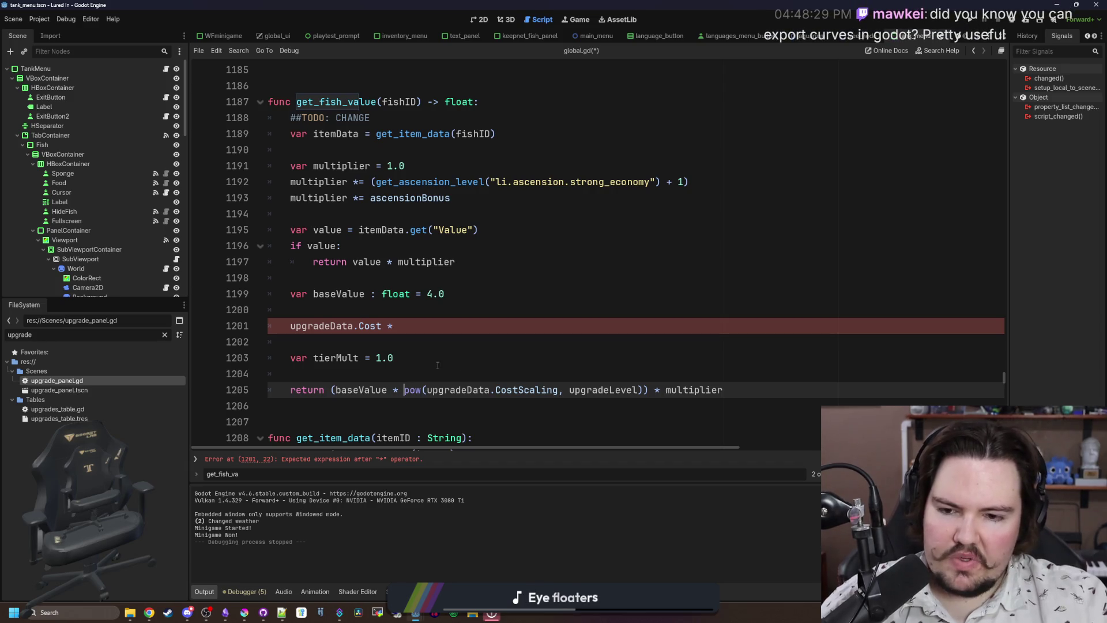
Change the pow arguments to 10 and itemData.Tier.
double_click(525, 389)
key(BackSpace)
key(BackSpace)
key(BackSpace)
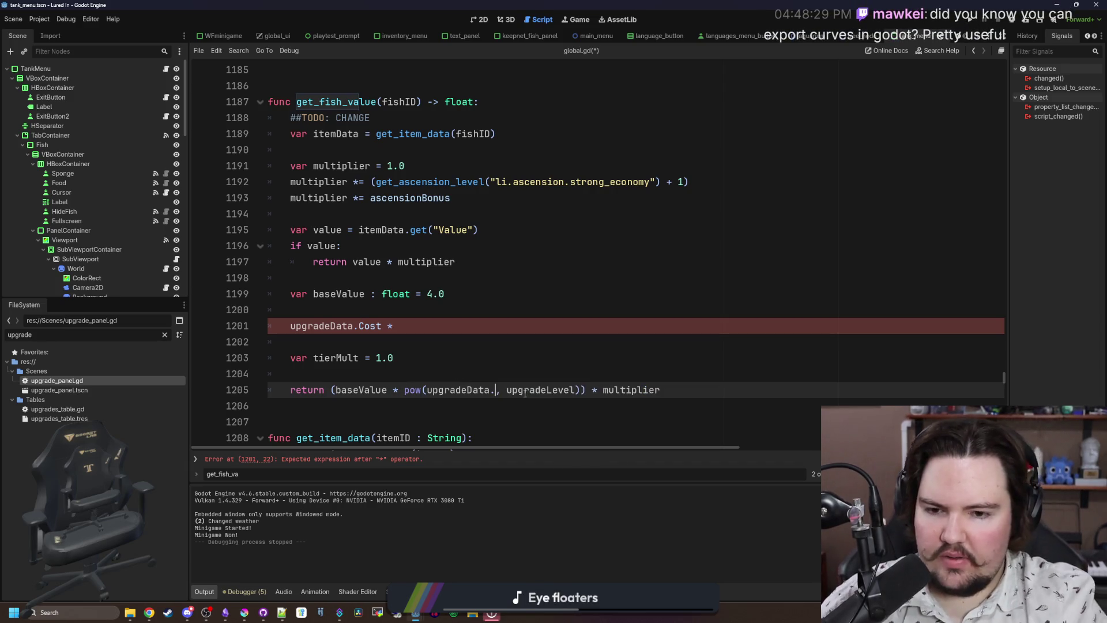
key(BackSpace)
key(BackSpace)
key(BackSpace)
text(10)
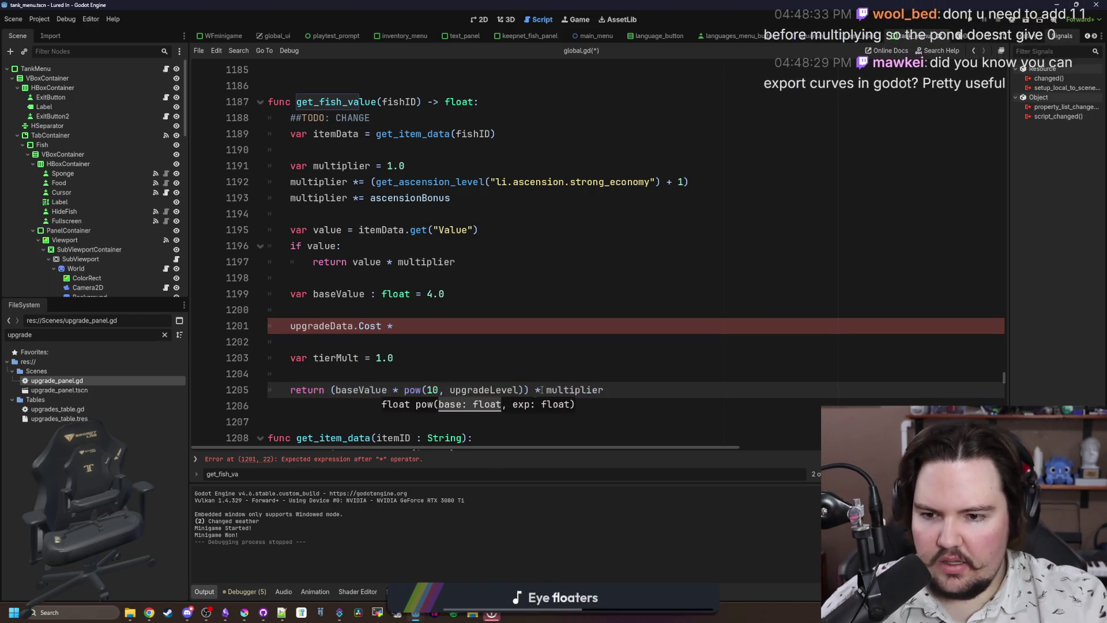
double_click(494, 389)
key(BackSpace)
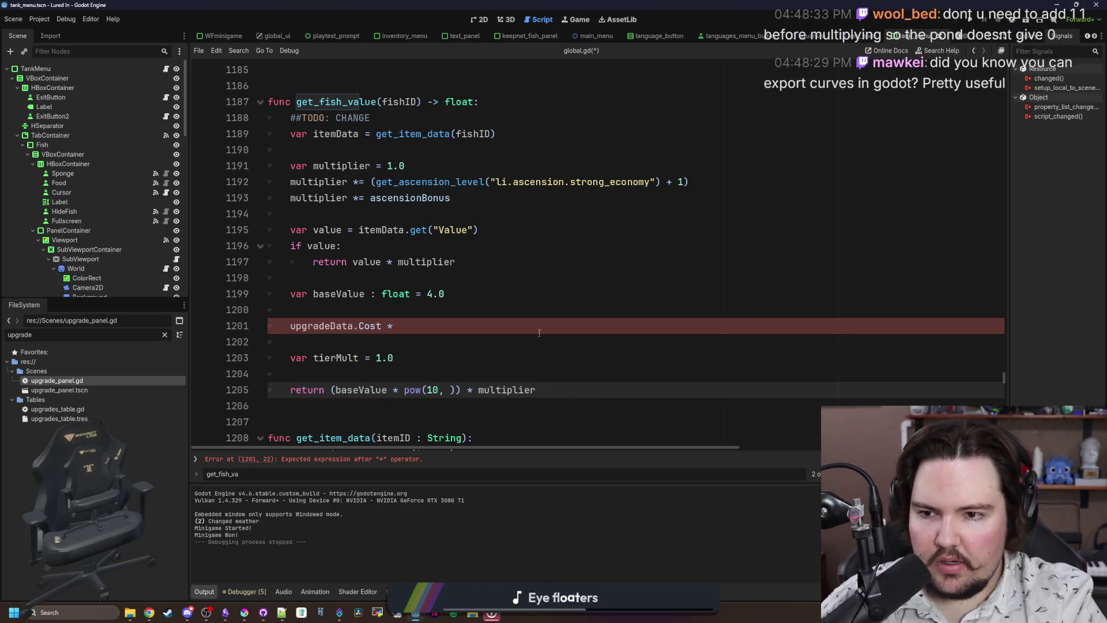
text(itemData.tier)
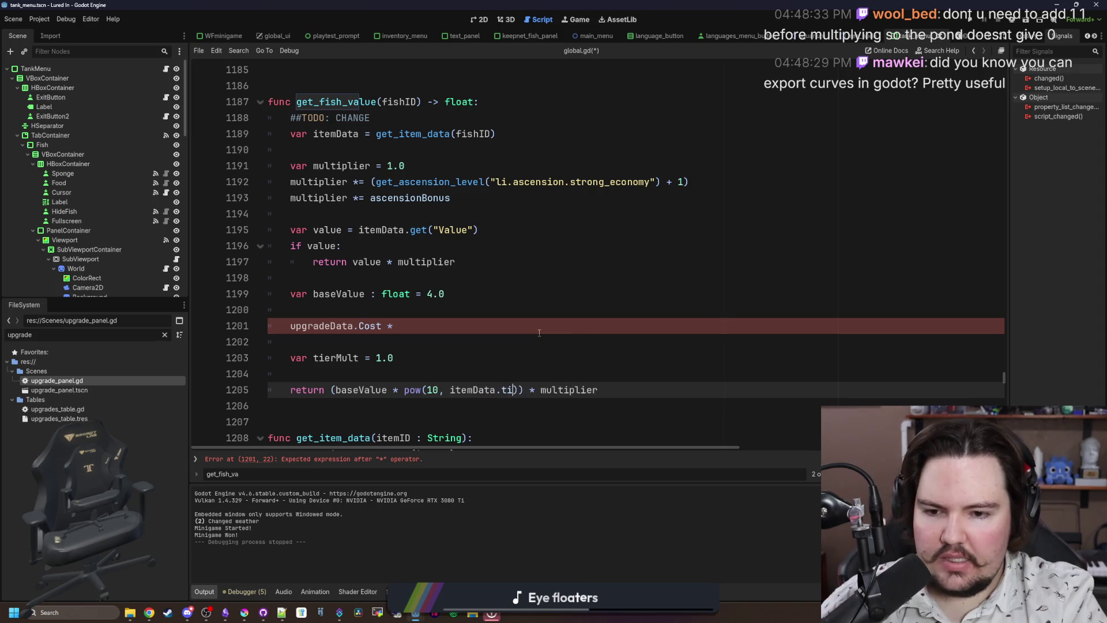
key(BackSpace)
key(BackSpace)
key(BackSpace)
text(Tier)
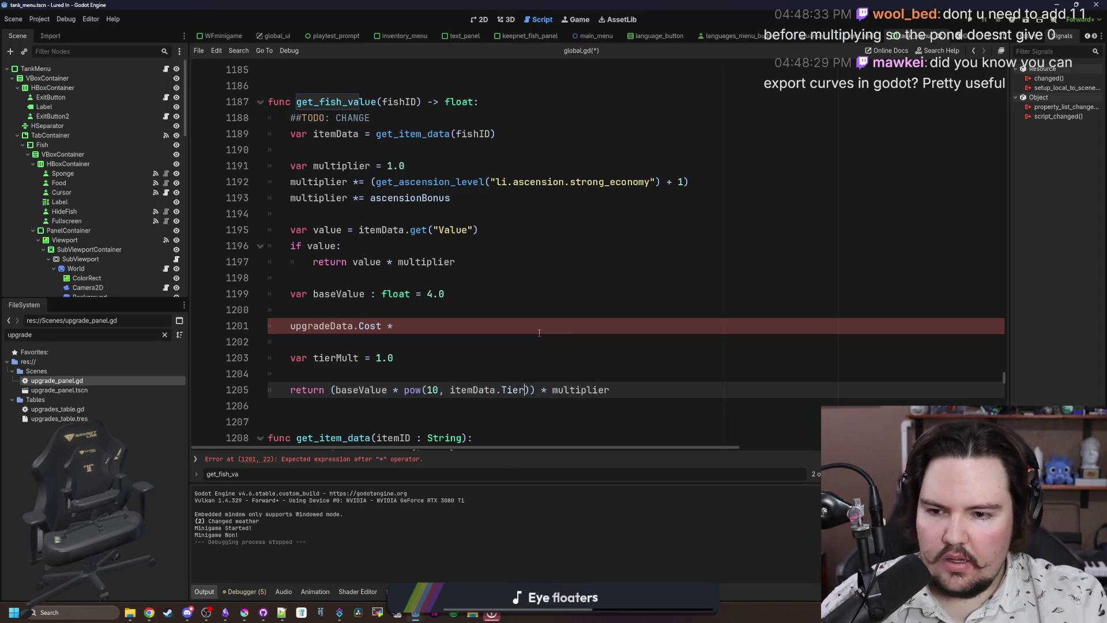
Delete the leftover upgradeData.Cost reference line and the unused tierMult line.
click(539, 333)
drag(539, 333, 257, 316)
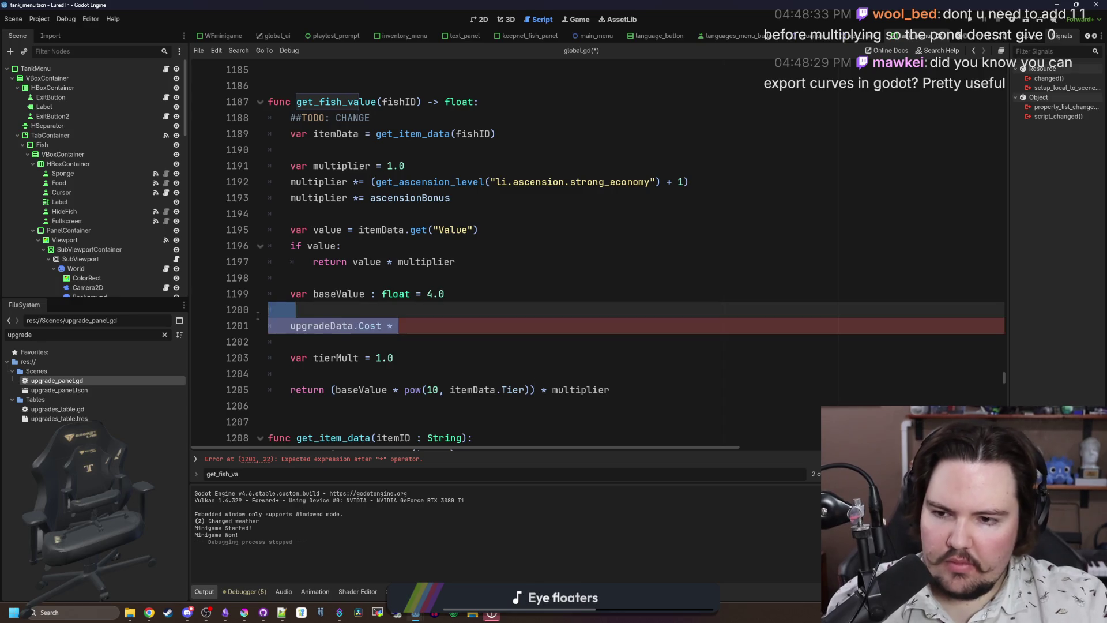
key(BackSpace)
key(BackSpace)
click(378, 326)
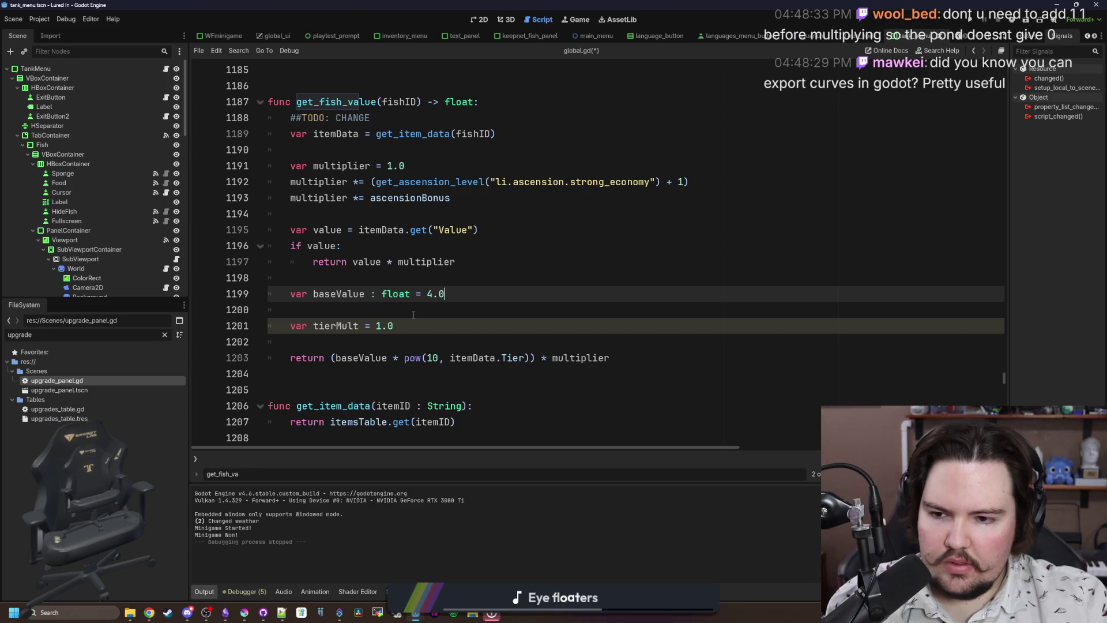
drag(413, 315, 398, 327)
key(BackSpace)
key(BackSpace)
click(362, 282)
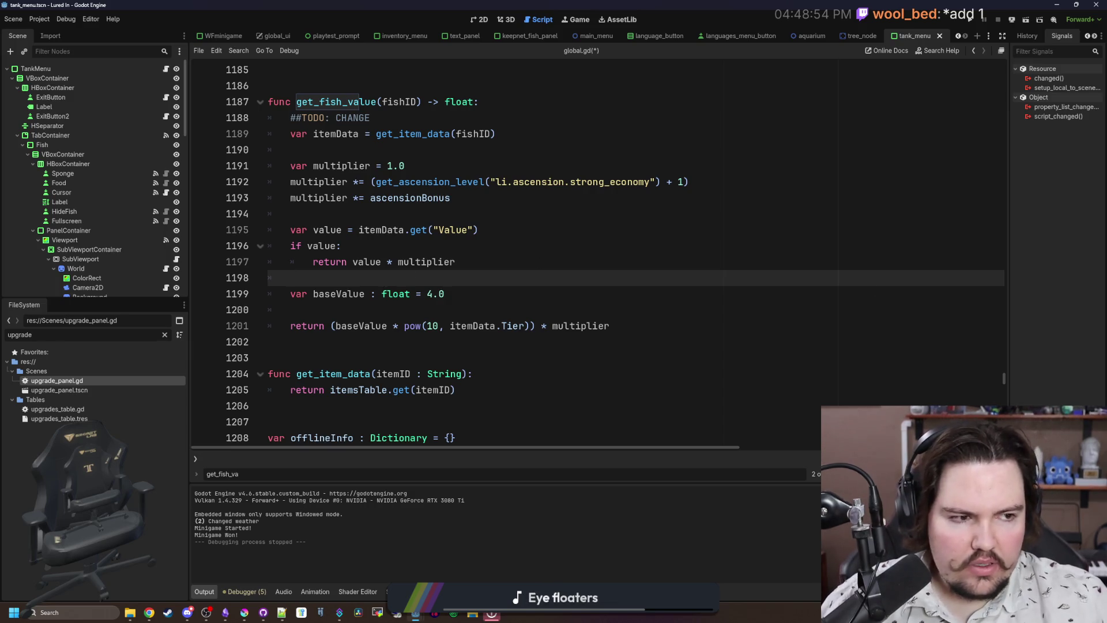
drag(1106, 179, 853, 180)
key(alt+Tab)
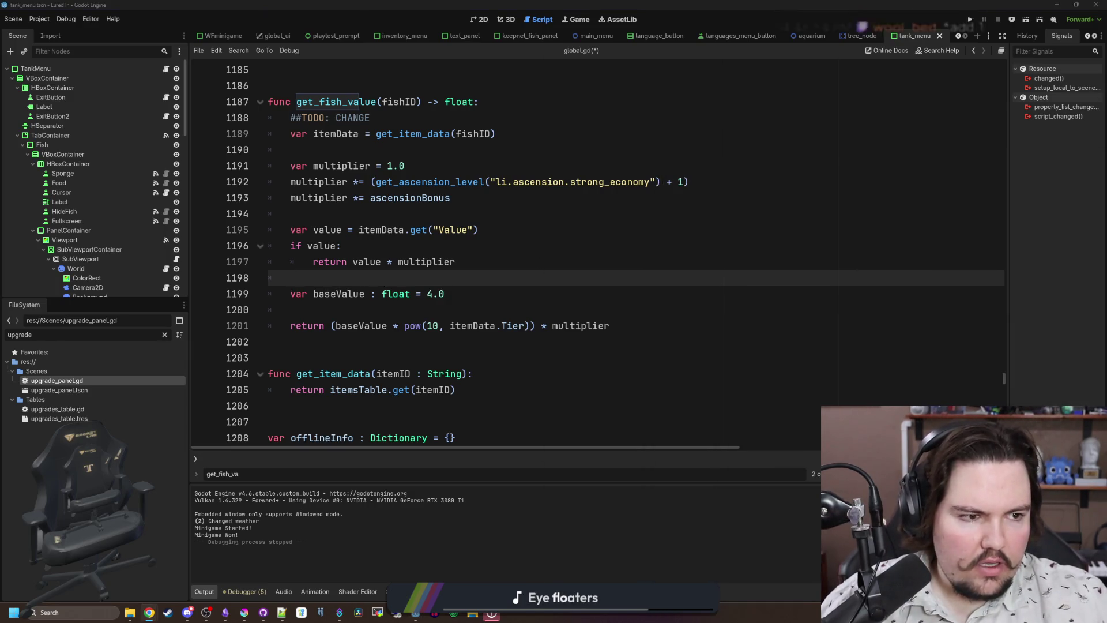
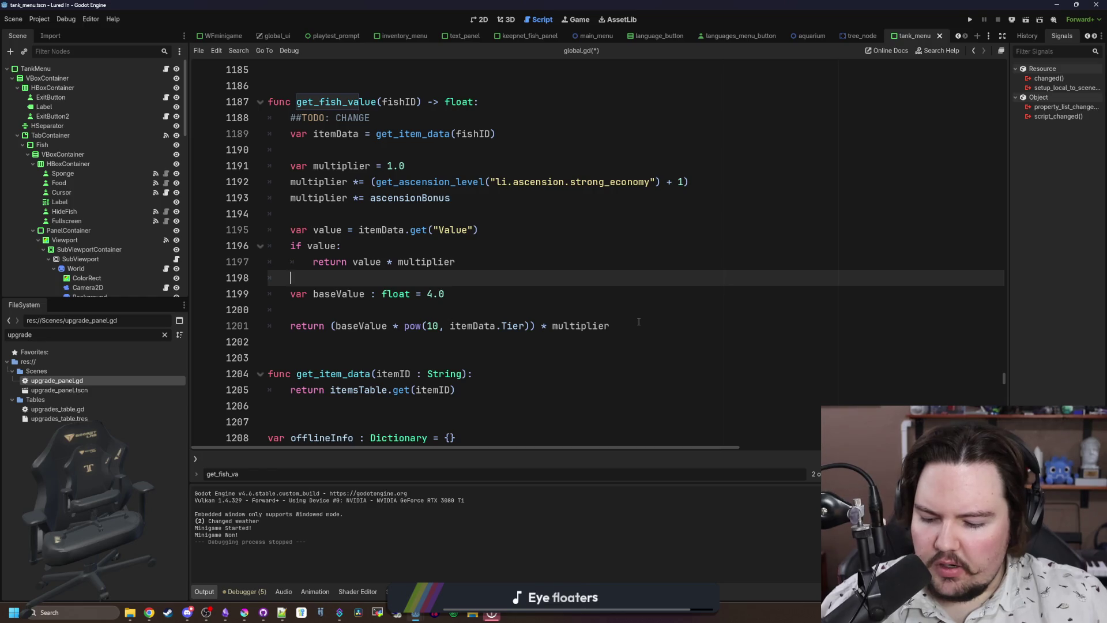
Review the pow(10, itemData.Tier) return formula on line 1201, then switch to the Desmos calculator.
click(436, 328)
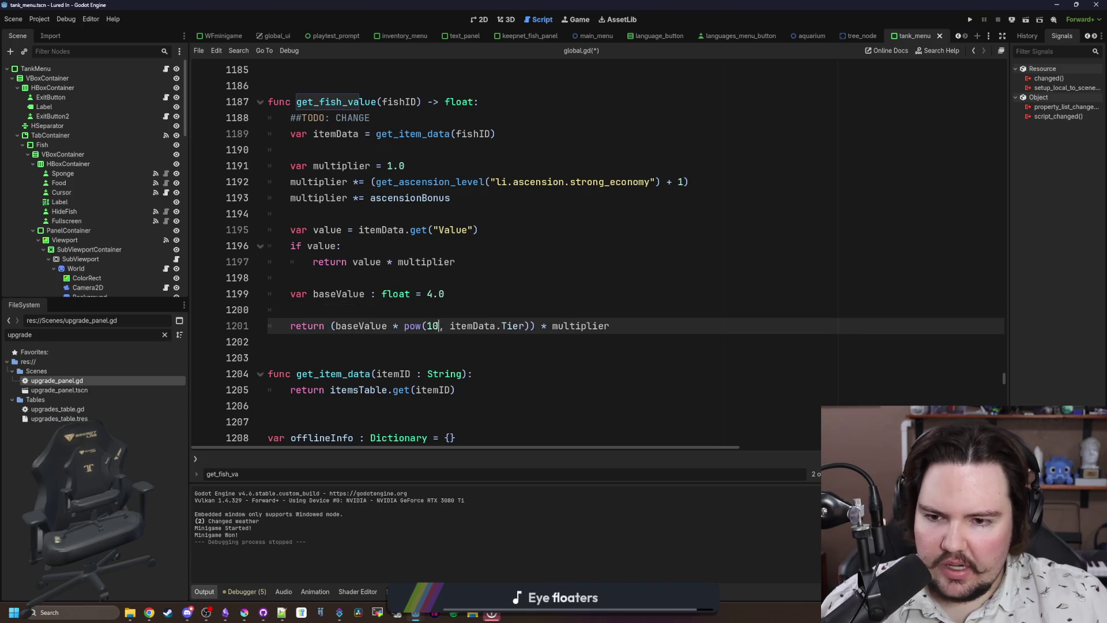
click(434, 311)
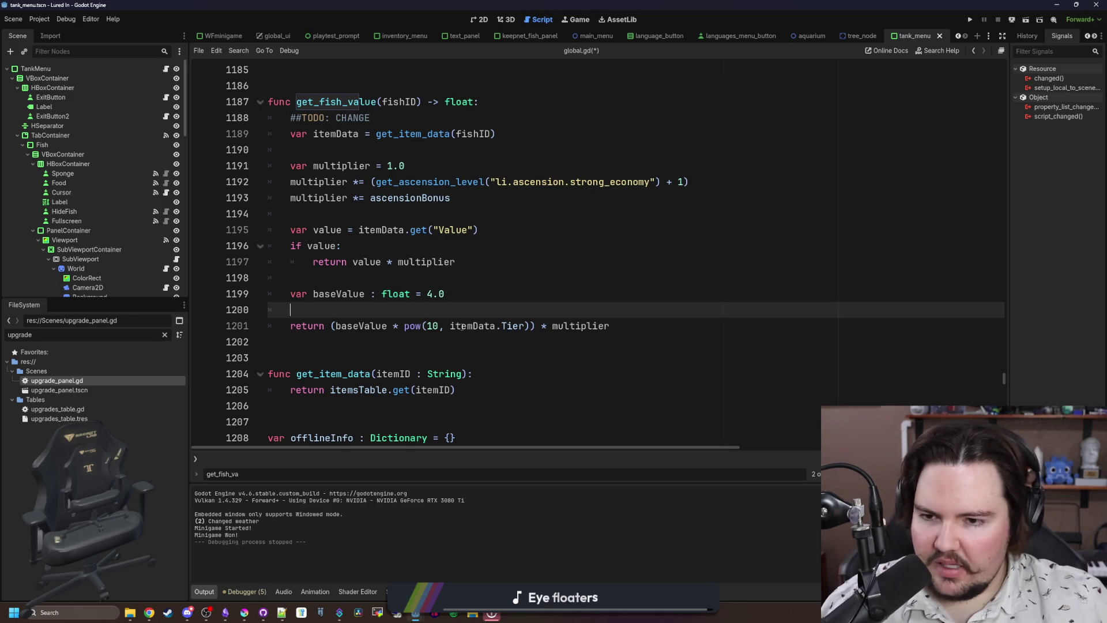
mouse_move(463, 327)
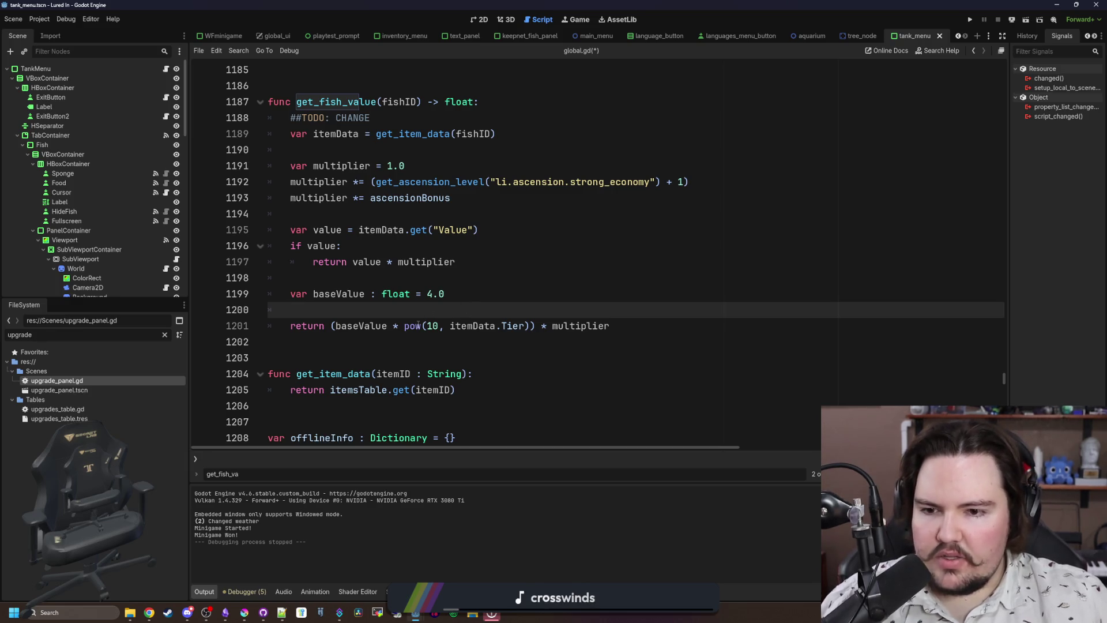
mouse_move(405, 326)
mouse_down()
mouse_move(271, 325)
mouse_move(530, 326)
mouse_up()
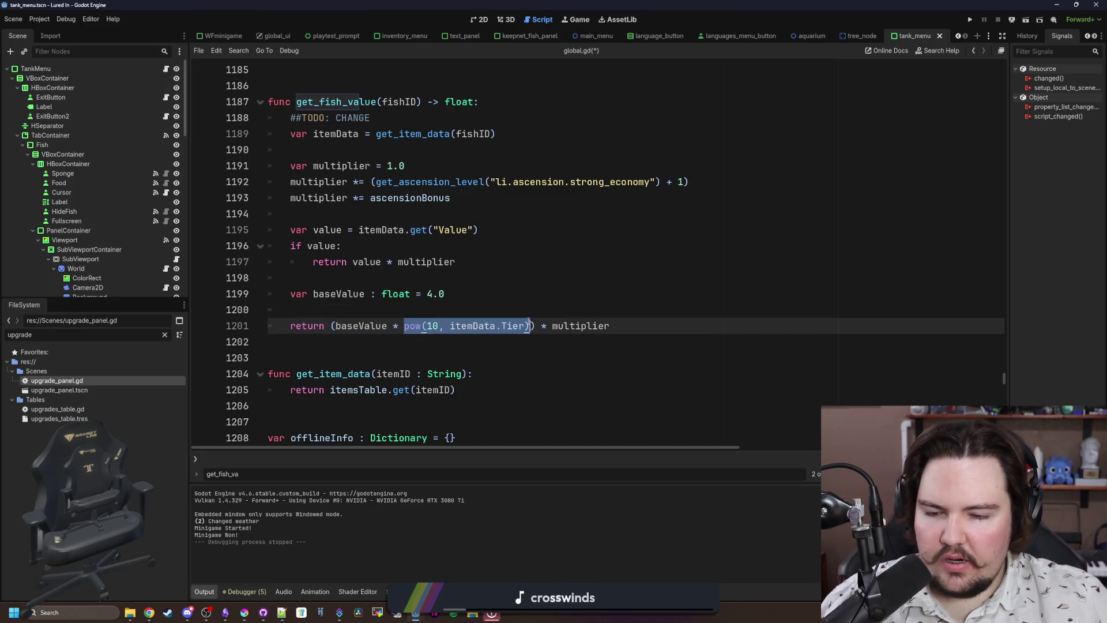
key(Up)
key(alt+Tab)
In Desmos, define c=10^0, test and remove a 4*1 row, then return to Godot.
text(c=)
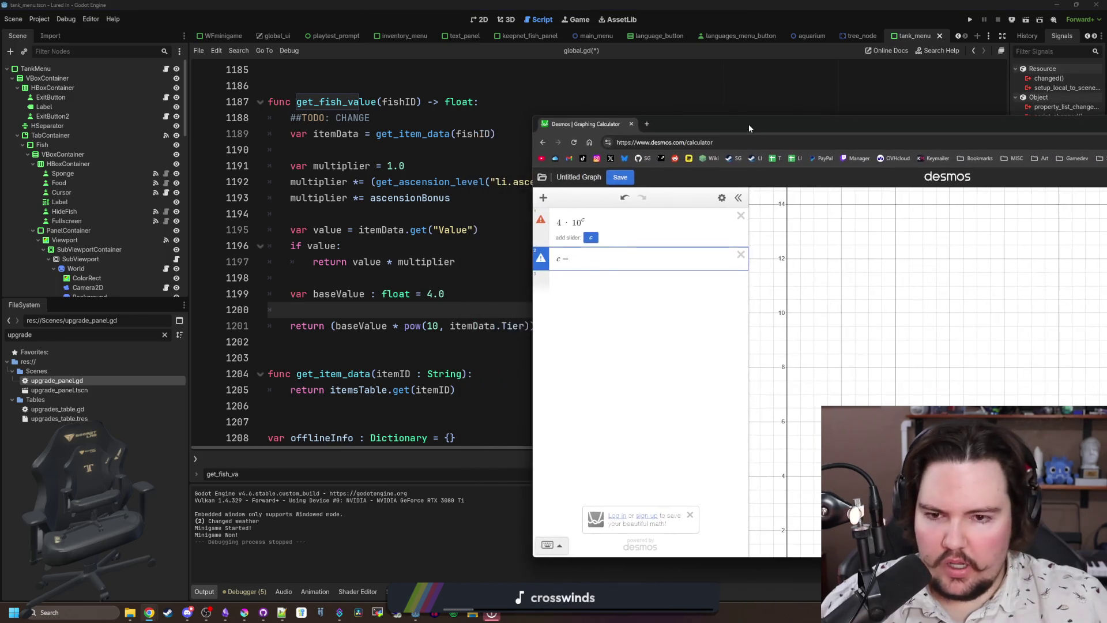
text(5)
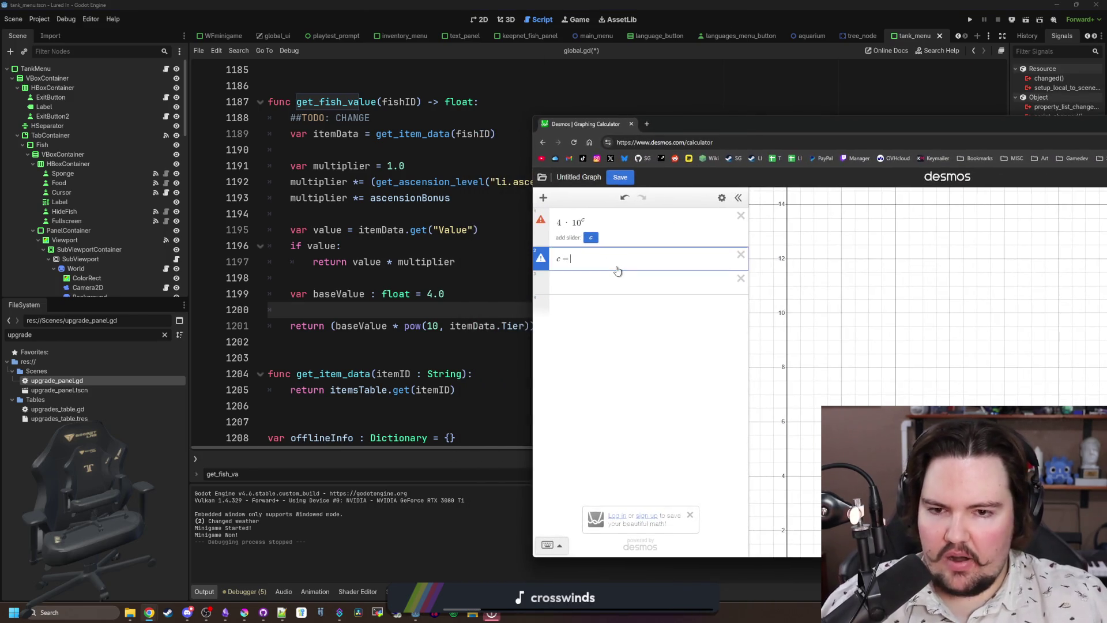
key(BackSpace)
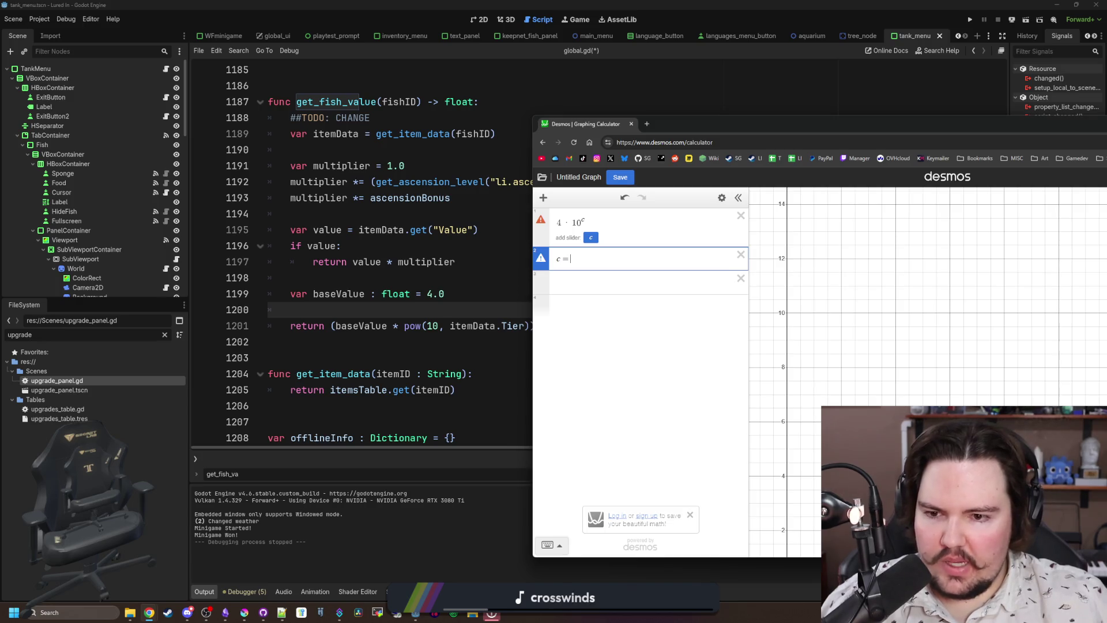
text( 10&)
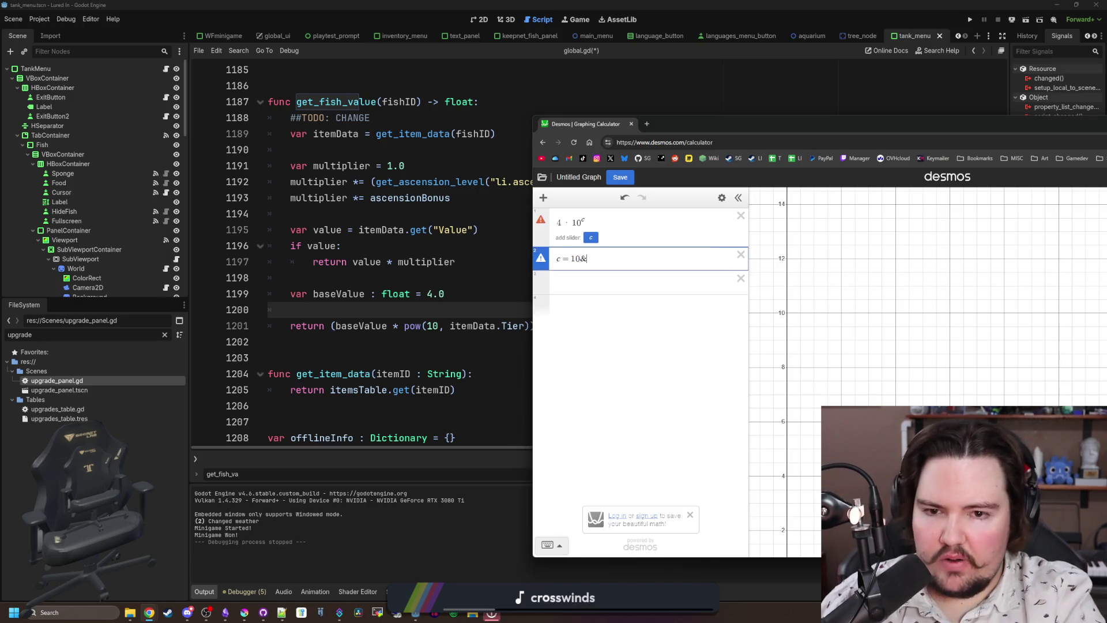
key(BackSpace)
text(^0)
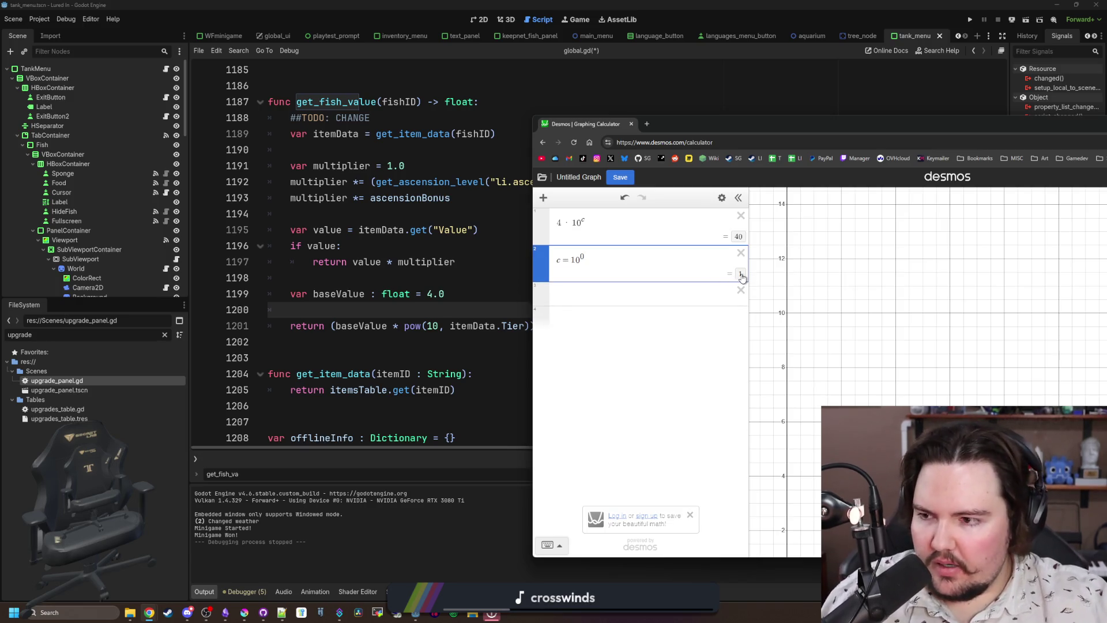
click(591, 294)
text(4*1)
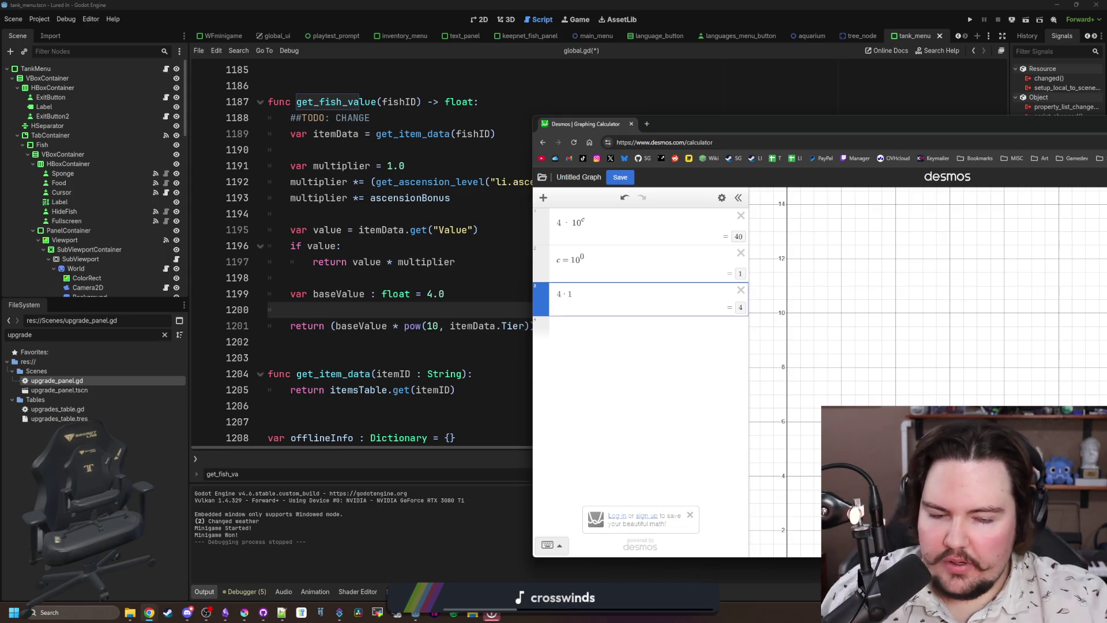
click(741, 290)
key(alt+Tab)
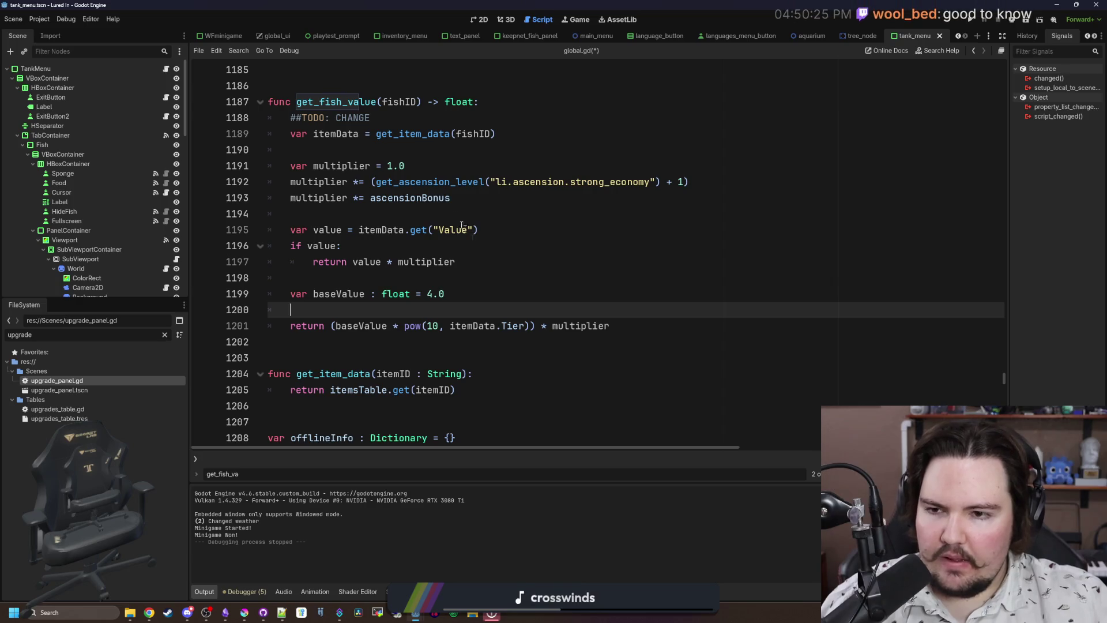
Save global.gd after reviewing the multiplier lines, and clear the upgrade filter from the file list.
mouse_move(451, 198)
mouse_down()
mouse_move(285, 173)
mouse_move(270, 181)
mouse_move(262, 169)
mouse_up()
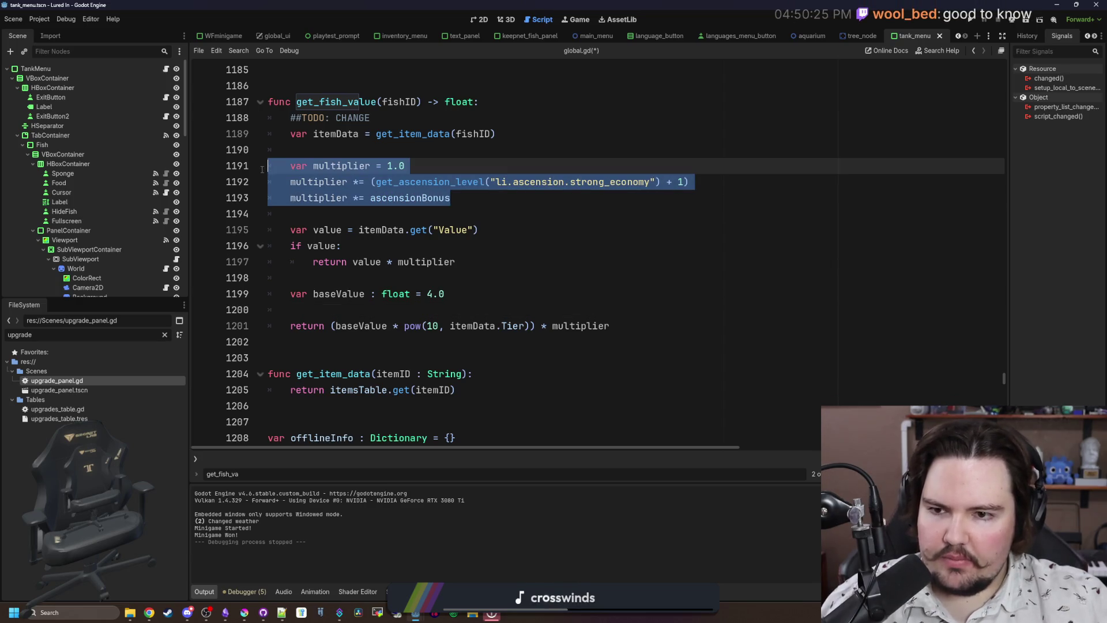
click(376, 167)
click(442, 151)
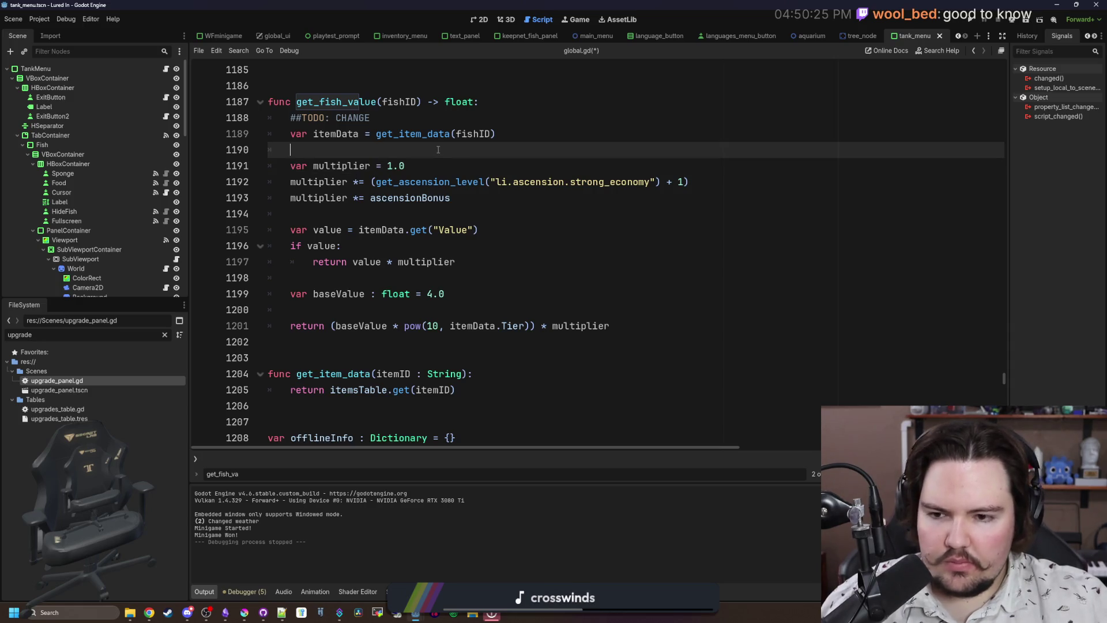
click(340, 272)
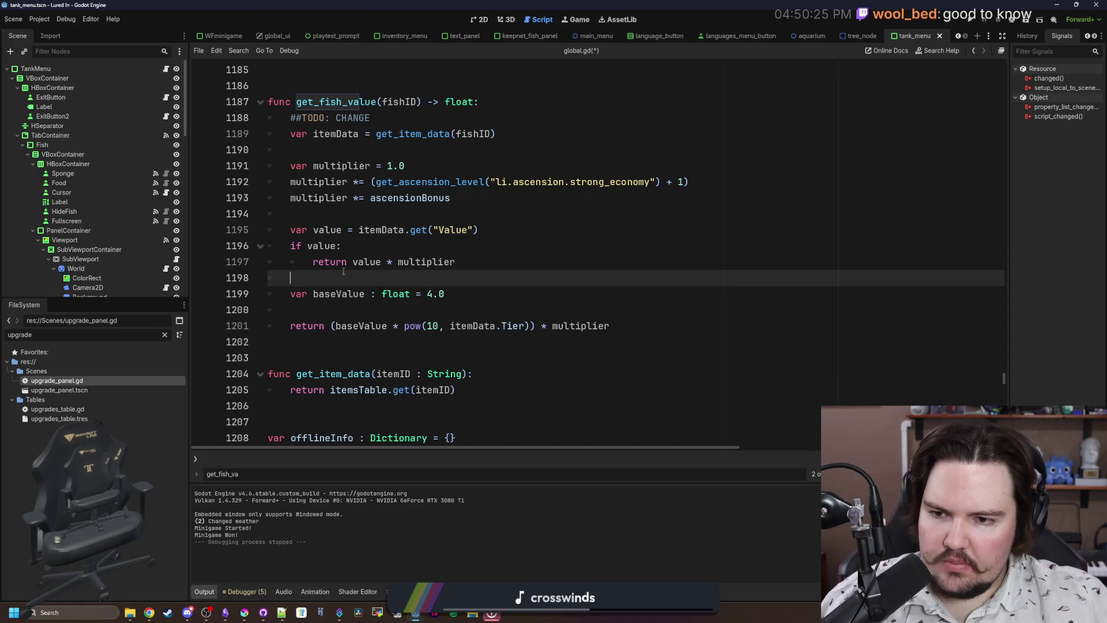
key(ctrl+s)
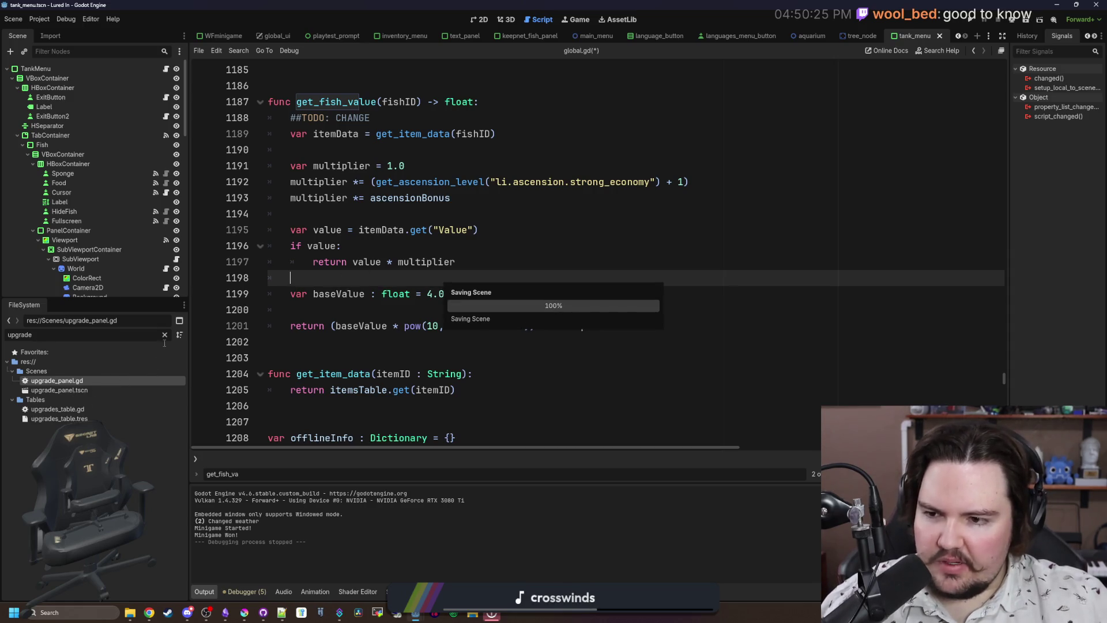
click(165, 335)
Filter the FileSystem by 'item' and open items_table.gd.
text(item)
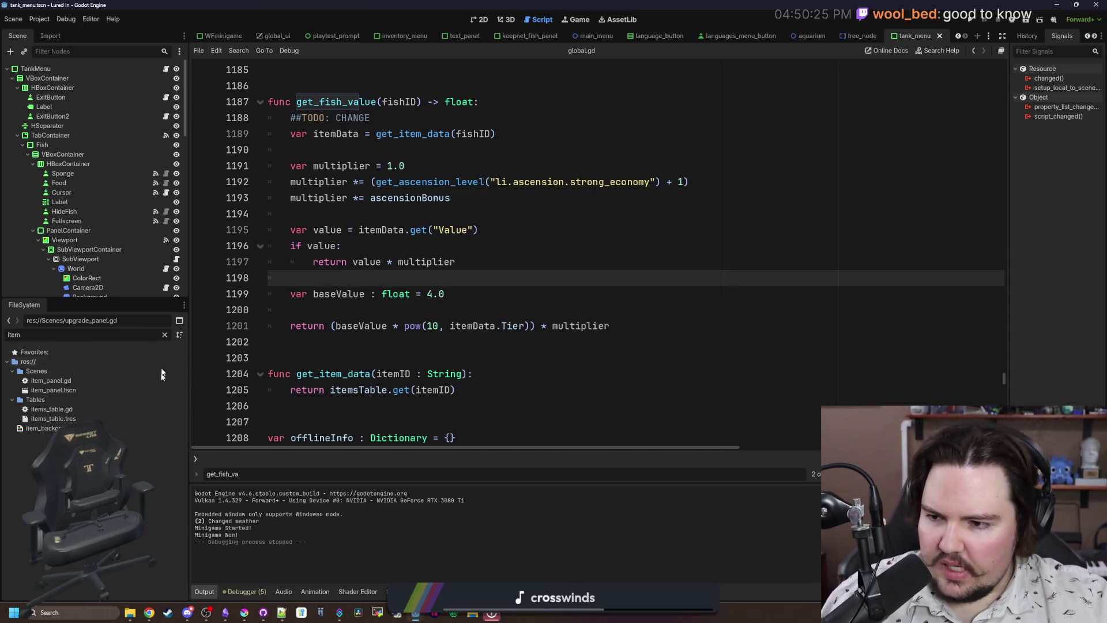
click(84, 410)
double_click(85, 409)
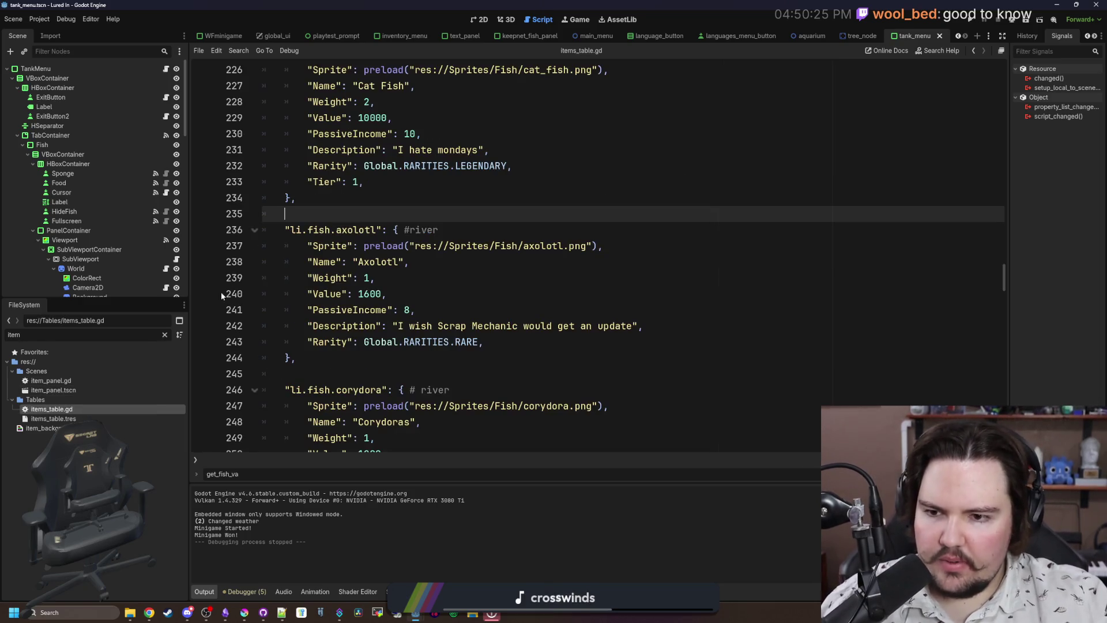
Comment out the Value entries with # from Axolotl through Pink Frogfish.
click(308, 293)
text(#)
scroll(310, 293, down, 3)
click(311, 294)
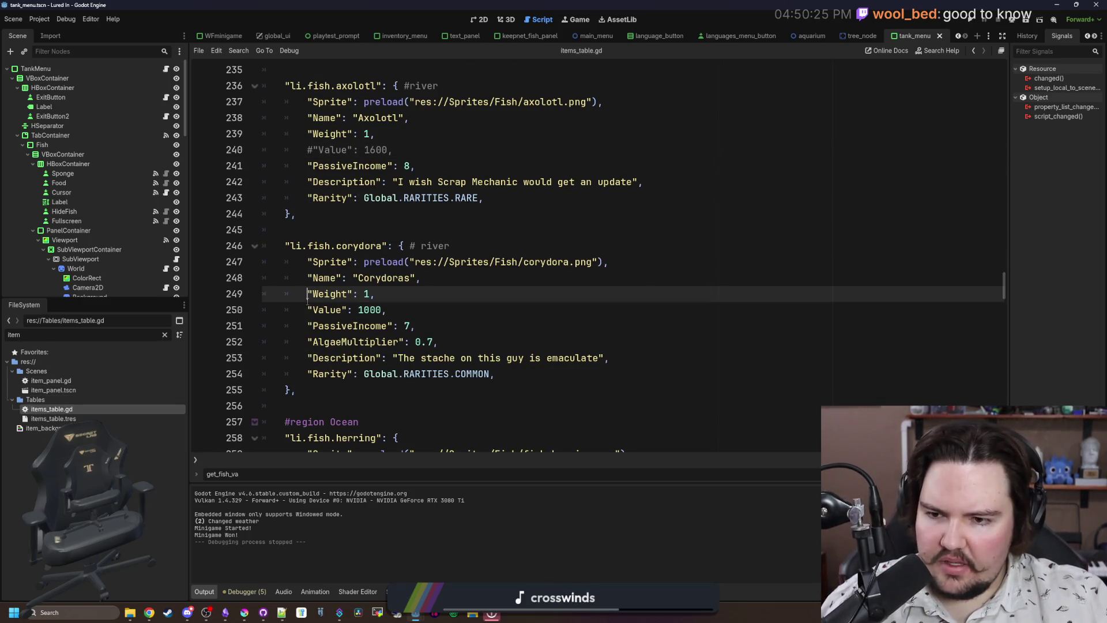
text(#)
scroll(310, 309, down, 4)
click(308, 310)
text(#)
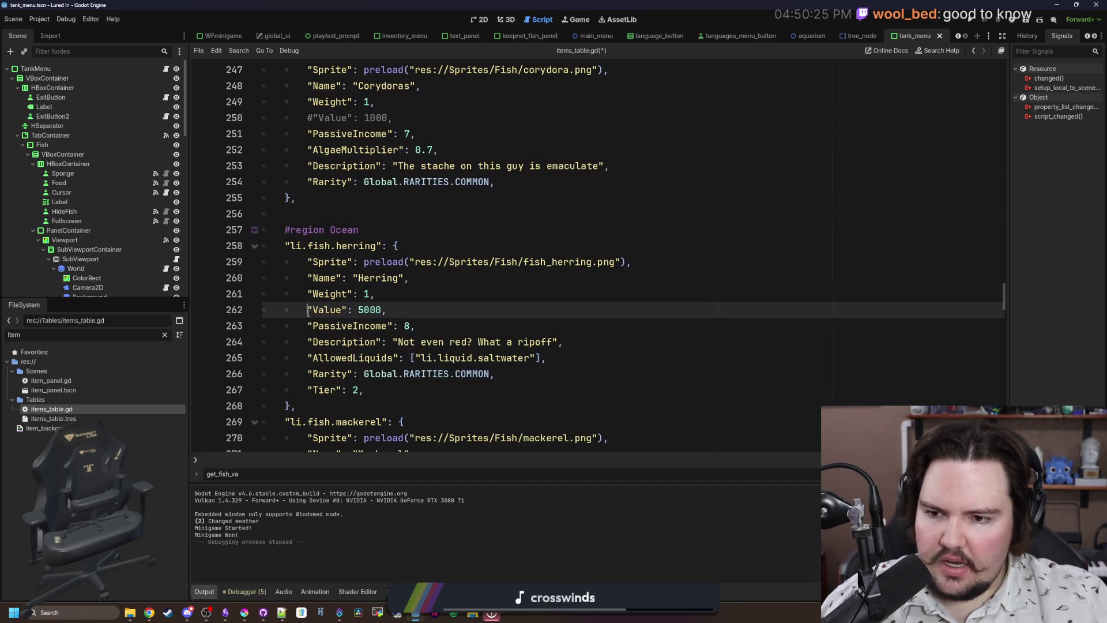
scroll(306, 323, down, 3)
click(306, 342)
text(#)
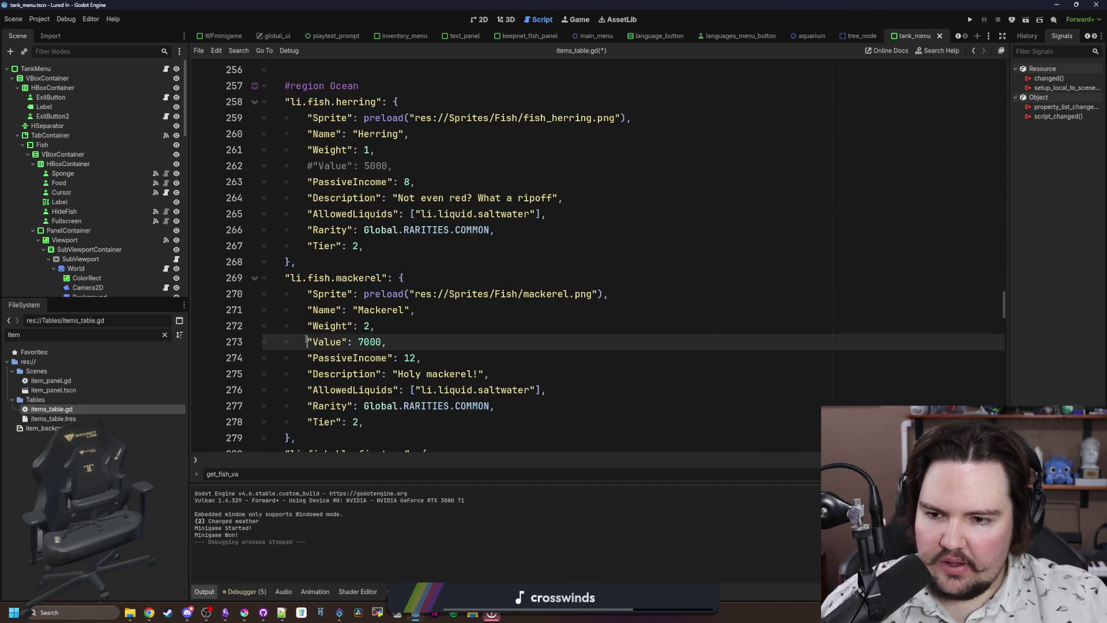
scroll(306, 339, down, 4)
click(307, 327)
text(#)
scroll(307, 326, down, 4)
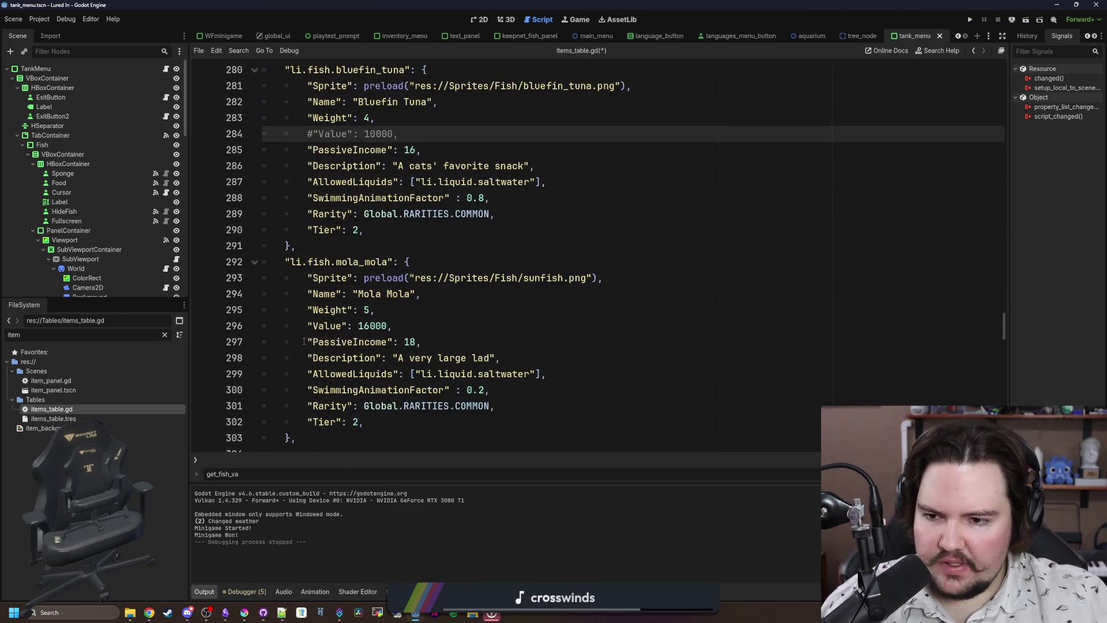
click(308, 326)
text(#)
scroll(309, 326, down, 4)
click(309, 326)
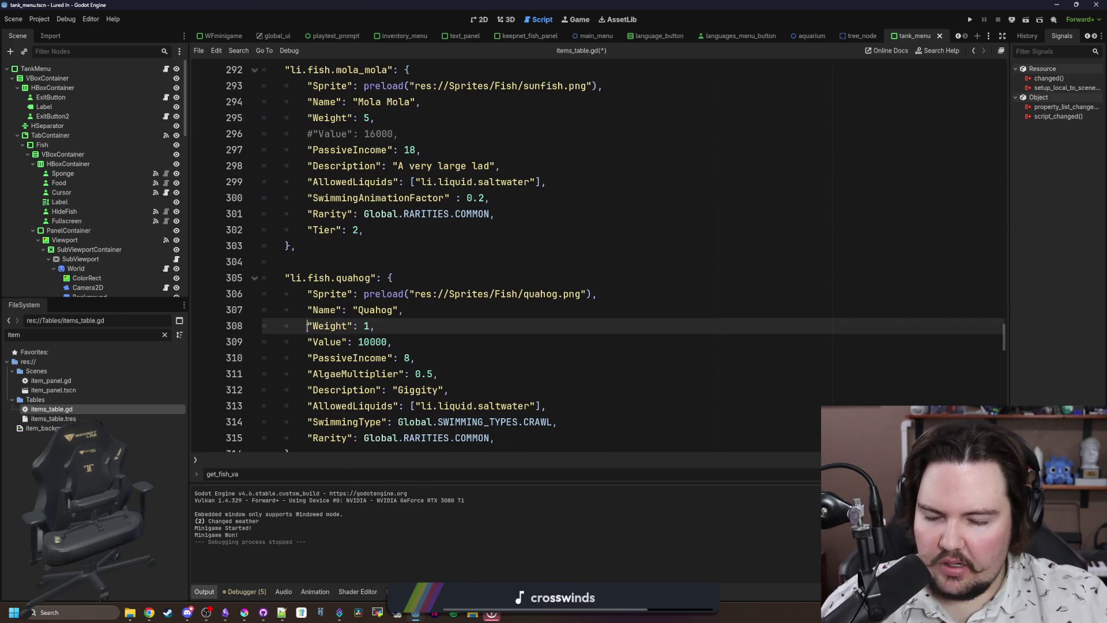
click(308, 342)
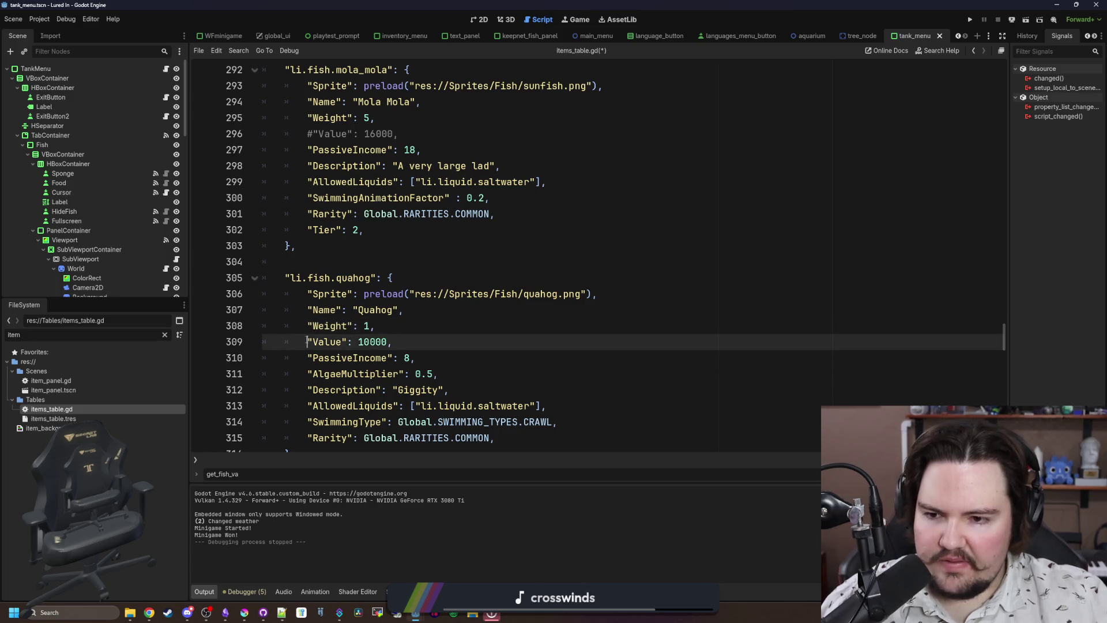
text(#)
scroll(310, 340, down, 4)
click(306, 362)
text(#)
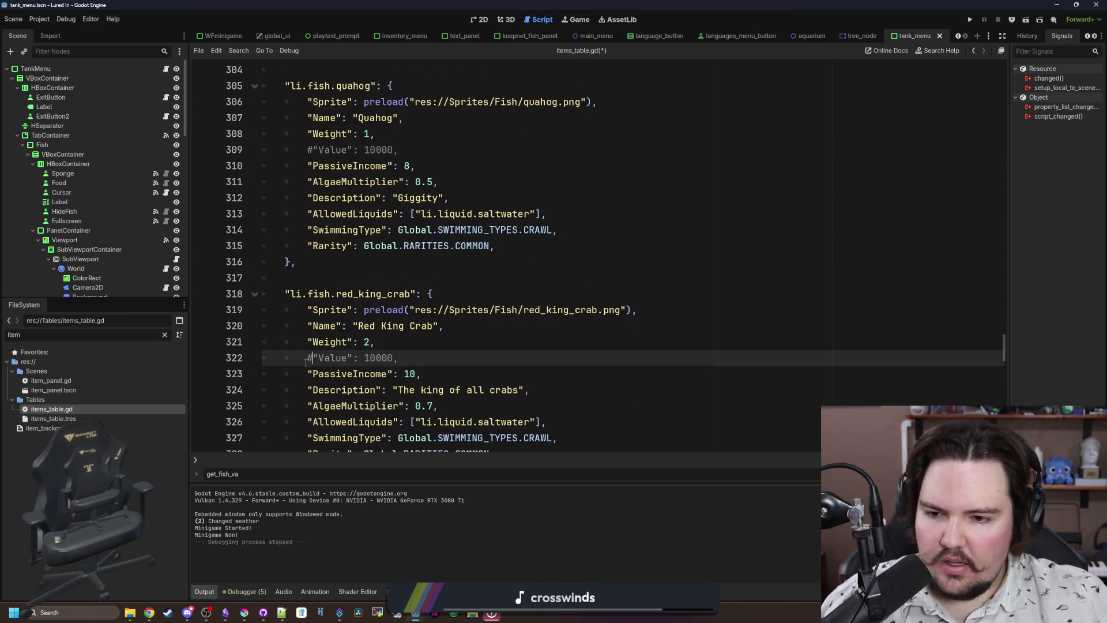
scroll(306, 362, down, 4)
click(304, 373)
text(#"Value": 20000,)
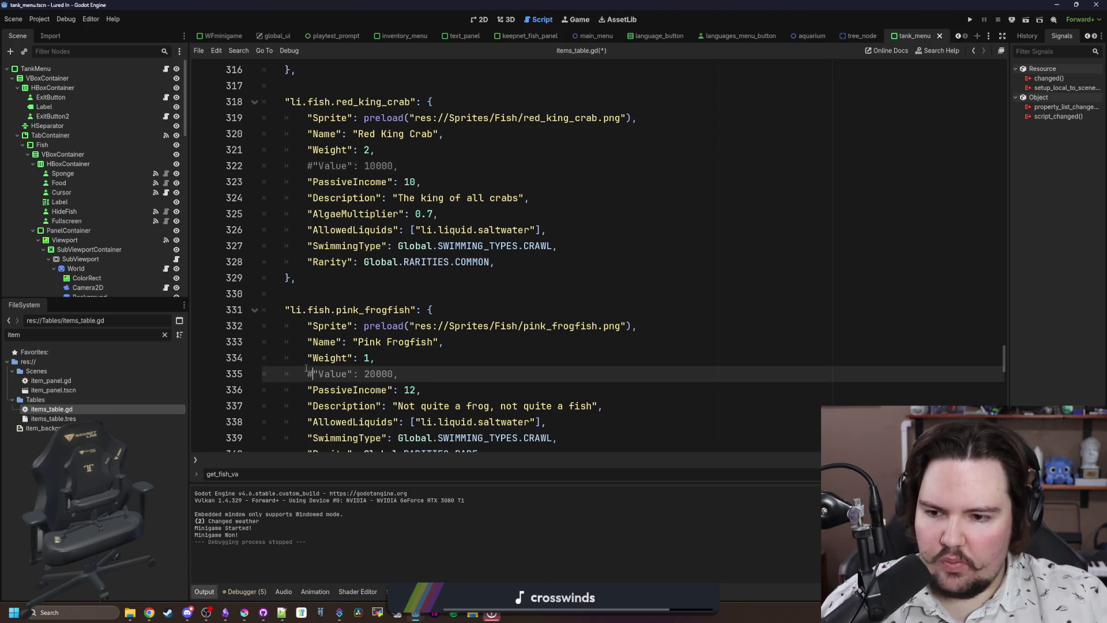
scroll(306, 374, down, 4)
Comment out the Value entries for Stonefish, Piranha, Electric Eel, Arapaima, both Plecos and Mata Mata.
click(306, 374)
text(#)
scroll(307, 374, down, 1)
scroll(306, 373, down, 4)
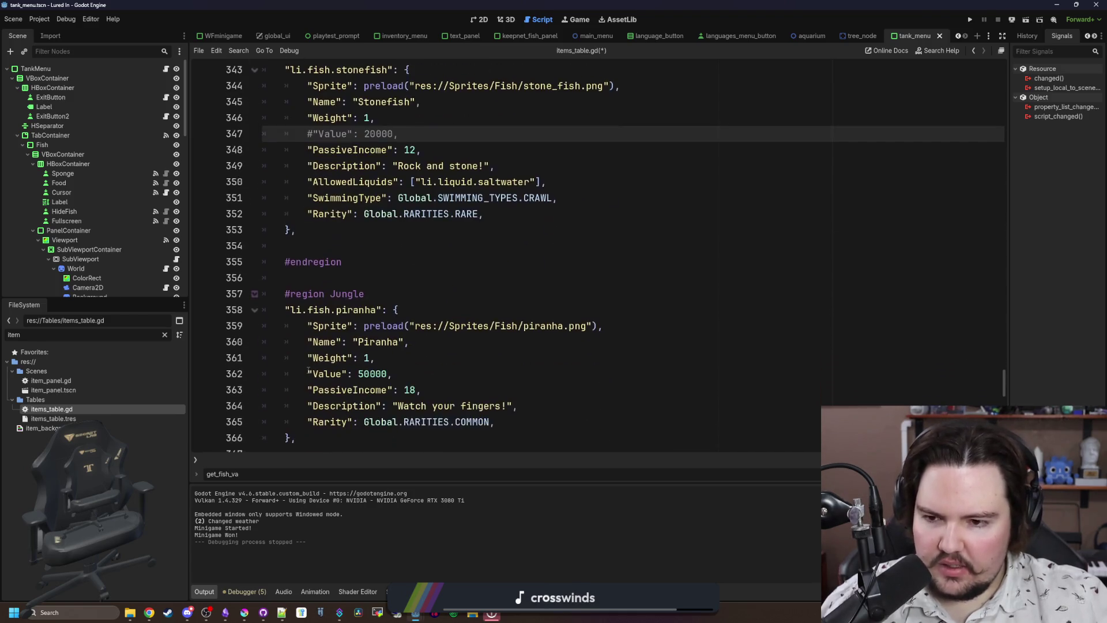
click(304, 373)
text(#)
scroll(304, 360, down, 5)
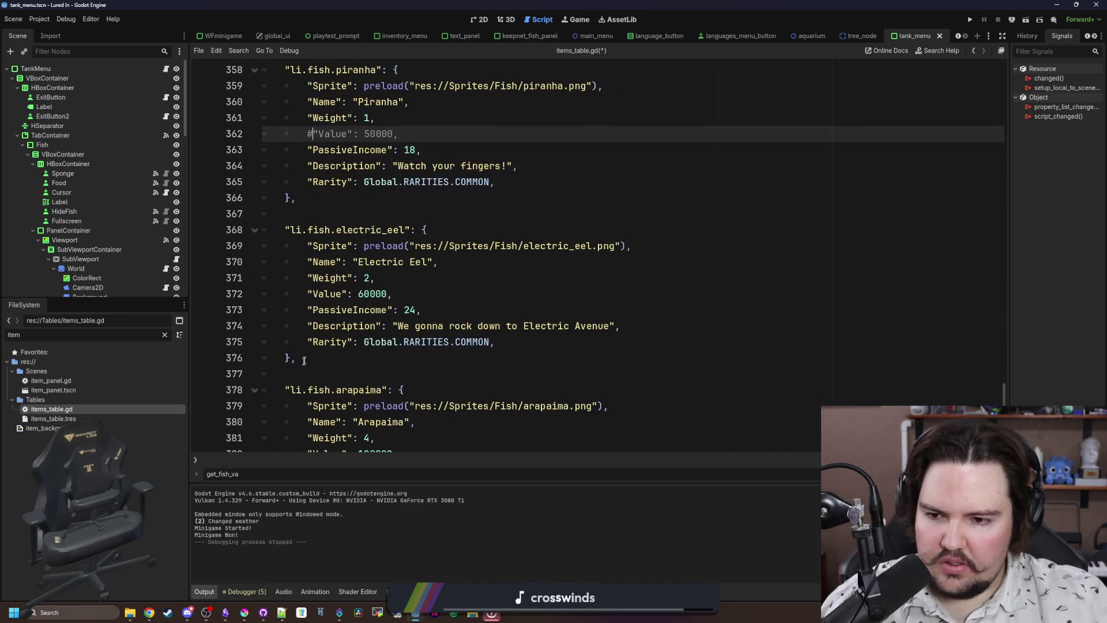
click(304, 295)
text(#)
scroll(303, 352, down, 1)
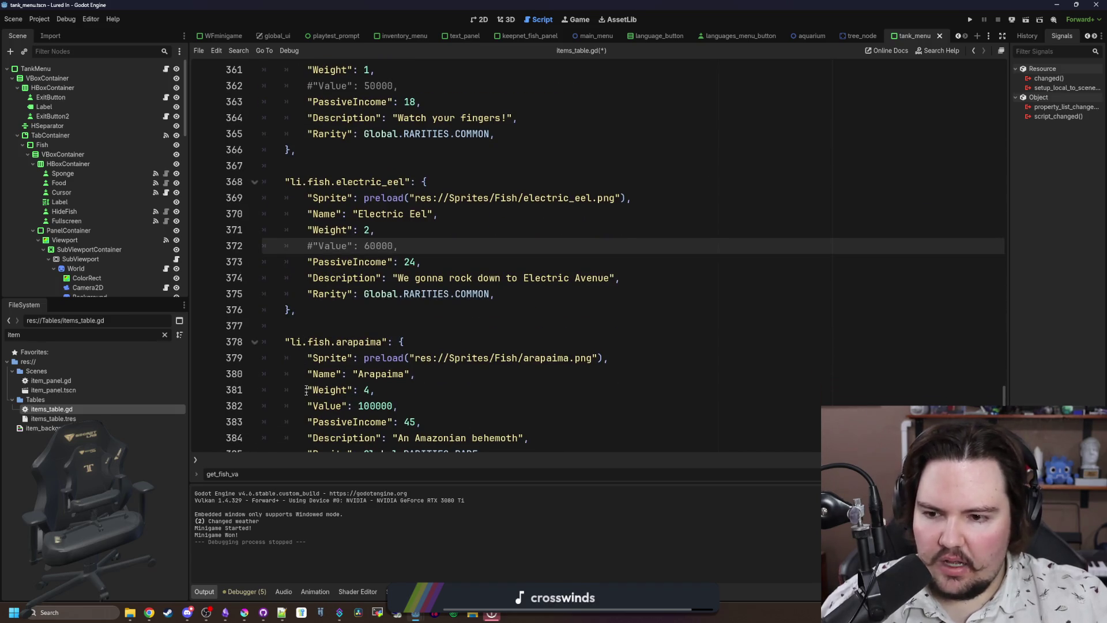
click(306, 406)
text(#)
scroll(320, 348, down, 4)
click(306, 374)
text(#)
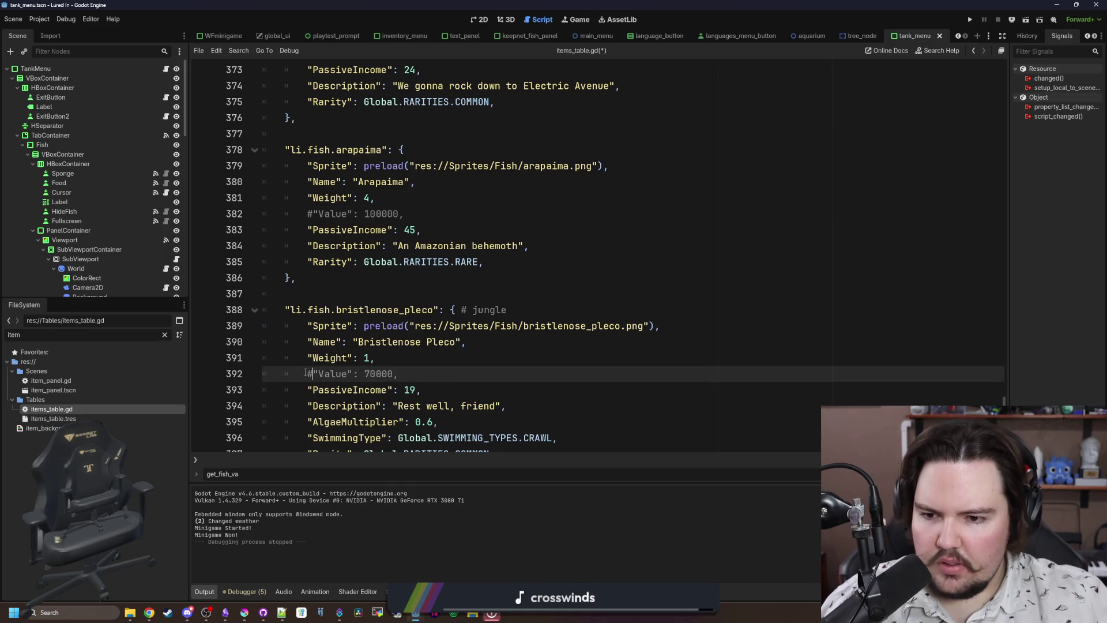
scroll(305, 372, down, 4)
click(305, 374)
text(#)
scroll(304, 374, down, 4)
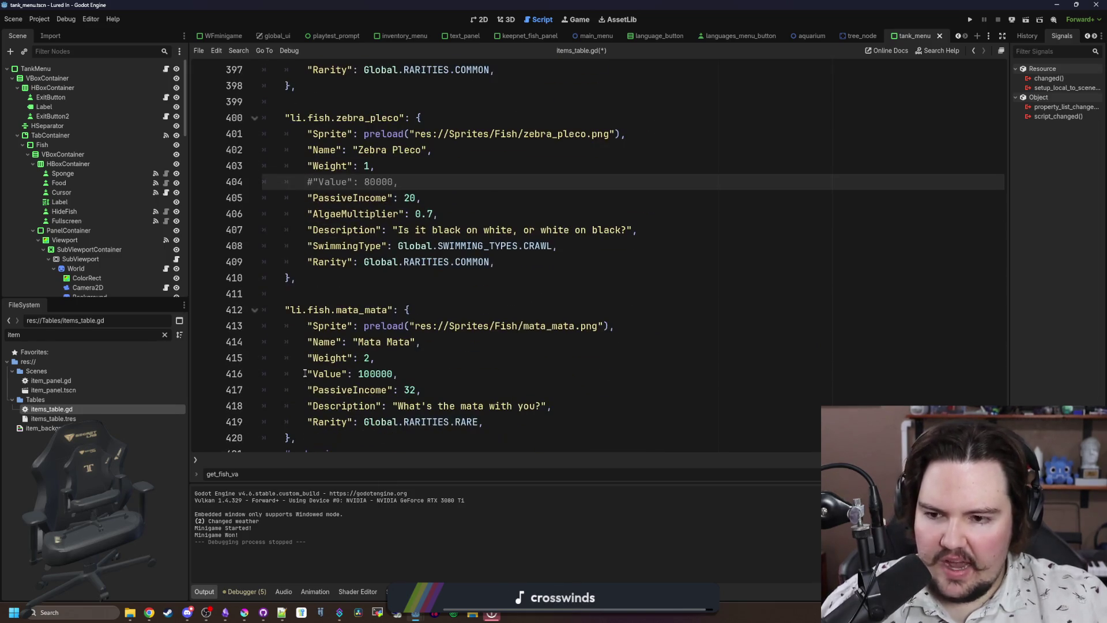
click(305, 374)
text(#)
scroll(308, 361, down, 1)
Comment out the Value entries from Cat Fish back up through Rainbow Trout with Ctrl+K.
scroll(333, 358, up, 20)
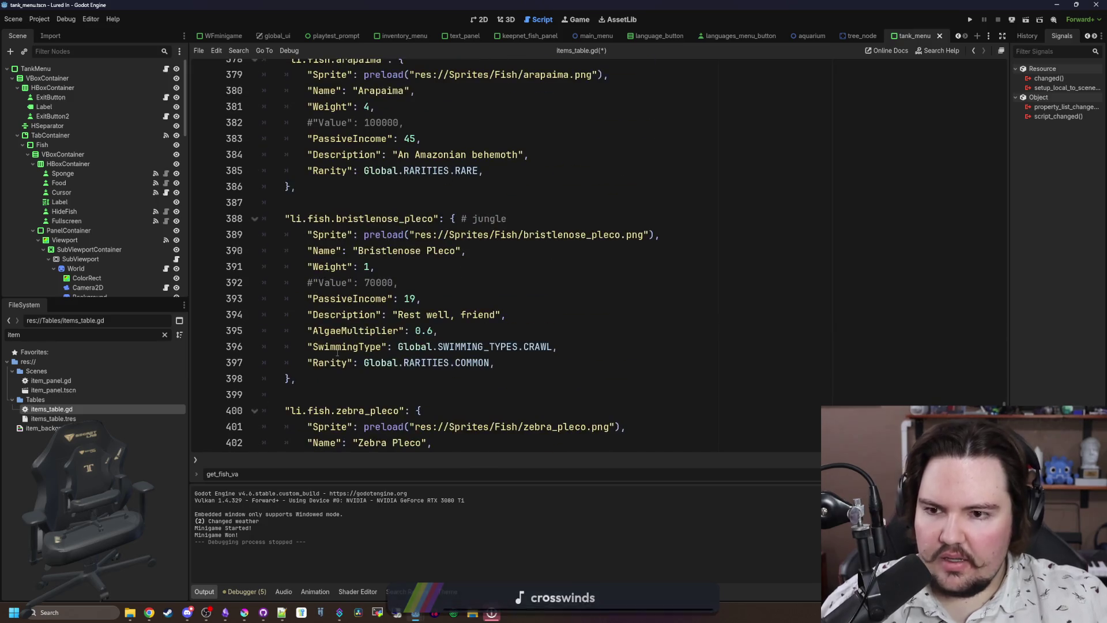
scroll(437, 316, up, 20)
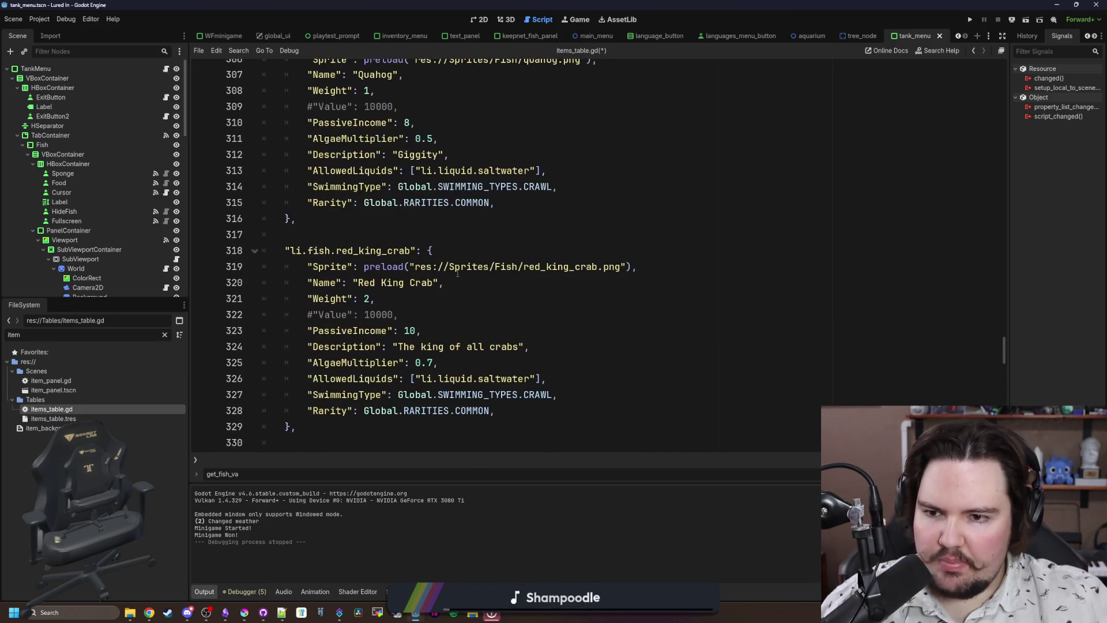
scroll(451, 263, up, 16)
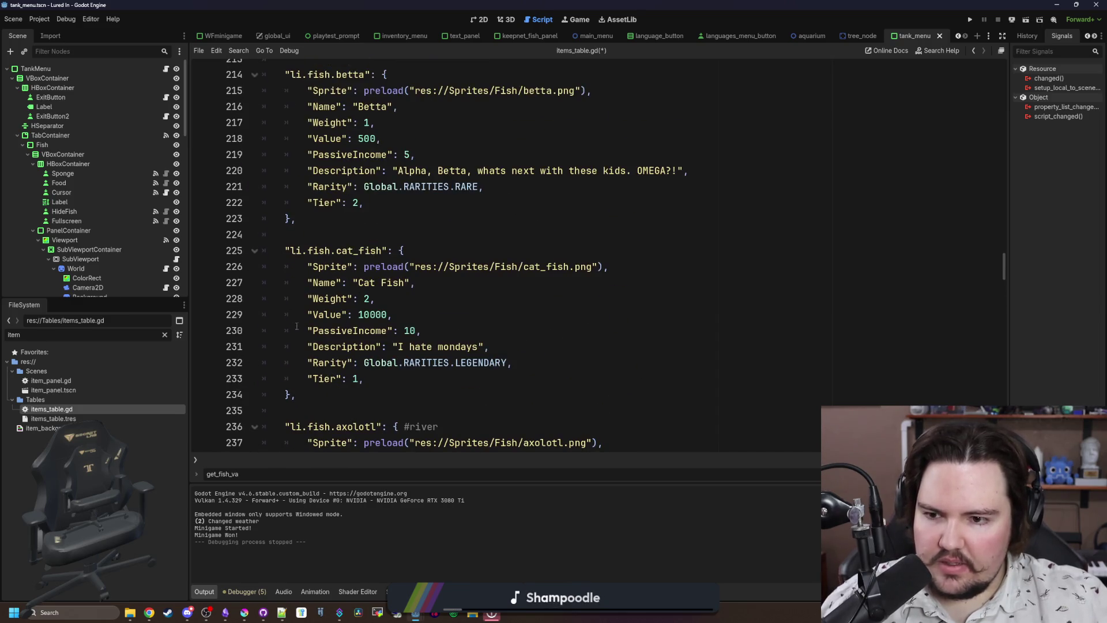
click(296, 320)
key(ctrl+k)
scroll(300, 300, up, 3)
click(304, 276)
key(ctrl+k)
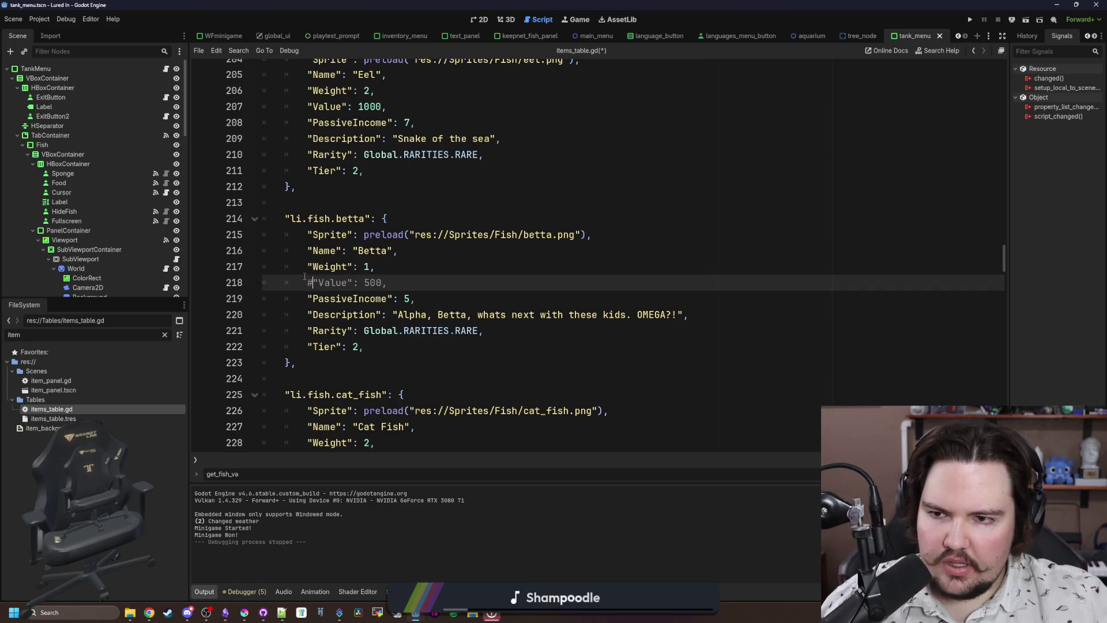
scroll(305, 276, up, 3)
click(306, 249)
key(ctrl+k)
scroll(306, 250, up, 5)
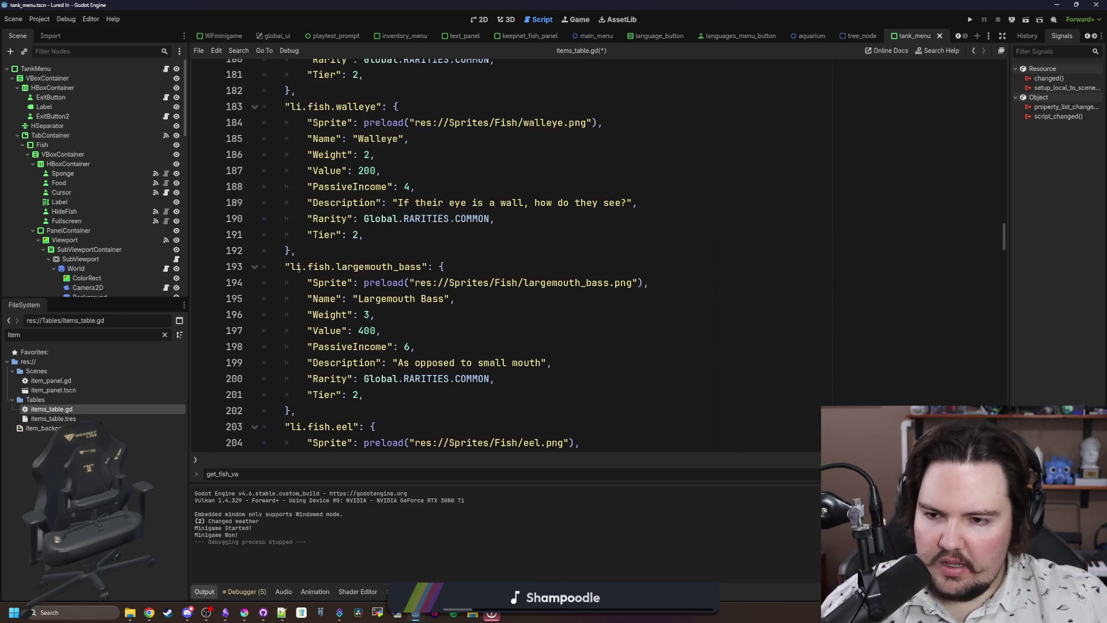
click(311, 328)
key(ctrl+k)
scroll(309, 299, up, 2)
click(307, 266)
key(ctrl+k)
scroll(306, 290, up, 1)
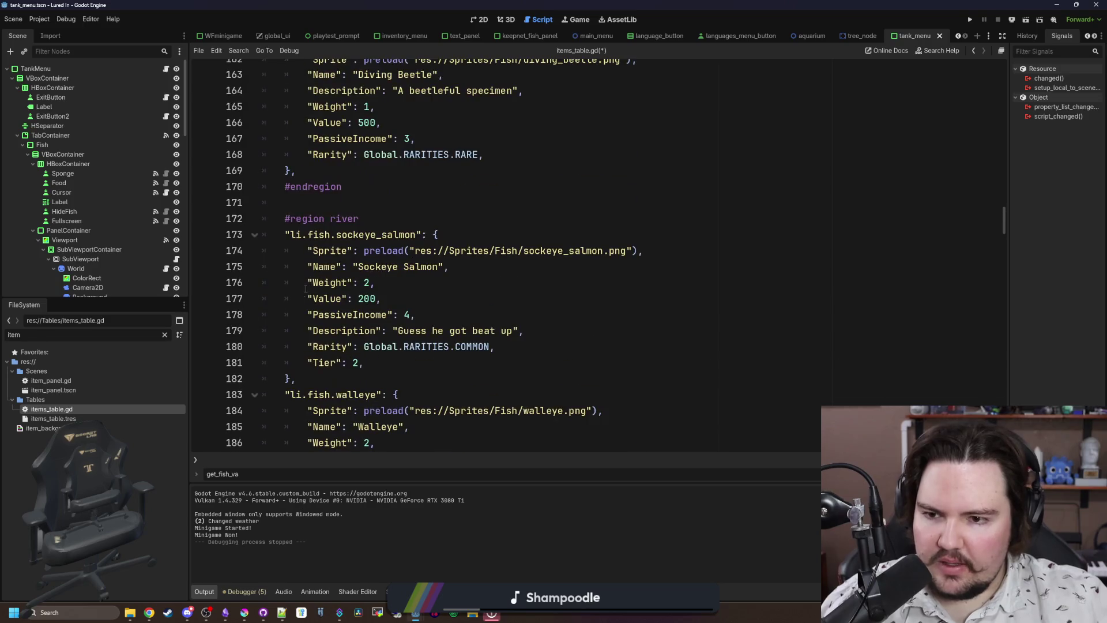
click(305, 295)
key(ctrl+k)
scroll(302, 299, up, 4)
click(303, 315)
key(ctrl+k)
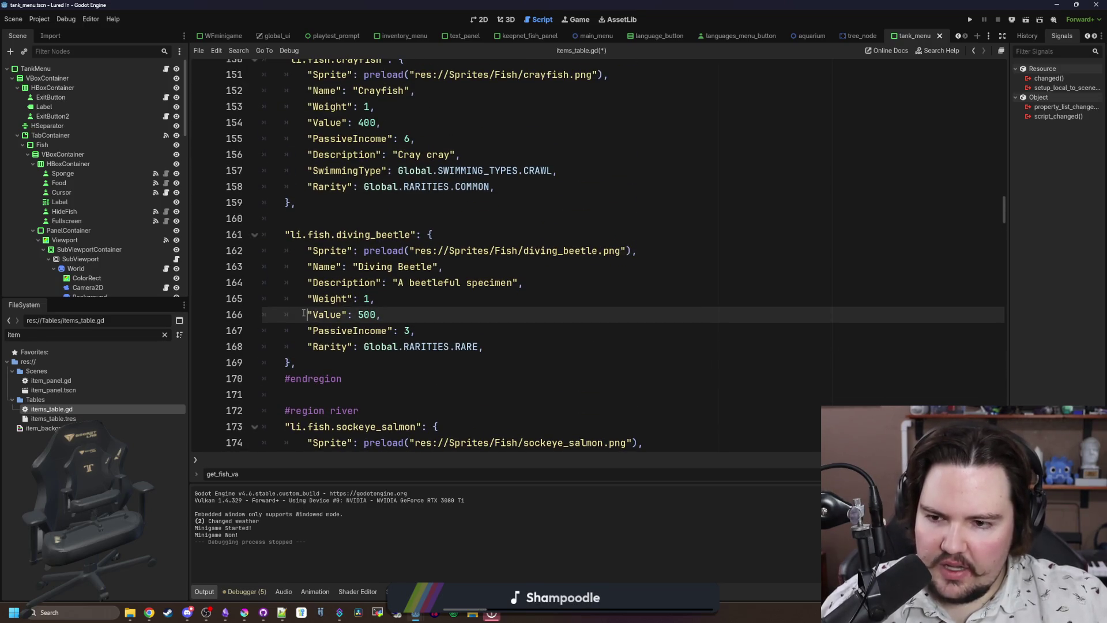
scroll(303, 313, up, 4)
click(303, 314)
key(ctrl+k)
scroll(304, 316, up, 3)
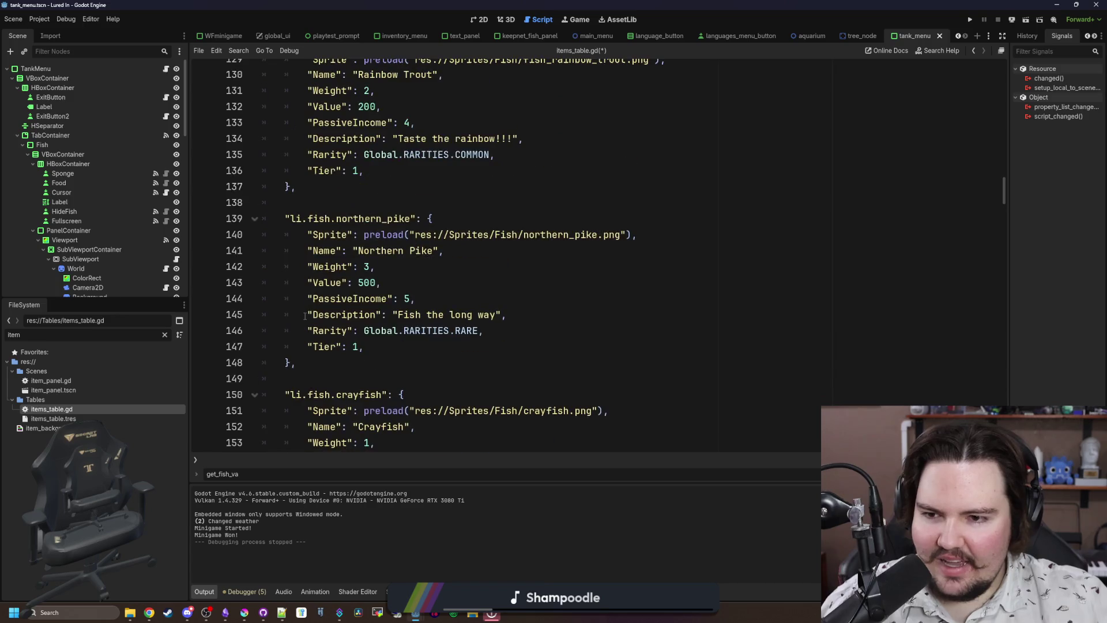
click(305, 283)
key(ctrl+k)
scroll(311, 291, up, 4)
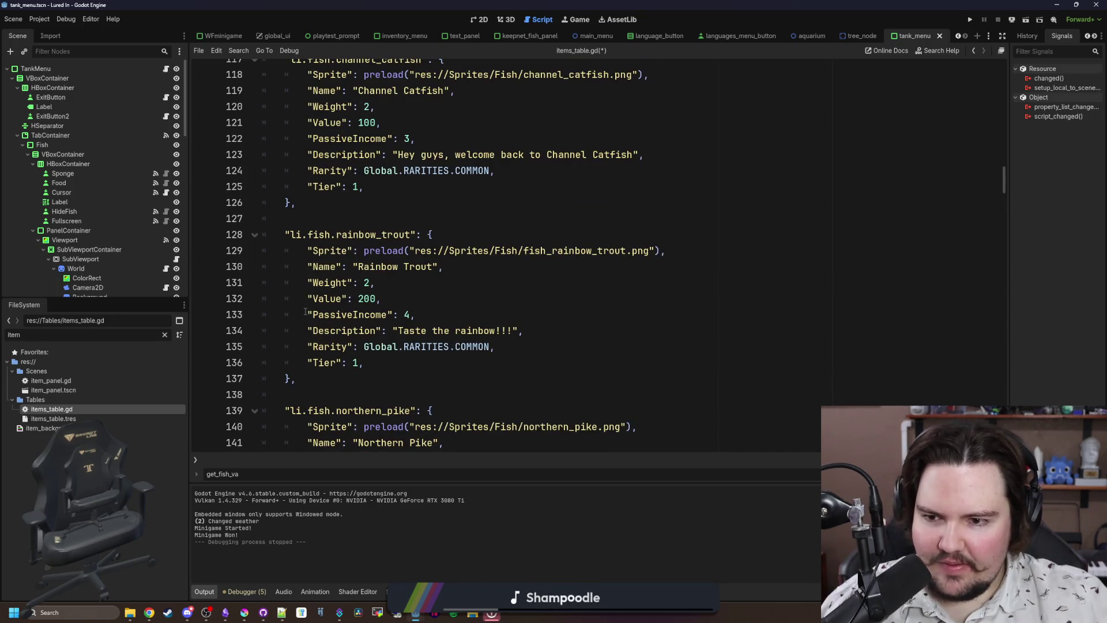
click(305, 298)
key(ctrl+k)
Comment out the remaining Value entries from Channel Catfish up through Koi and Carp.
scroll(304, 306, up, 4)
click(304, 315)
key(ctrl+k)
scroll(304, 317, up, 3)
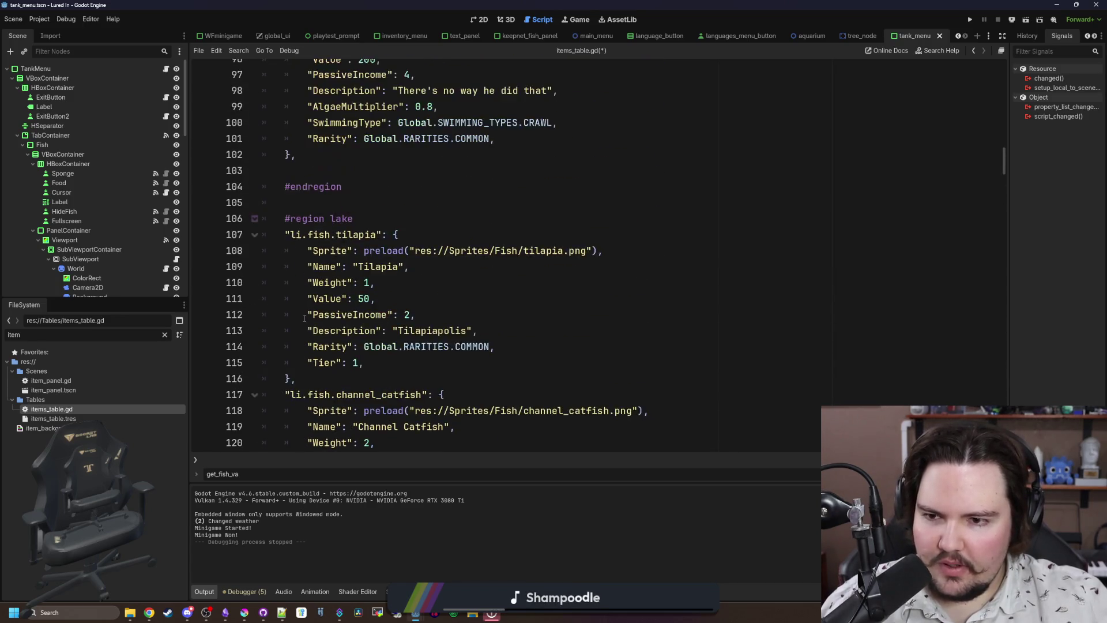
click(306, 298)
key(ctrl+k)
scroll(309, 304, up, 4)
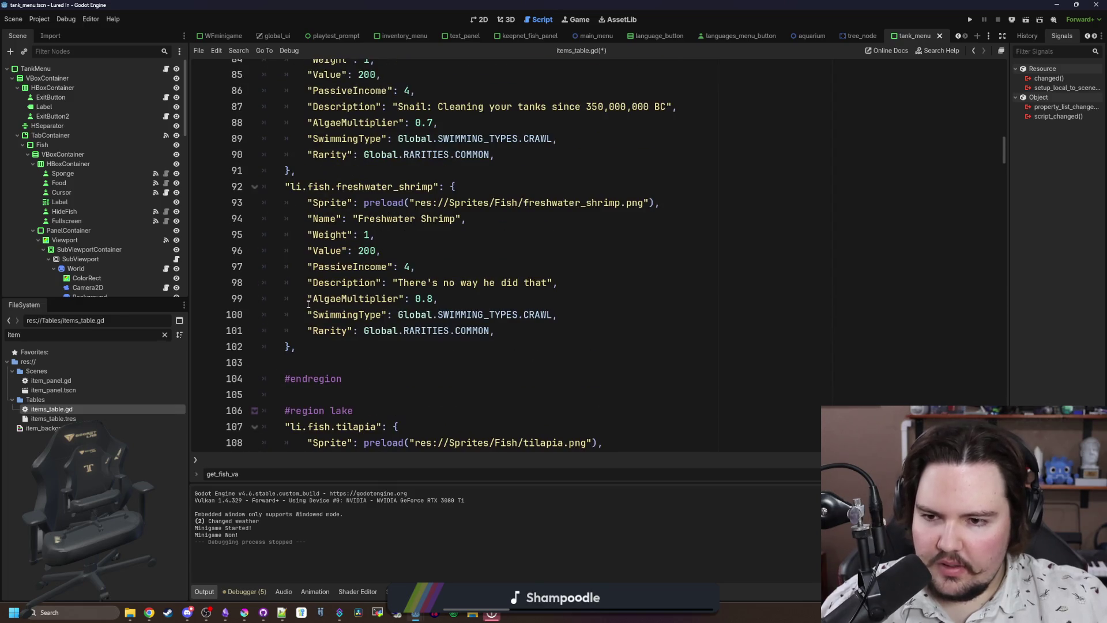
click(306, 250)
key(ctrl+k)
scroll(307, 260, up, 4)
click(306, 266)
key(ctrl+k)
scroll(306, 283, up, 4)
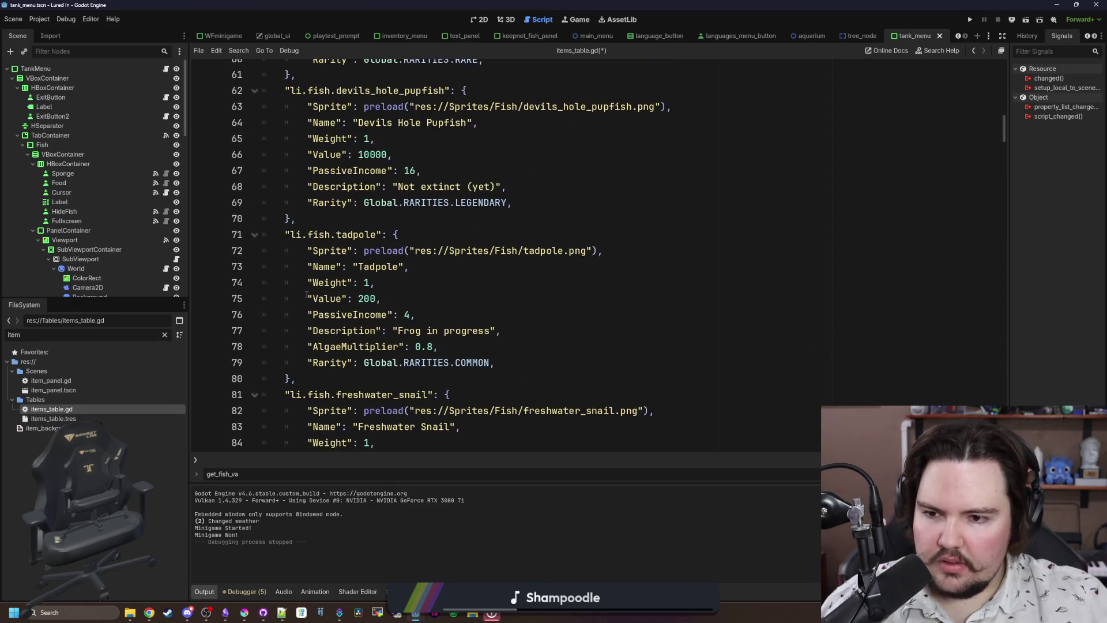
click(307, 298)
key(ctrl+k)
scroll(306, 300, up, 2)
click(307, 252)
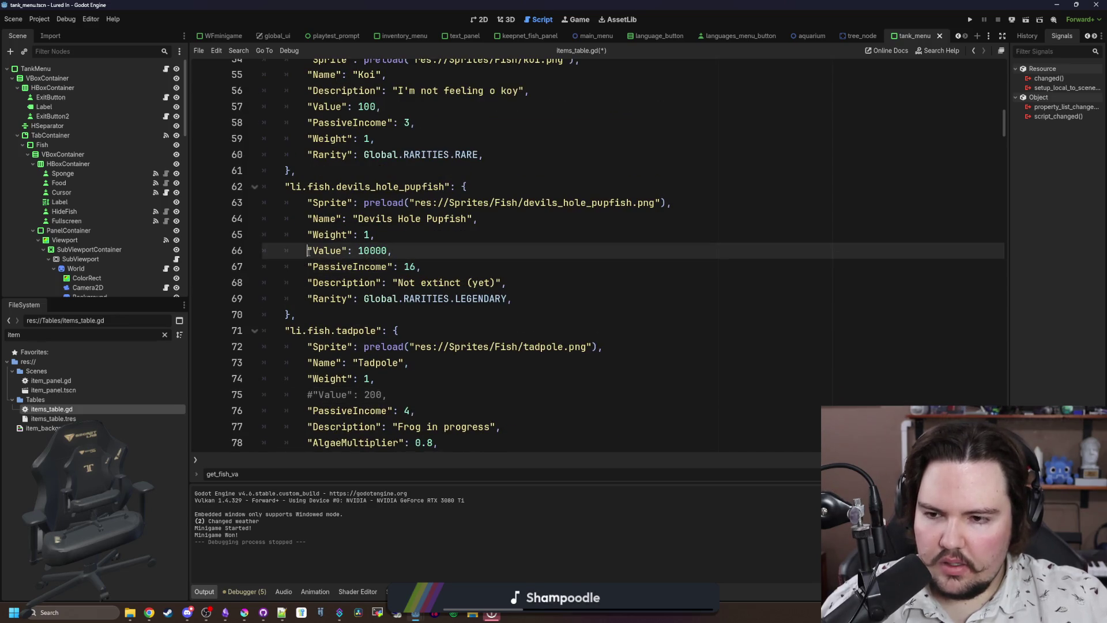
key(ctrl+k)
scroll(306, 254, up, 3)
click(307, 250)
key(ctrl+k)
scroll(319, 266, up, 3)
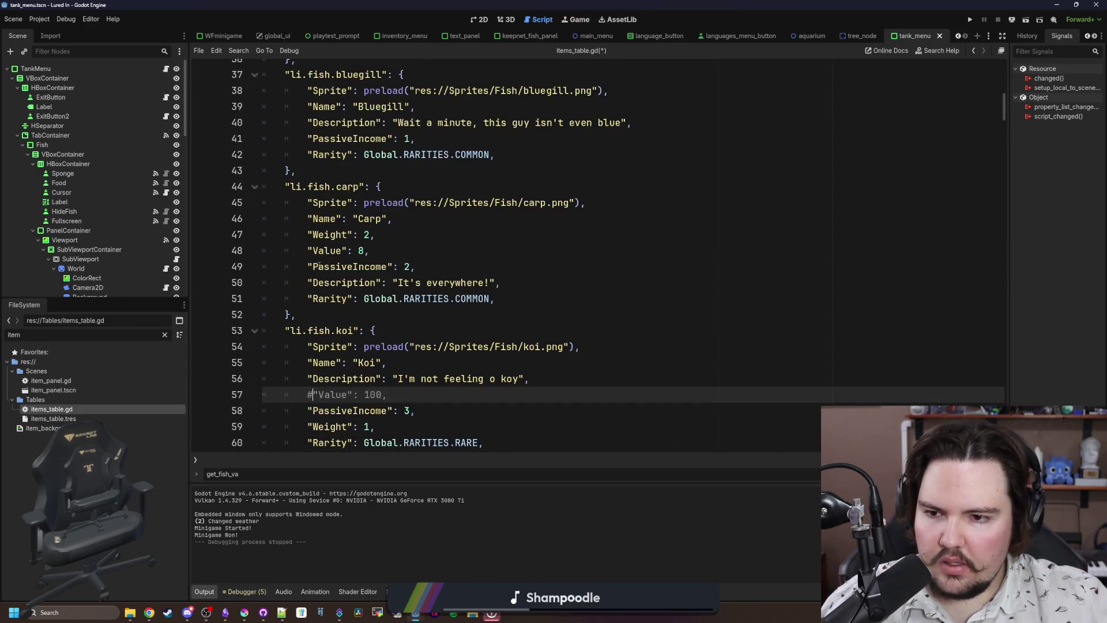
click(308, 250)
key(ctrl+k)
scroll(309, 254, up, 3)
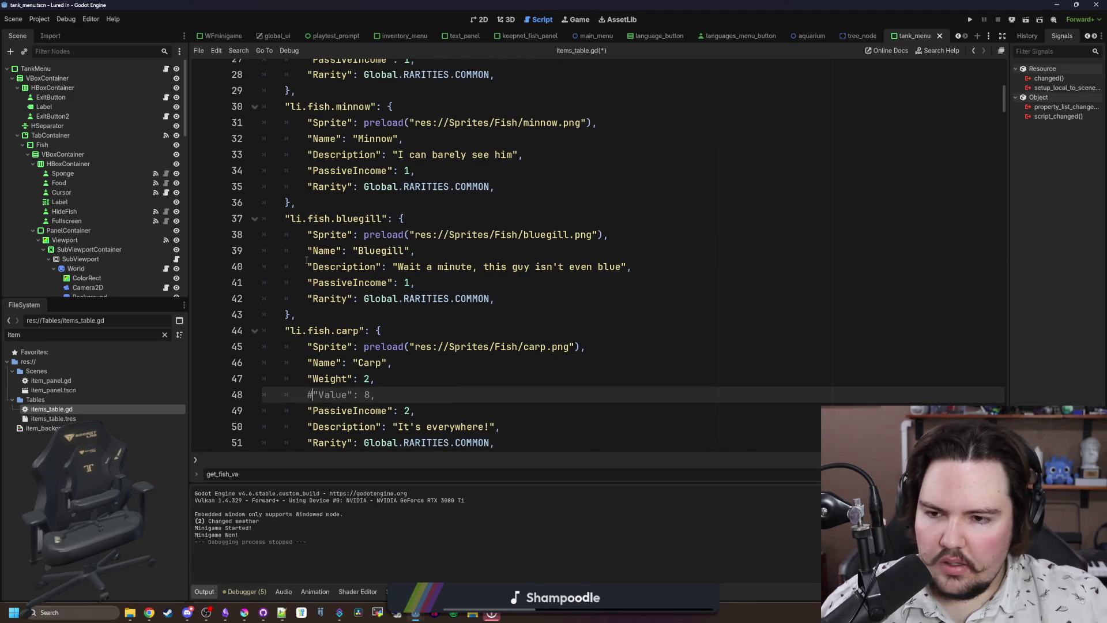
scroll(307, 261, up, 6)
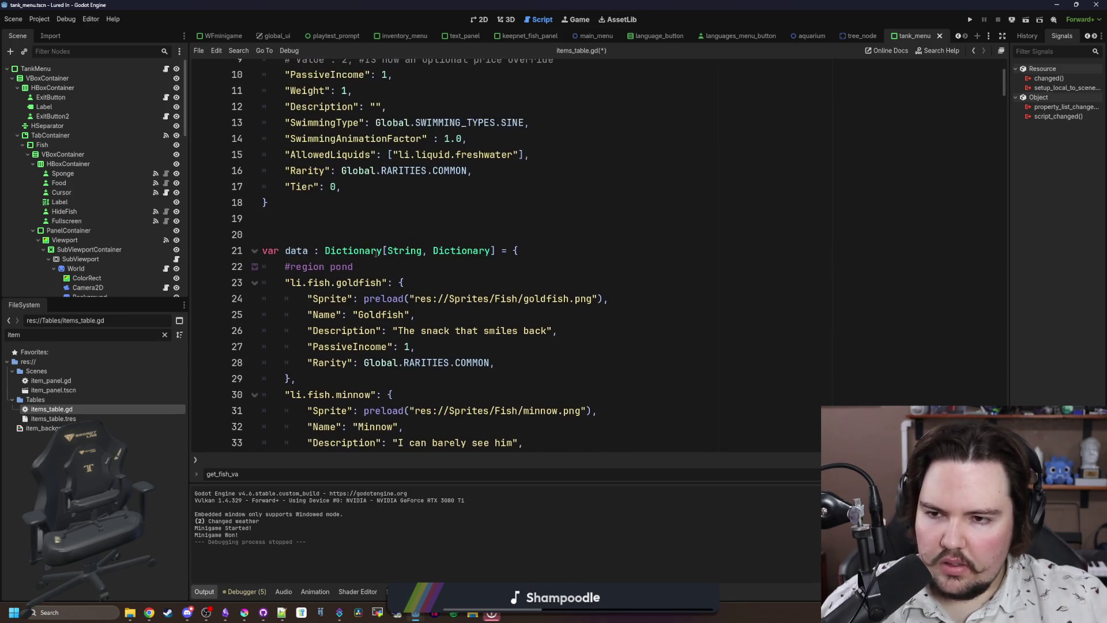
Search the script for 'value' to confirm no active entries remain, then save items_table.gd.
click(380, 235)
key(ctrl+f)
text(value)
key(Return)
key(Return)
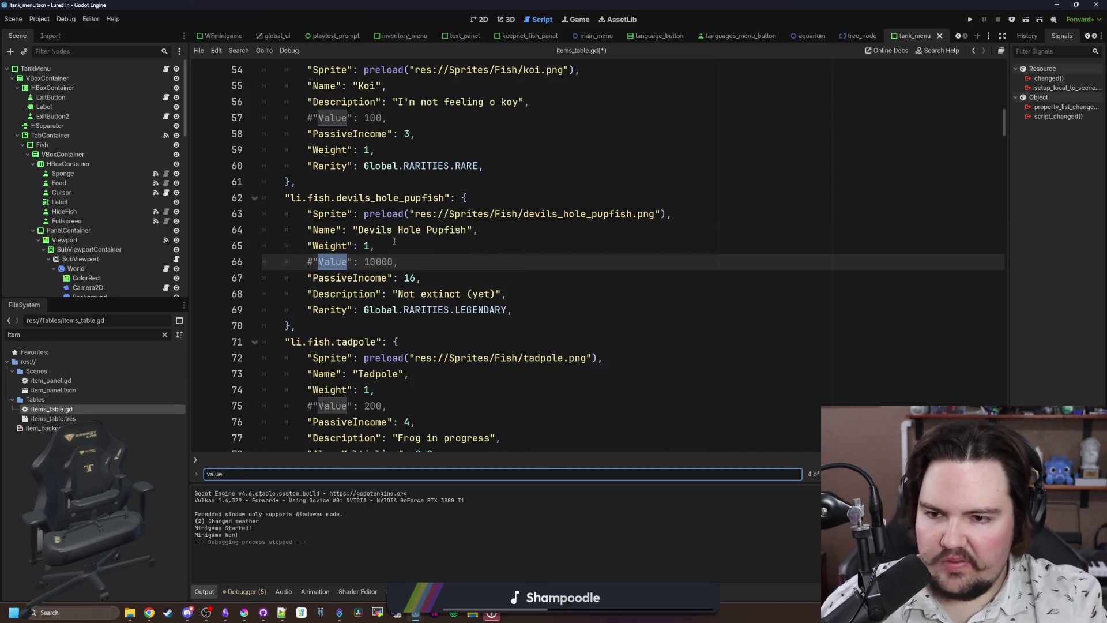
key(Return)
key(Return)
key(Return)
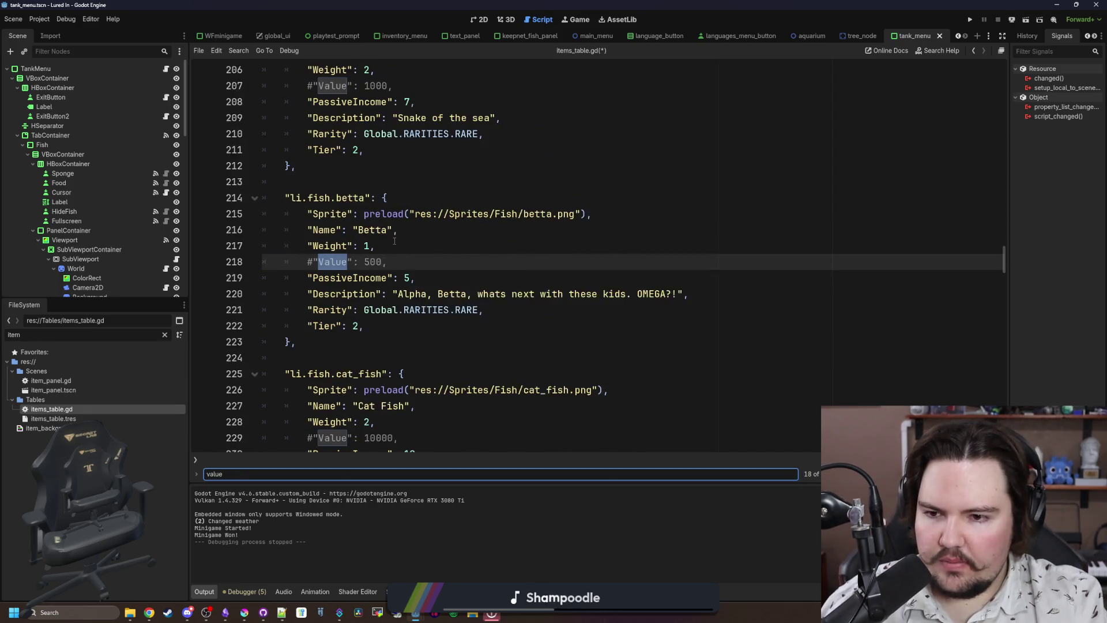
key(Return)
key(Return)
key(Return)
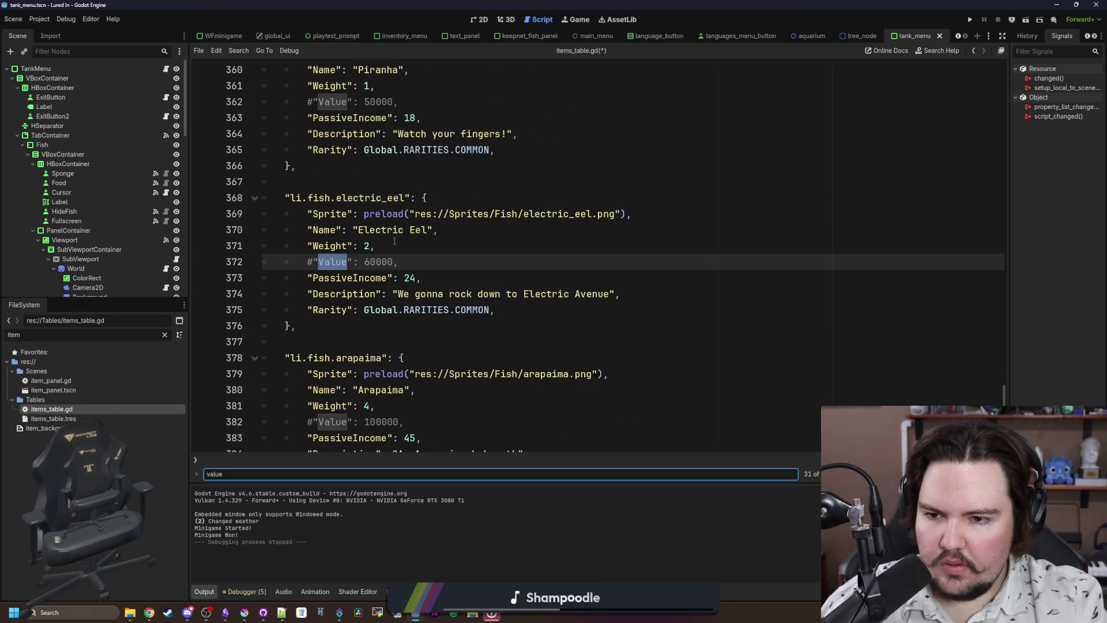
key(Return)
key(Return)
key(Return)
click(394, 241)
key(ctrl+s)
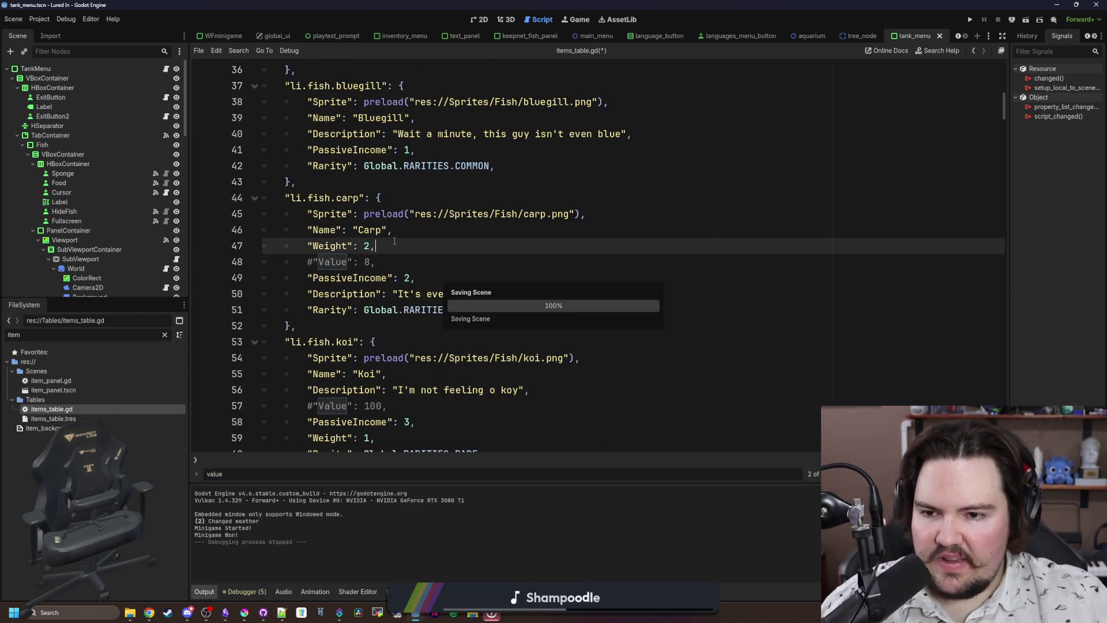
click(427, 234)
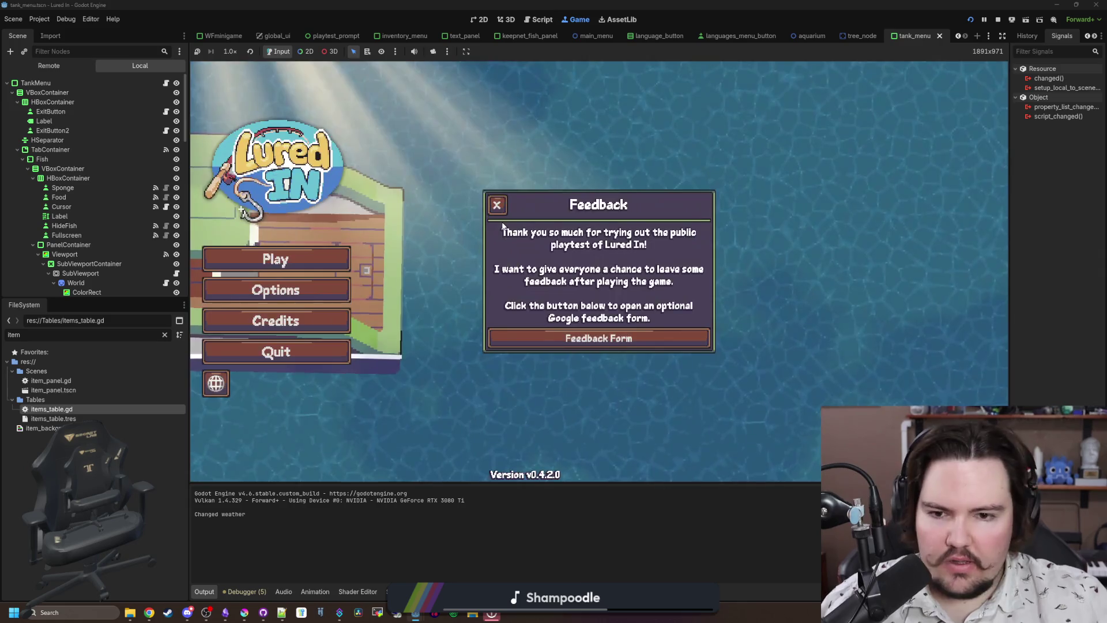
Start the game from the main menu, dismiss the welcome-back popup and glance at the inventory.
click(309, 270)
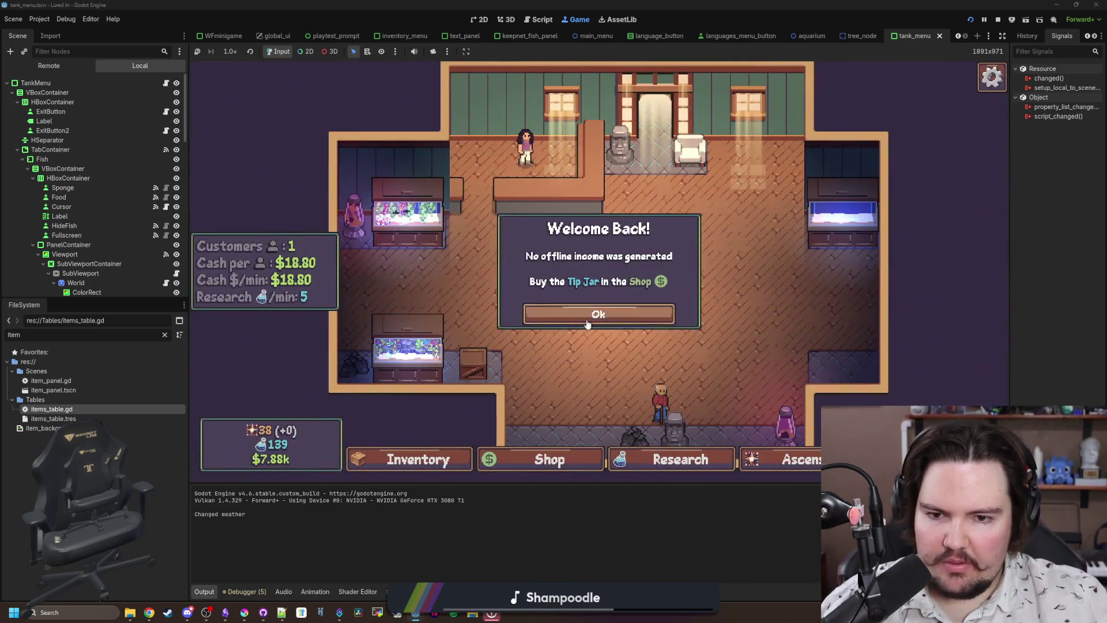
click(563, 314)
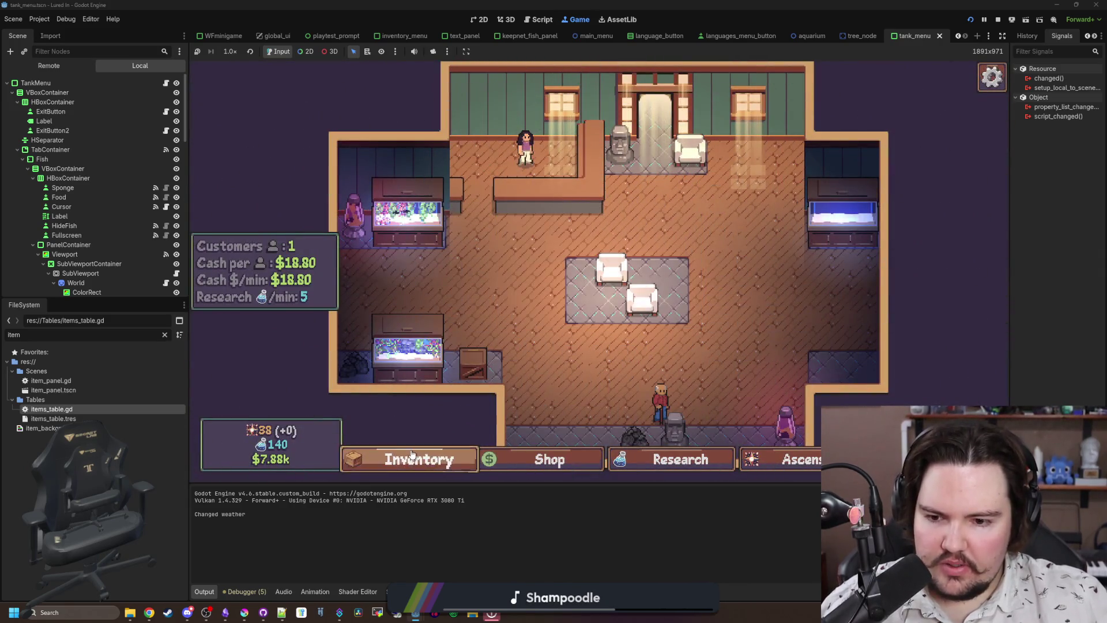
click(416, 459)
key(Escape)
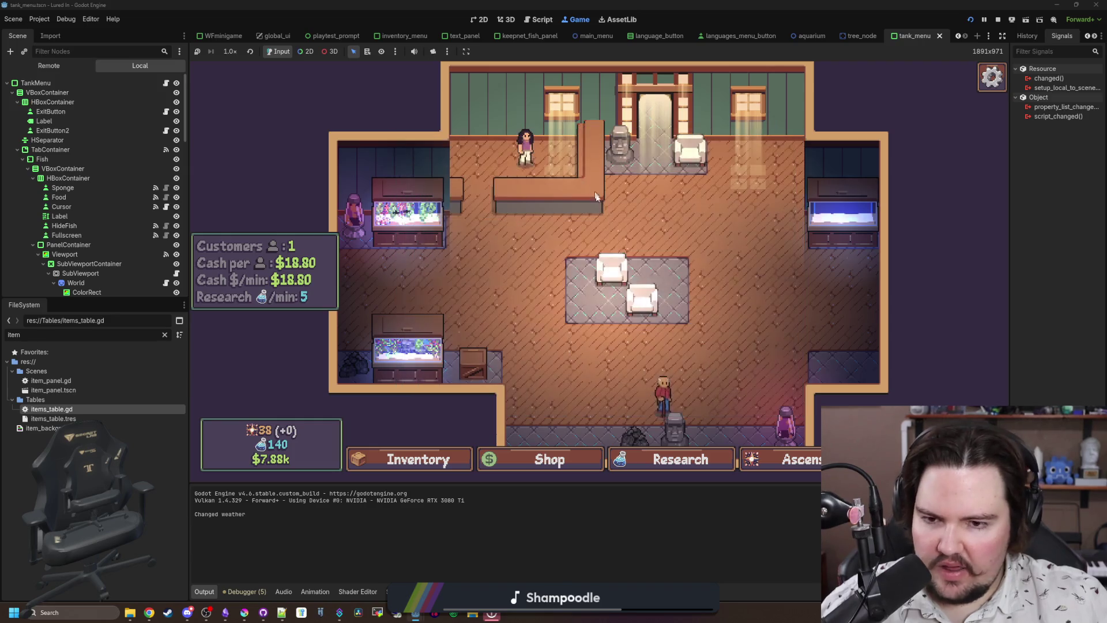
Run 'give 1 1' in the secret command menu, then check the inventory, research and ascension panels.
key(quoteleft)
text(give 1 1)
key(Return)
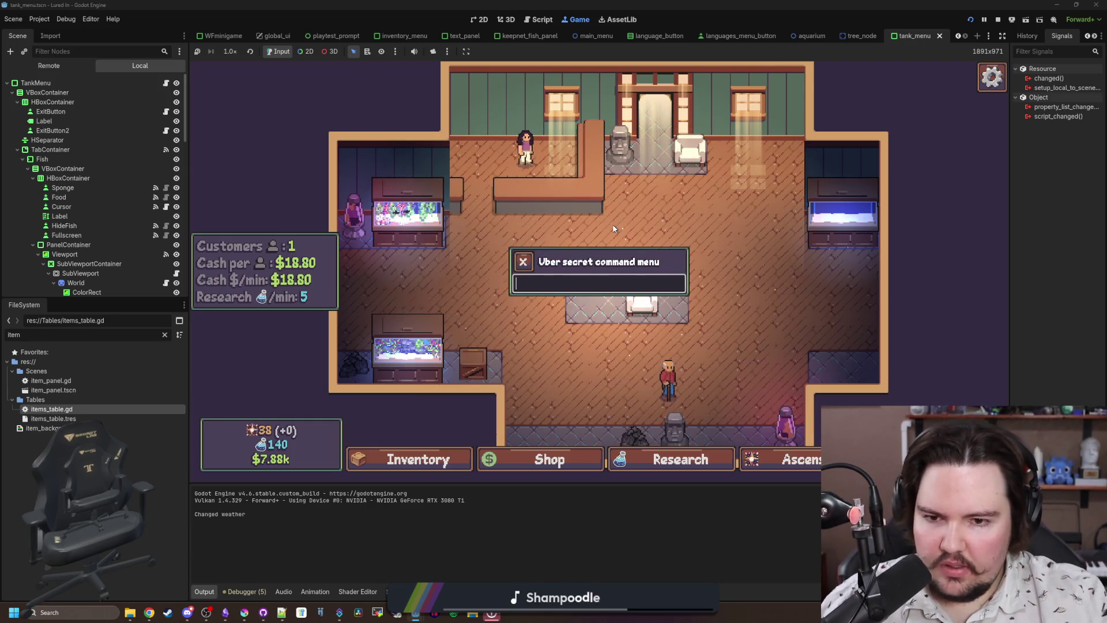
key(quoteleft)
click(469, 455)
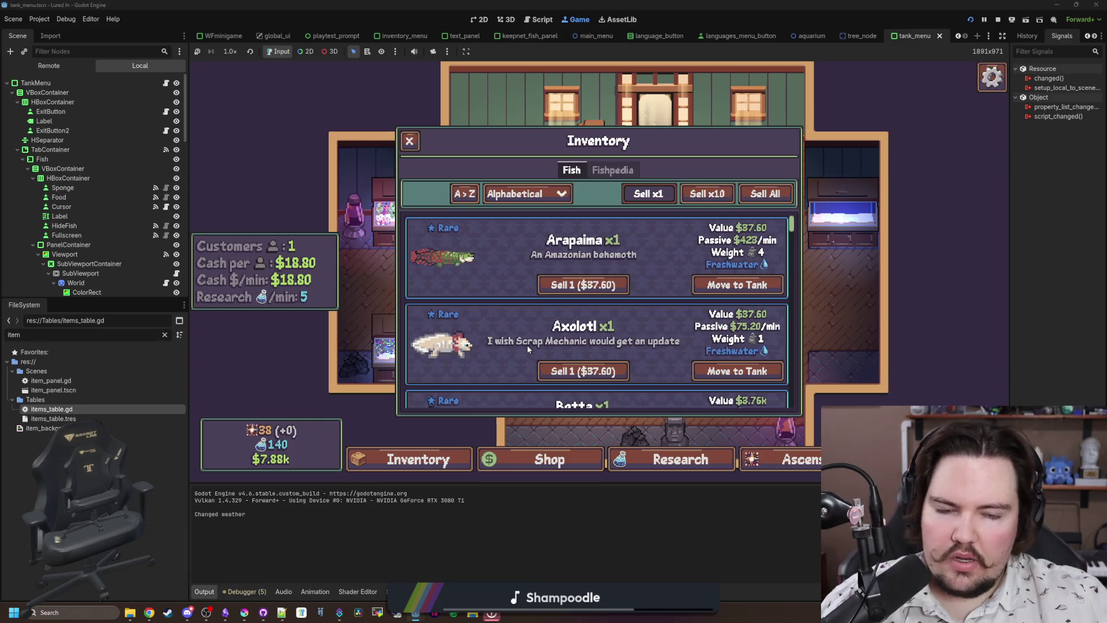
click(680, 459)
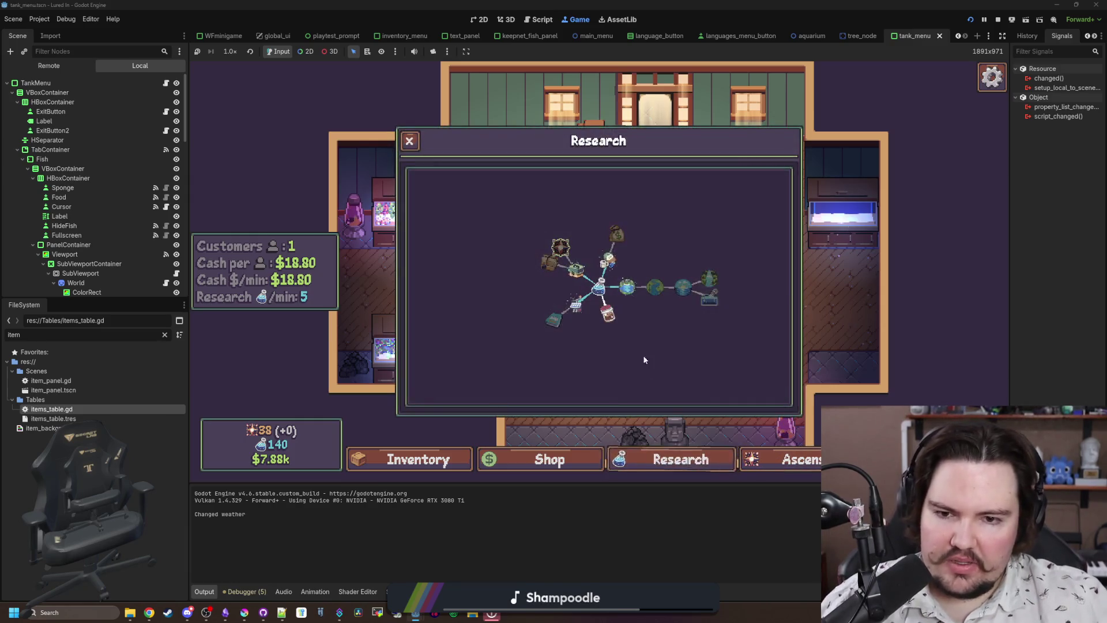
click(778, 456)
Run 'ascension 0-' to reset ascension, then reopen the Ascension panel to see the bonus.
key(quoteleft)
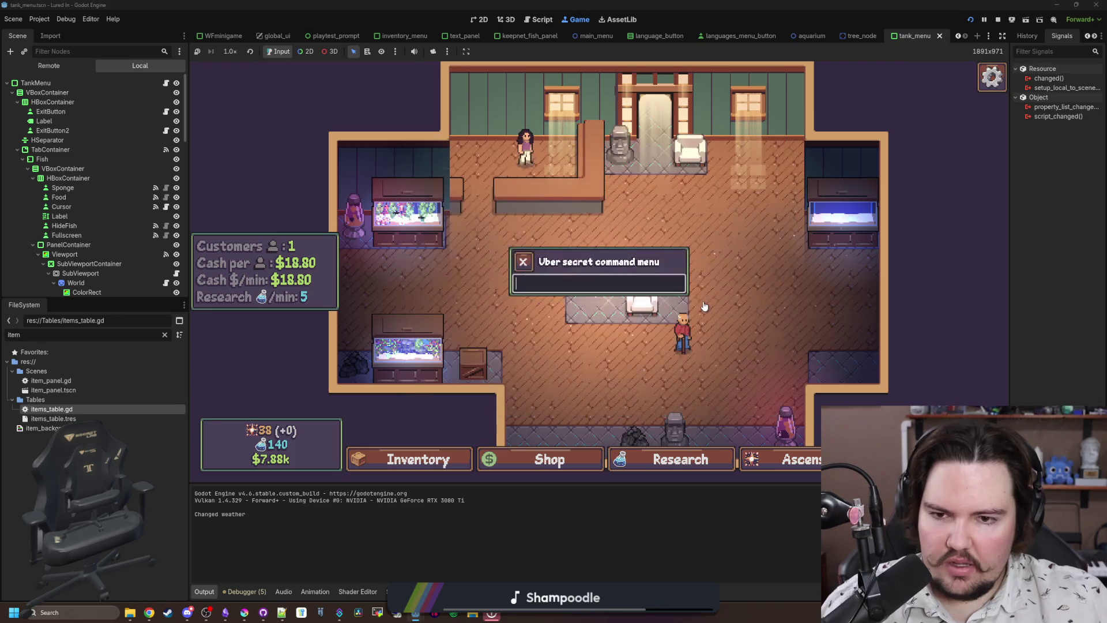
text(ascension 0-)
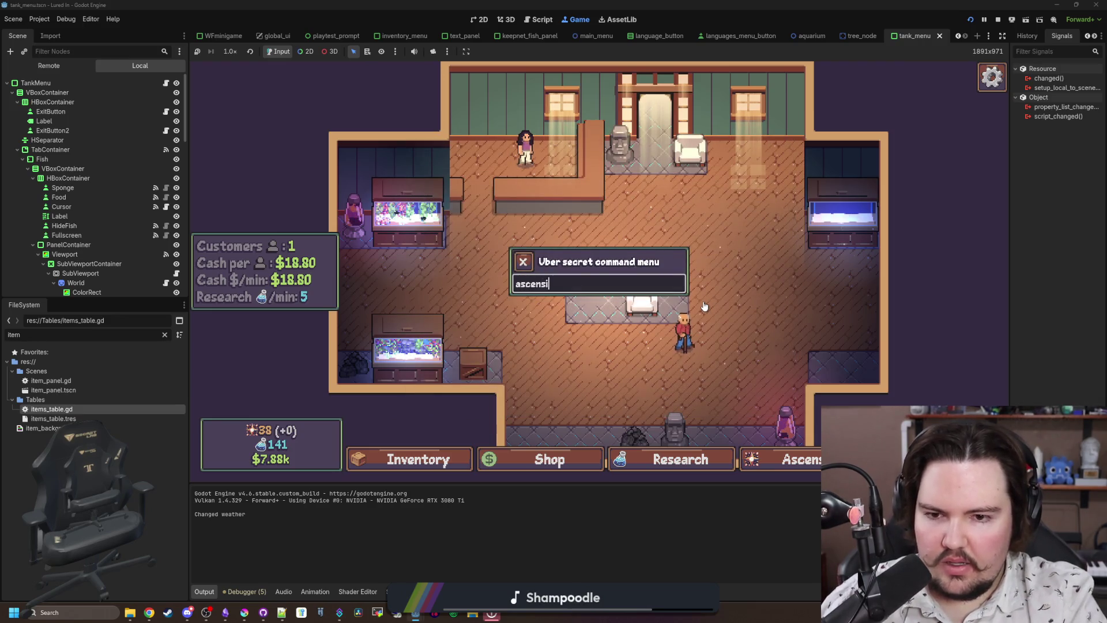
key(Return)
key(quoteleft)
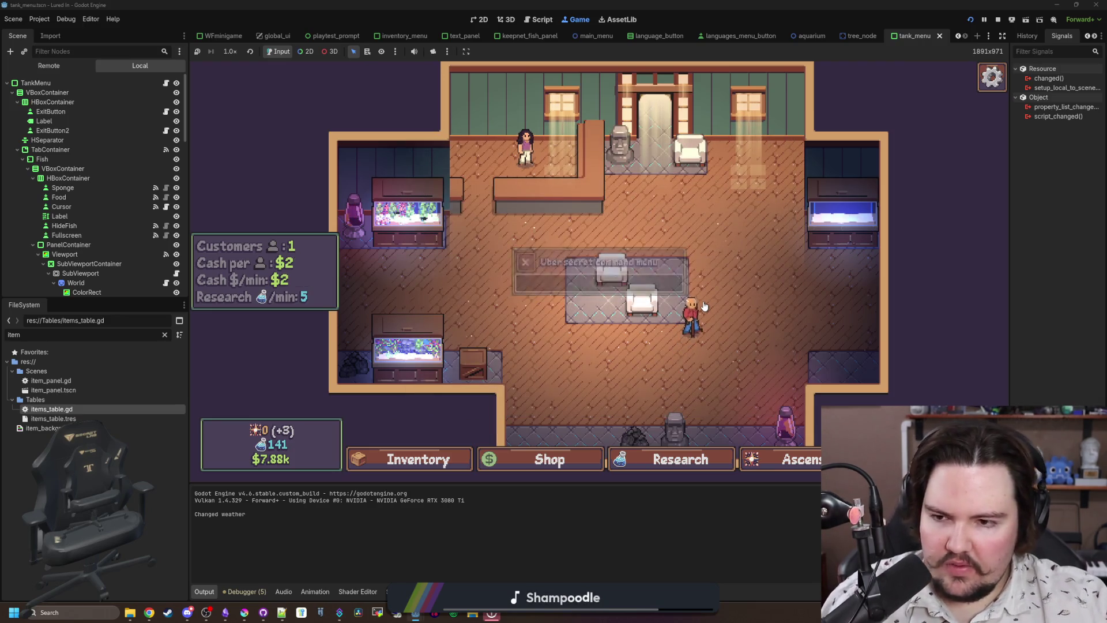
click(749, 455)
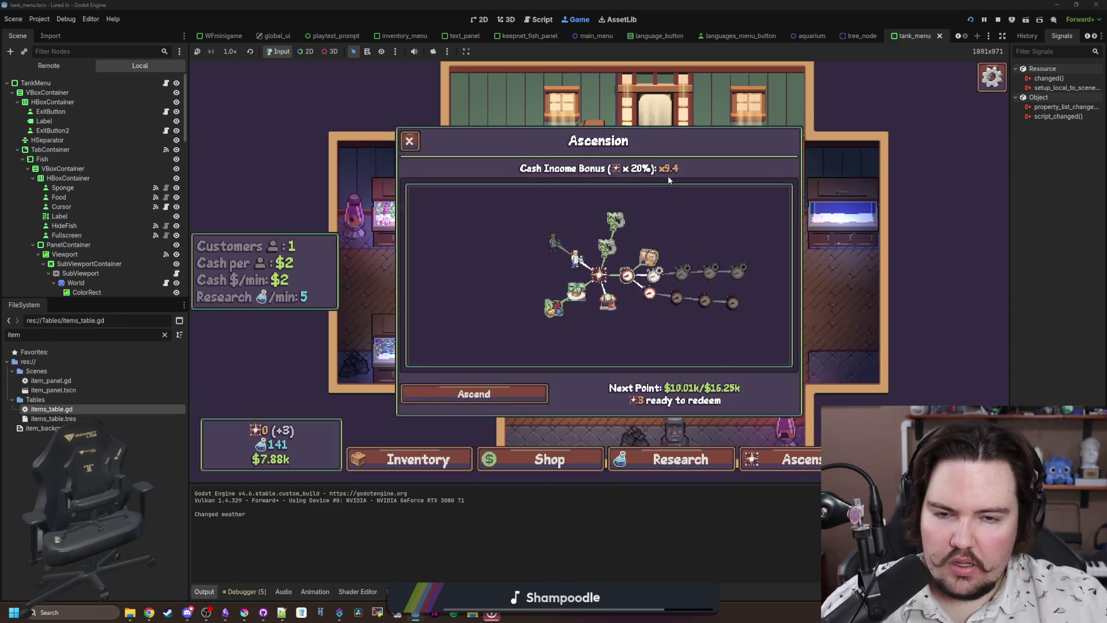
Replace the FileSystem filter text with 'command'.
mouse_move(671, 176)
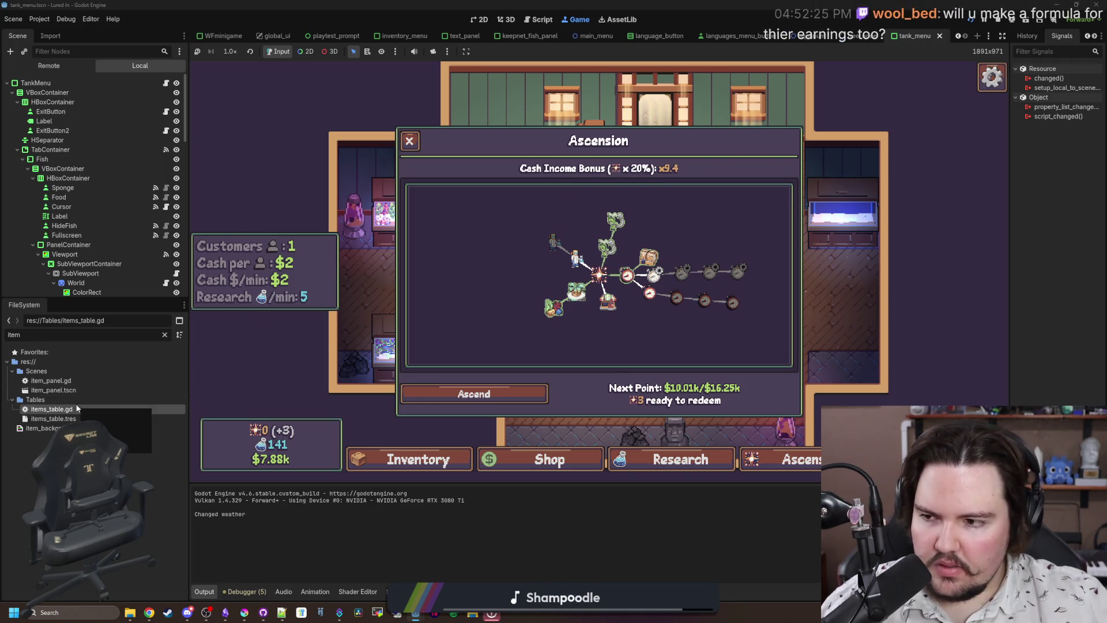
triple_click(144, 334)
text(command)
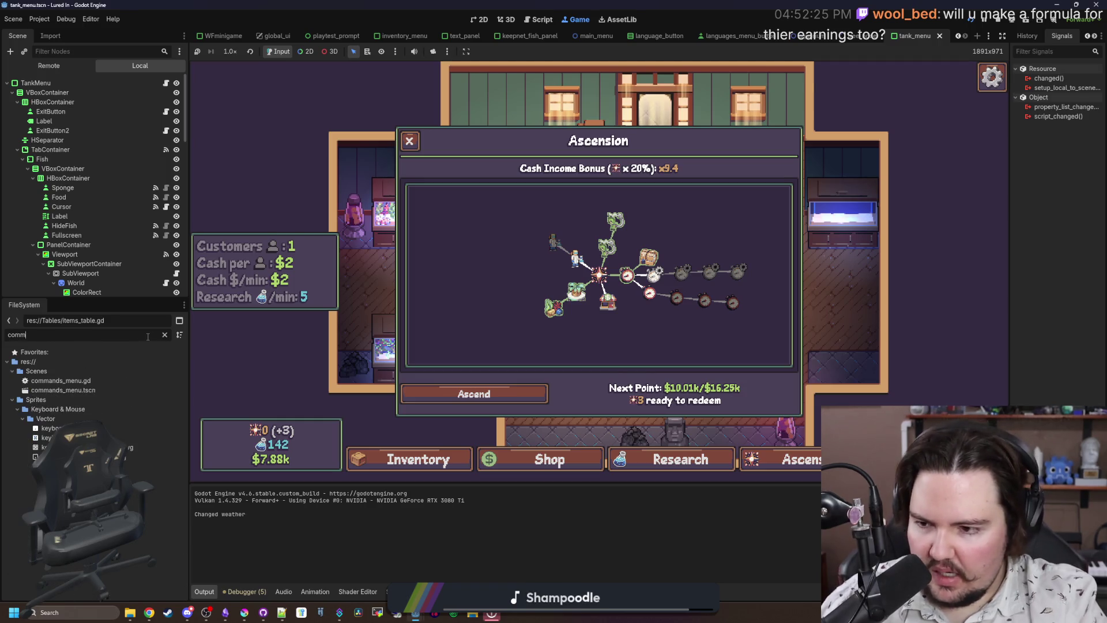
Open commands_menu.gd, review fish values in the inventory and Ascension panel, then stop the game.
double_click(96, 383)
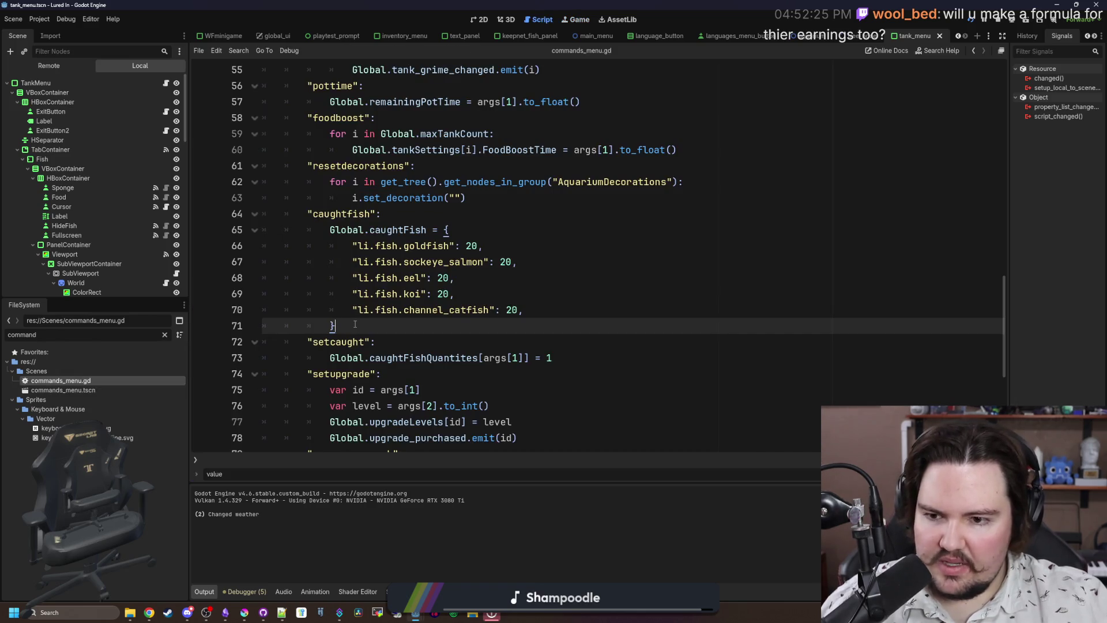
click(417, 461)
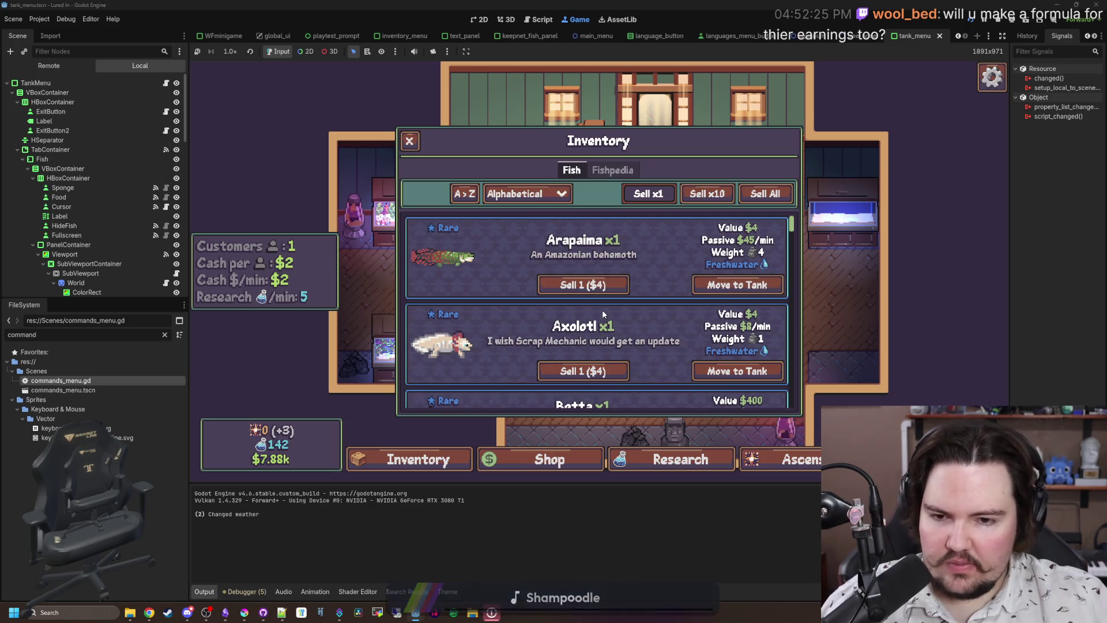
click(784, 459)
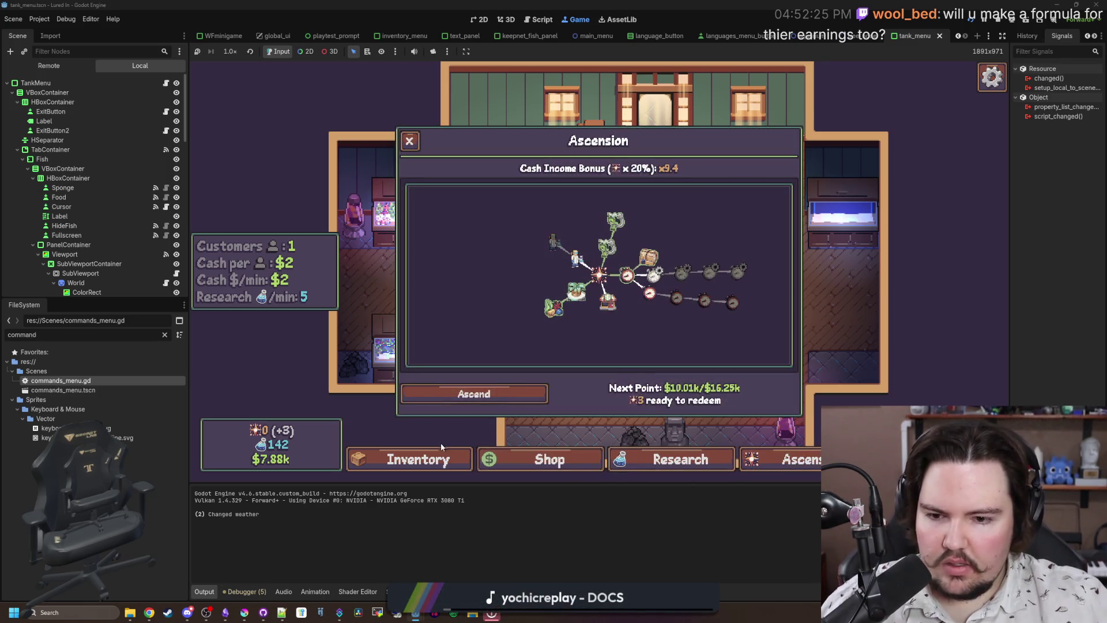
click(437, 457)
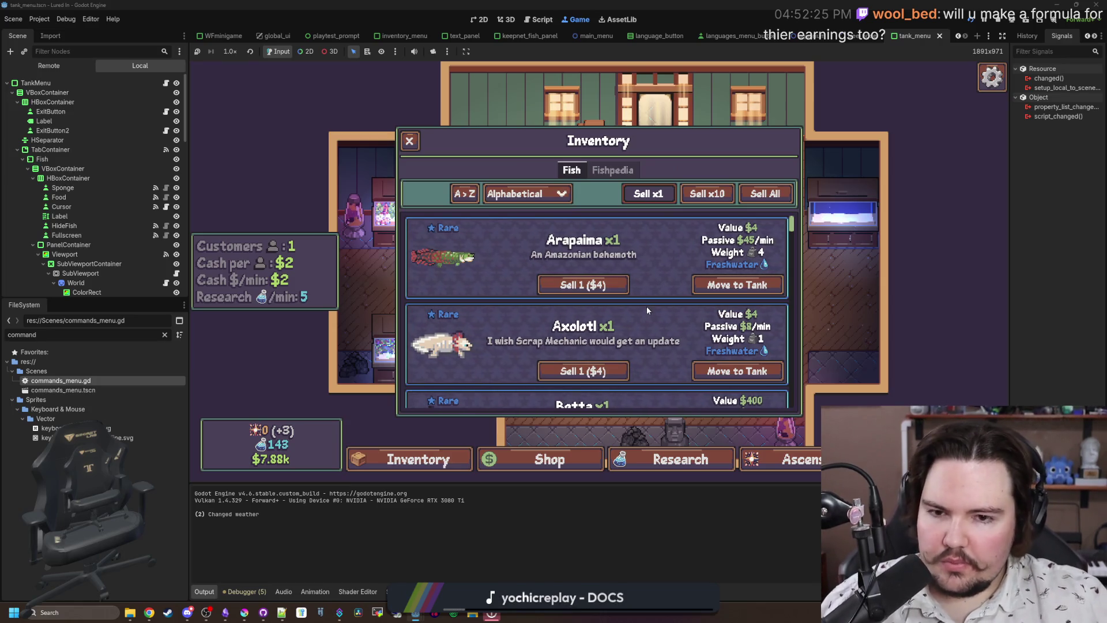
scroll(686, 258, down, 4)
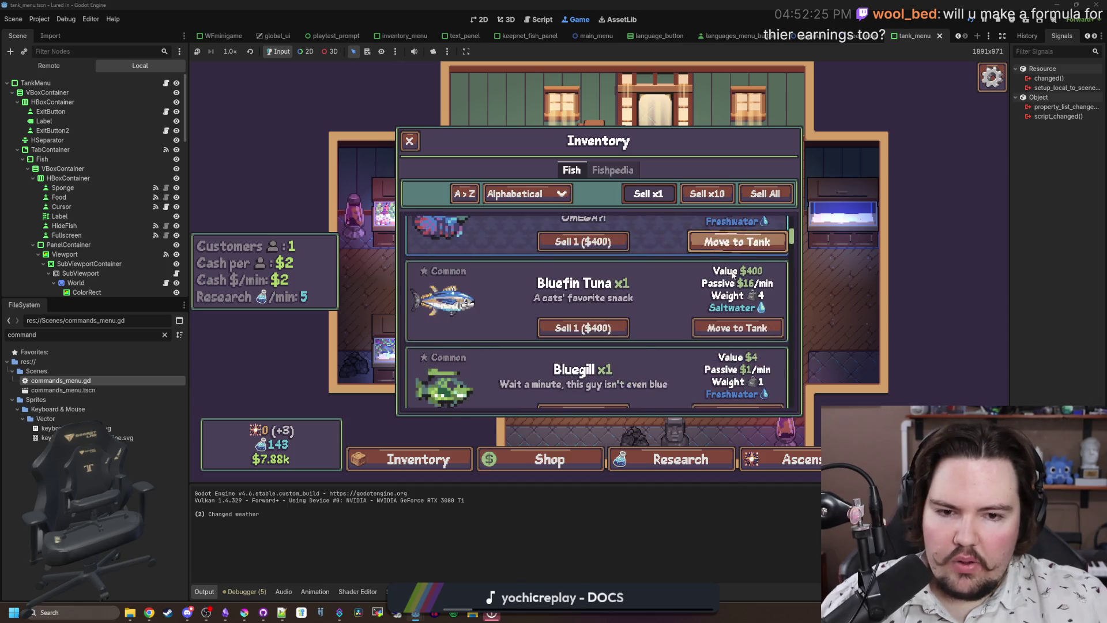
scroll(670, 297, up, 5)
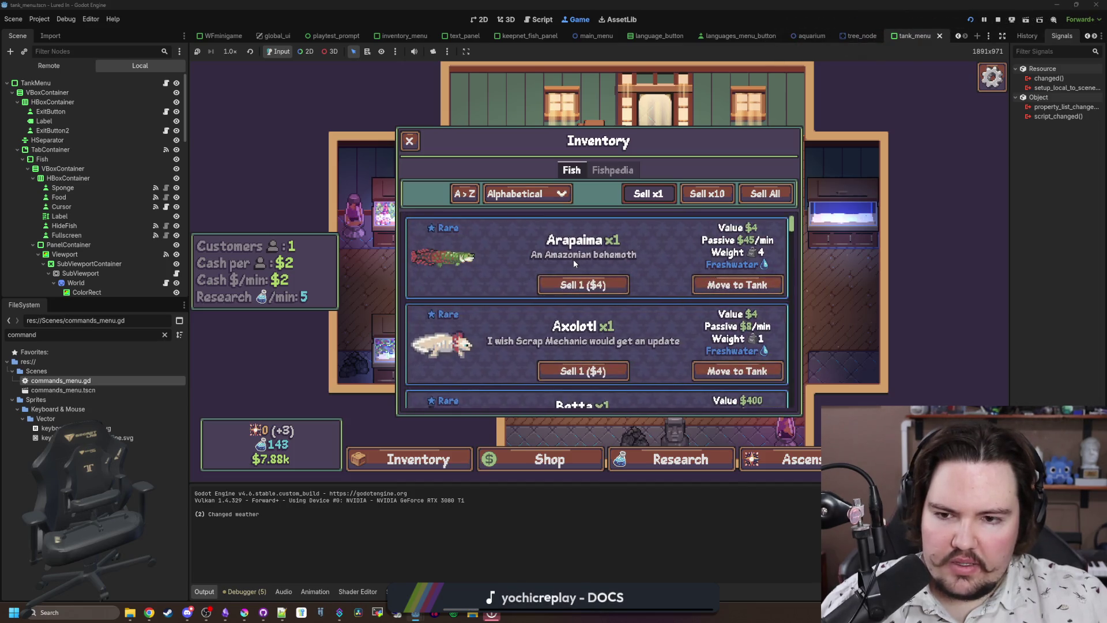
key(F8)
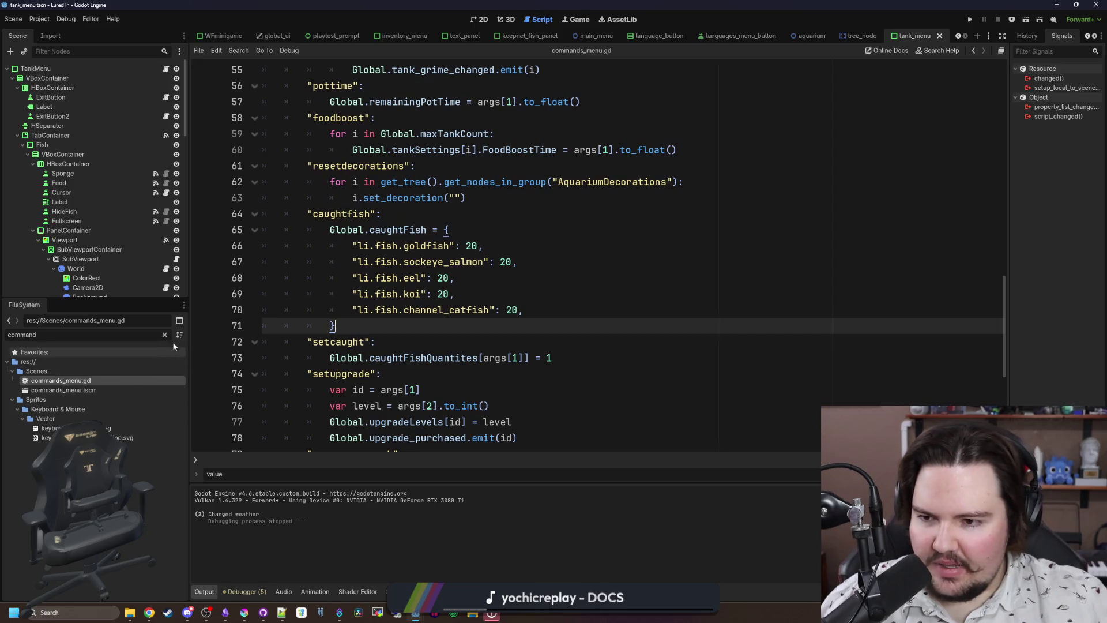
Filter the FileSystem to 'items' and open items_table.gd.
click(165, 335)
text(items)
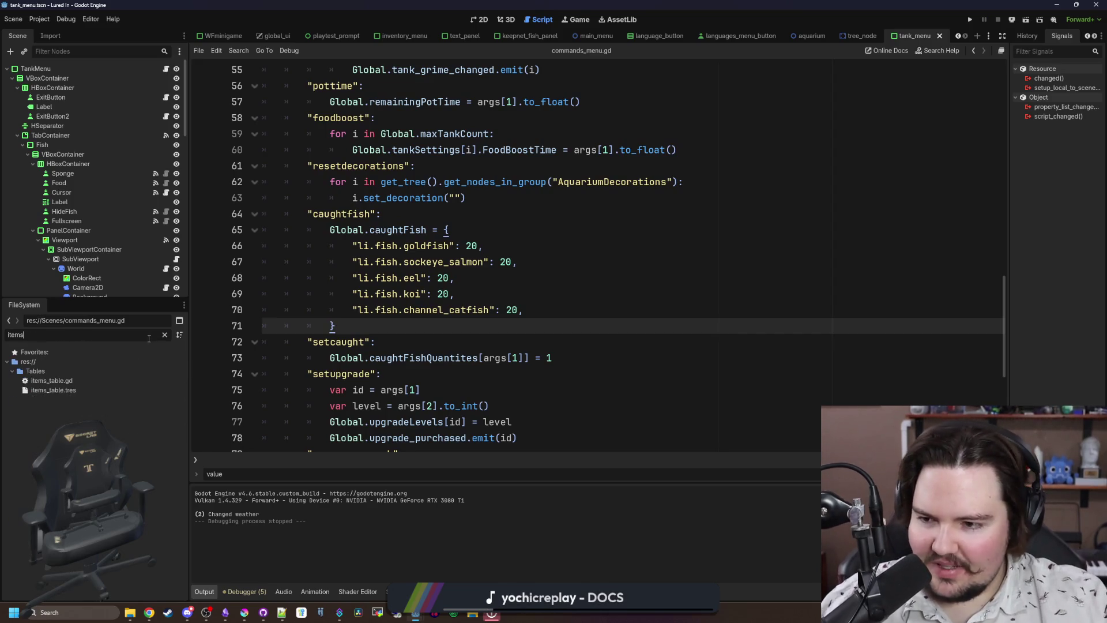
double_click(52, 381)
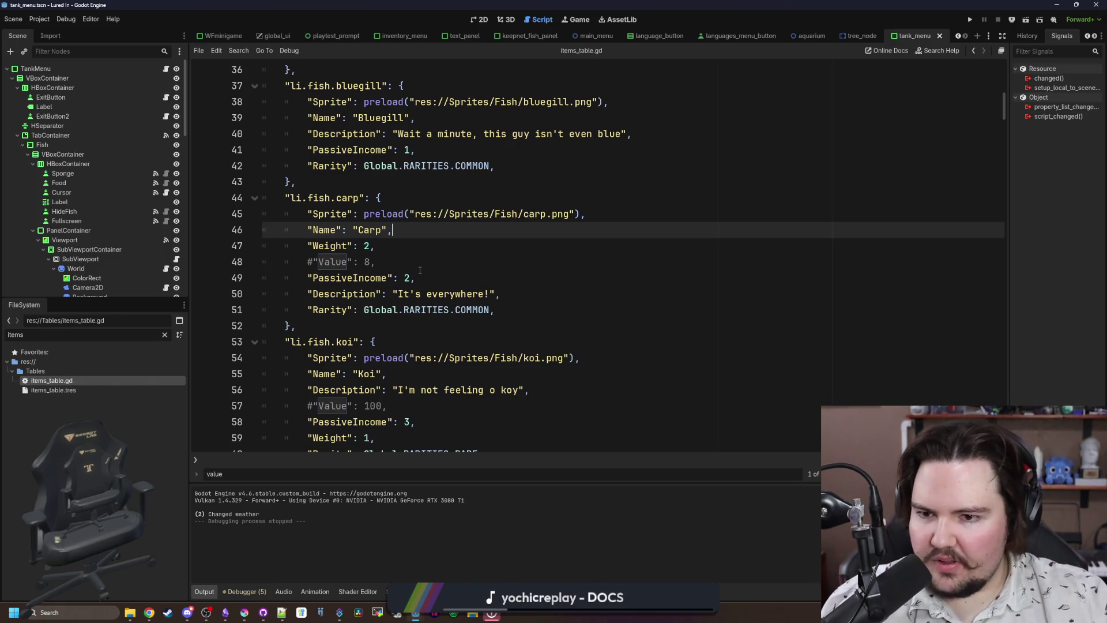
Browse the fish entries in items_table.gd, starting from the carp entry.
click(420, 270)
scroll(419, 270, up, 12)
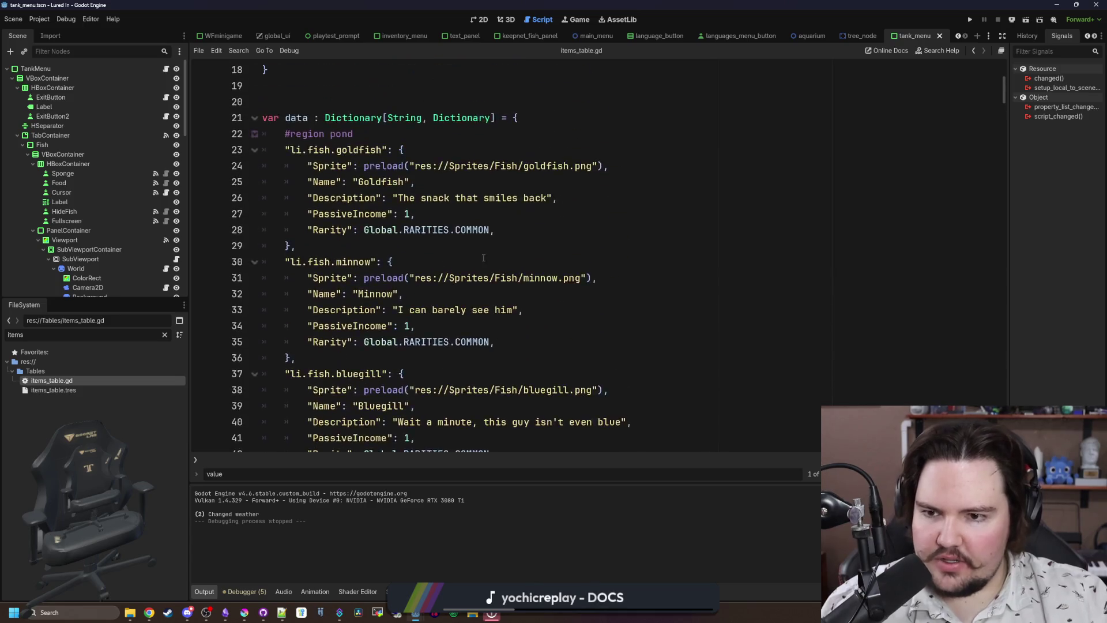
scroll(363, 321, down, 6)
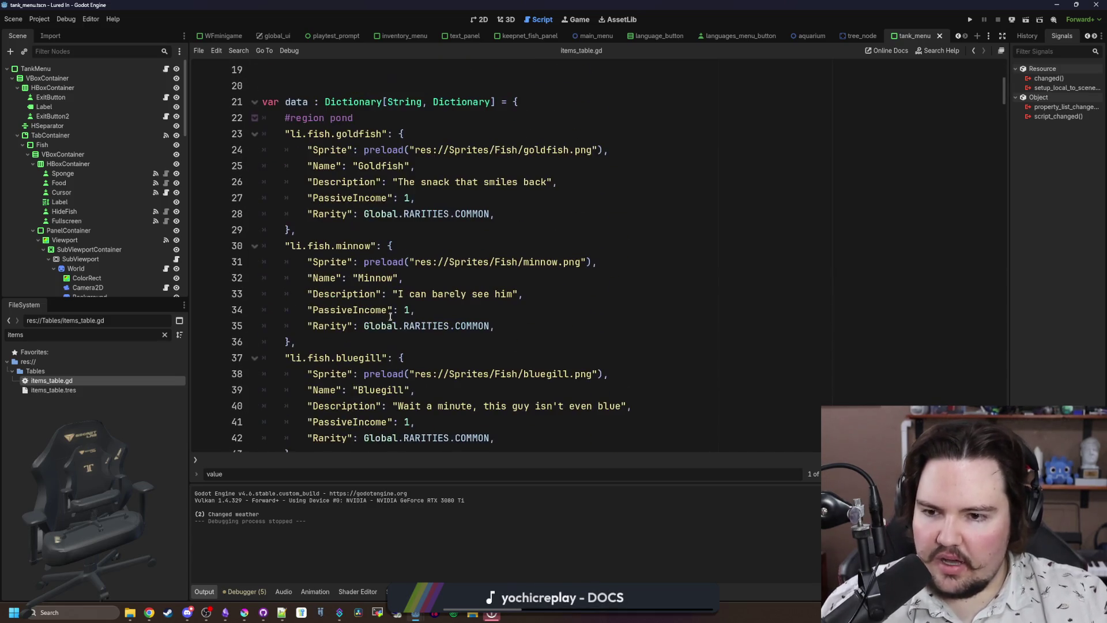
scroll(359, 235, up, 5)
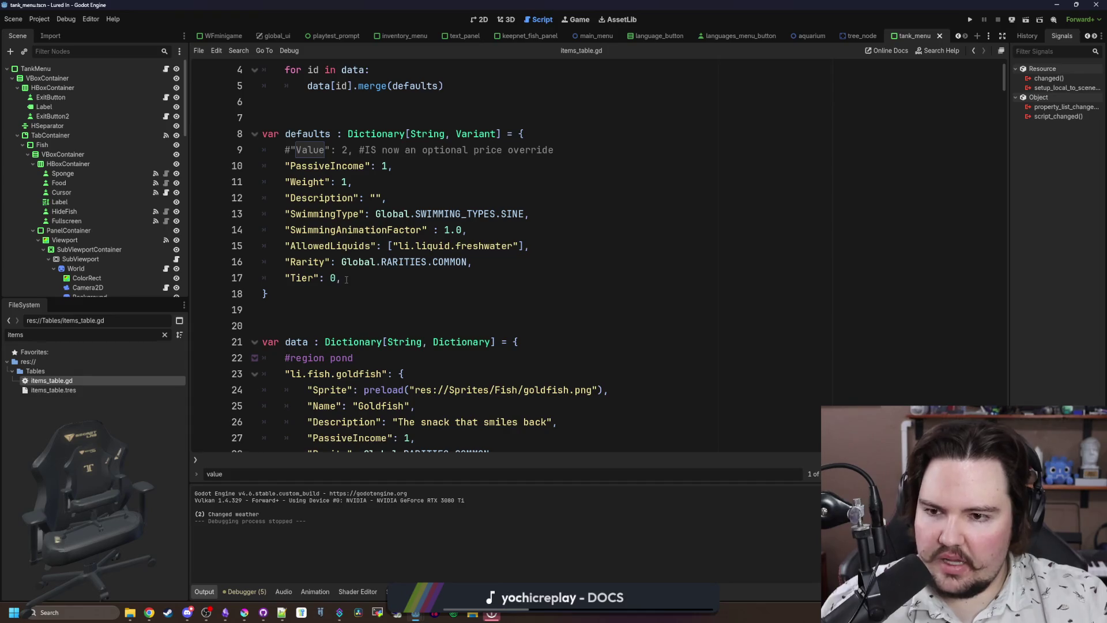
scroll(346, 280, down, 13)
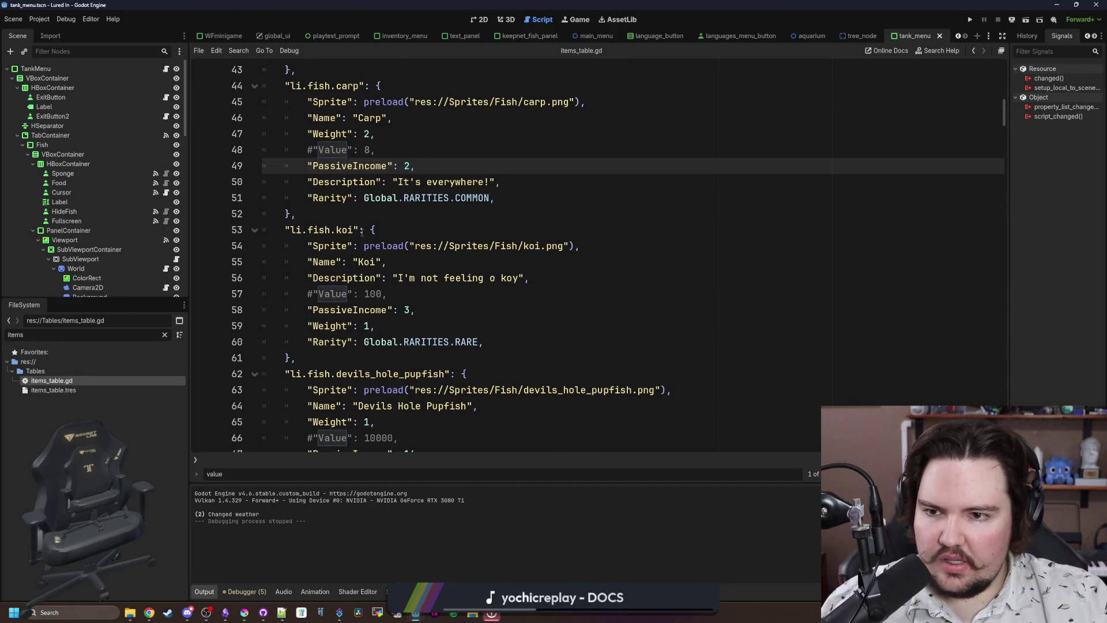
scroll(362, 232, down, 4)
scroll(360, 241, down, 6)
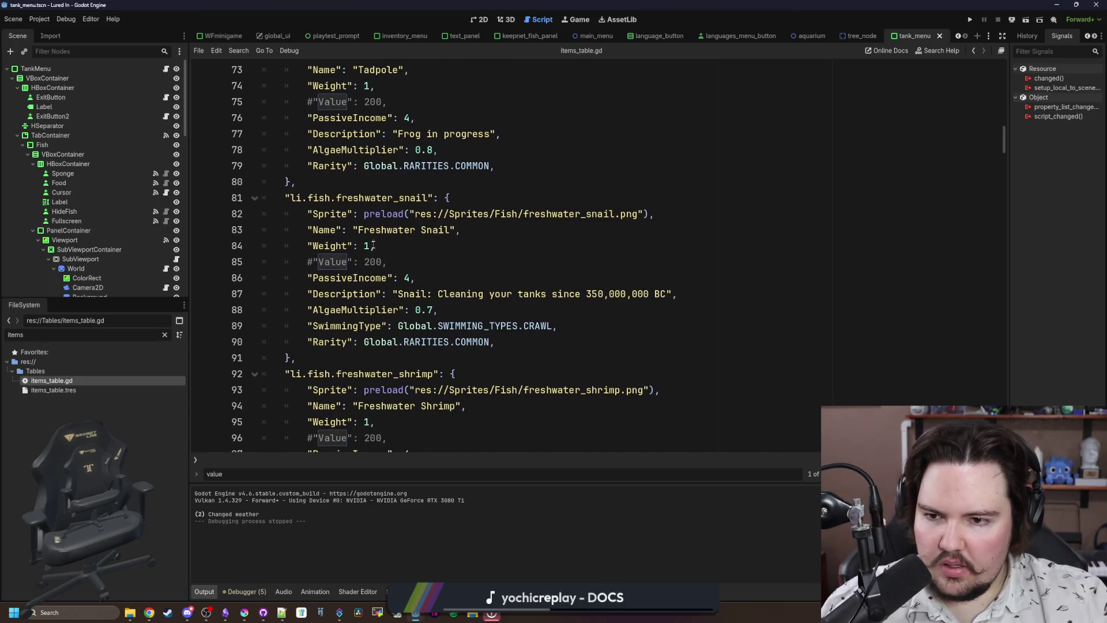
scroll(353, 324, down, 3)
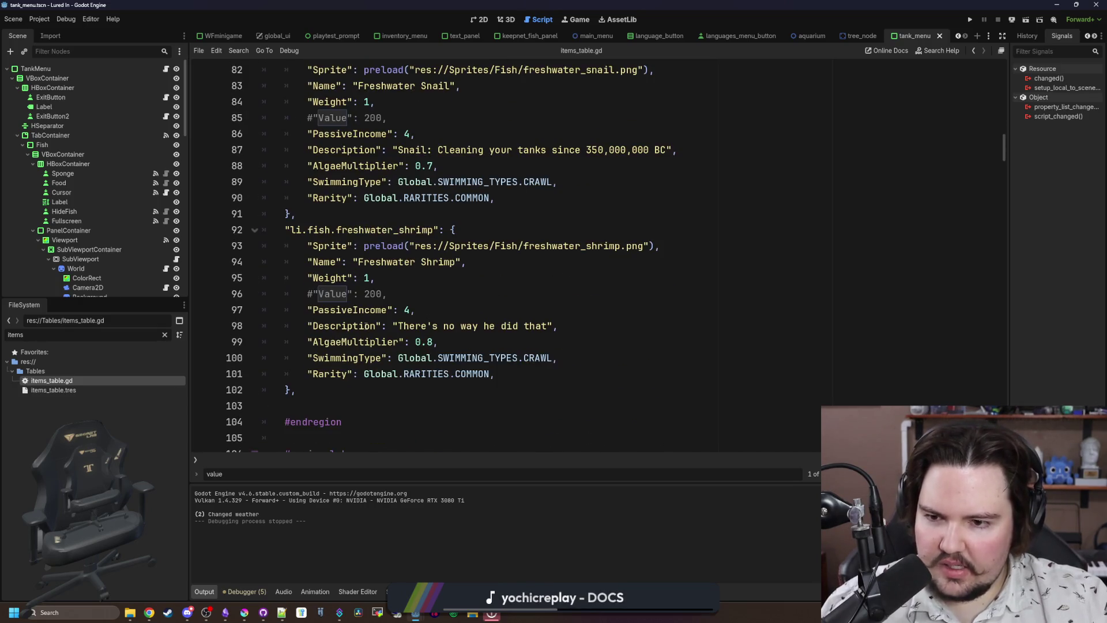
scroll(362, 268, up, 2)
Select the tilapia's "Tier": 1, line to reuse for other fish.
mouse_move(496, 293)
mouse_down()
mouse_move(271, 182)
mouse_move(263, 134)
mouse_up()
click(532, 212)
scroll(508, 208, down, 8)
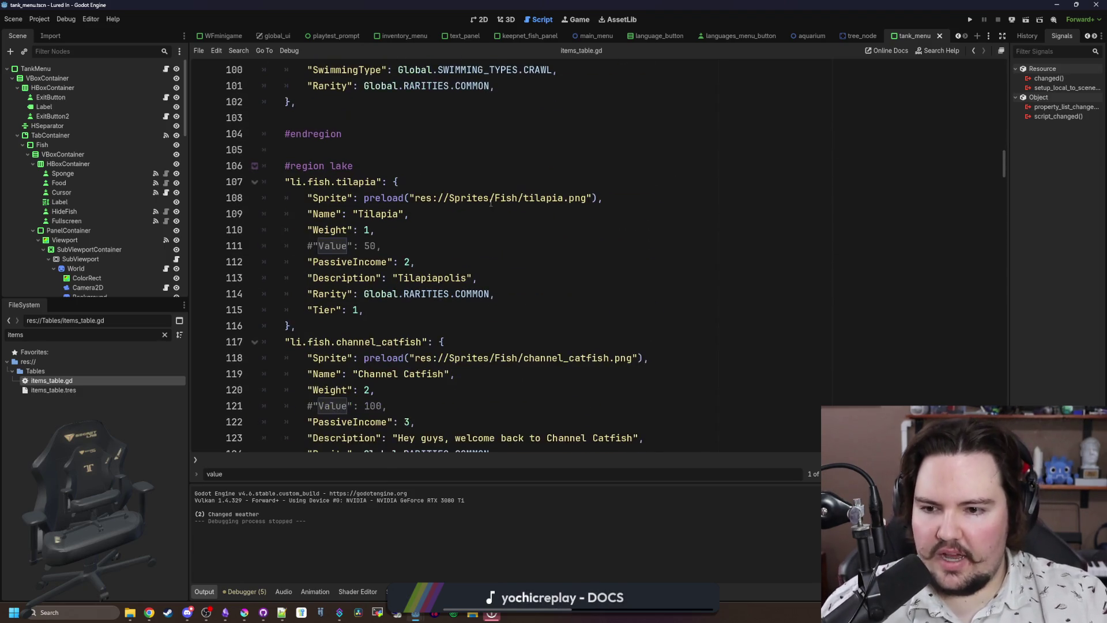
drag(387, 308, 308, 310)
key(ctrl+c)
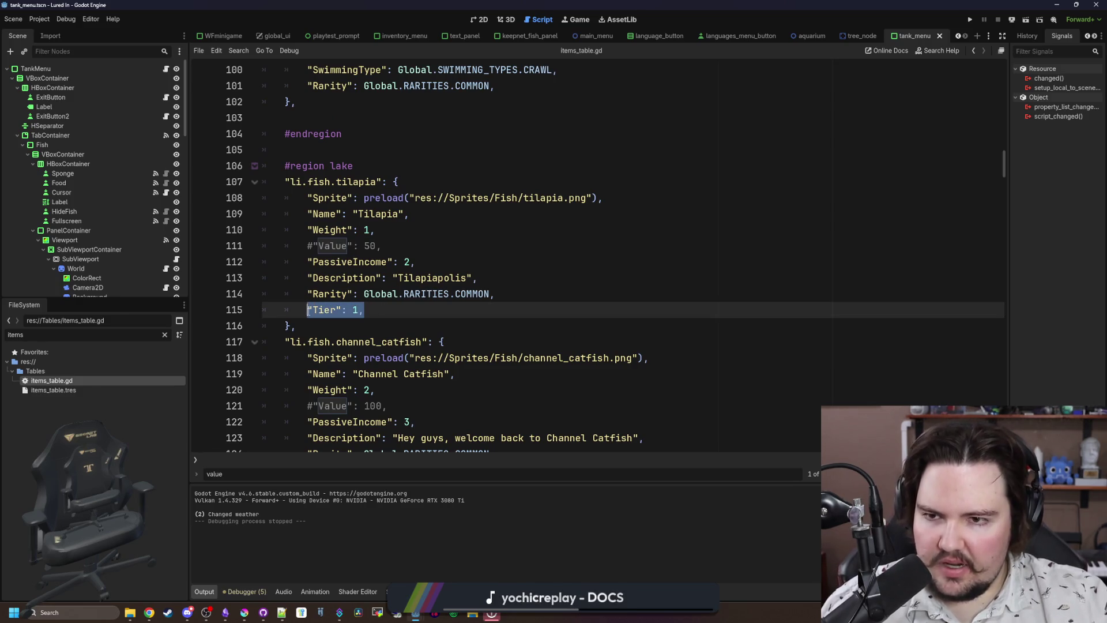
scroll(377, 268, up, 2)
scroll(378, 267, up, 3)
Paste a Tier line after the shrimp's and snail's Rarity lines, setting the snail's Tier to 2.
click(508, 324)
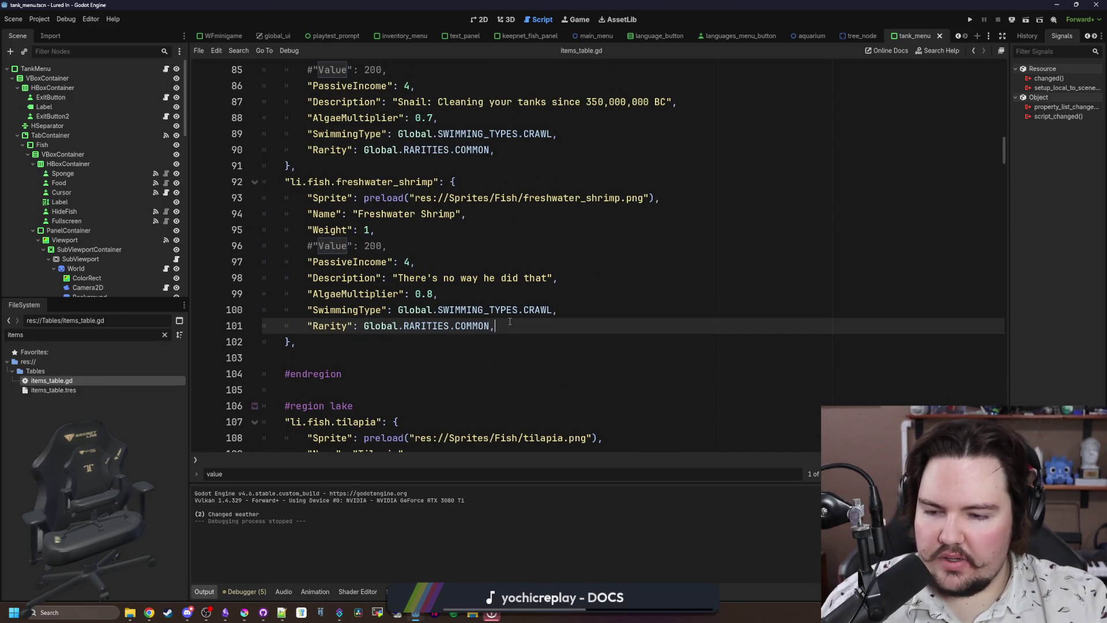
key(Return)
key(ctrl+v)
scroll(536, 295, up, 3)
click(536, 296)
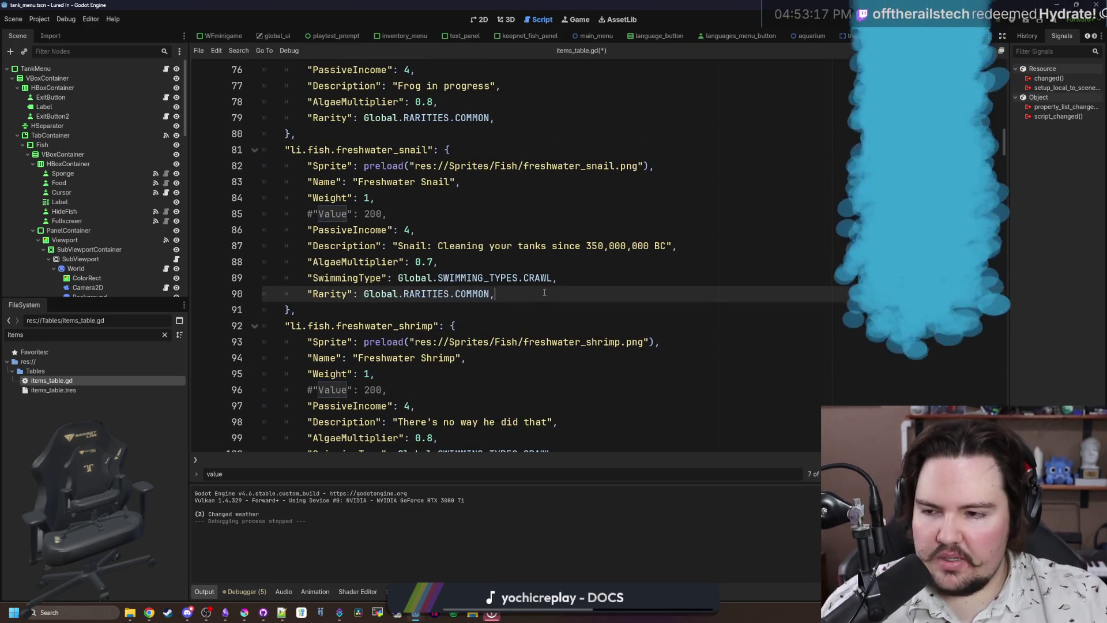
key(Return)
key(ctrl+v)
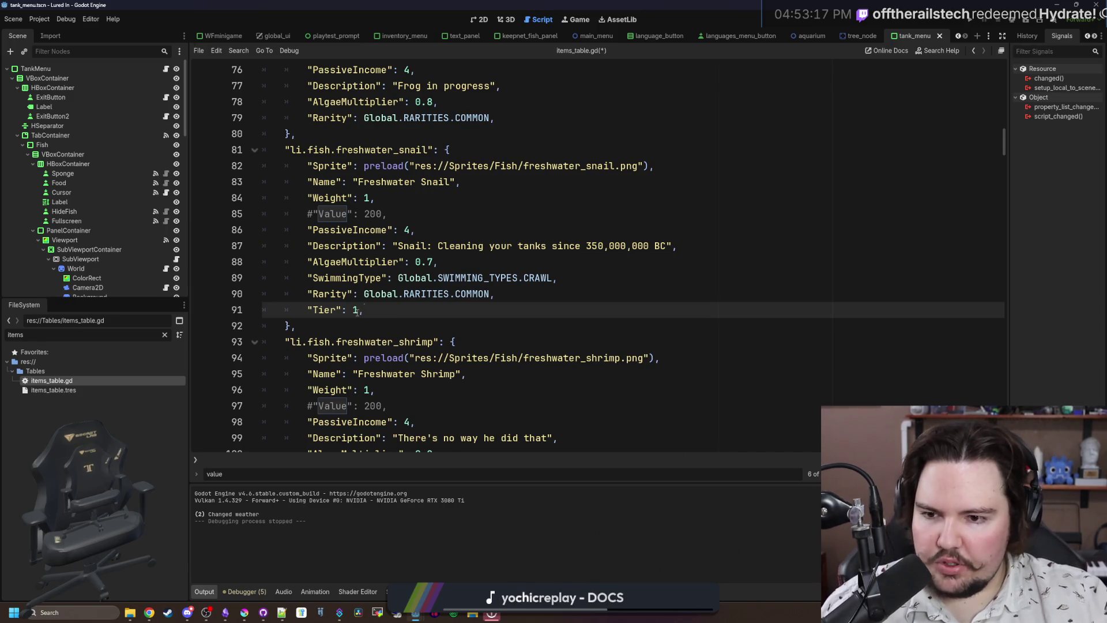
text(2)
Change the freshwater shrimp's Tier to 2 and paste that line into the tadpole entry.
scroll(305, 326, down, 3)
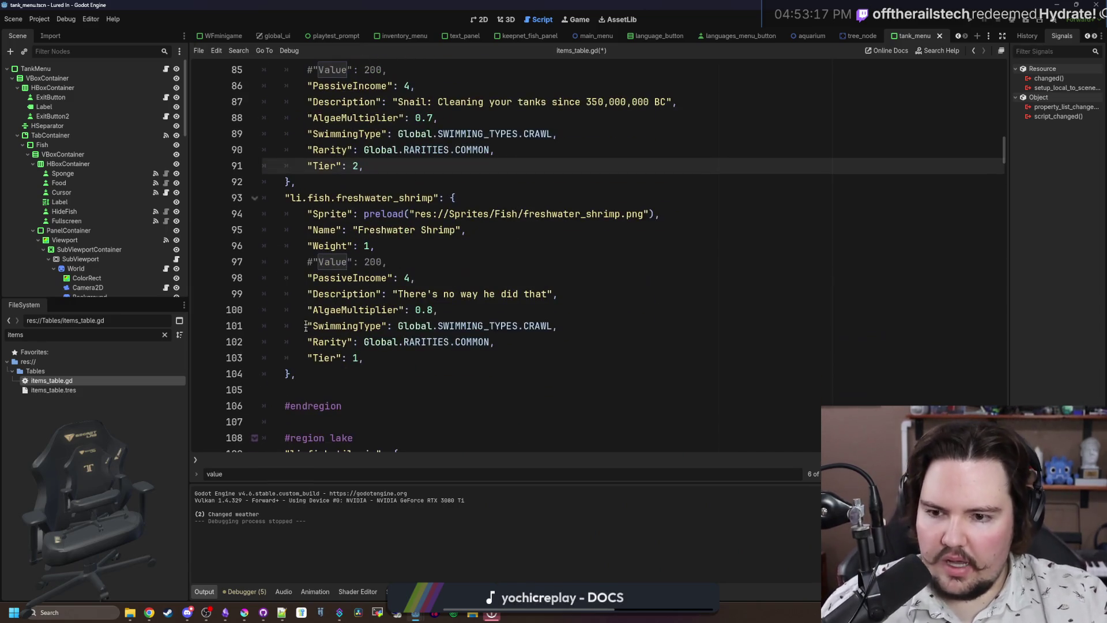
click(359, 356)
text(2)
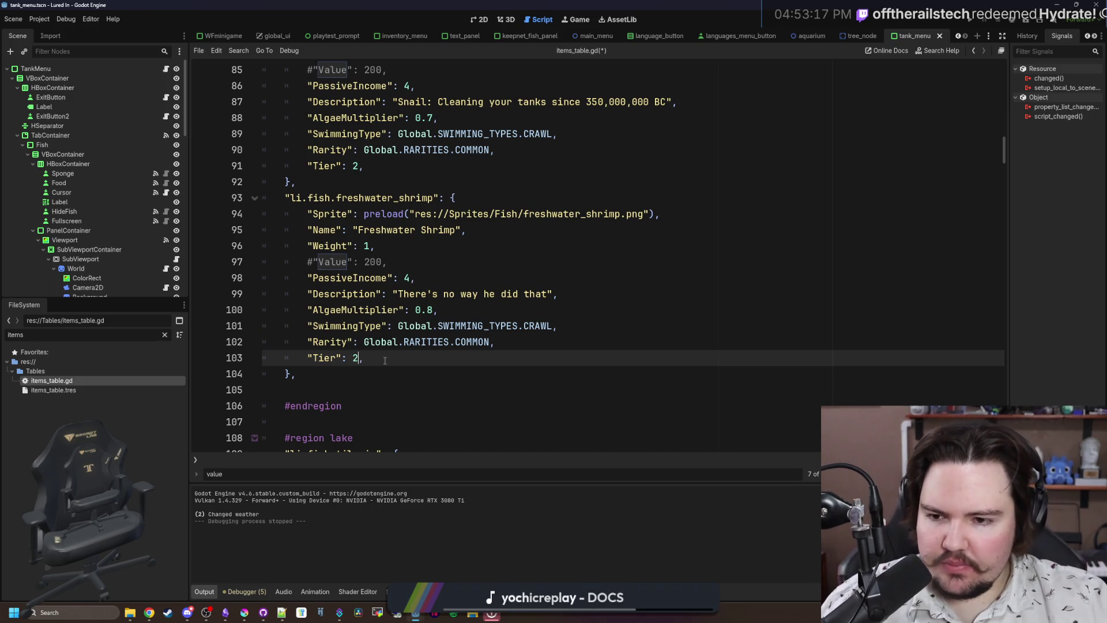
drag(384, 360, 308, 360)
key(ctrl+c)
scroll(358, 323, up, 8)
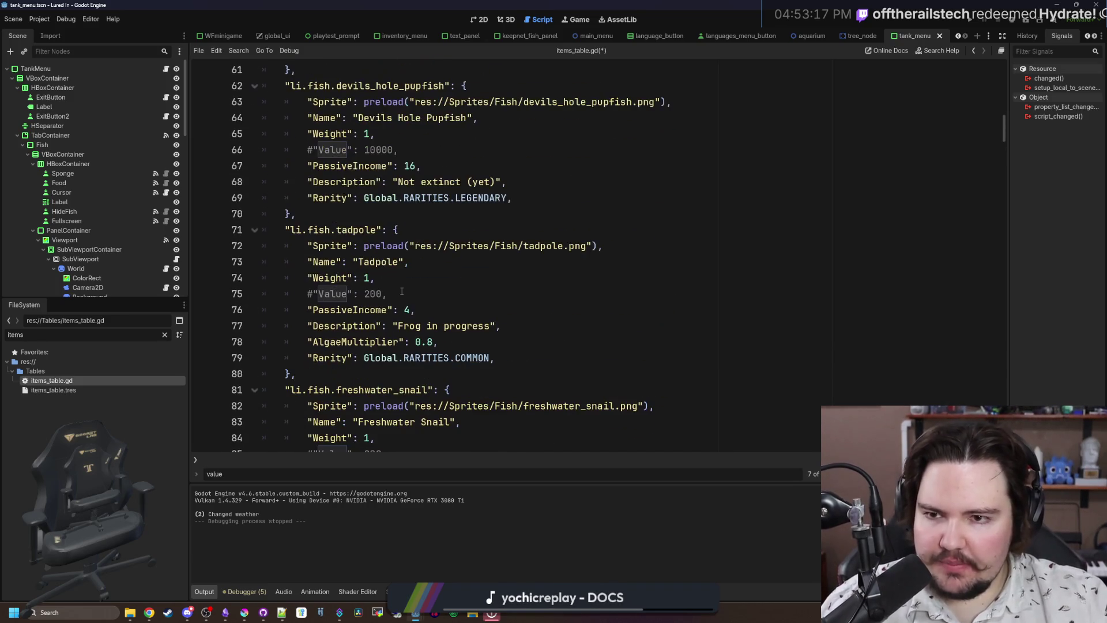
click(518, 351)
key(Return)
key(ctrl+v)
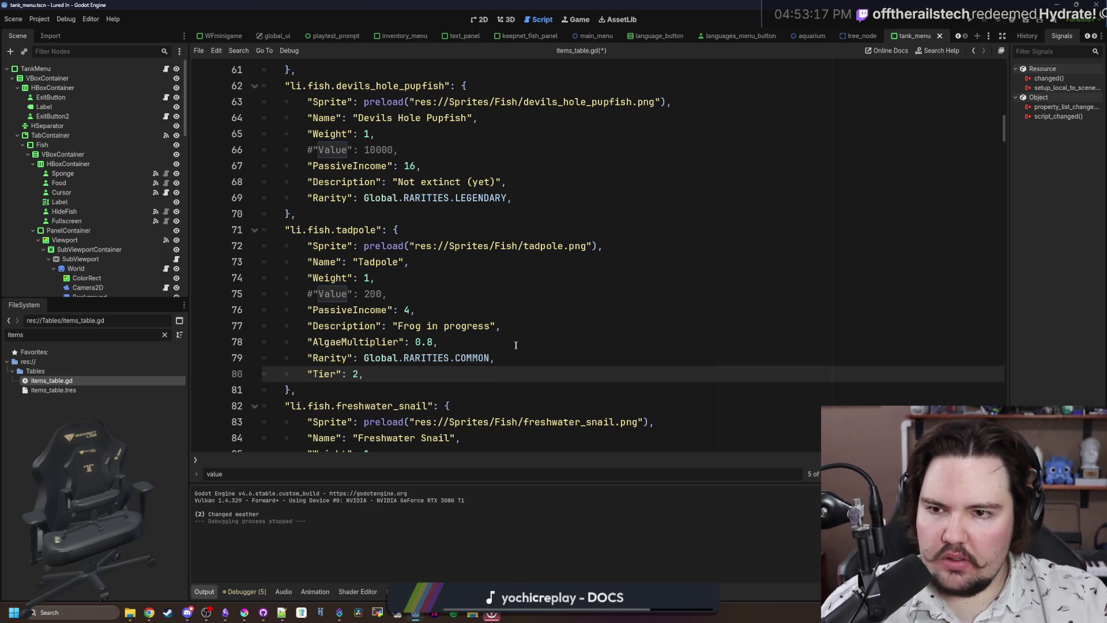
Copy a "Tier": 2, line and add it to the crayfish entry.
scroll(415, 329, down, 9)
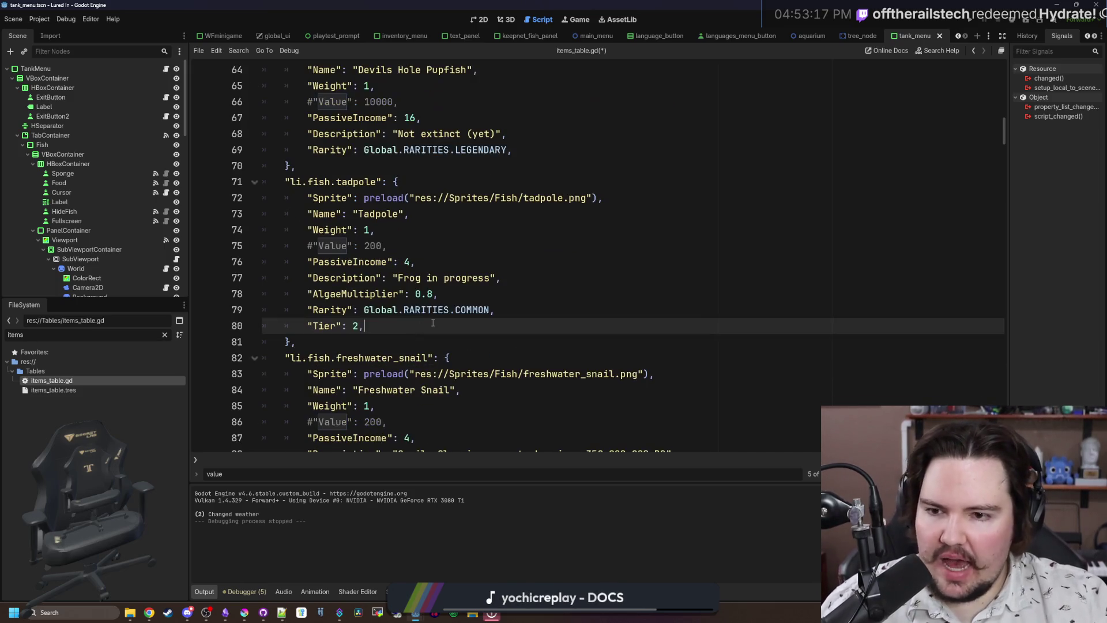
drag(363, 325, 305, 325)
scroll(327, 308, down, 11)
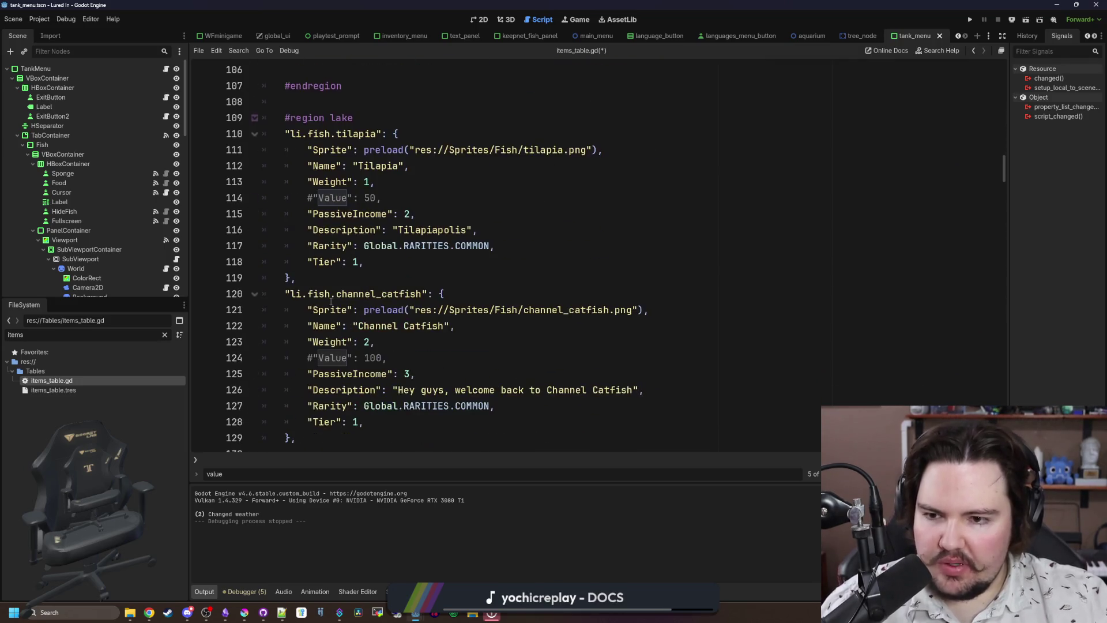
scroll(369, 290, down, 7)
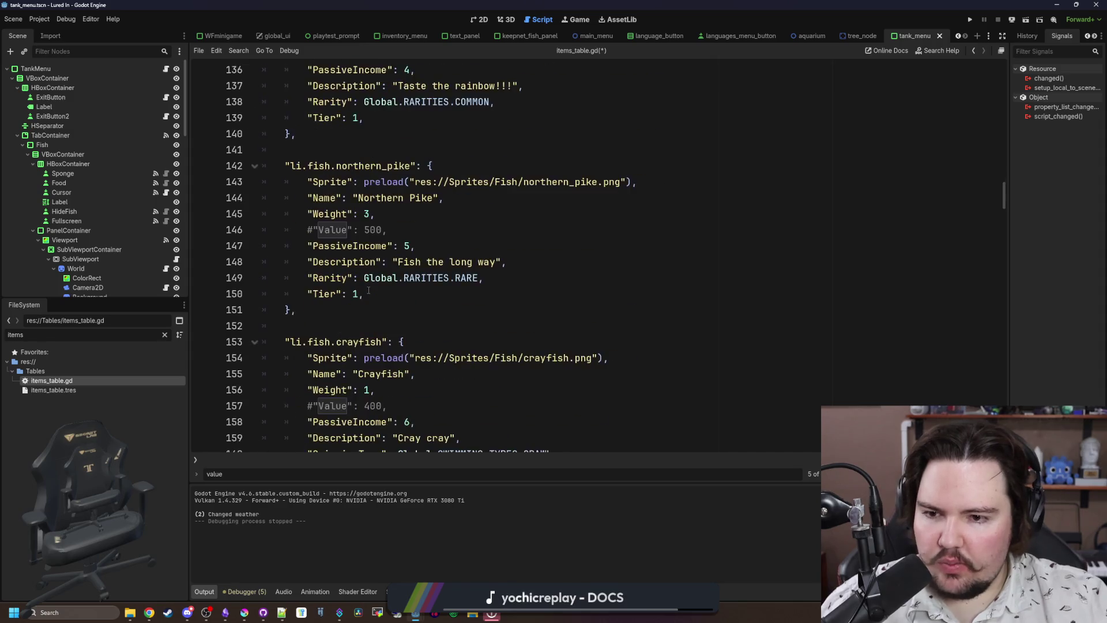
scroll(385, 287, down, 1)
click(517, 326)
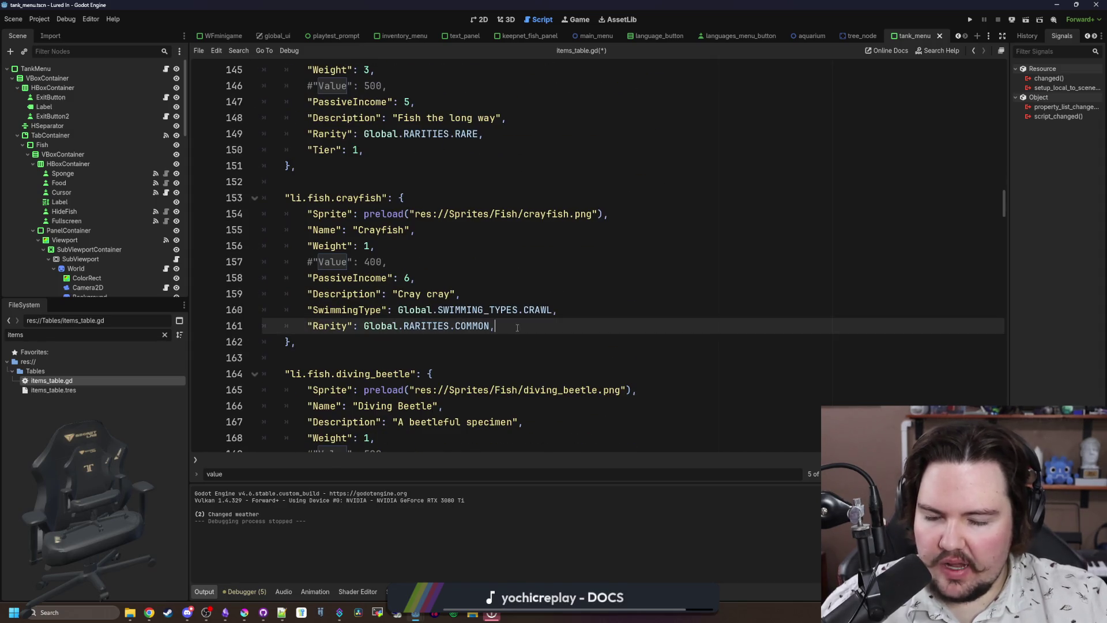
key(Return)
key(ctrl+v)
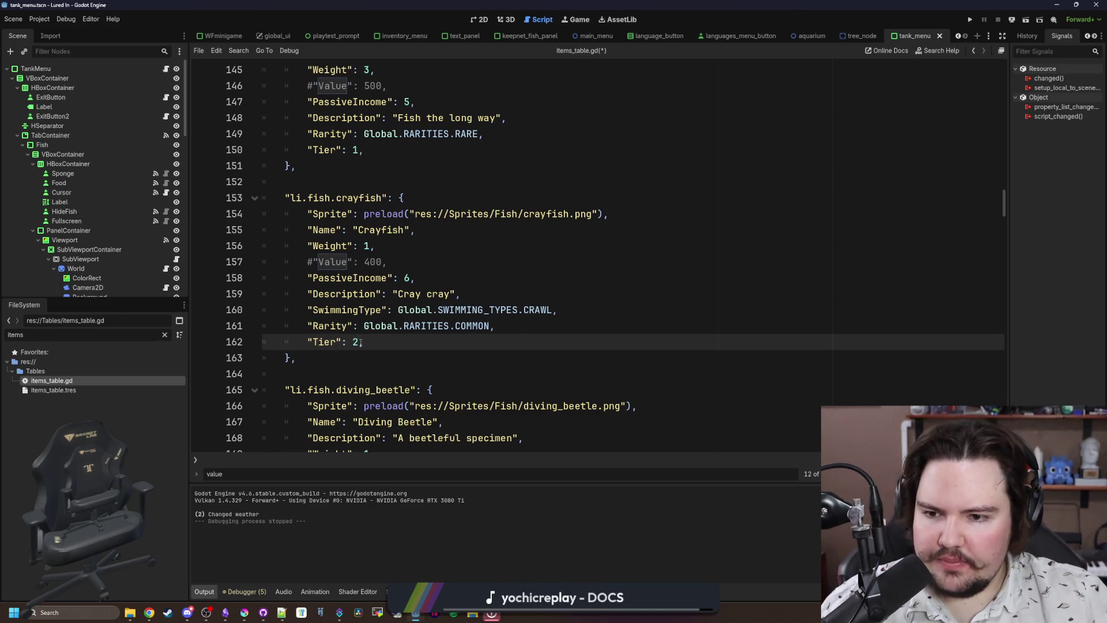
Add "Tier": 2, after the diving beetle's Rarity line.
drag(308, 342, 364, 342)
scroll(473, 320, down, 4)
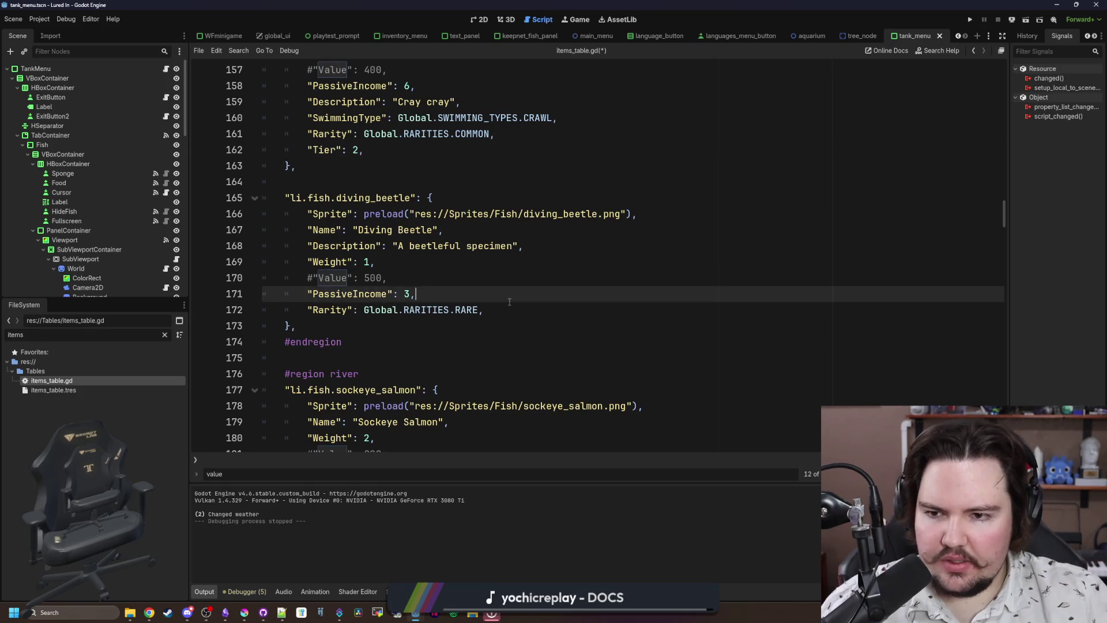
click(522, 313)
key(Return)
key(ctrl+v)
Check the existing Tier lines of the sockeye salmon and walleye entries.
scroll(523, 314, down, 3)
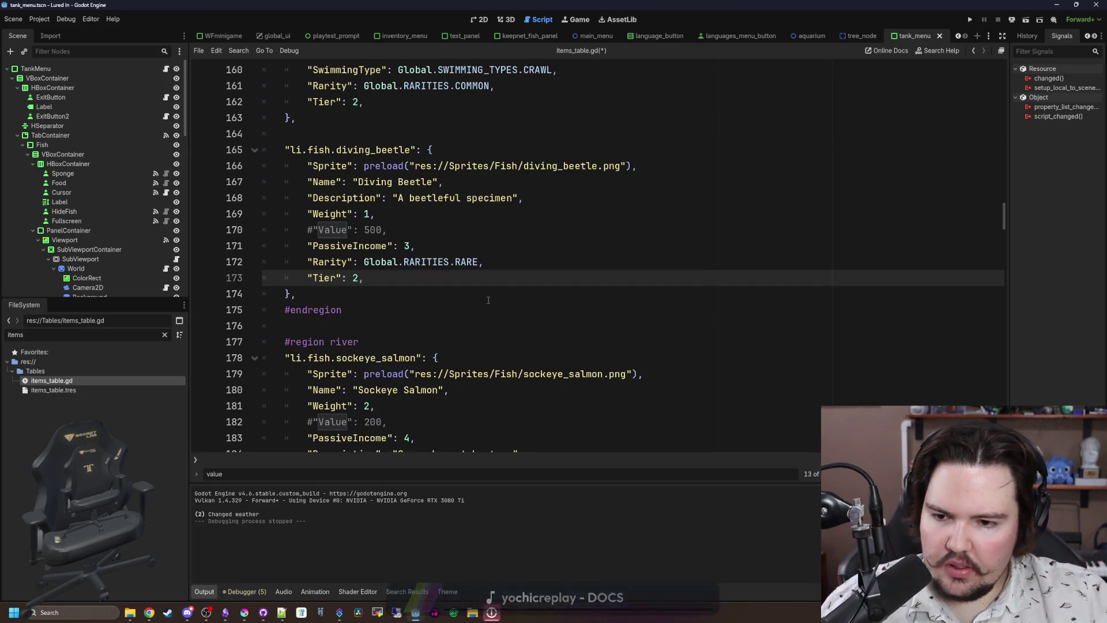
scroll(297, 284, down, 1)
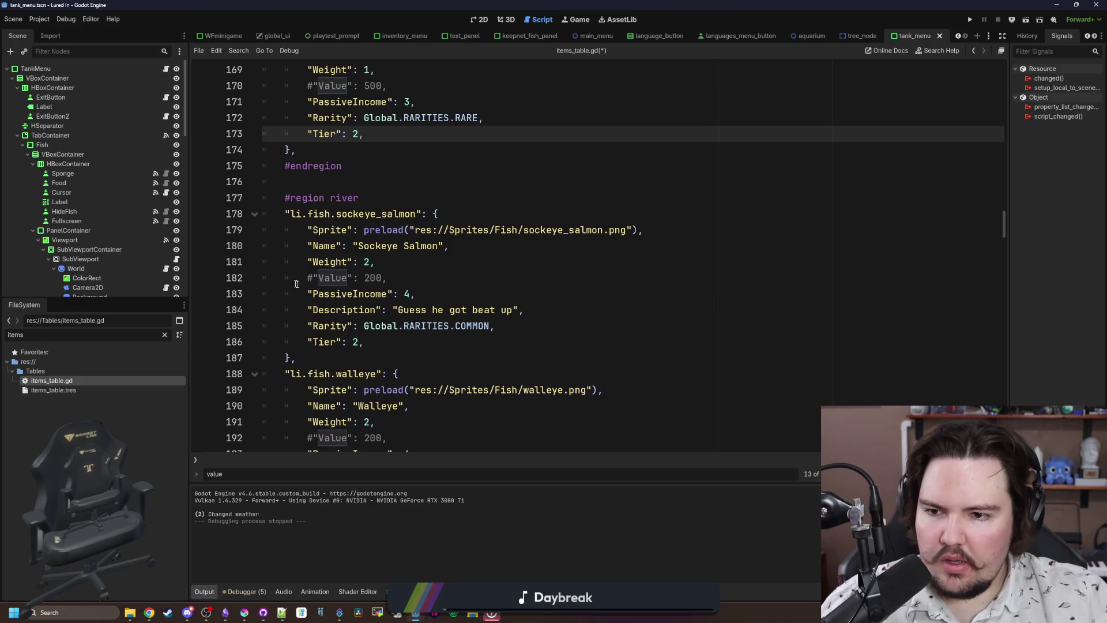
click(358, 345)
scroll(375, 335, up, 12)
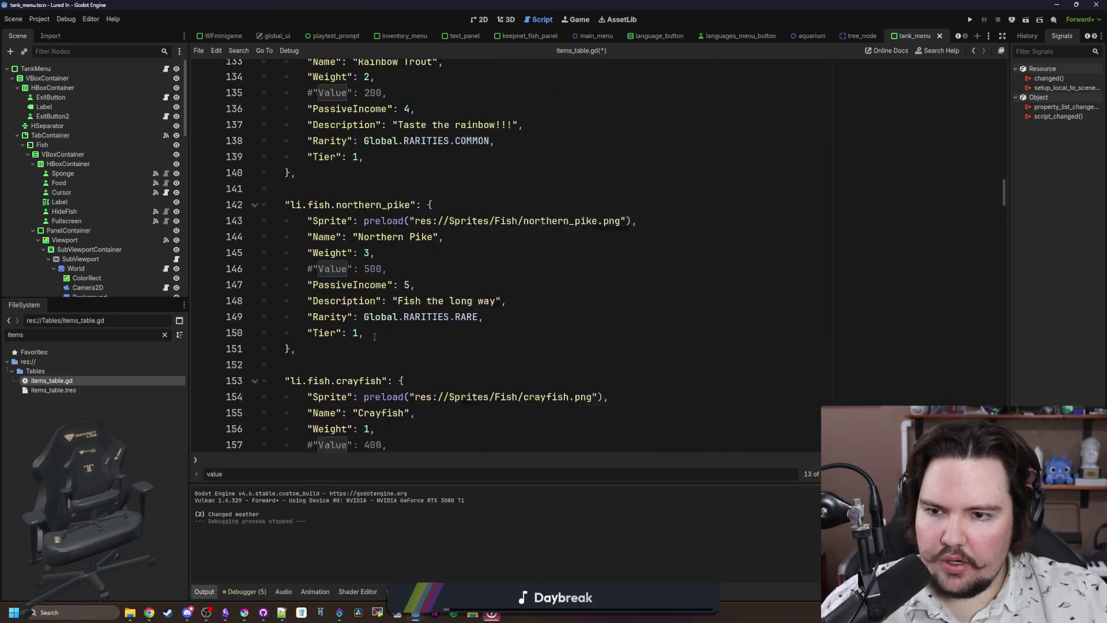
scroll(391, 325, down, 4)
scroll(391, 326, down, 8)
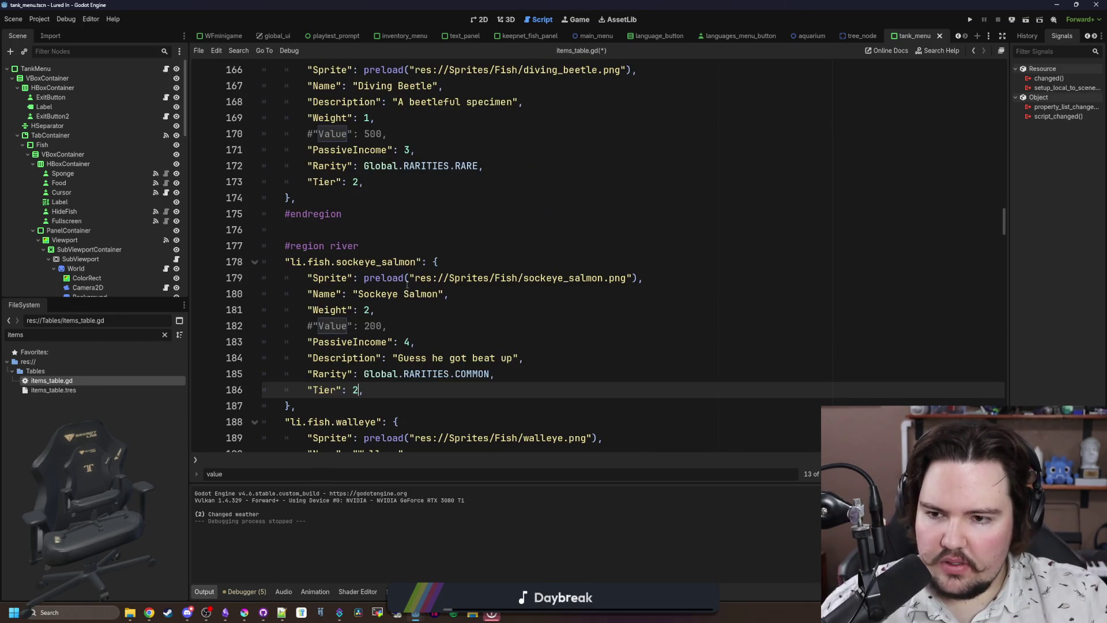
scroll(411, 277, down, 3)
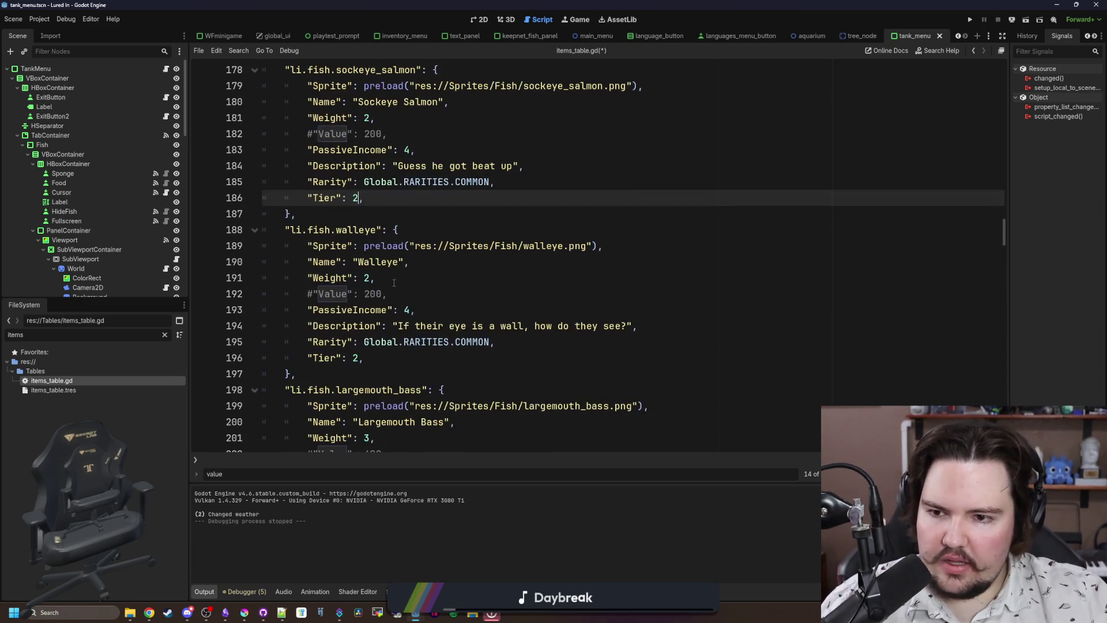
click(378, 358)
key(shift+Home)
Make the Cat Fish's Tier 2 and copy its Tier line.
scroll(383, 340, down, 6)
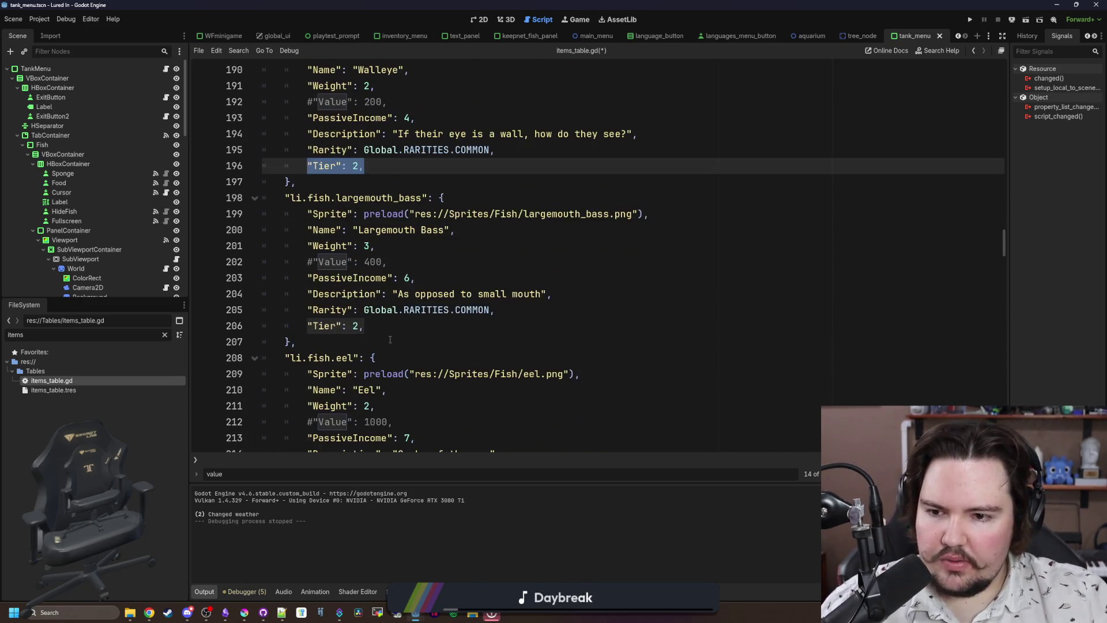
scroll(386, 336, down, 8)
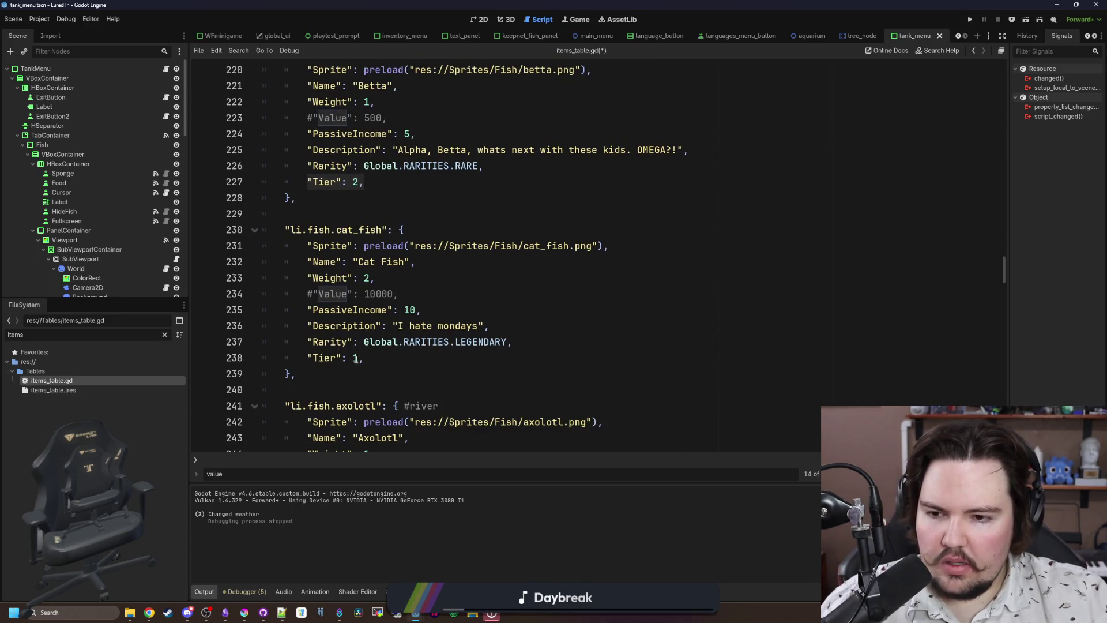
click(356, 359)
scroll(460, 353, down, 4)
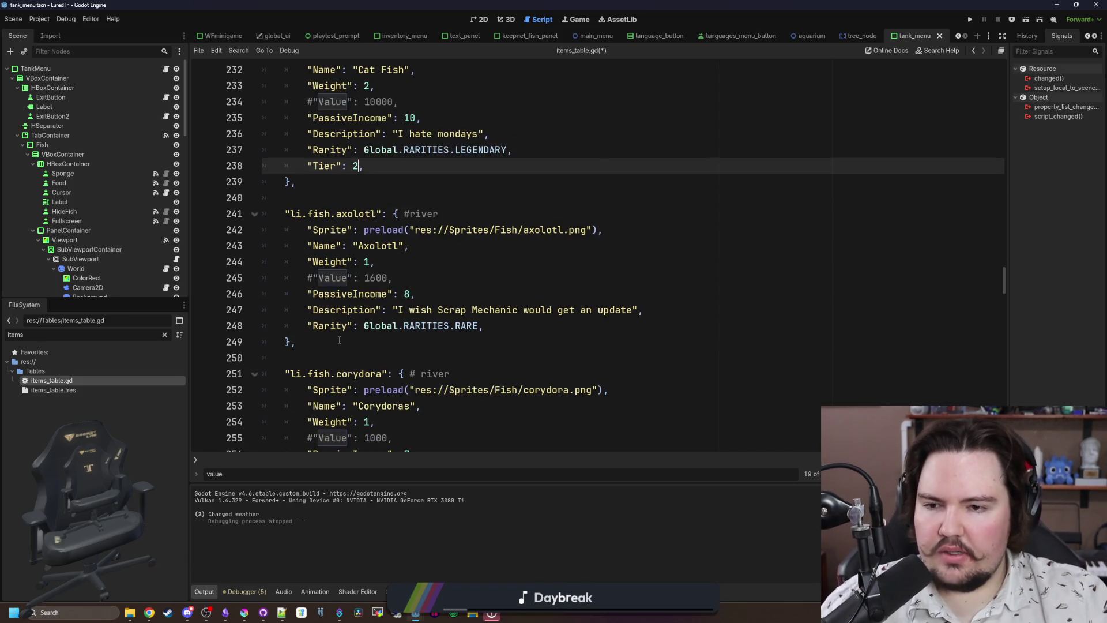
drag(386, 173, 307, 167)
key(ctrl+c)
Paste "Tier": 2, into the axolotl and corydoras entries.
click(502, 320)
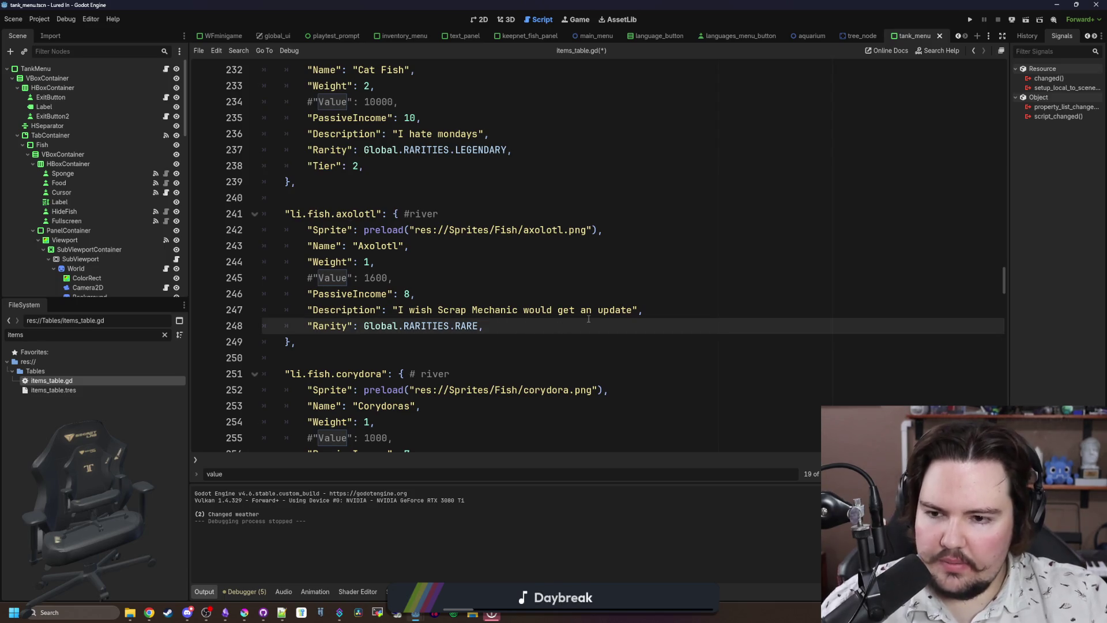
key(Return)
key(ctrl+v)
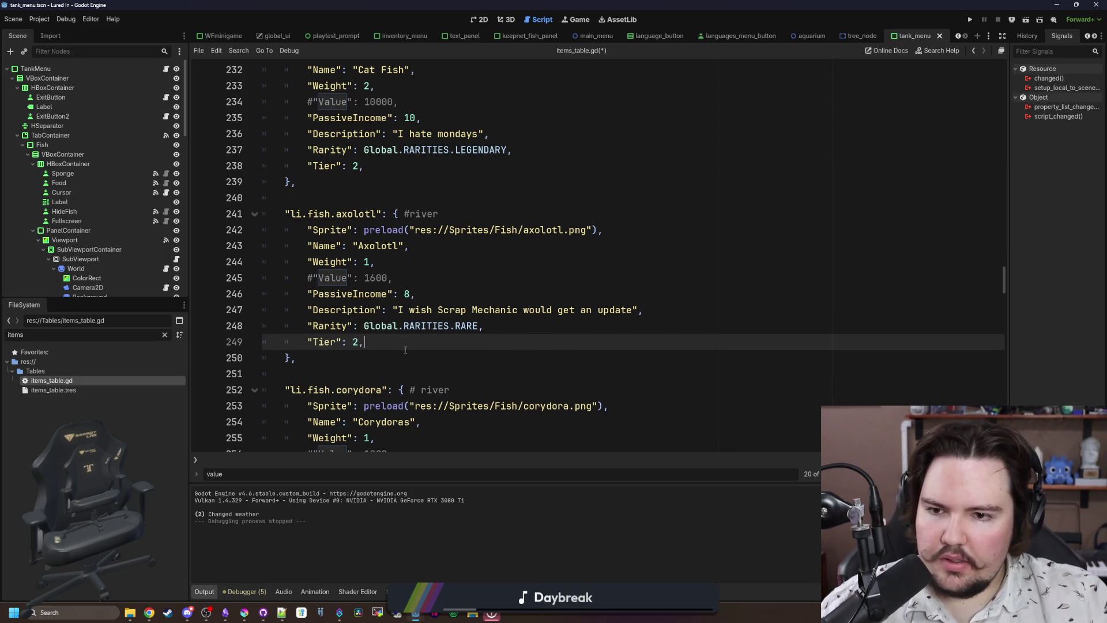
scroll(398, 345, down, 3)
click(530, 372)
key(Return)
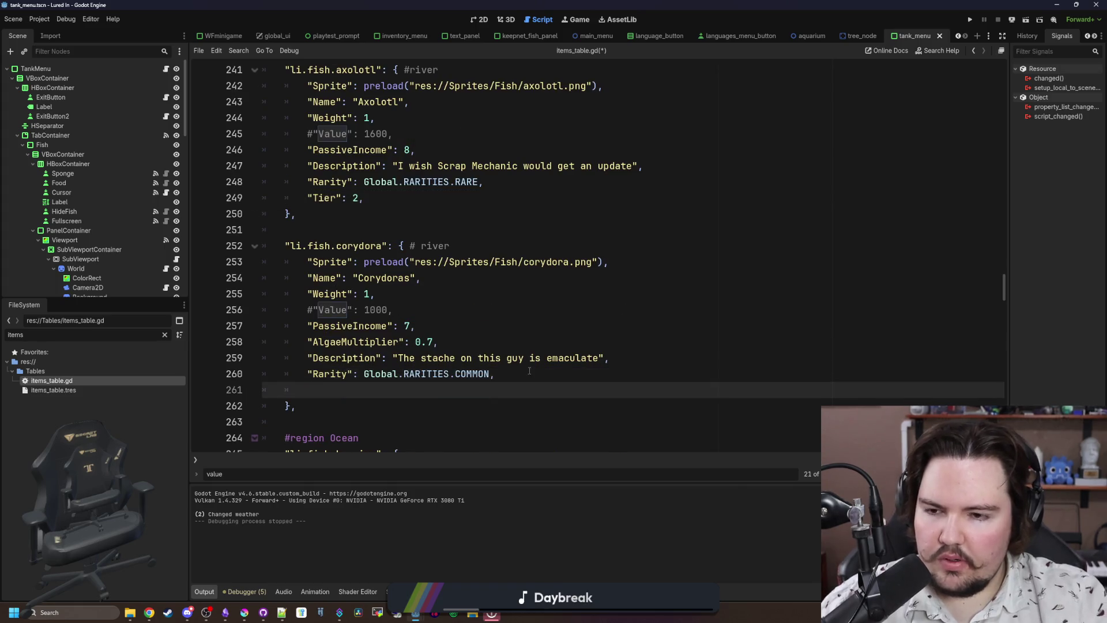
key(ctrl+v)
Change the herring's Tier value to 3 and copy that Tier line.
scroll(548, 363, down, 6)
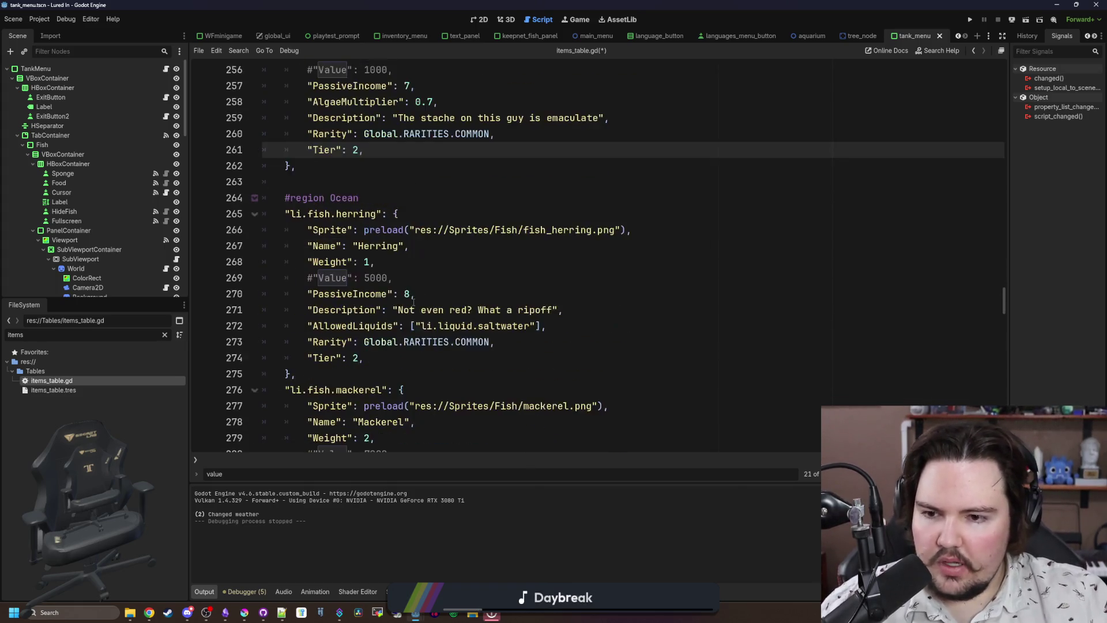
click(360, 311)
key(BackSpace)
text(3)
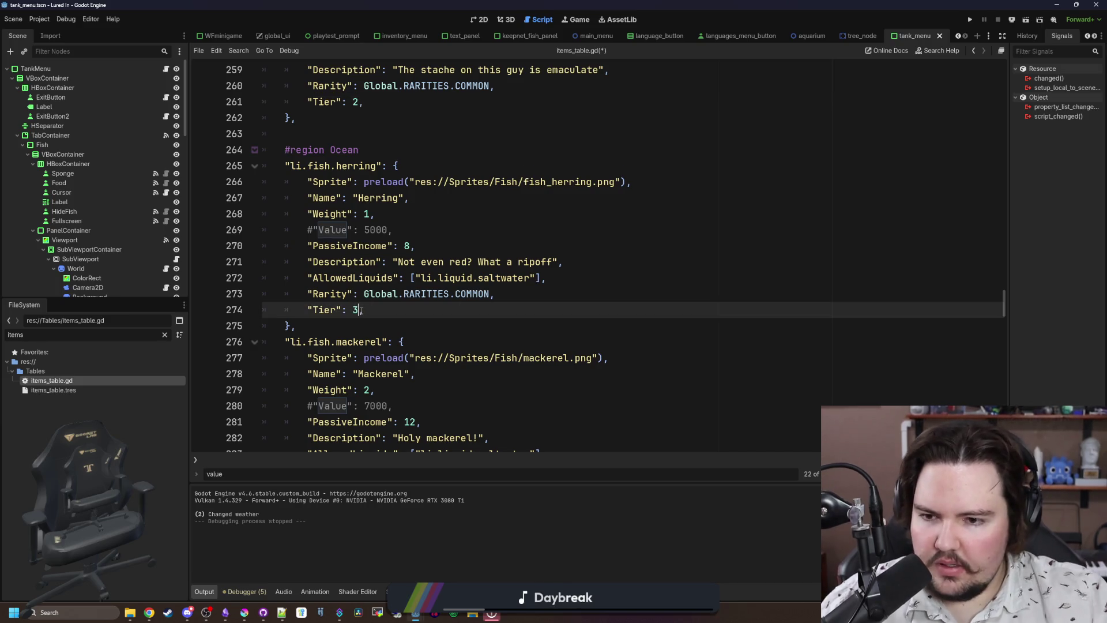
drag(375, 315, 307, 310)
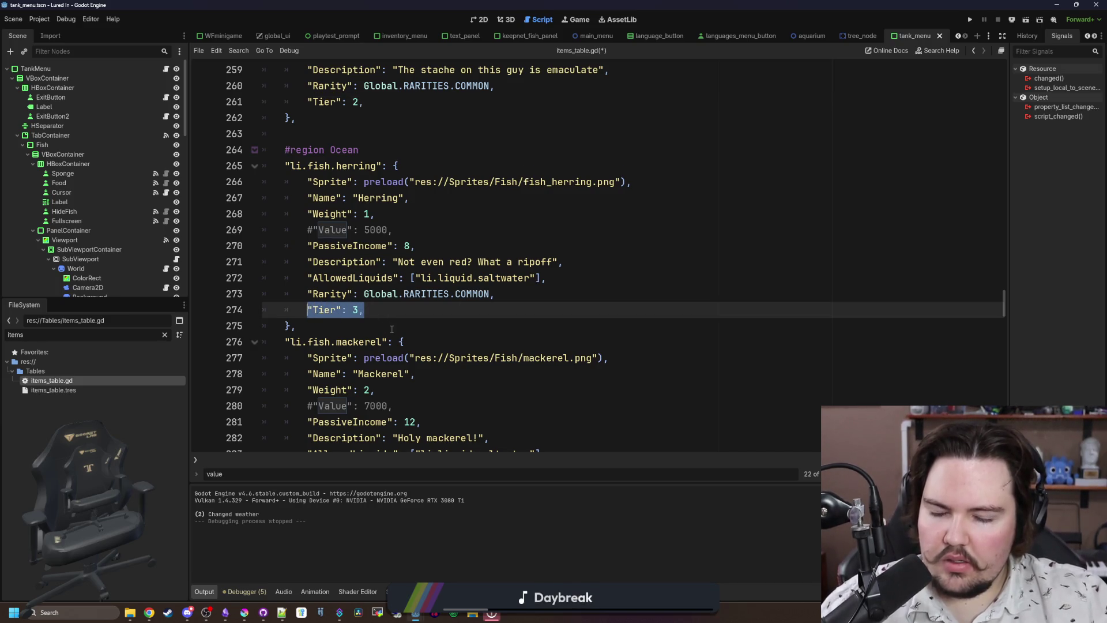
key(ctrl+c)
Set the mackerel, bluefin tuna and Mola Mola Tier values to 3.
scroll(391, 329, down, 5)
click(365, 246)
drag(365, 245, 307, 245)
key(ctrl+v)
scroll(363, 363, down, 2)
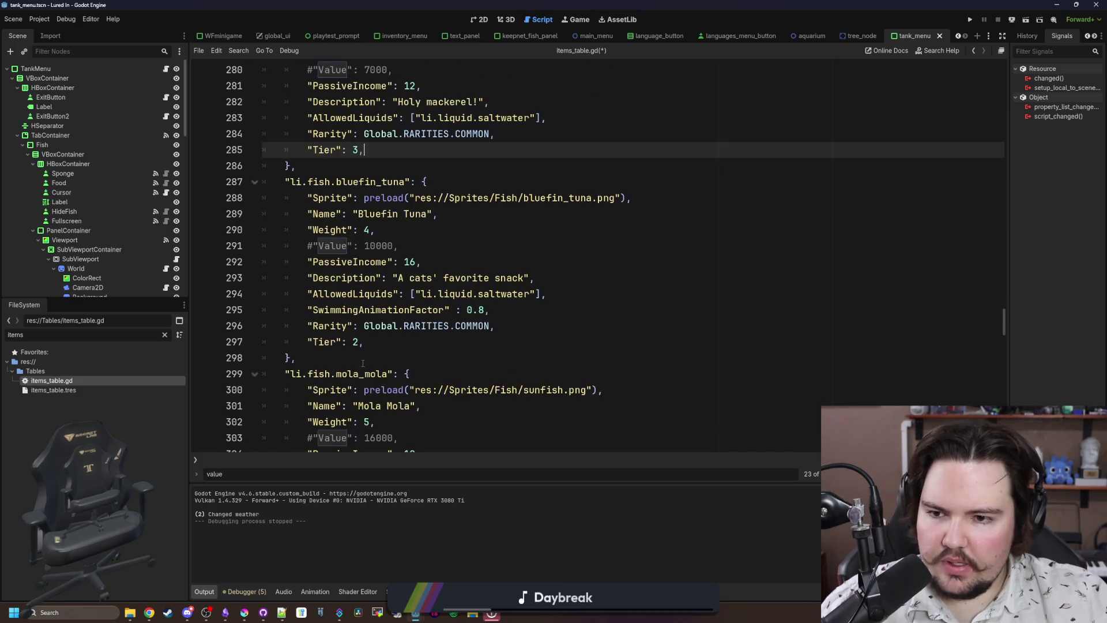
drag(380, 341, 307, 342)
key(ctrl+v)
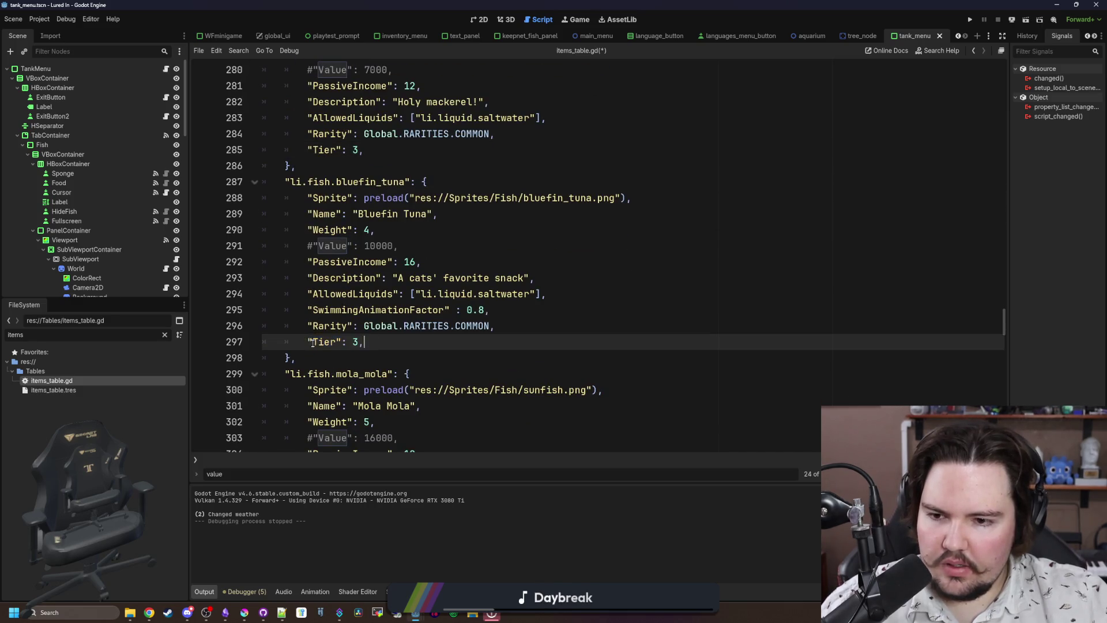
scroll(331, 336, down, 3)
drag(371, 392, 308, 392)
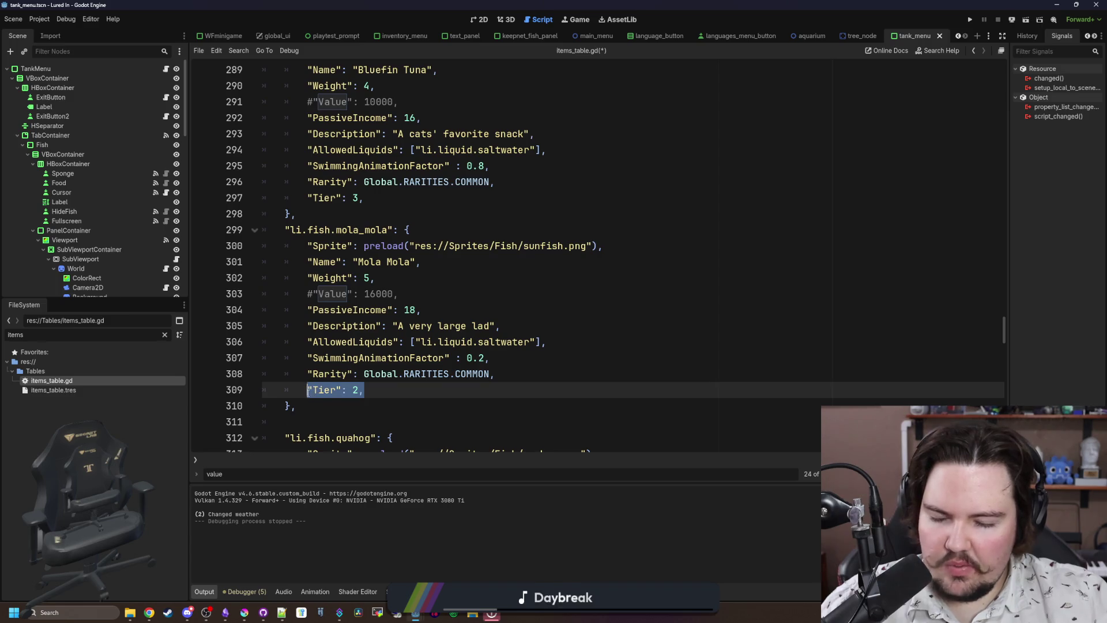
key(ctrl+v)
Add a "Tier": 3 field after the quahog's and Red King Crab's Rarity lines.
scroll(327, 382, down, 3)
scroll(327, 381, down, 2)
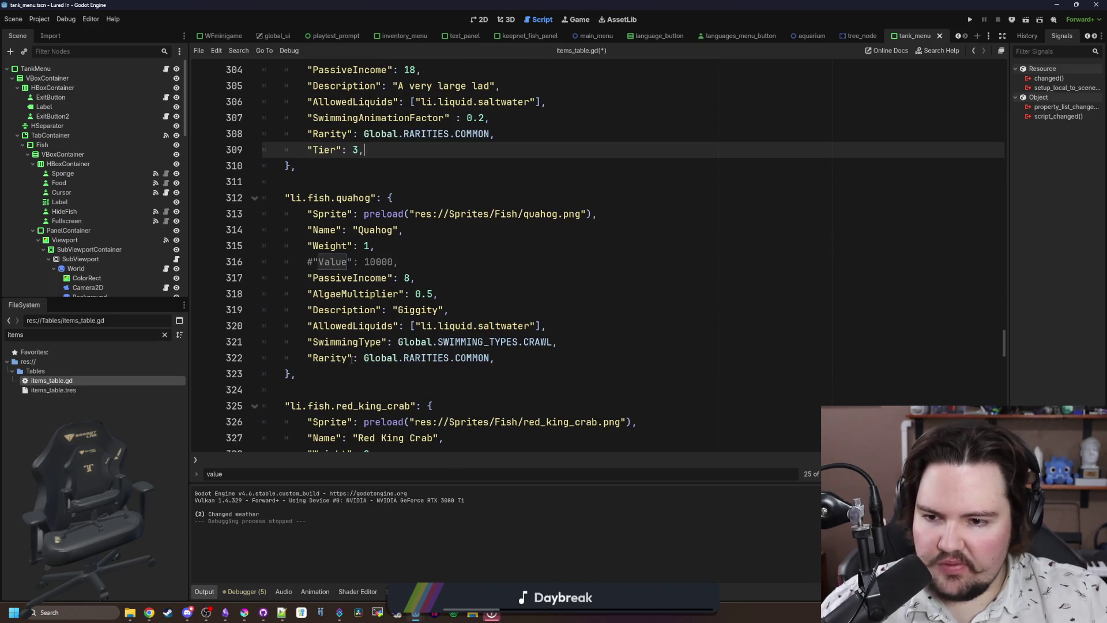
click(526, 358)
key(Return)
key(ctrl+v)
scroll(465, 367, down, 4)
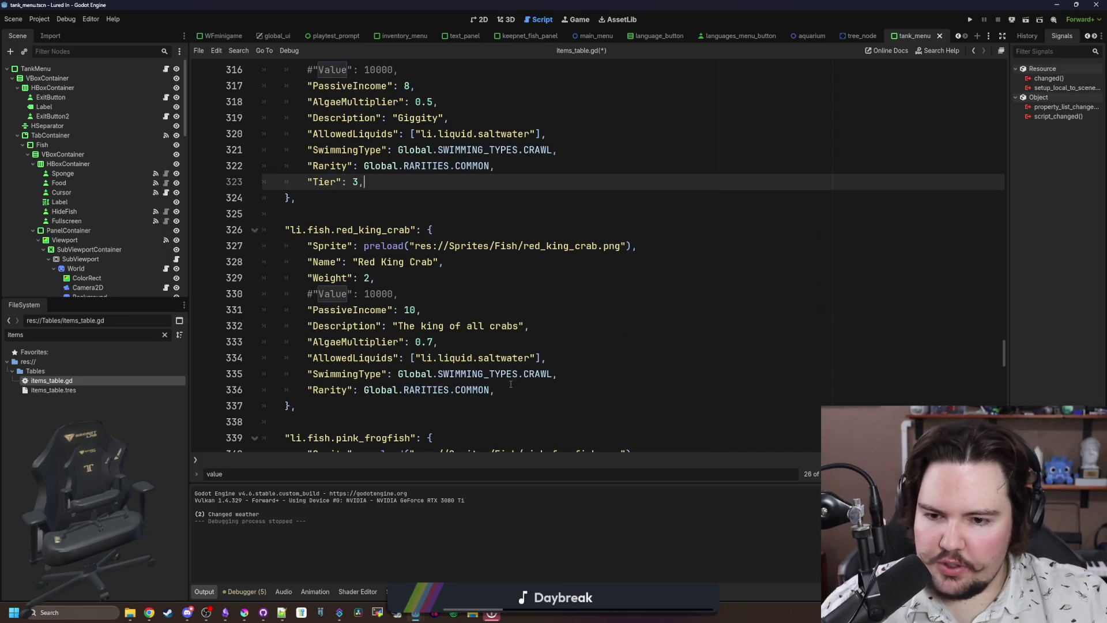
click(514, 385)
key(Return)
key(ctrl+v)
Add a "Tier": 3 field to the Pink Frogfish and the Stonefish.
scroll(484, 380, down, 6)
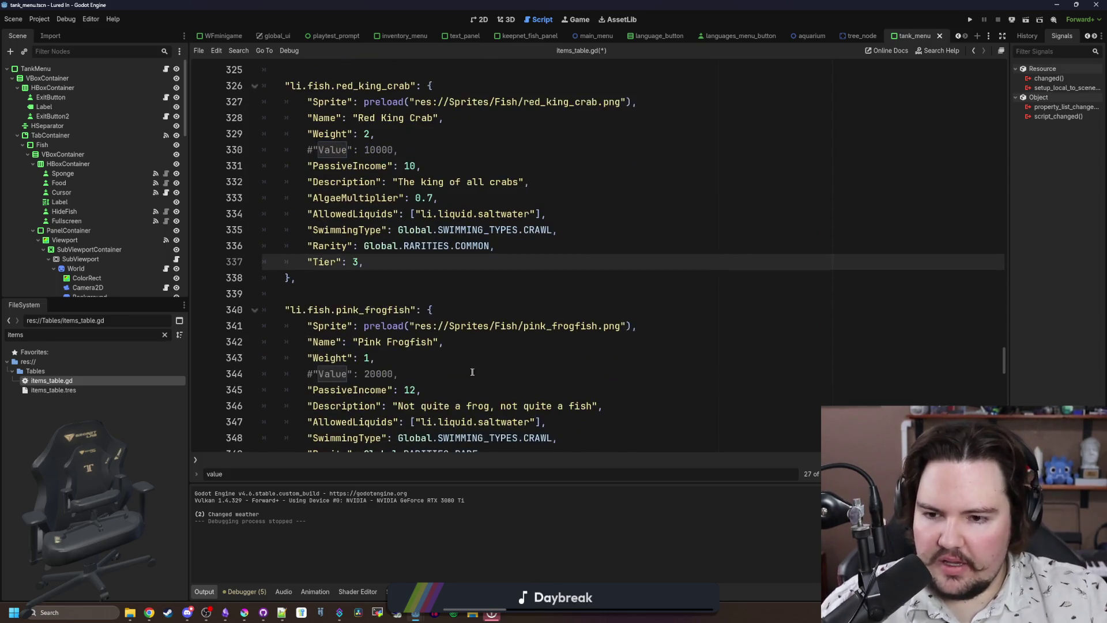
click(490, 310)
key(Return)
key(ctrl+v)
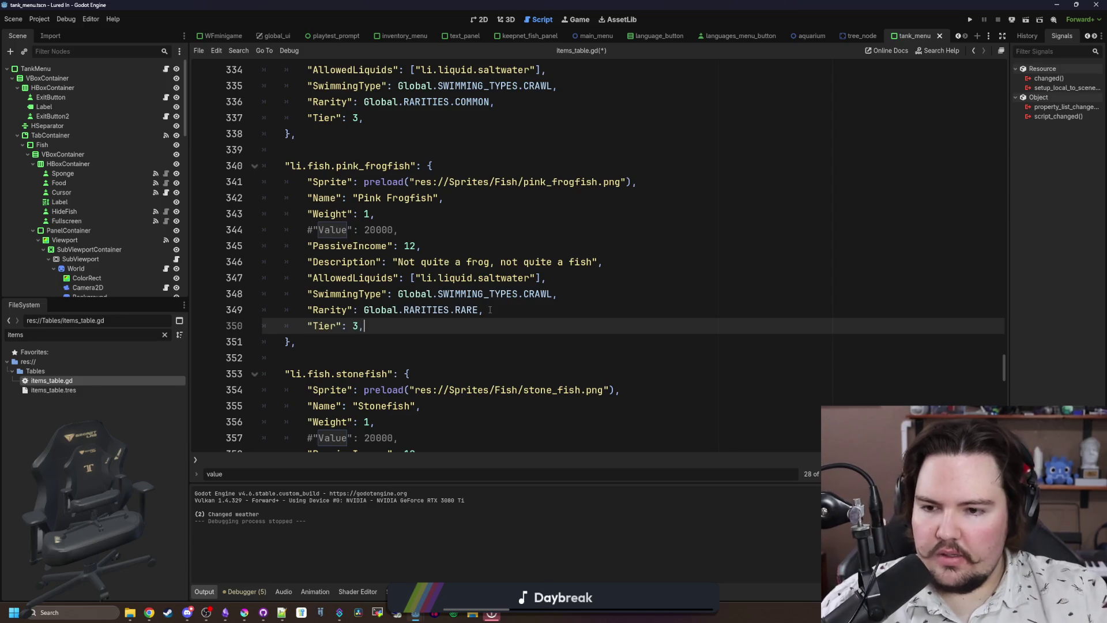
scroll(462, 343, down, 3)
click(512, 377)
key(Return)
key(ctrl+v)
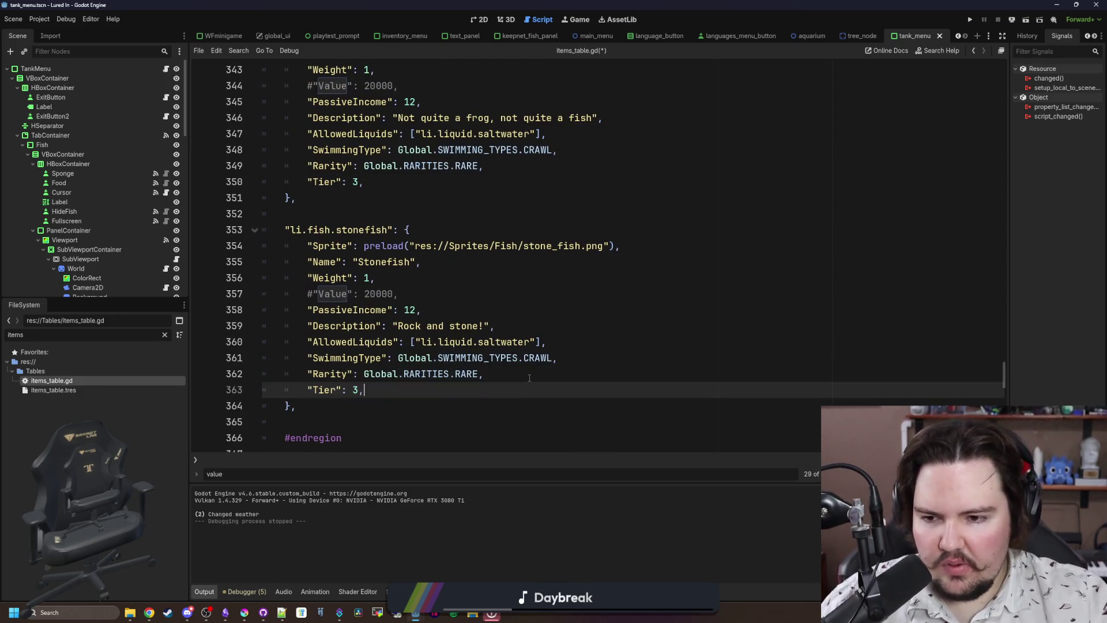
Add a "Tier": 4 field to the Piranha and the Electric Eel.
scroll(490, 372, down, 5)
click(517, 356)
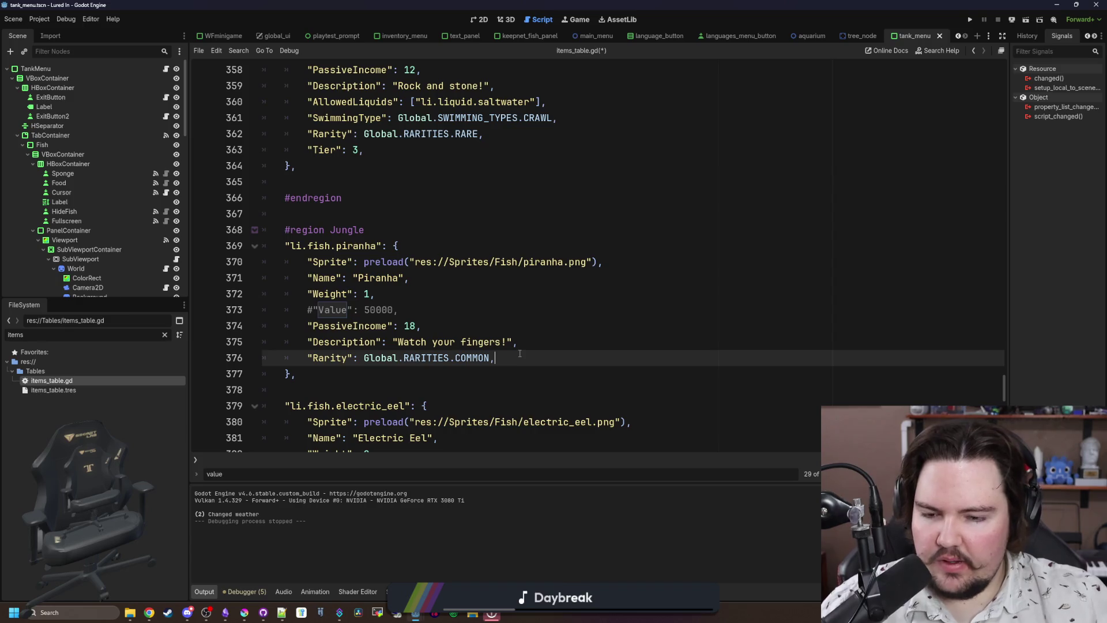
key(Return)
text("Tier": 4,)
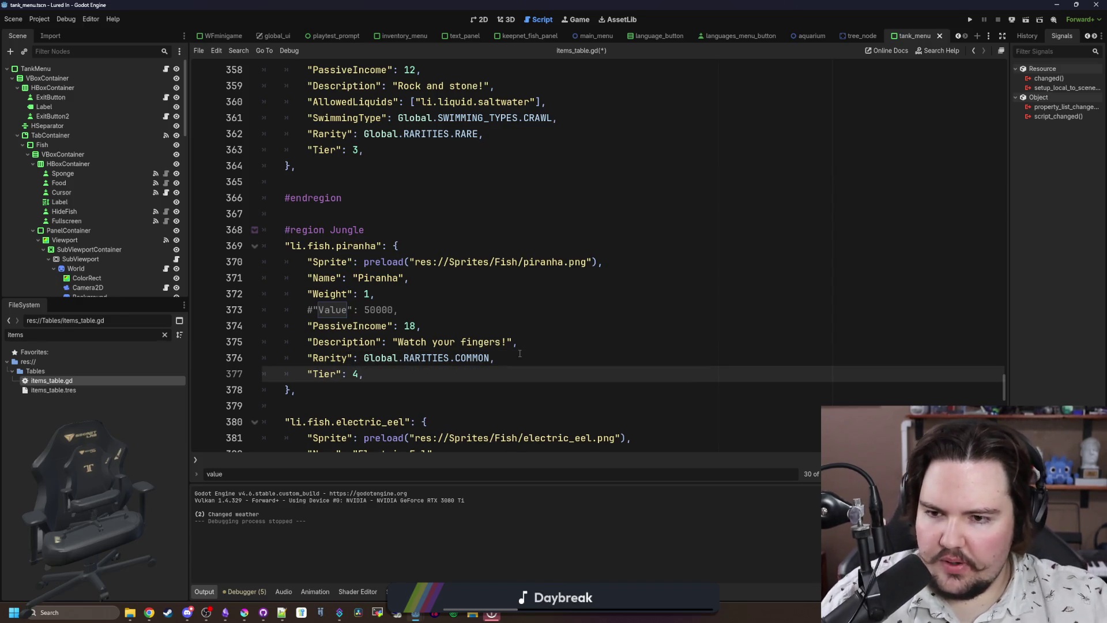
key(shift+Home)
scroll(351, 373, down, 4)
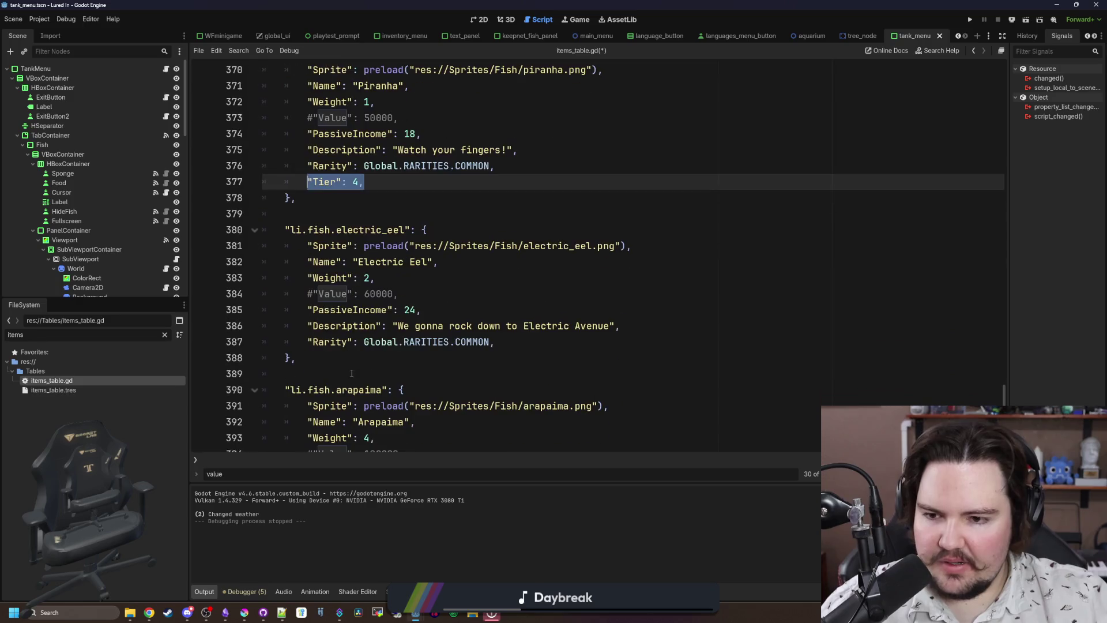
click(509, 340)
key(Return)
key(ctrl+v)
Add a "Tier": 4 field to the Arapaima and the Bristlenose Pleco.
scroll(504, 392, down, 2)
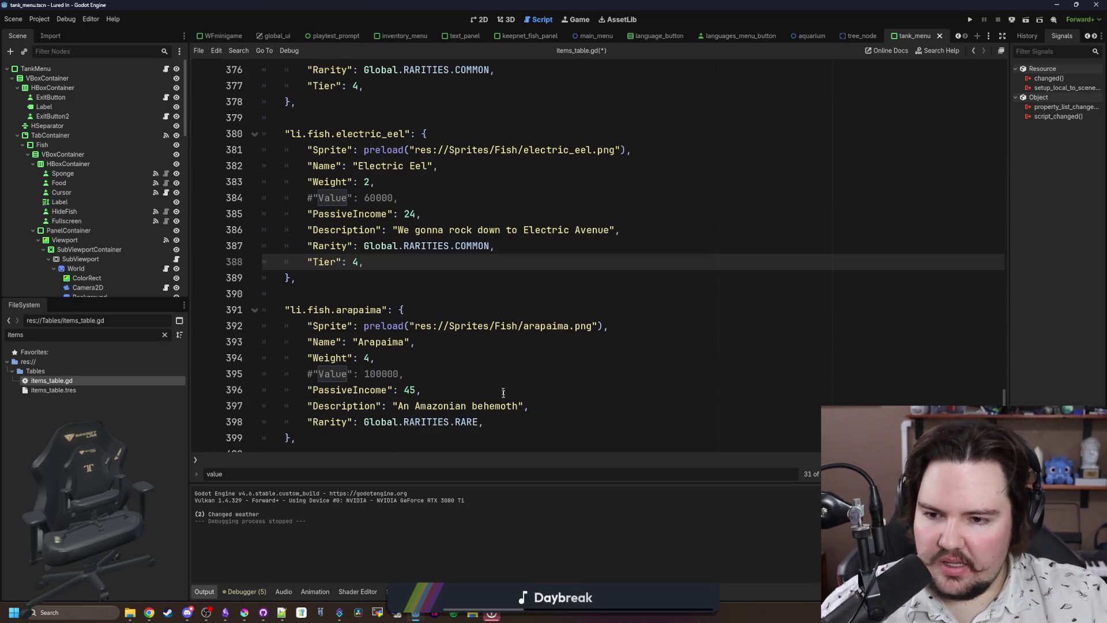
click(500, 421)
key(Return)
key(ctrl+v)
scroll(487, 412, down, 5)
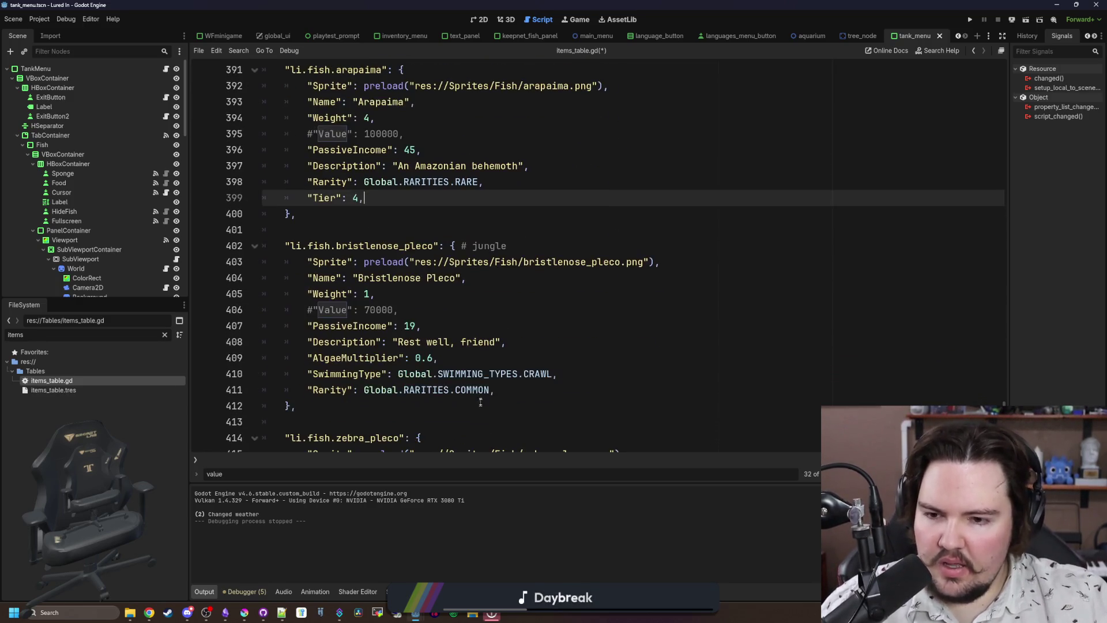
click(514, 389)
key(Return)
key(ctrl+v)
Add a "Tier": 4 field to the Zebra Pleco and the Mata Mata.
scroll(517, 398, down, 4)
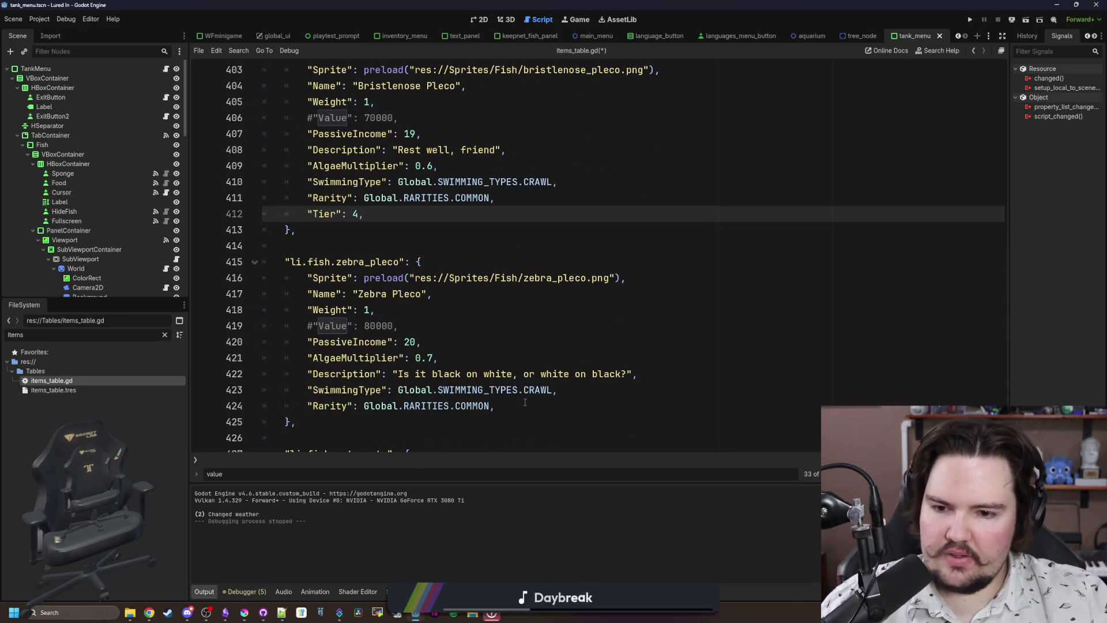
click(525, 402)
key(Return)
key(ctrl+v)
scroll(525, 402, down, 4)
click(513, 390)
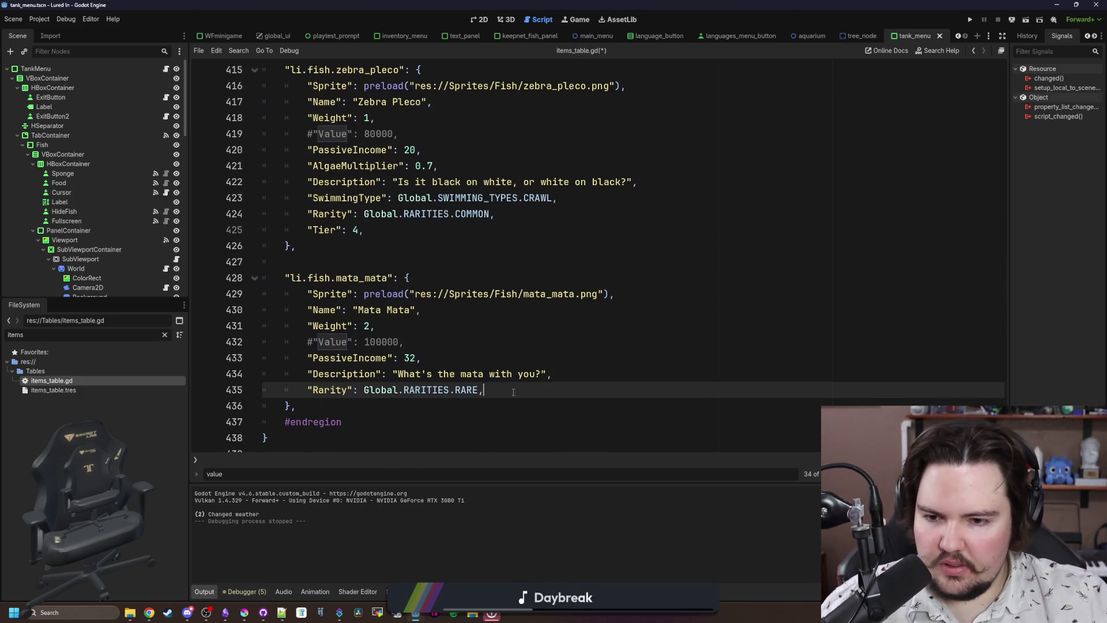
key(Return)
key(ctrl+v)
scroll(513, 392, down, 1)
scroll(419, 230, up, 10)
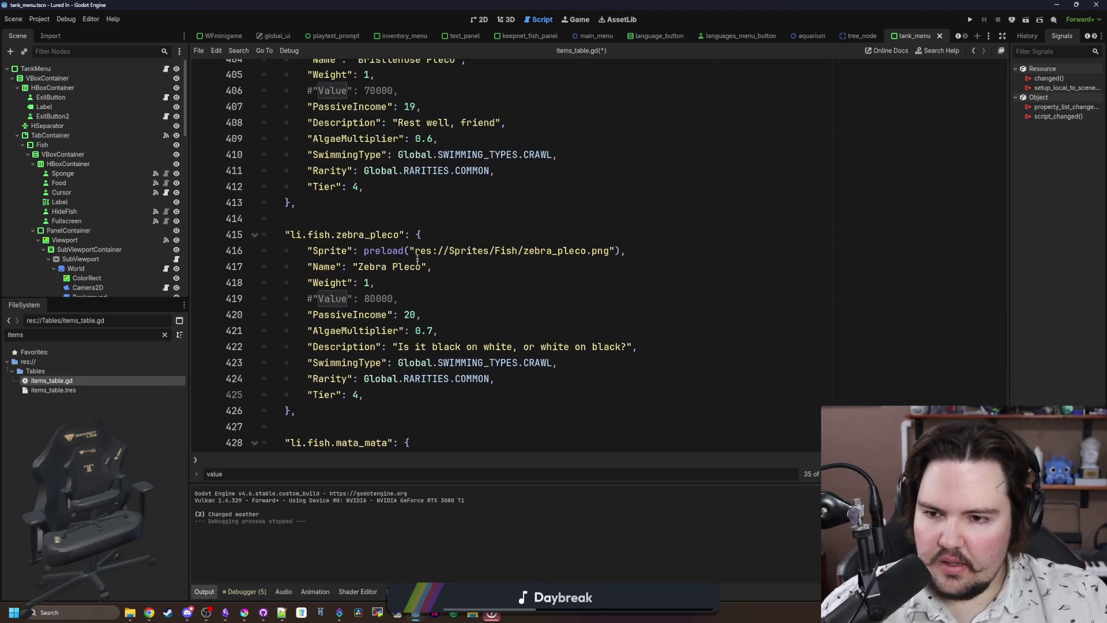
scroll(316, 320, up, 11)
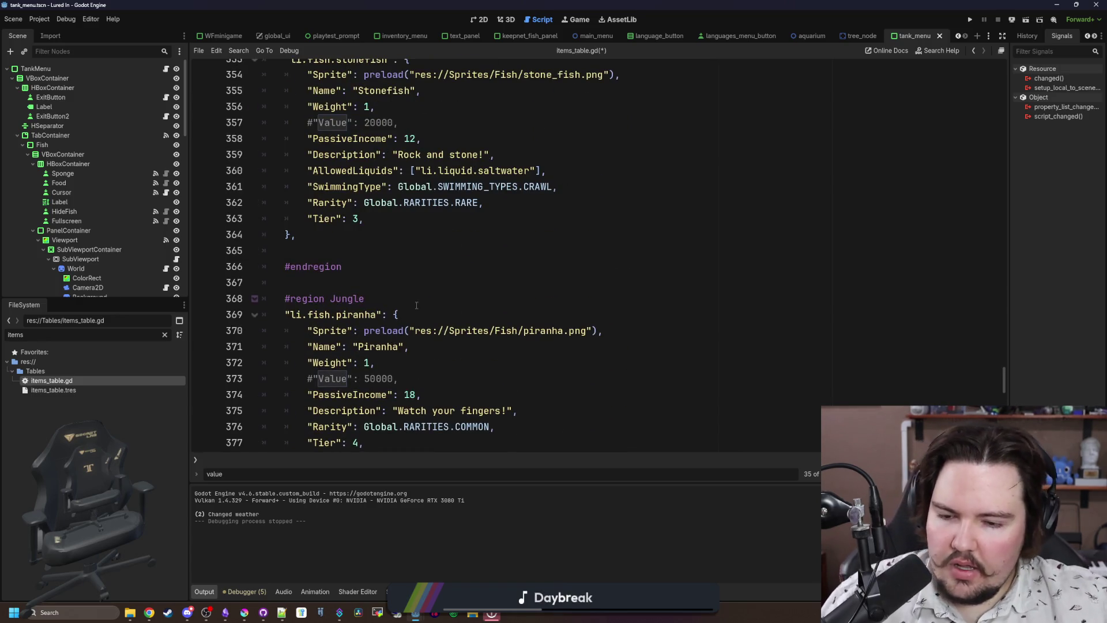
Save items_table.gd and run the game, past the feedback and welcome-back messages.
click(416, 305)
key(ctrl+s)
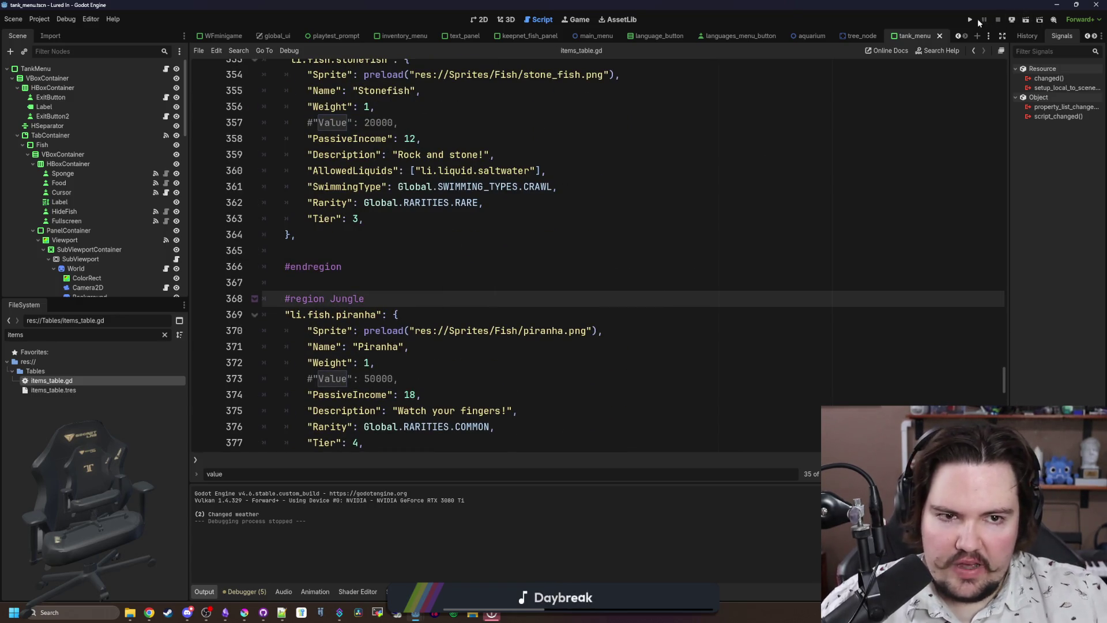
click(970, 19)
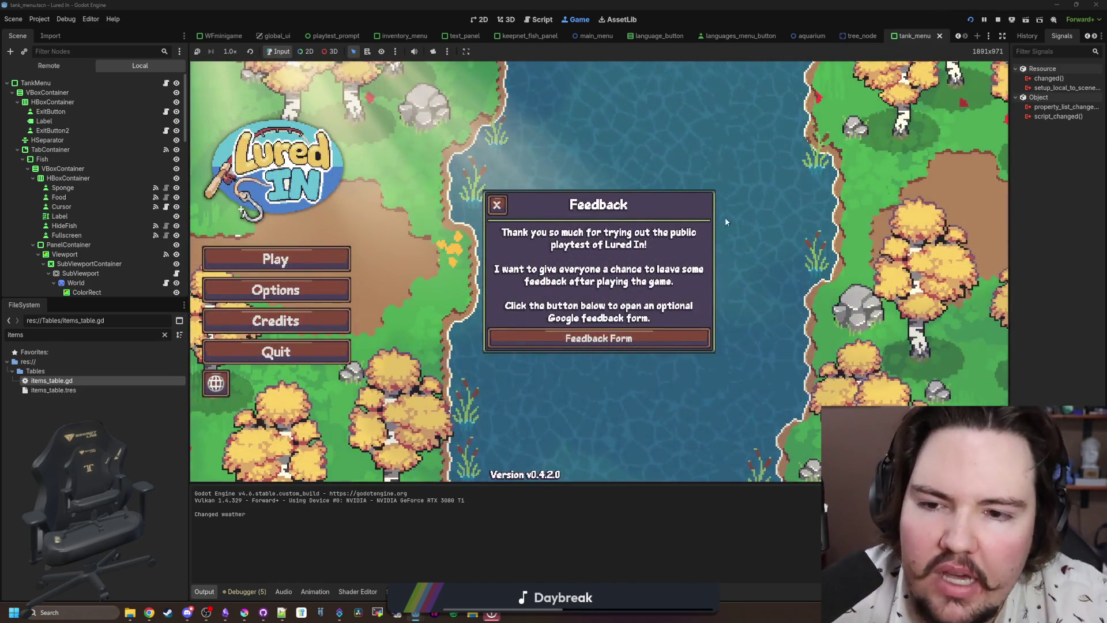
click(496, 205)
click(248, 257)
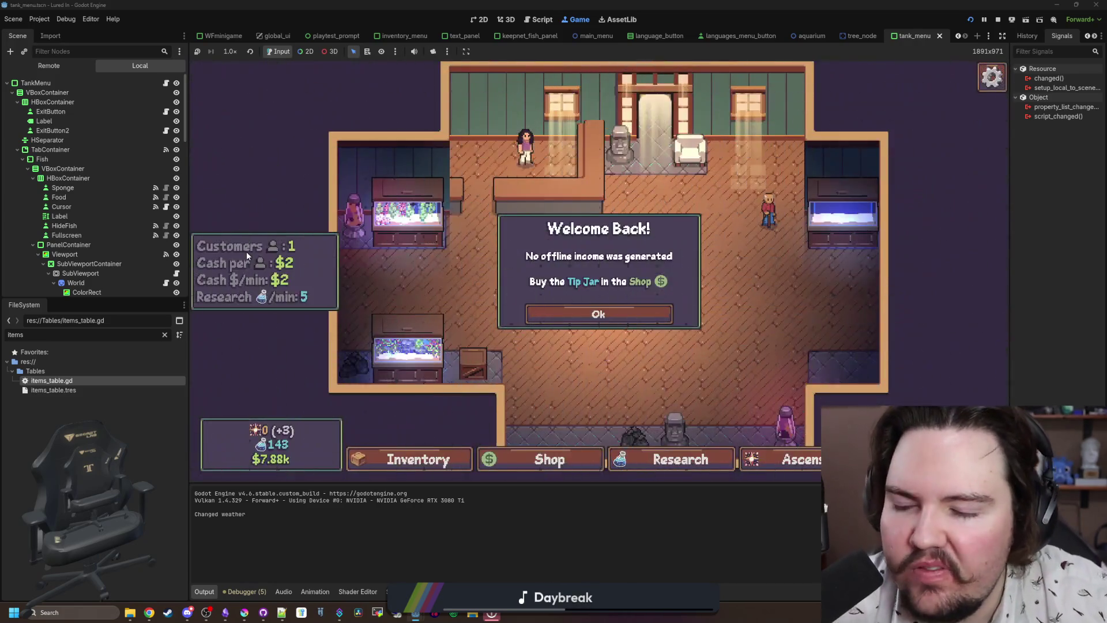
click(629, 312)
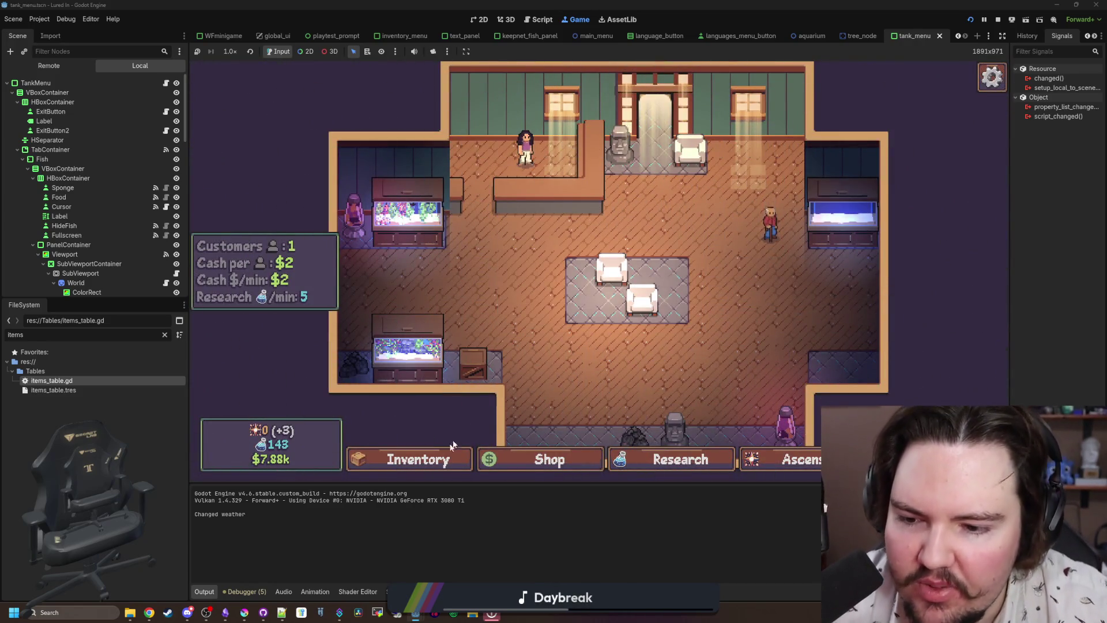
Open the fish inventory and scroll through the fish list.
click(456, 459)
scroll(477, 358, down, 10)
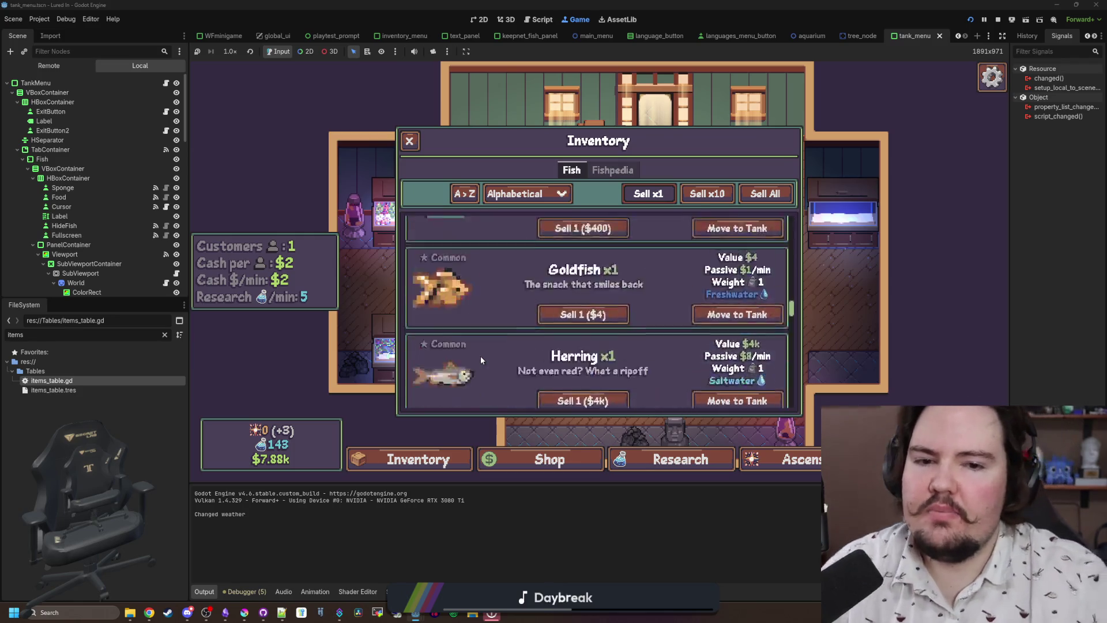
scroll(496, 312, down, 3)
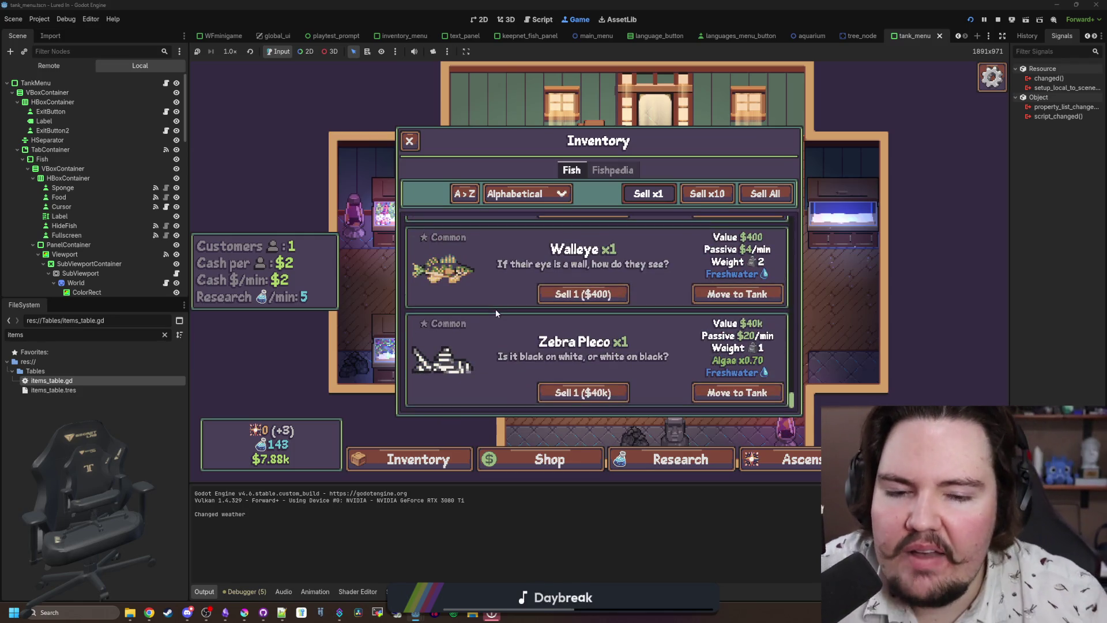
scroll(496, 310, up, 13)
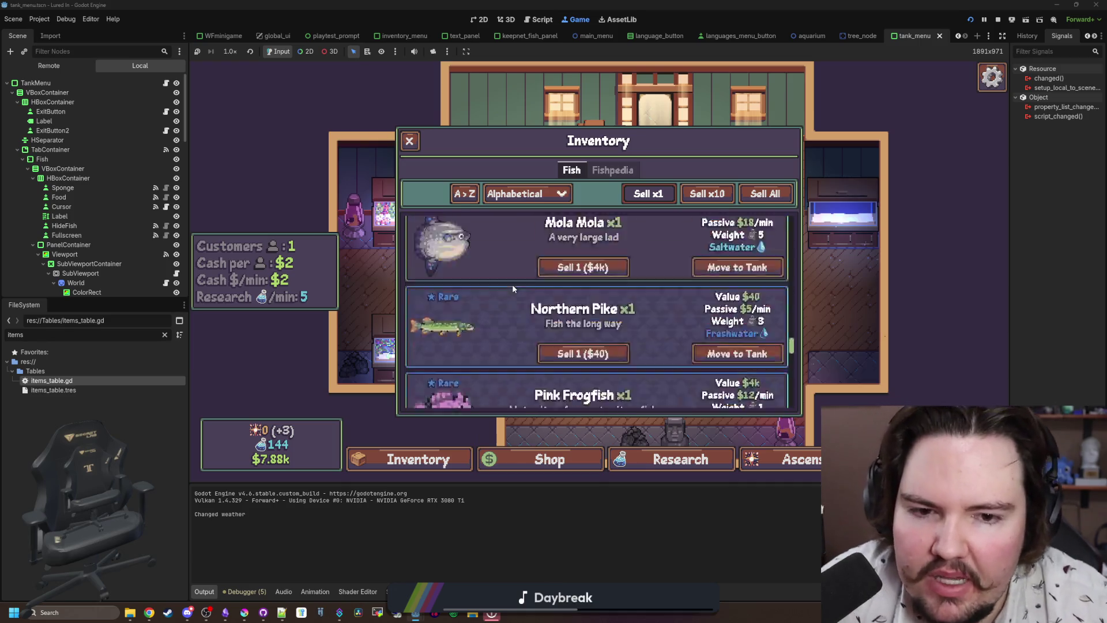
Sort the inventory fish by Sell Value.
click(522, 194)
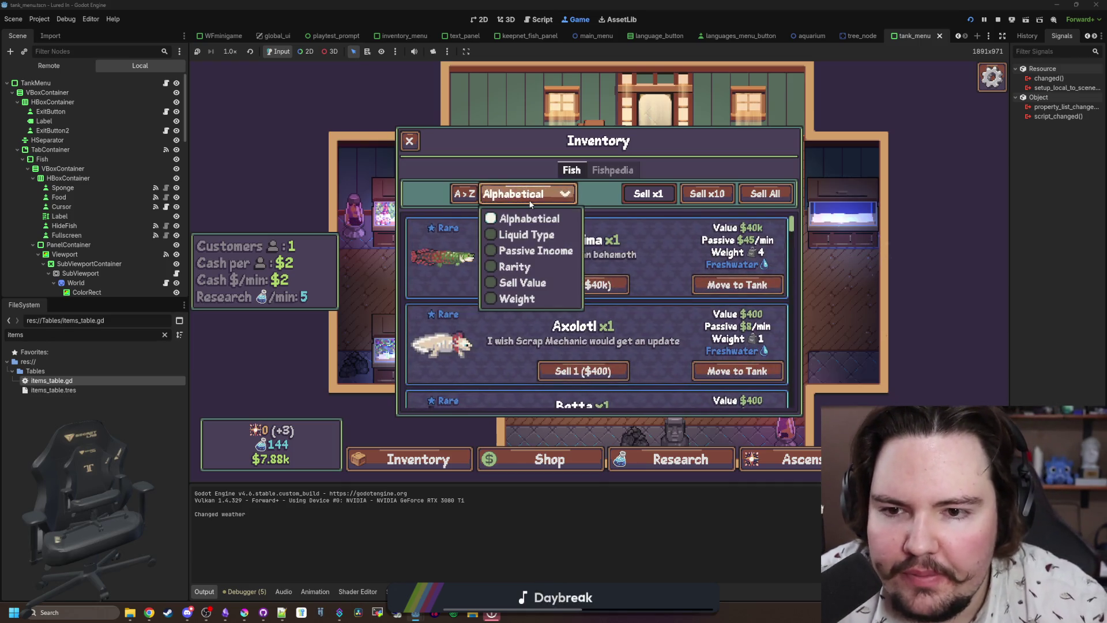
click(520, 282)
scroll(793, 263, down, 5)
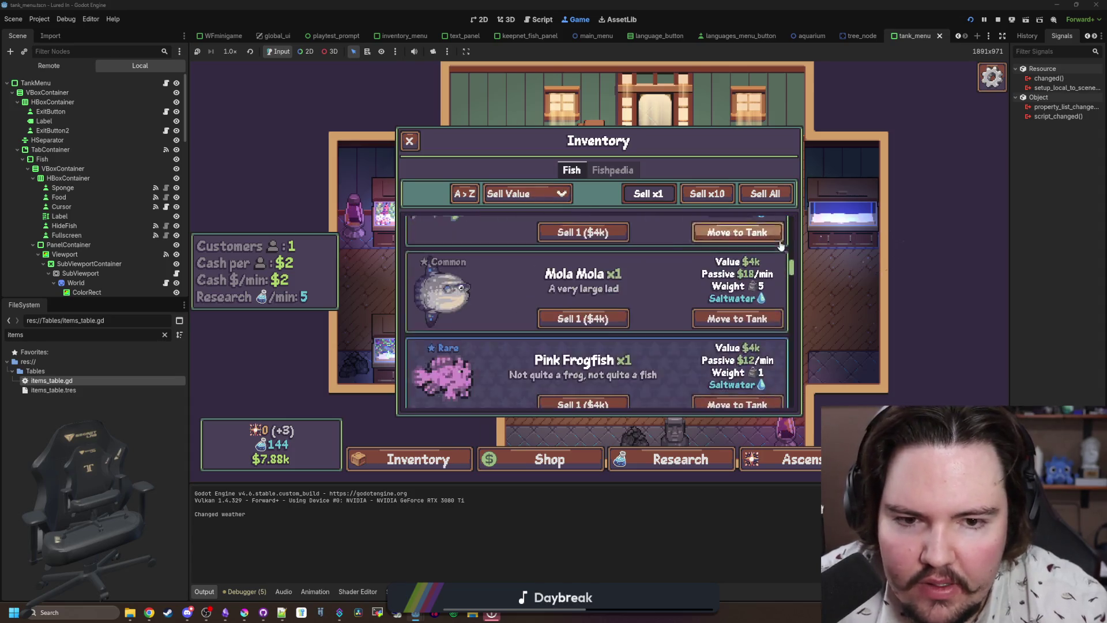
scroll(793, 257, down, 5)
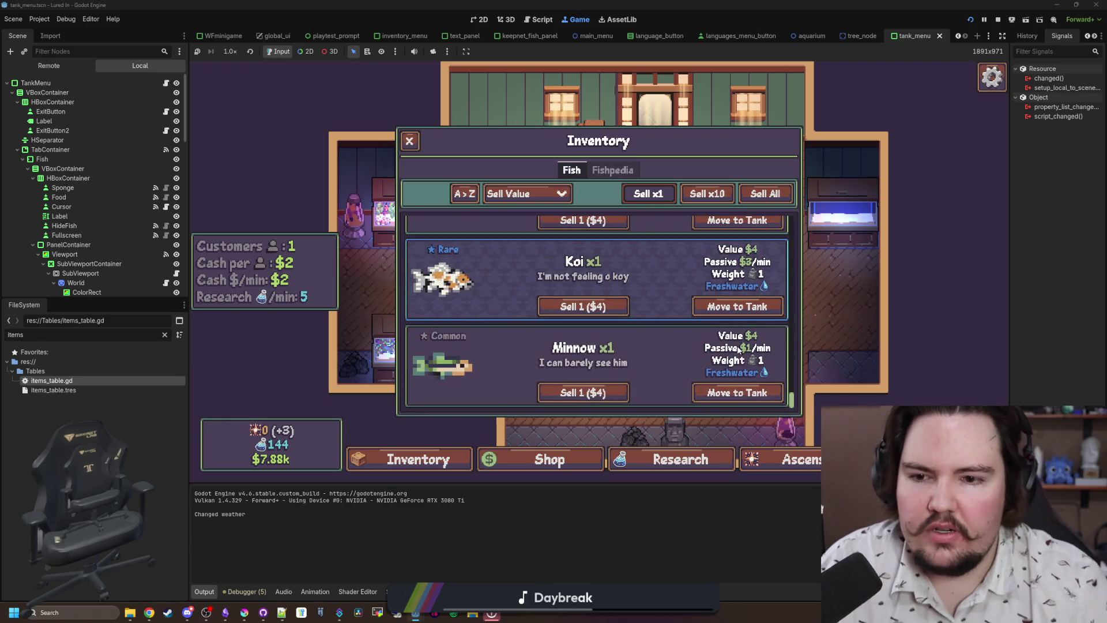
Scroll the fish list checking values like Channel Catfish $40, Pink Frogfish $4k, Piranha $40k.
scroll(739, 349, up, 4)
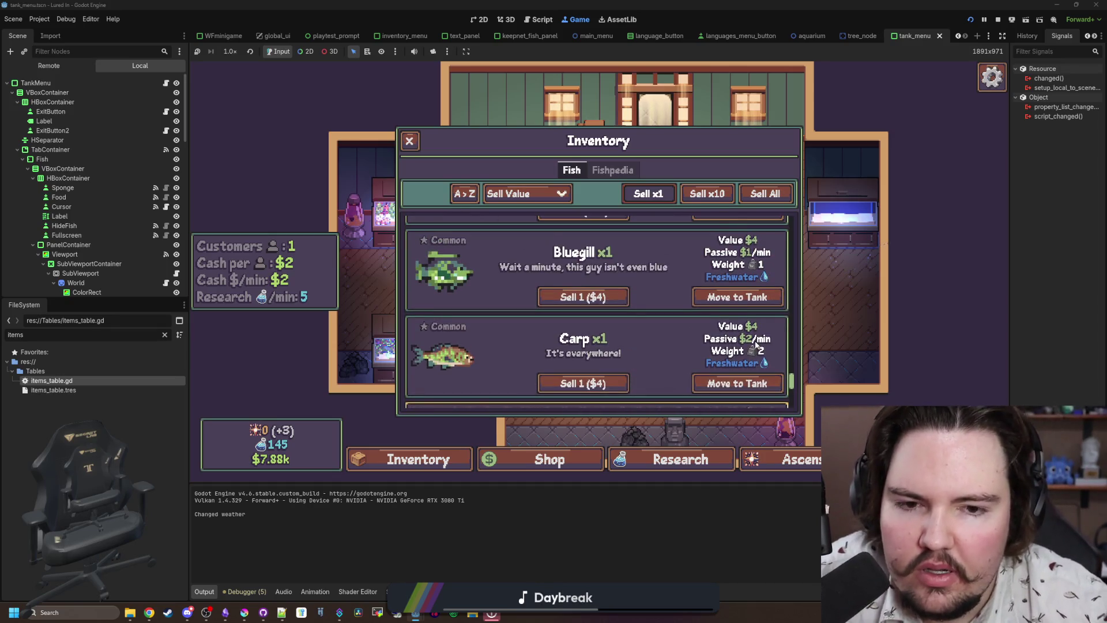
scroll(755, 344, down, 2)
scroll(742, 339, up, 2)
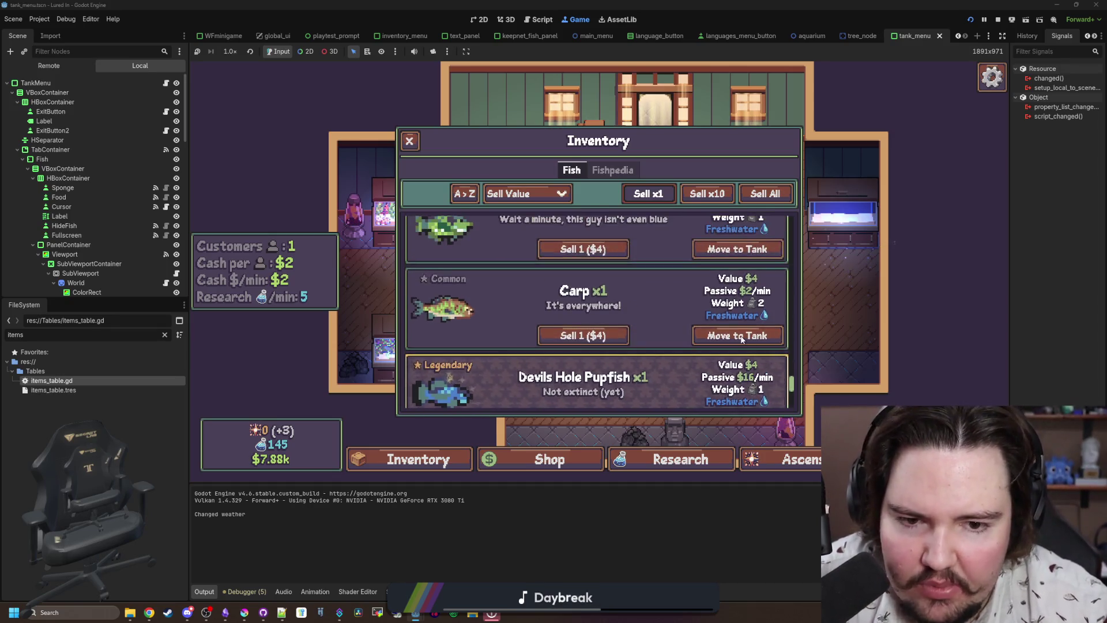
scroll(742, 339, up, 1)
scroll(722, 345, up, 1)
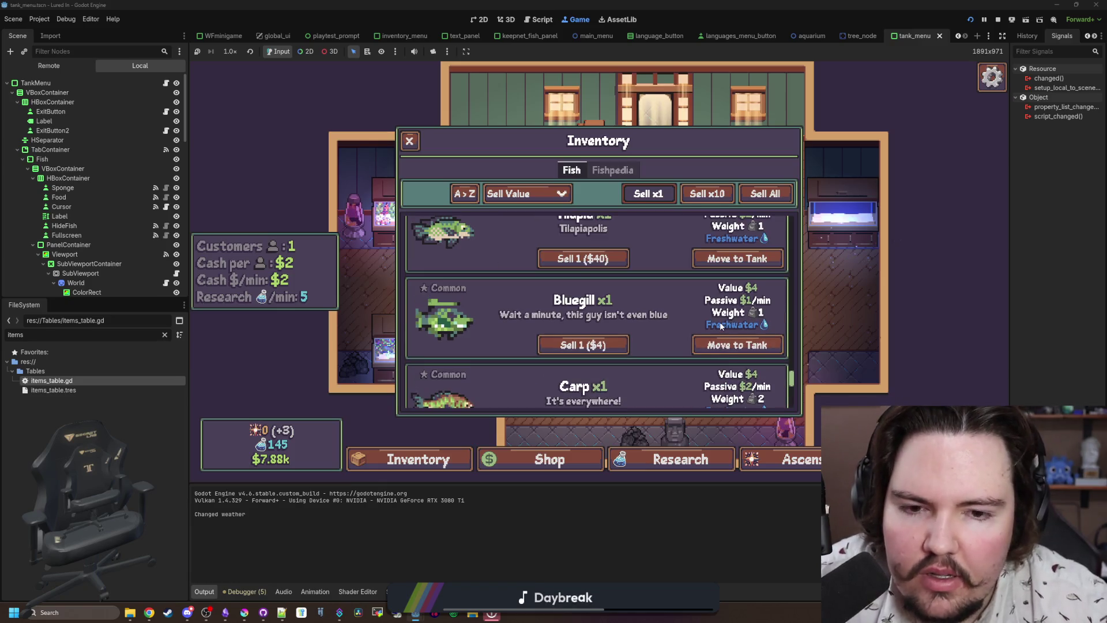
scroll(721, 327, down, 2)
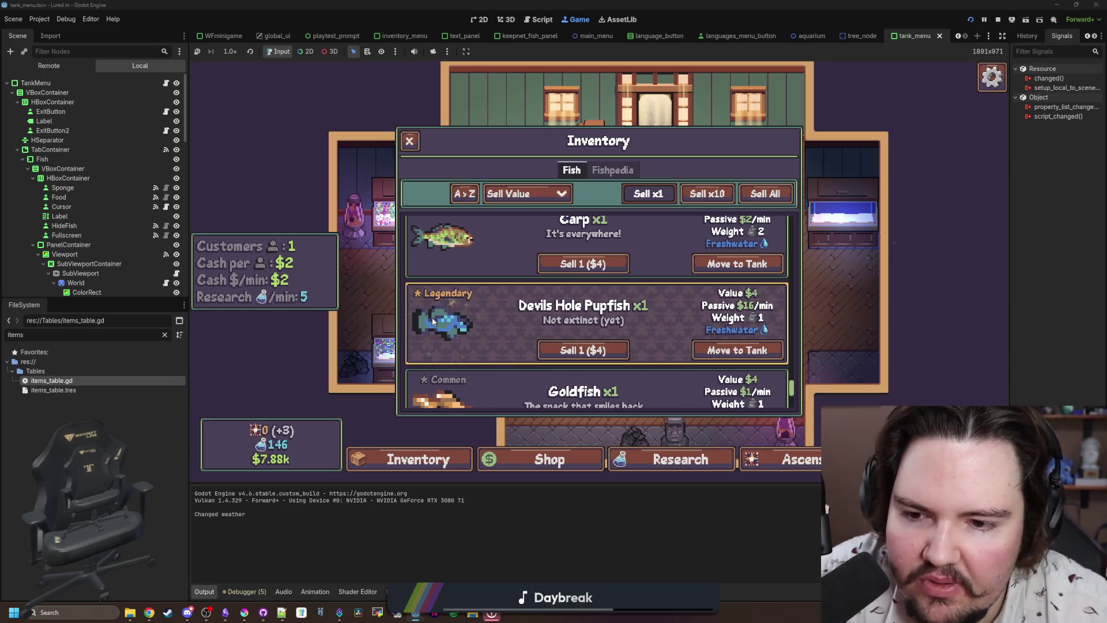
scroll(728, 277, up, 1)
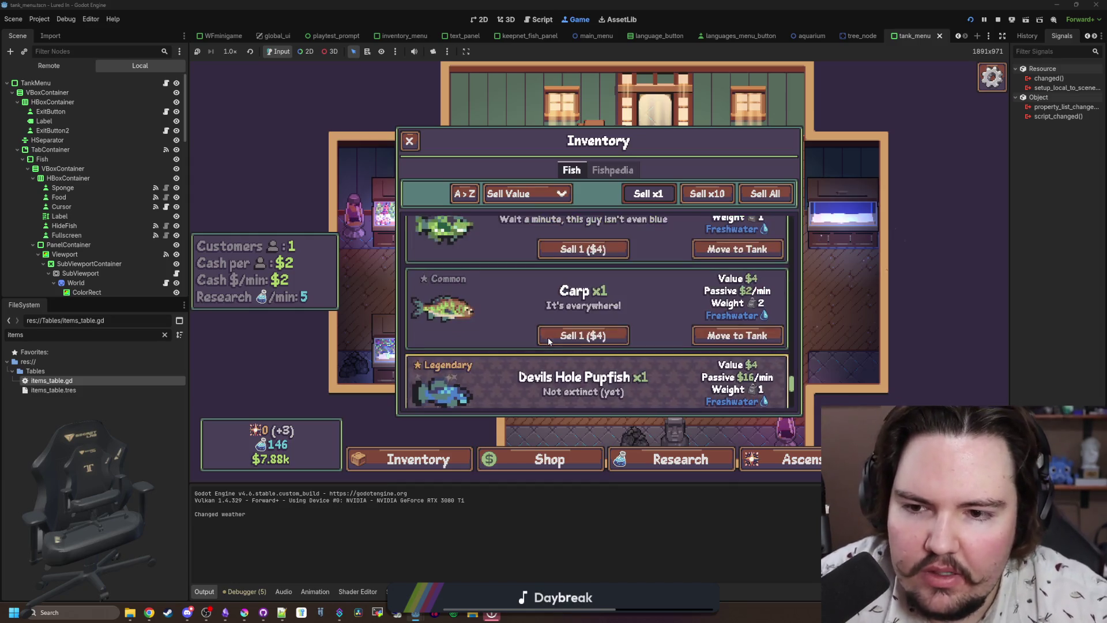
scroll(728, 276, up, 3)
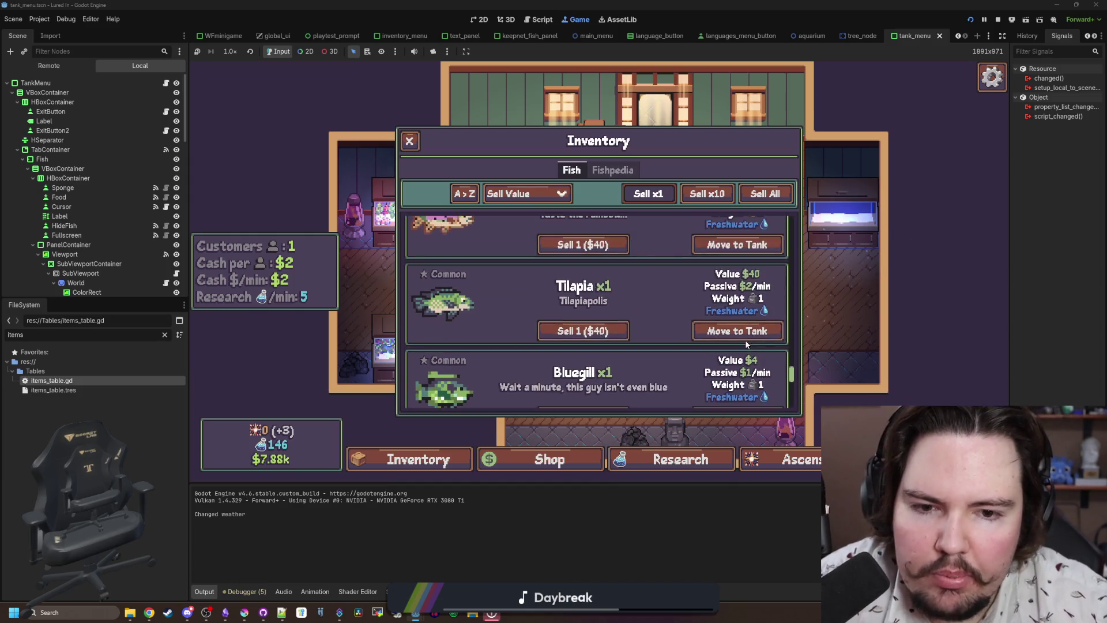
scroll(756, 317, up, 4)
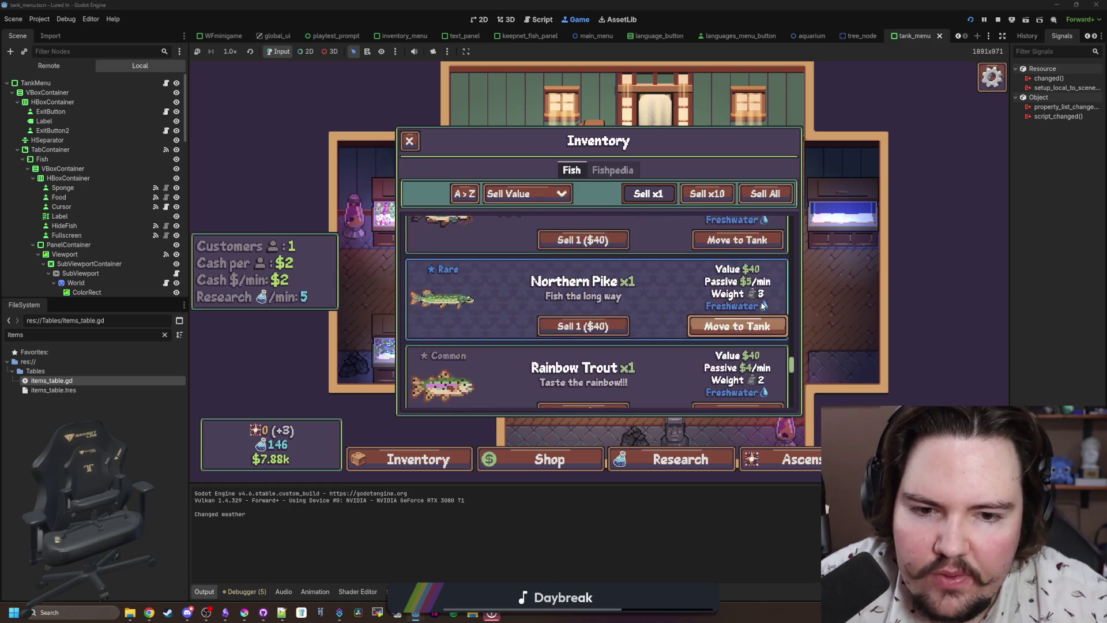
scroll(750, 329, down, 2)
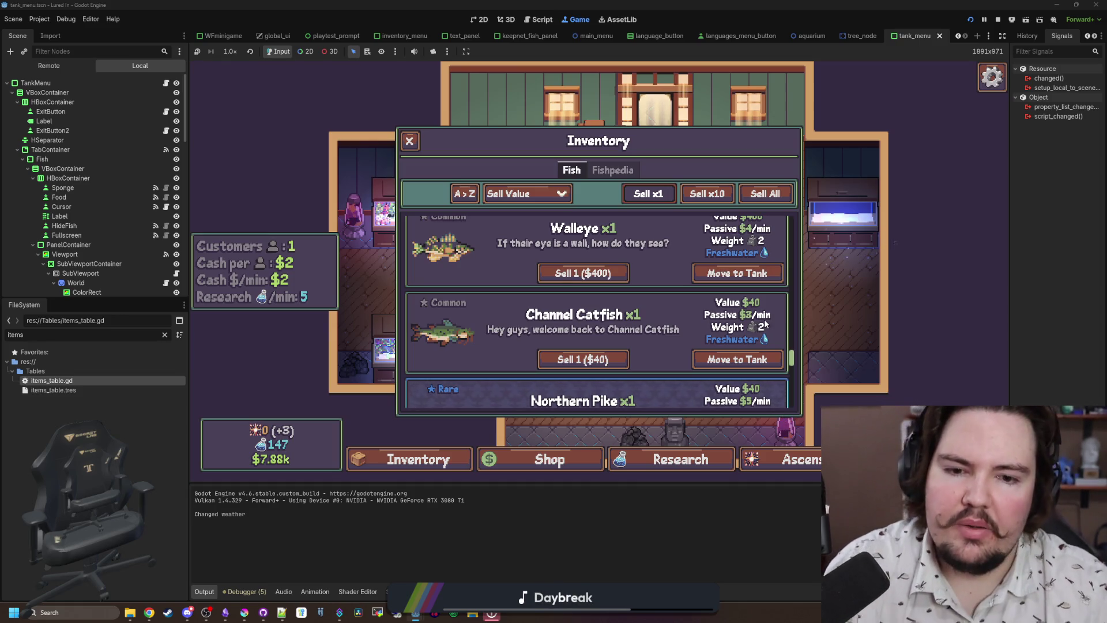
scroll(765, 325, up, 1)
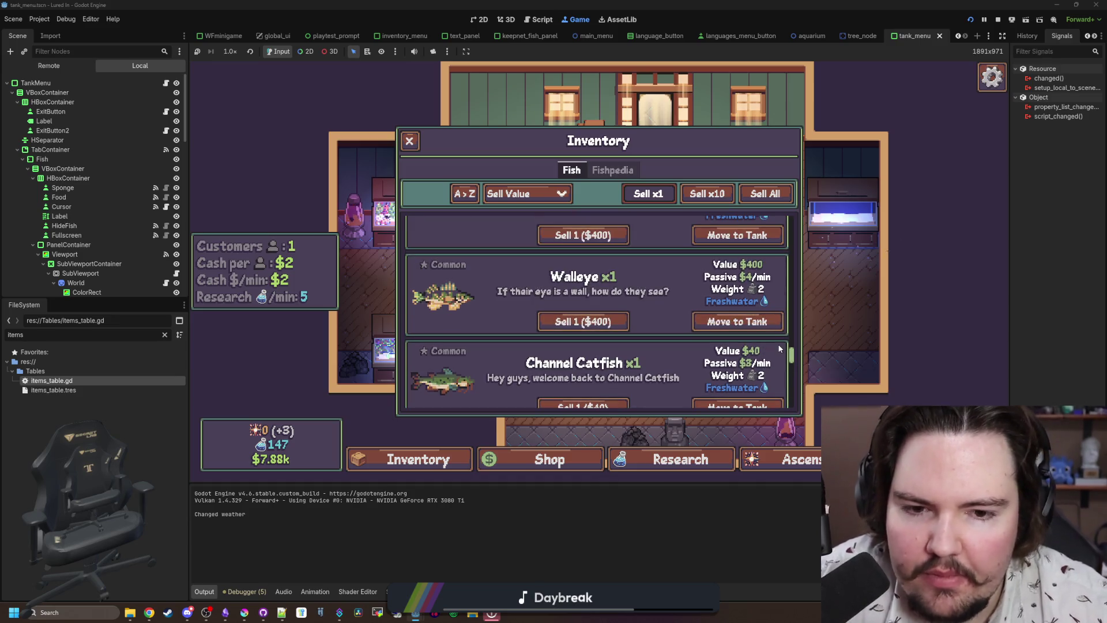
scroll(767, 333, up, 1)
scroll(764, 329, up, 3)
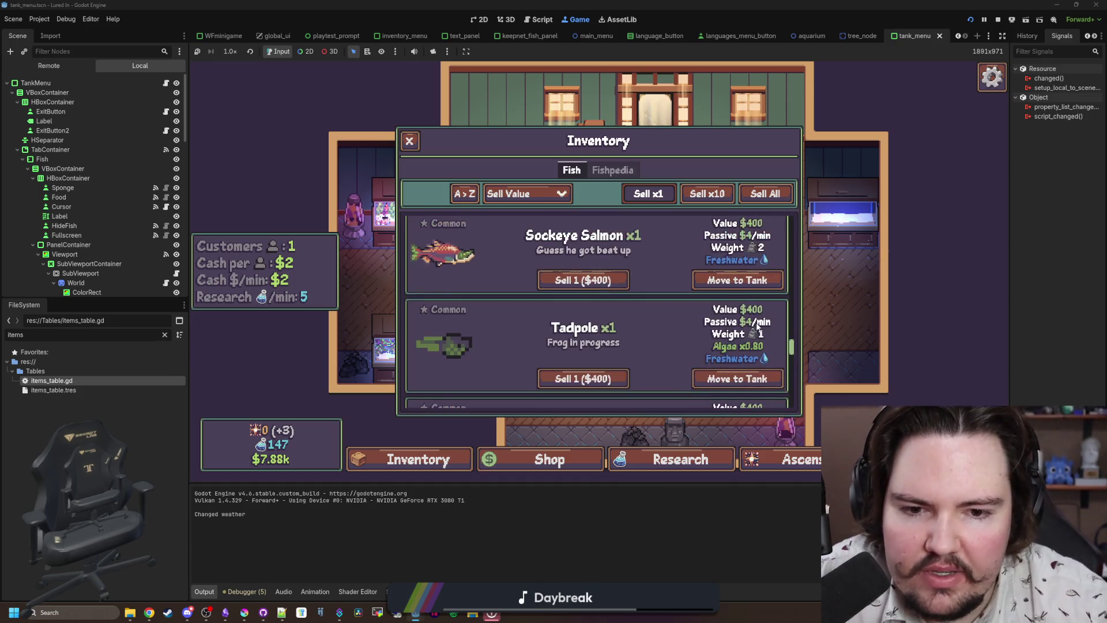
scroll(755, 323, up, 8)
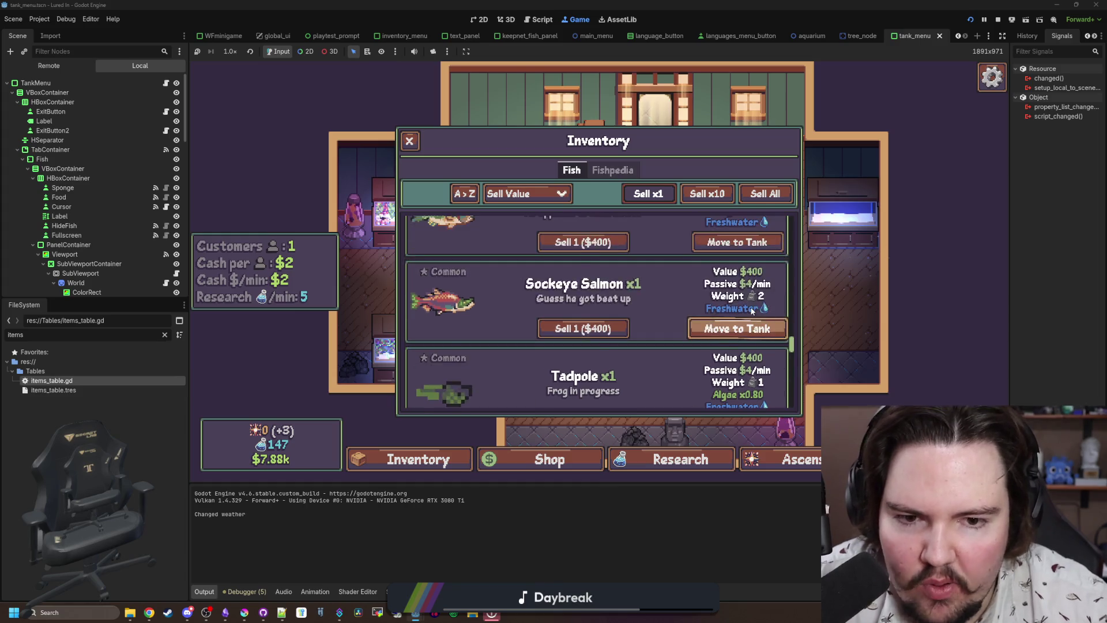
scroll(764, 346, up, 10)
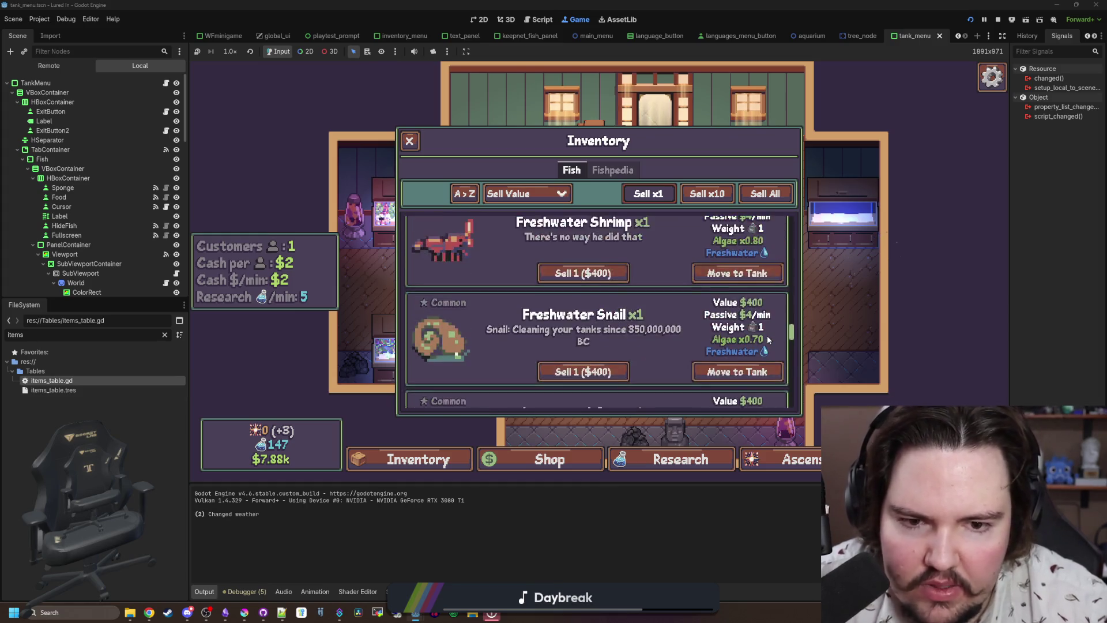
scroll(759, 353, up, 3)
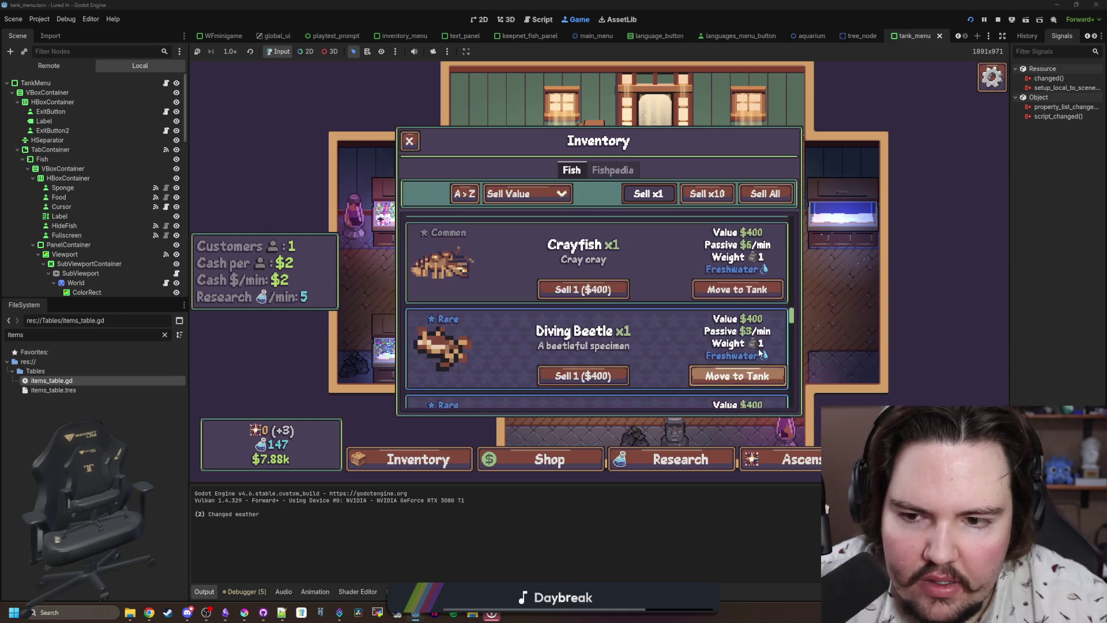
scroll(760, 351, up, 5)
scroll(760, 352, up, 12)
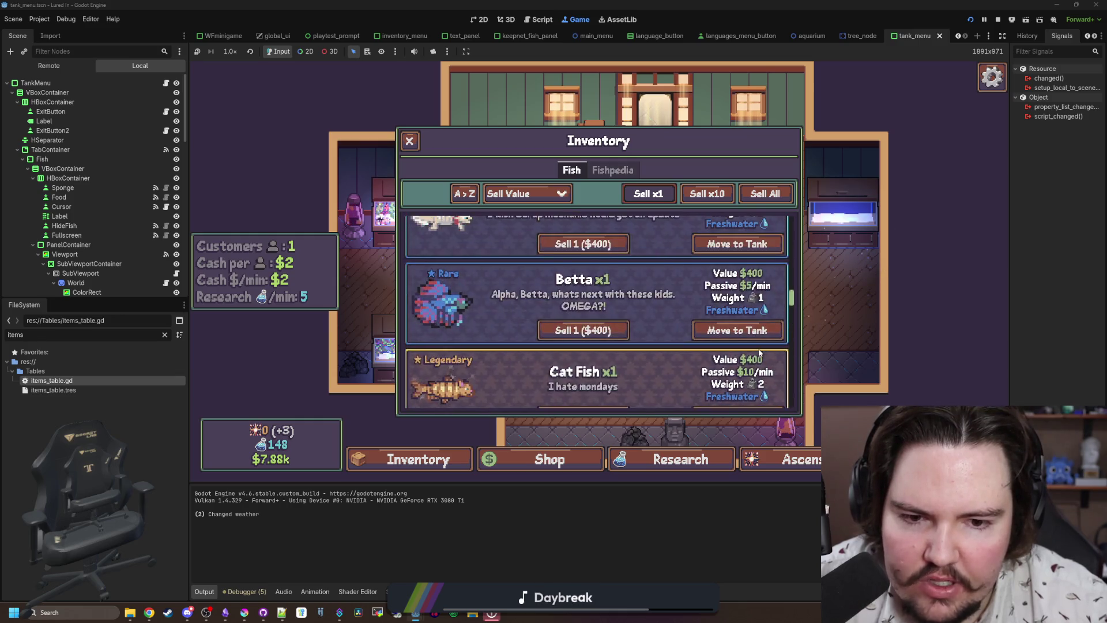
scroll(760, 353, down, 10)
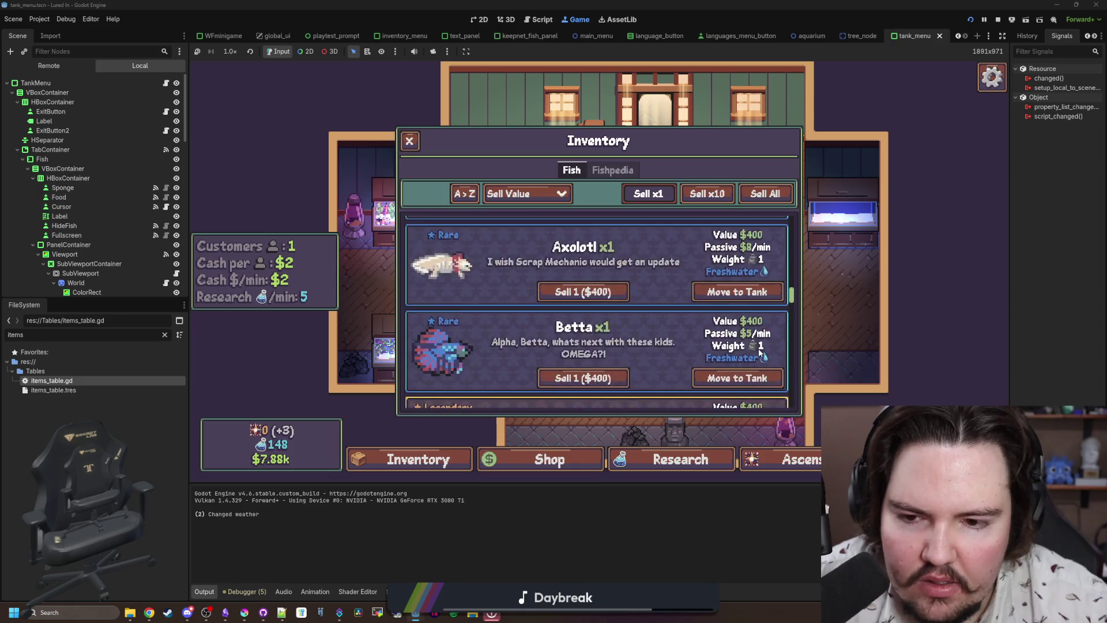
scroll(748, 332, down, 3)
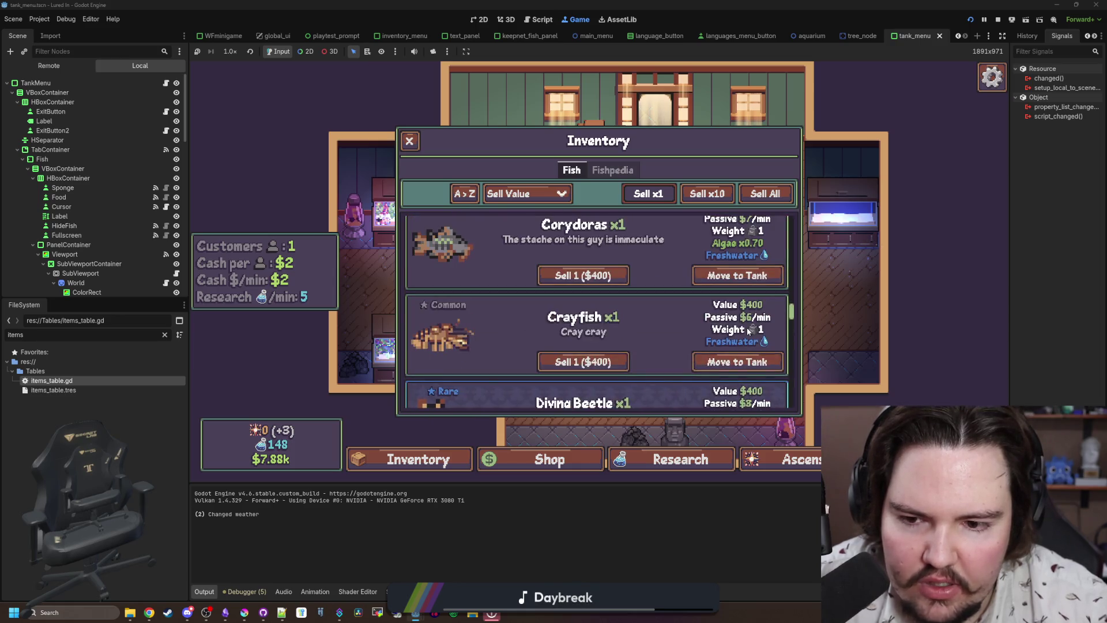
scroll(749, 332, up, 12)
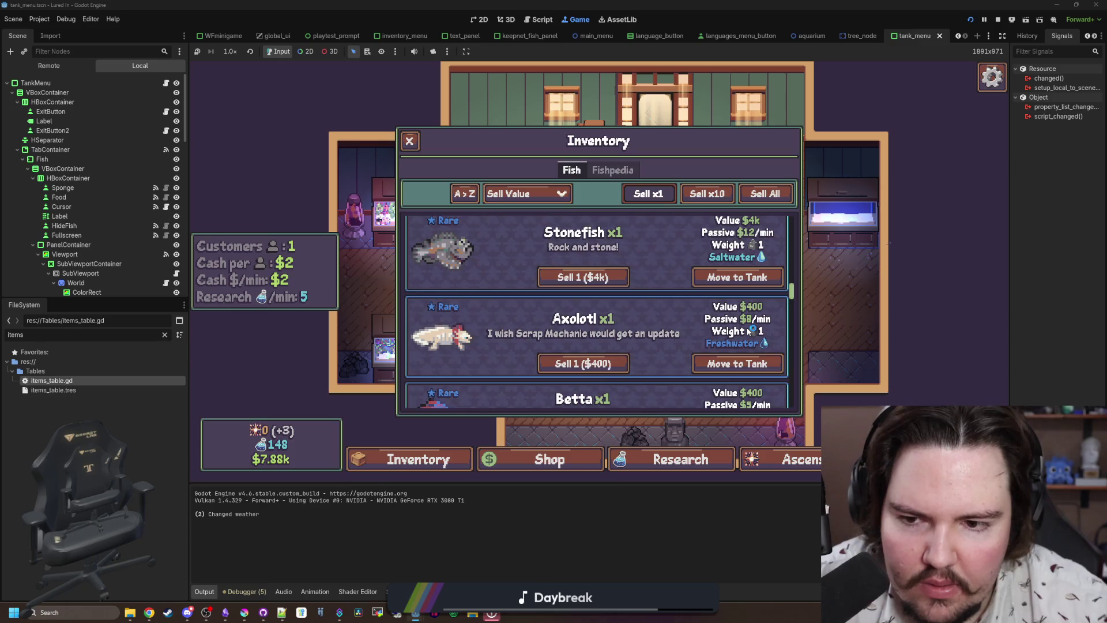
scroll(749, 331, up, 3)
scroll(749, 331, down, 3)
scroll(748, 331, down, 12)
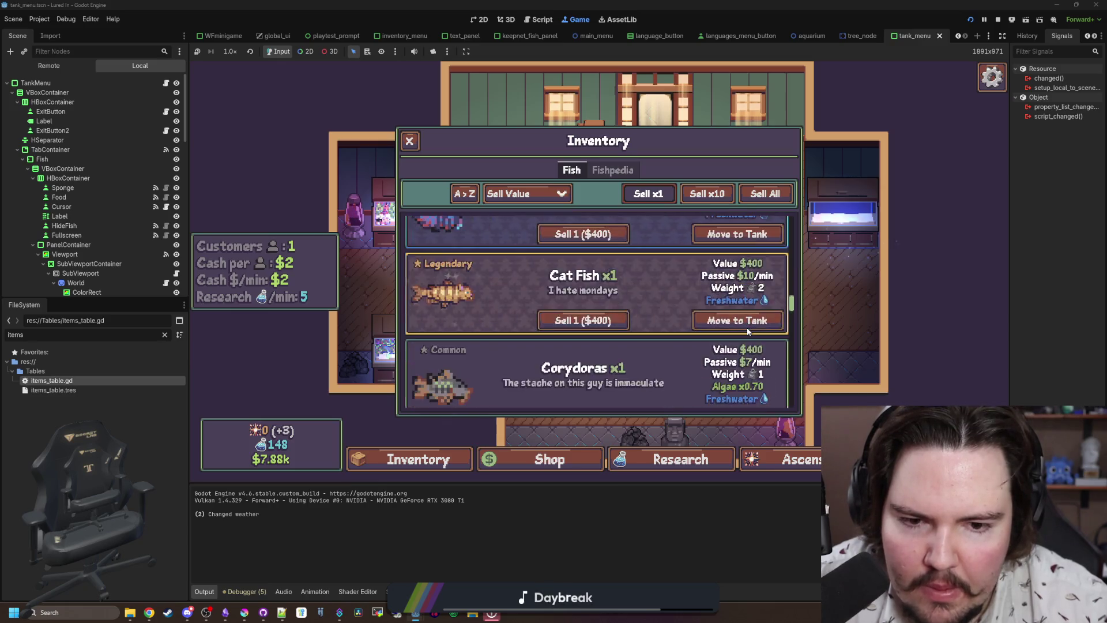
scroll(748, 331, down, 8)
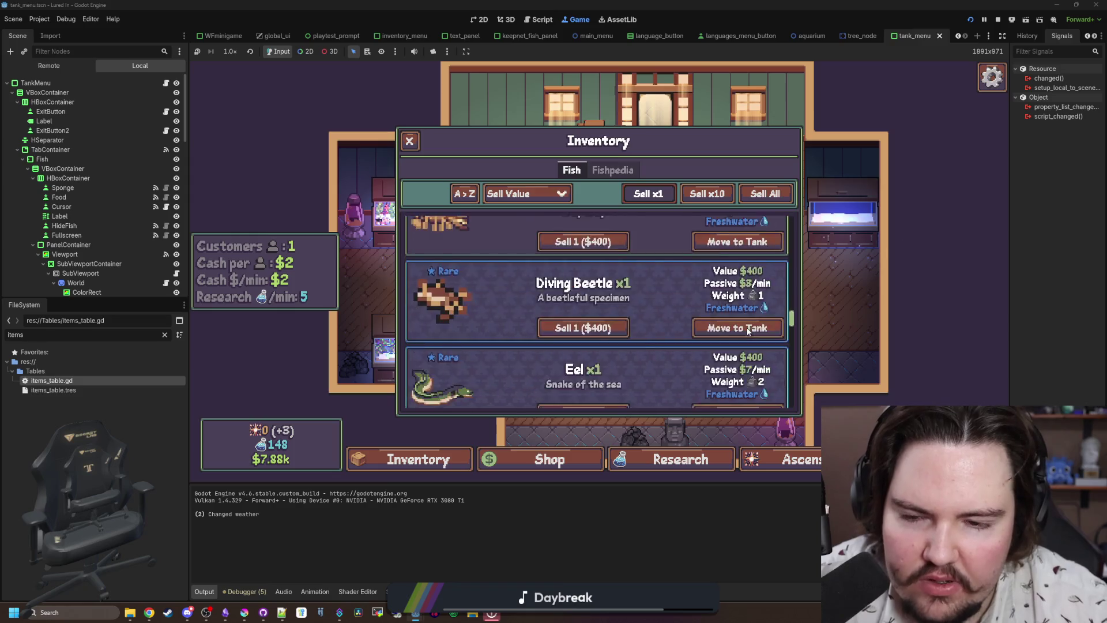
scroll(748, 331, down, 10)
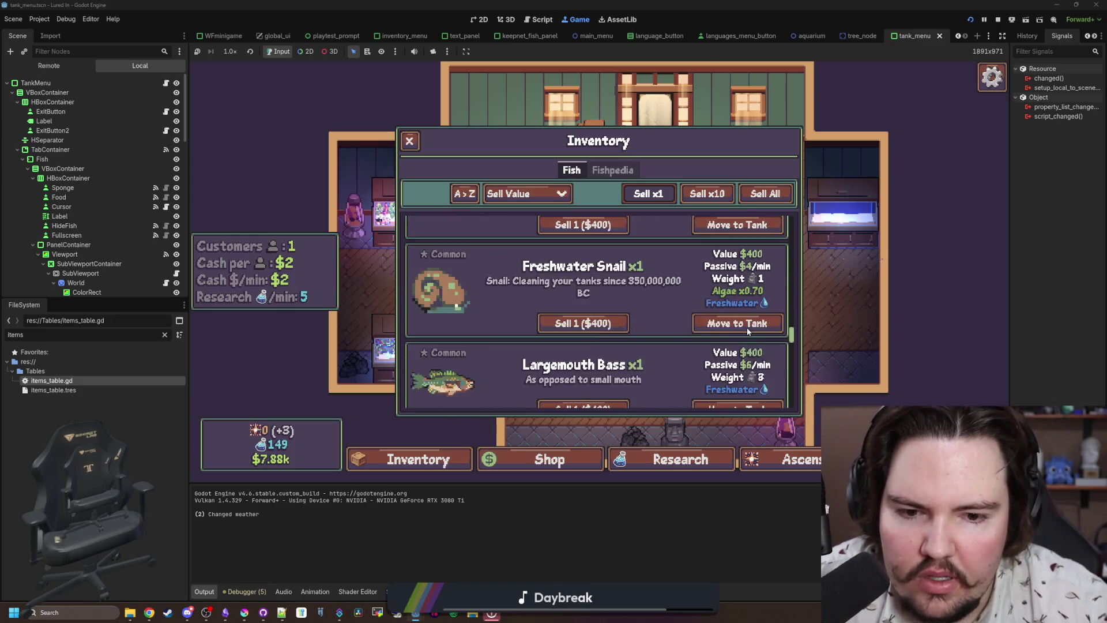
scroll(748, 332, down, 3)
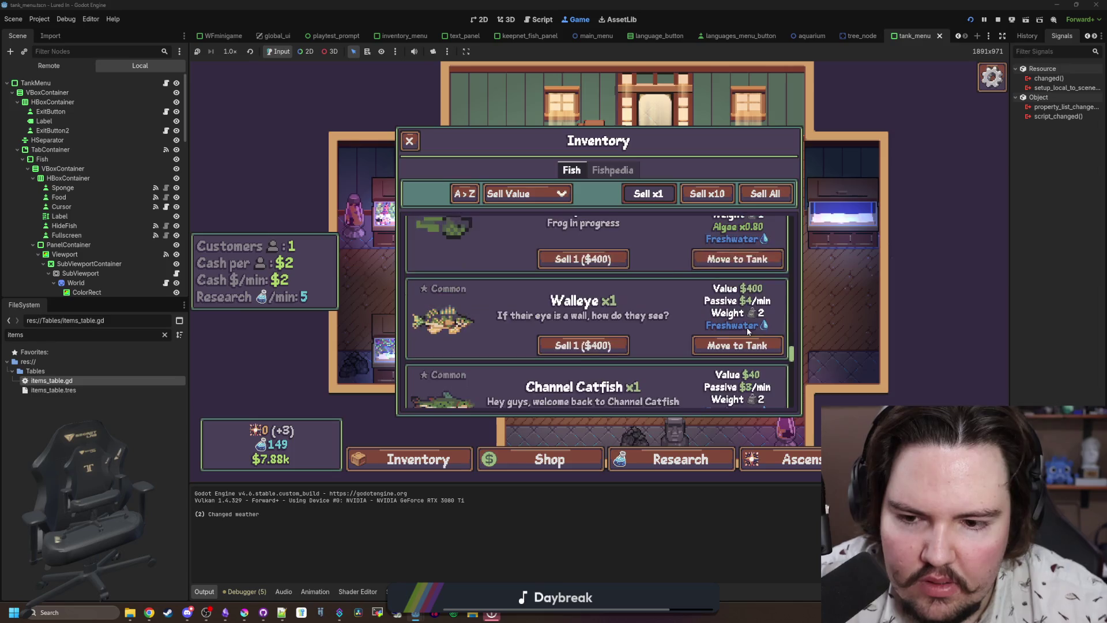
scroll(726, 306, down, 3)
scroll(727, 306, down, 1)
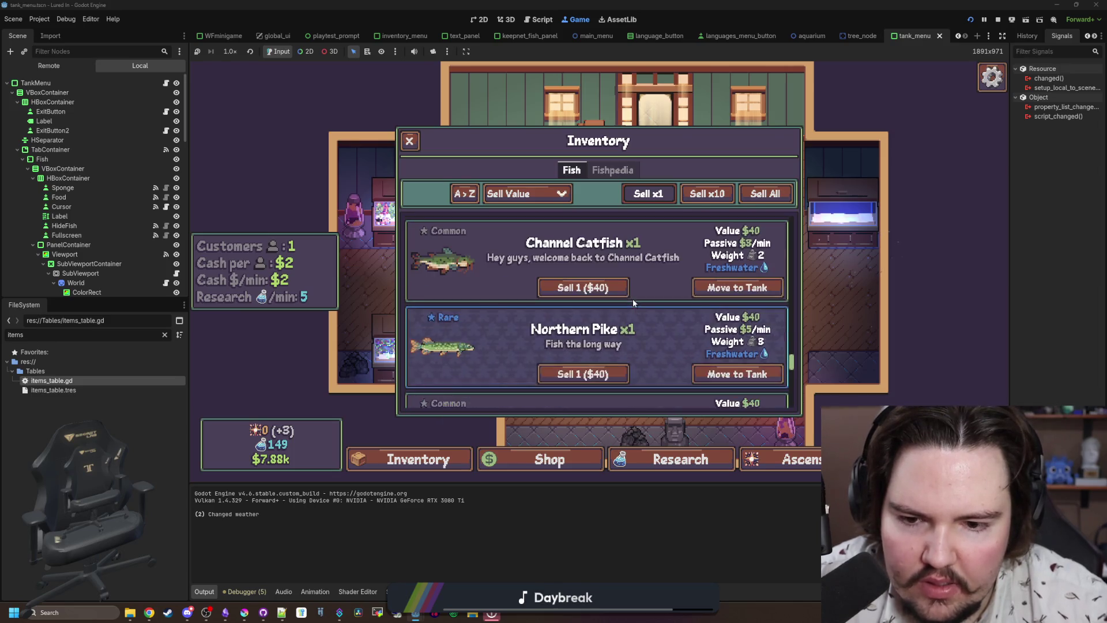
scroll(671, 324, down, 2)
scroll(675, 317, up, 10)
scroll(675, 320, up, 15)
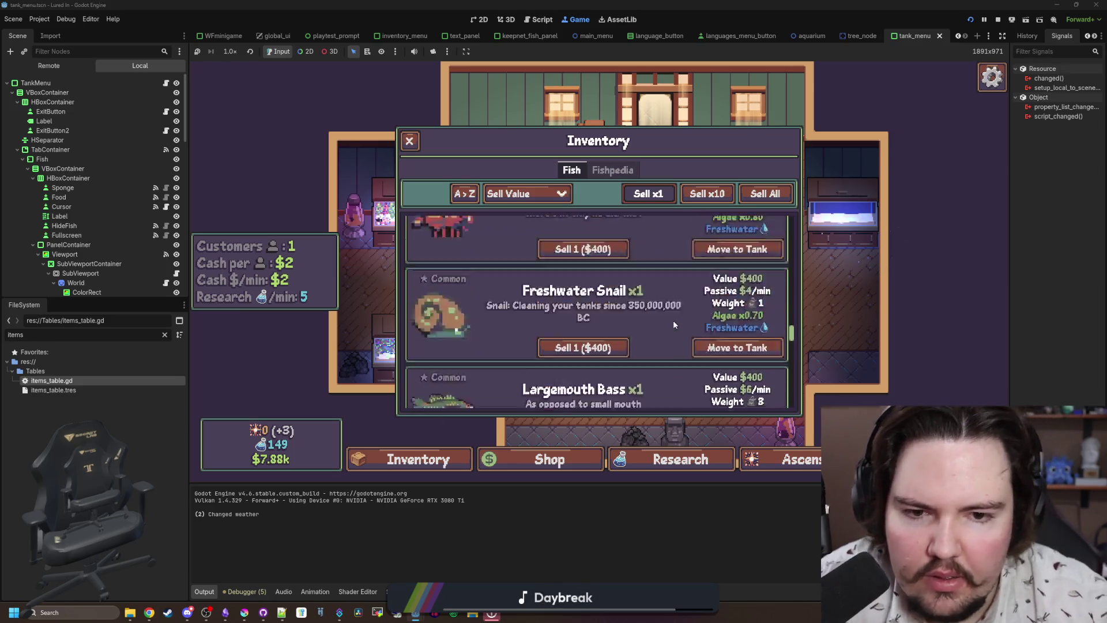
scroll(674, 325, up, 10)
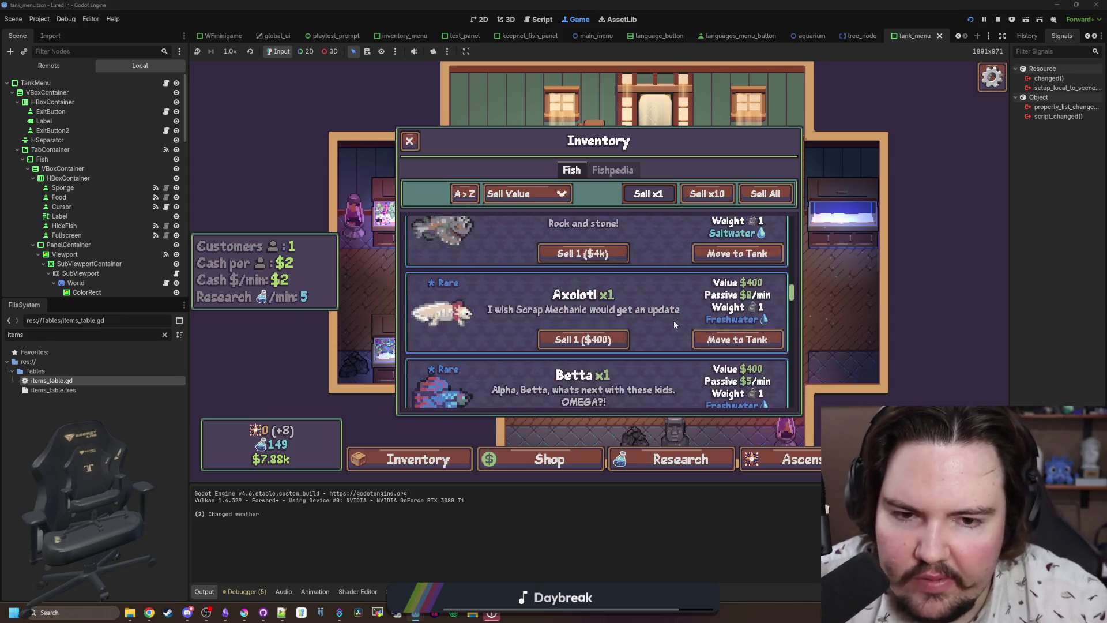
scroll(790, 349, up, 10)
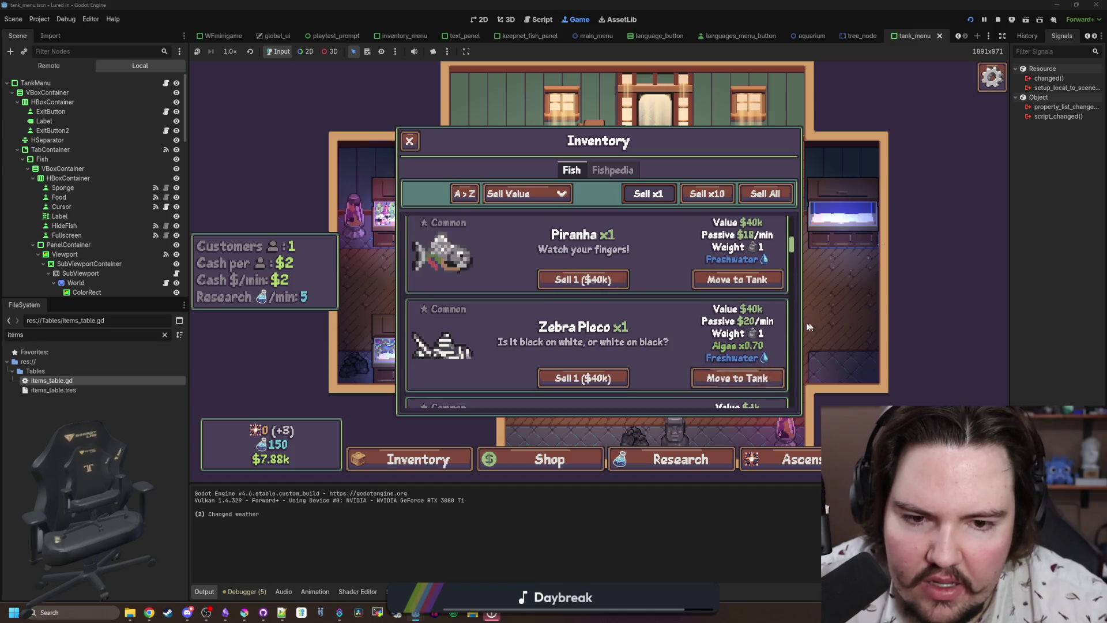
scroll(749, 334, up, 6)
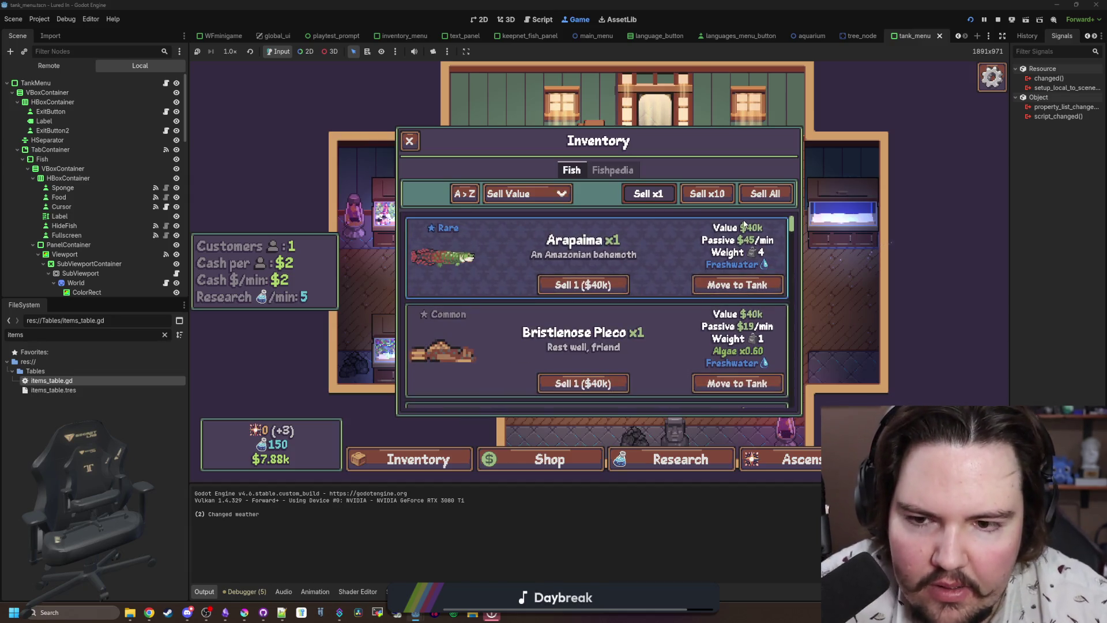
Stop the game and open global.gd by filtering the FileSystem for 'glob'.
click(1000, 19)
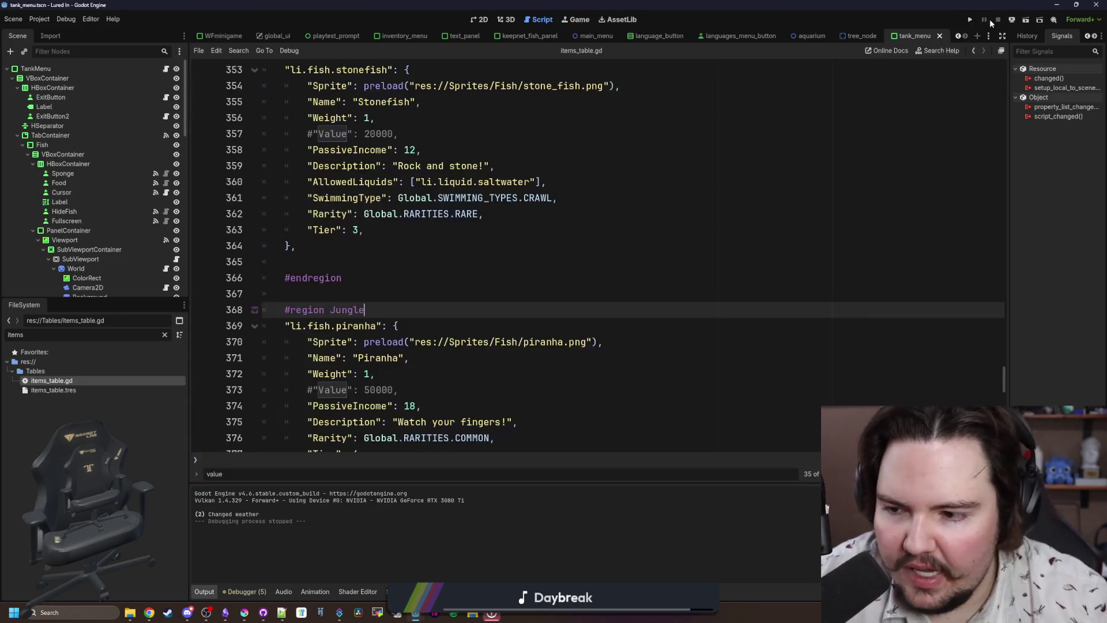
click(271, 294)
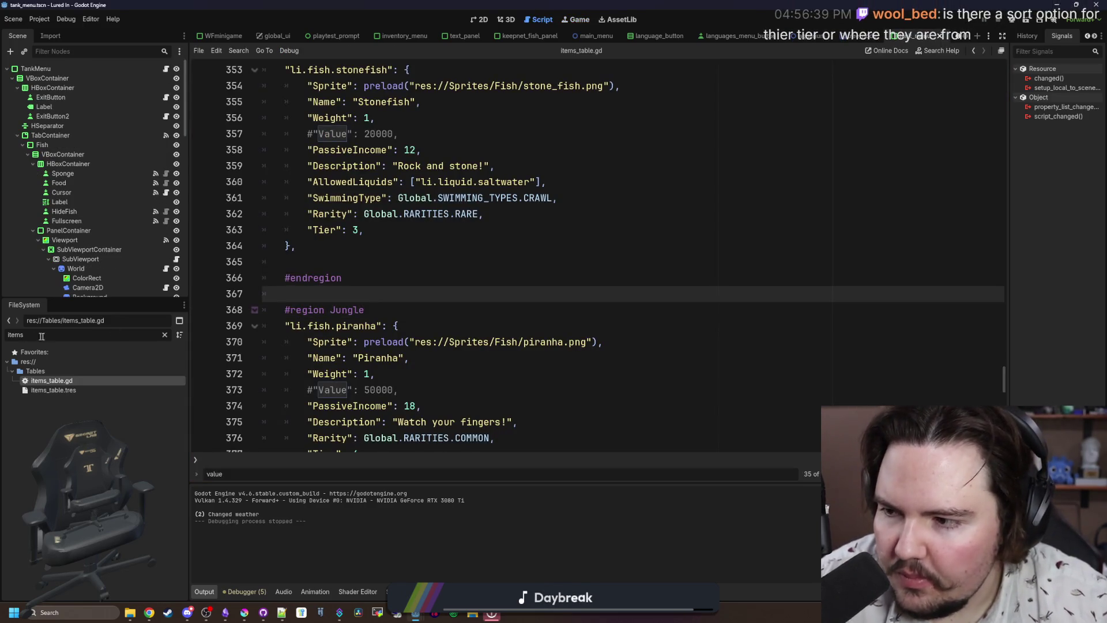
click(165, 335)
text(glob)
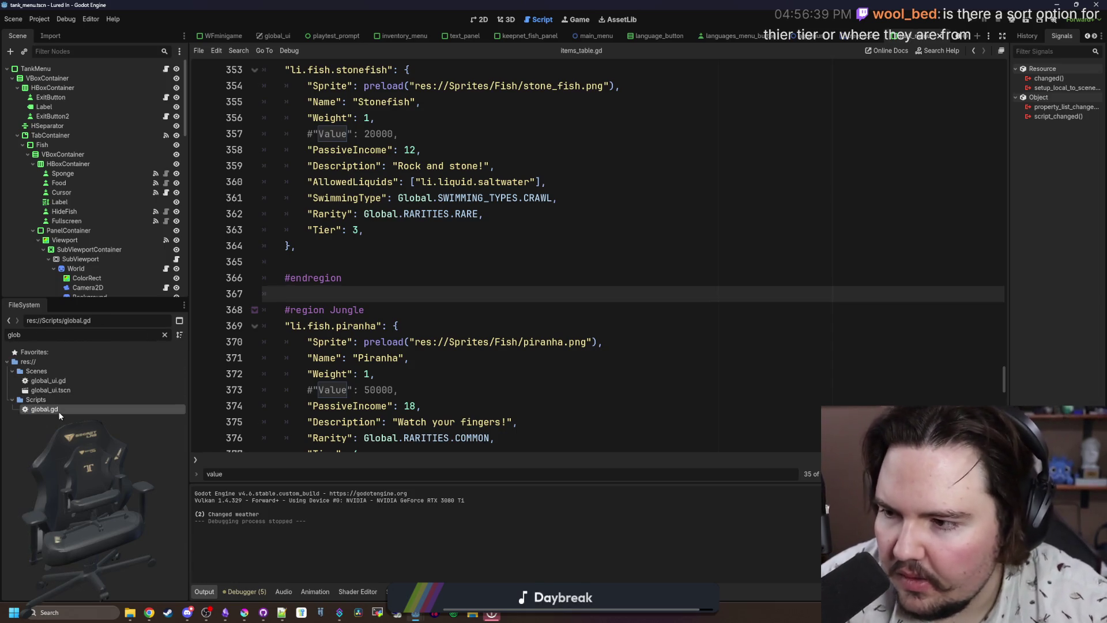
double_click(58, 410)
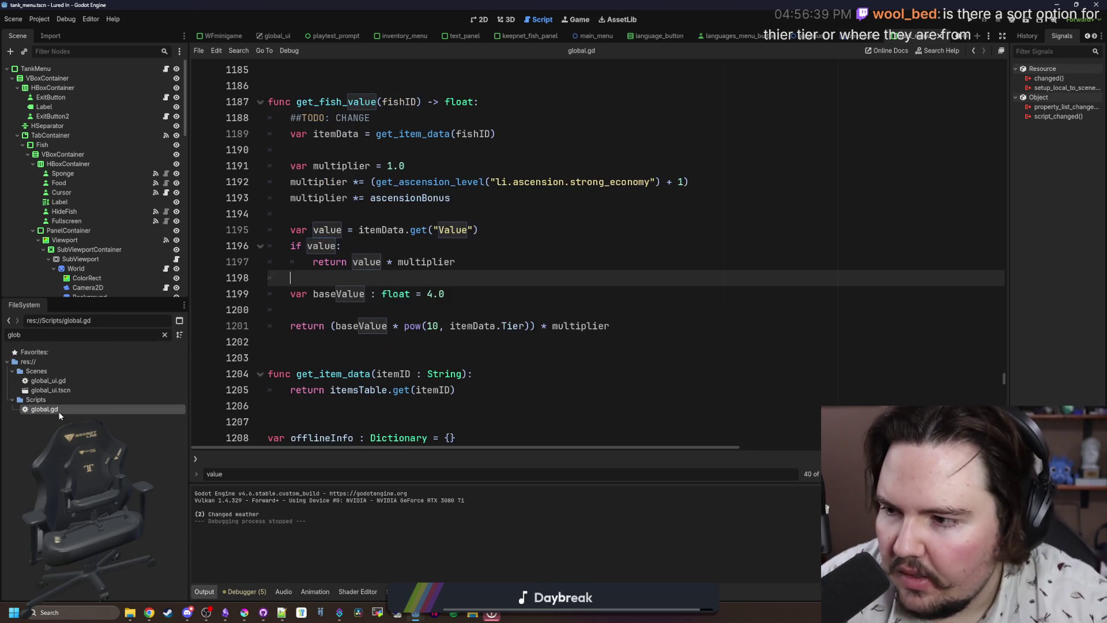
Place the caret inside get_fish_value and save global.gd.
click(413, 304)
click(412, 283)
key(ctrl+s)
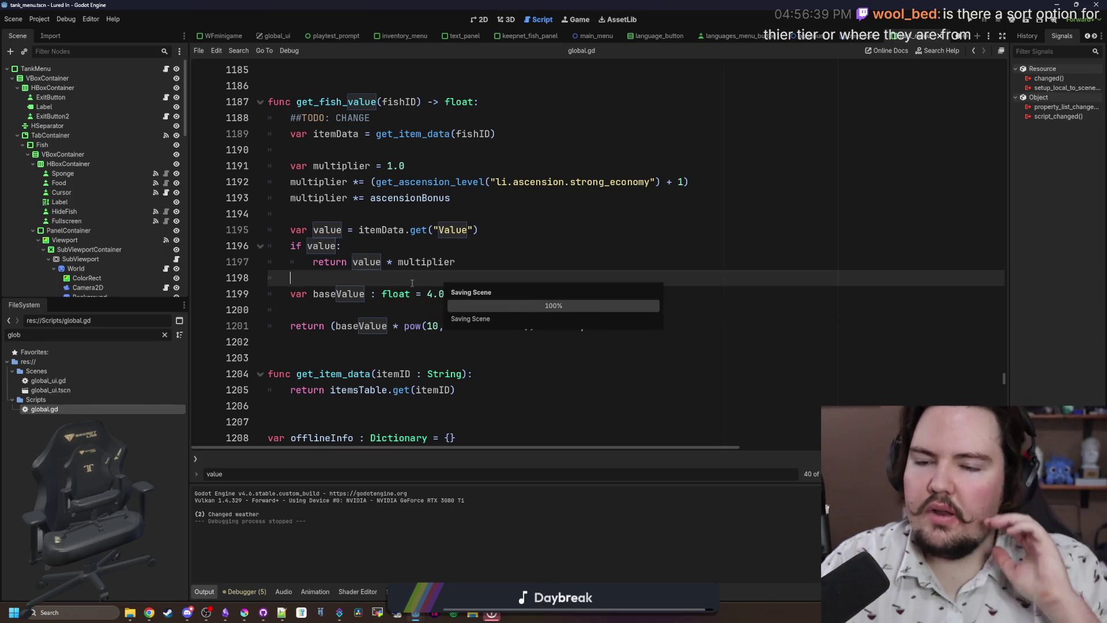